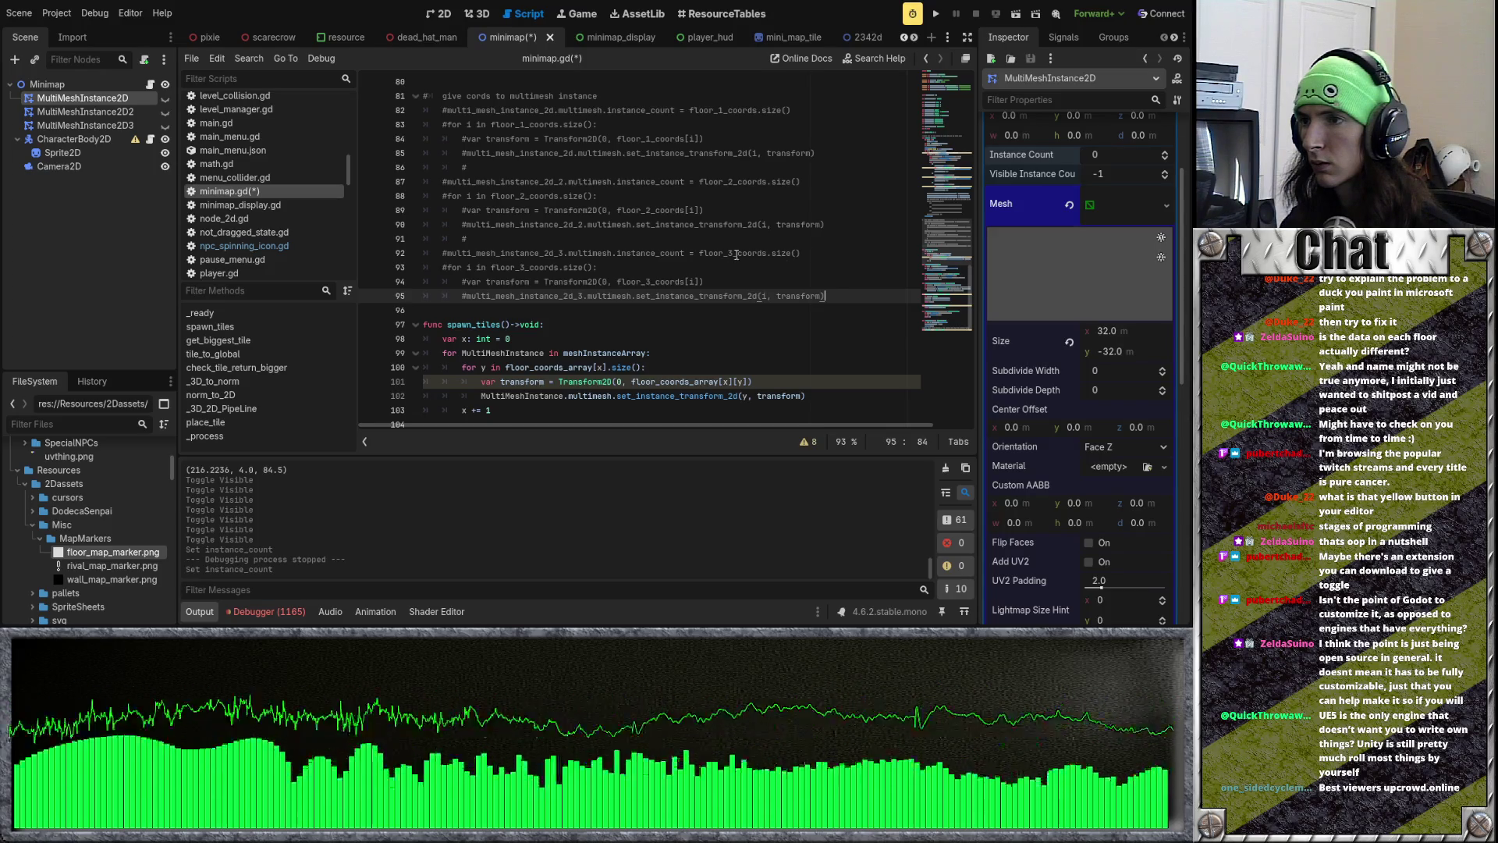
Step: Uncomment the floor 3, floor 2 and floor 1 instance count lines (82, 87, 92)
click(802, 252)
key(ctrl+k)
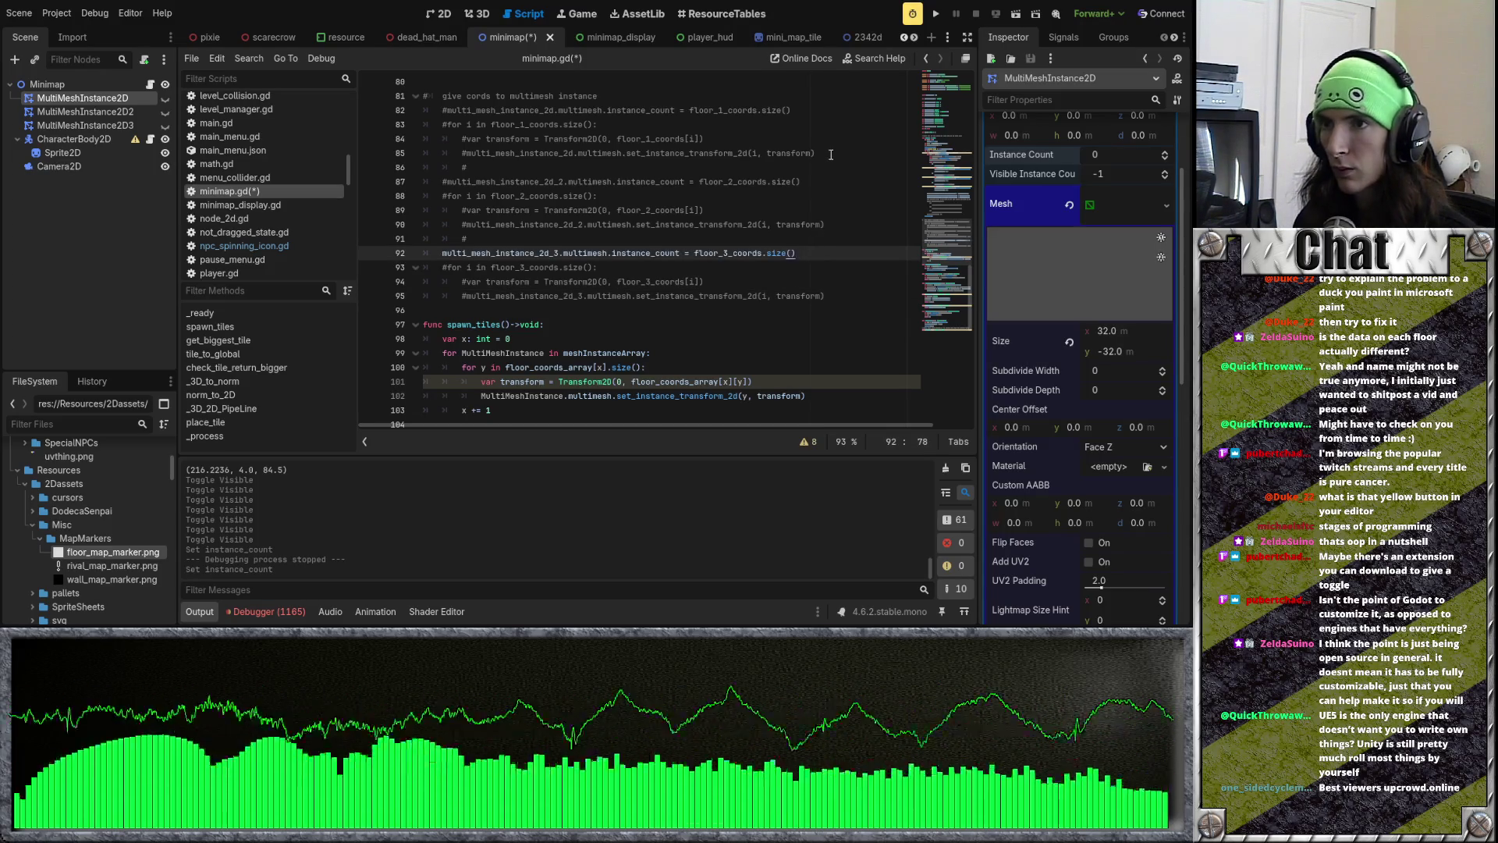
click(829, 153)
scroll(829, 156, up, 3)
click(826, 227)
key(ctrl+k)
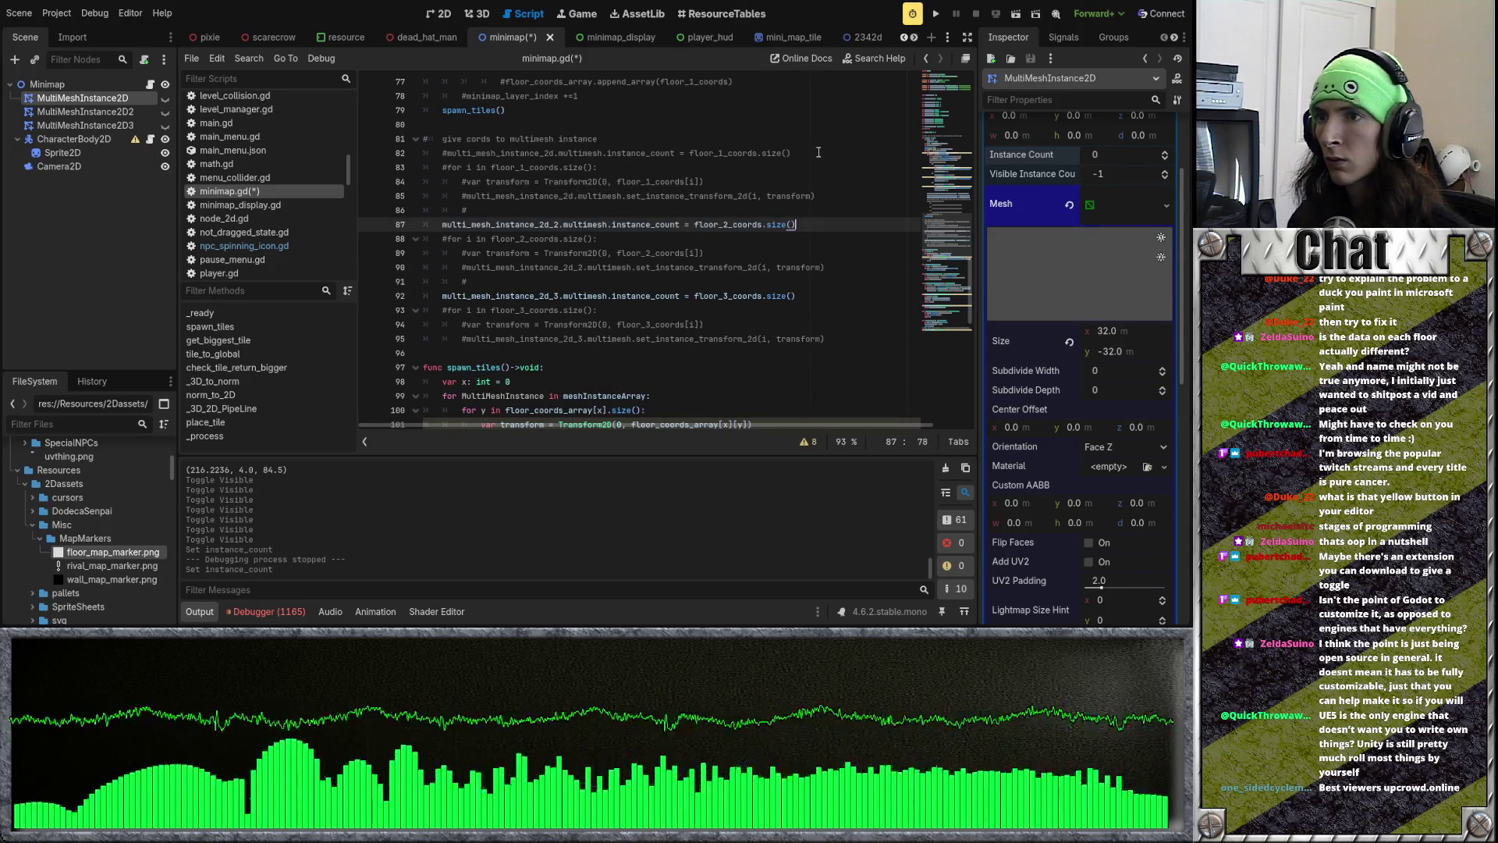
click(826, 153)
key(ctrl+k)
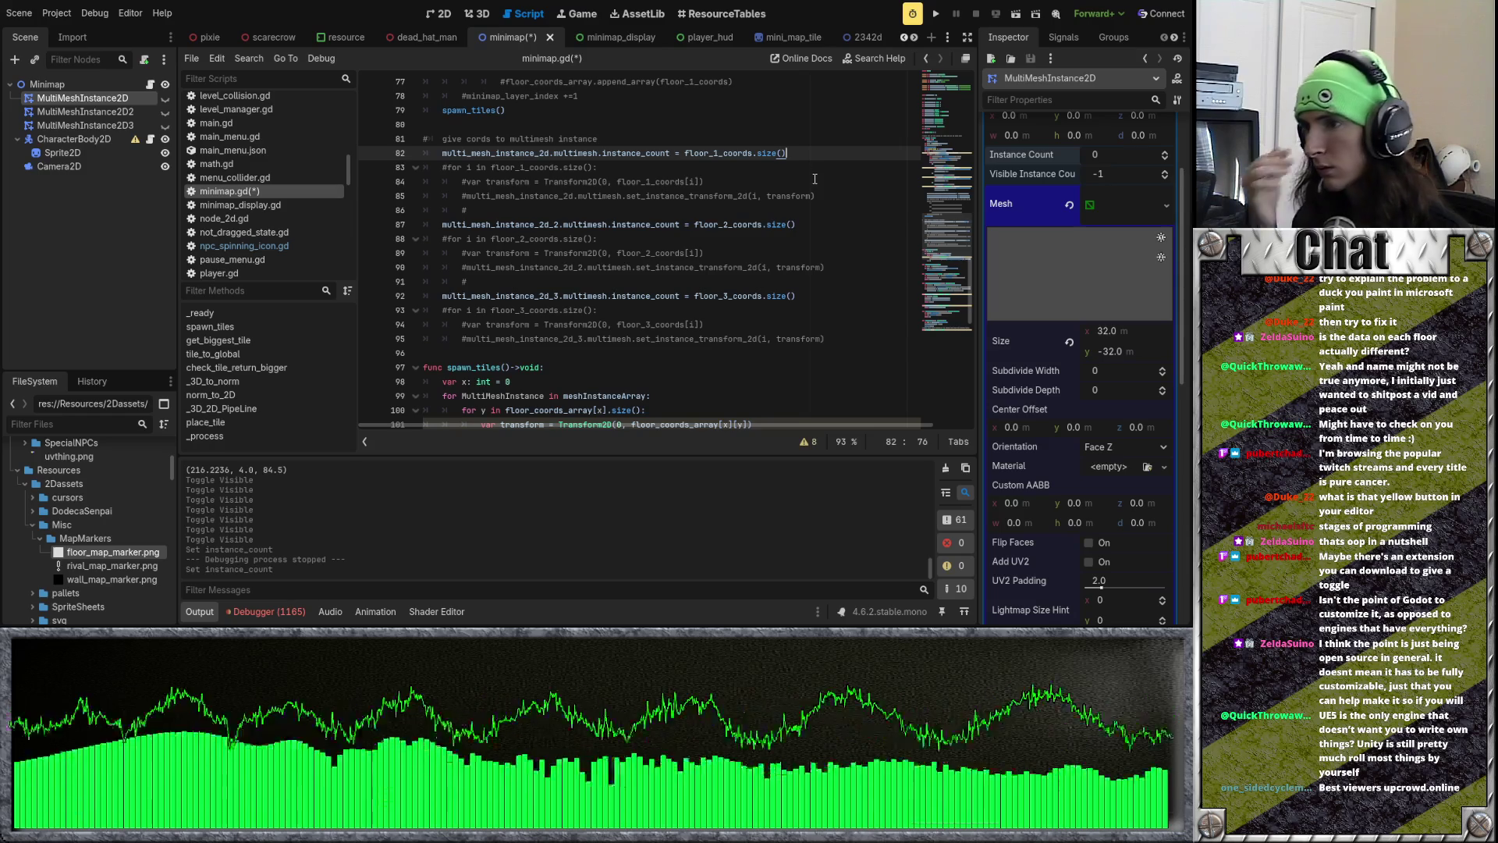
Step: Delete the three tile-count instance lines (66–69), then save and run the project
scroll(811, 188, up, 7)
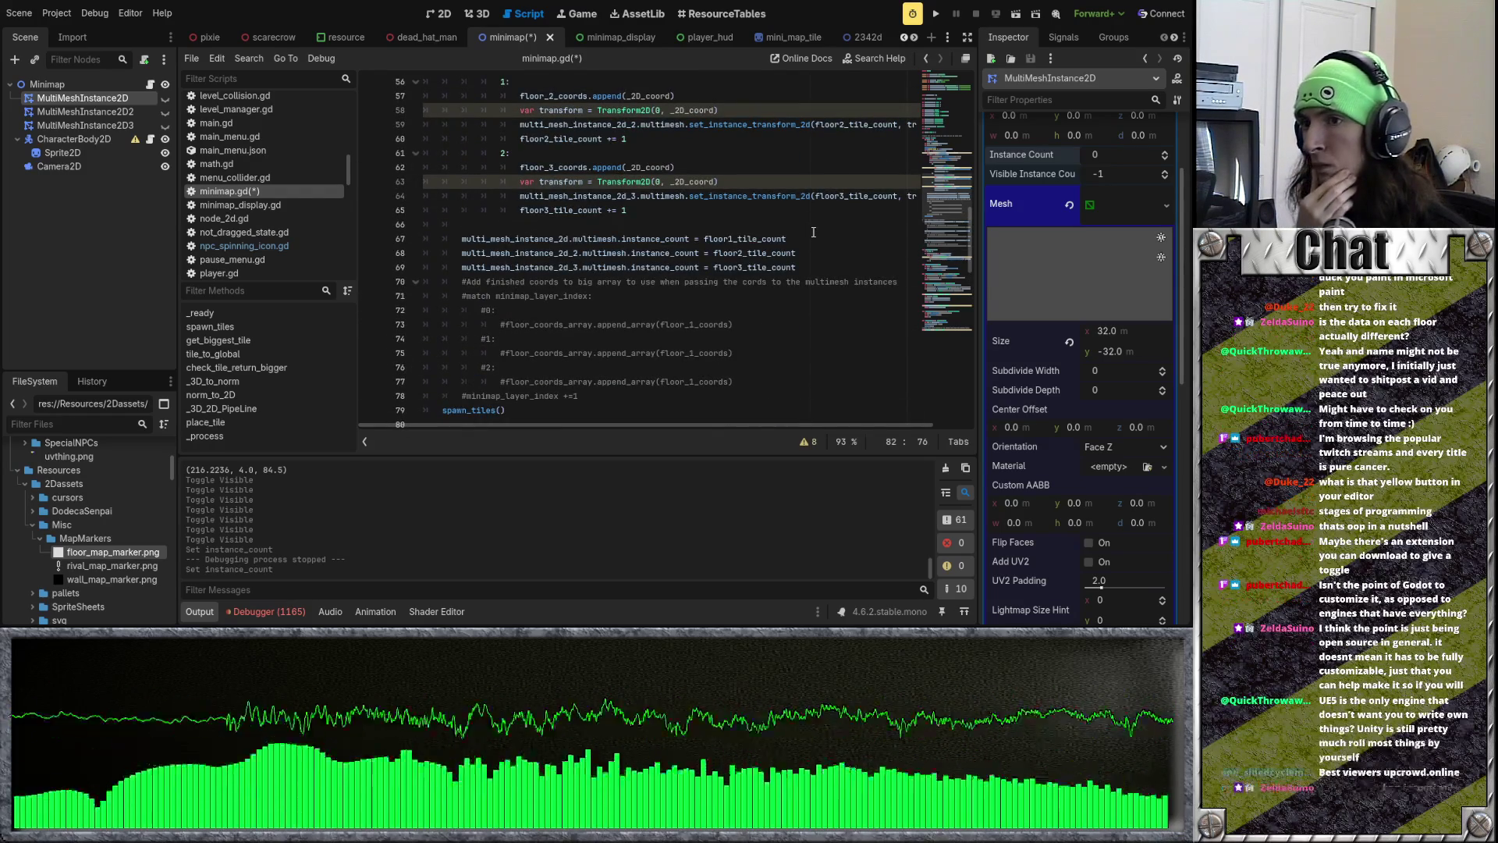
drag(810, 264, 392, 226)
key(BackSpace)
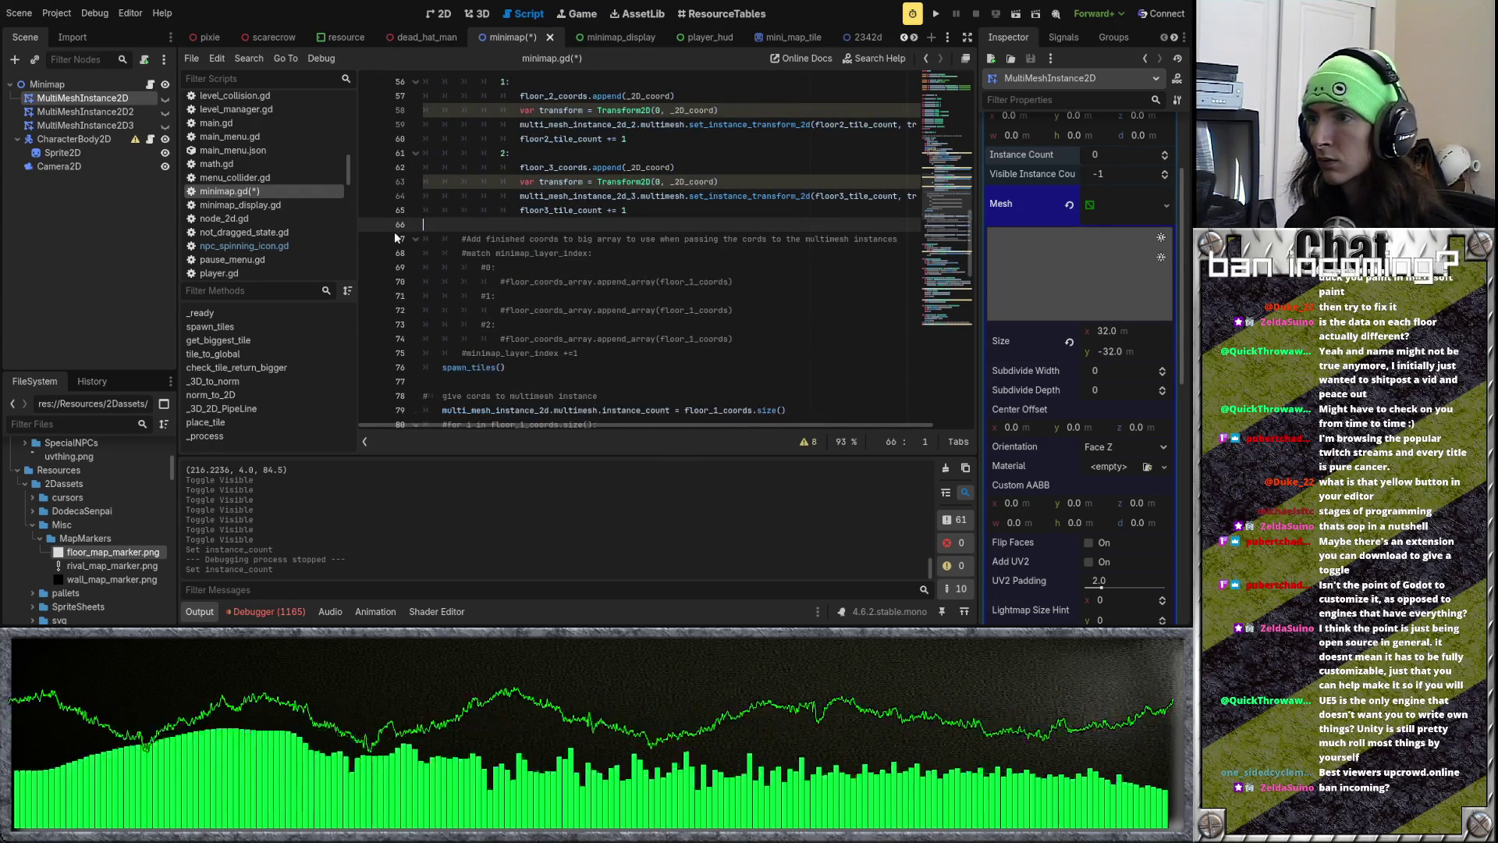
key(BackSpace)
scroll(603, 256, up, 2)
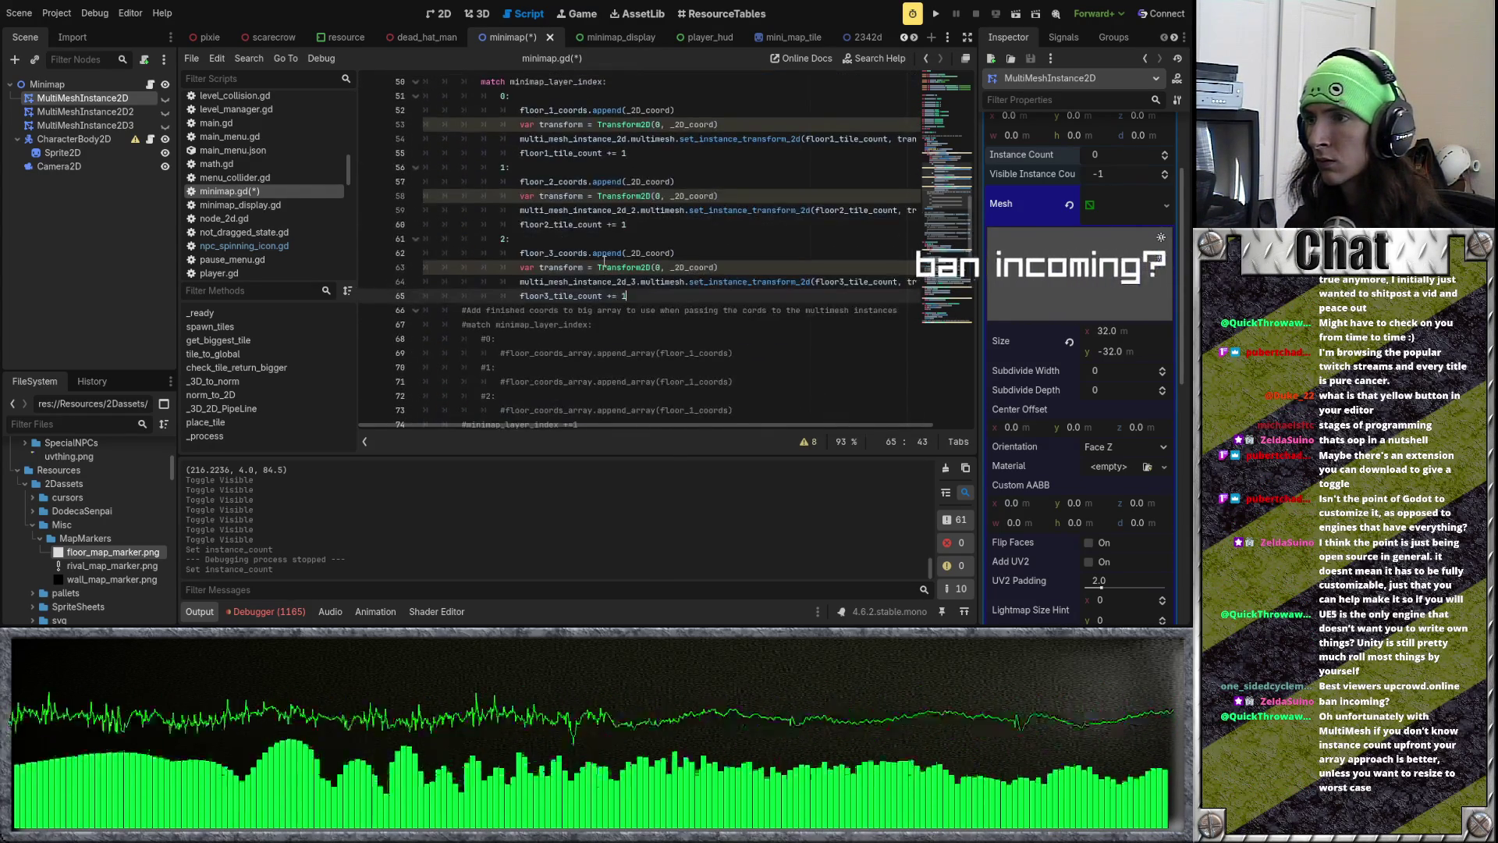
scroll(603, 262, up, 4)
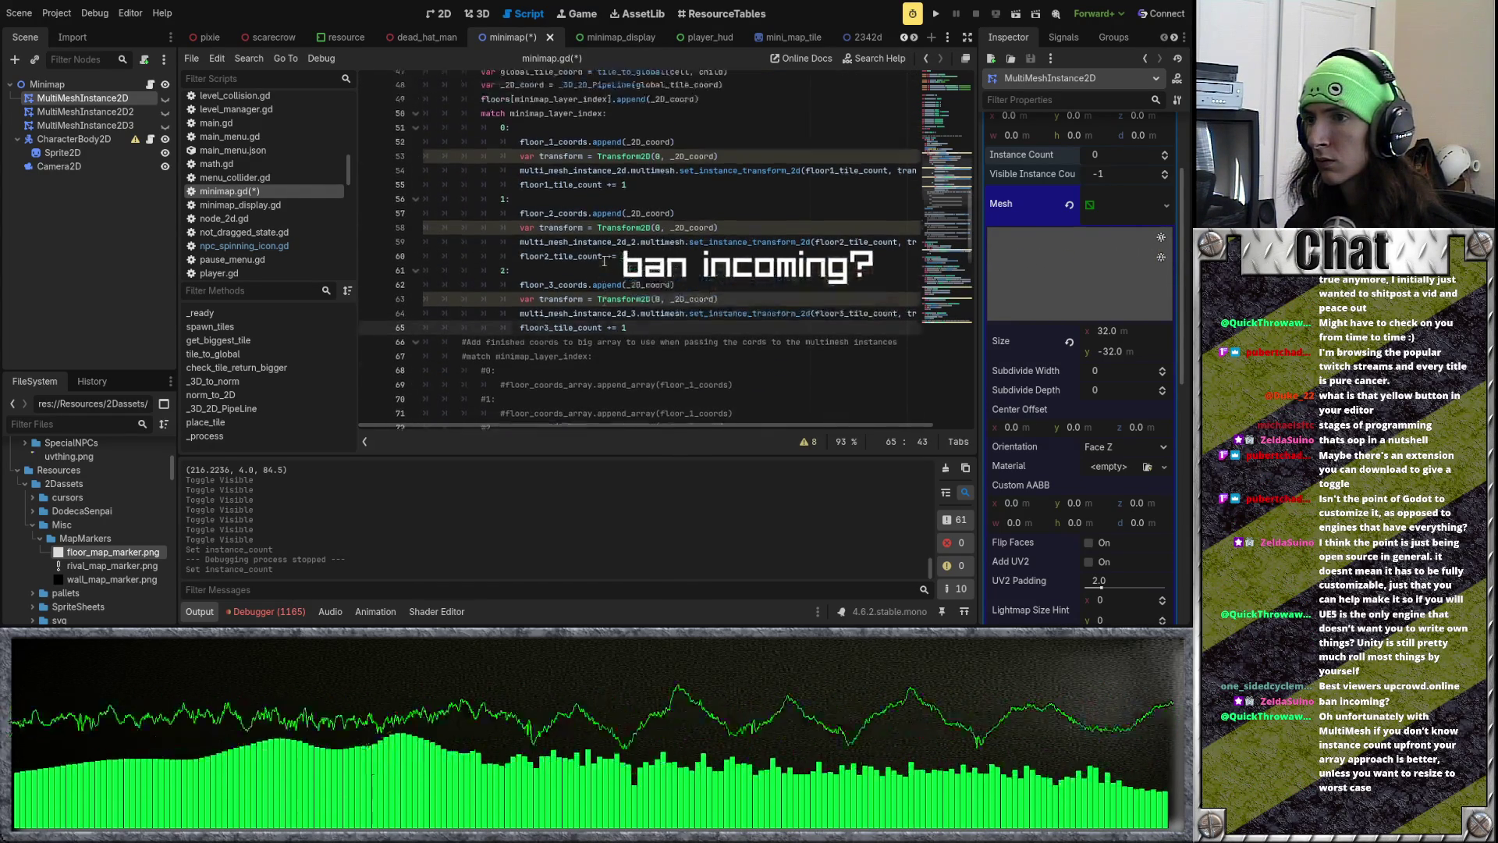
key(ctrl+s)
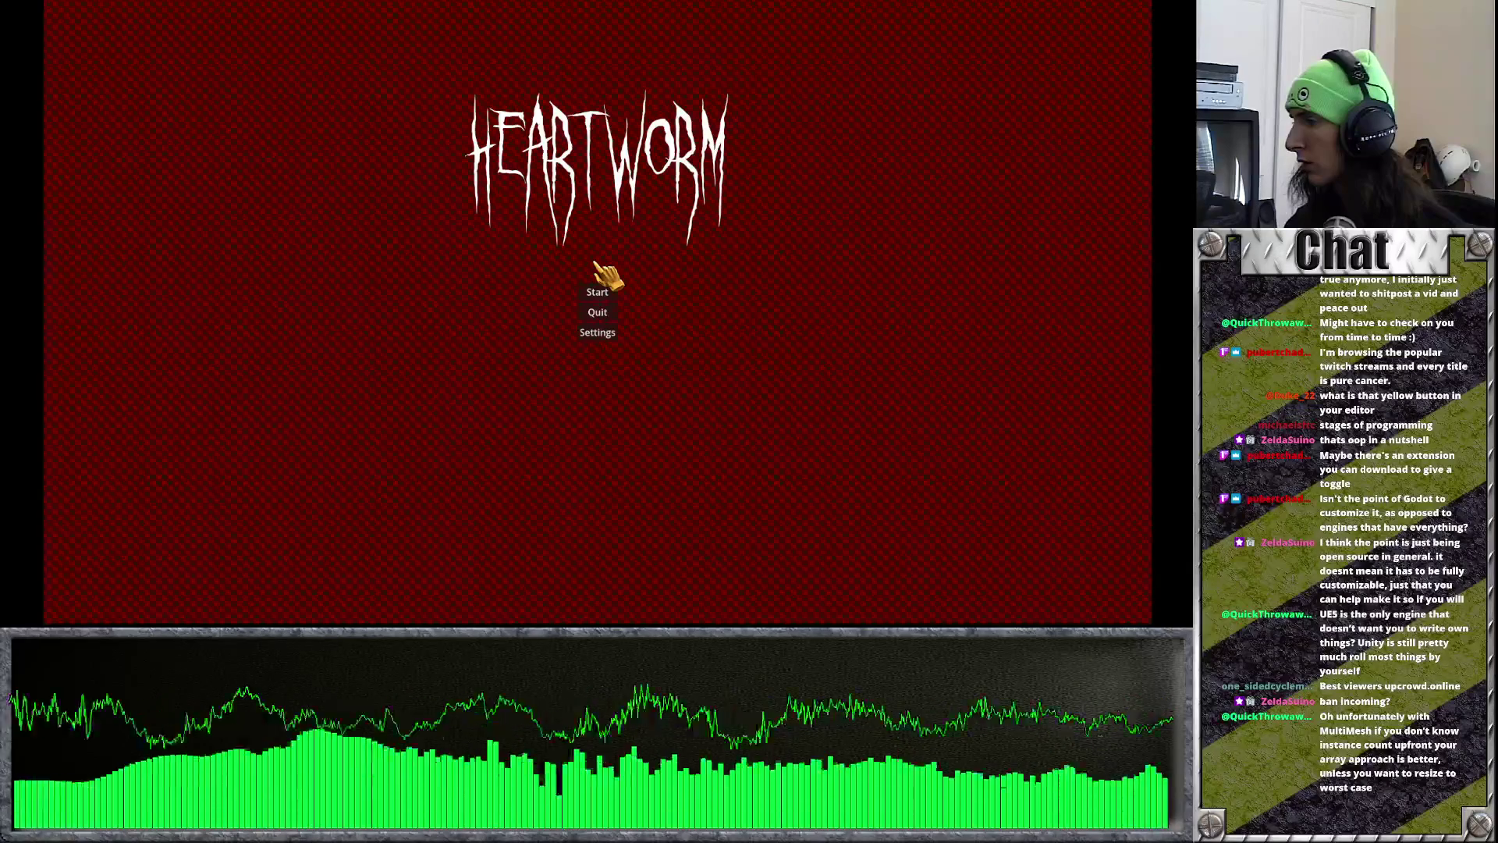
Step: Start a new game, pick a character and go to school, hitting the minimap.gd line 96 error
click(601, 292)
click(605, 428)
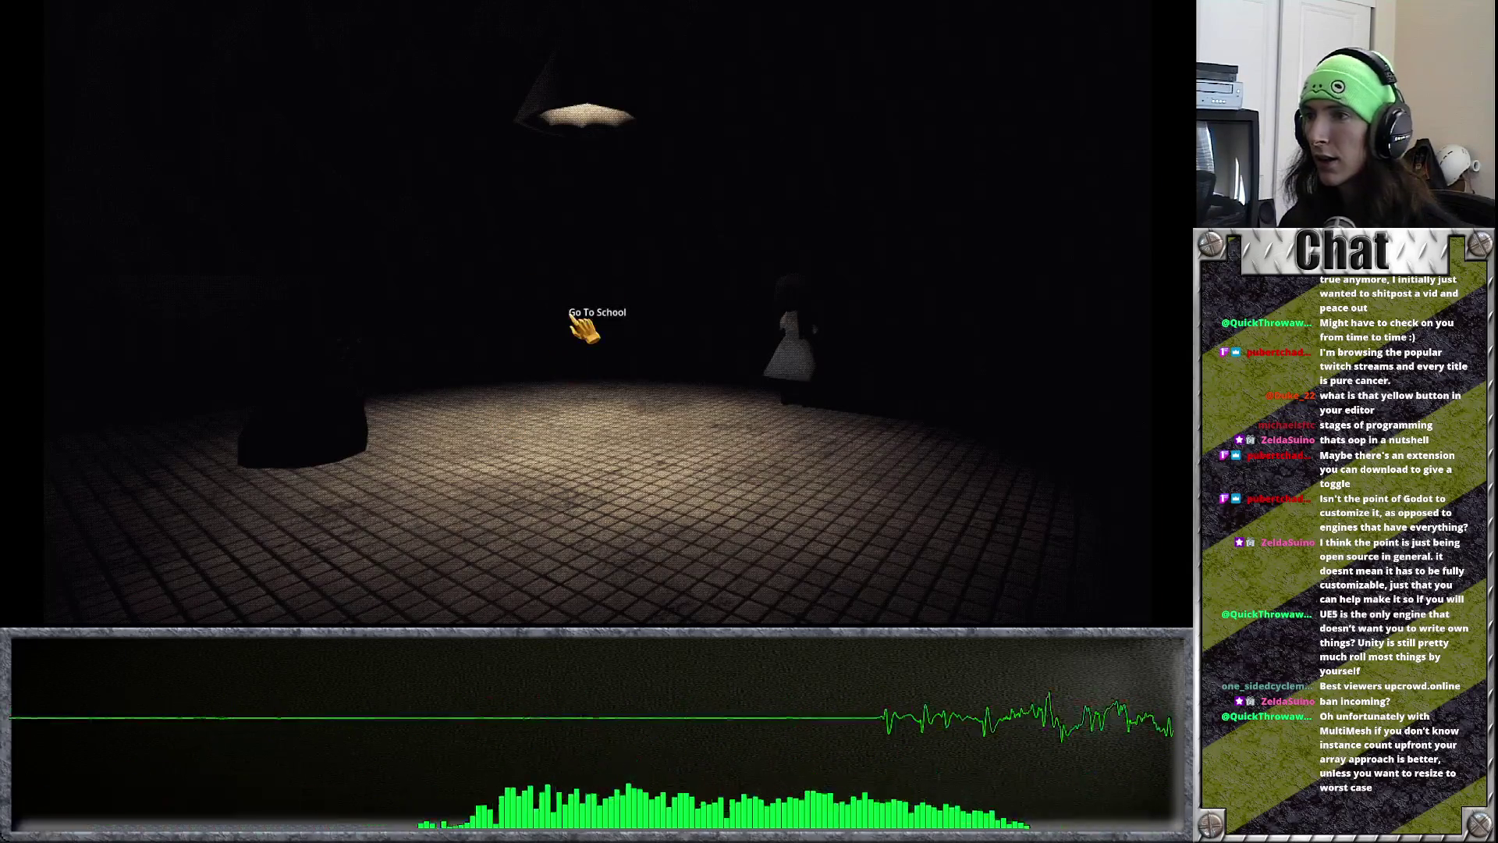
click(579, 316)
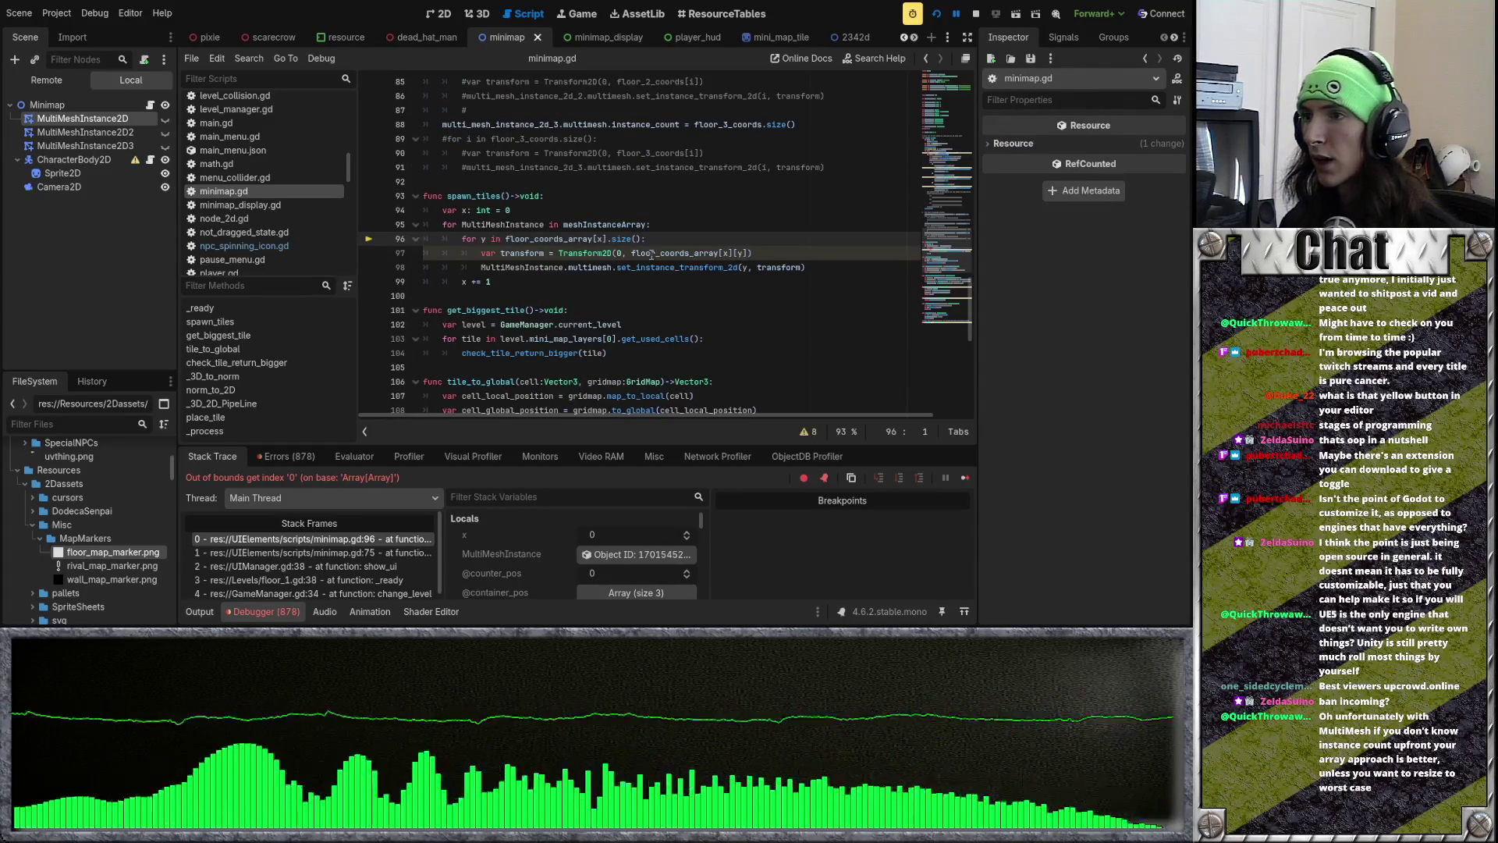
Step: Undo the deletion to bring back the three tile-count lines, then stop the running game
key(ctrl+z)
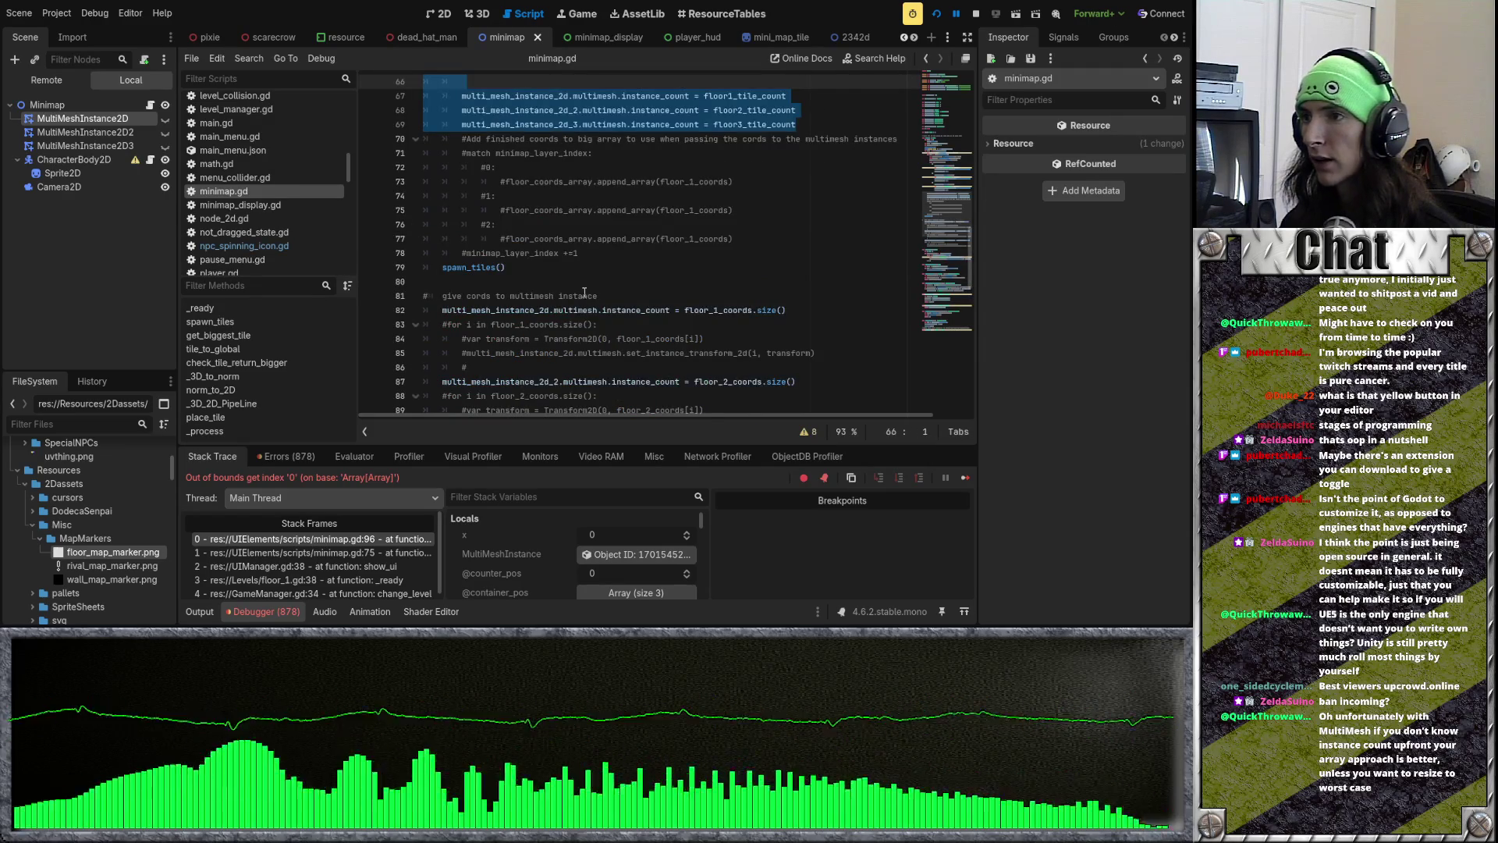
scroll(583, 292, up, 4)
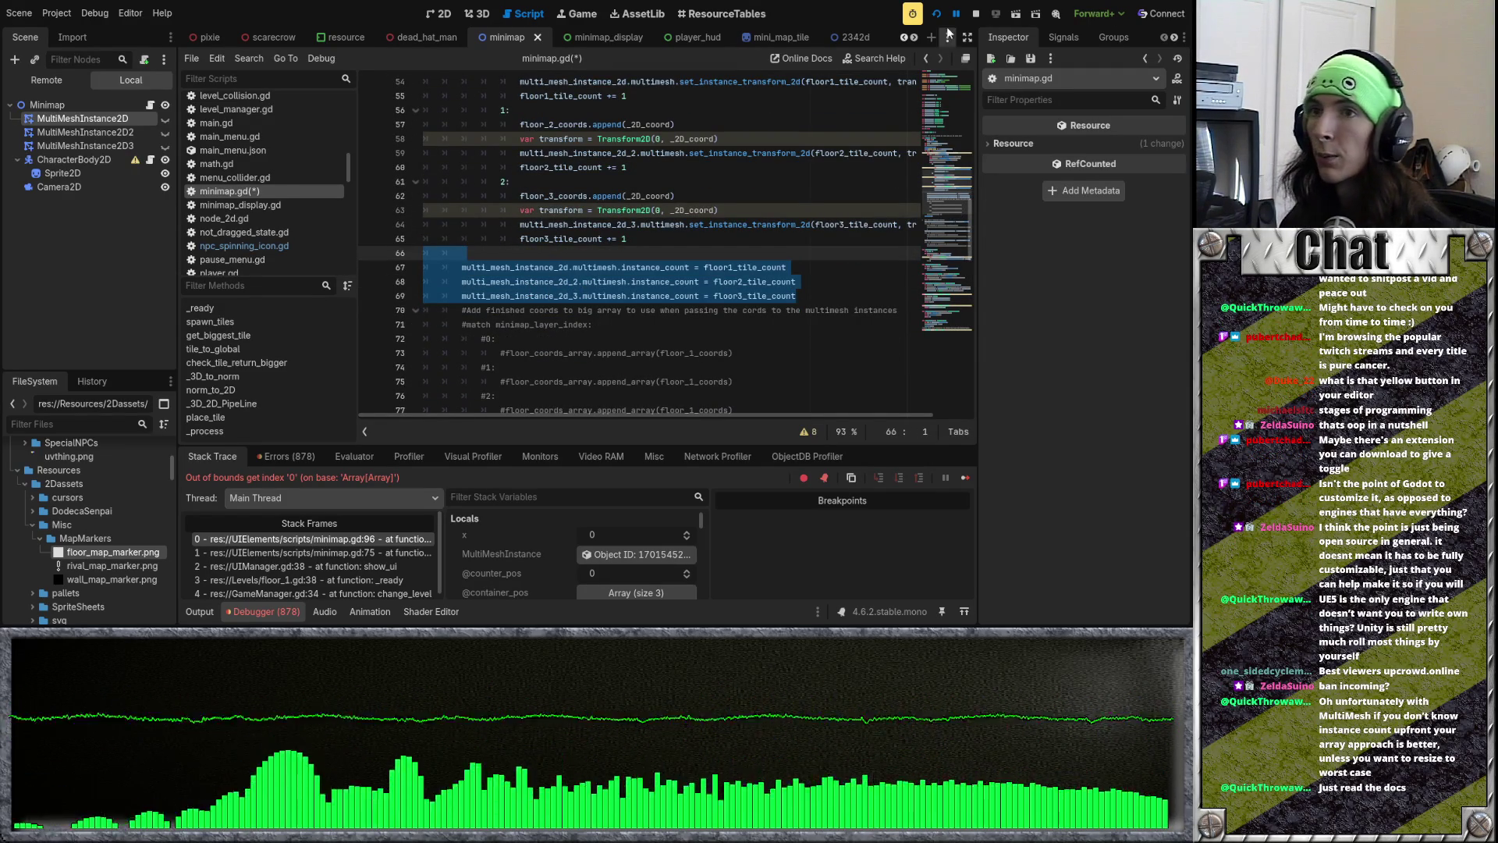
click(976, 14)
scroll(387, 36, up, 6)
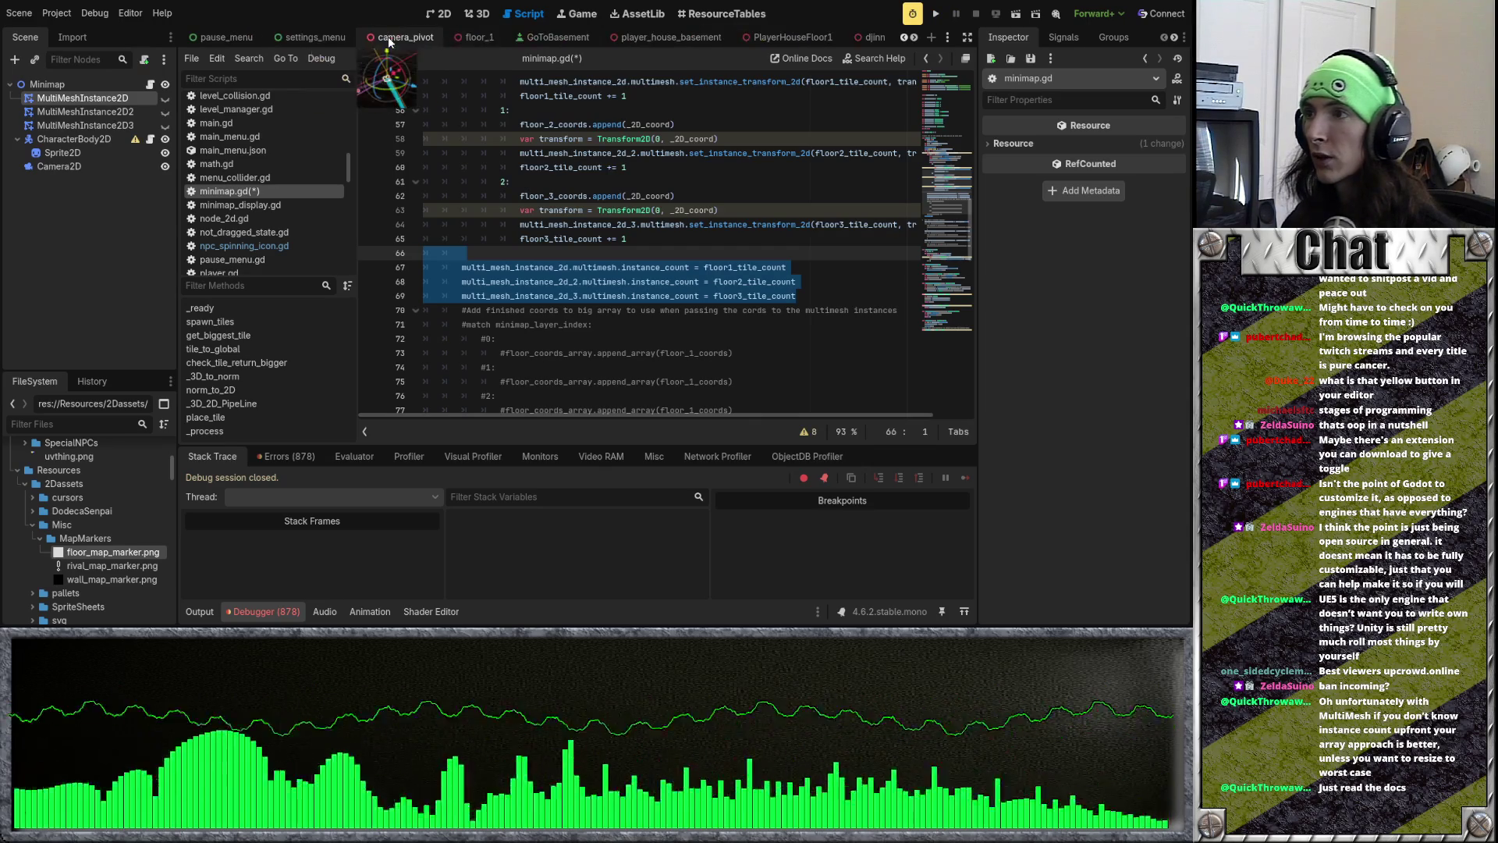
Step: Open the floor_1 scene, select the floor1 GridMap and orbit it in the 3D view
scroll(645, 39, up, 6)
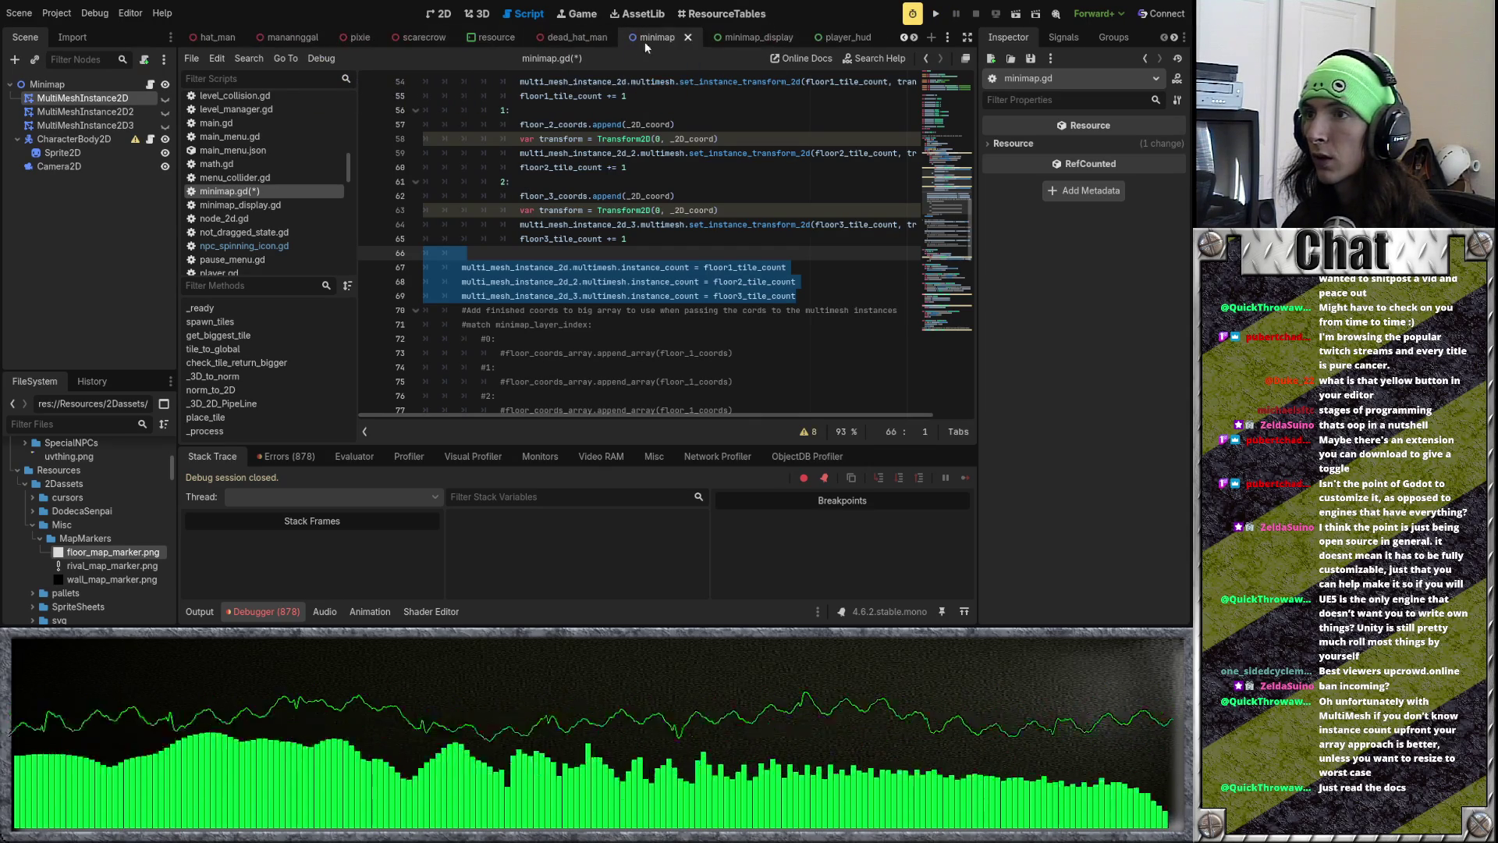
scroll(478, 40, down, 2)
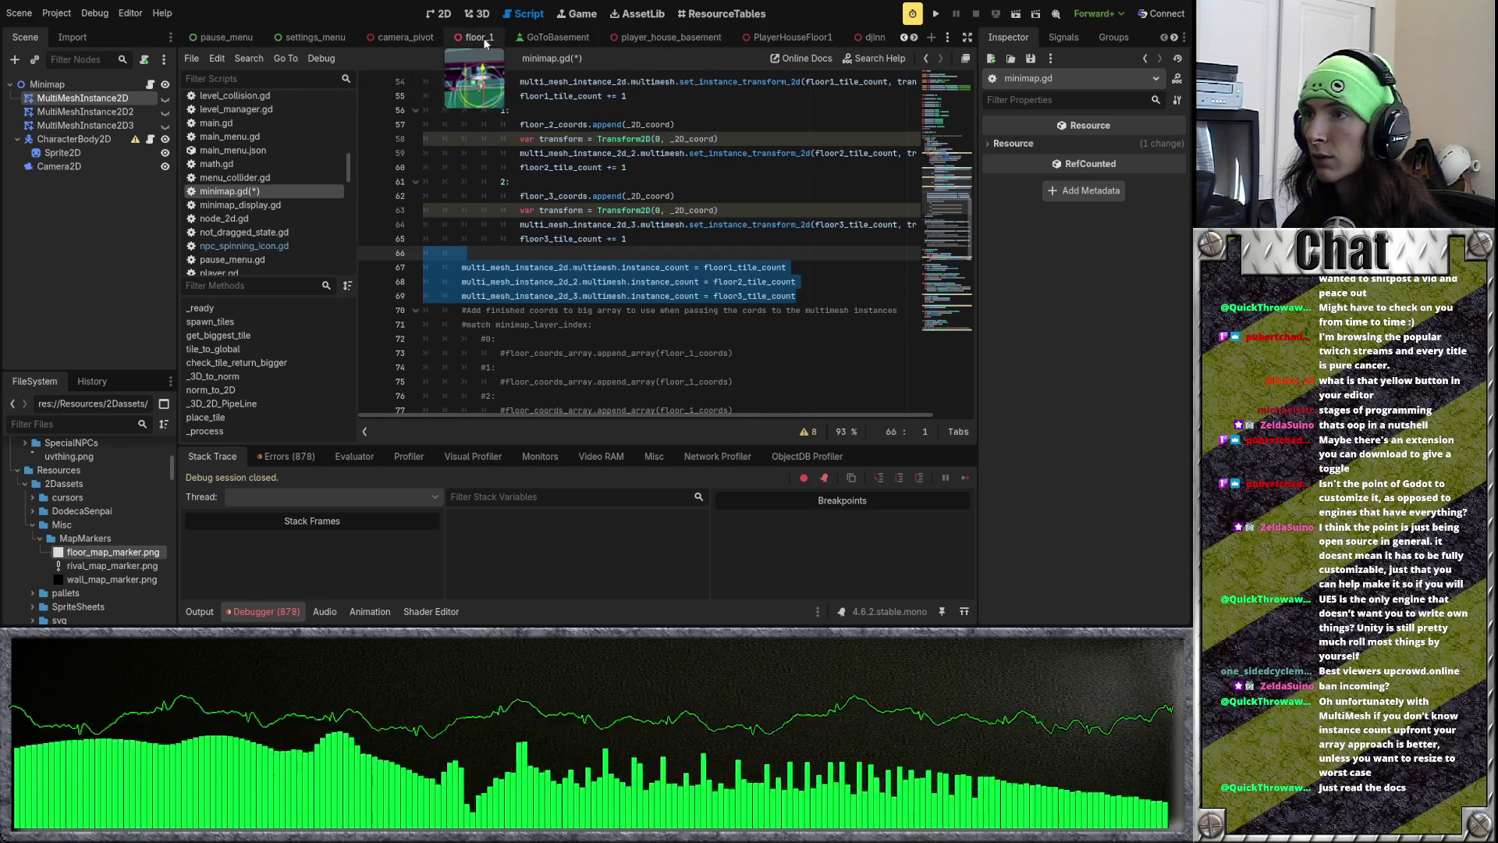
click(477, 39)
click(69, 114)
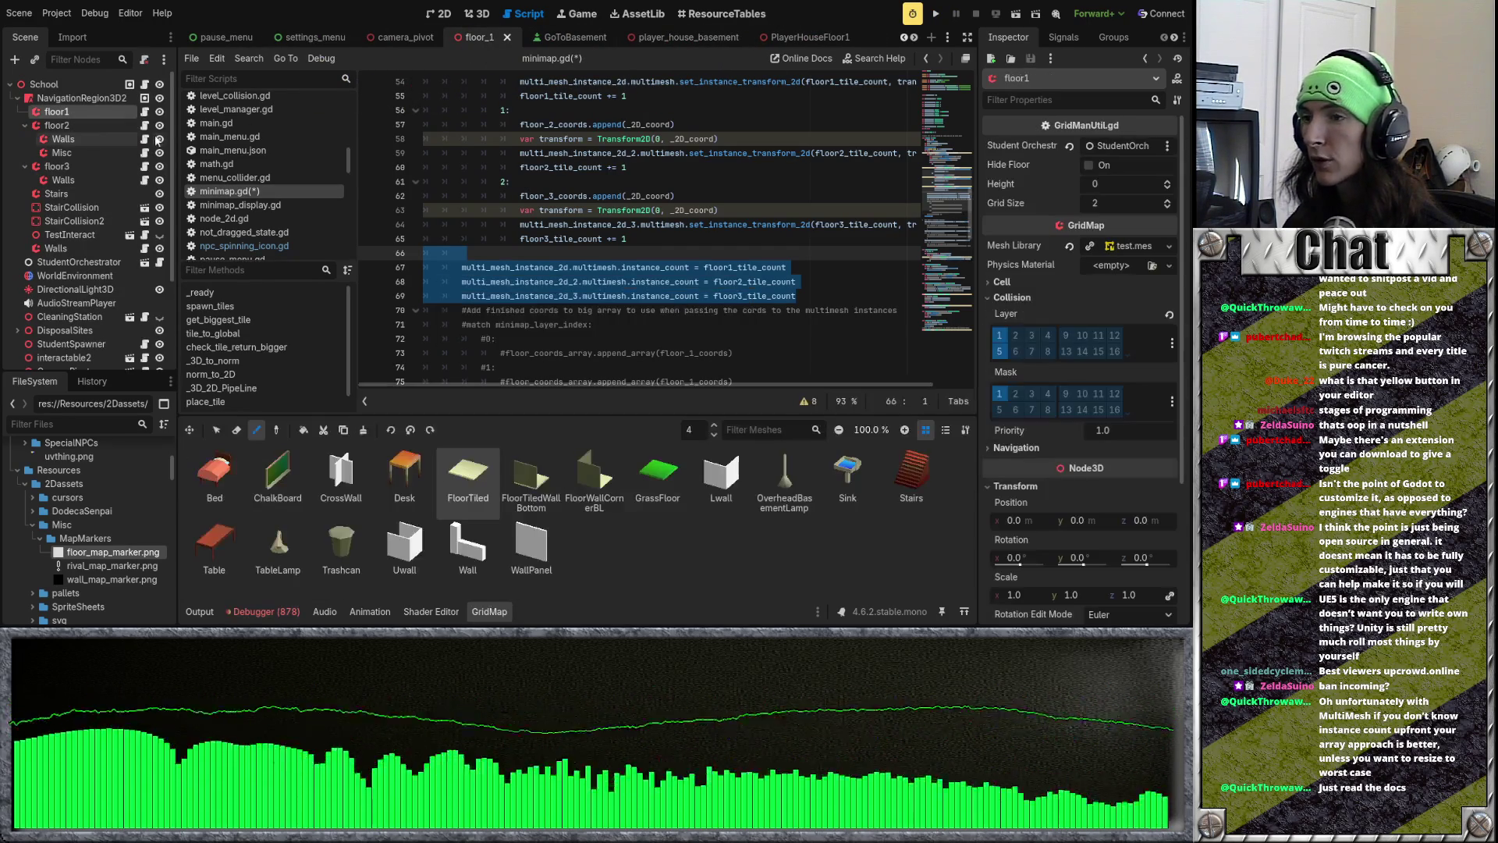
click(482, 13)
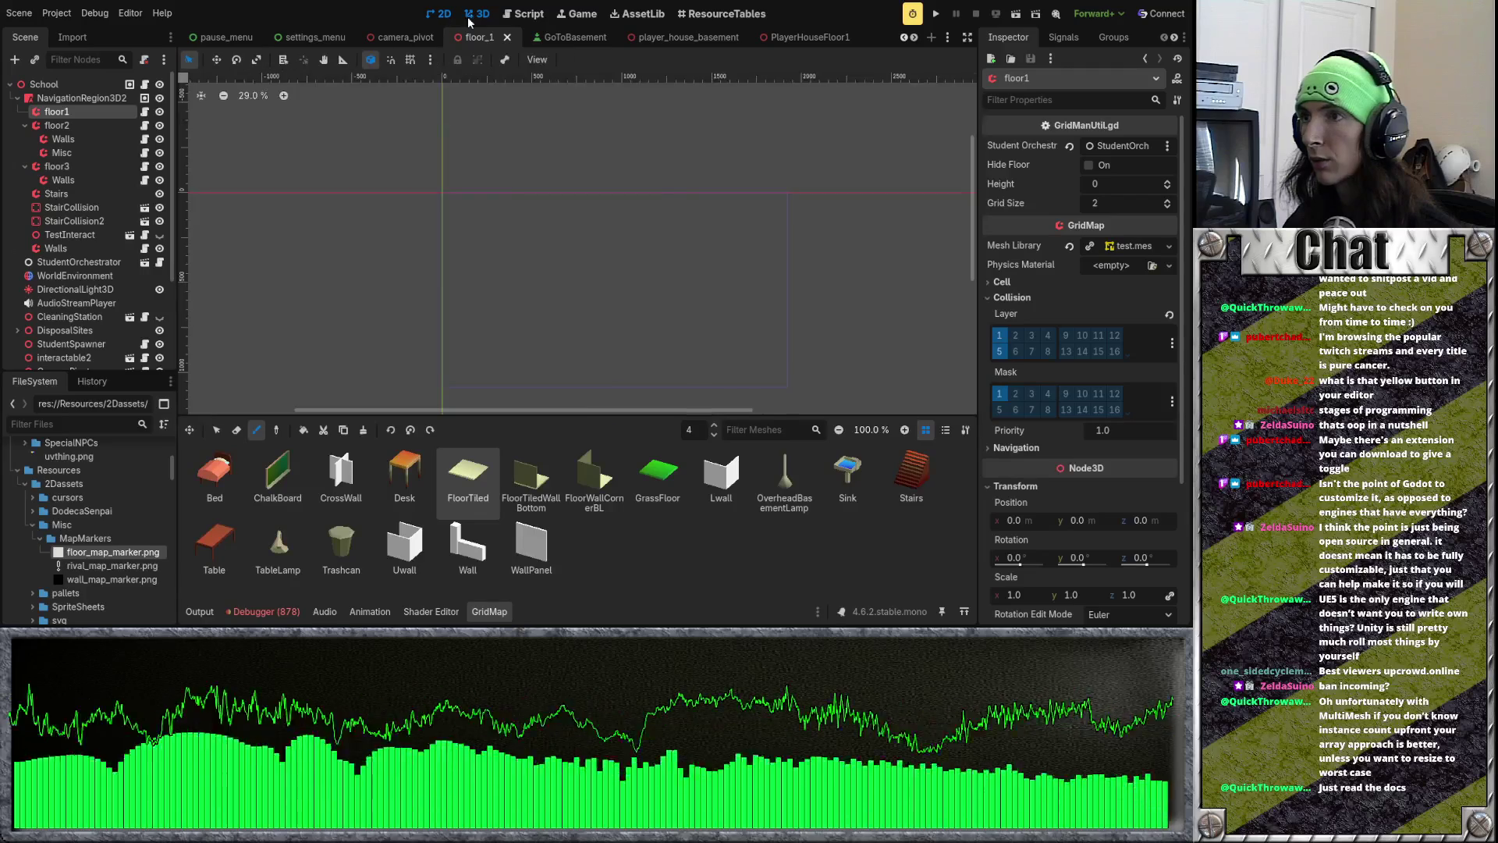
scroll(412, 129, up, 3)
mouse_move(411, 128)
mouse_down()
mouse_move(635, 225)
mouse_move(221, 107)
mouse_up()
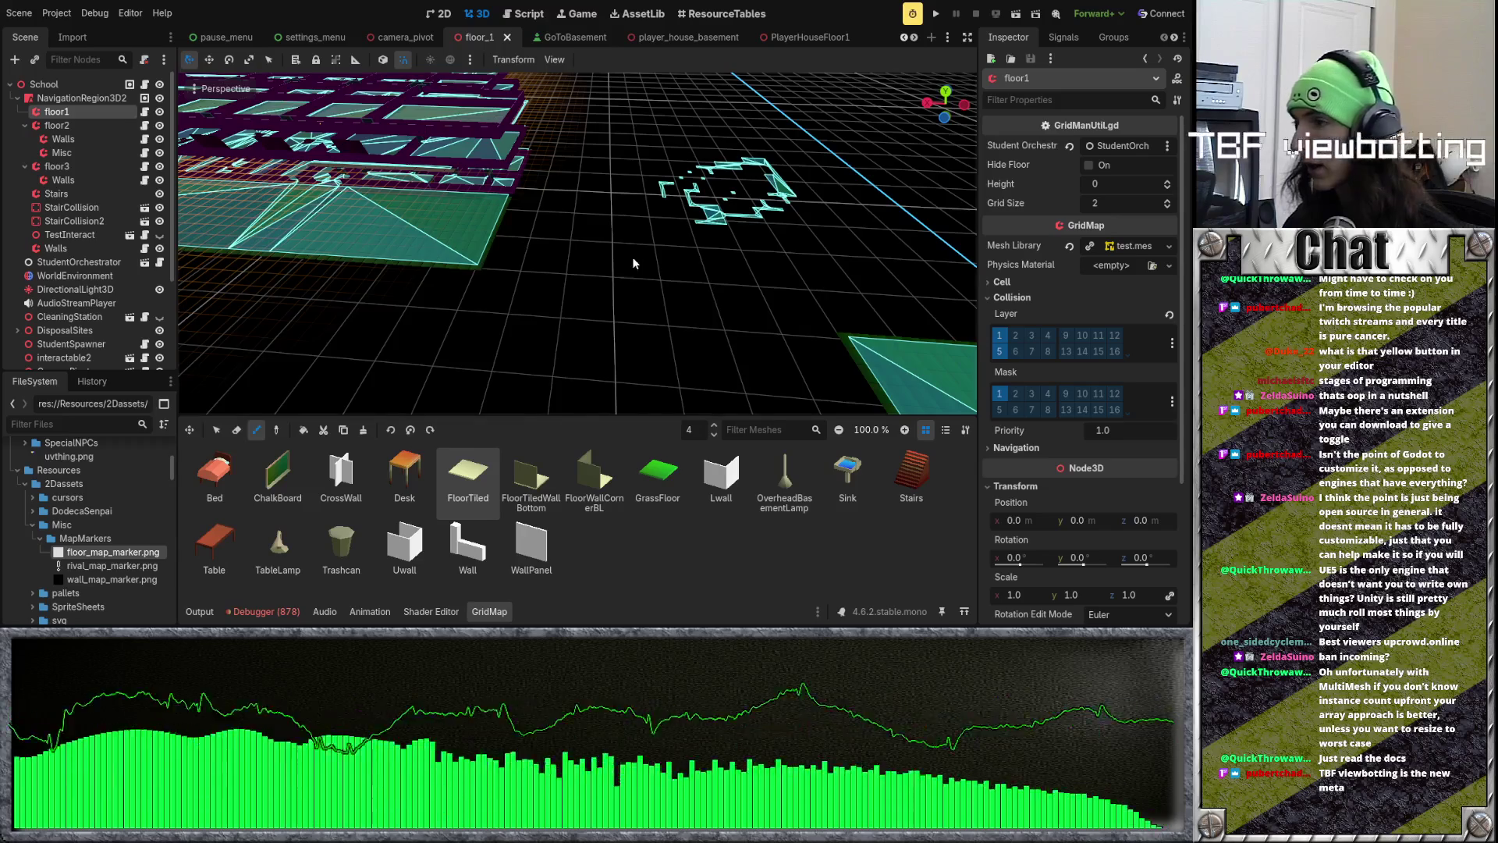
key(w)
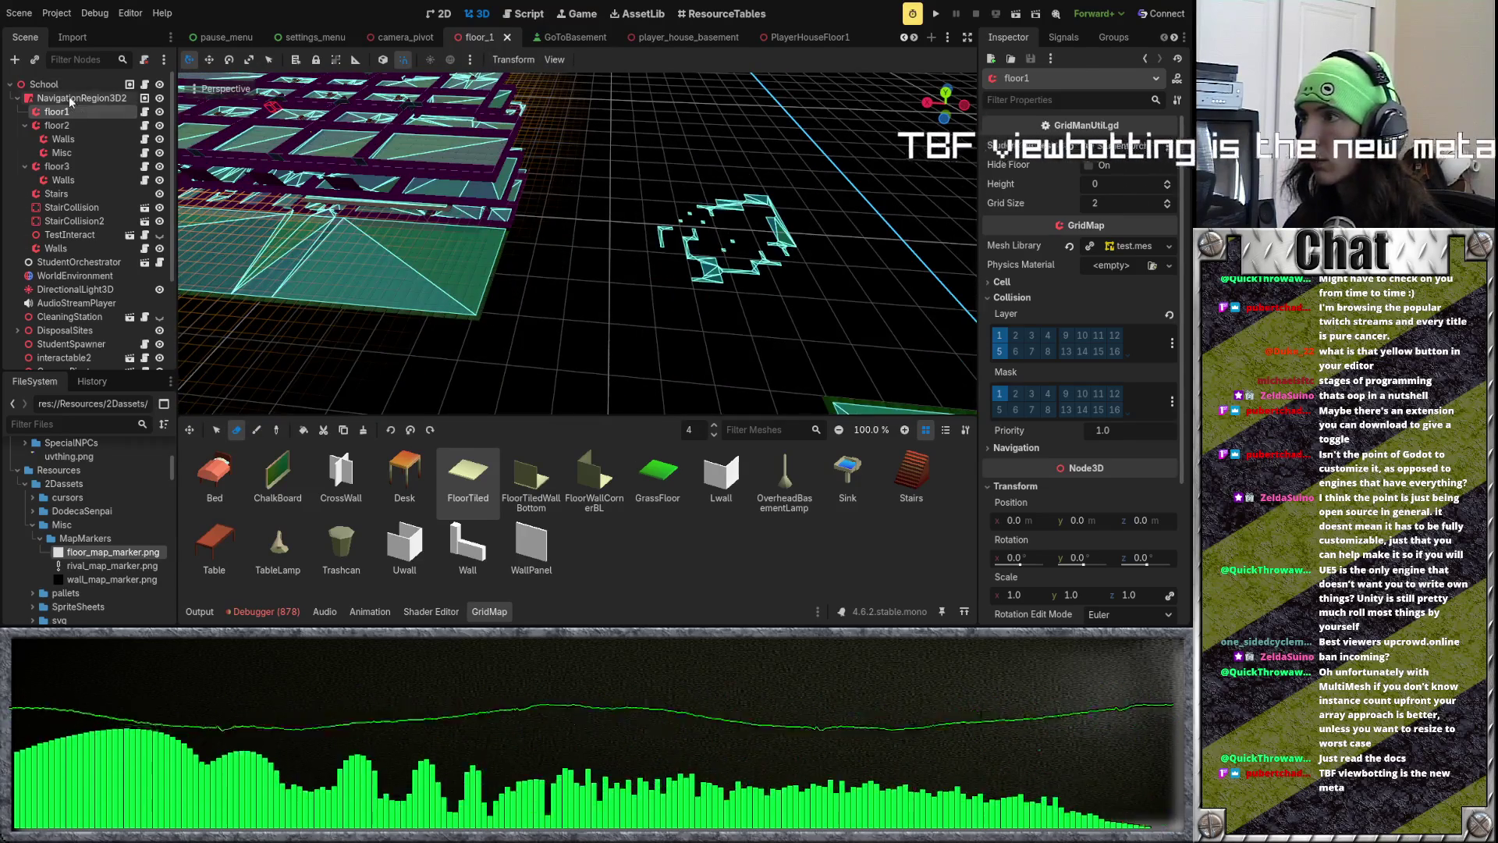
Step: Paint brown floor tiles on floor1, undo them, and return to minimap.gd
click(68, 98)
click(96, 111)
key(e)
drag(555, 310, 645, 228)
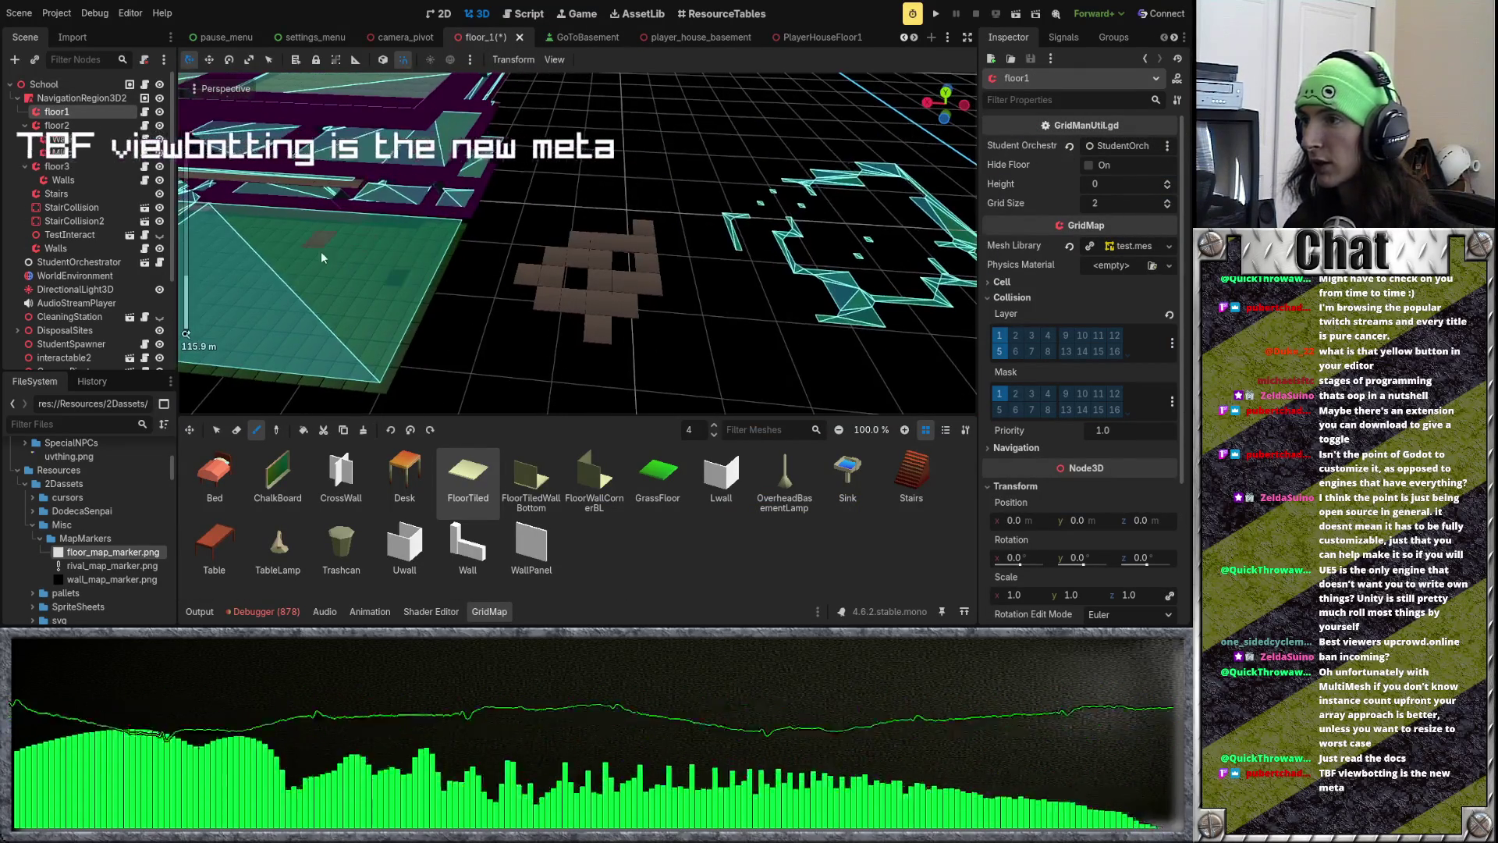
key(ctrl+z)
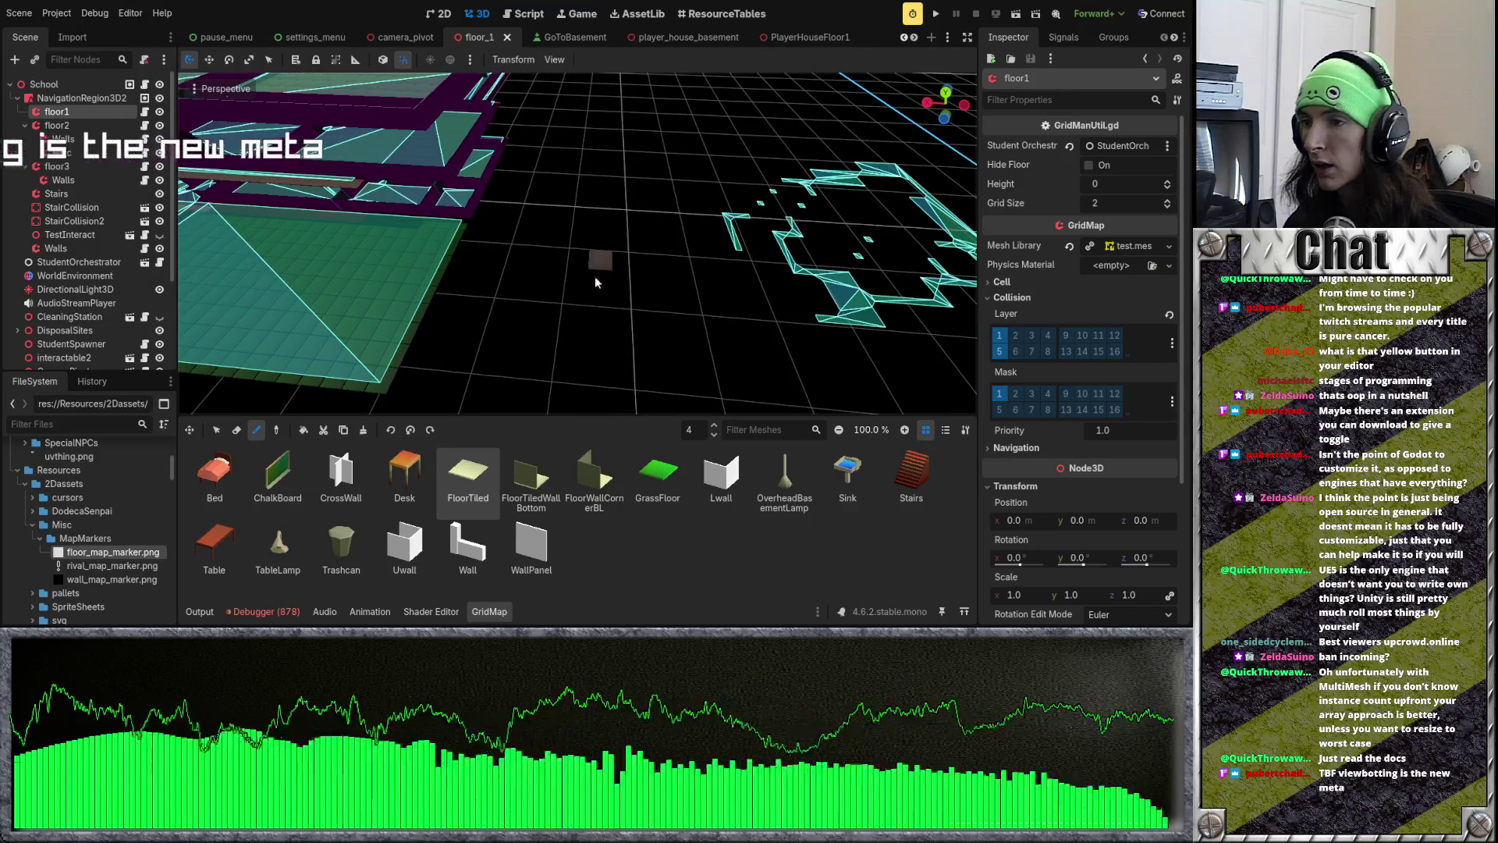
click(518, 16)
scroll(569, 229, up, 3)
Step: Add Transform2D creation, set_instance_transform_2d calls and tile_count increments to the floor 0–2 match cases
scroll(569, 229, down, 3)
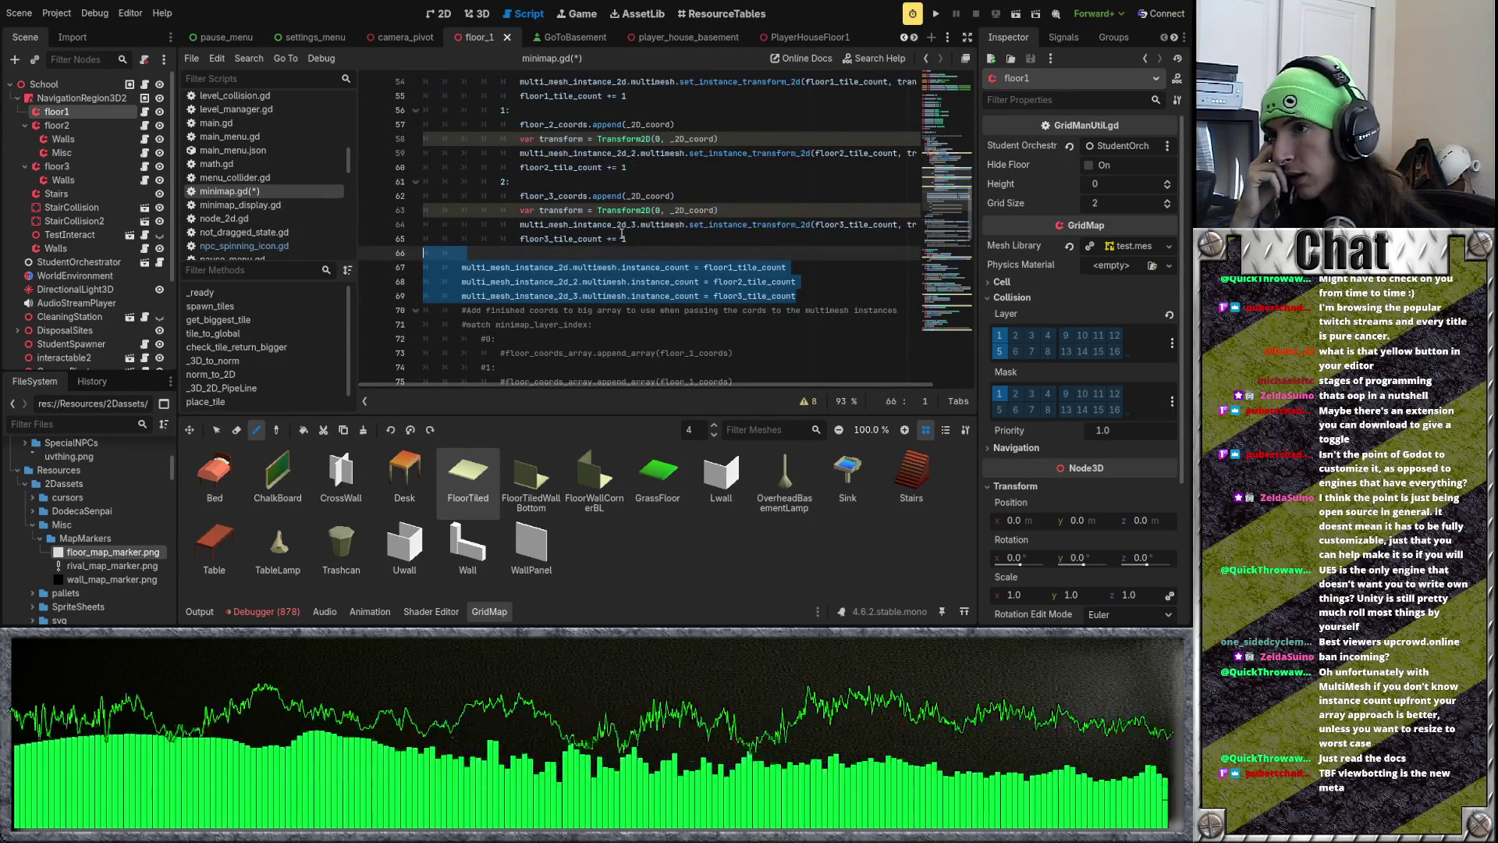
scroll(622, 234, up, 2)
click(665, 224)
mouse_move(664, 224)
mouse_down()
mouse_move(733, 227)
mouse_move(670, 224)
mouse_up()
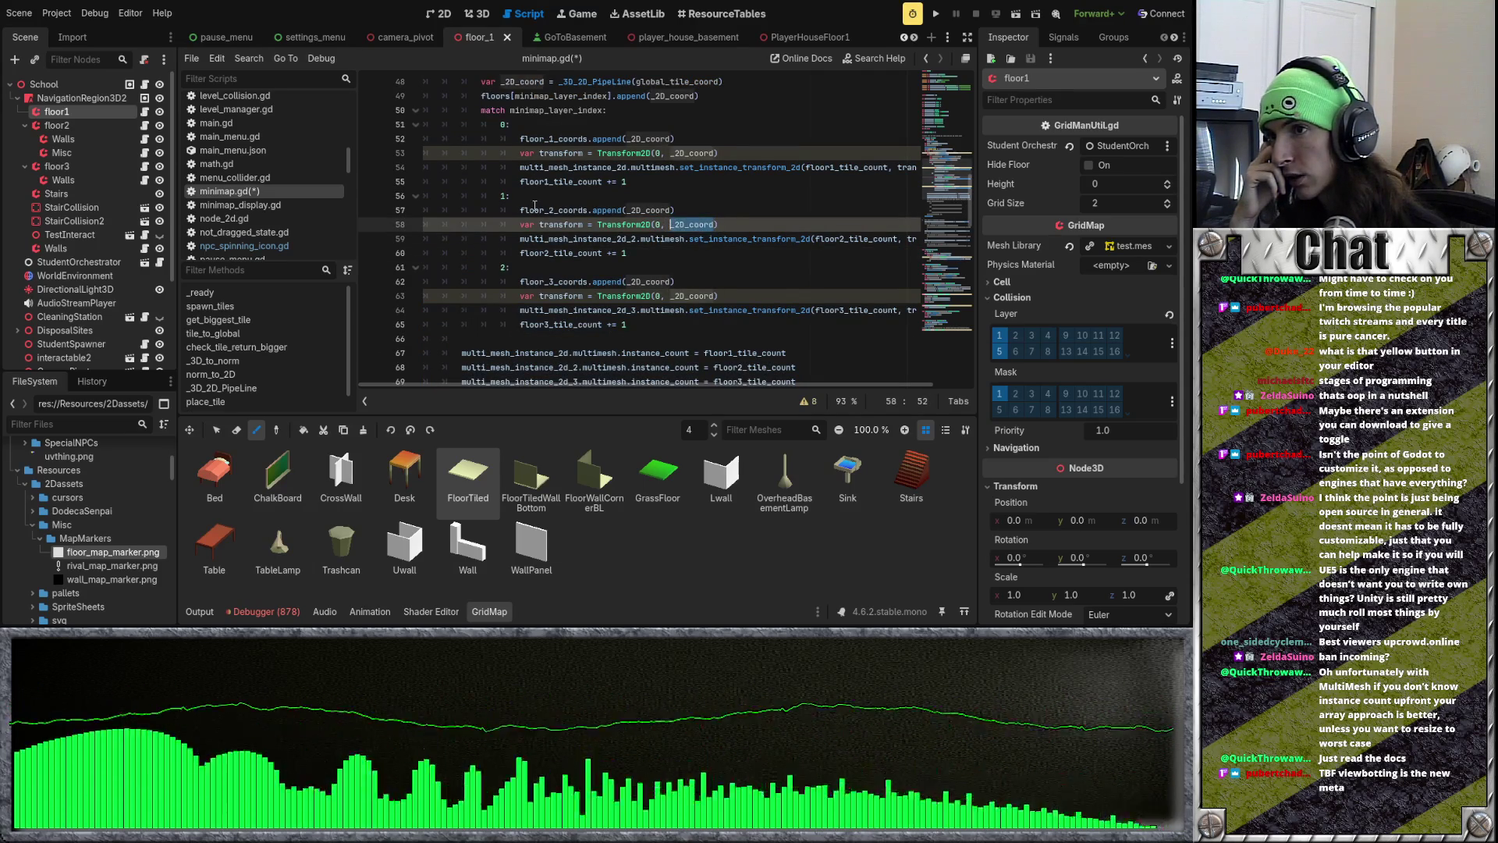
scroll(666, 212, up, 3)
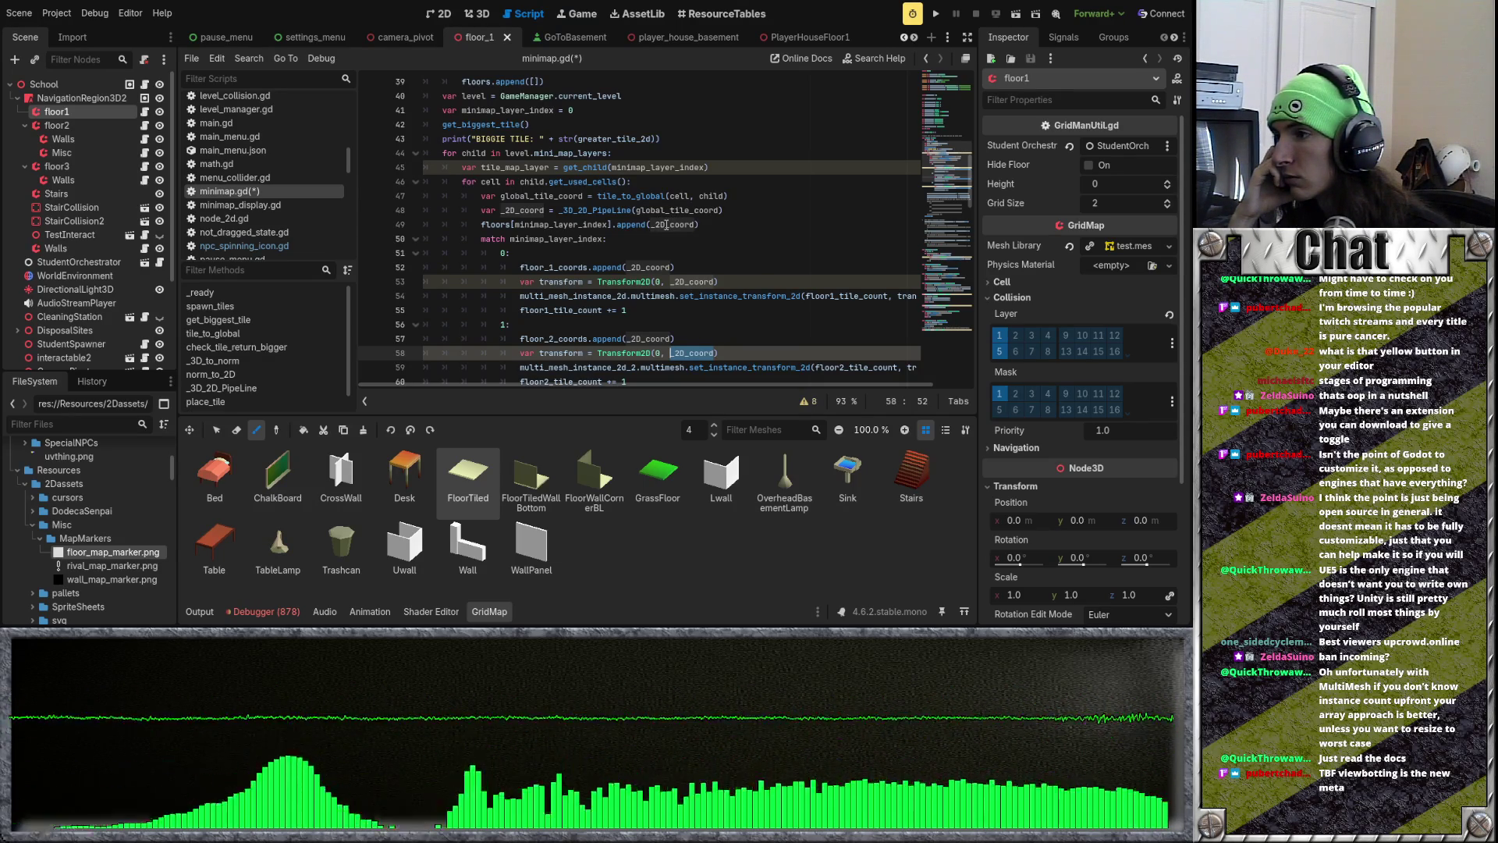
scroll(666, 224, down, 1)
click(642, 216)
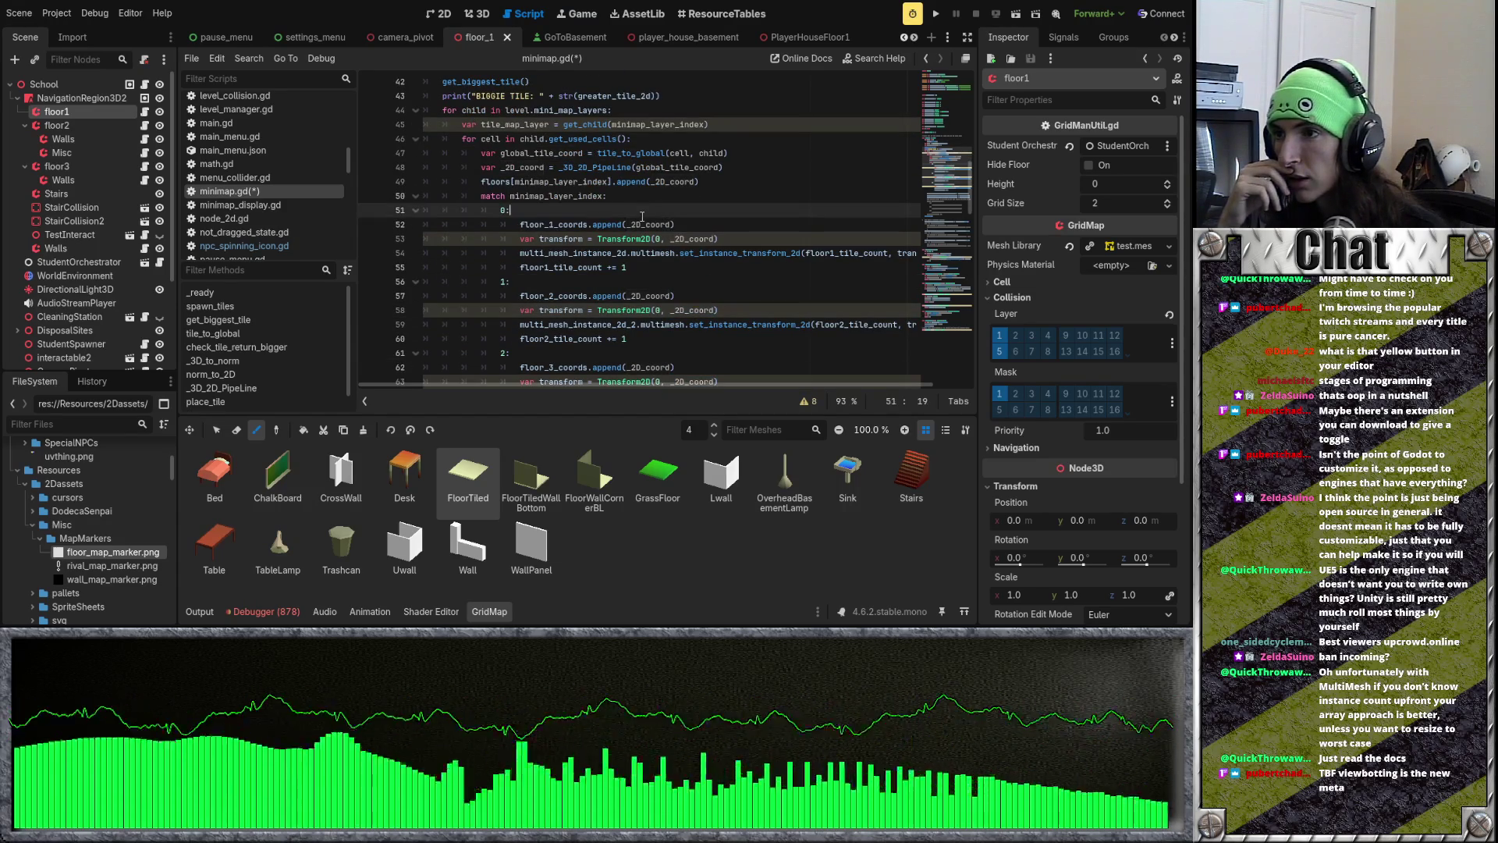
click(664, 200)
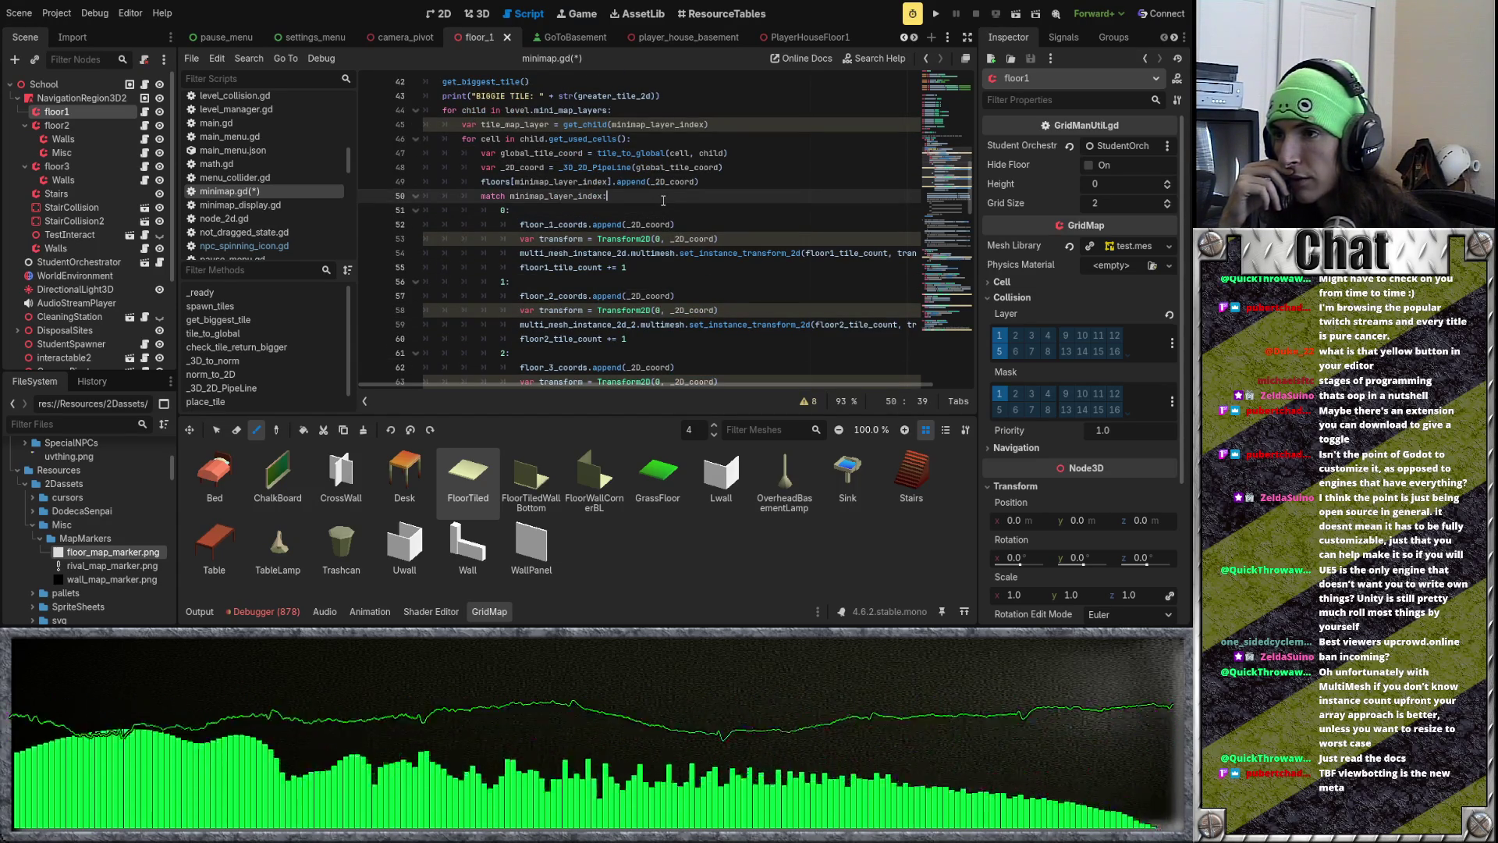
scroll(663, 200, down, 2)
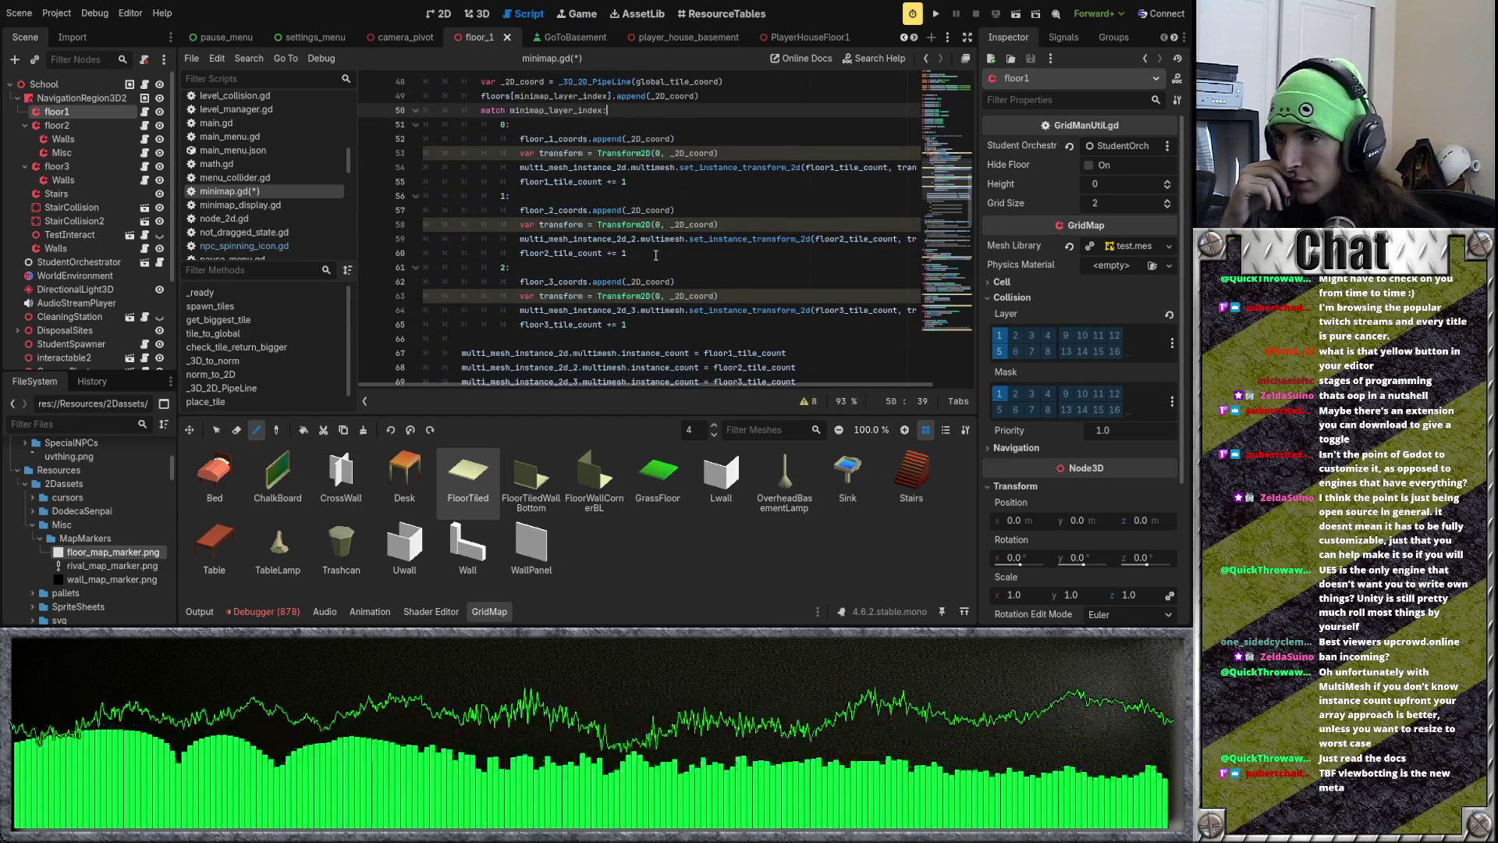
scroll(661, 273, down, 2)
scroll(661, 272, down, 3)
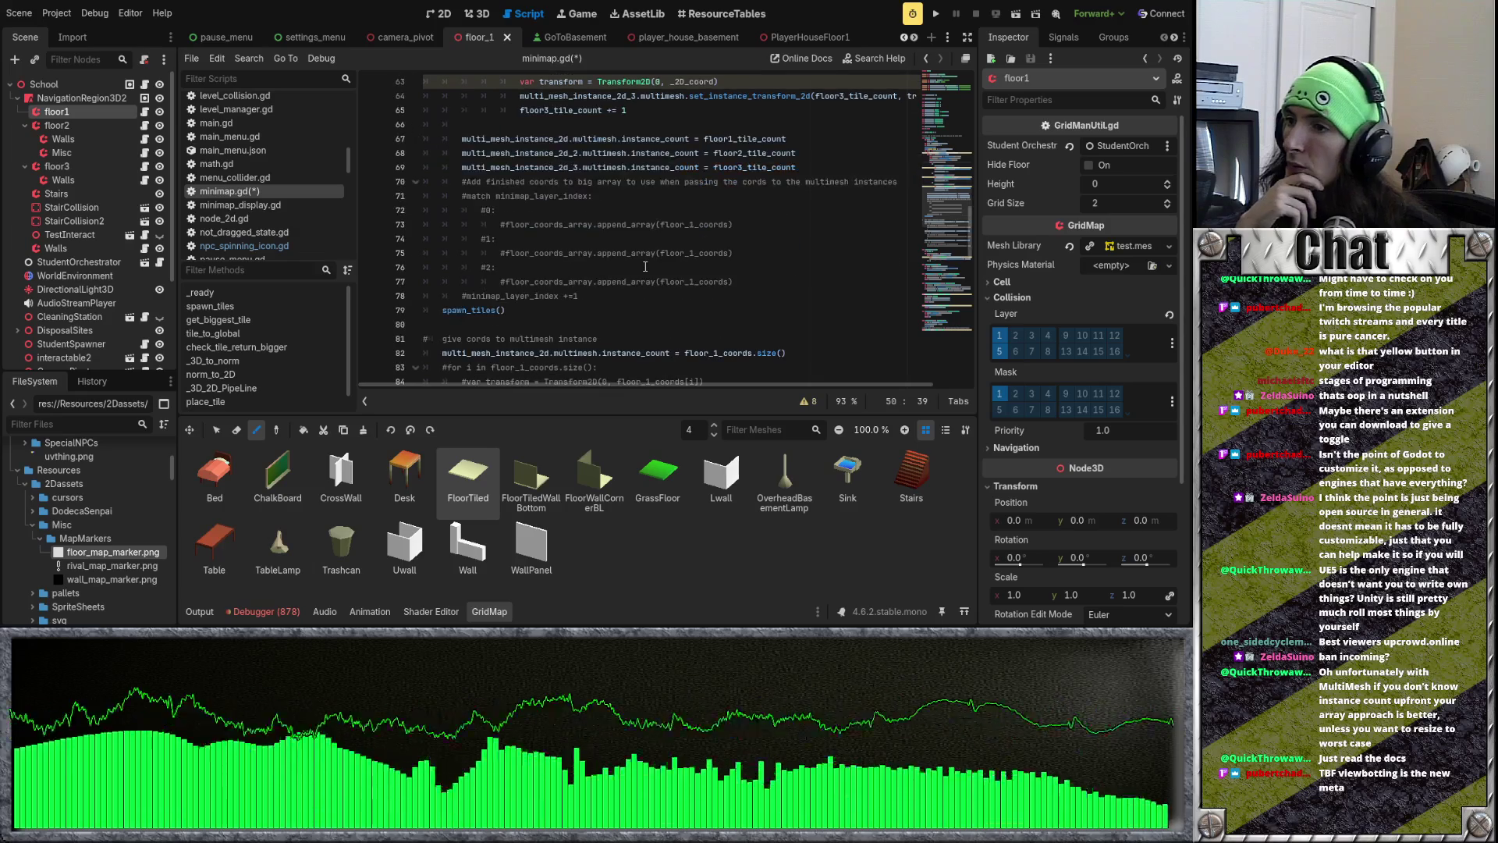
scroll(645, 266, up, 6)
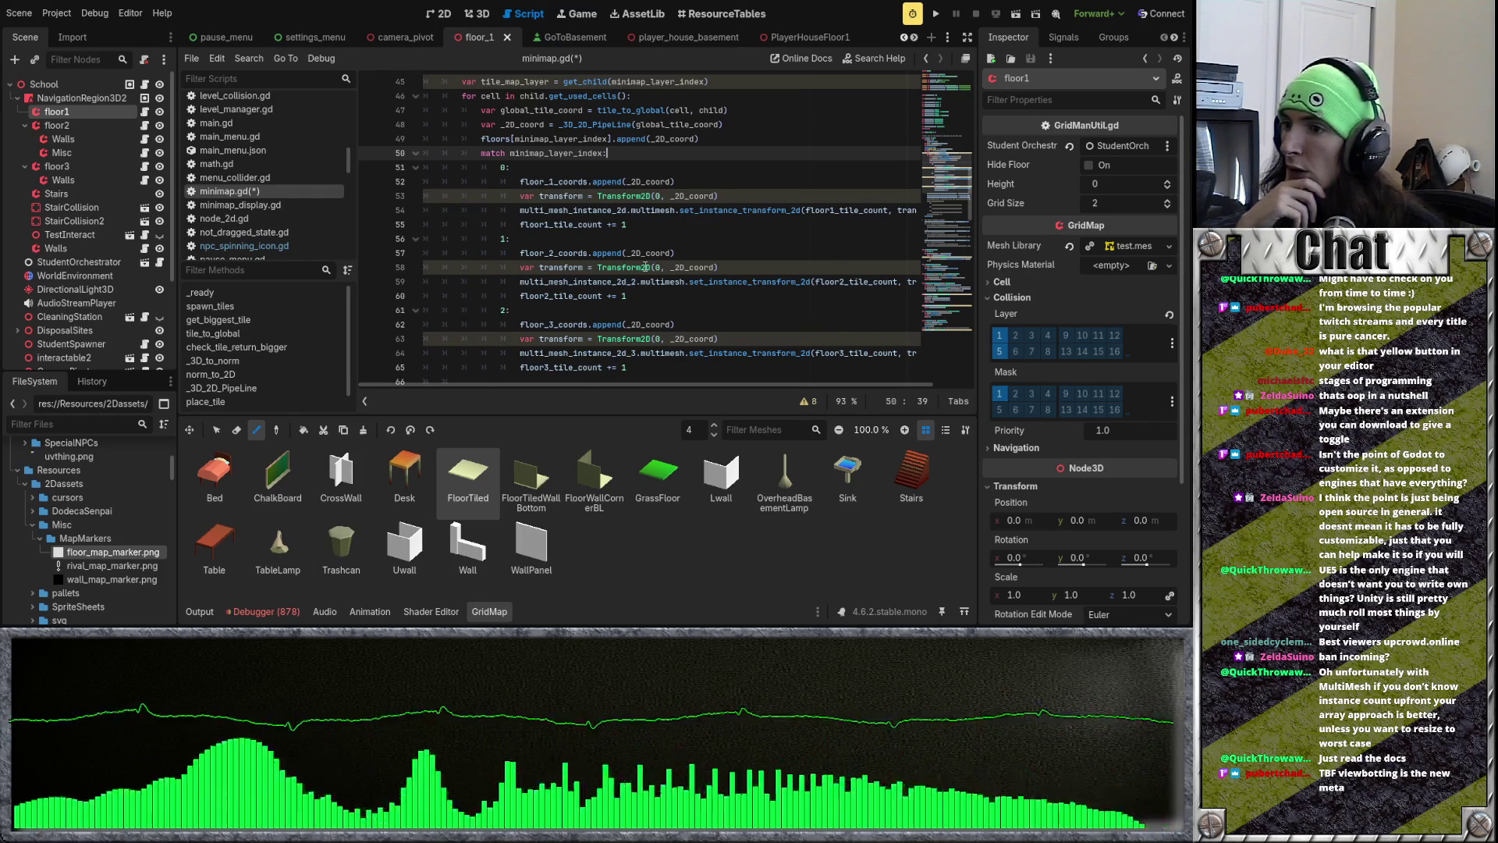
scroll(646, 267, down, 3)
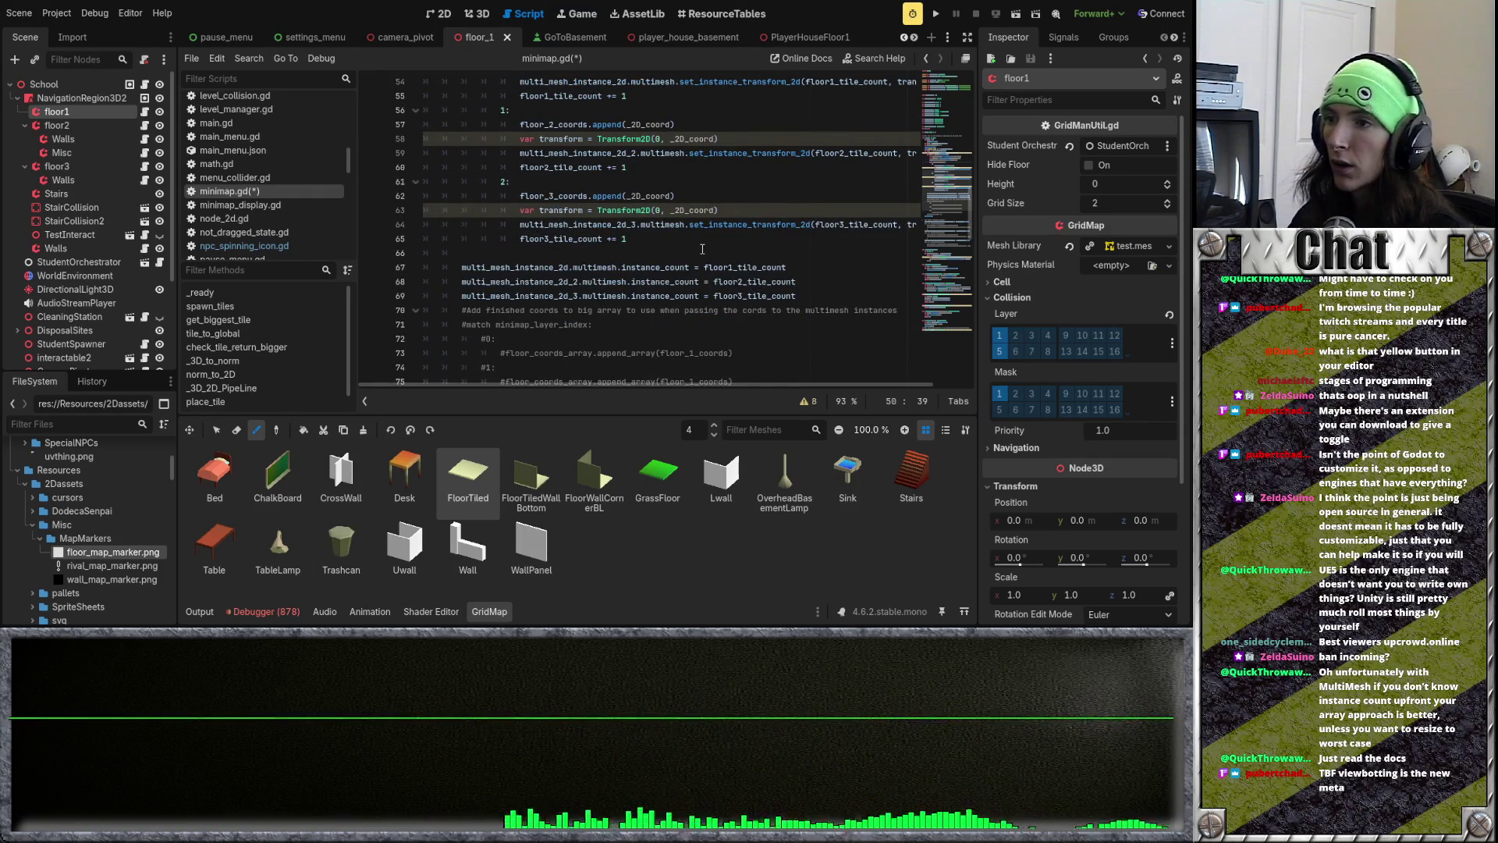
Step: Undo the per-cell multimesh edits, leaving multimesh count and transform loops after the match
key(ctrl+z)
key(ctrl+z)
key(ctrl+z)
key(ctrl+z)
key(ctrl+z)
key(ctrl+z)
key(ctrl+z)
key(ctrl+z)
key(ctrl+z)
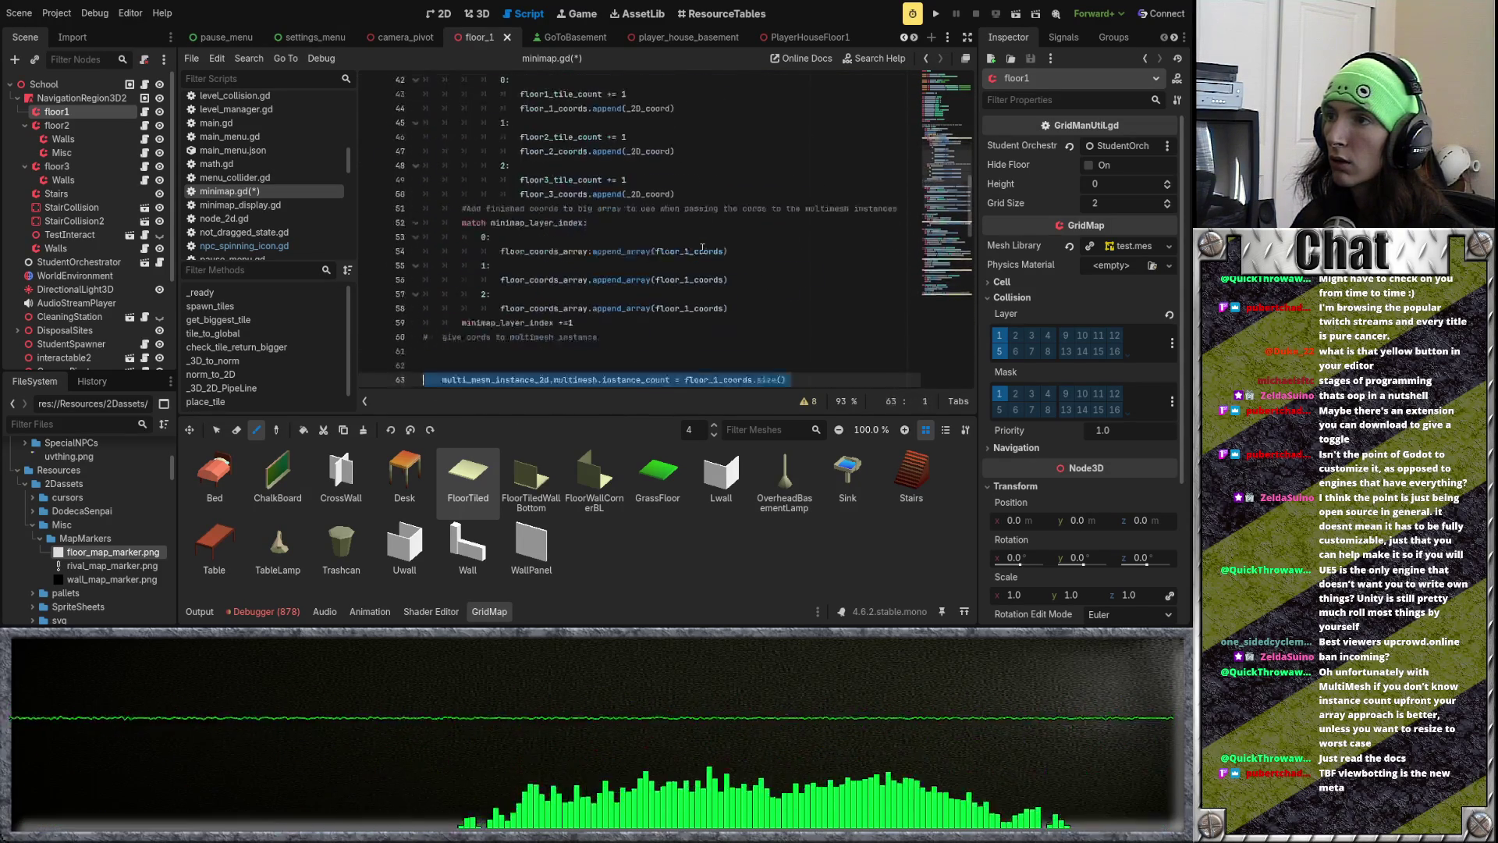
key(ctrl+z)
key(ctrl+z)
key(ctrl+z)
key(ctrl+z)
key(ctrl+z)
key(ctrl+z)
key(ctrl+z)
key(ctrl+z)
key(ctrl+z)
scroll(702, 248, up, 8)
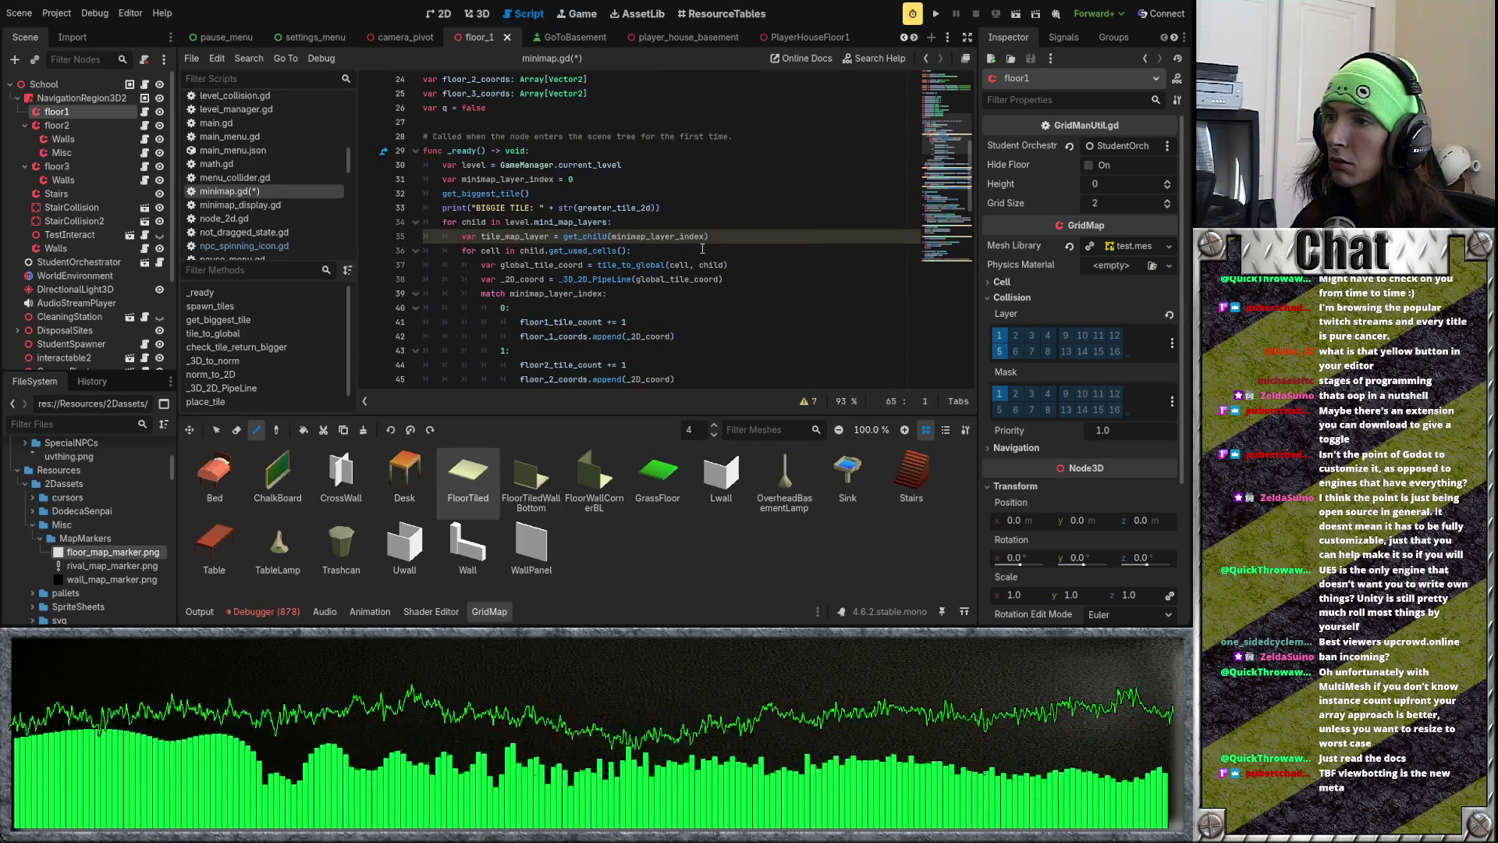
scroll(702, 248, up, 7)
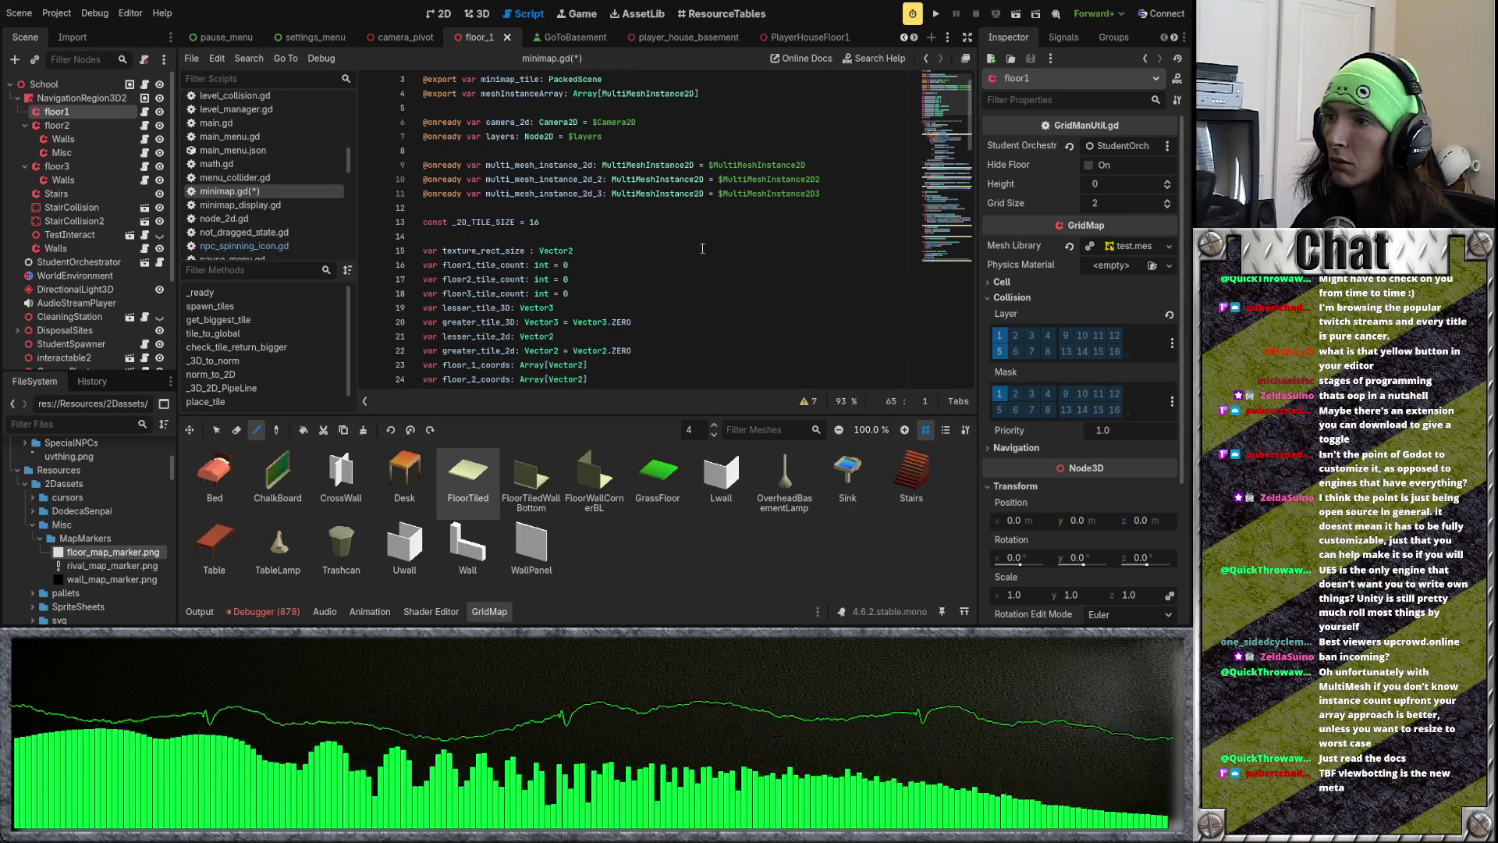
scroll(702, 248, down, 10)
scroll(702, 249, up, 10)
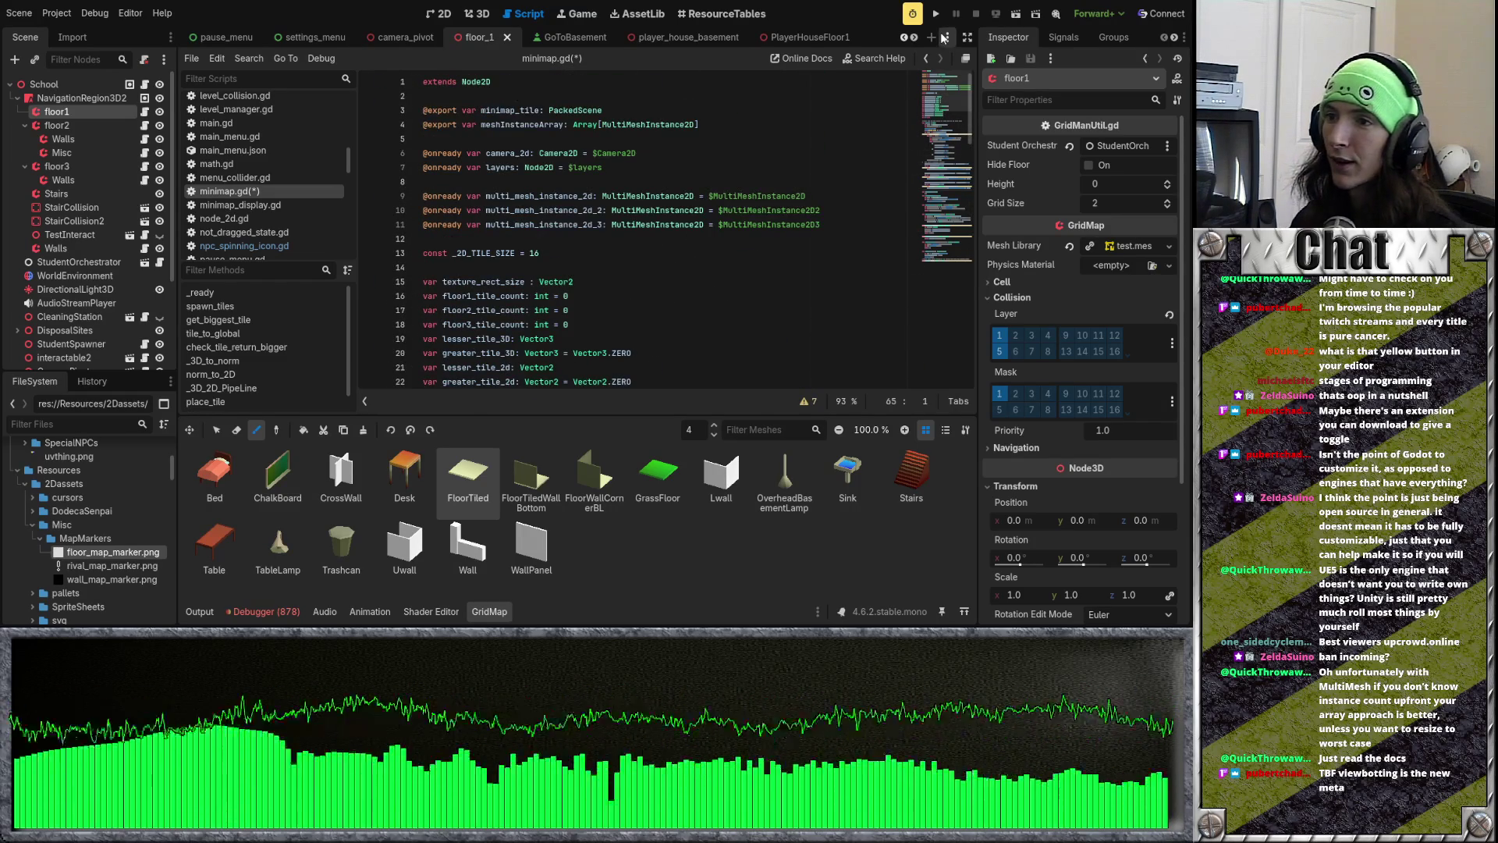
Step: Save and run the game, then go to school to enter the timed level
click(942, 13)
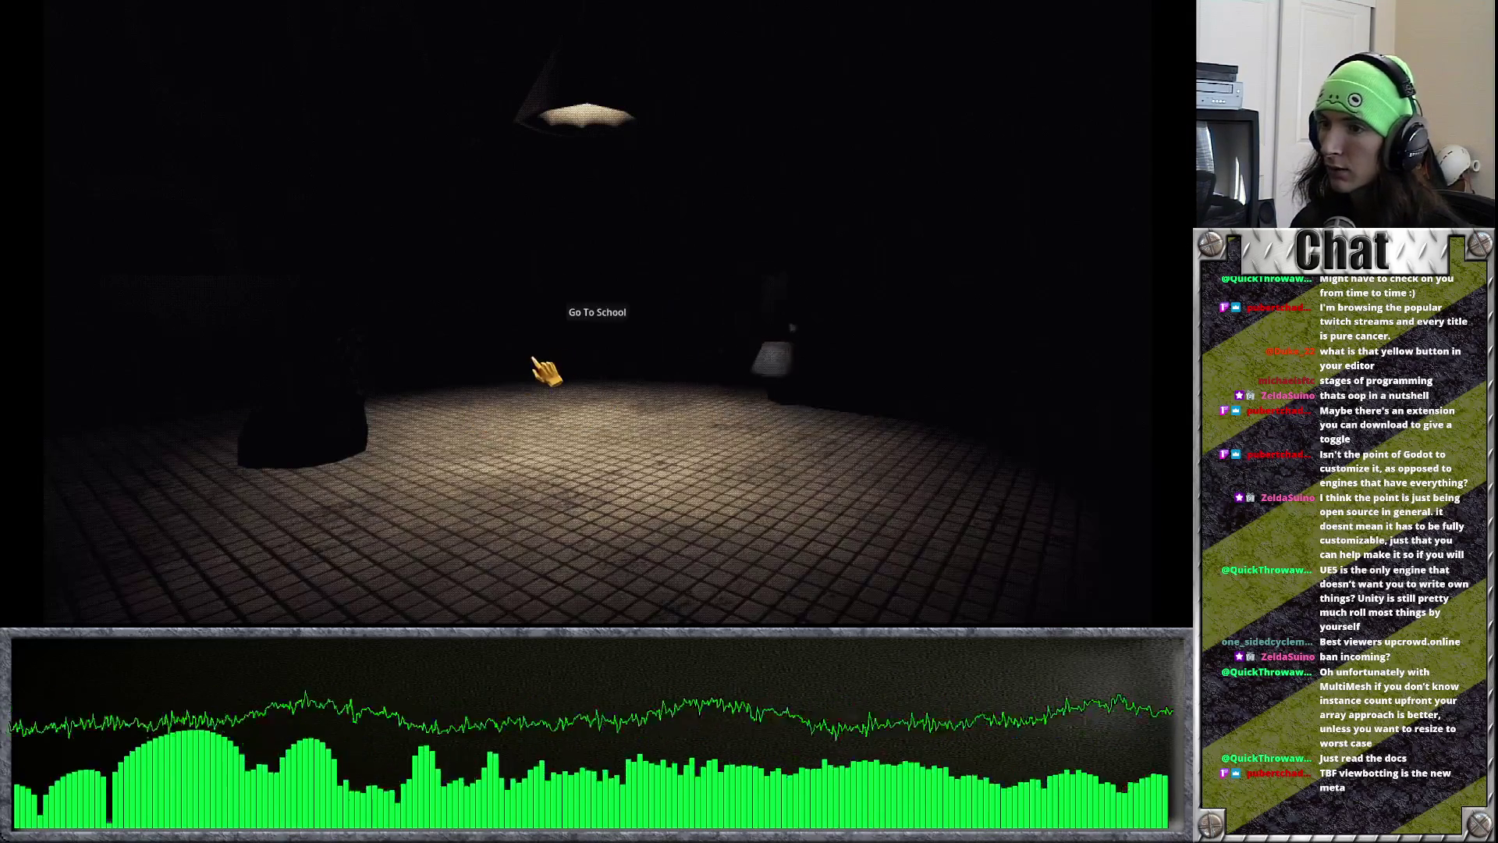
click(601, 316)
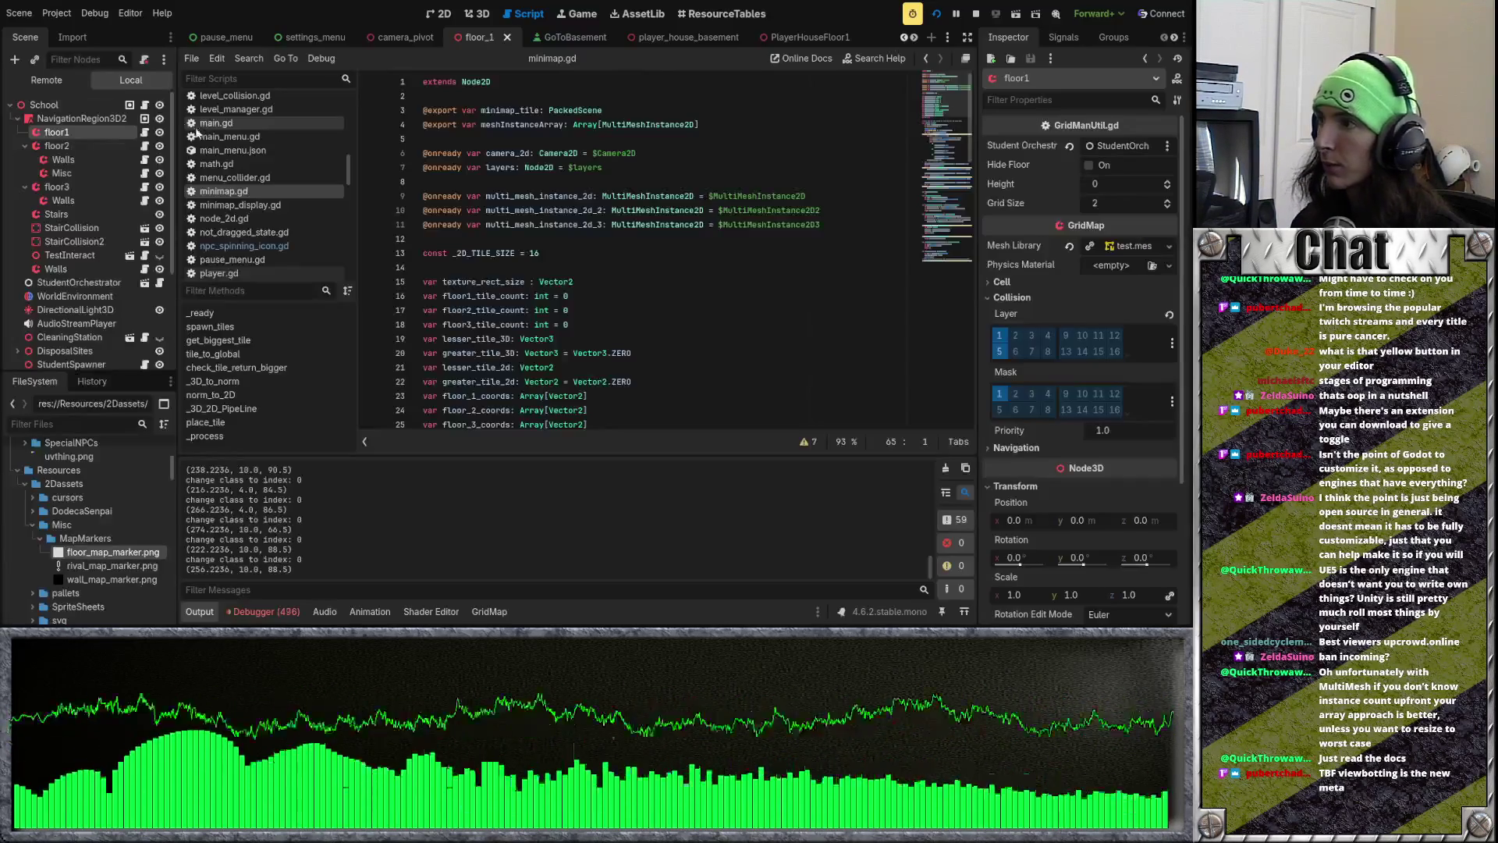
scroll(306, 36, down, 5)
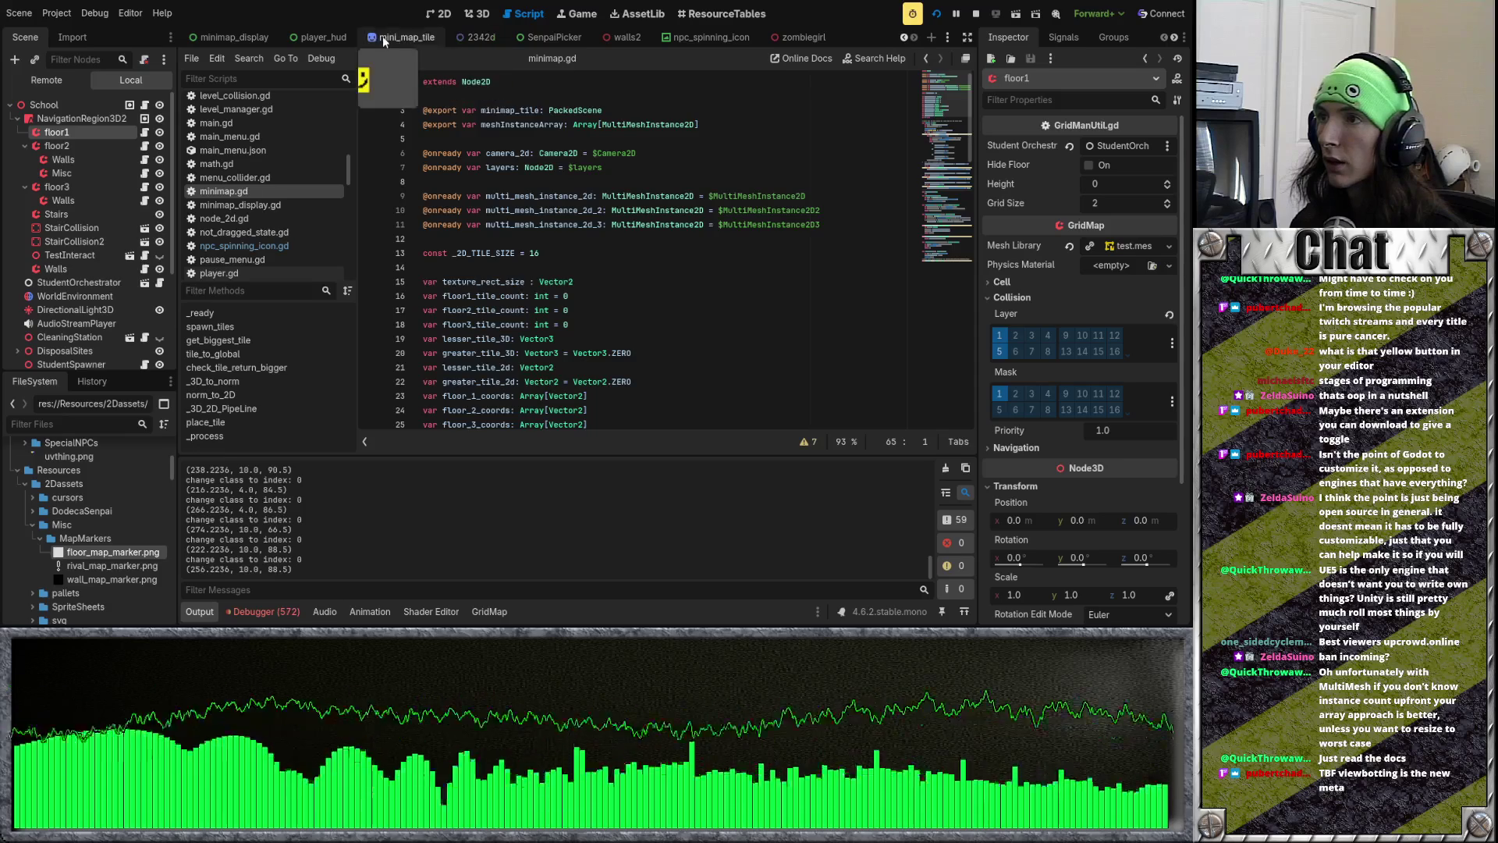
Step: In the minimap scene, toggle visibility of MultiMeshInstance2D2 and MultiMeshInstance2D3
click(721, 44)
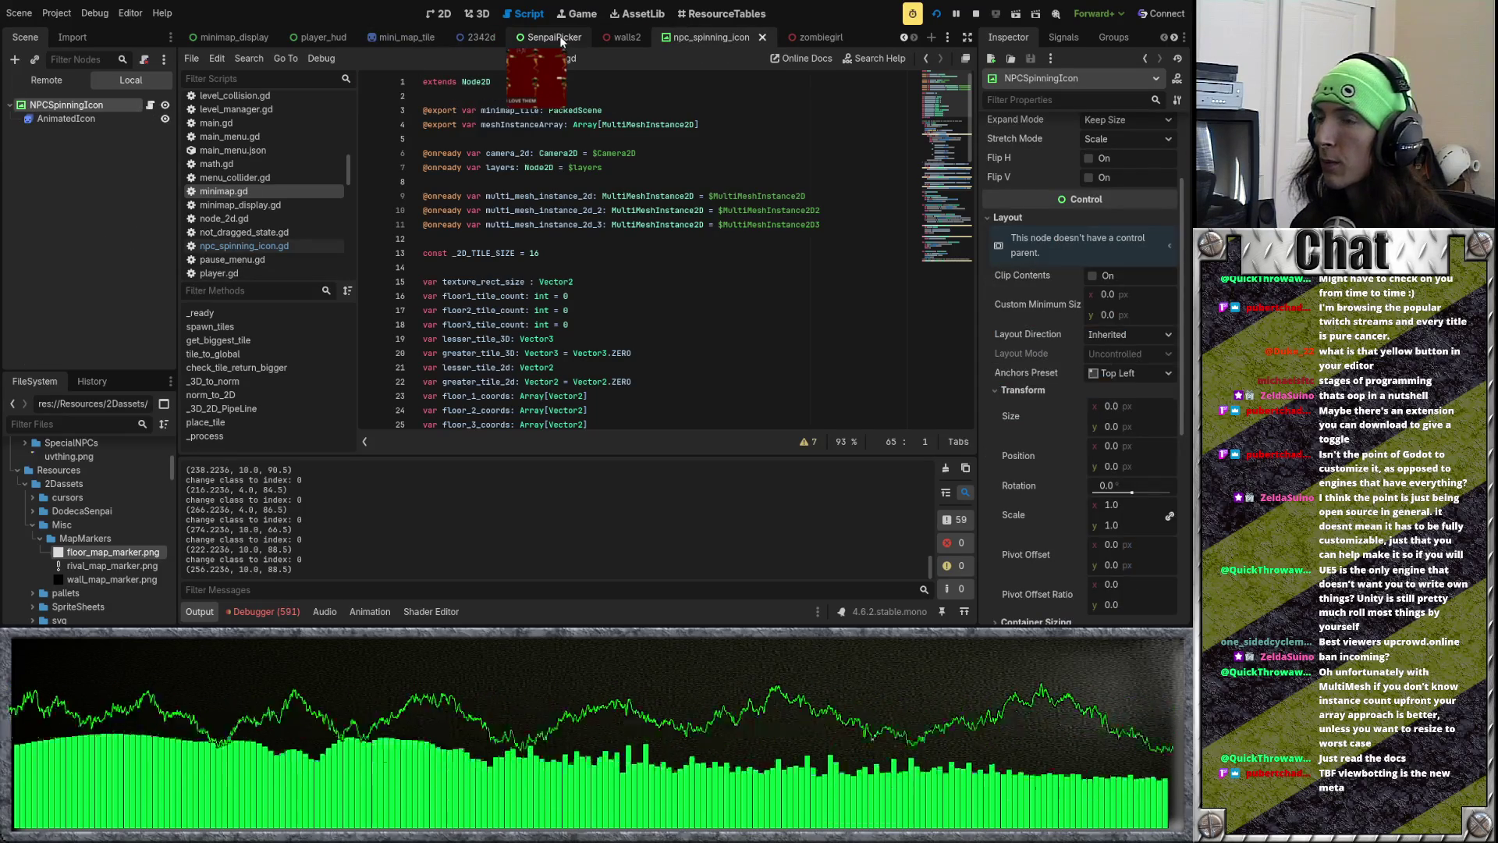
click(561, 41)
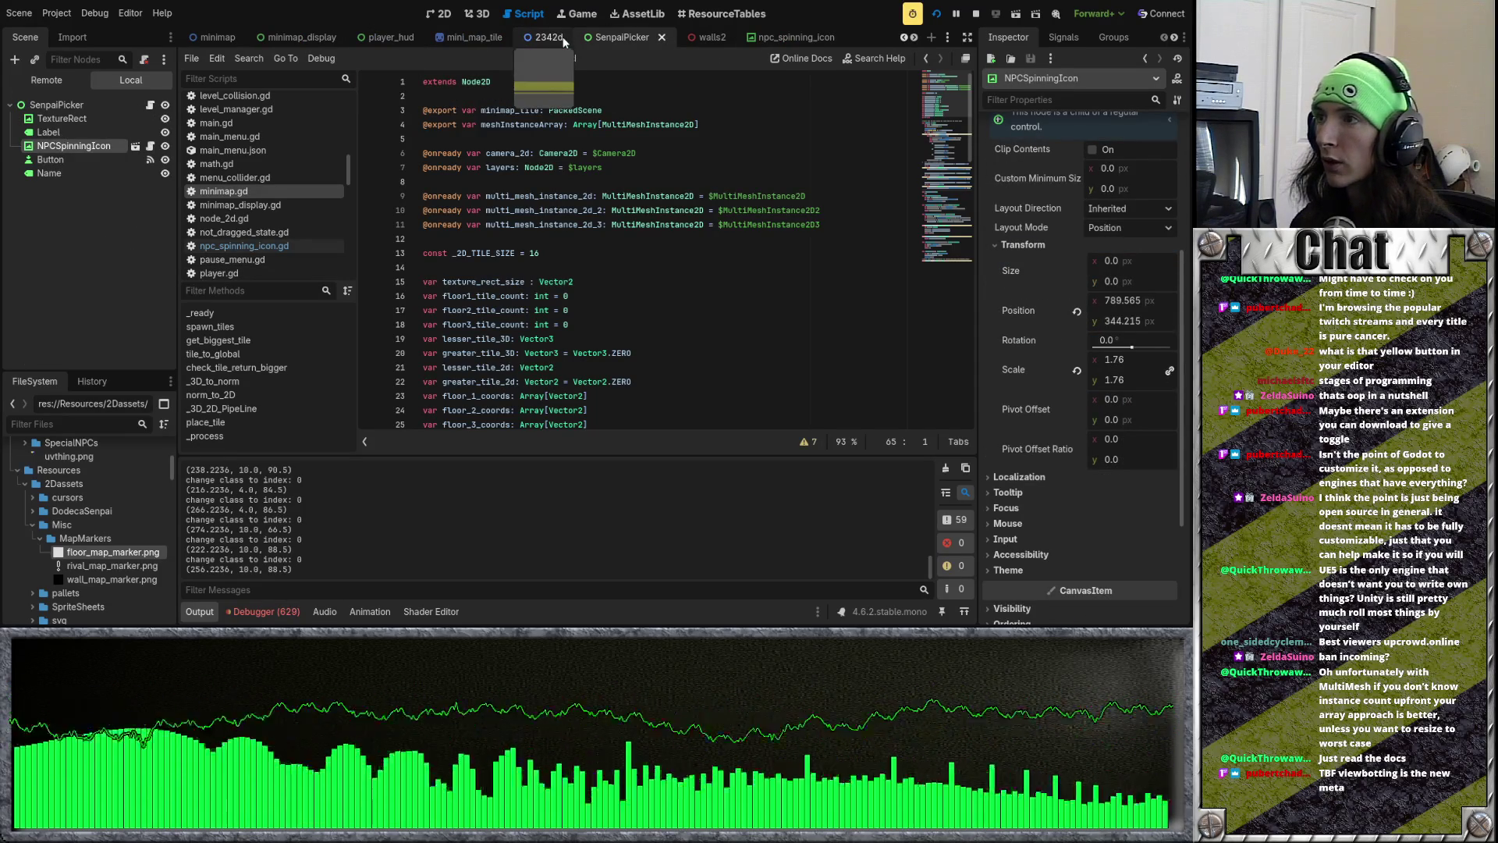
click(237, 35)
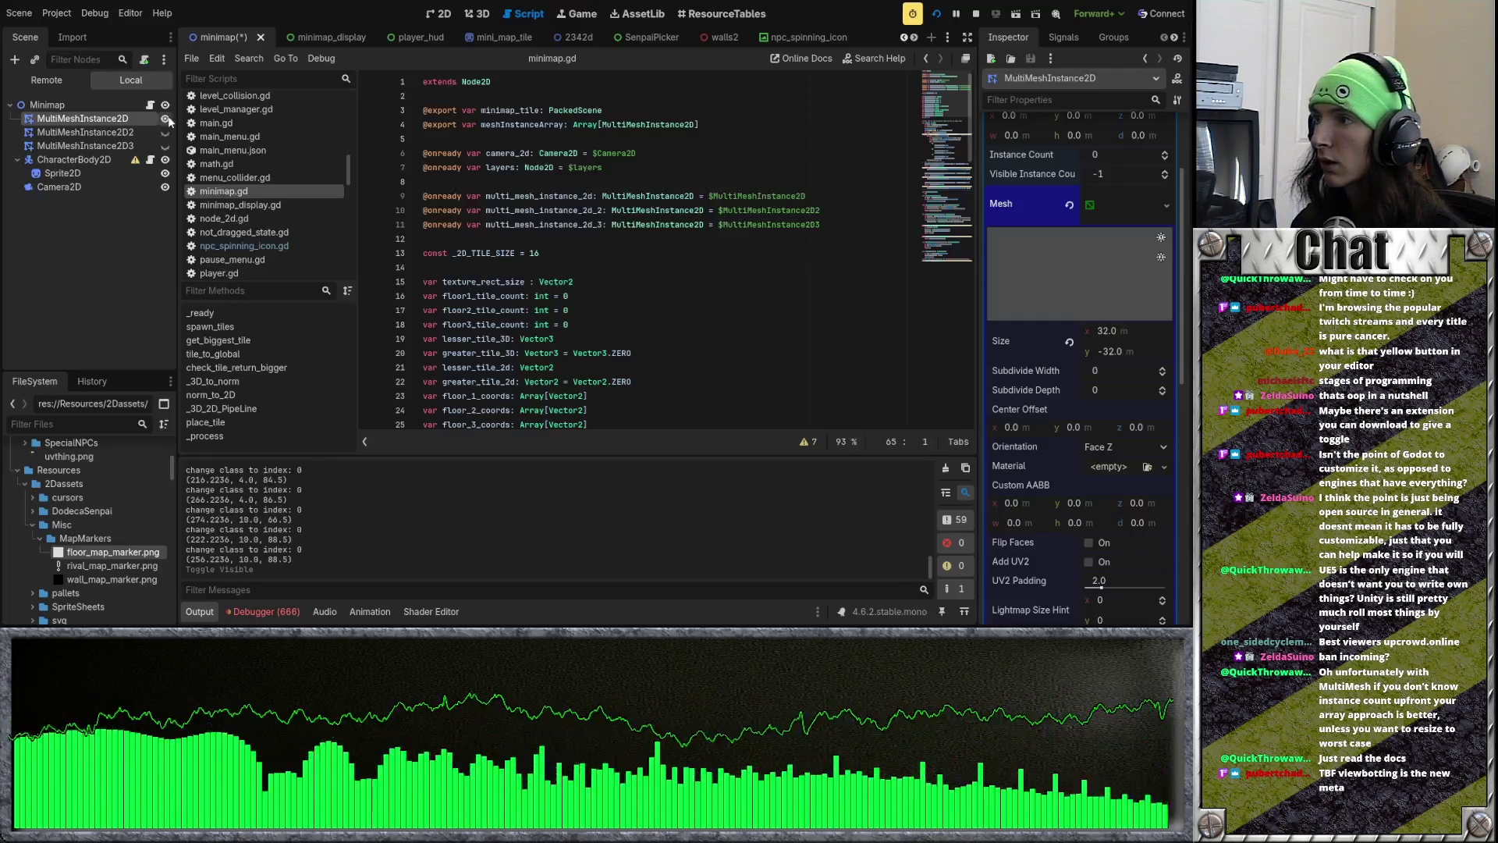
triple_click(164, 132)
click(166, 134)
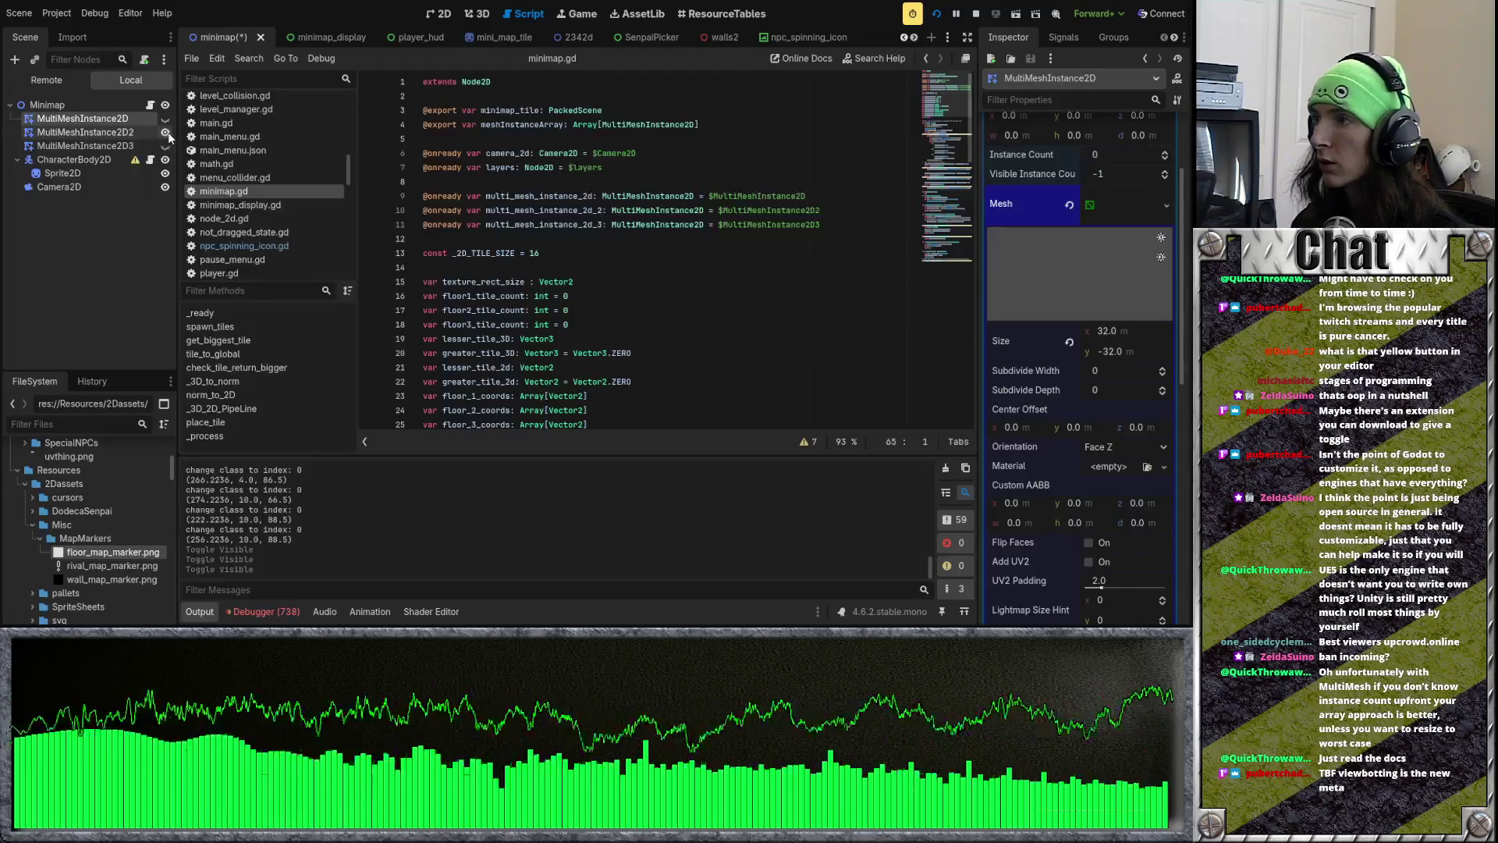
click(166, 146)
click(166, 147)
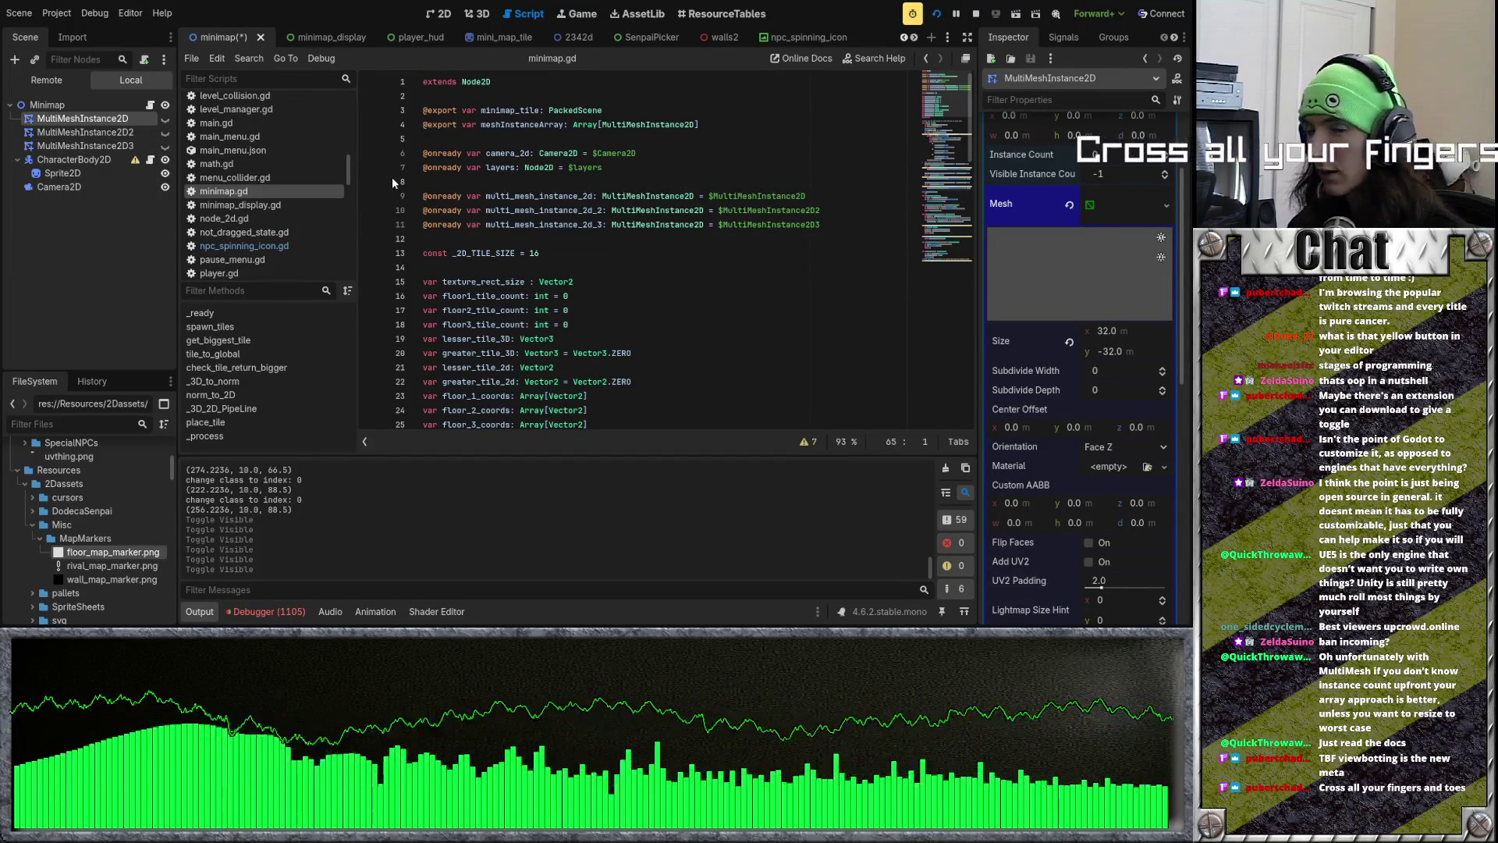
Step: Delete the empty two-line spawn_tiles function from minimap.gd before running the game again
scroll(568, 250, down, 14)
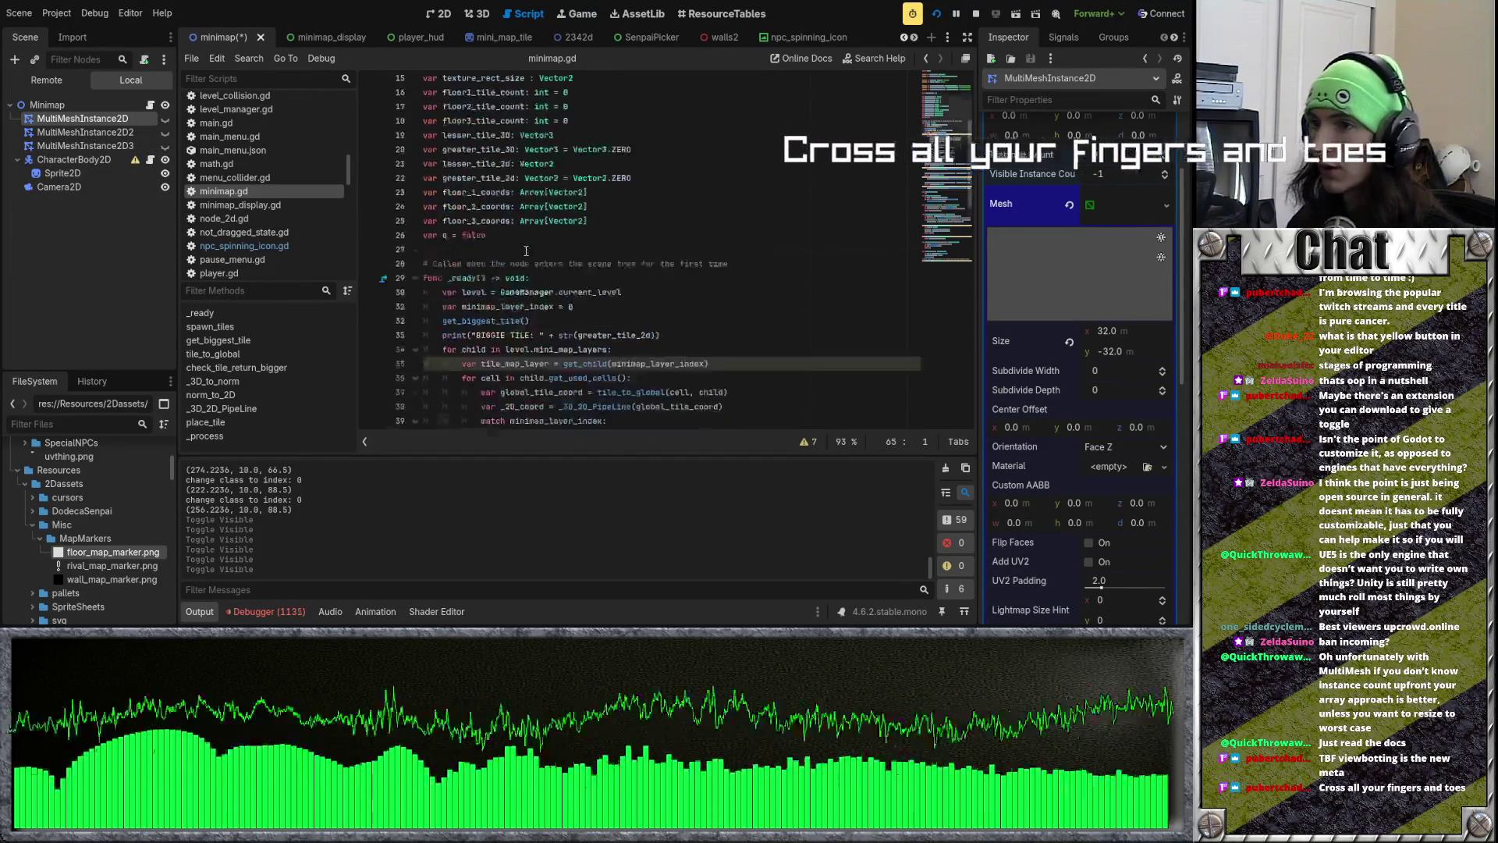
click(827, 254)
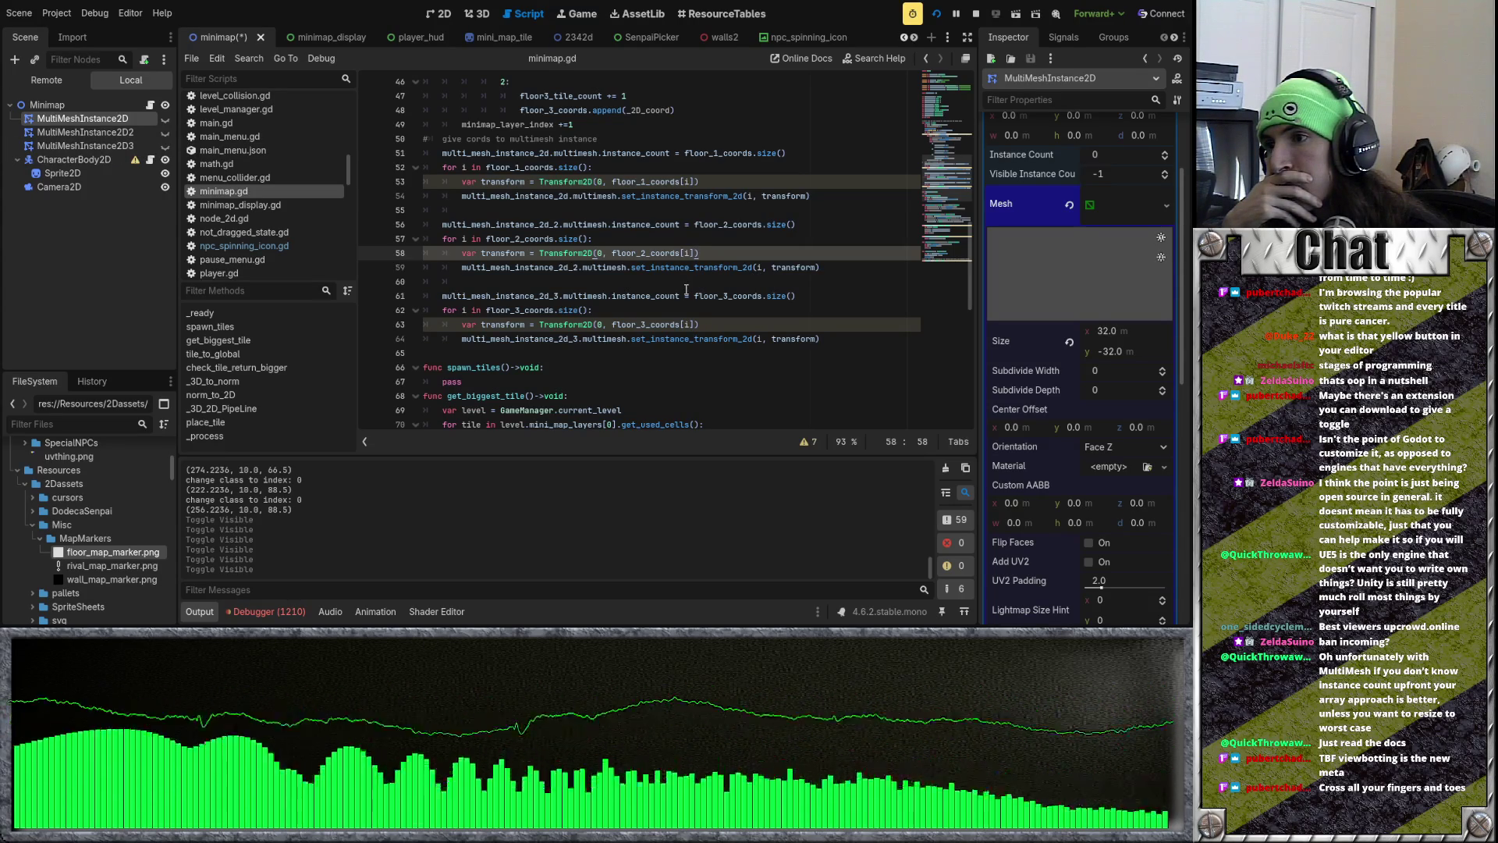
drag(464, 381, 382, 359)
key(BackSpace)
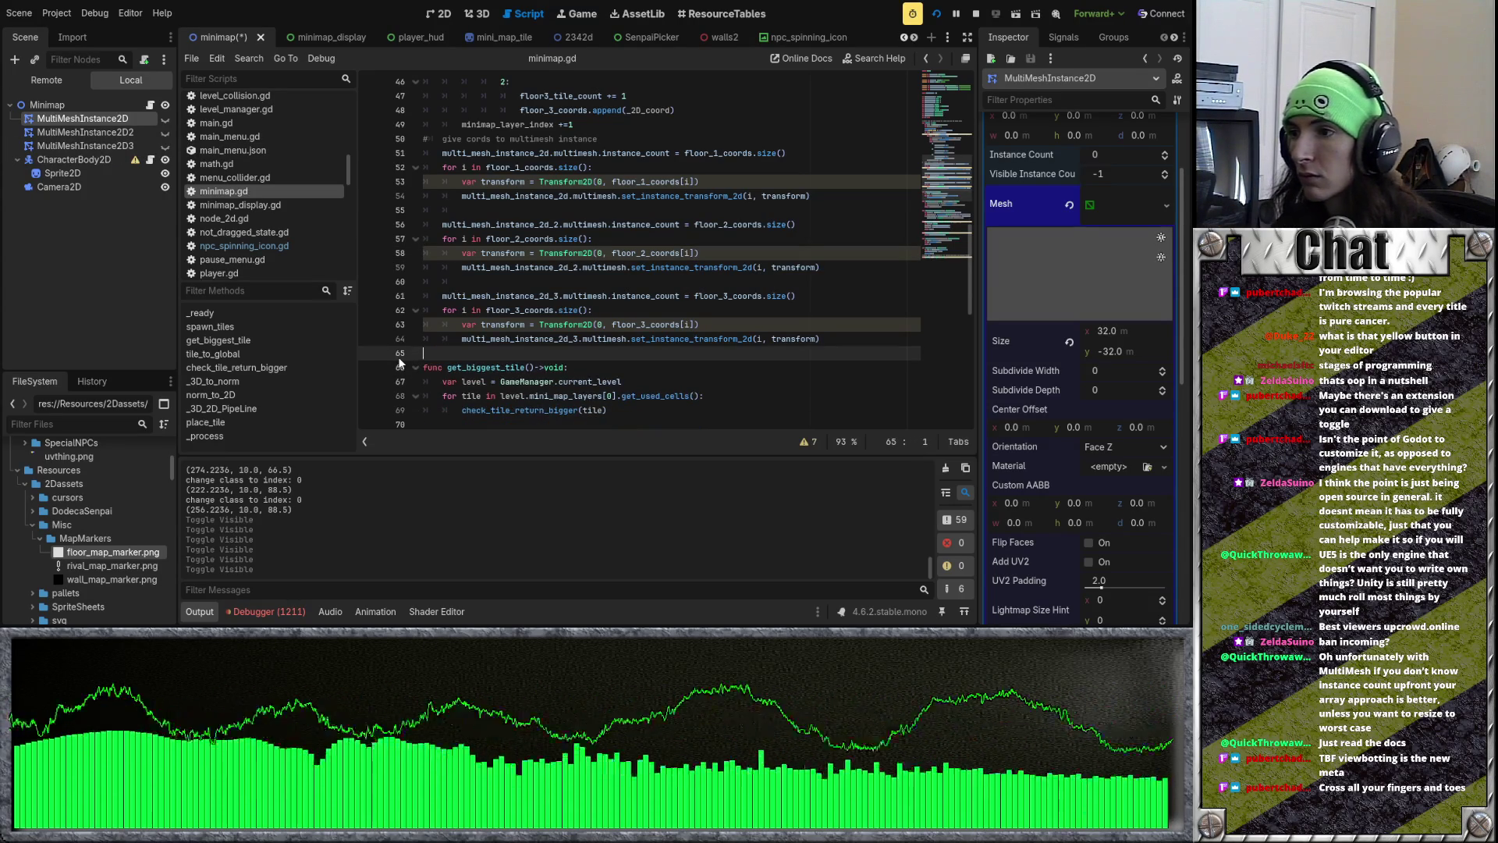
scroll(557, 350, up, 5)
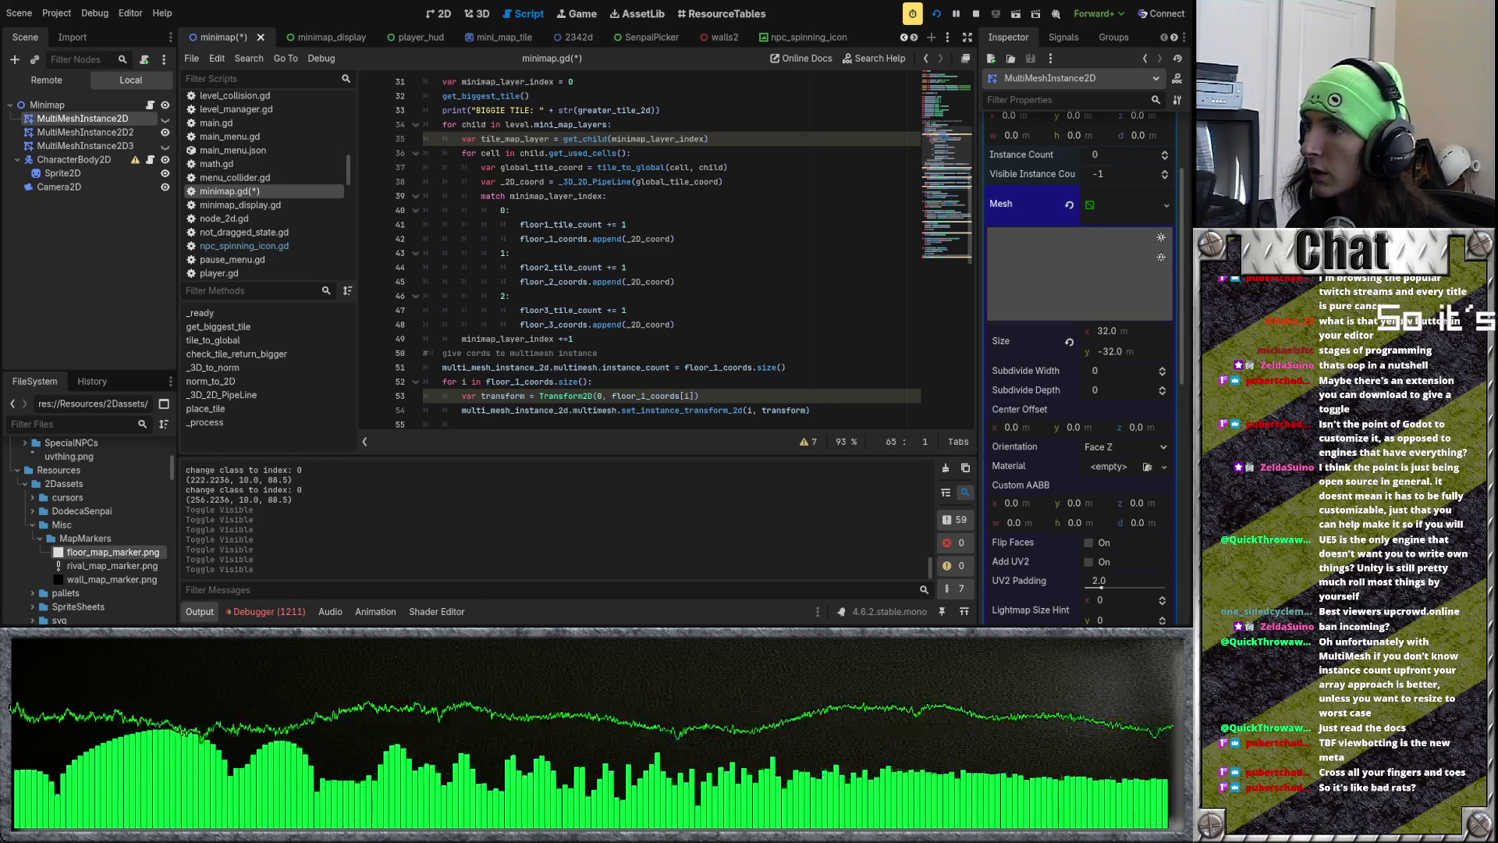
key(alt+Tab)
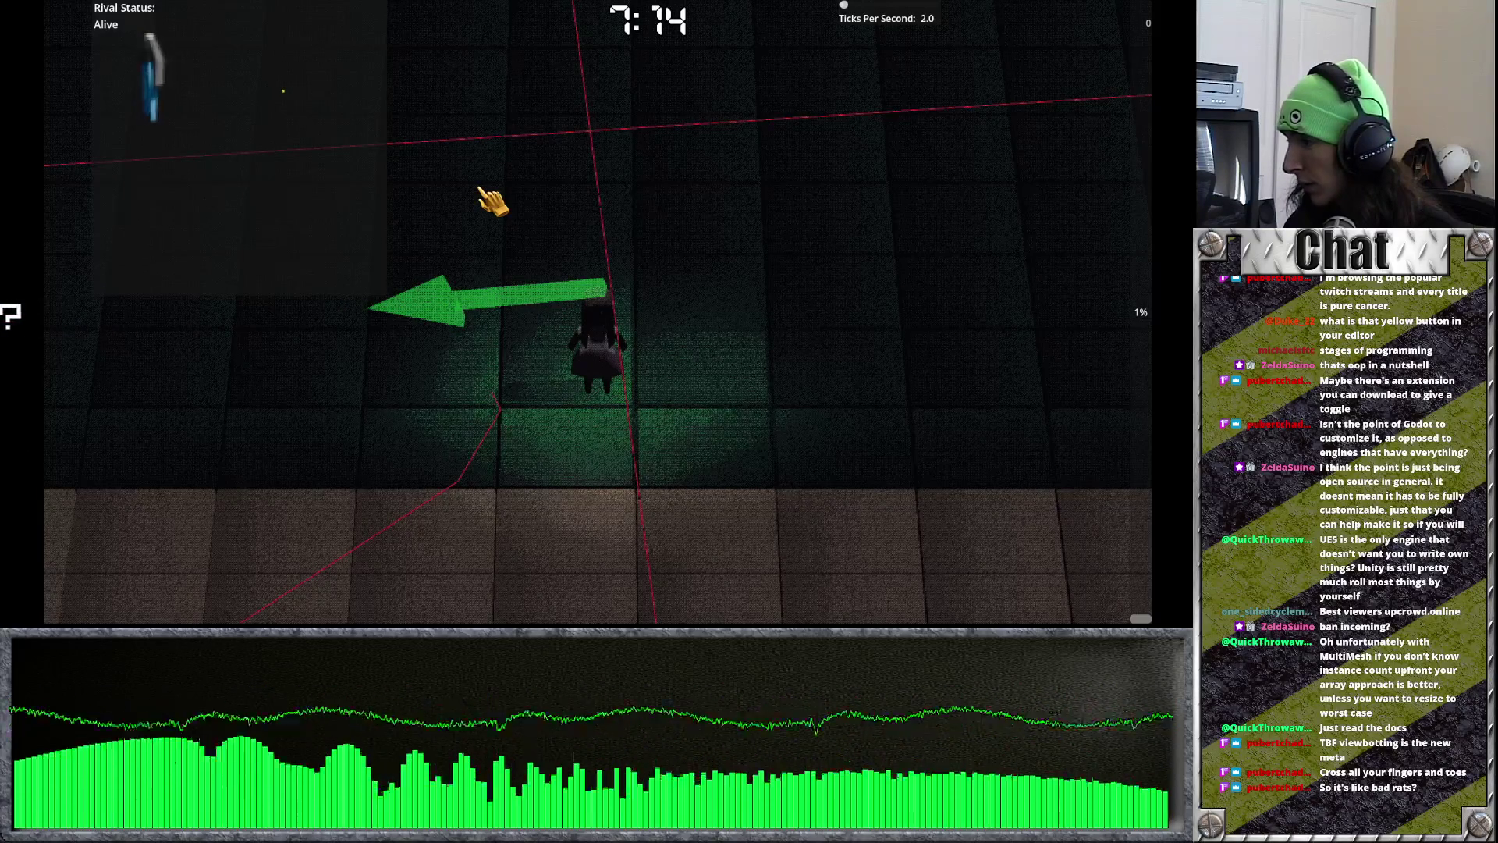
Step: Restart the game twice, then quit it through the pause menu
key(F8)
key(F5)
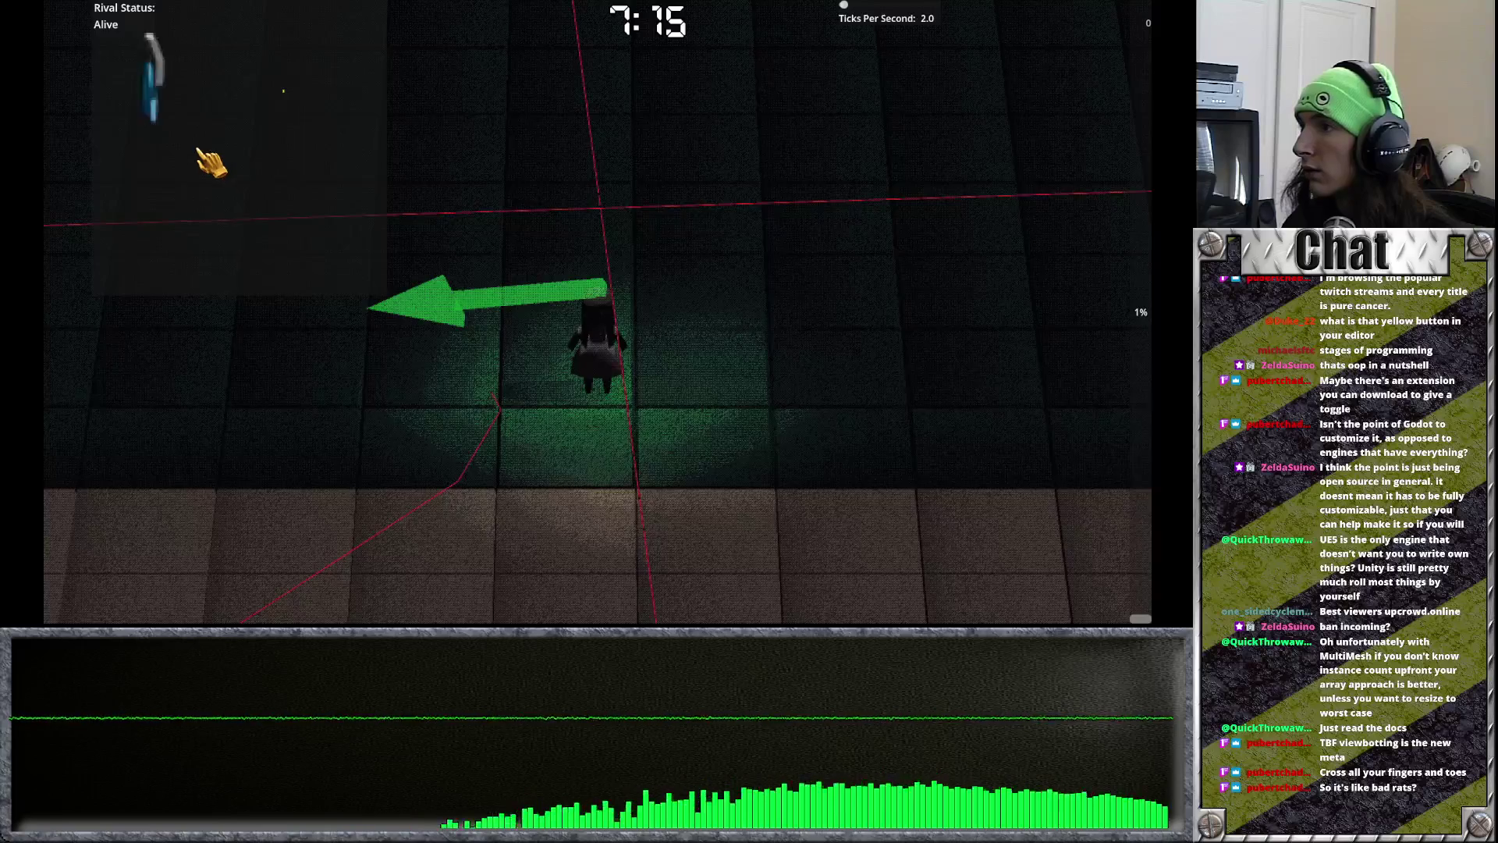
key(F8)
key(F5)
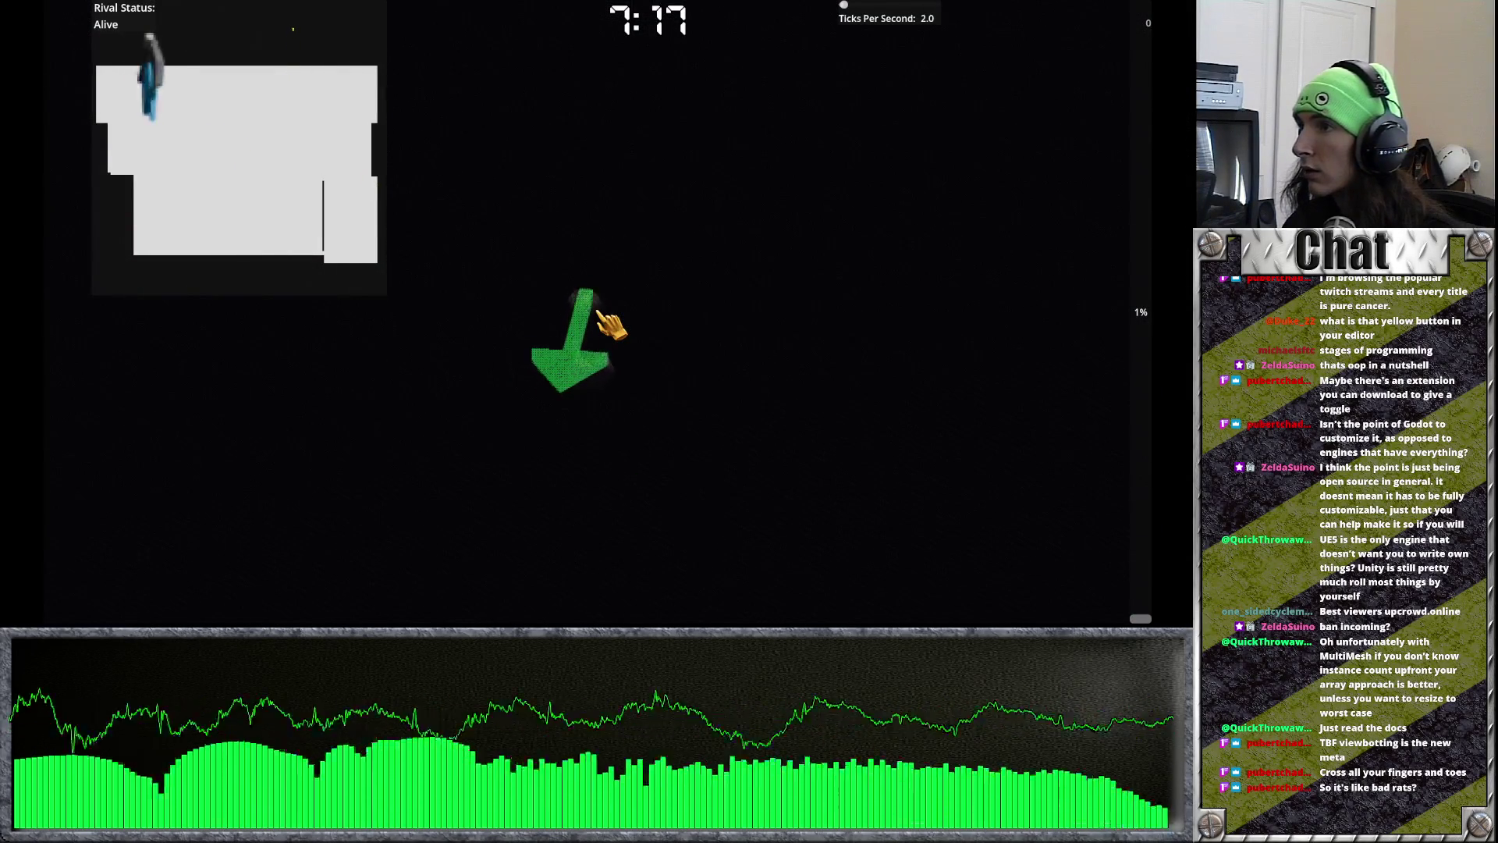
key(Escape)
click(598, 314)
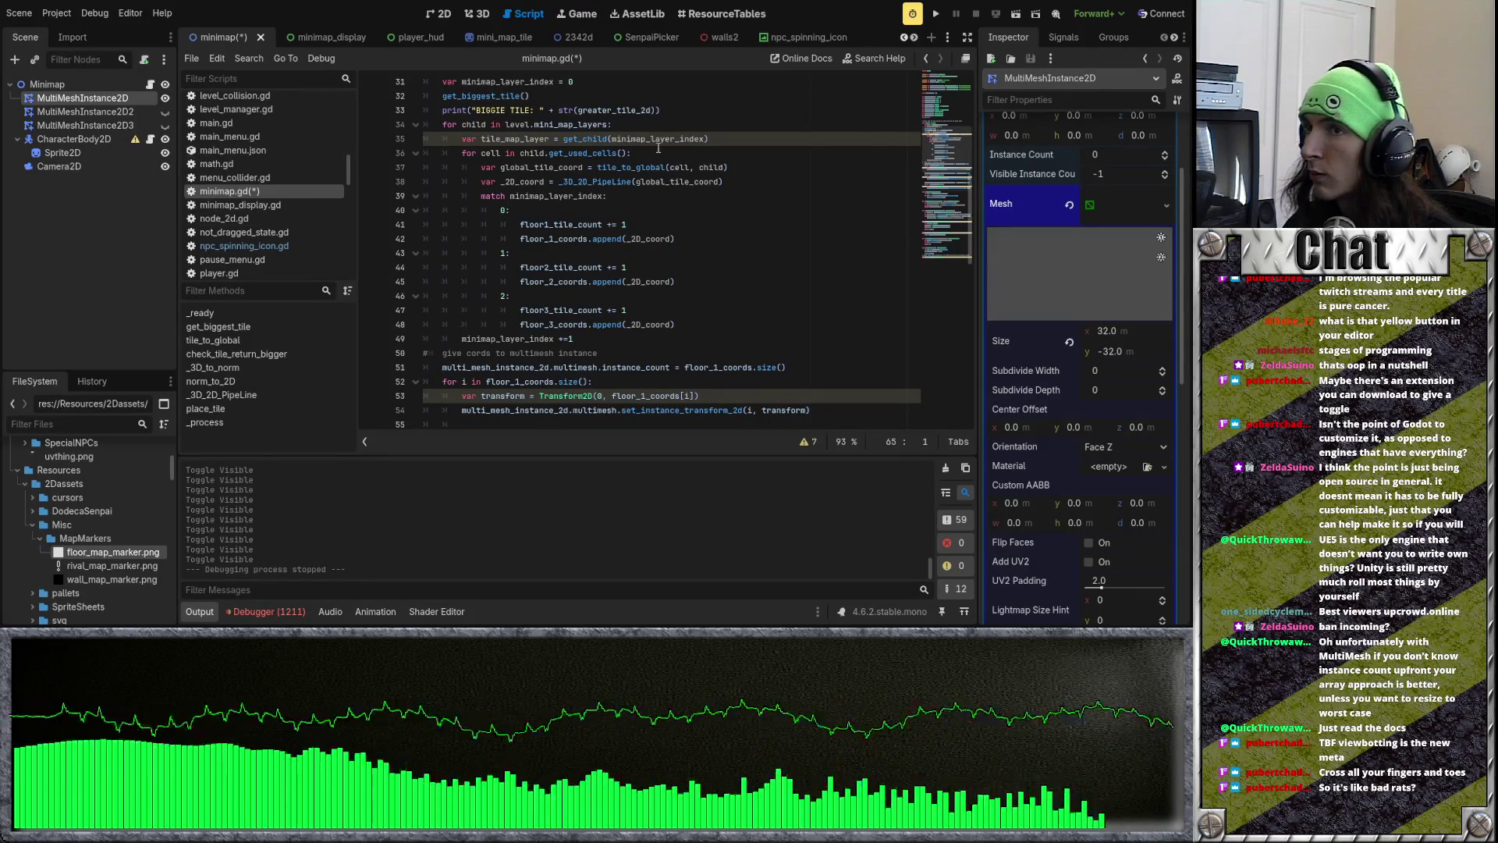
Step: Save and run into the school level, hide MultiMeshInstance2D's layer, then stop the game
click(937, 15)
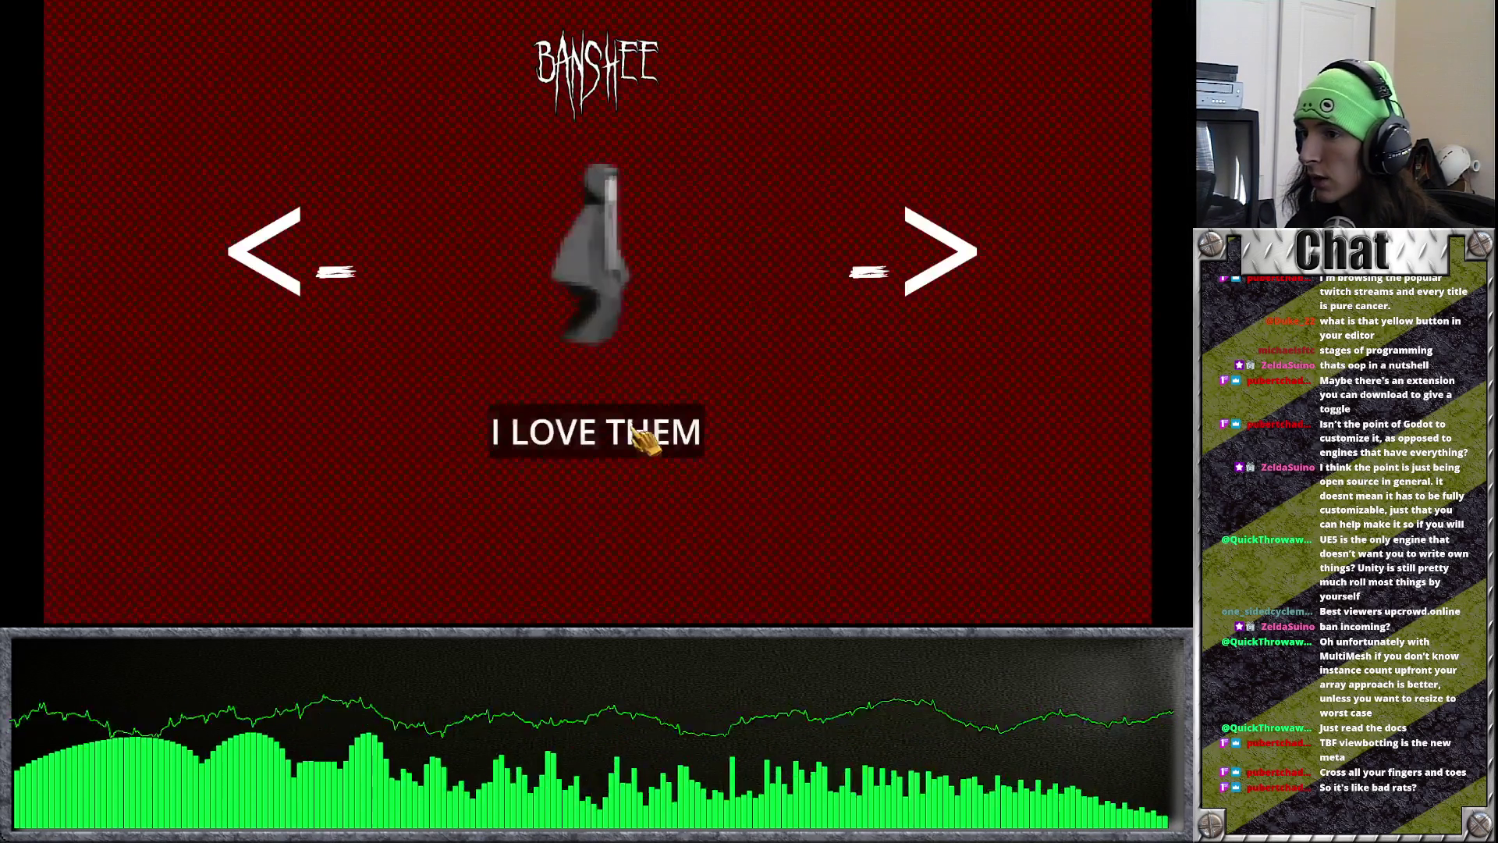
click(635, 437)
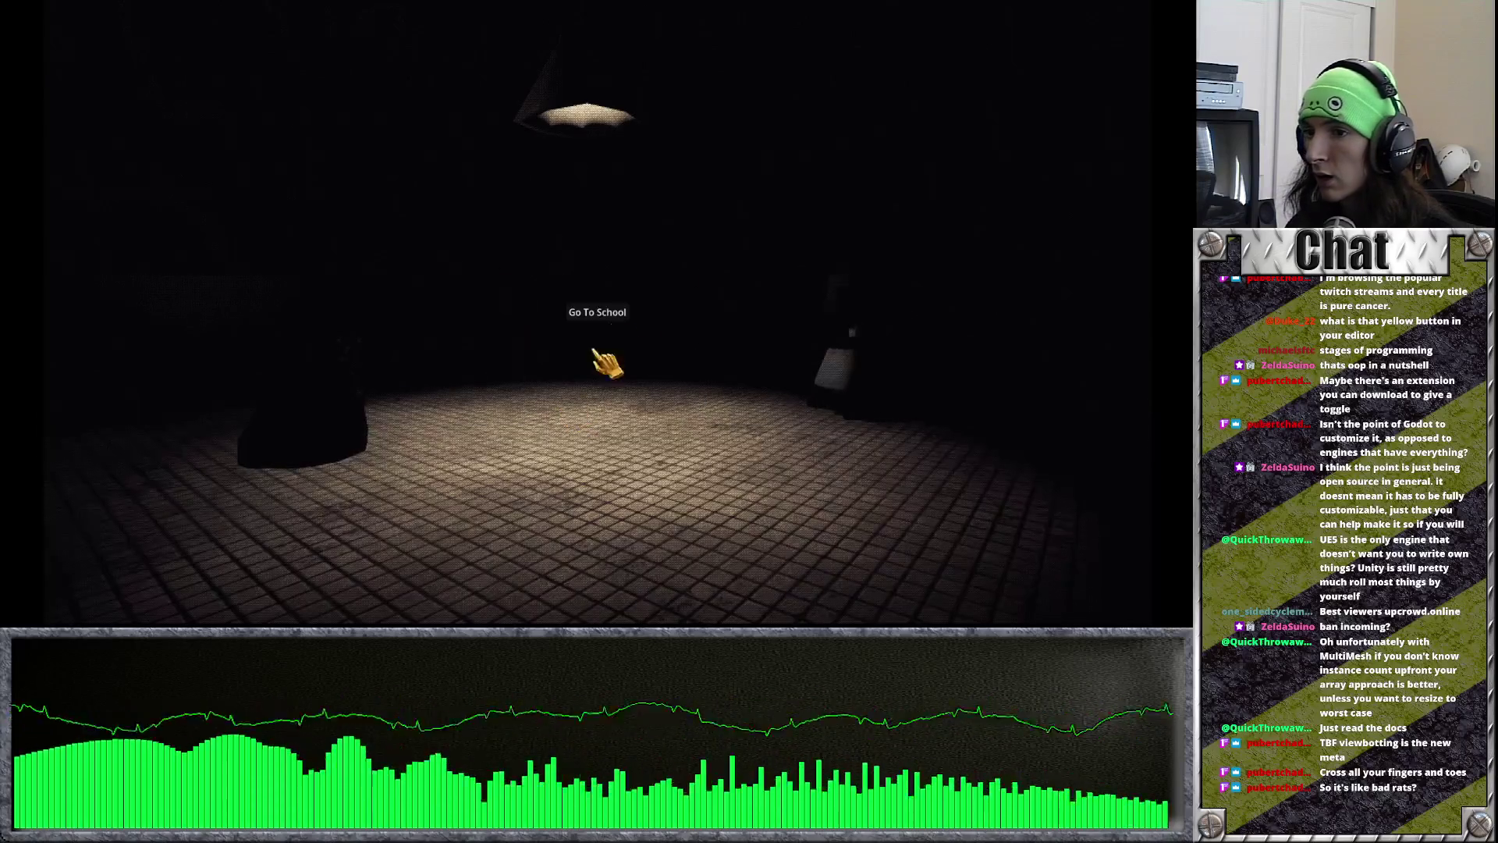
click(595, 351)
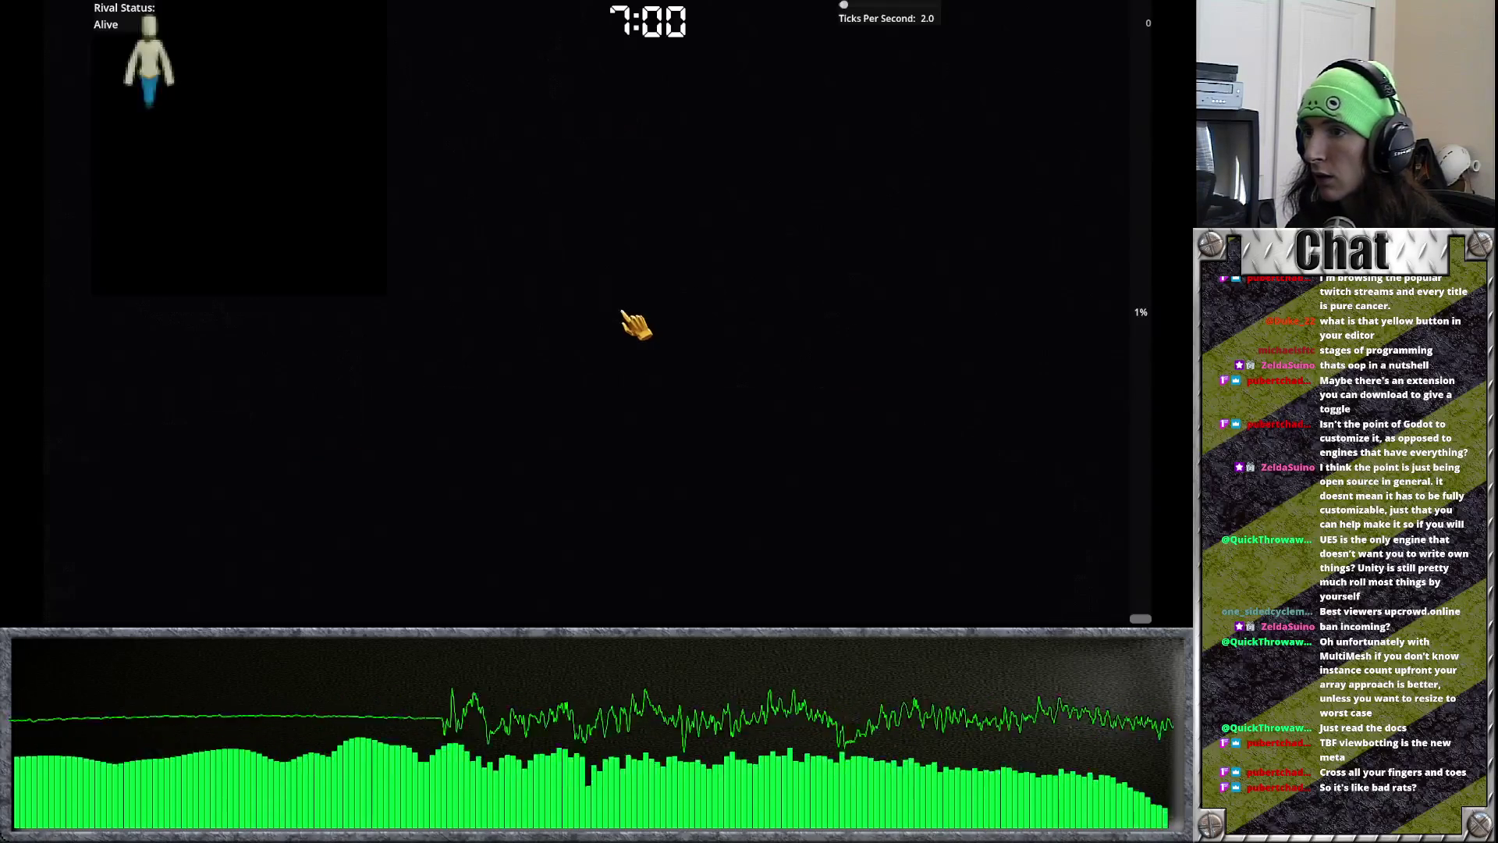
key(F8)
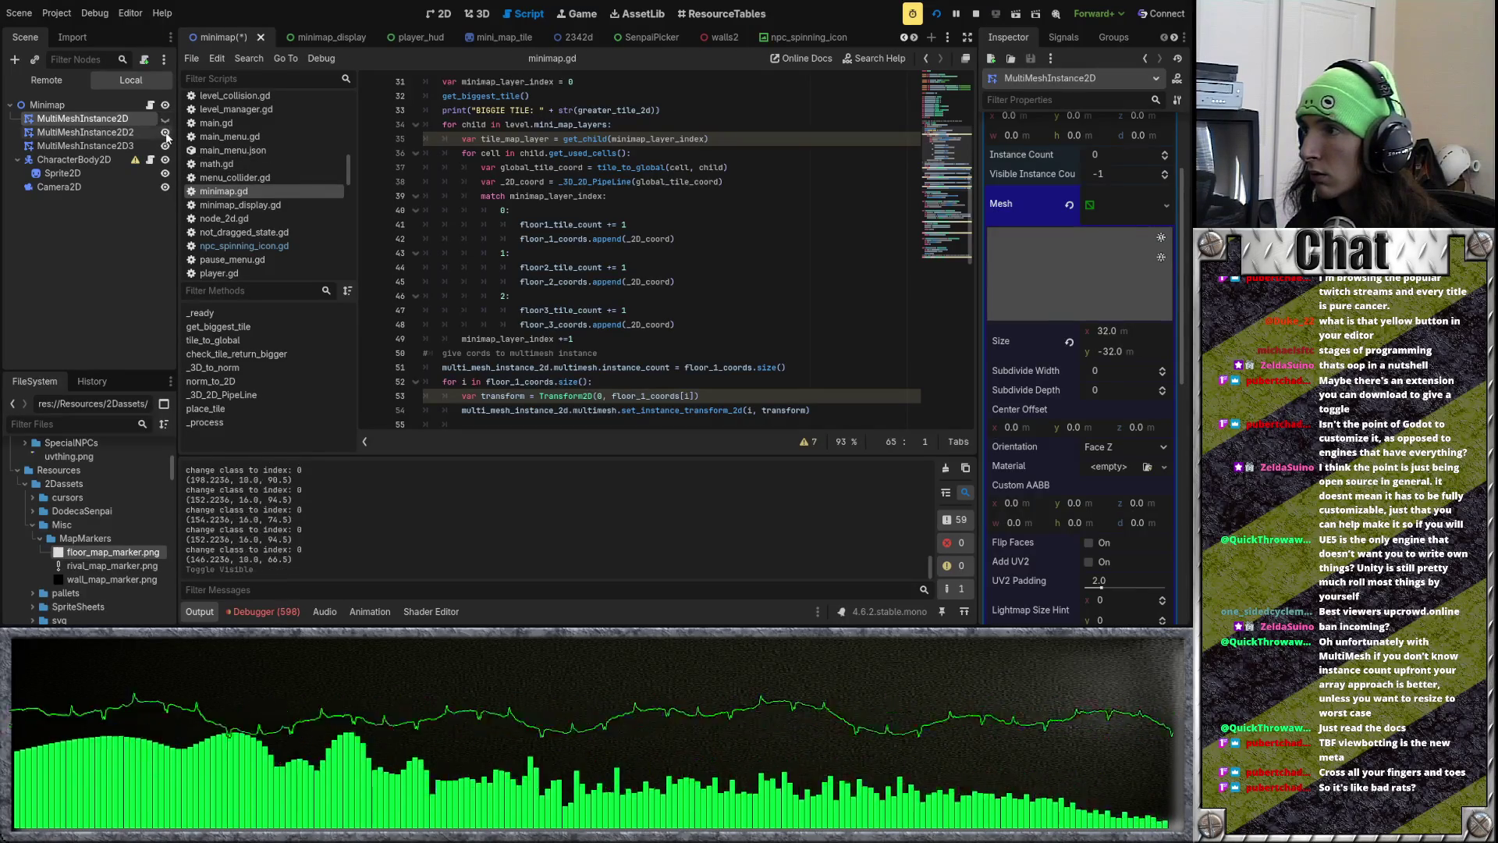
click(165, 119)
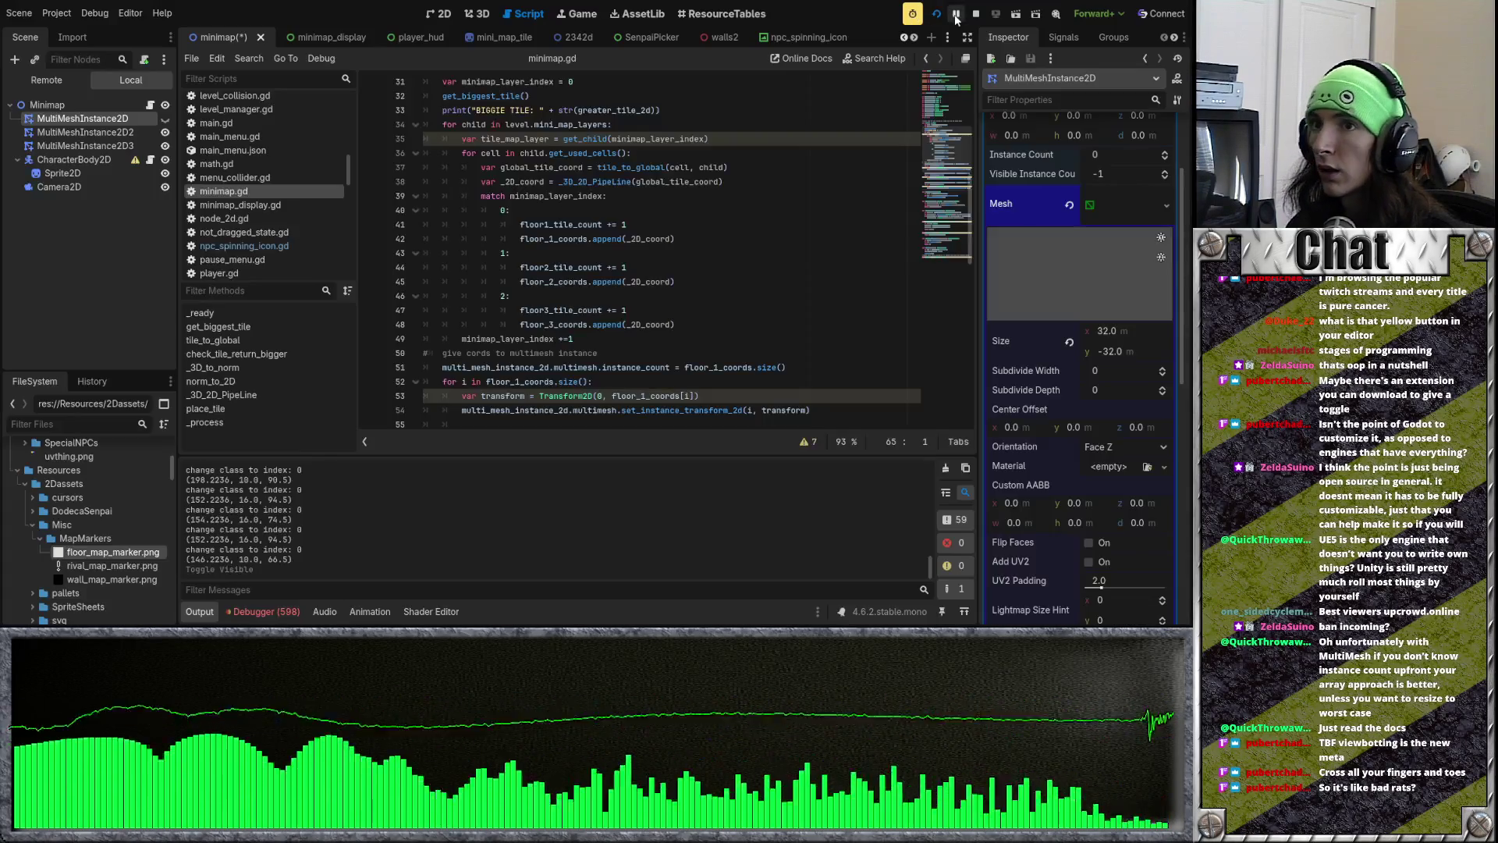
click(975, 15)
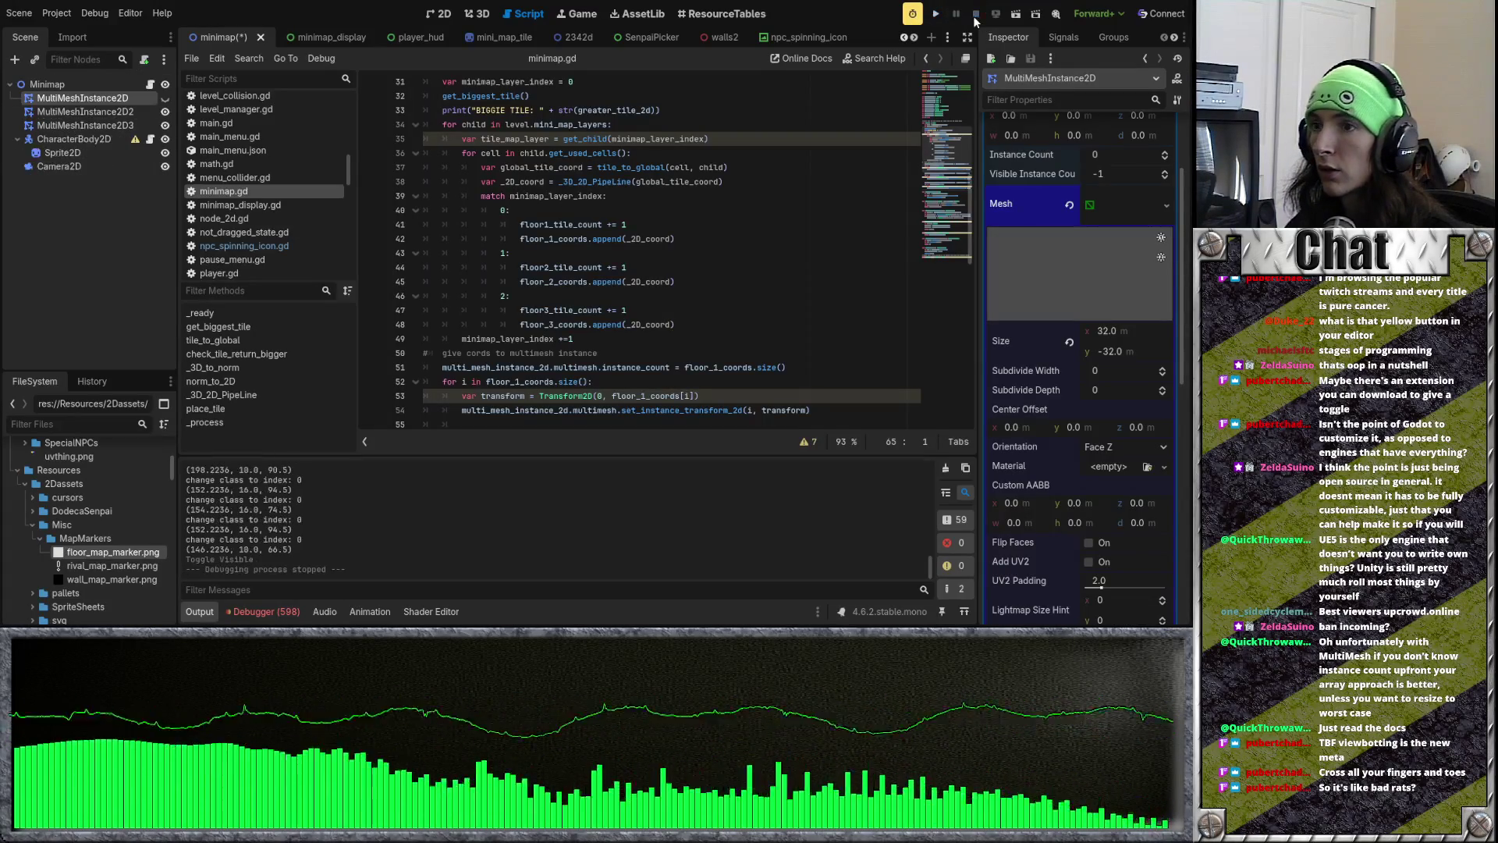
Step: Add and remove a blank line after the first floor's instance count, then save minimap.gd
scroll(731, 262, down, 3)
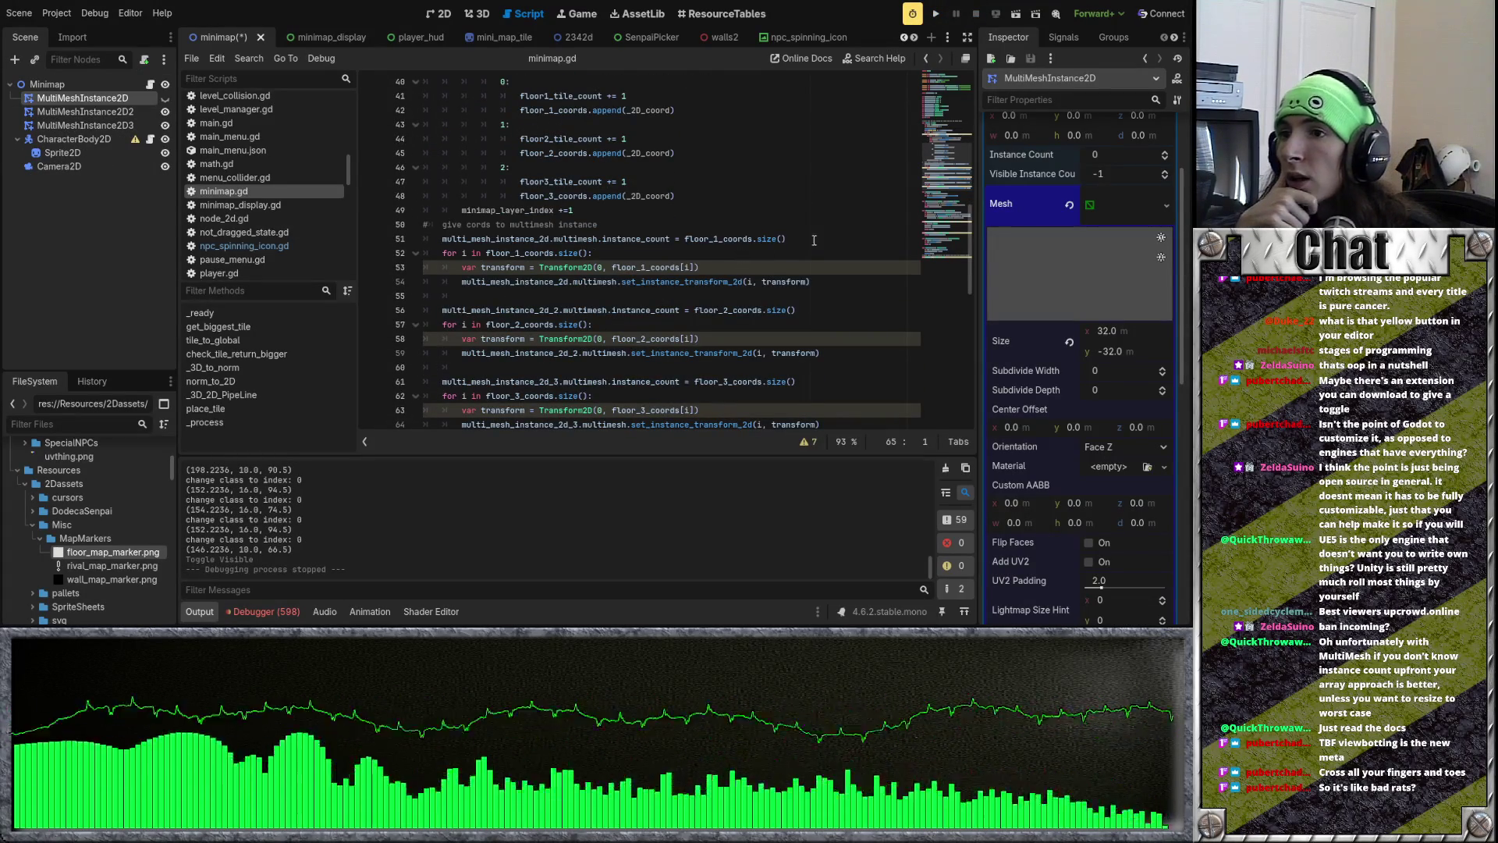
click(465, 239)
scroll(465, 234, down, 5)
scroll(465, 234, down, 3)
scroll(465, 233, up, 8)
scroll(465, 233, down, 1)
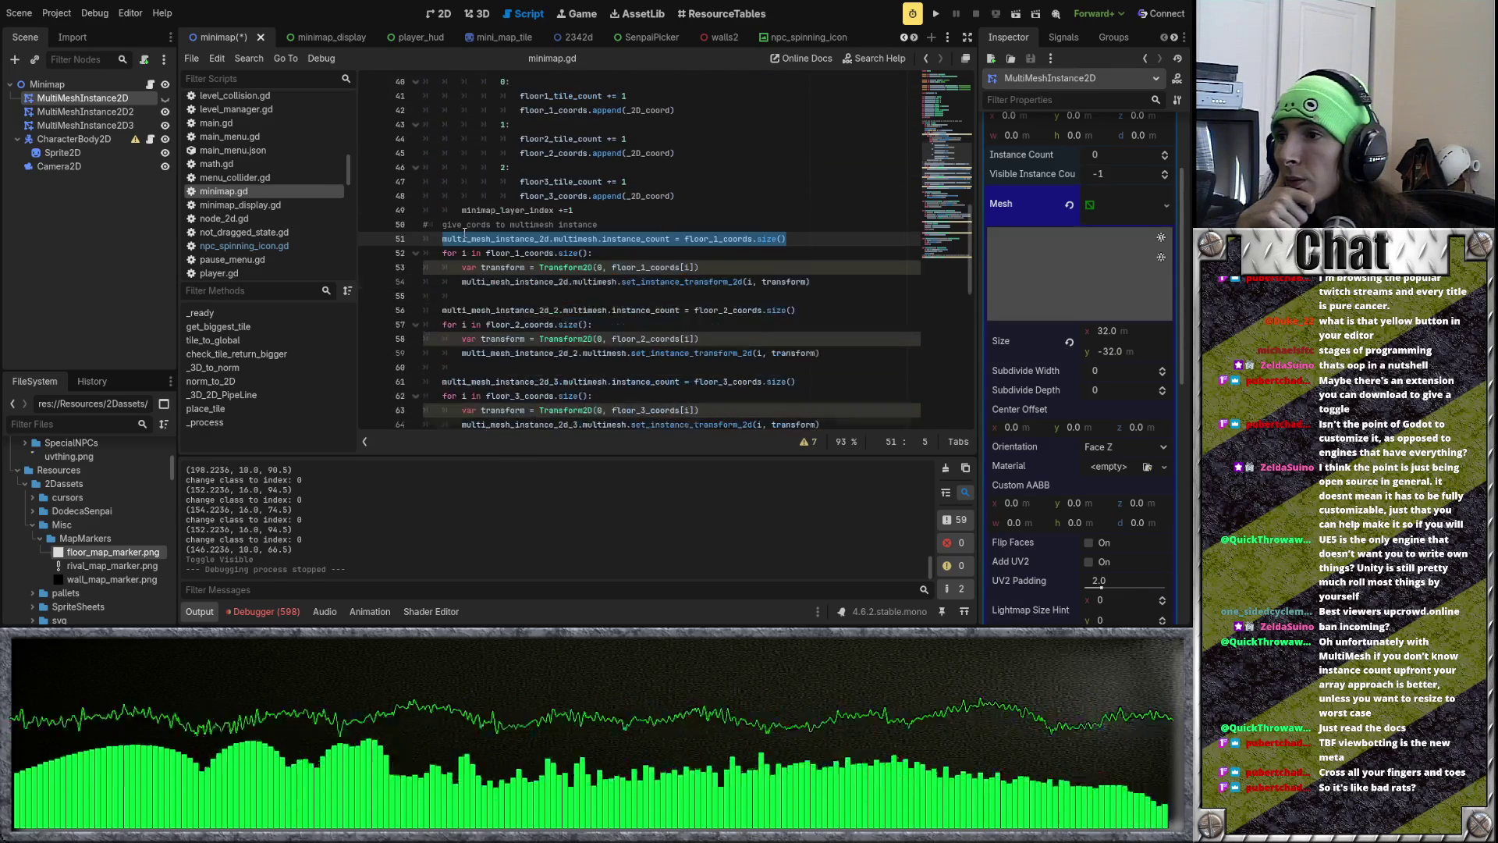
click(819, 239)
key(Return)
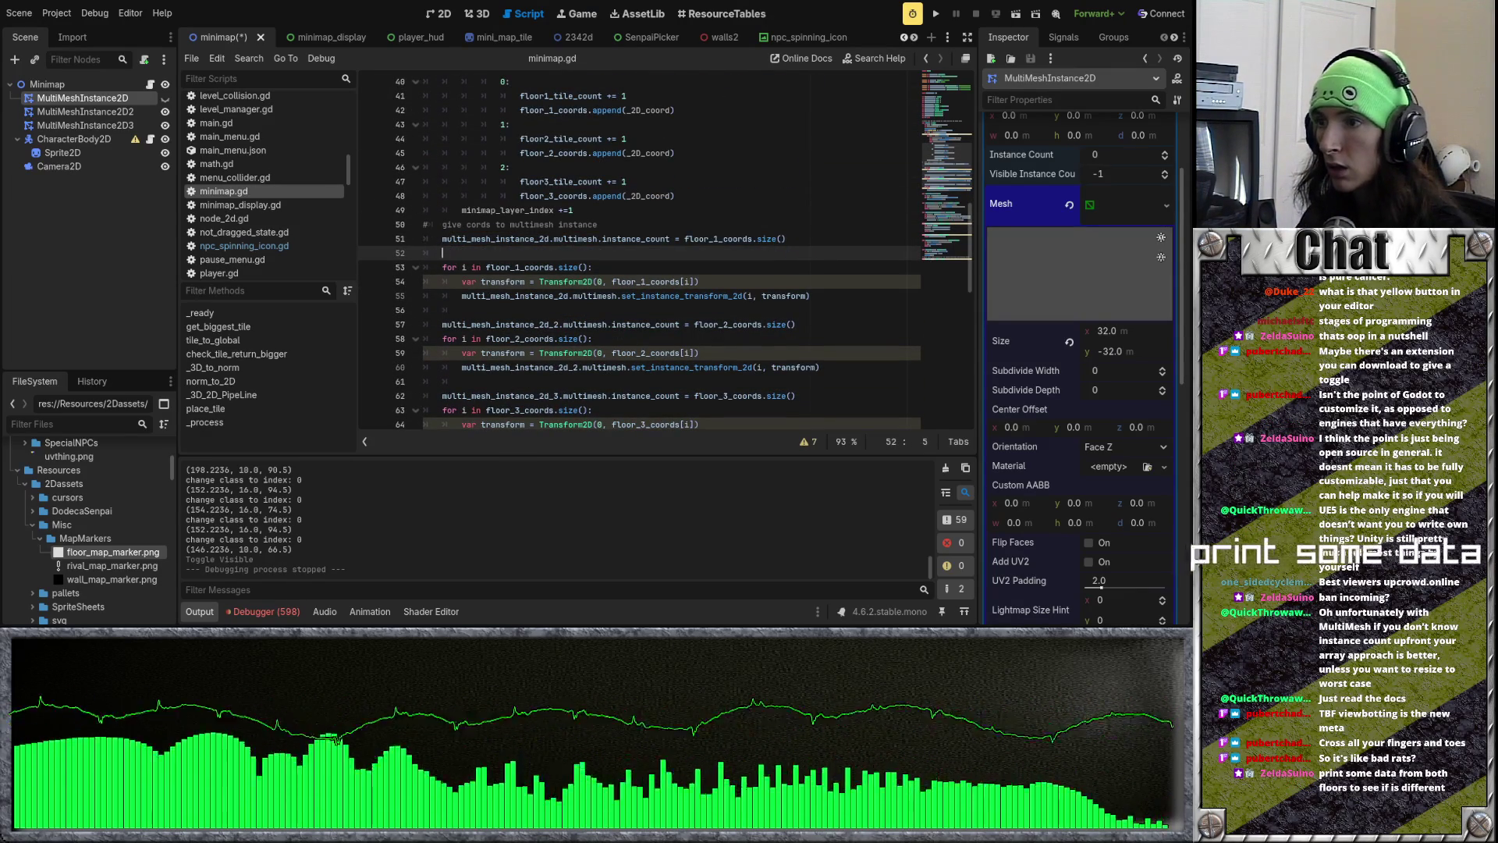
key(BackSpace)
key(BackSpace)
key(ctrl+s)
Step: Select MultiMeshInstance2D2 and open a new line after the floor 2 instance count on line 56
click(732, 309)
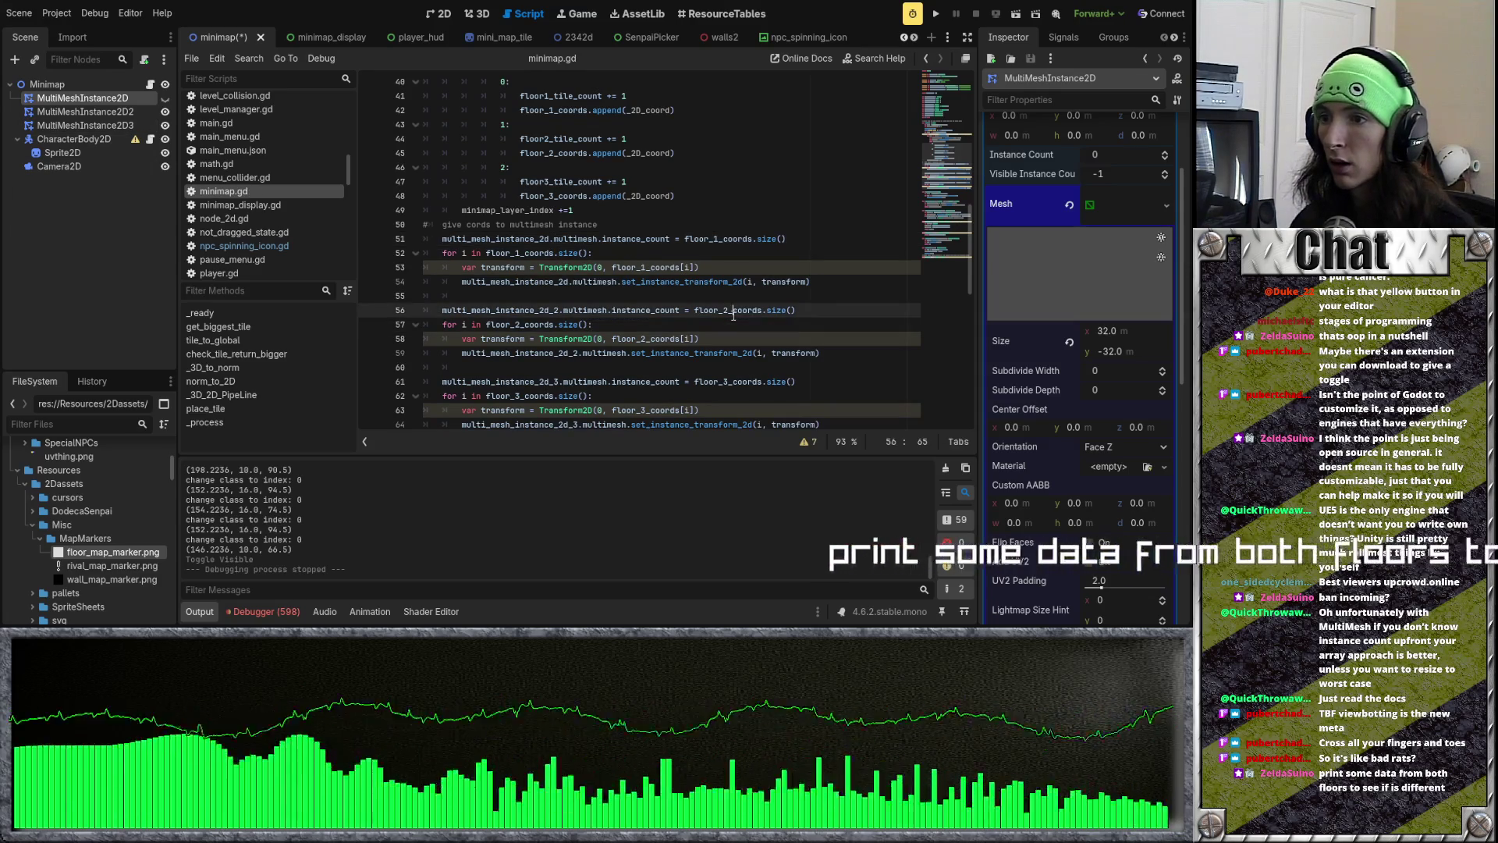
click(102, 110)
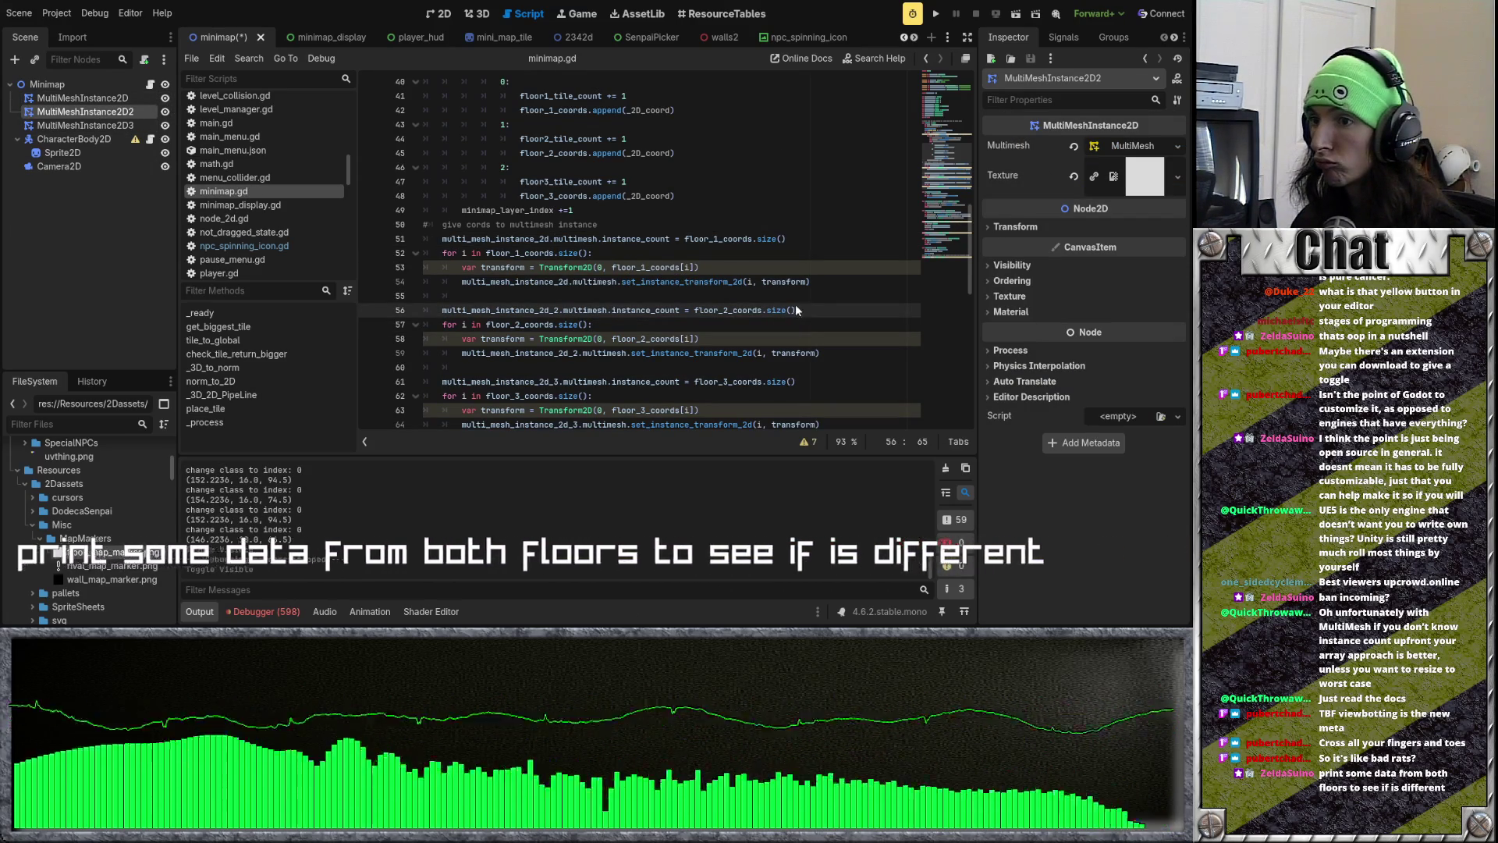
click(817, 309)
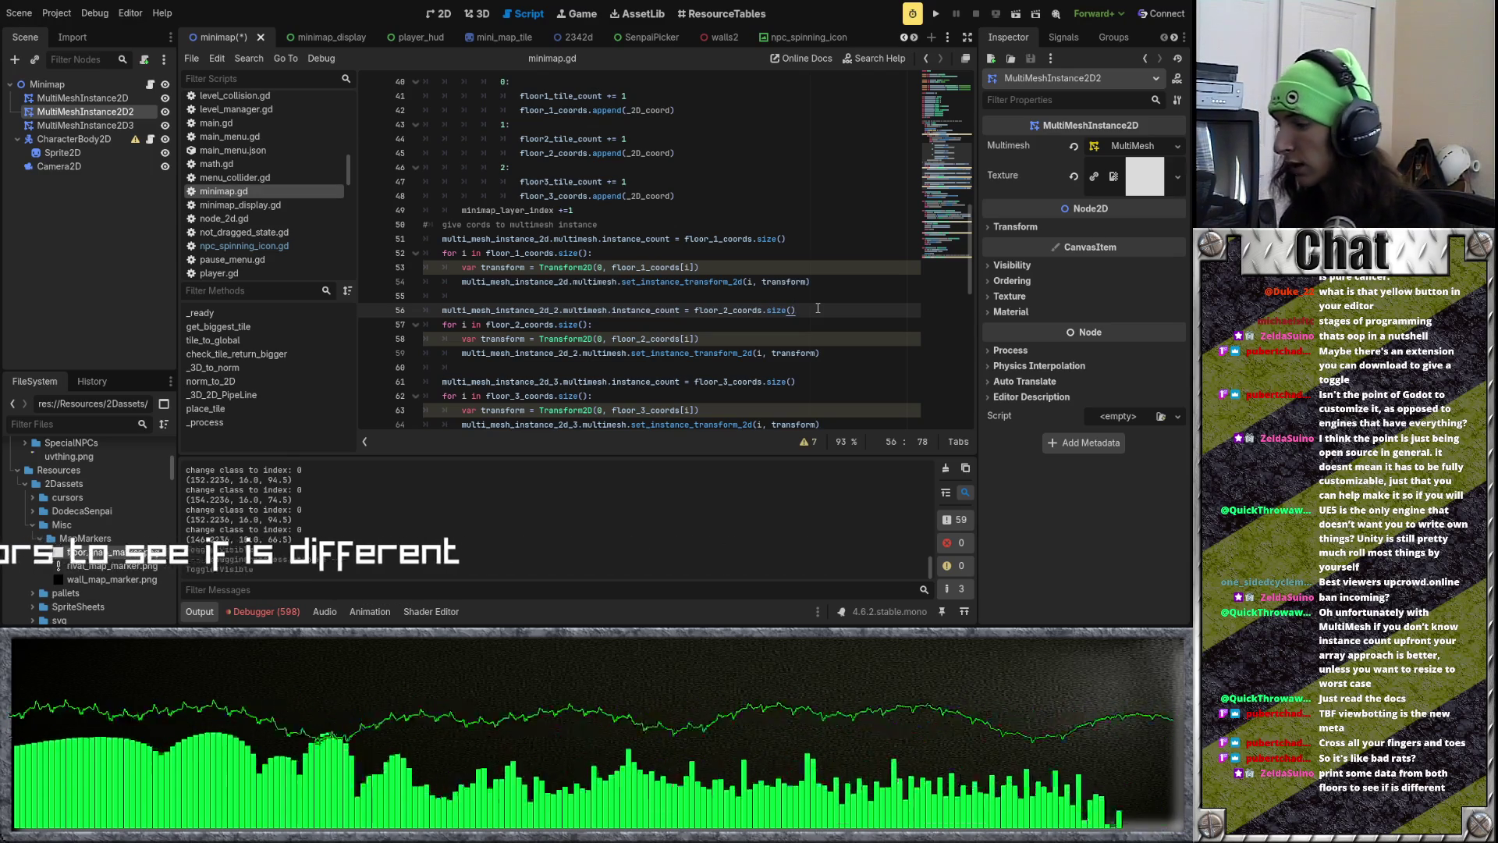
key(Return)
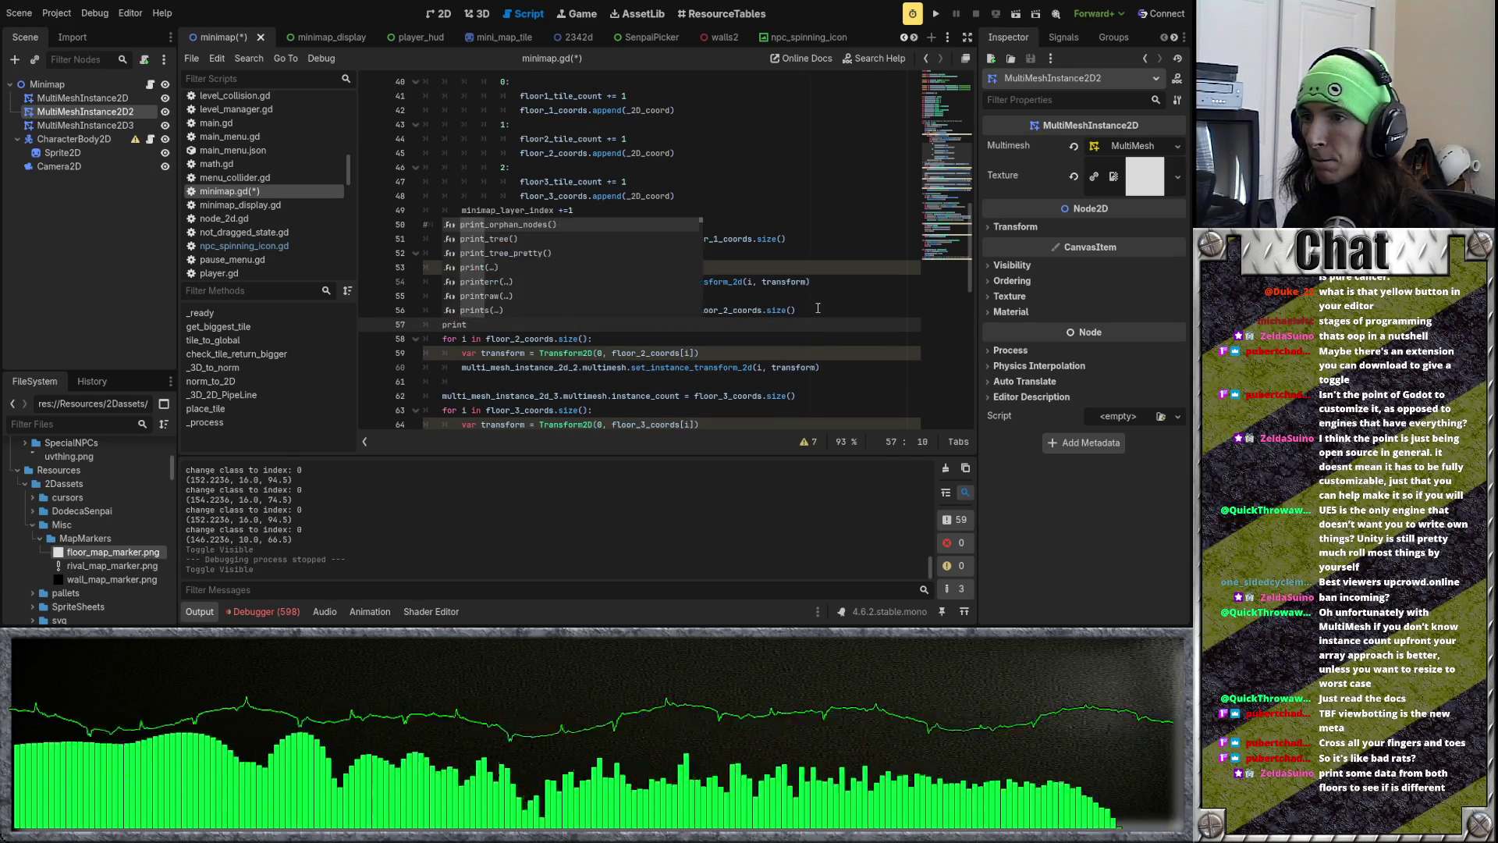
Step: Add print("FLOOR 2") and print(floor_2_coords.size()) lines to minimap.gd
key(BackSpace)
text((floor)
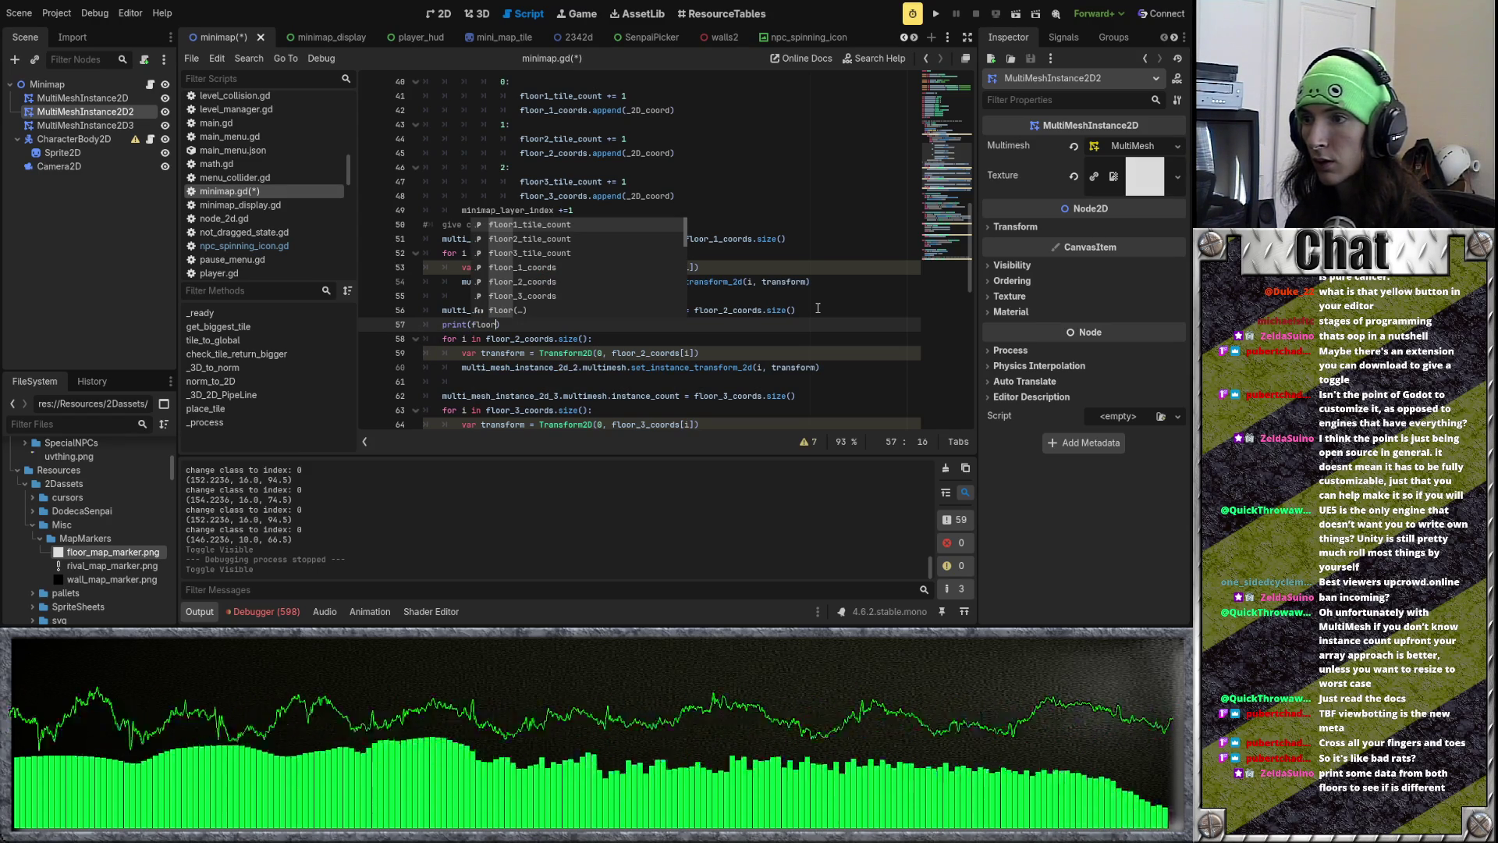
text(_2_)
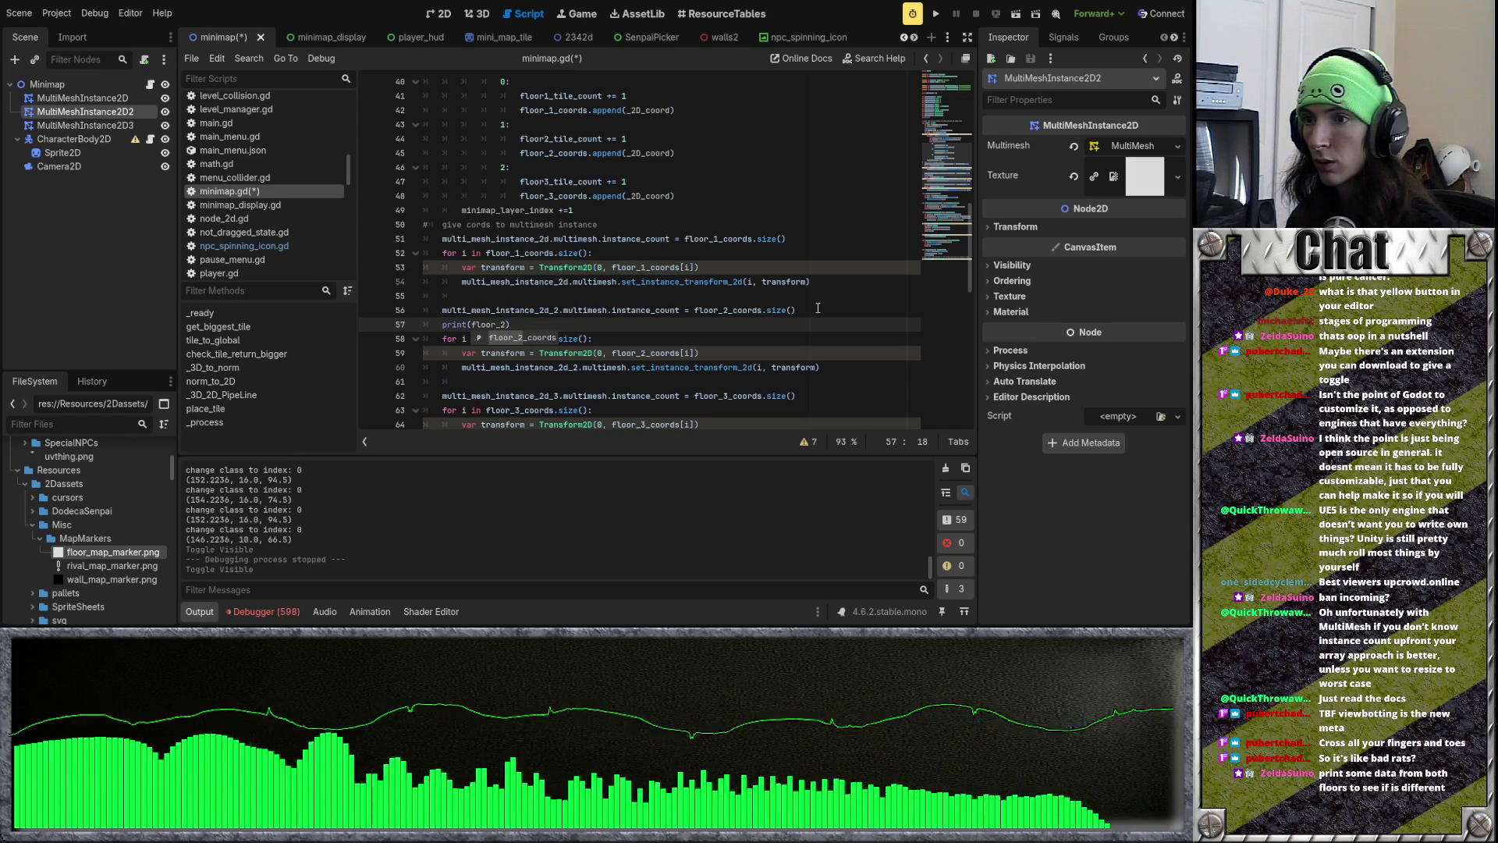
text(coords.s)
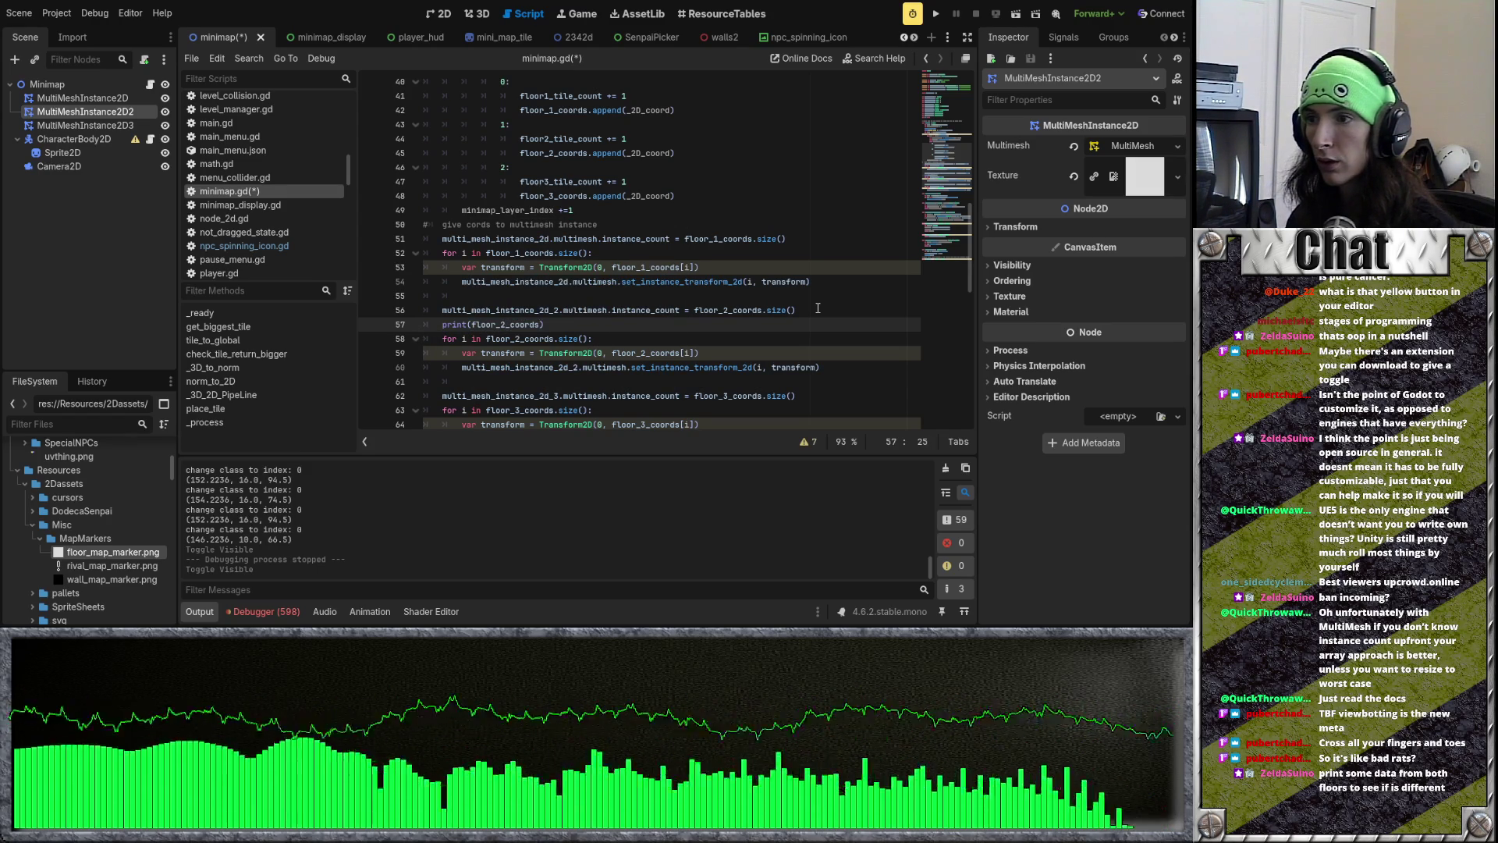
text(ize())
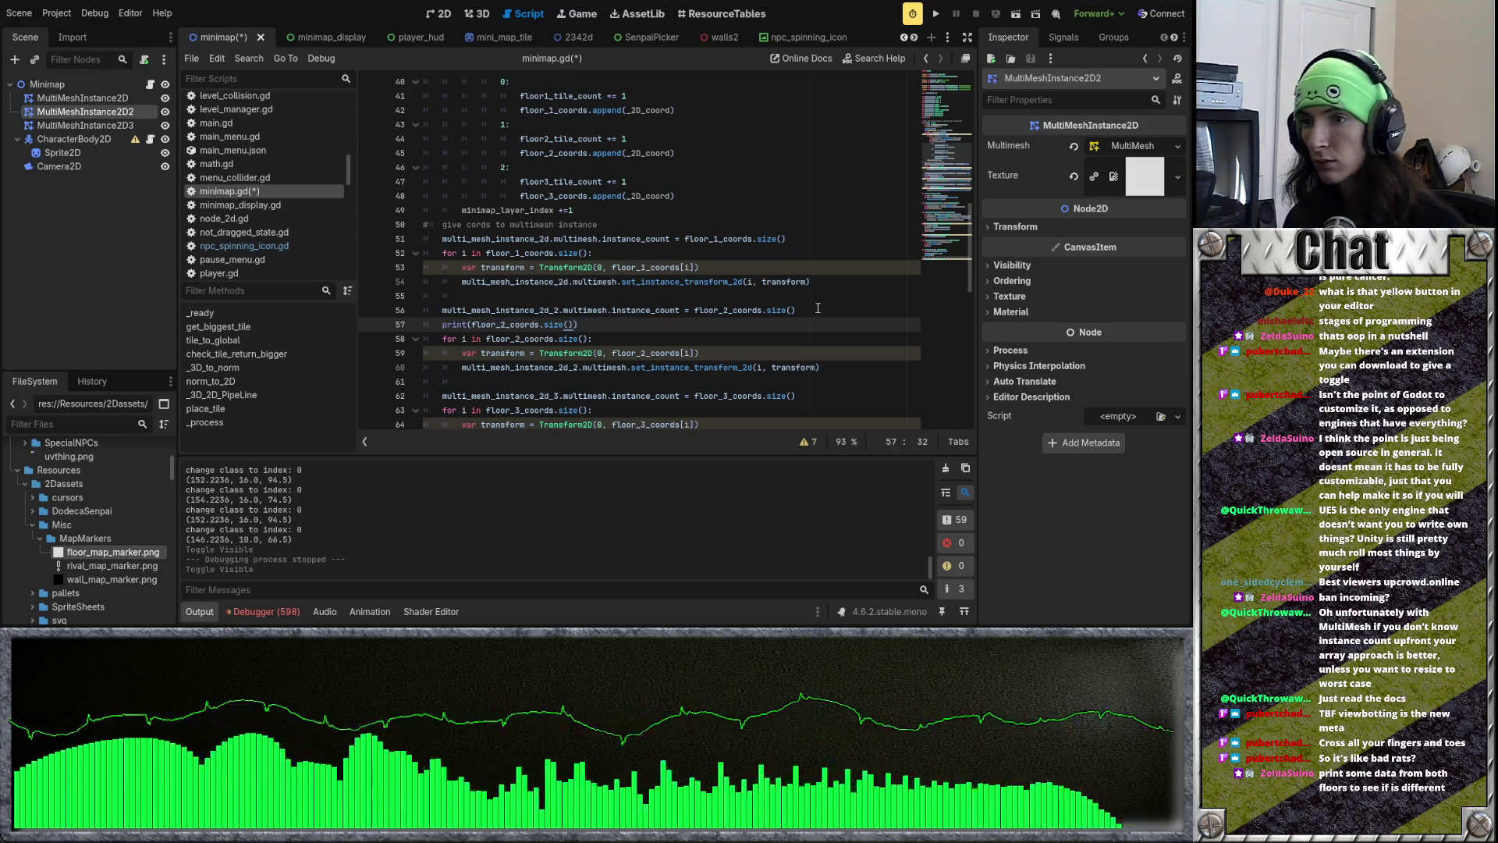
click(817, 308)
key(Return)
text(print()
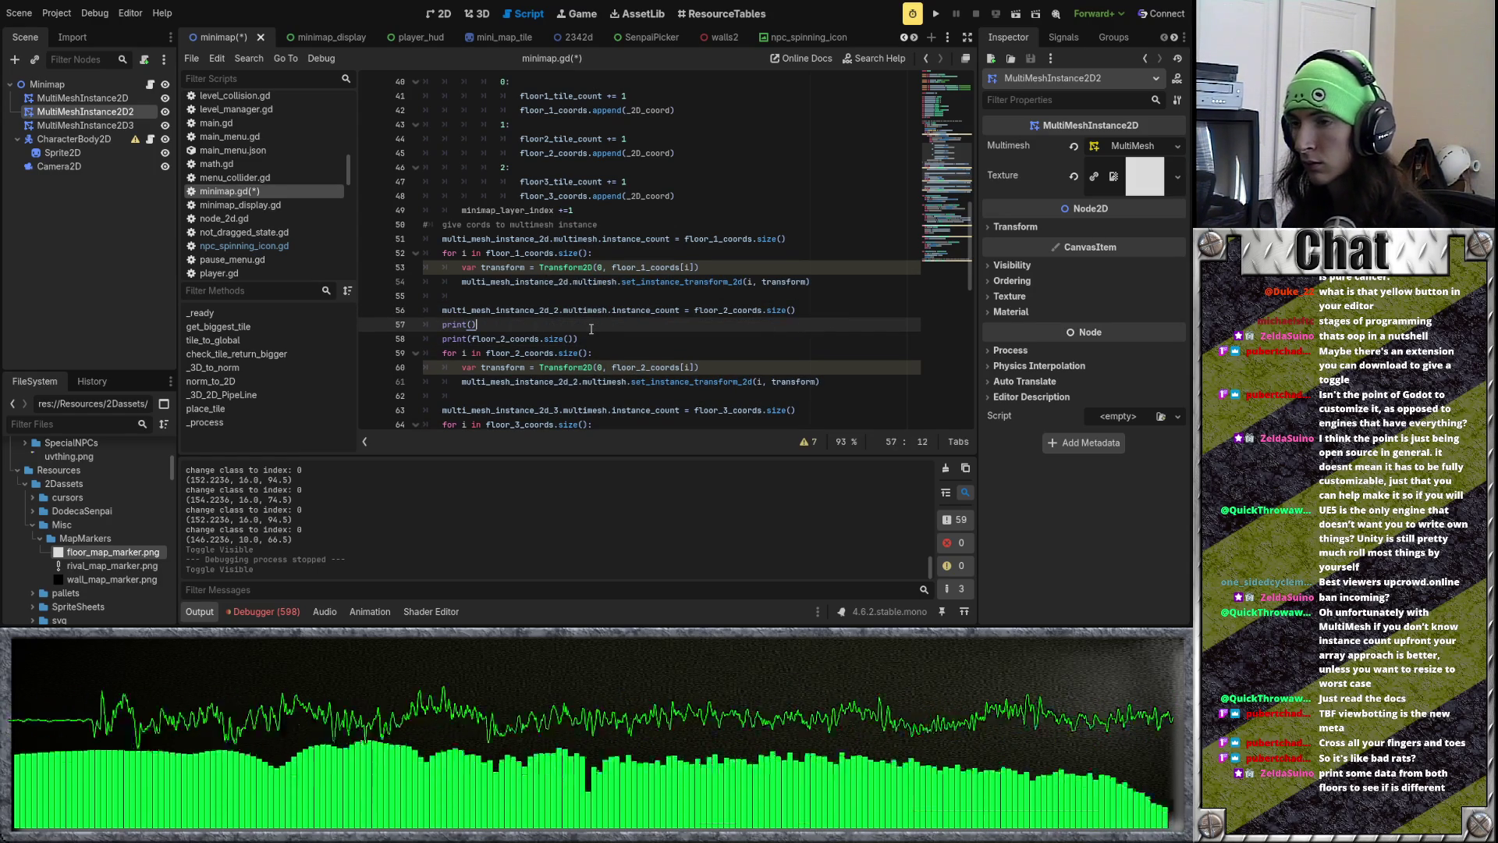
text("FLOOR)
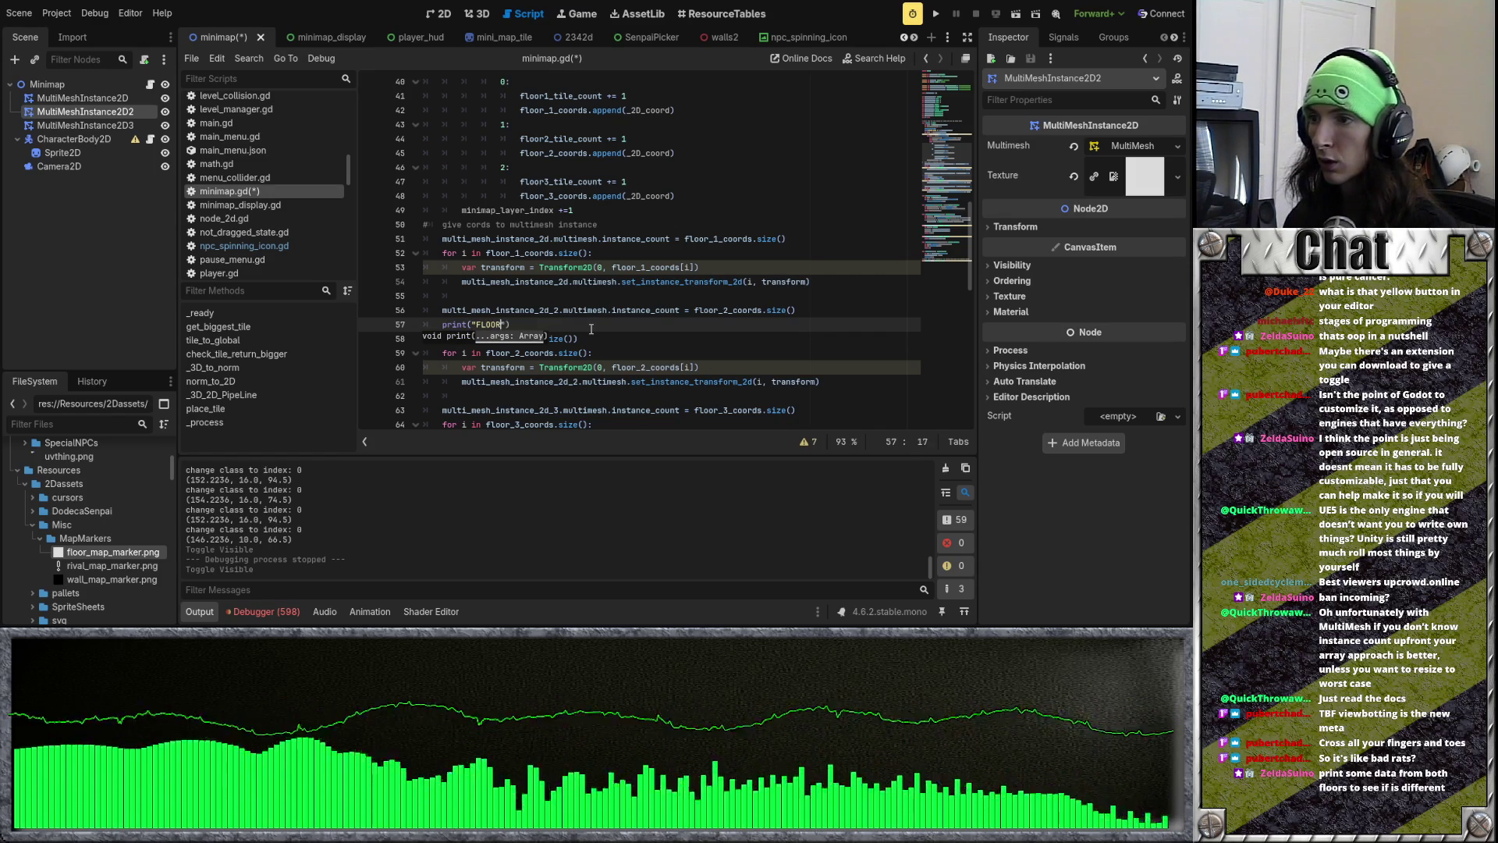
Step: Paste copies of the two print lines below the floor 2 loop and launch the game
drag(585, 342, 452, 325)
click(480, 395)
text(print("FLOOR 2") print(floor_2_coords.size()))
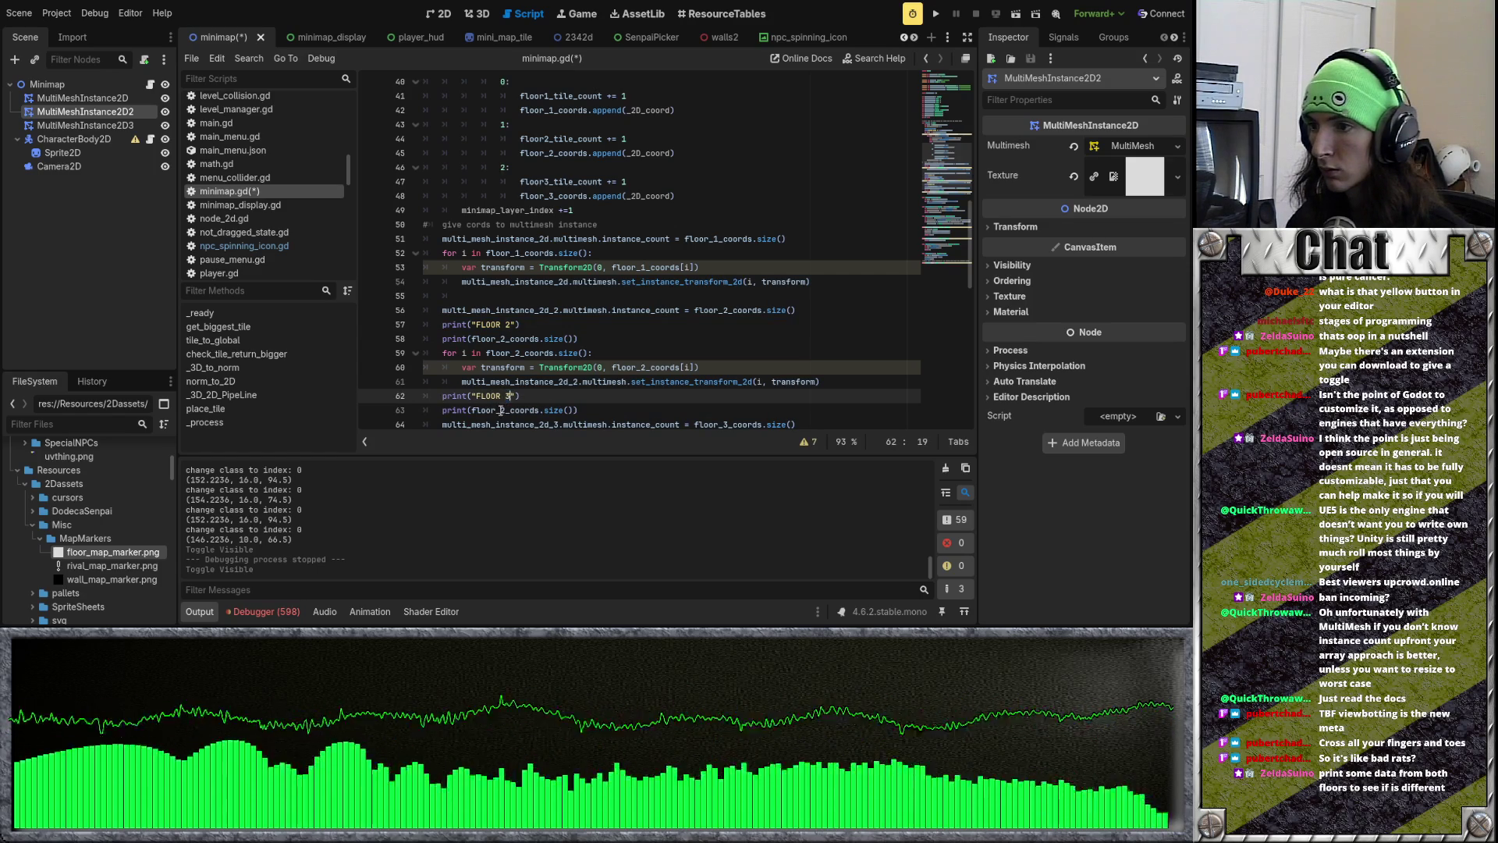
drag(500, 410, 506, 410)
click(935, 16)
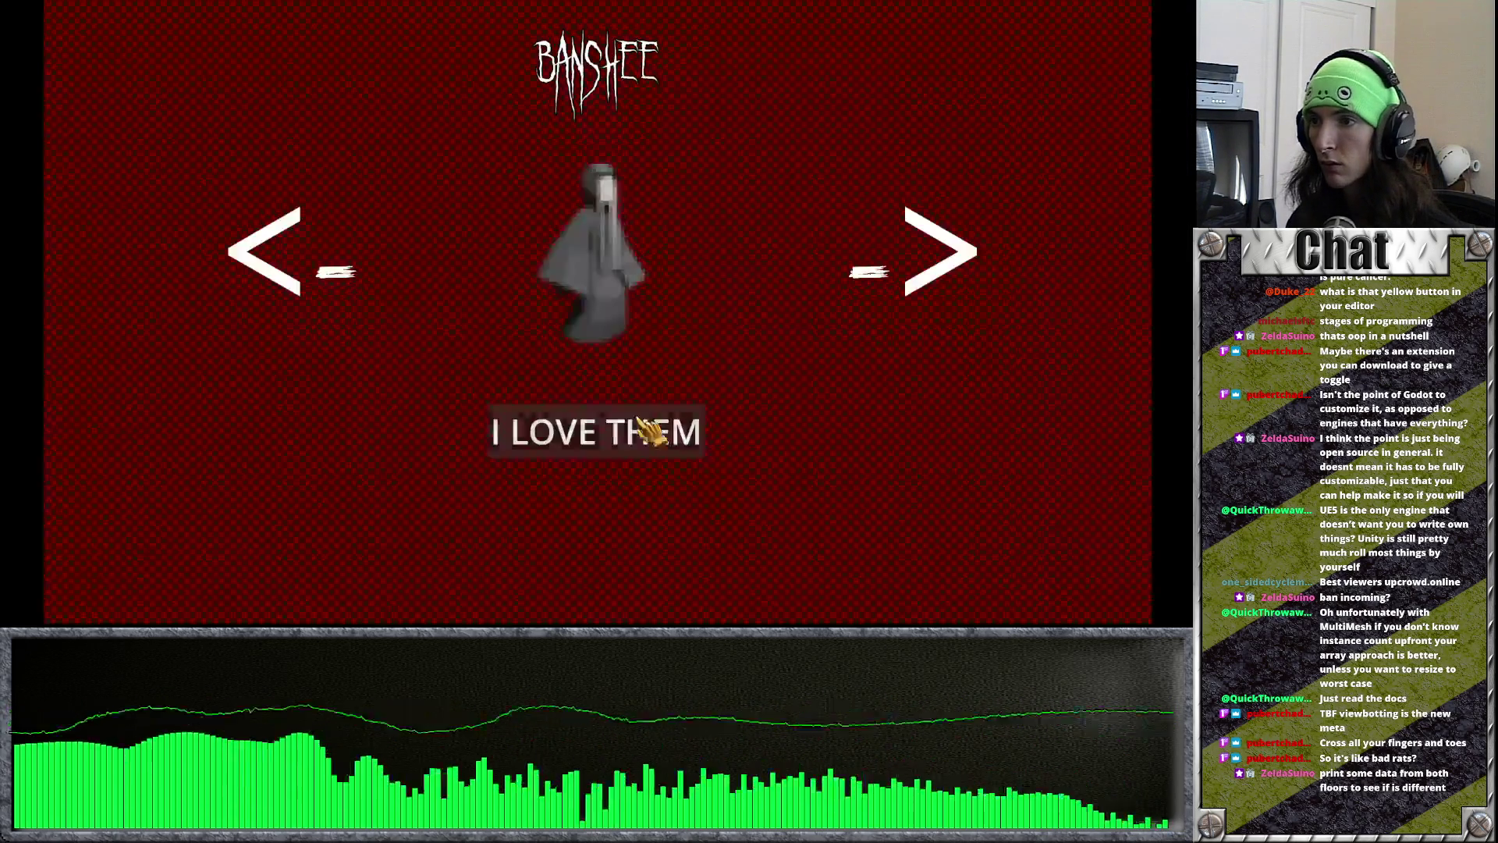
click(618, 426)
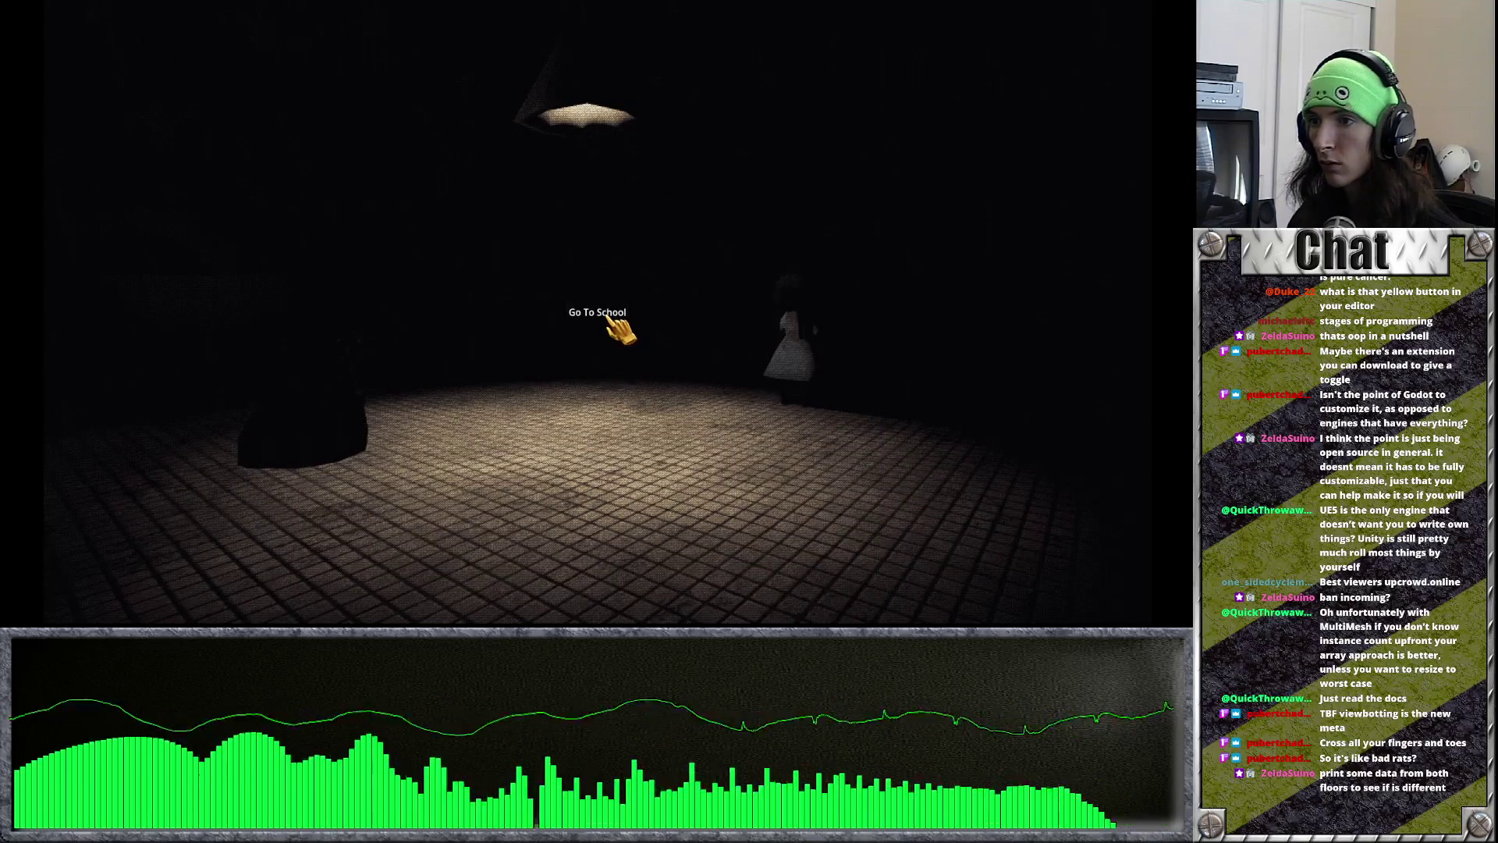
Step: Walk into the level, stop the game, and read the FLOOR 2 and FLOOR 3 counts in Output
click(616, 386)
key(alt+Tab)
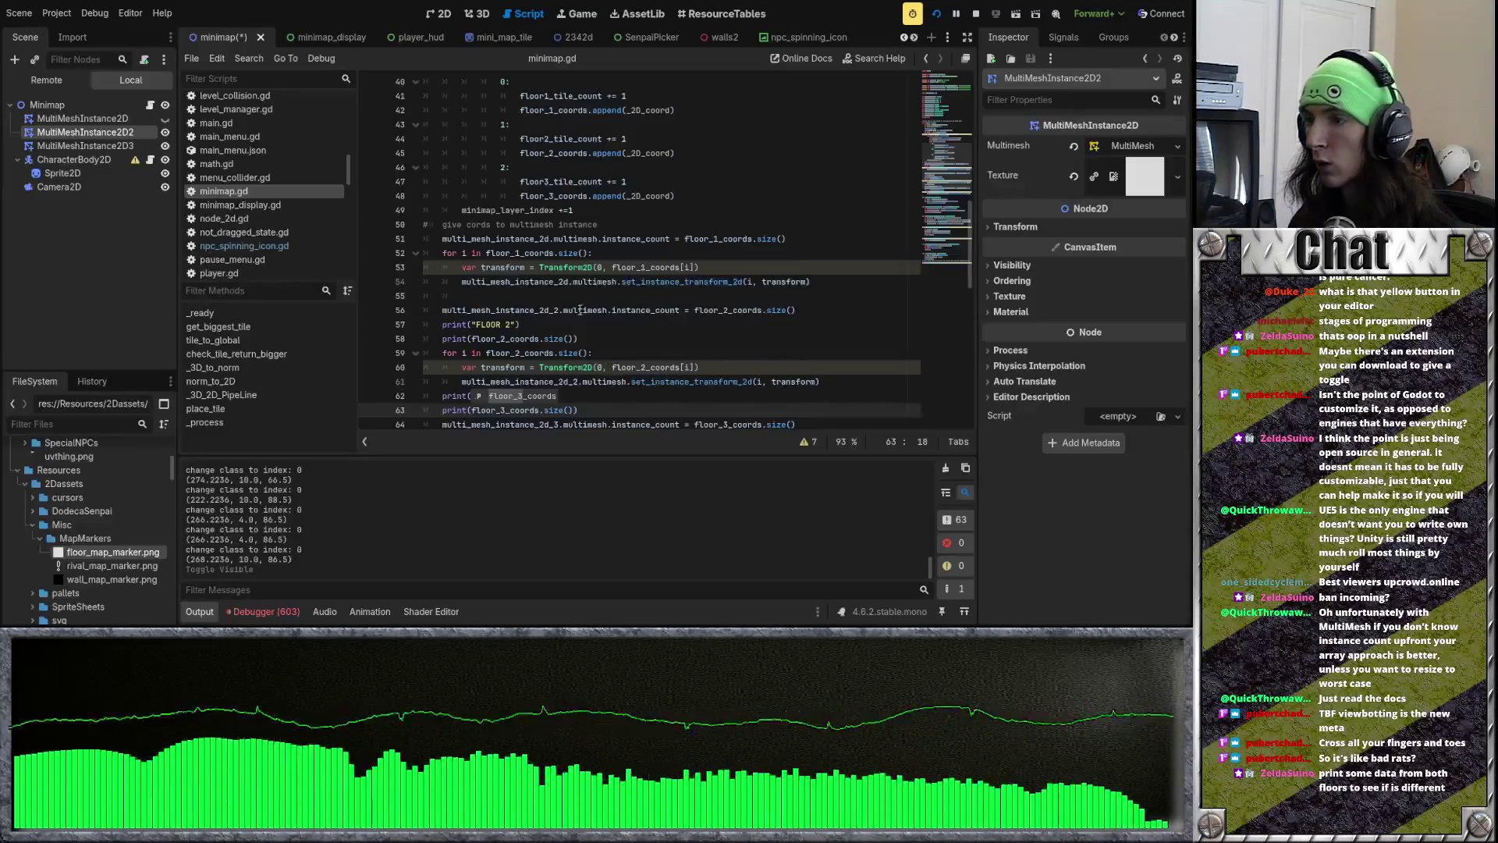
drag(930, 563, 934, 468)
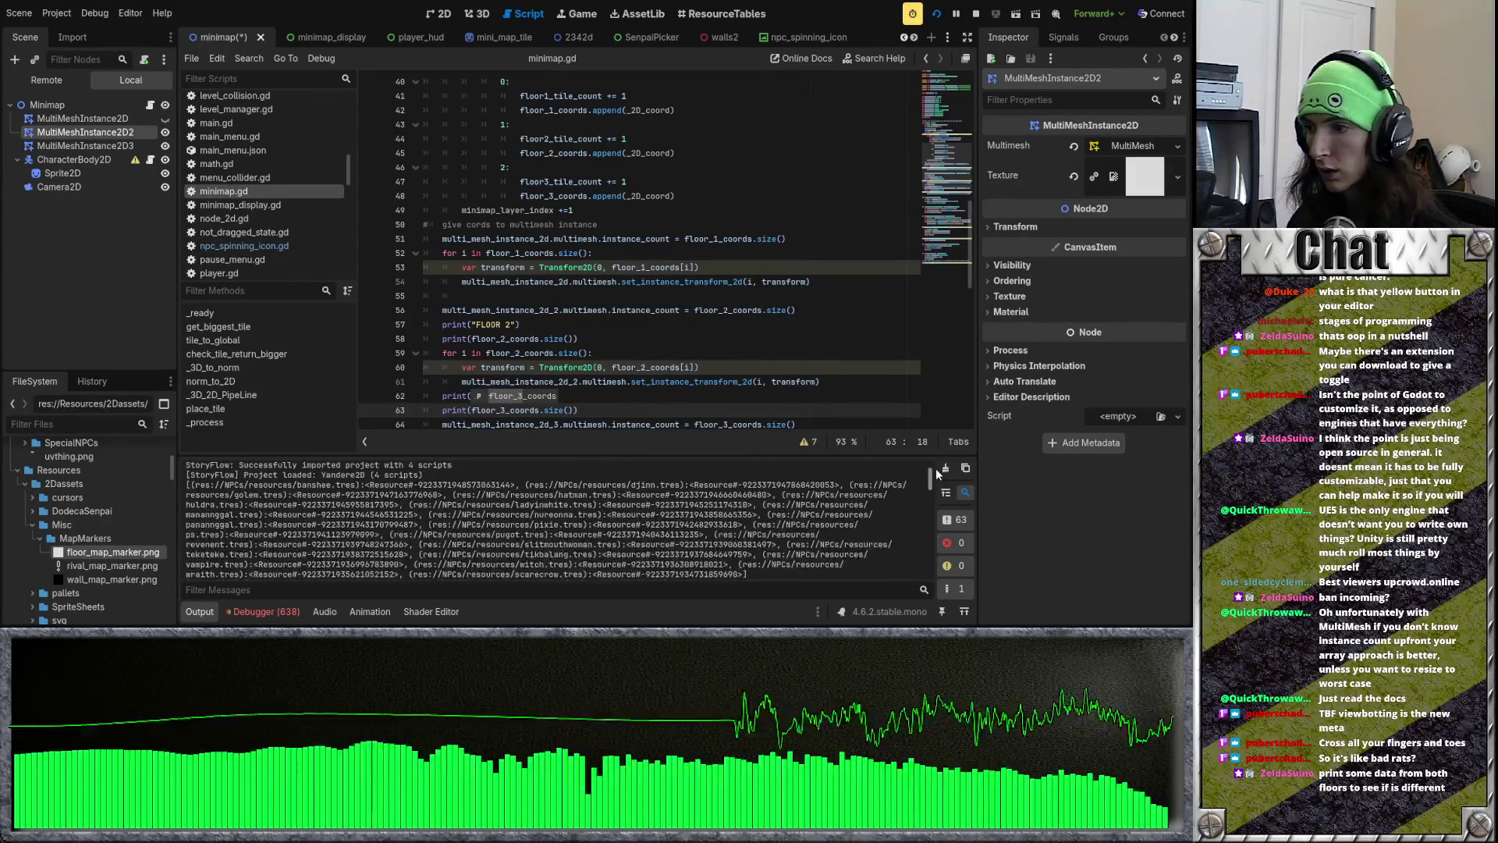
scroll(794, 522, up, 3)
scroll(570, 497, down, 1)
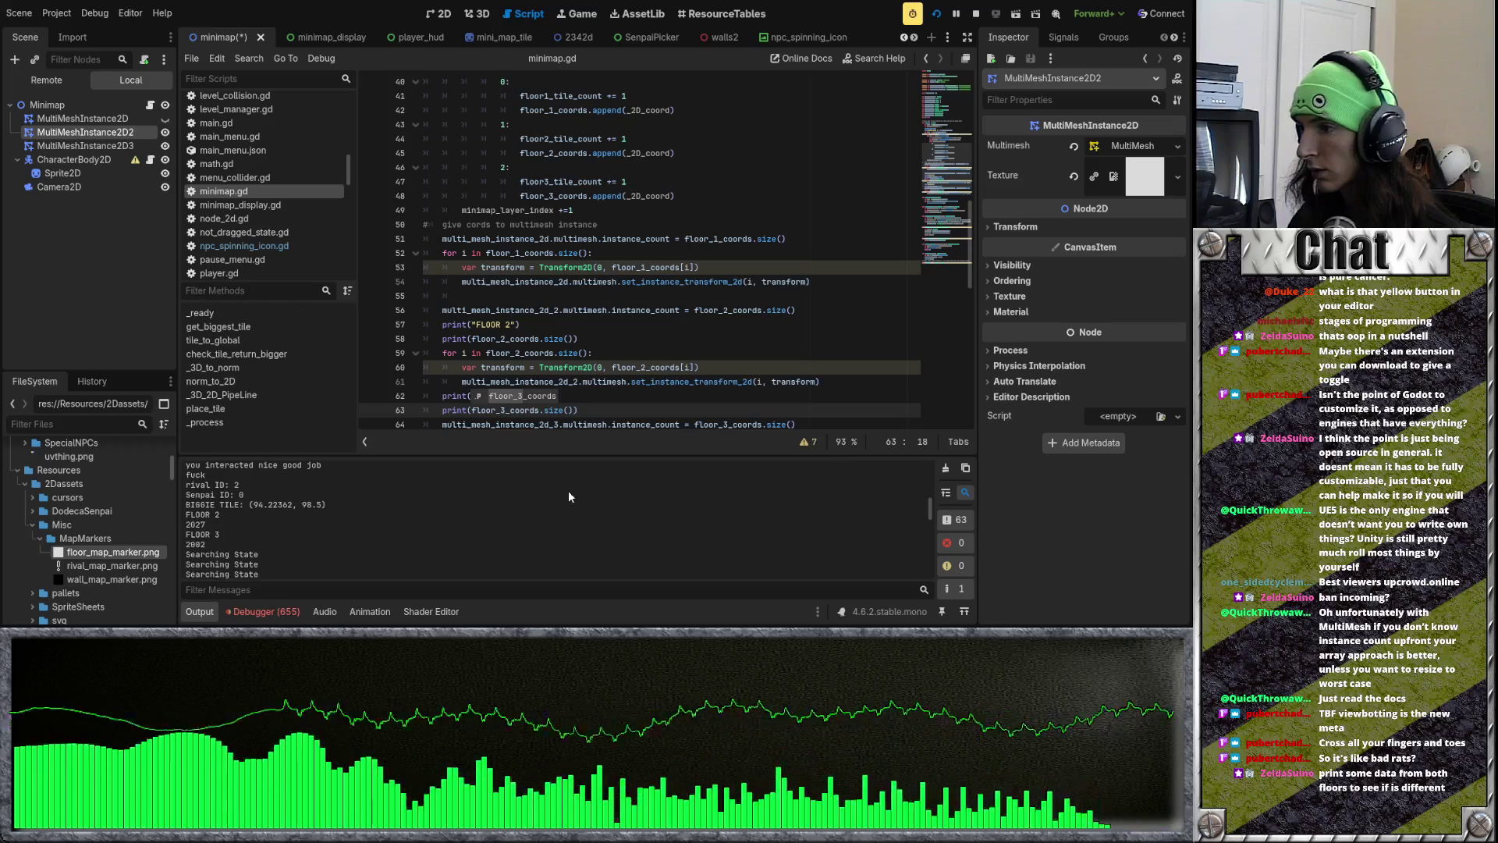
click(217, 516)
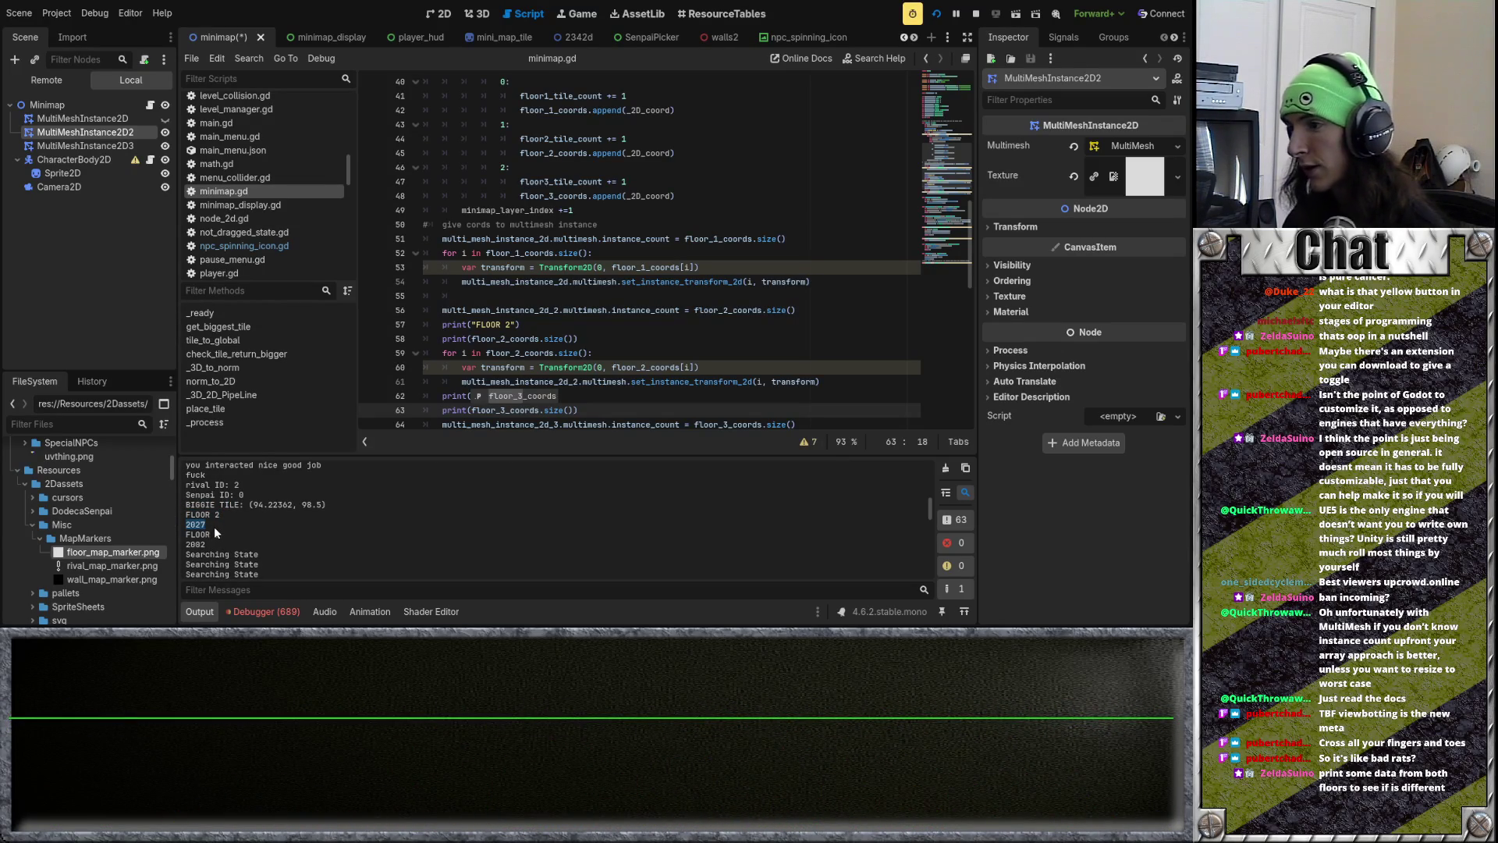
double_click(232, 540)
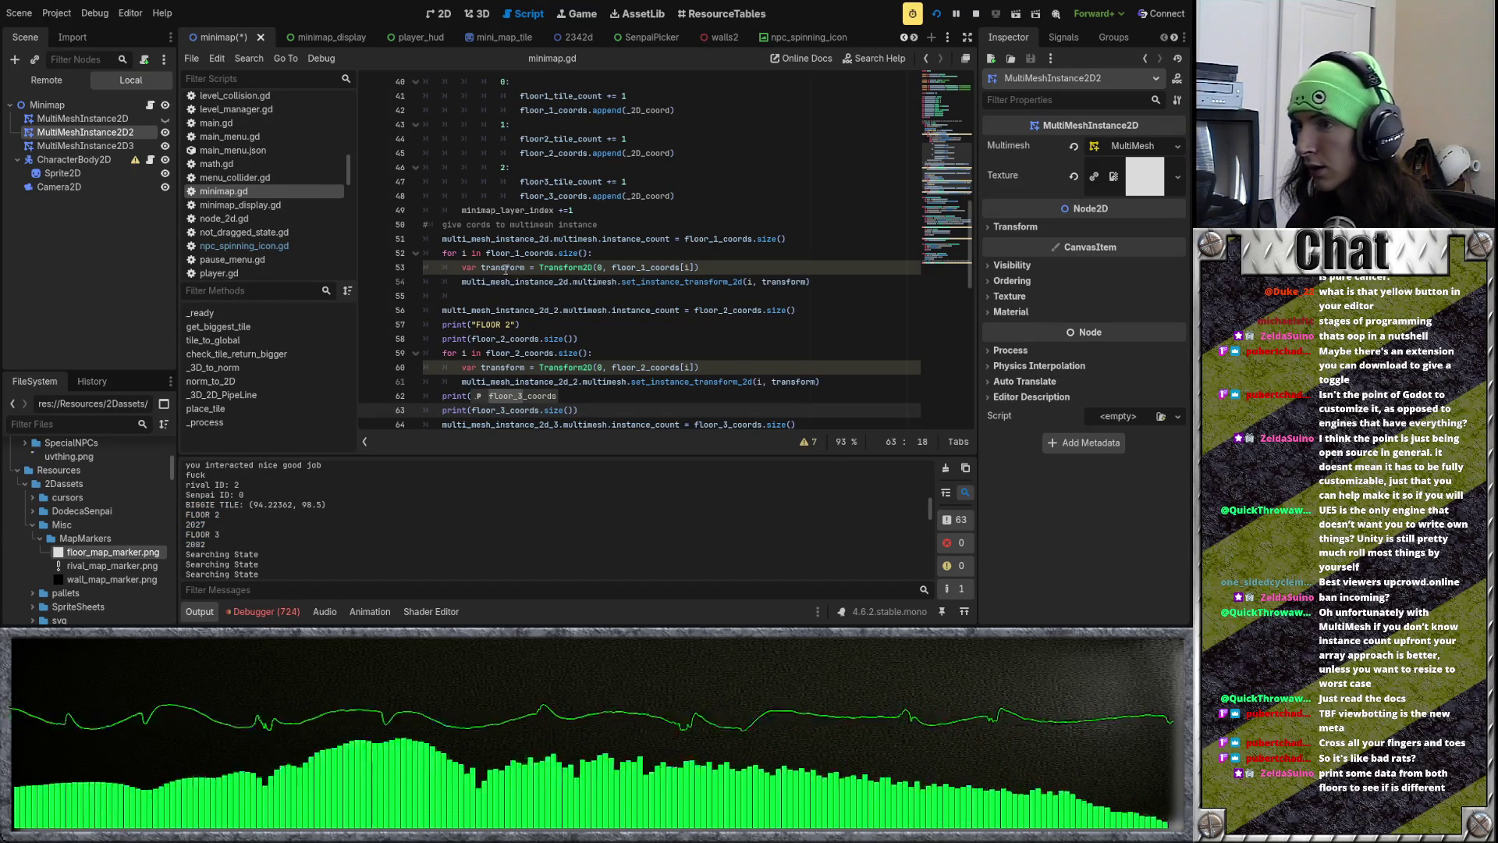
click(519, 295)
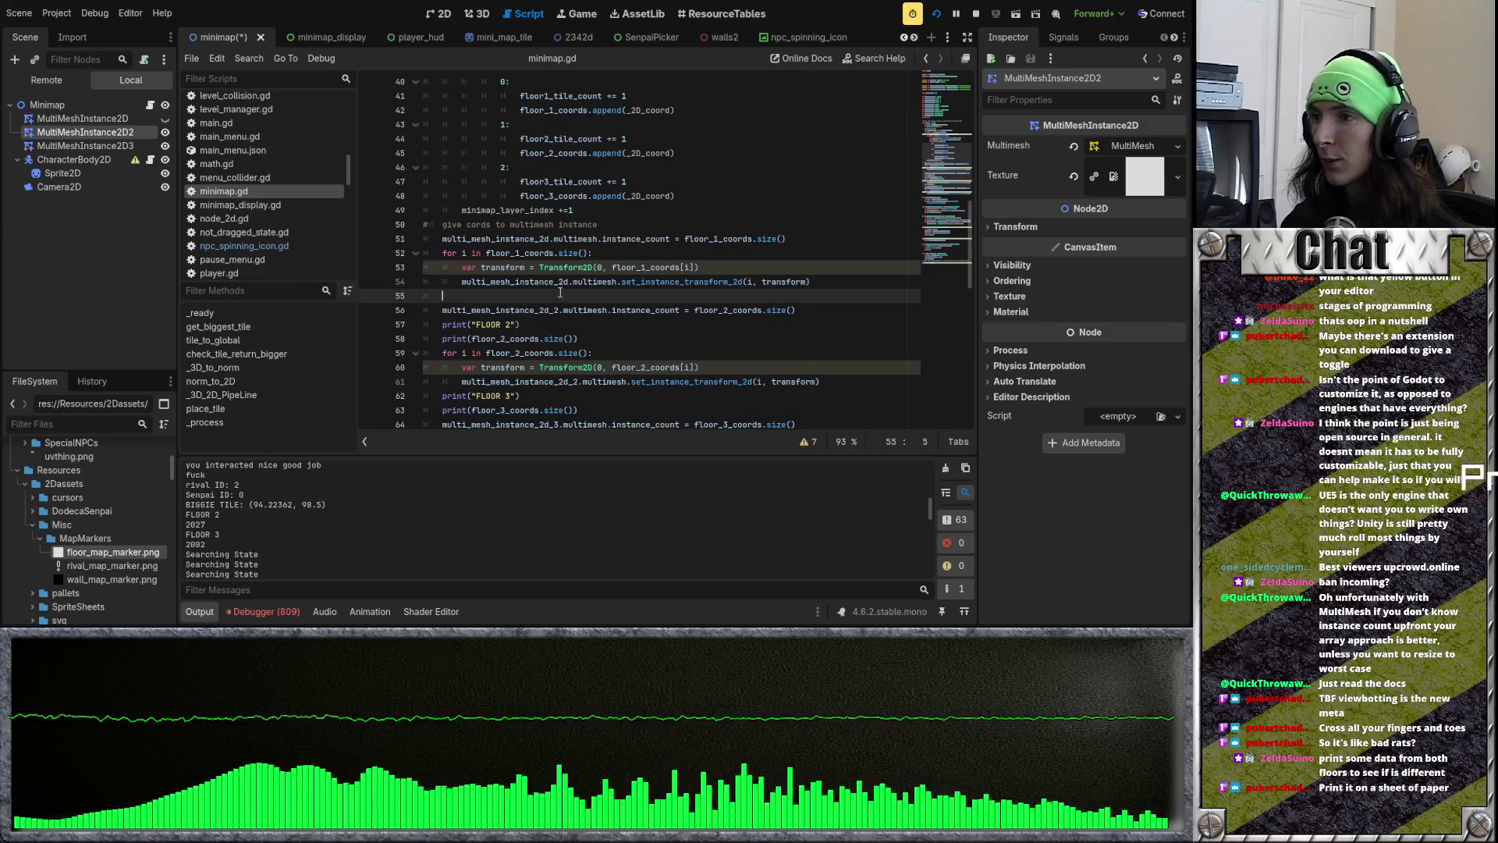
Step: Paste the print lines after the floor 1 loop as print("FLOOR 1") and print(floor_1_coords.size())
key(ctrl+v)
click(506, 296)
key(Delete)
text(1)
click(504, 310)
key(BackSpace)
text(1)
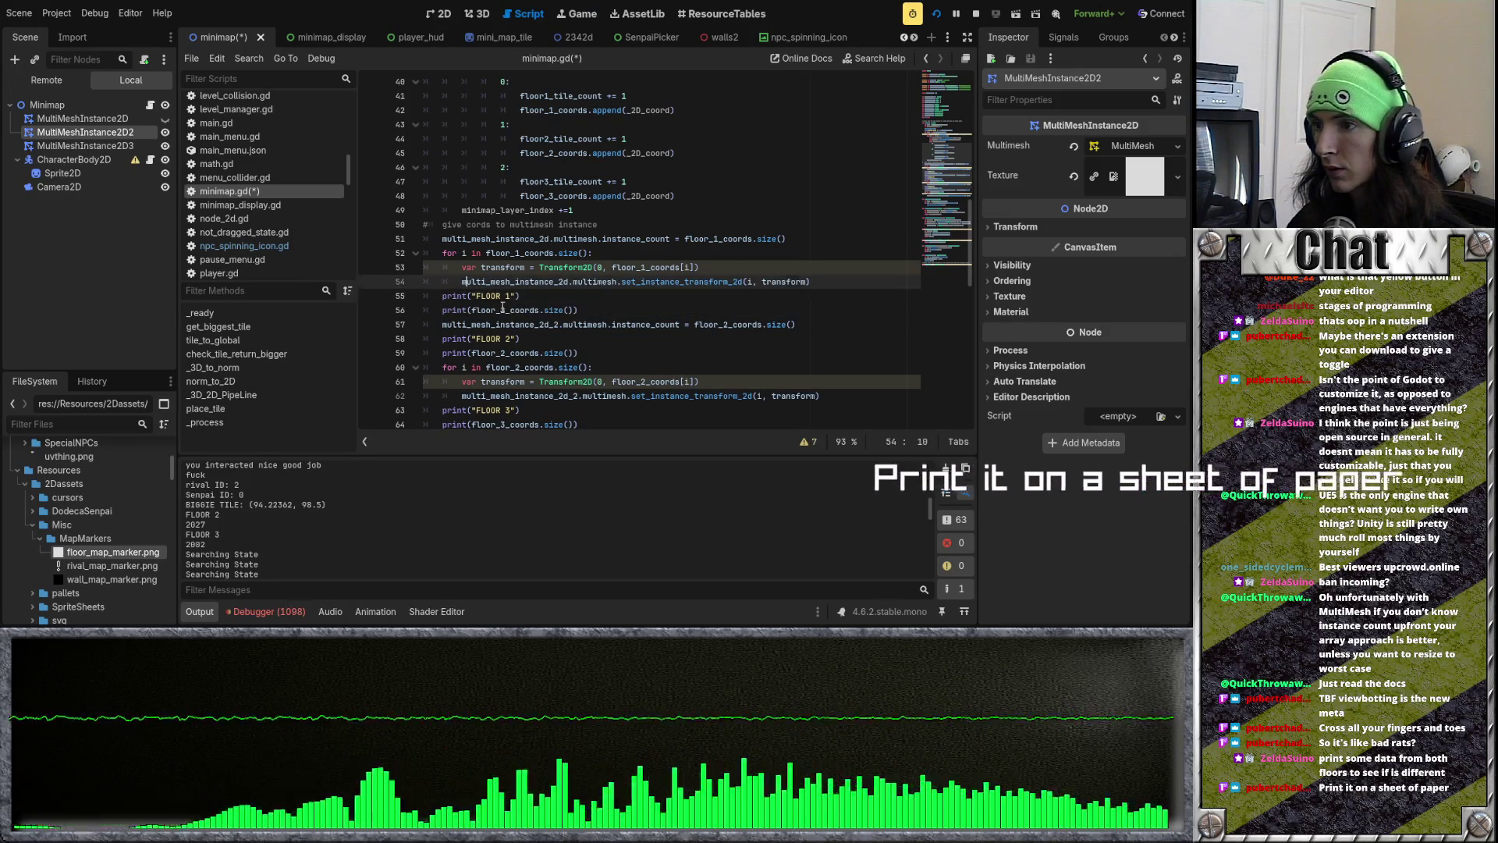
Step: Run the game into the level, stop it, and find the FLOOR 1 count 6418 in Output
key(F5)
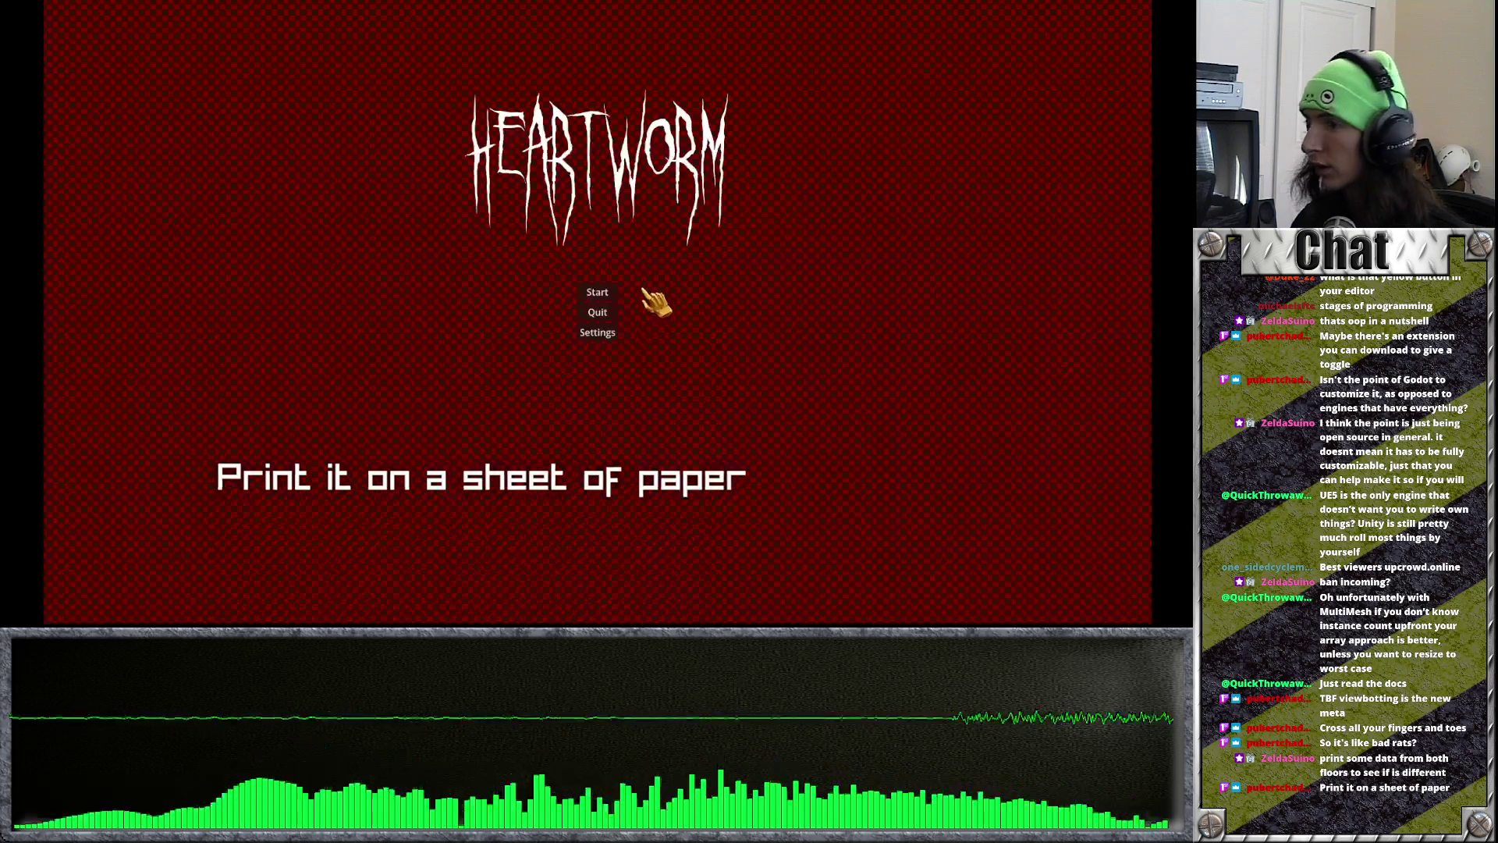
click(596, 294)
click(601, 428)
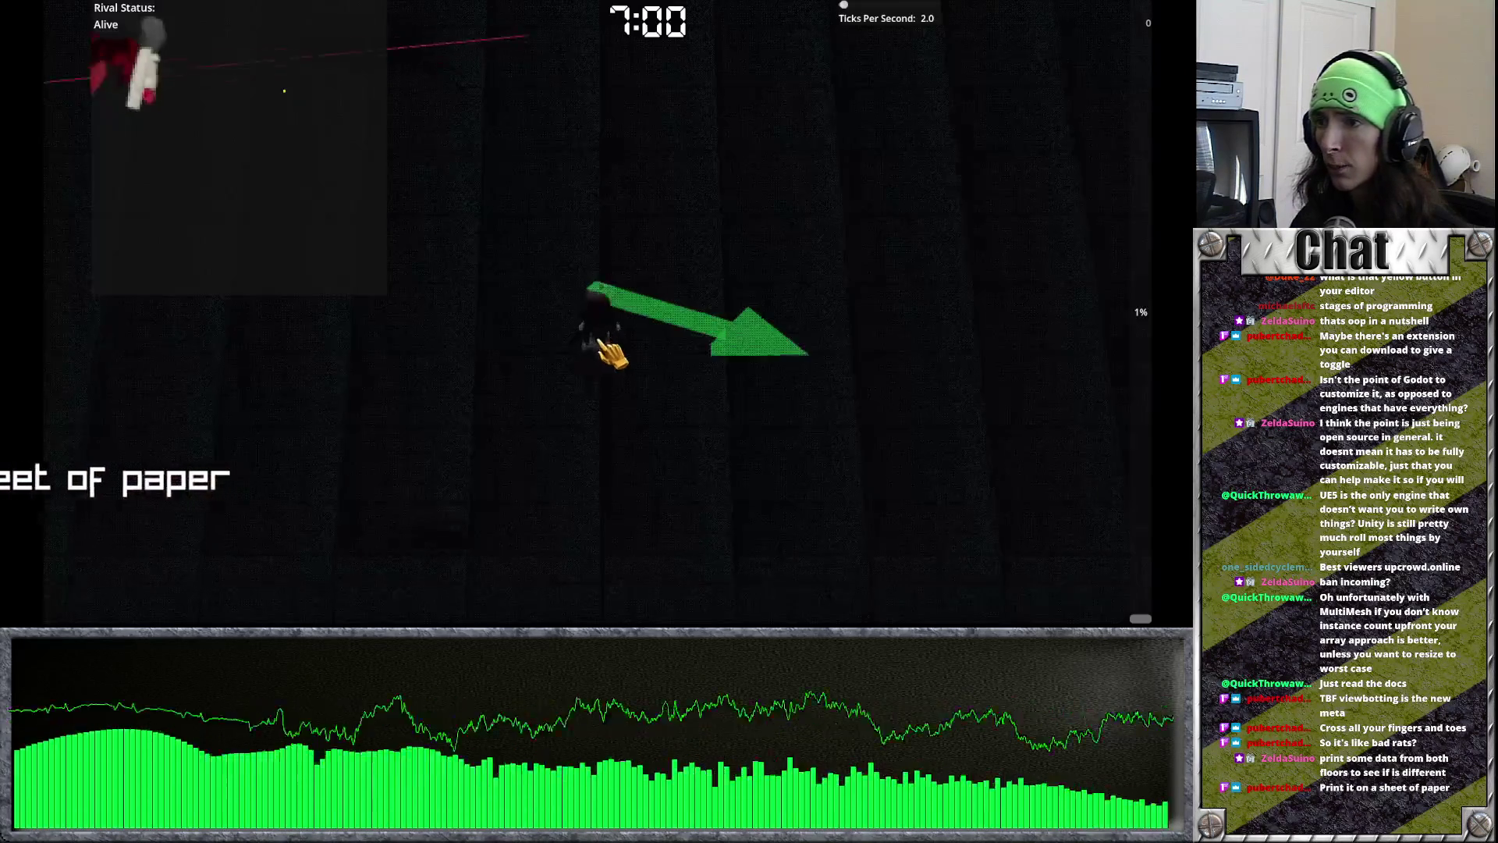
key(F8)
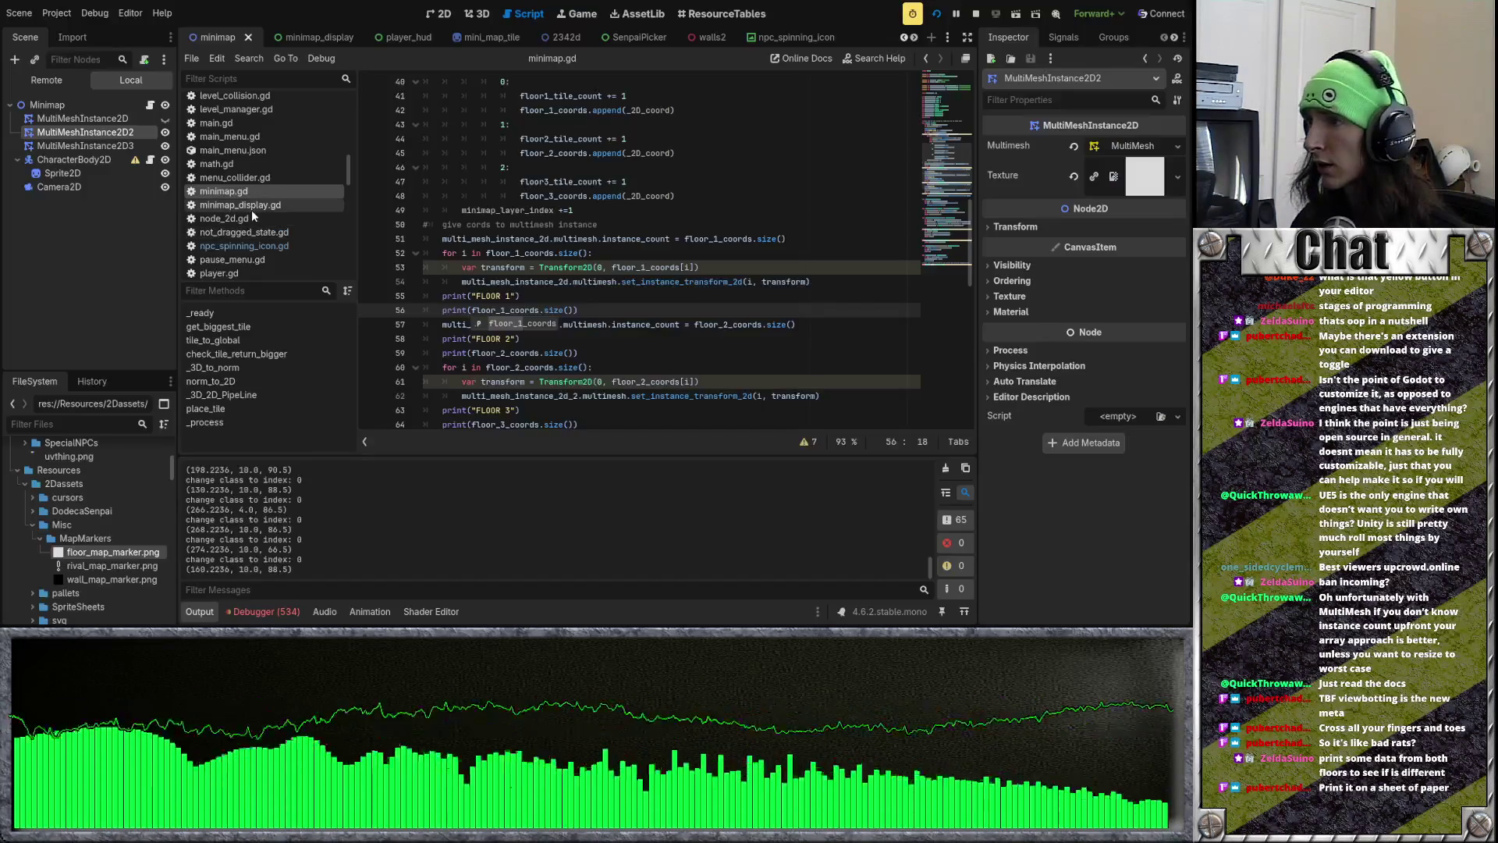
drag(931, 568, 936, 507)
scroll(283, 540, down, 1)
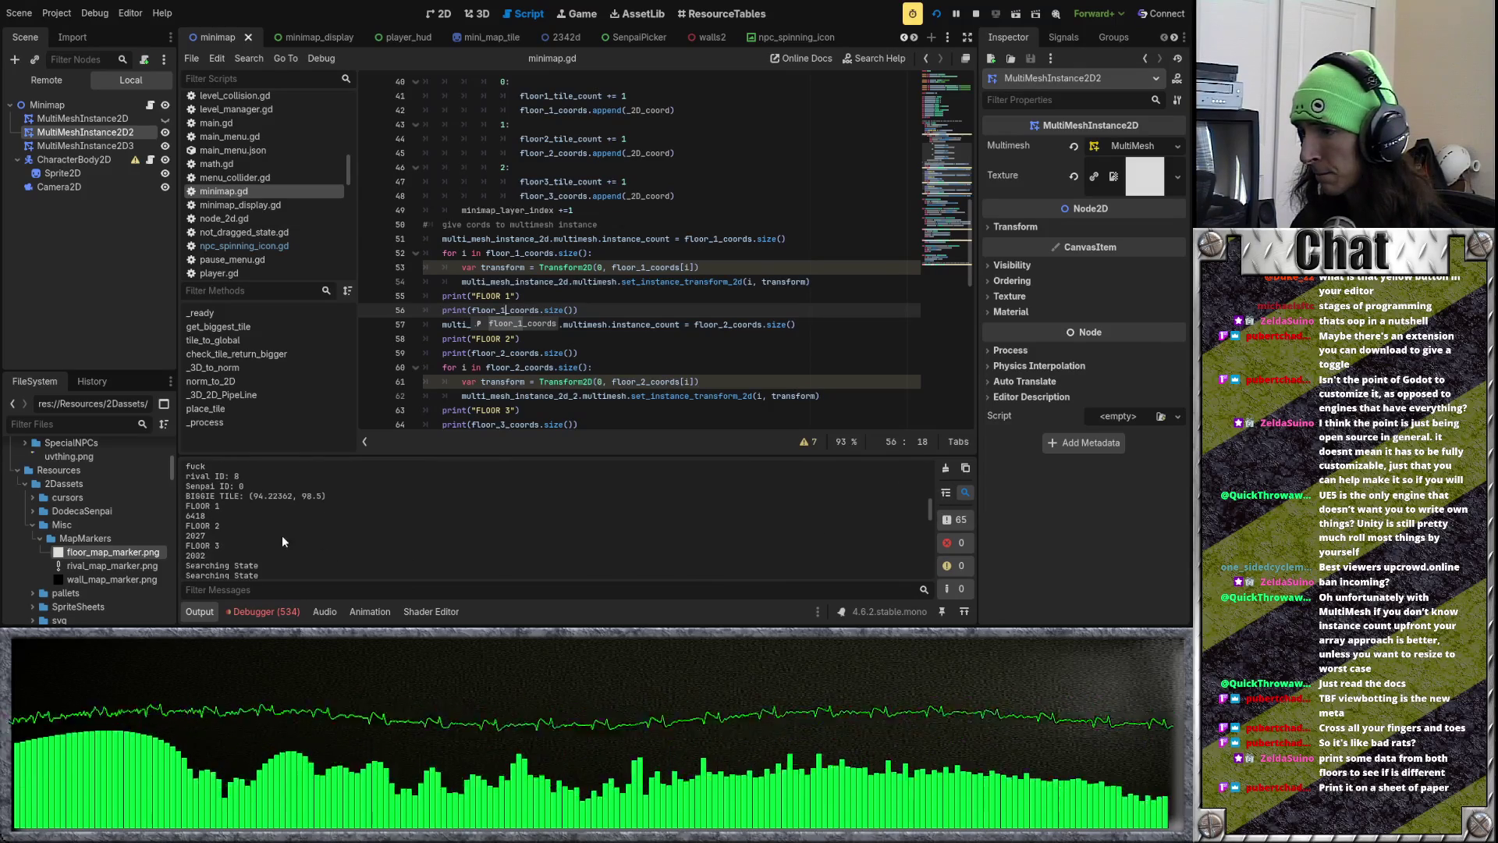
double_click(208, 517)
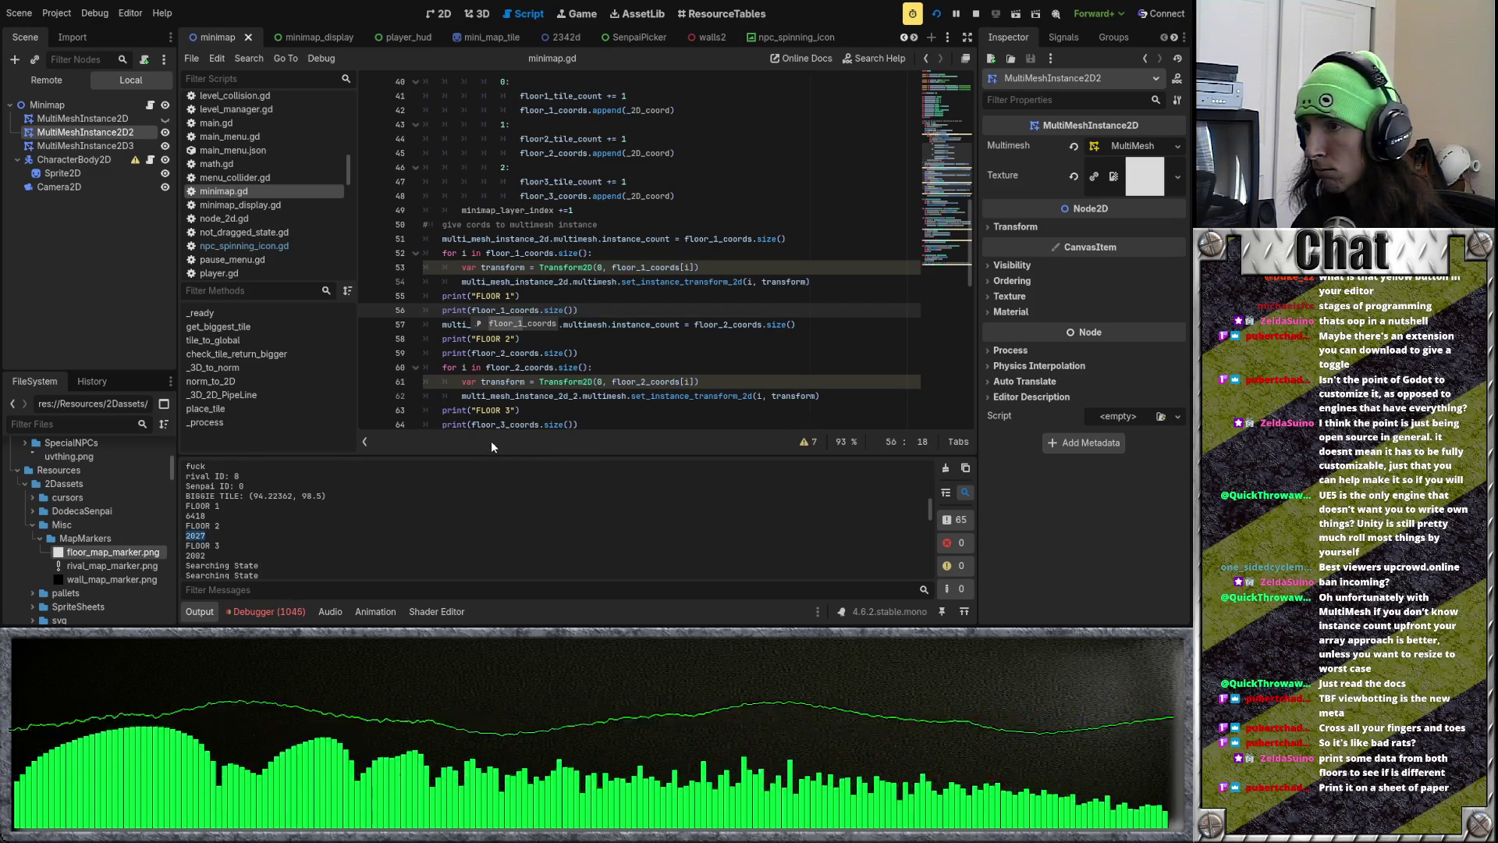
scroll(516, 381, up, 3)
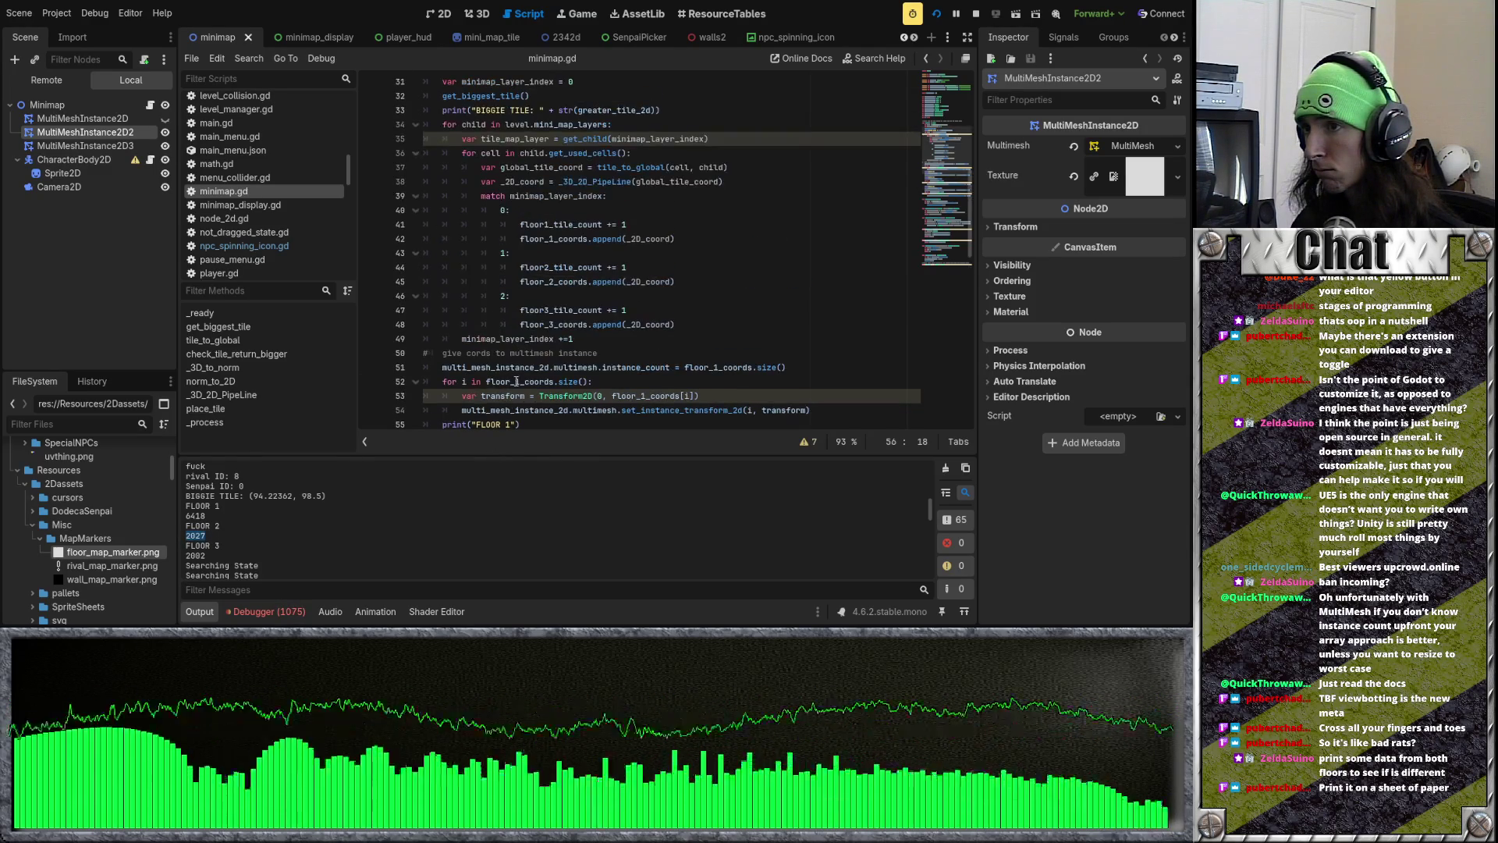
drag(573, 339, 462, 335)
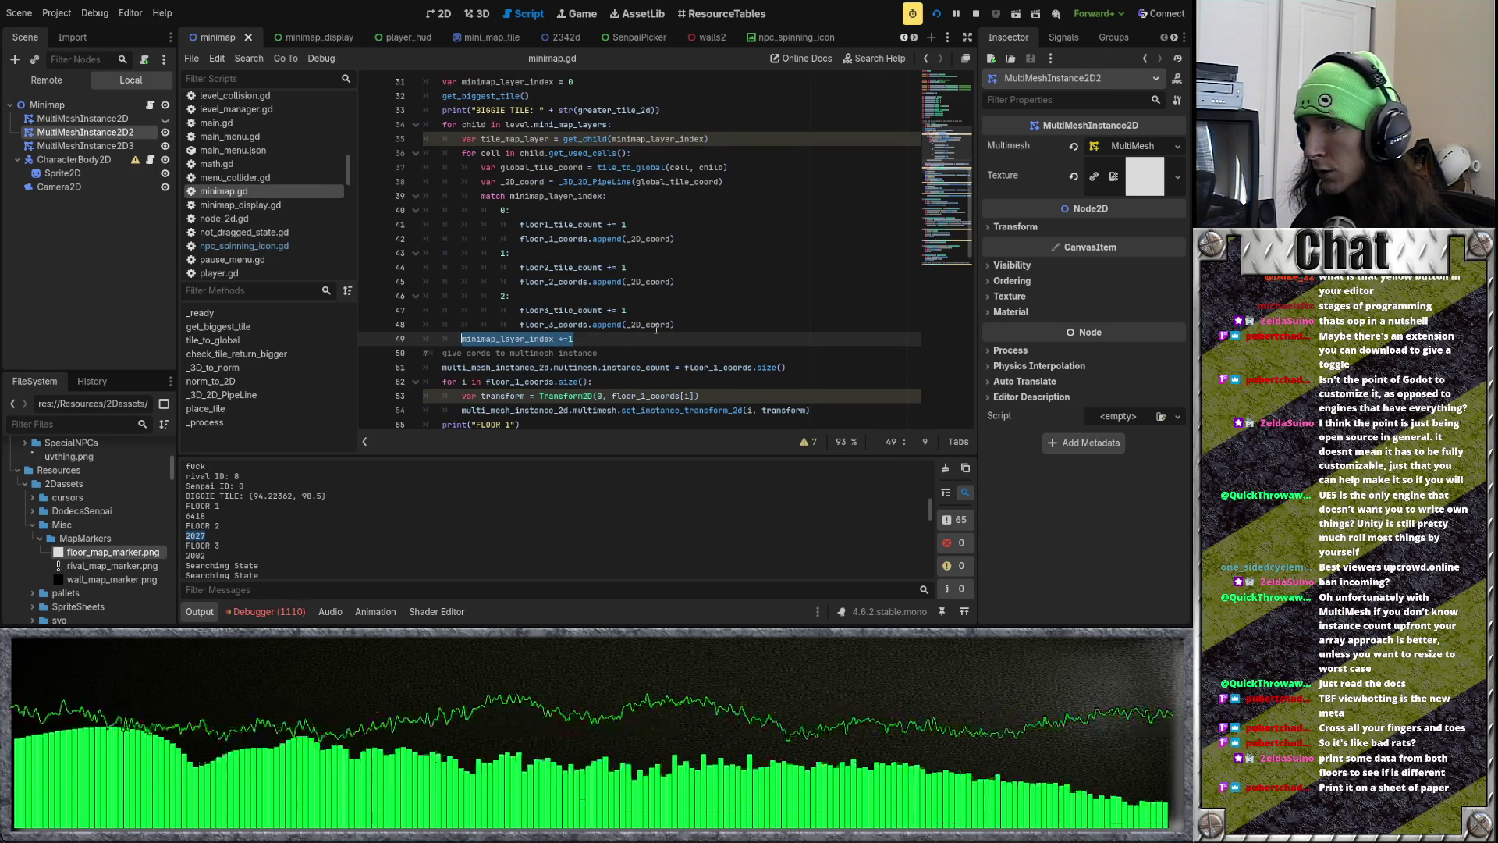
mouse_move(575, 338)
mouse_down()
mouse_move(456, 164)
mouse_move(546, 261)
mouse_move(508, 173)
mouse_up()
click(741, 291)
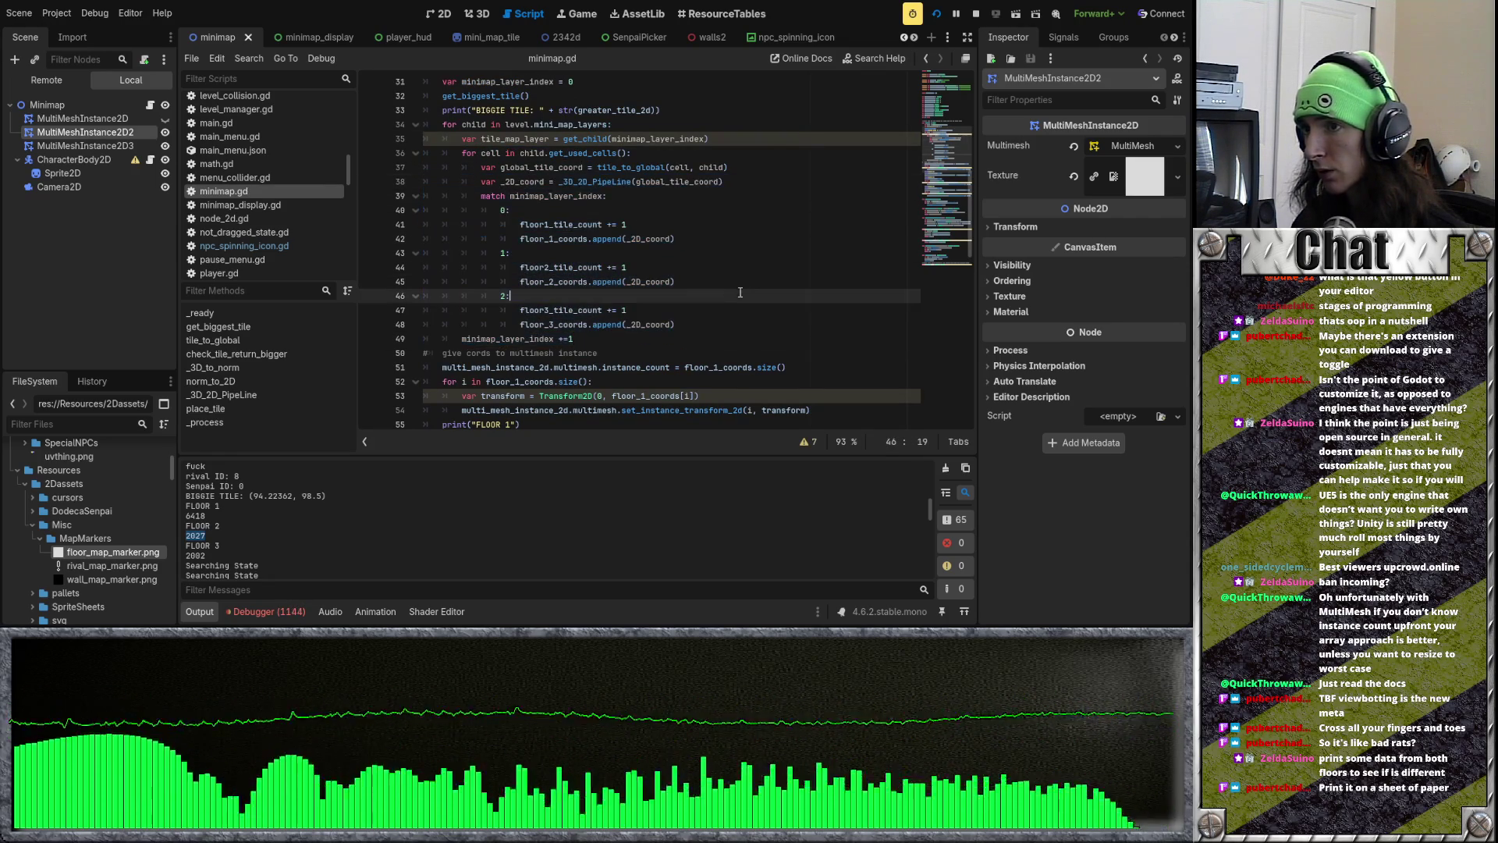
drag(617, 343, 393, 192)
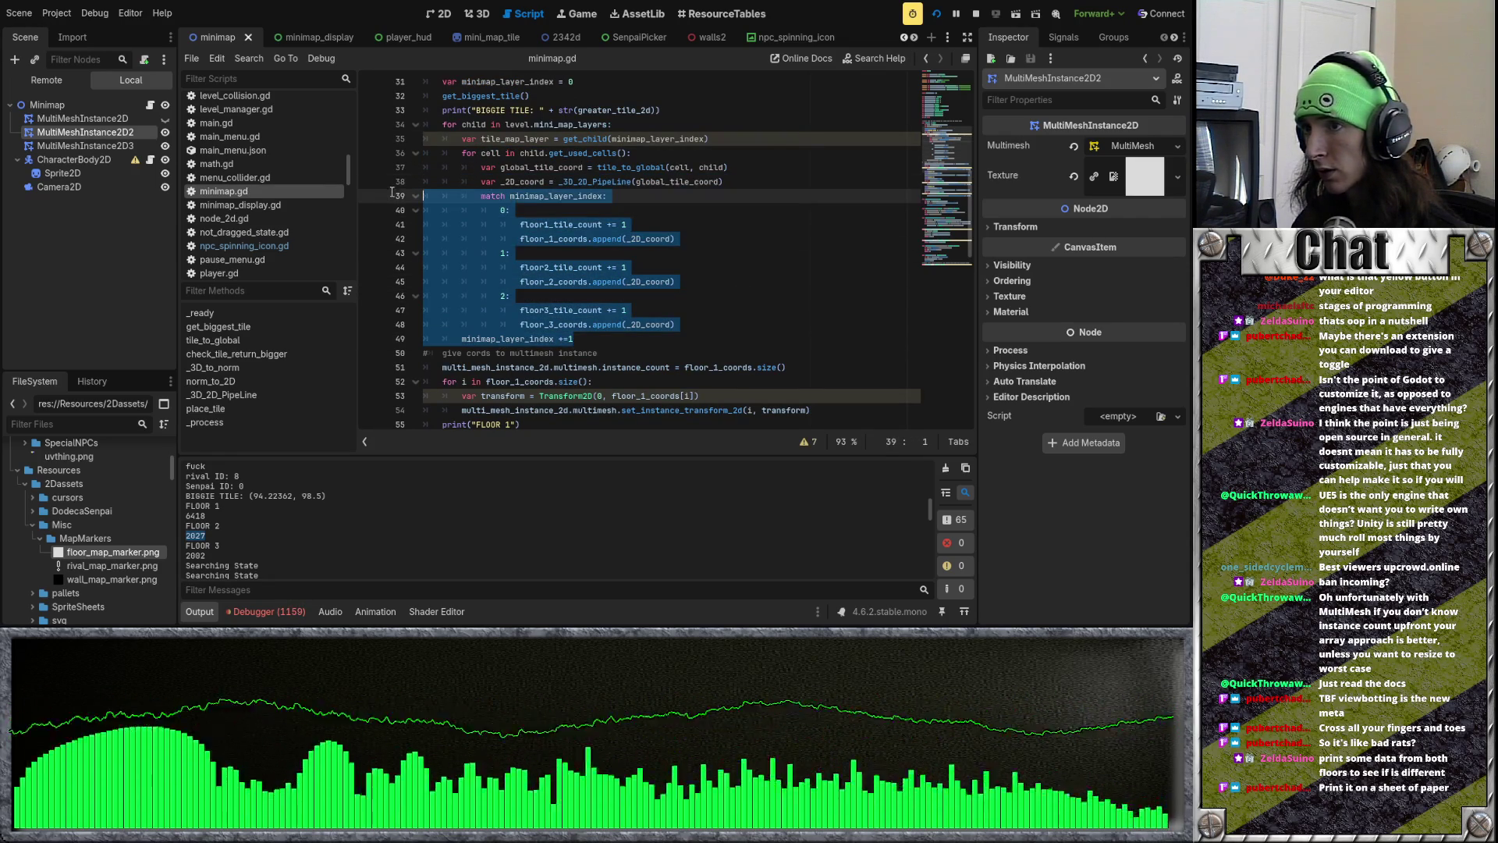
click(697, 253)
scroll(697, 253, down, 2)
drag(787, 281, 754, 286)
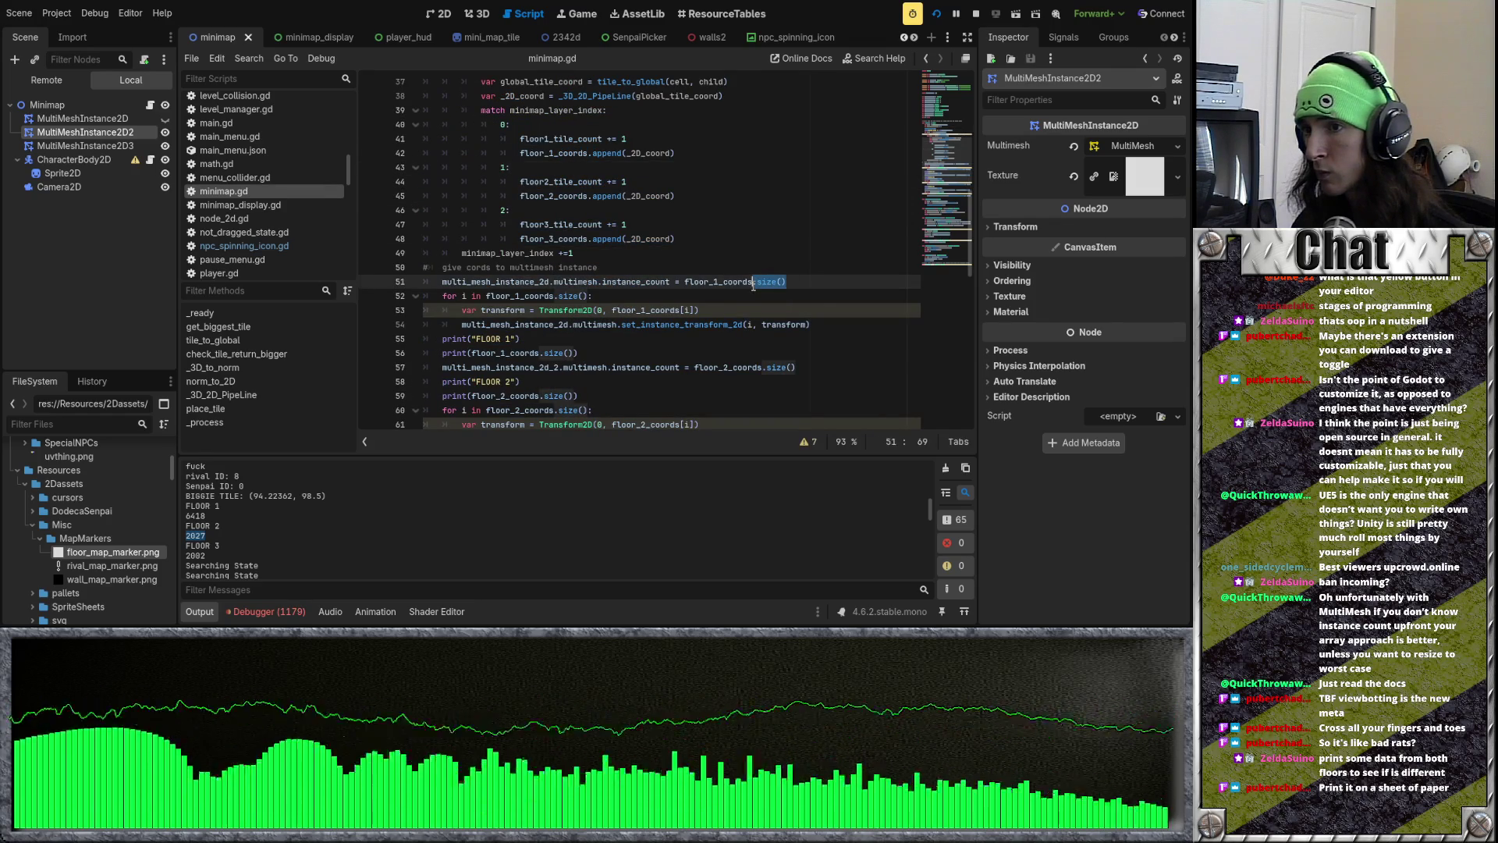
scroll(824, 305, down, 1)
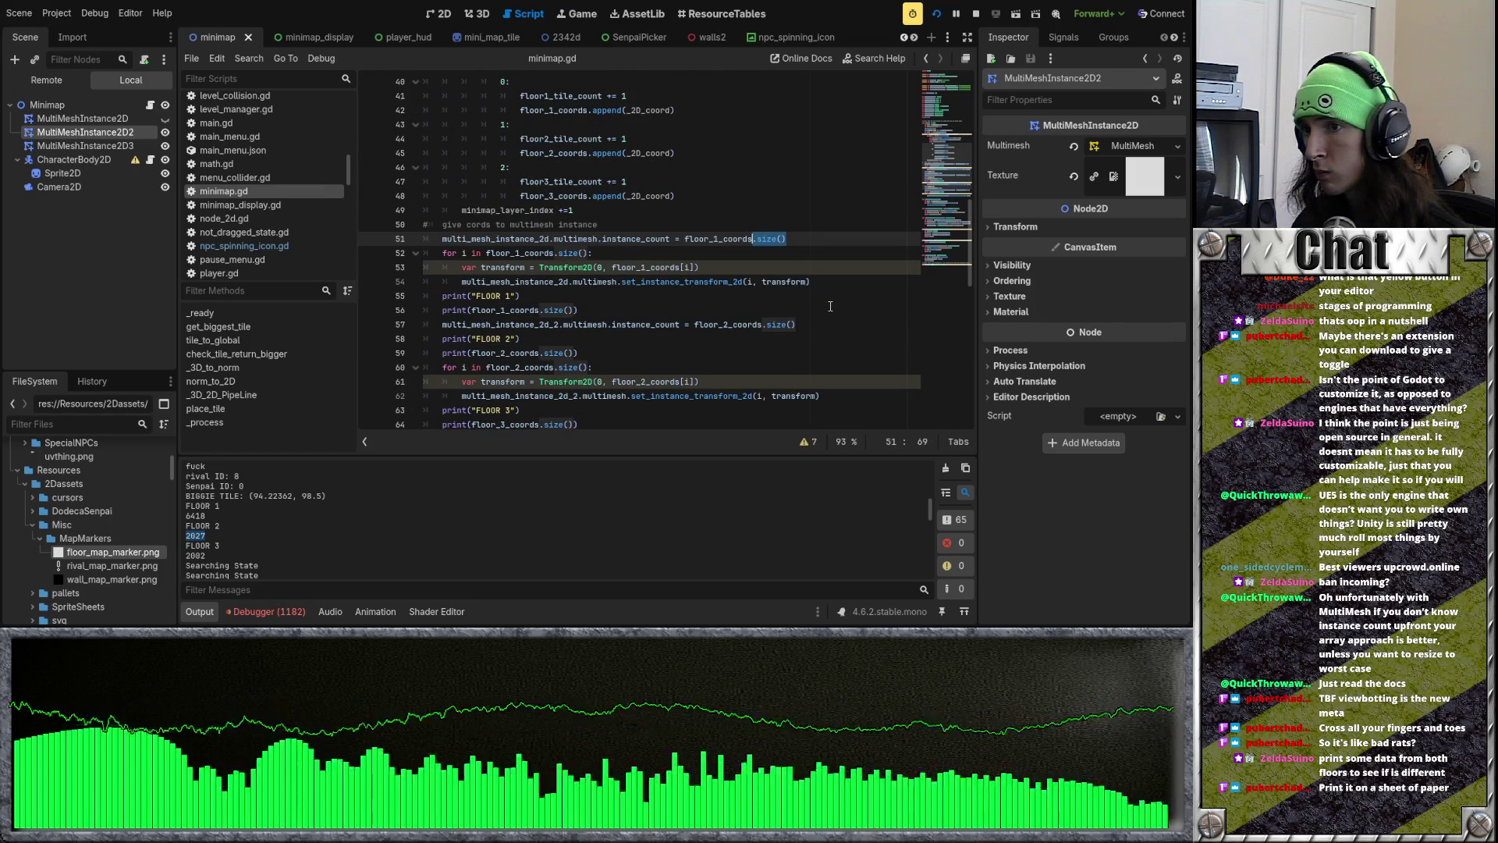
scroll(830, 306, down, 2)
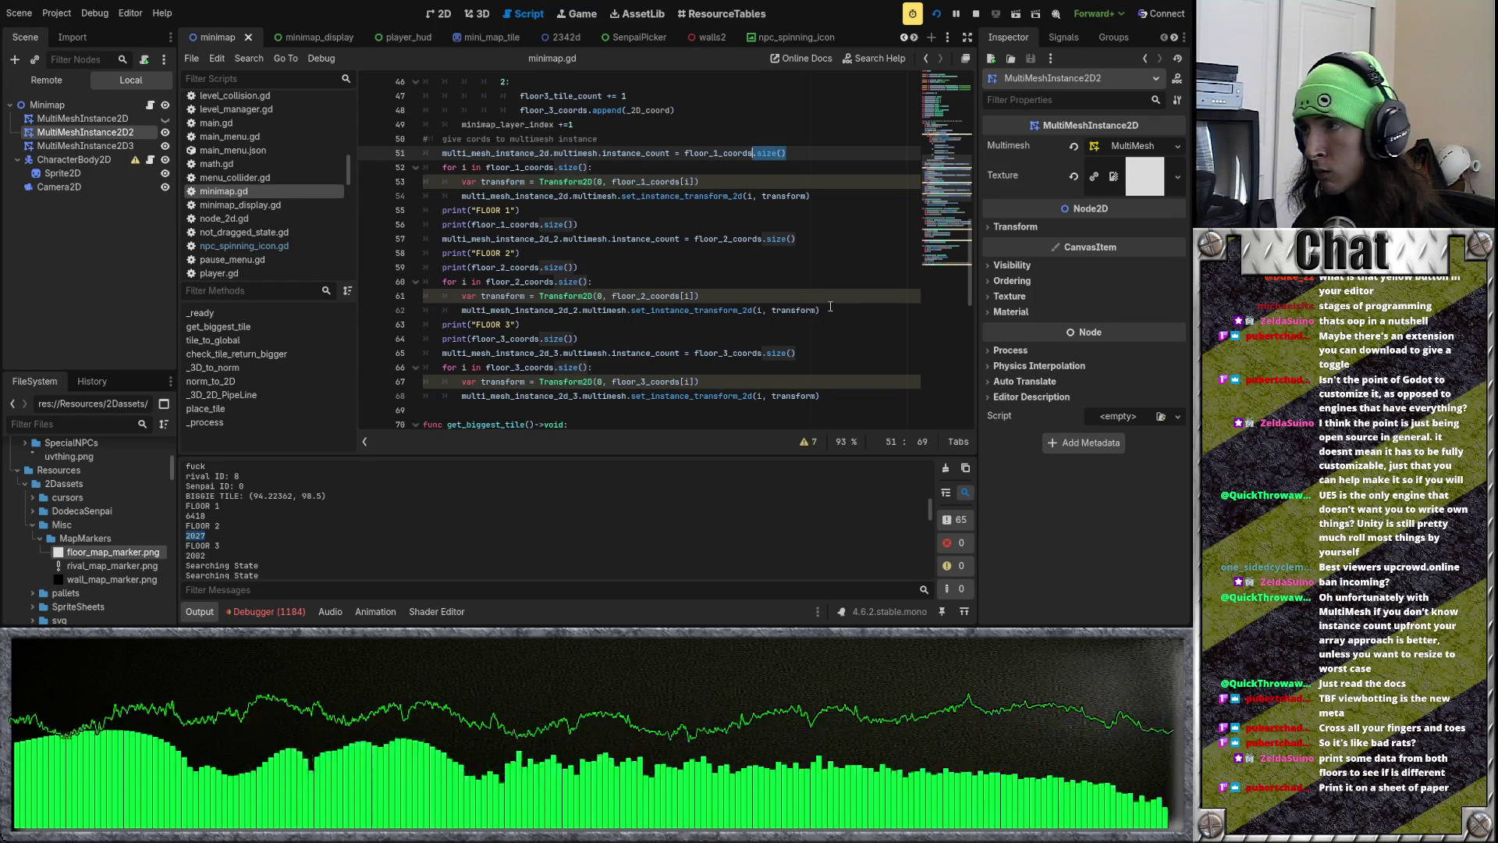
click(477, 13)
click(435, 14)
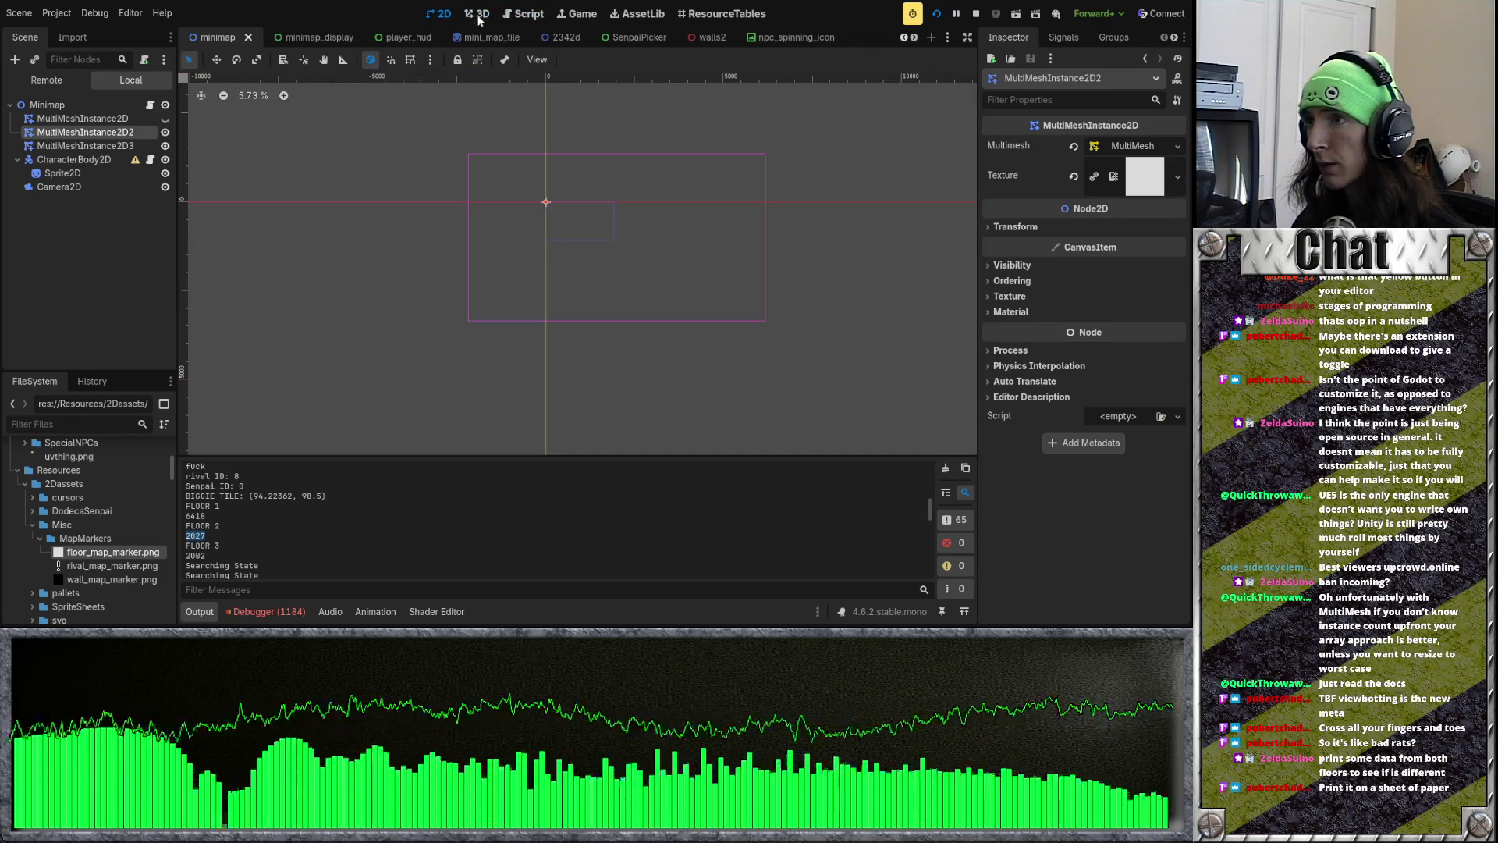
click(165, 120)
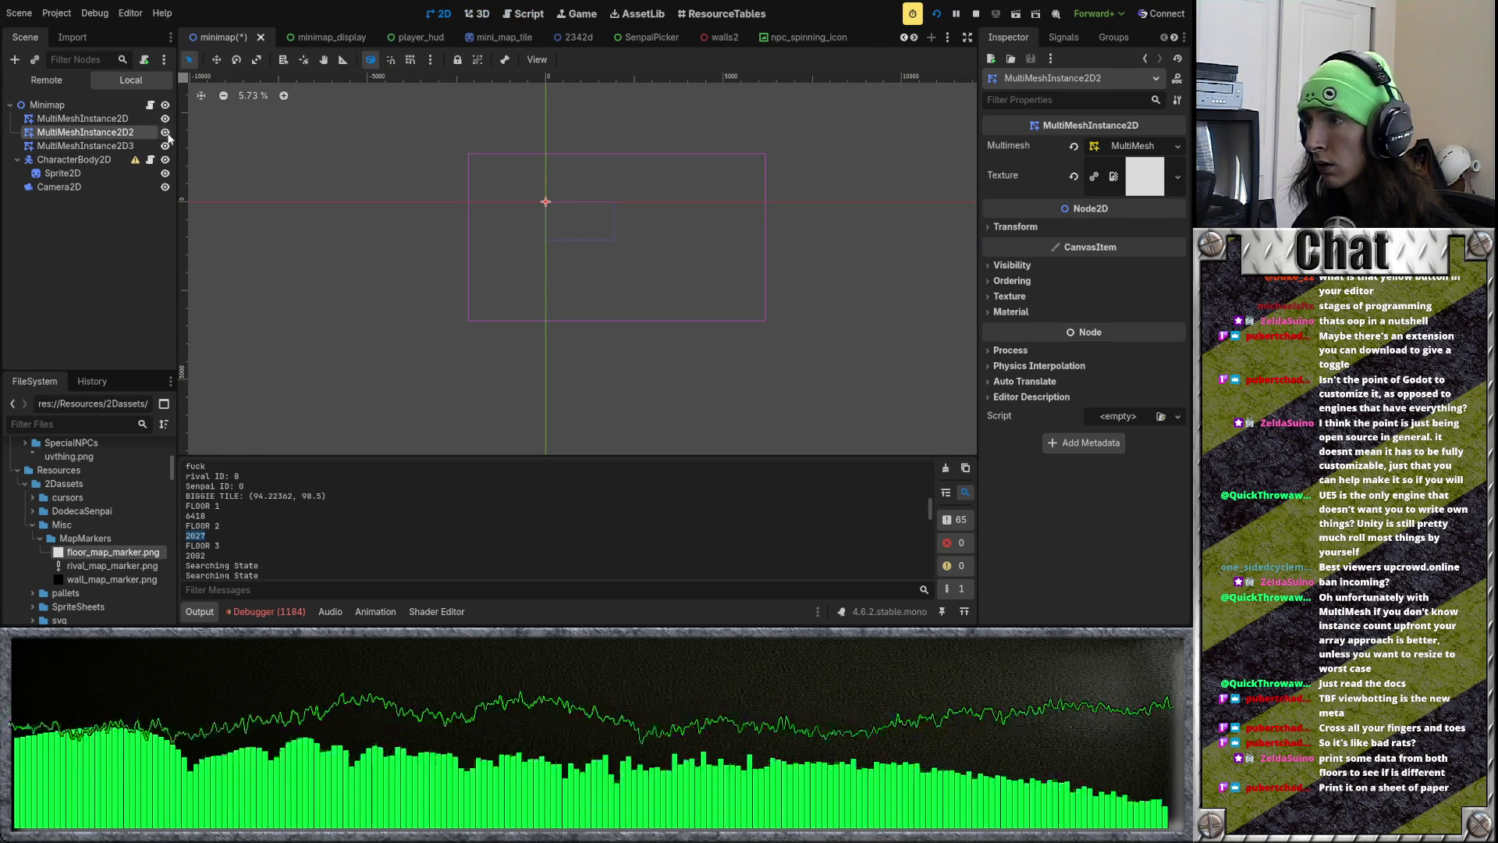
click(164, 131)
click(164, 146)
click(165, 120)
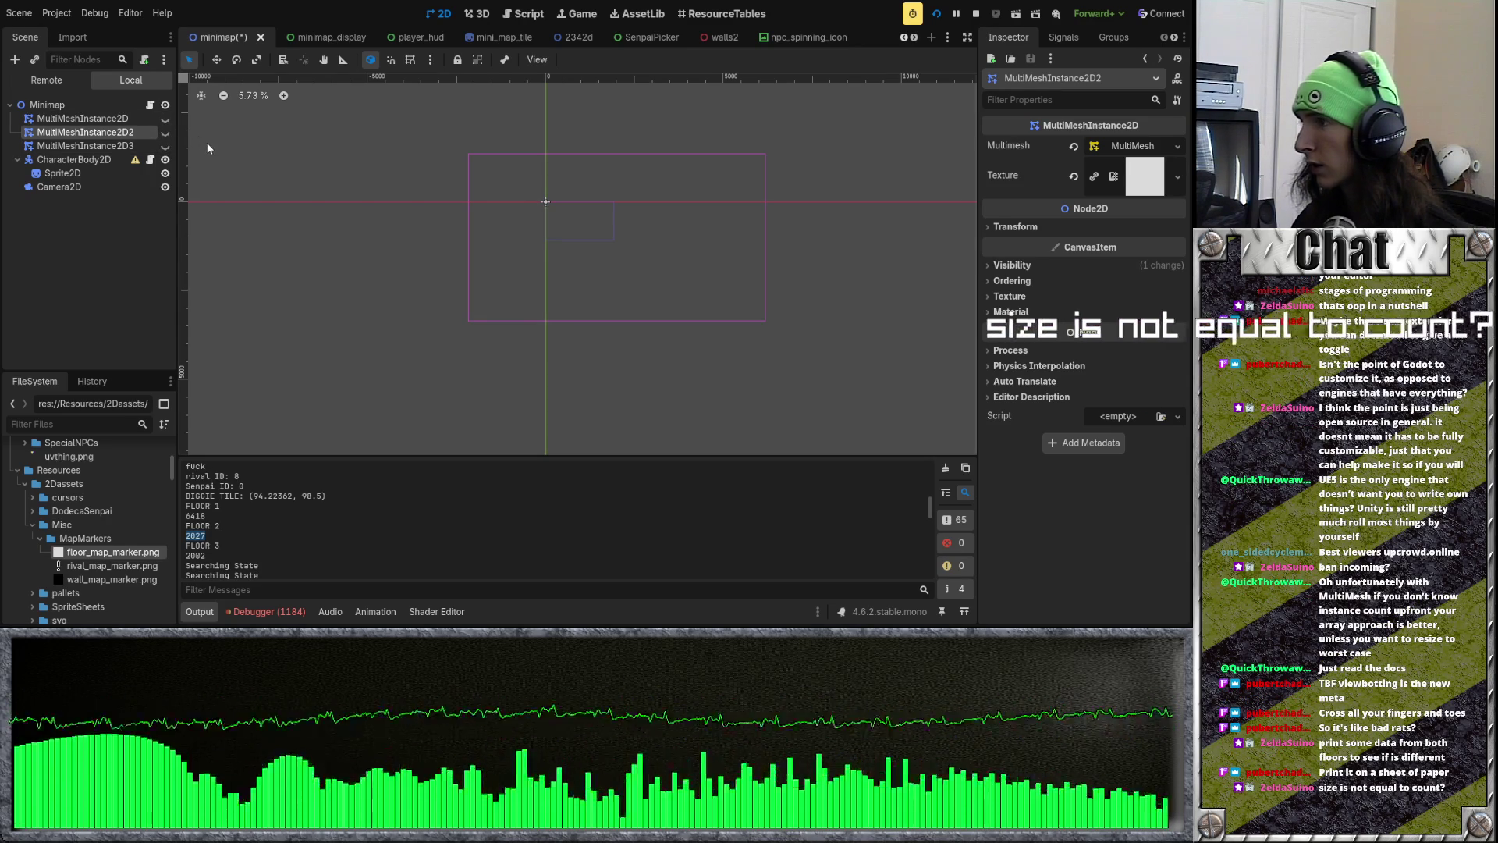
key(ctrl+z)
key(ctrl+z)
key(ctrl+z)
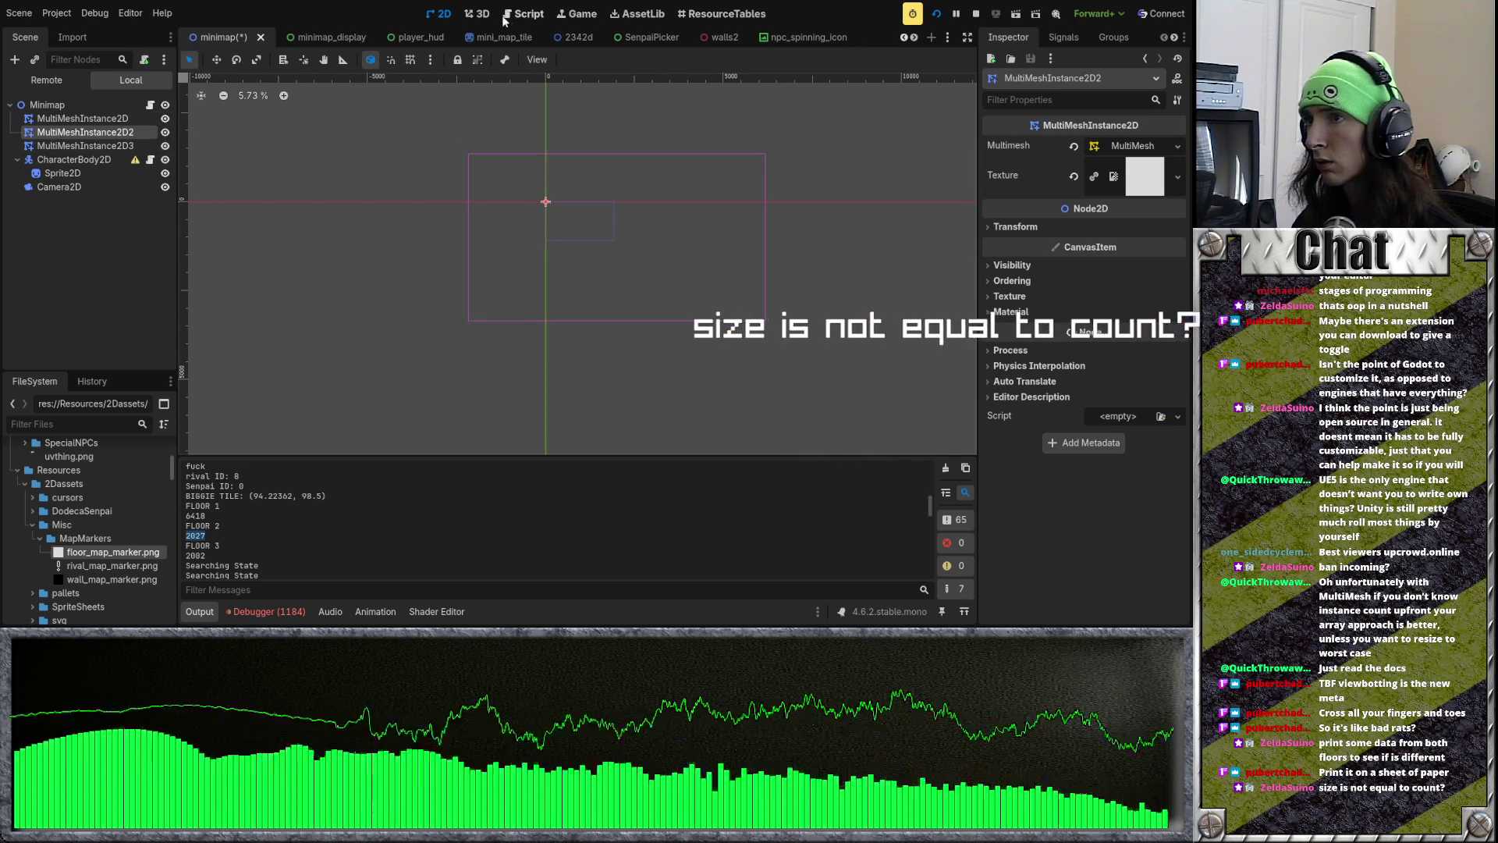
click(506, 15)
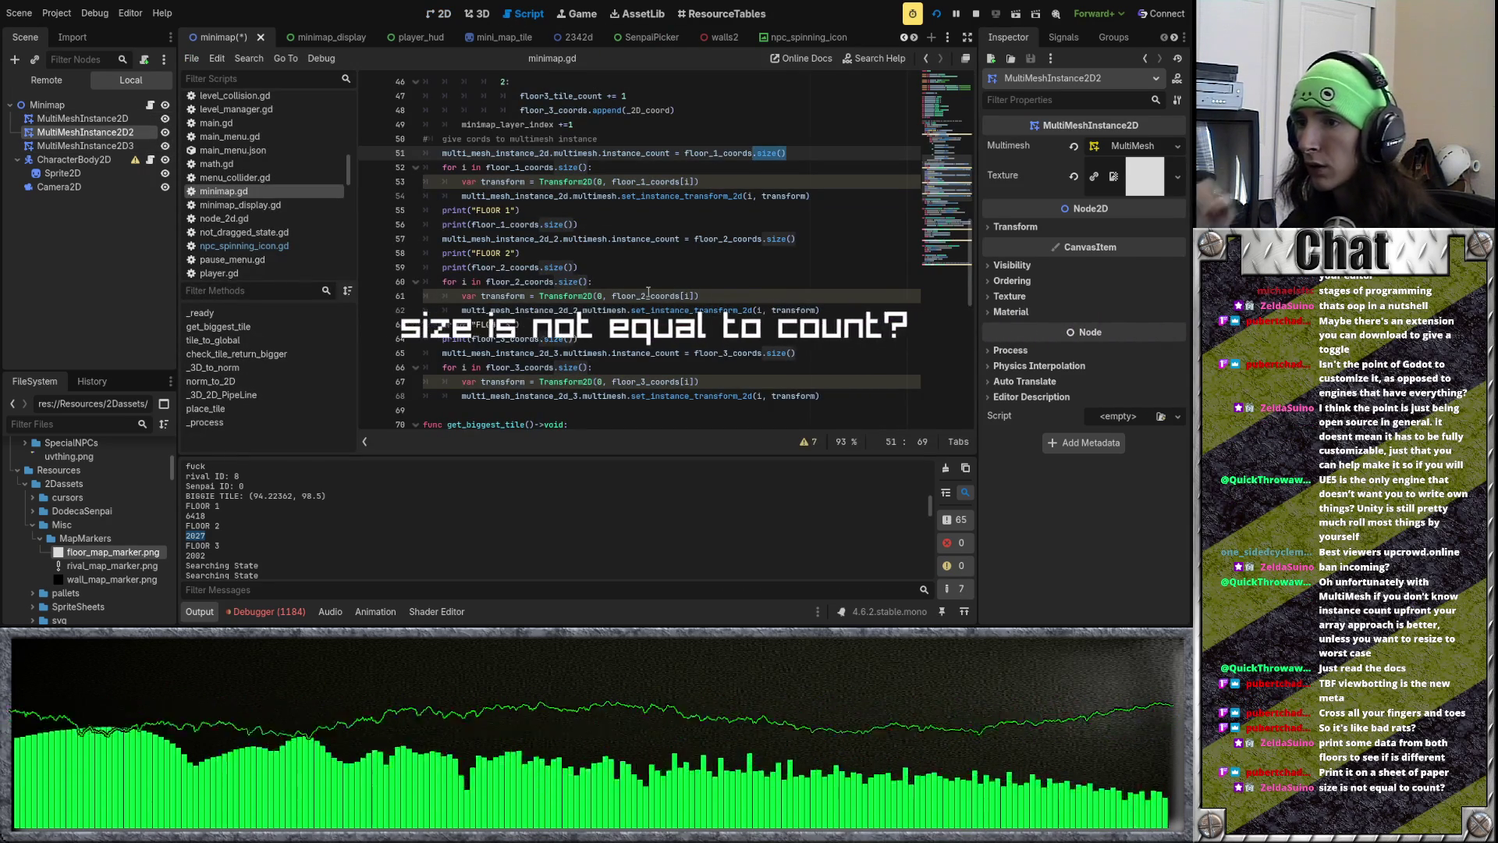
Step: Delete the three floor tile-count variable declarations at the top of minimap.gd
click(660, 267)
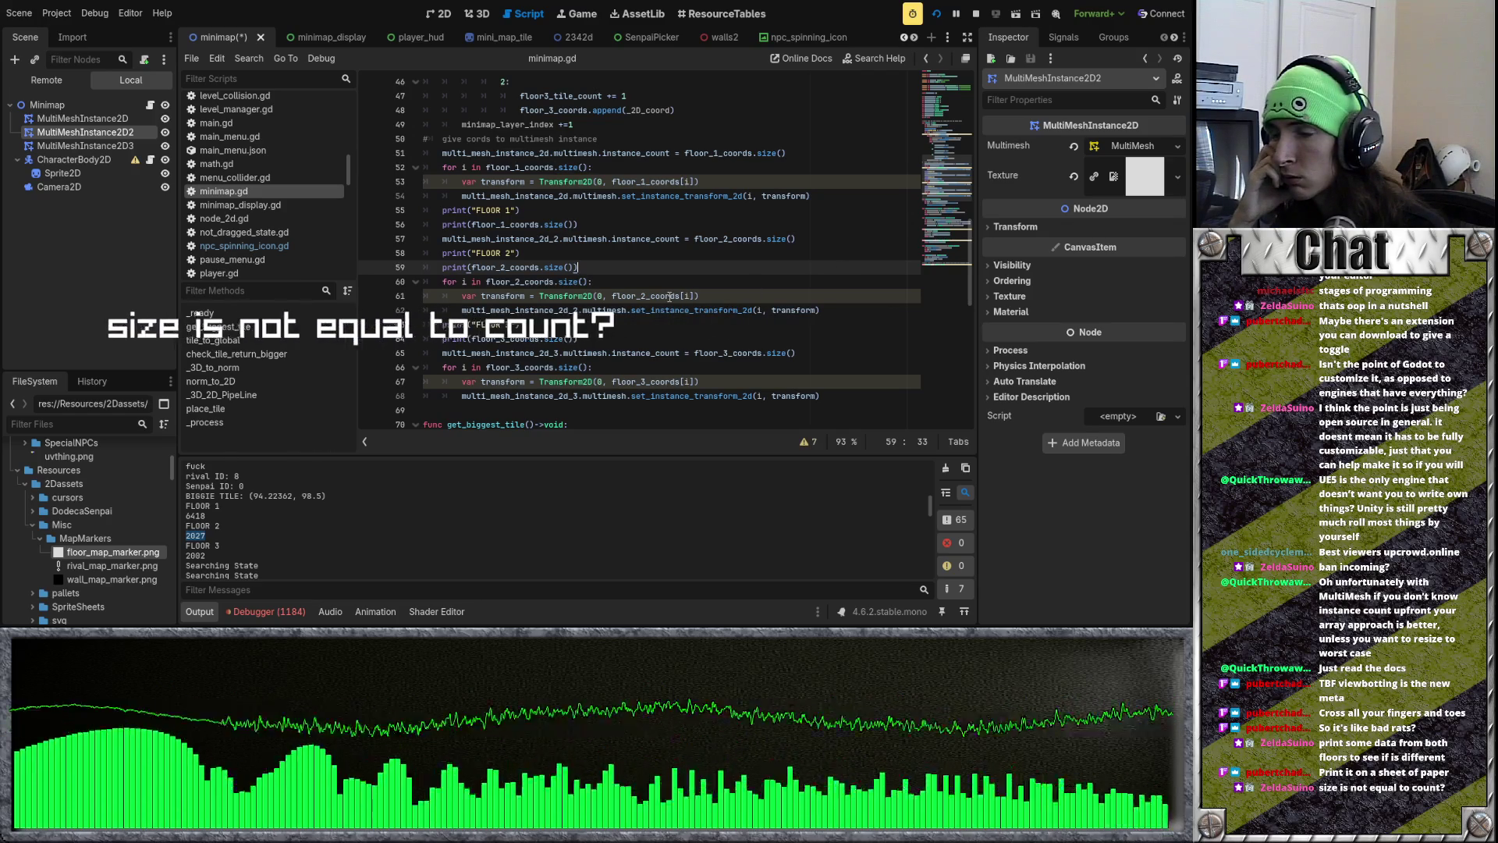
scroll(679, 285, up, 10)
scroll(684, 276, up, 3)
drag(570, 324, 349, 291)
key(BackSpace)
key(BackSpace)
Step: Delete the floor1, floor2 and floor3 tile_count += 1 lines from the match block
scroll(660, 337, down, 10)
scroll(644, 316, up, 2)
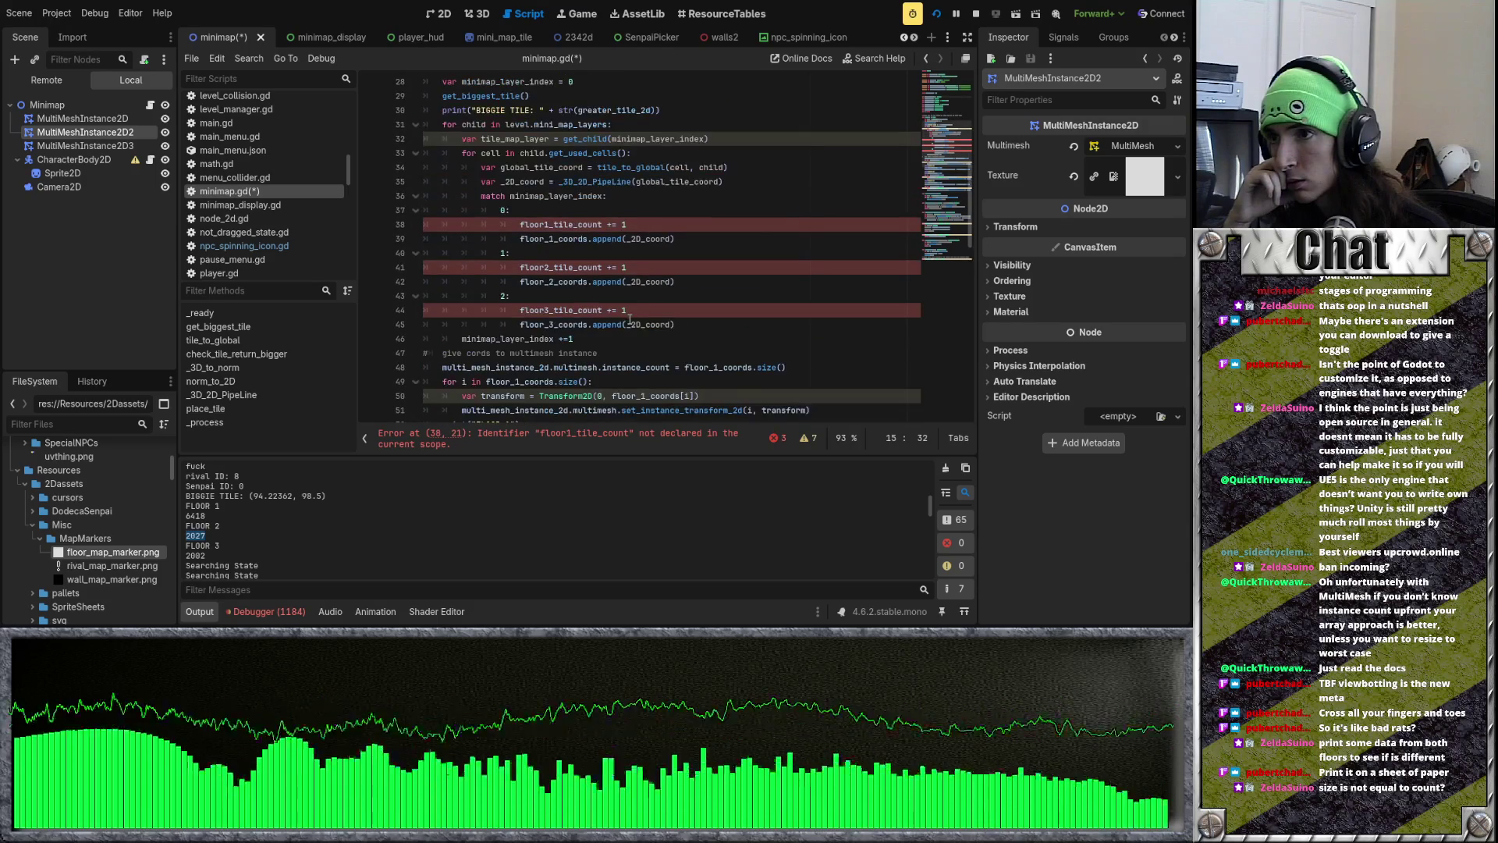
click(374, 226)
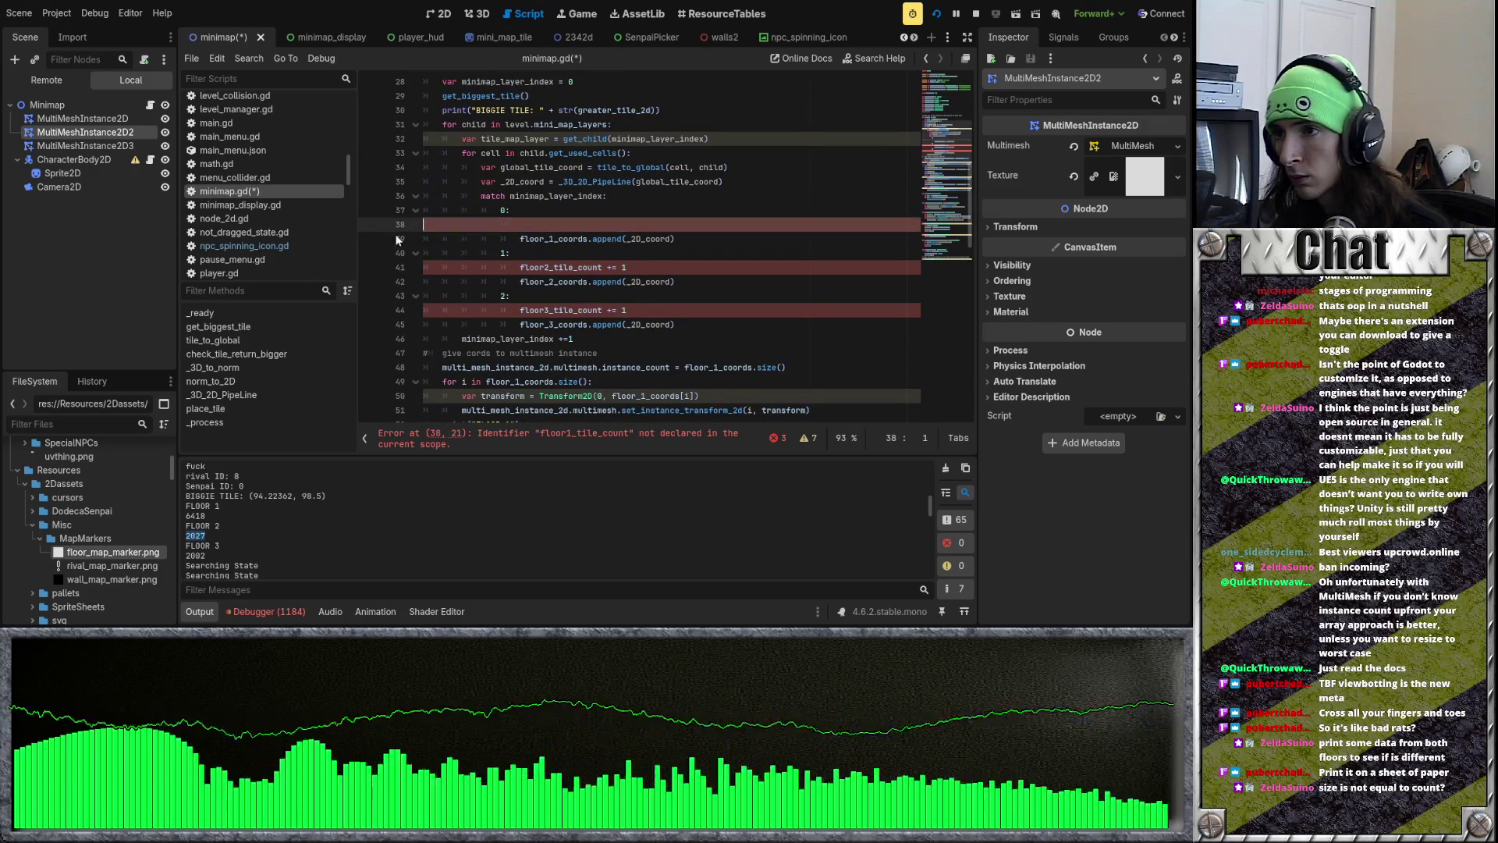
key(BackSpace)
click(374, 254)
key(BackSpace)
click(363, 280)
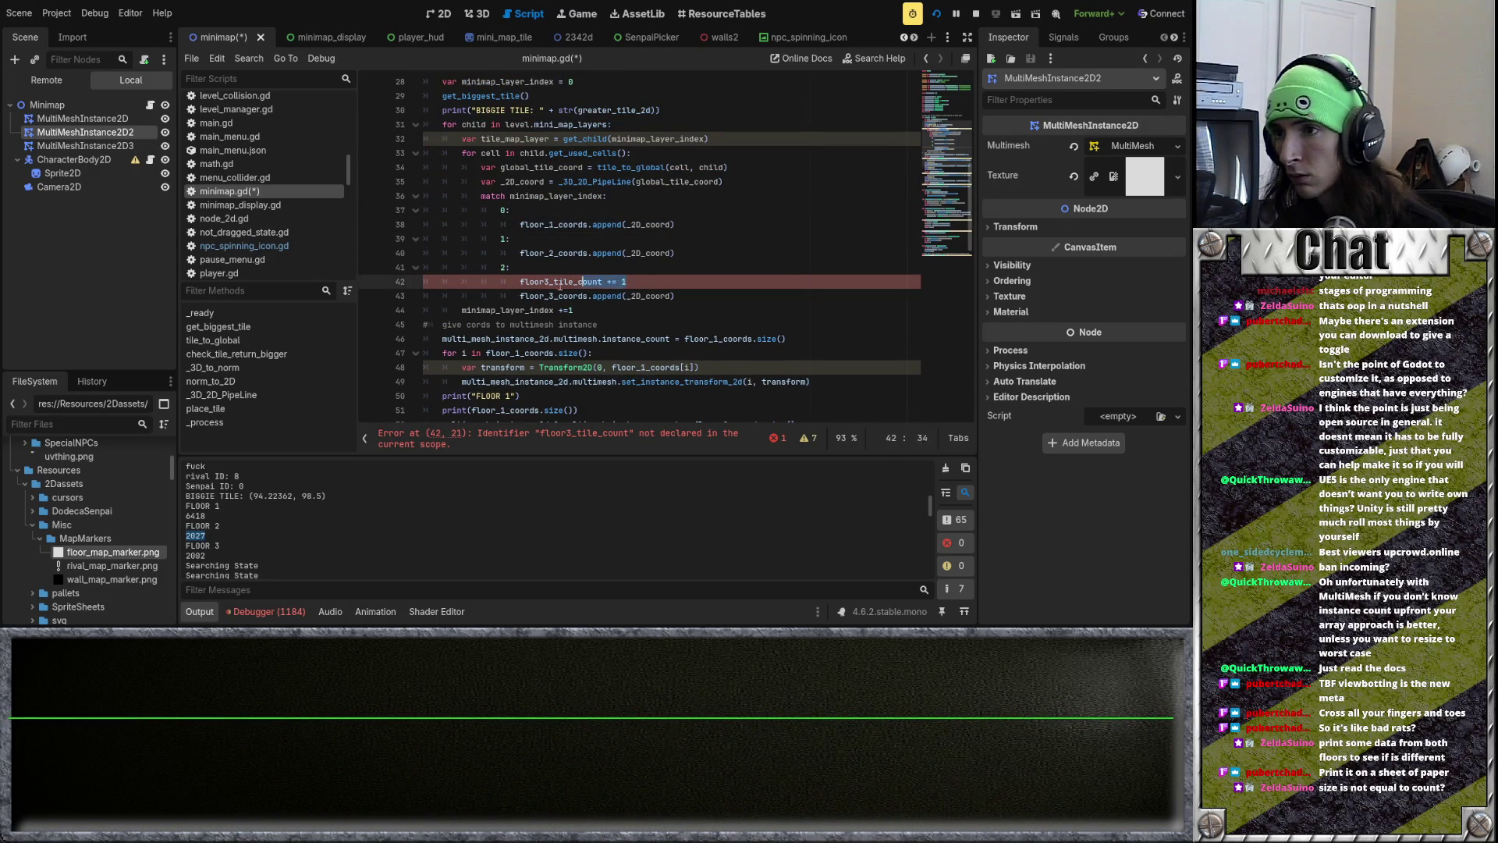
key(BackSpace)
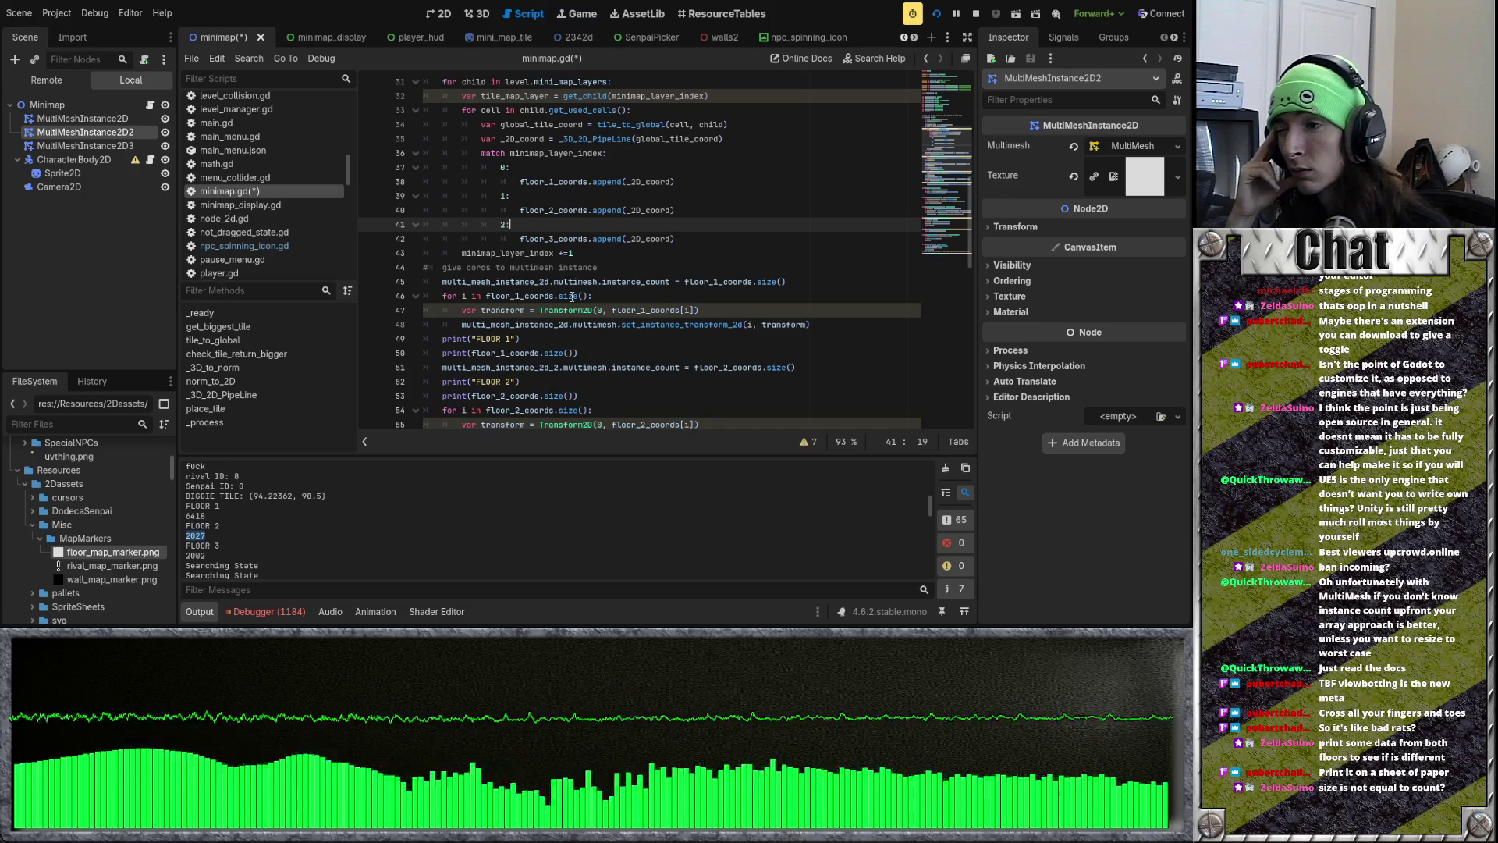
Step: Move through the multimesh setup lines, undoing stray edits to the floor 2 instance_count line
scroll(571, 297, down, 1)
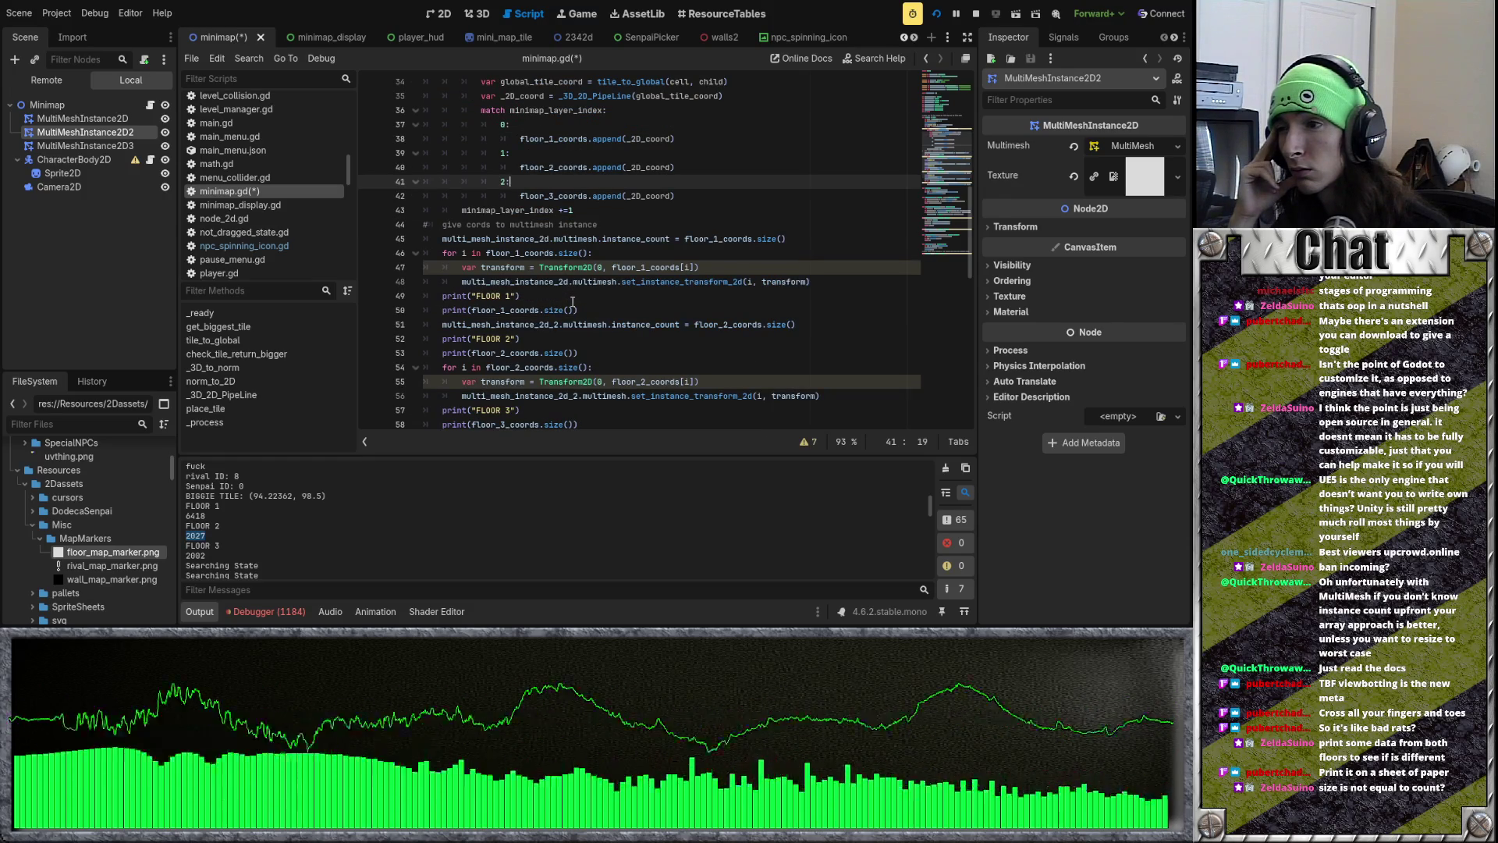
click(462, 283)
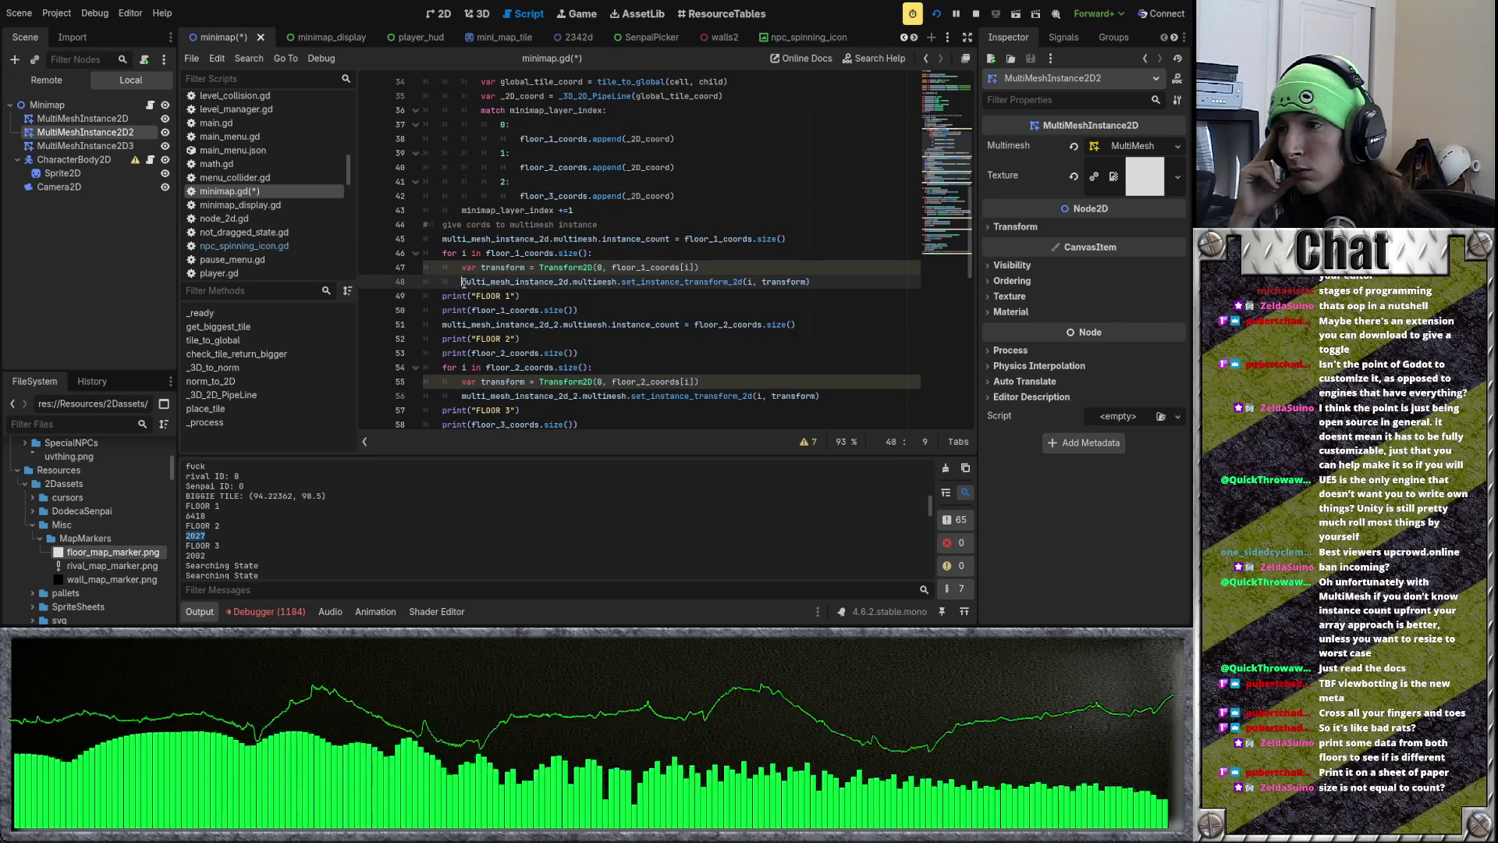
scroll(473, 300, down, 1)
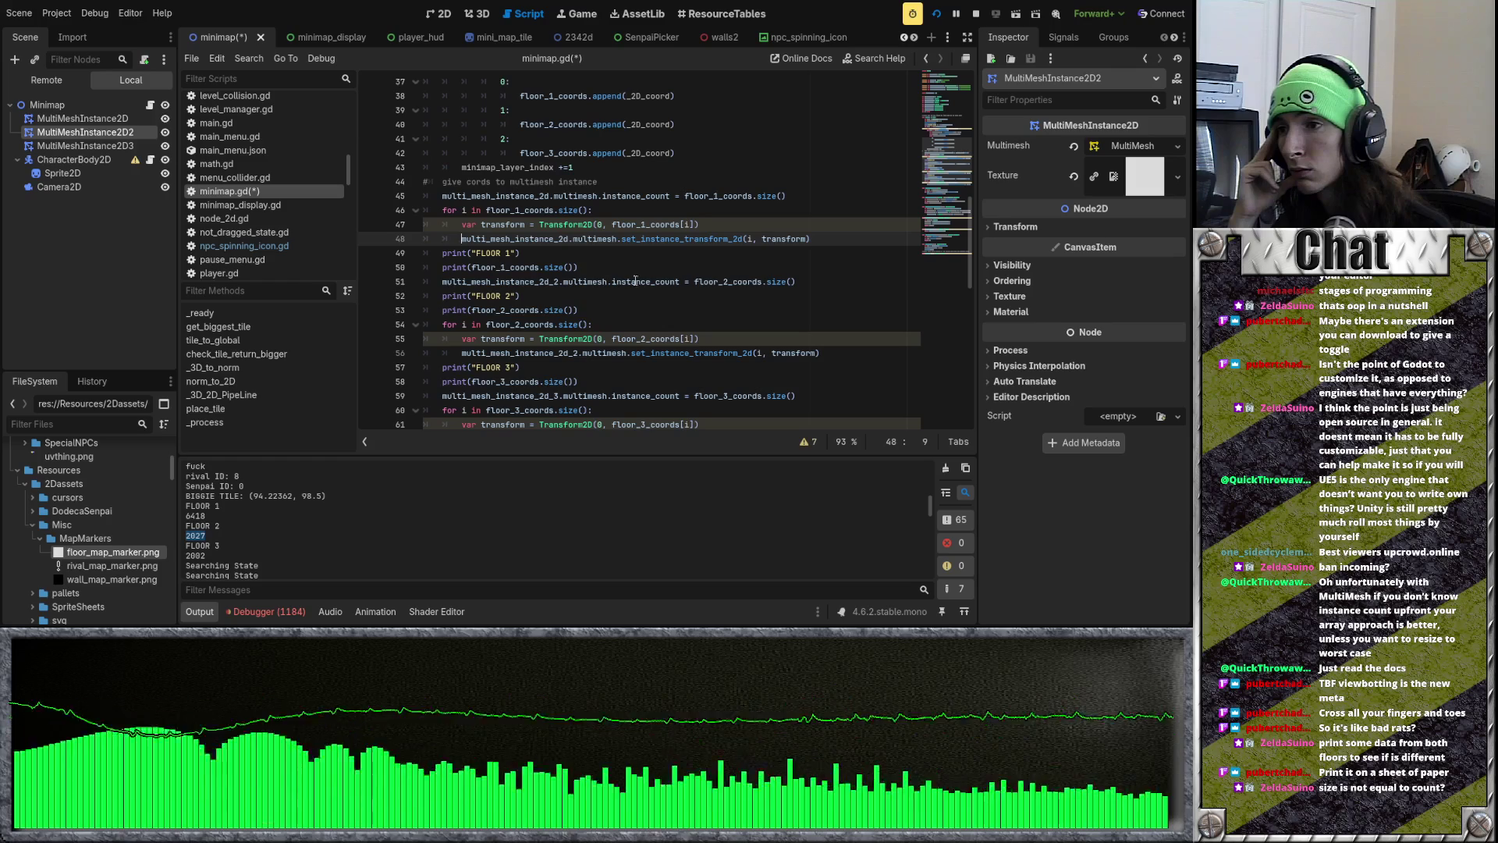
click(805, 282)
key(ctrl+BackSpace)
key(ctrl+BackSpace)
key(ctrl+BackSpace)
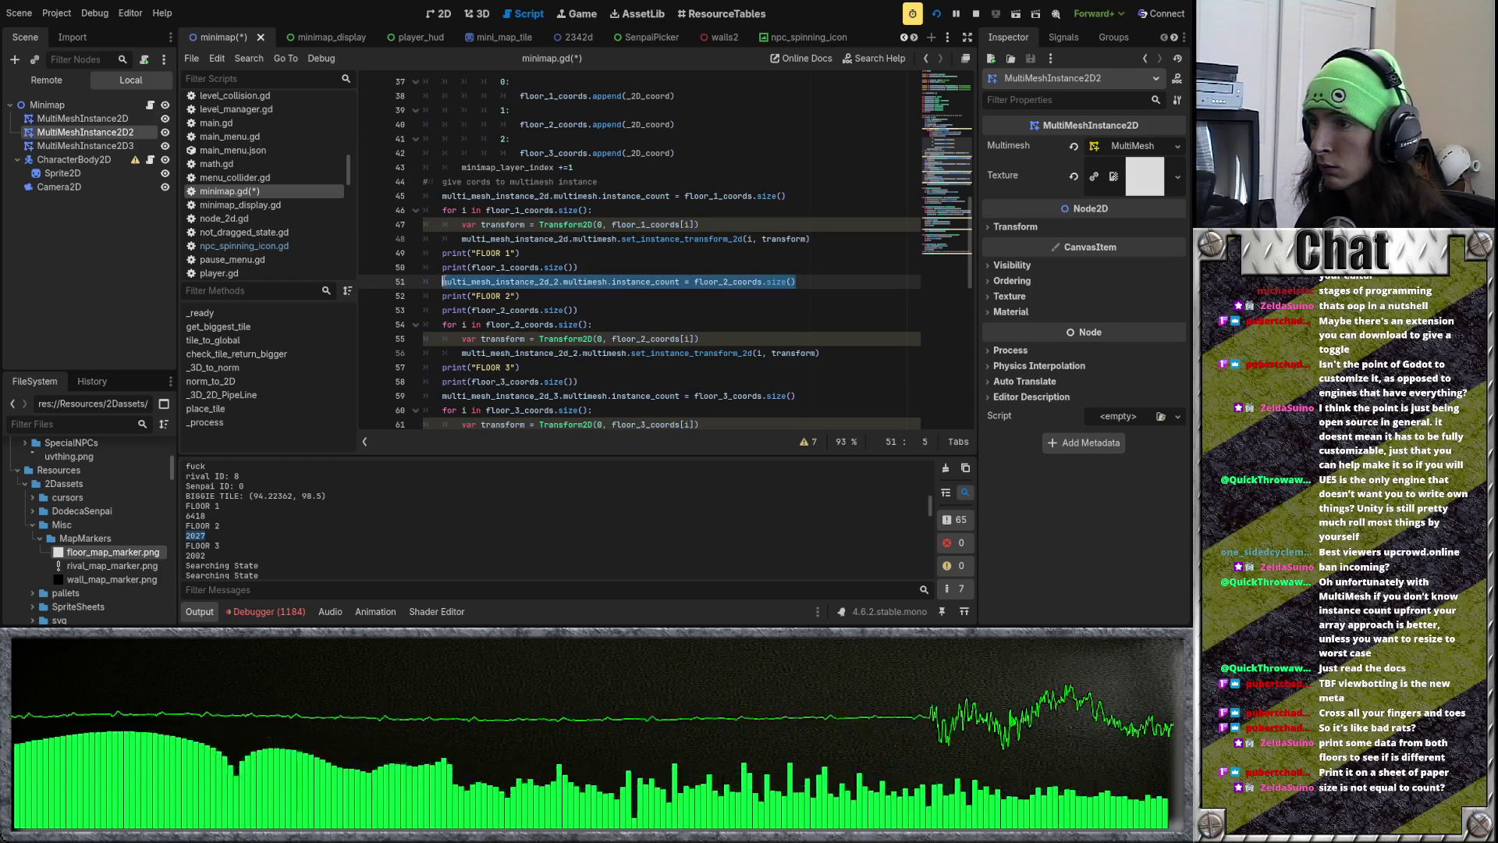
click(600, 311)
text(\)
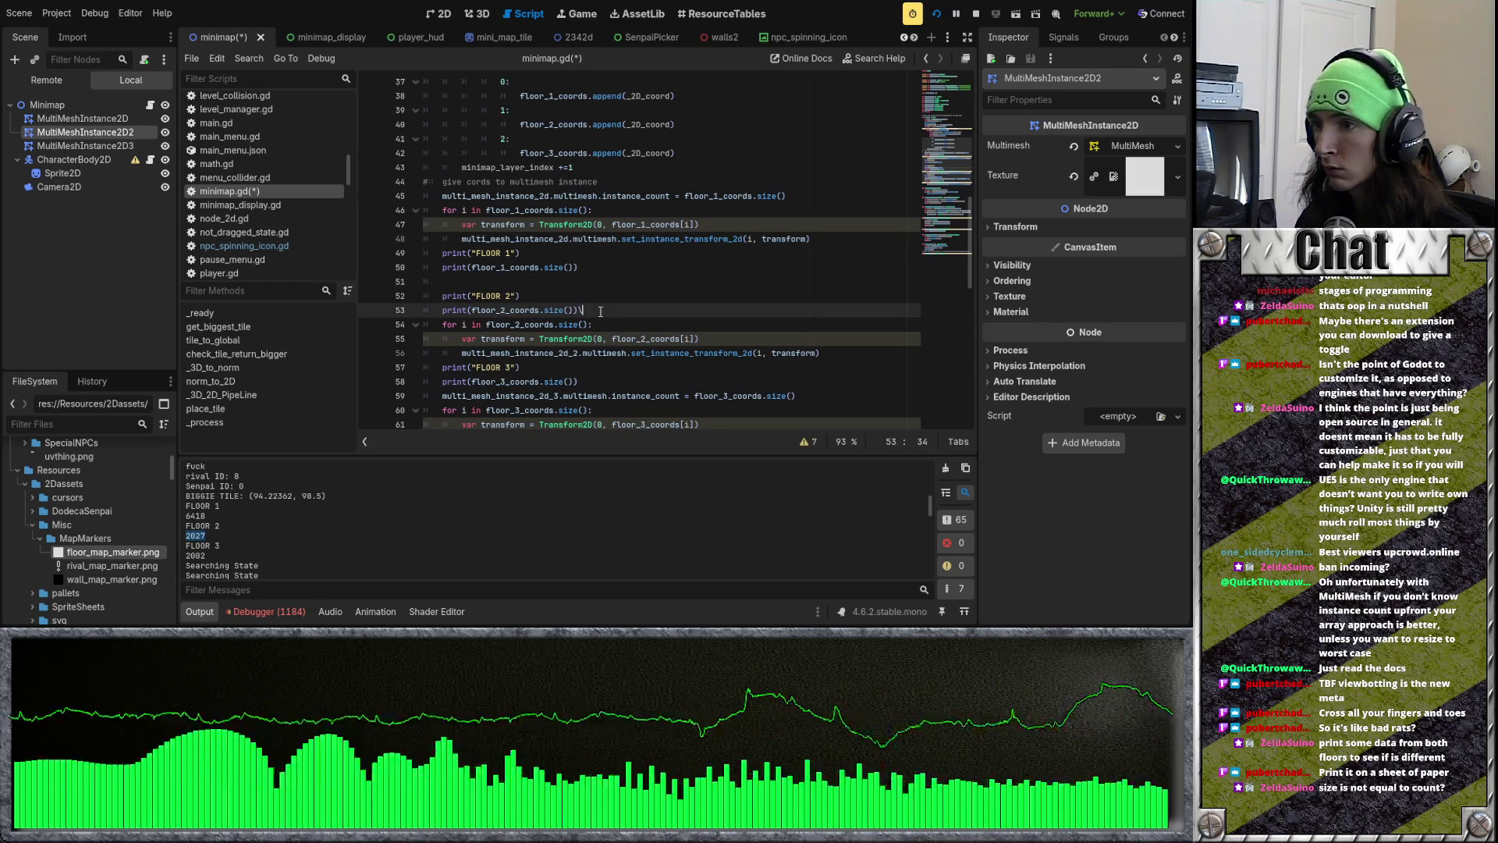
key(ctrl+z)
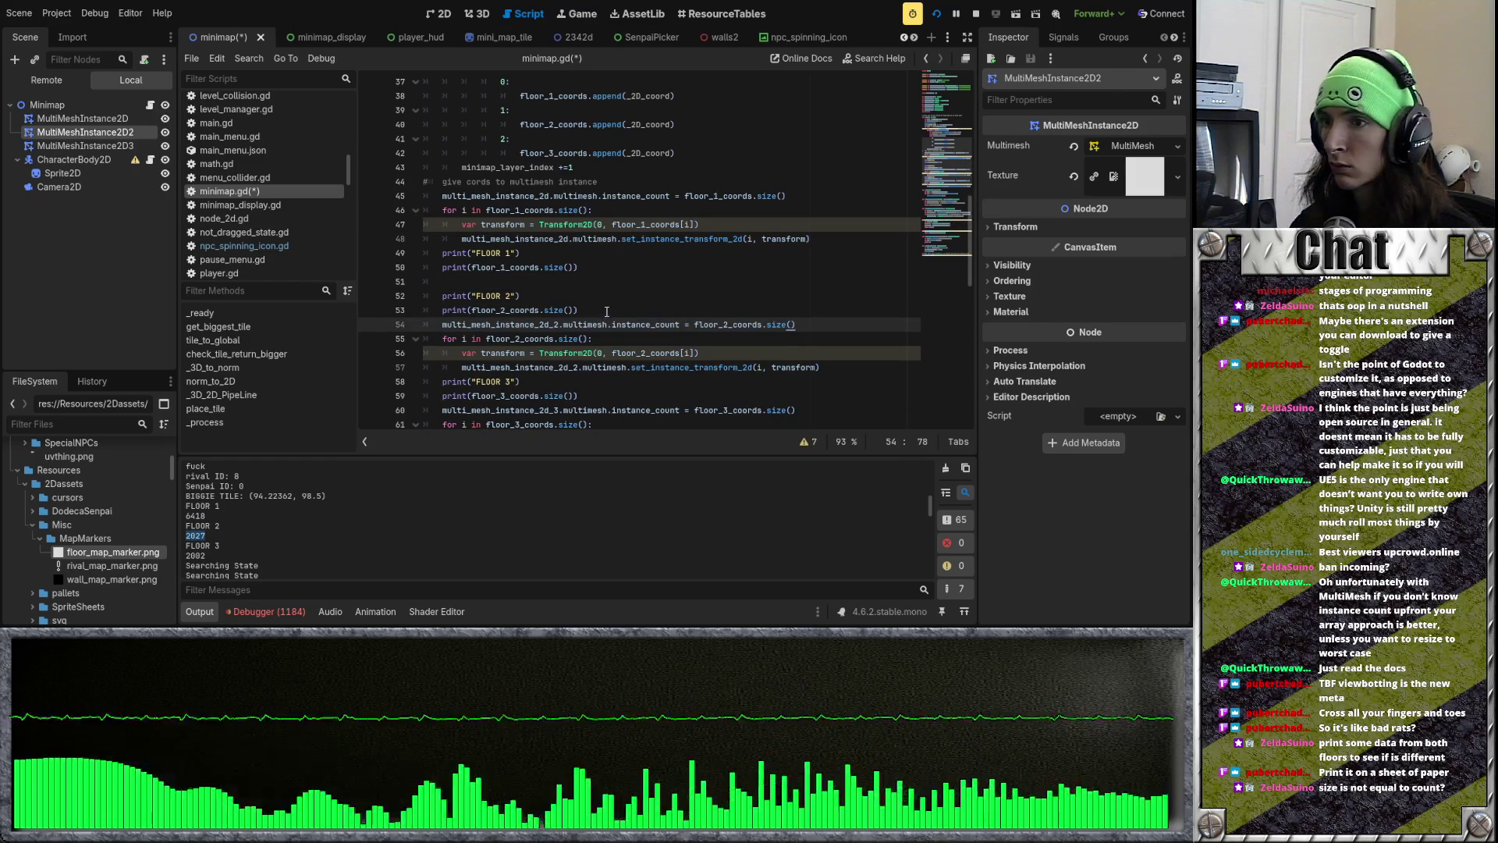
key(Return)
scroll(607, 309, down, 1)
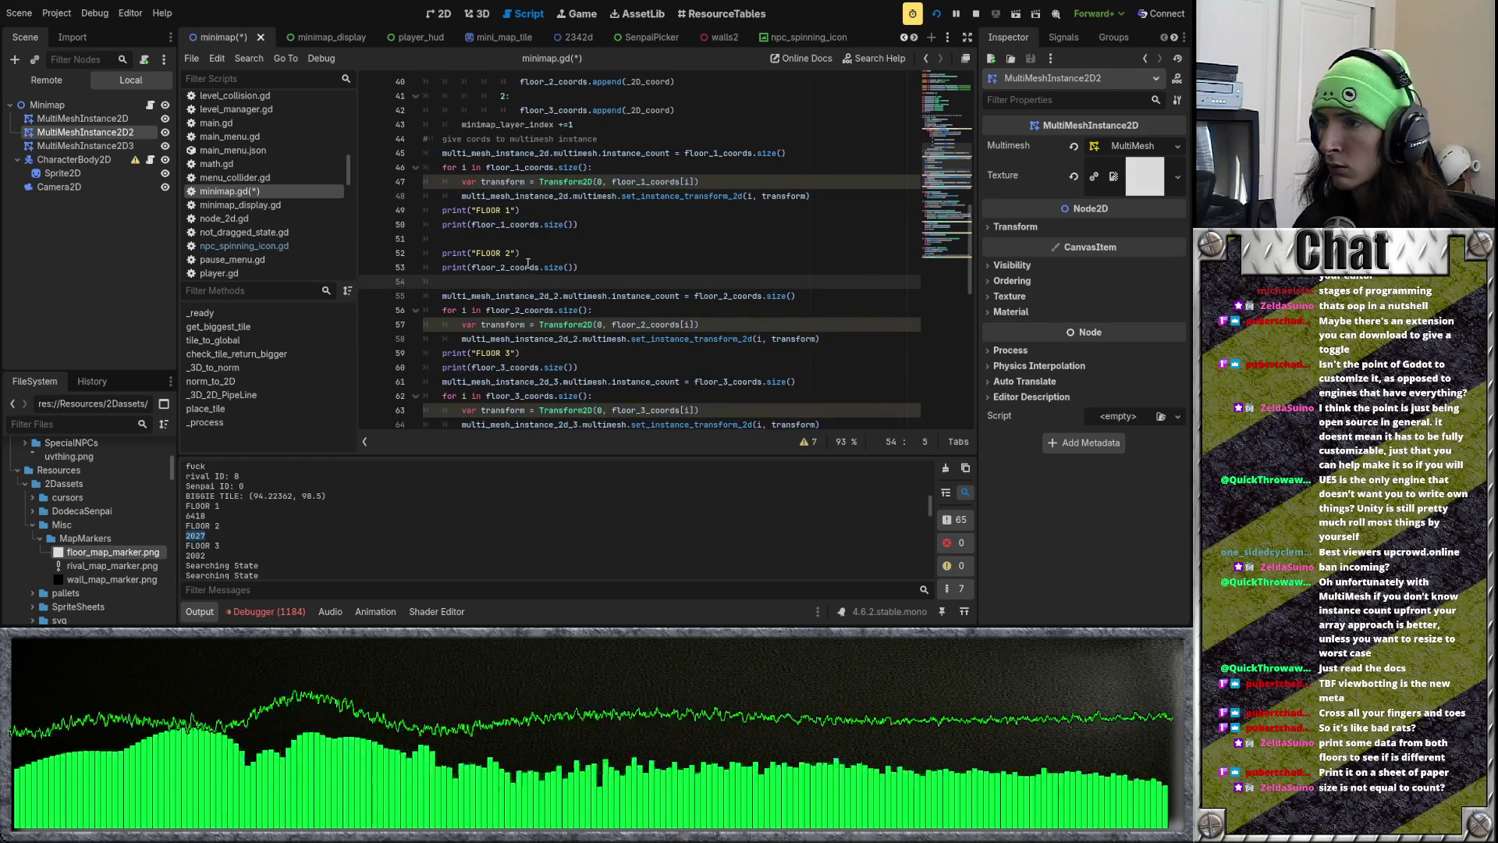
key(ctrl+z)
scroll(527, 263, up, 1)
Step: Move the FLOOR 1 print lines to just above the floor 1 instance_count line
drag(563, 268, 438, 254)
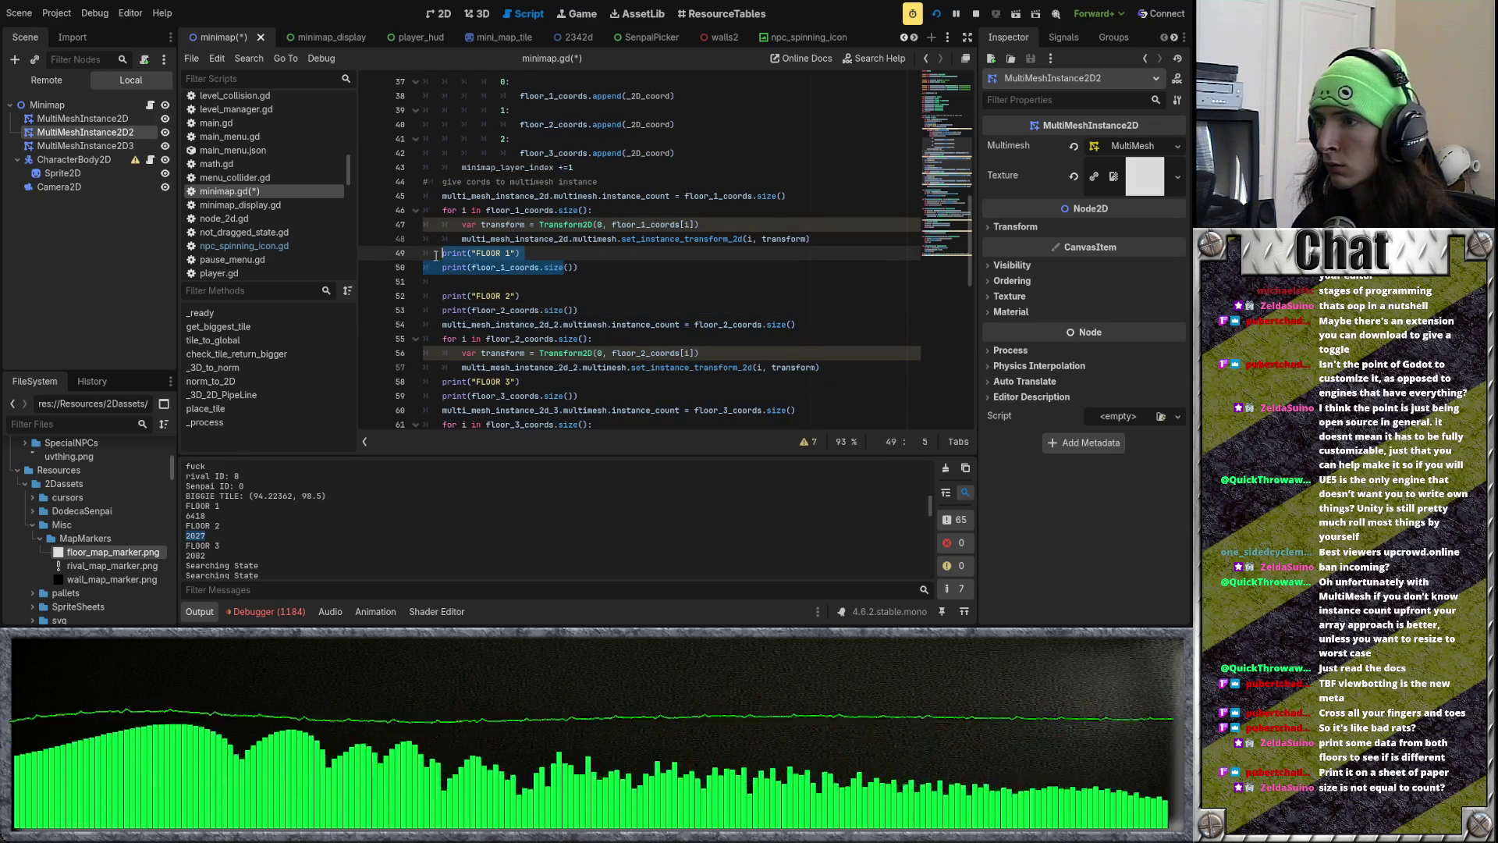
key(BackSpace)
key(ctrl+z)
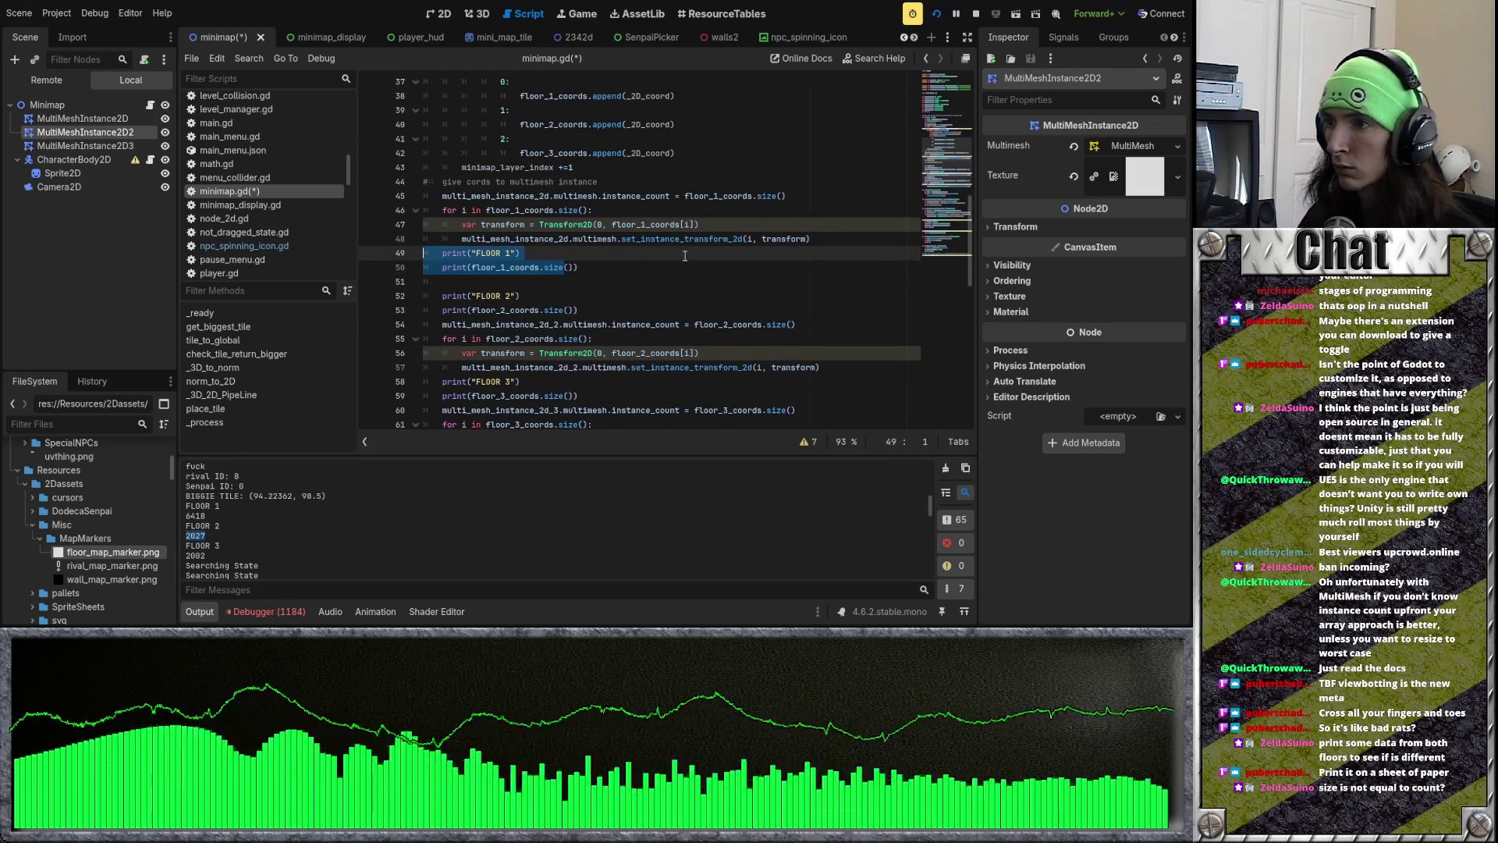
key(BackSpace)
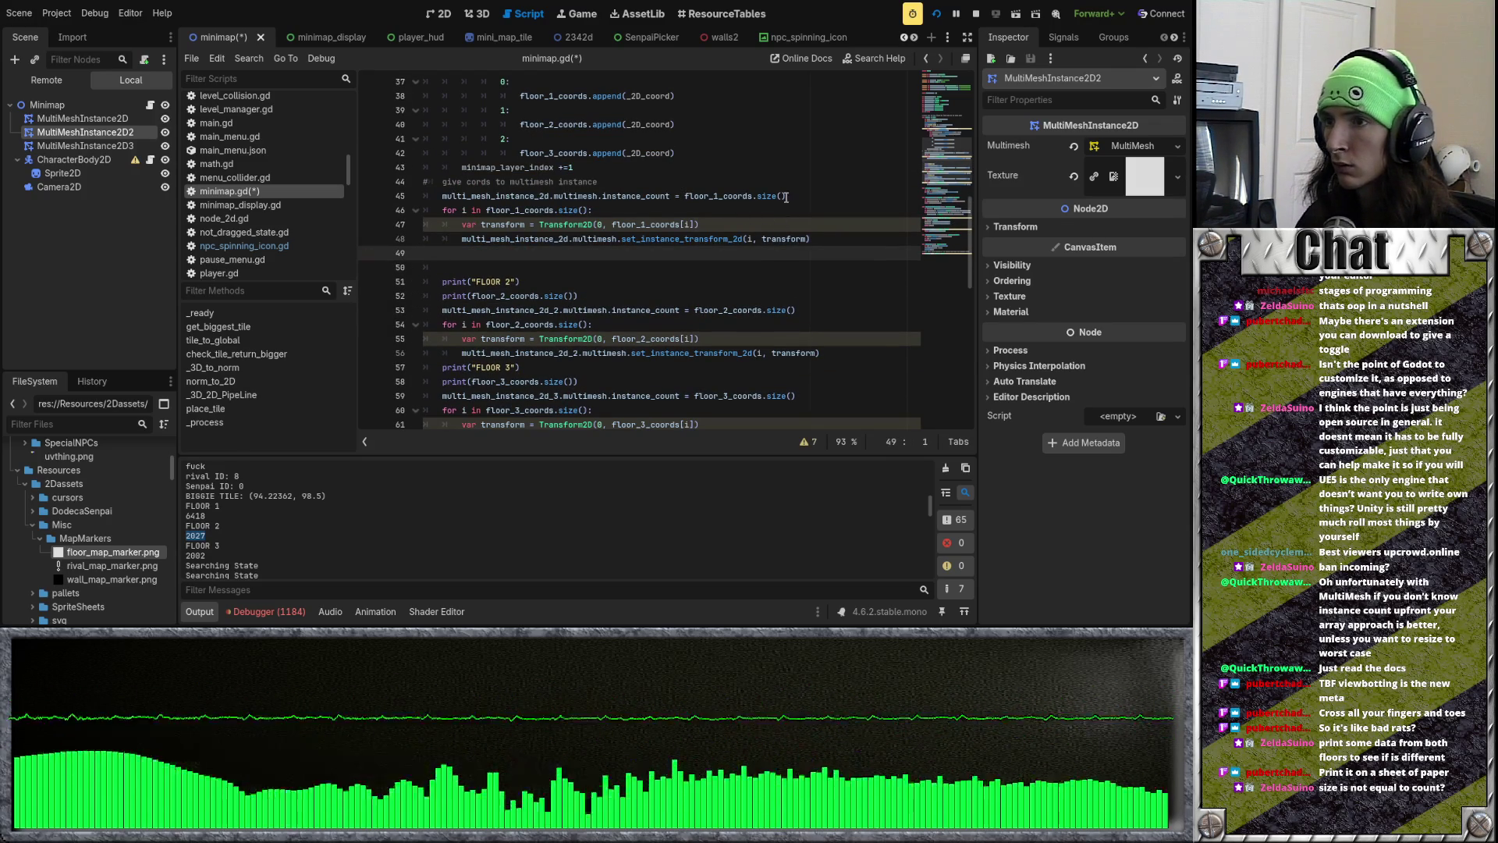
click(800, 195)
key(ctrl+shift+Return)
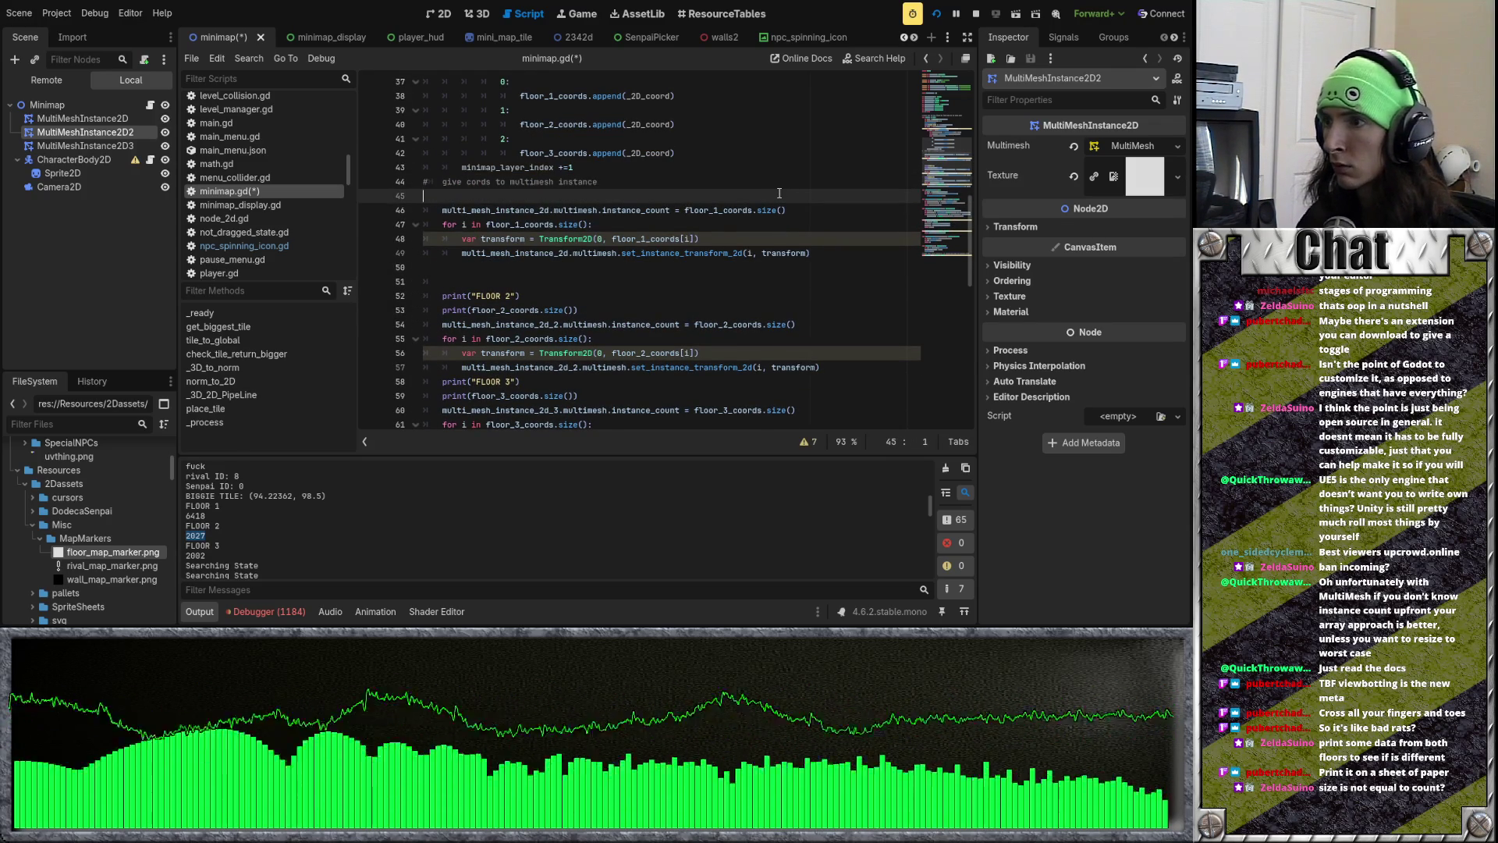
key(ctrl+z)
key(ctrl+v)
click(489, 310)
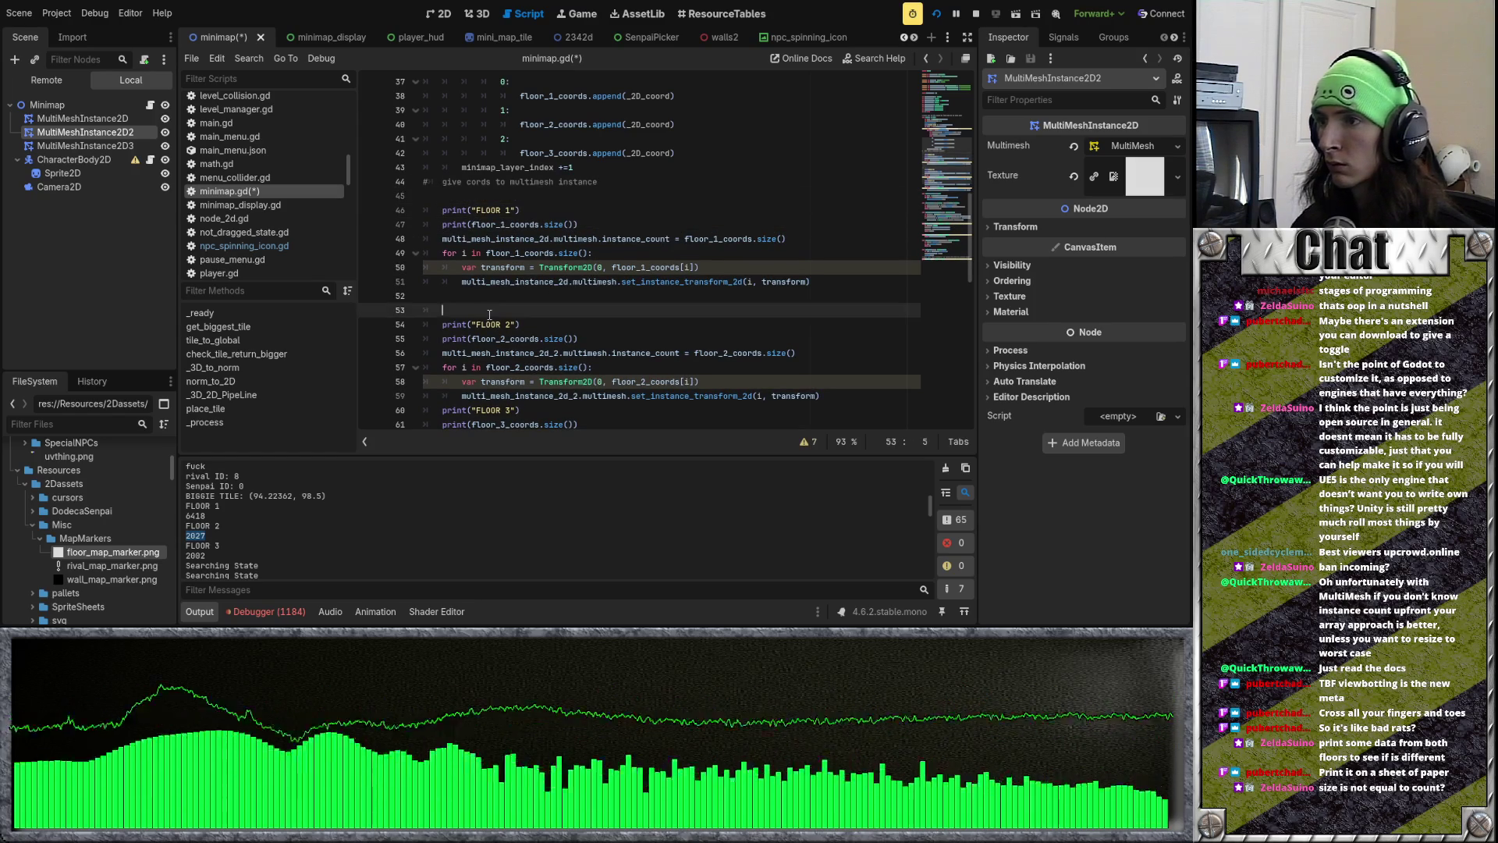
key(BackSpace)
key(BackSpace)
Step: Add blank lines separating the floor 1, 2 and 3 print blocks
scroll(515, 316, down, 1)
click(830, 340)
key(Return)
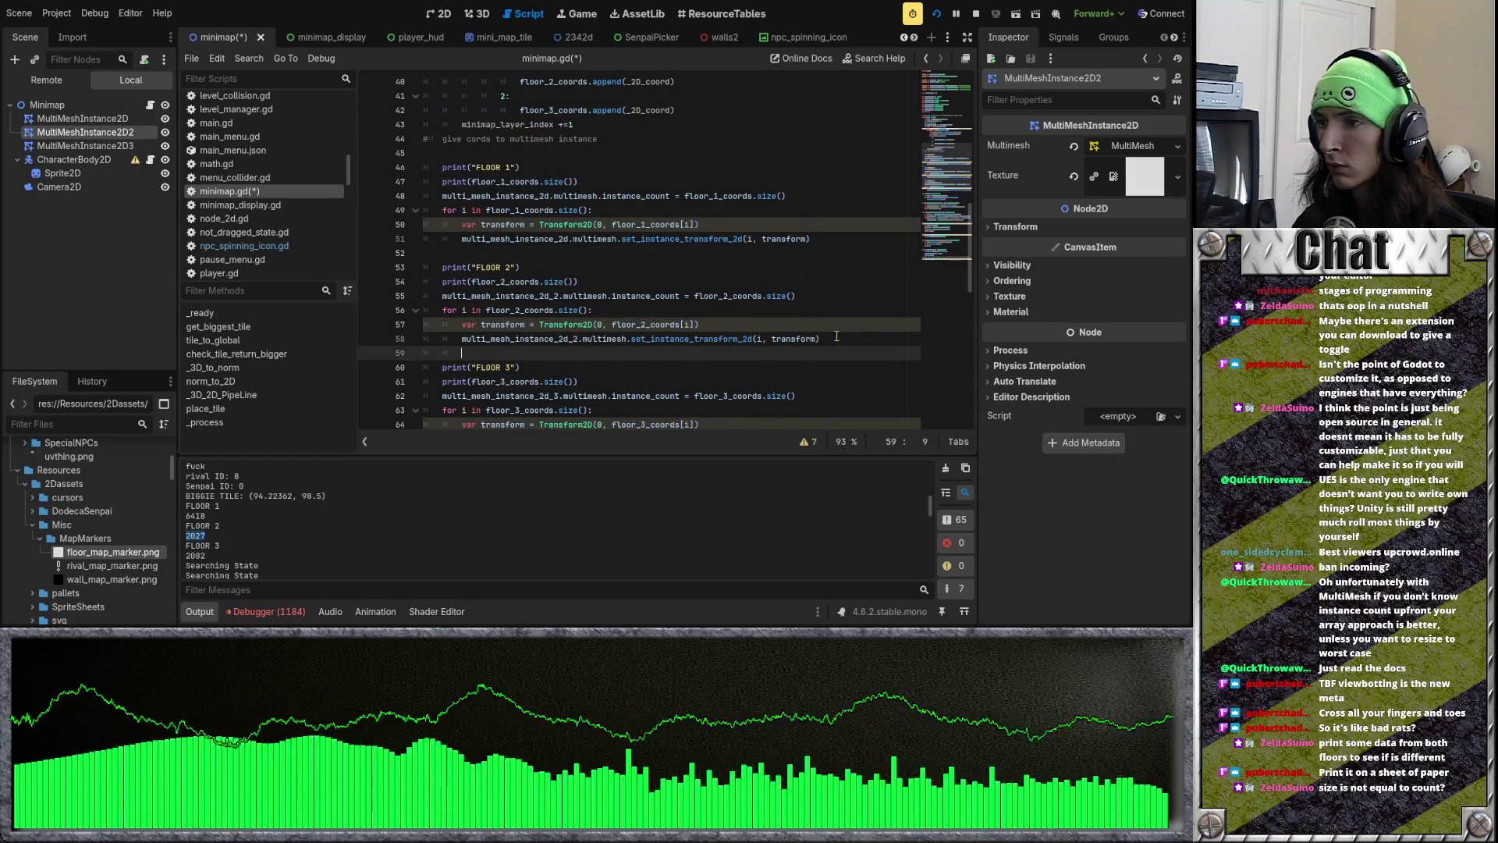
scroll(728, 332, down, 1)
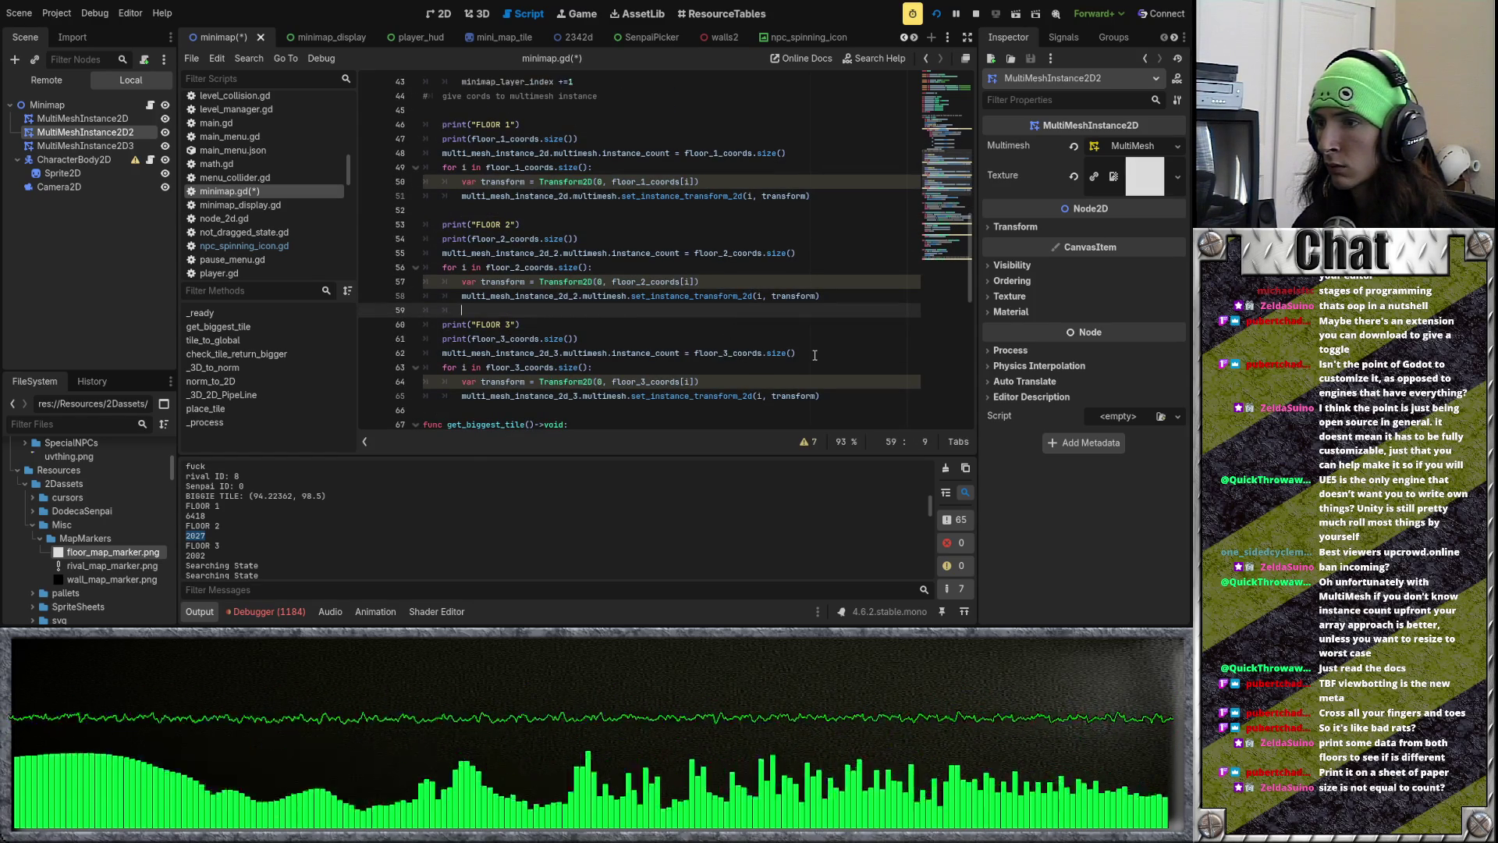
click(724, 341)
key(Return)
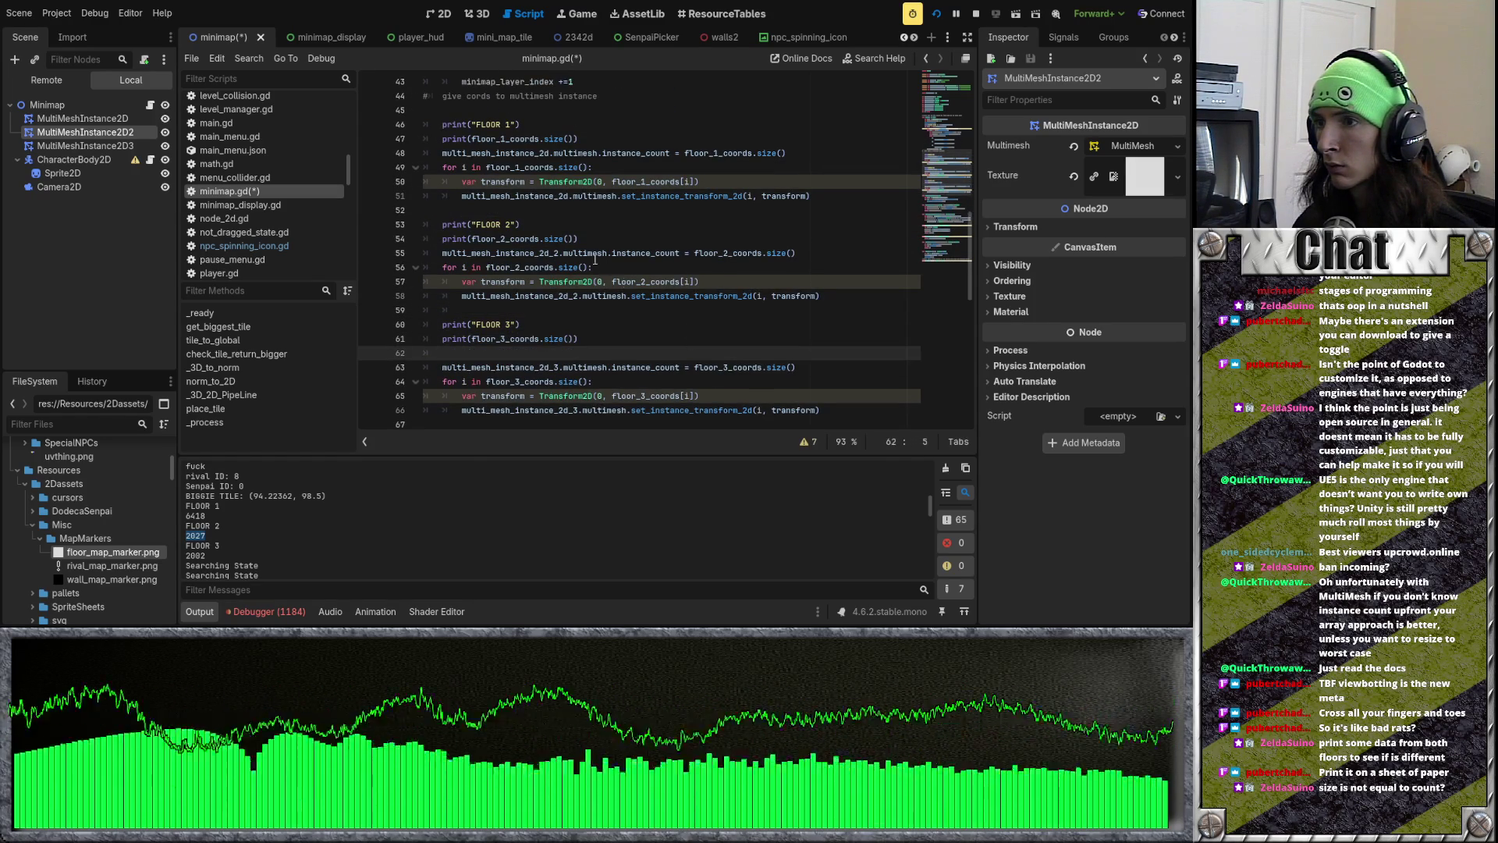
click(585, 238)
key(Return)
click(583, 140)
key(Return)
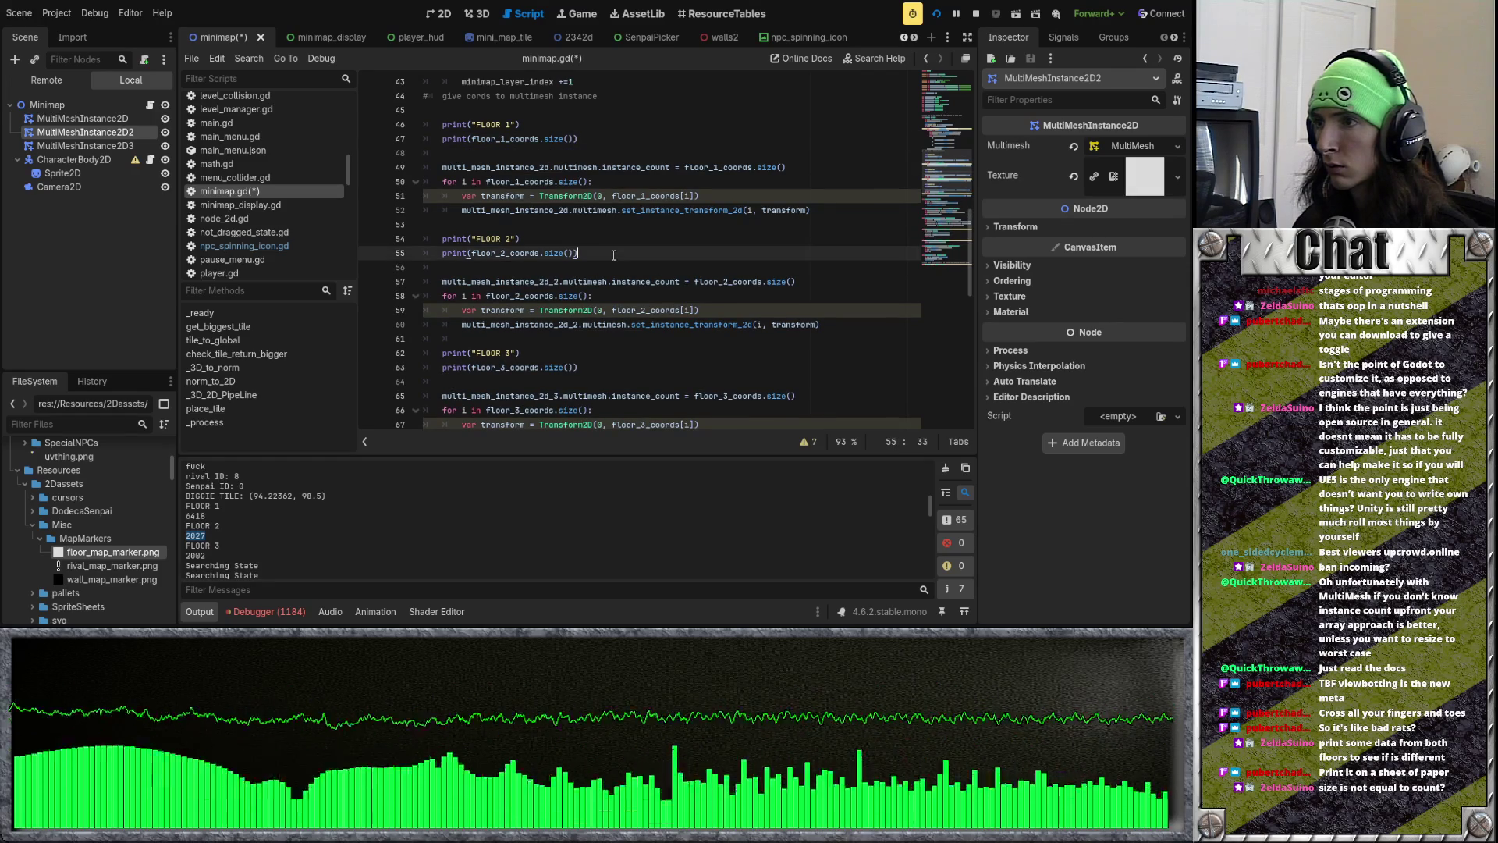
click(613, 253)
scroll(614, 255, down, 1)
scroll(613, 255, down, 1)
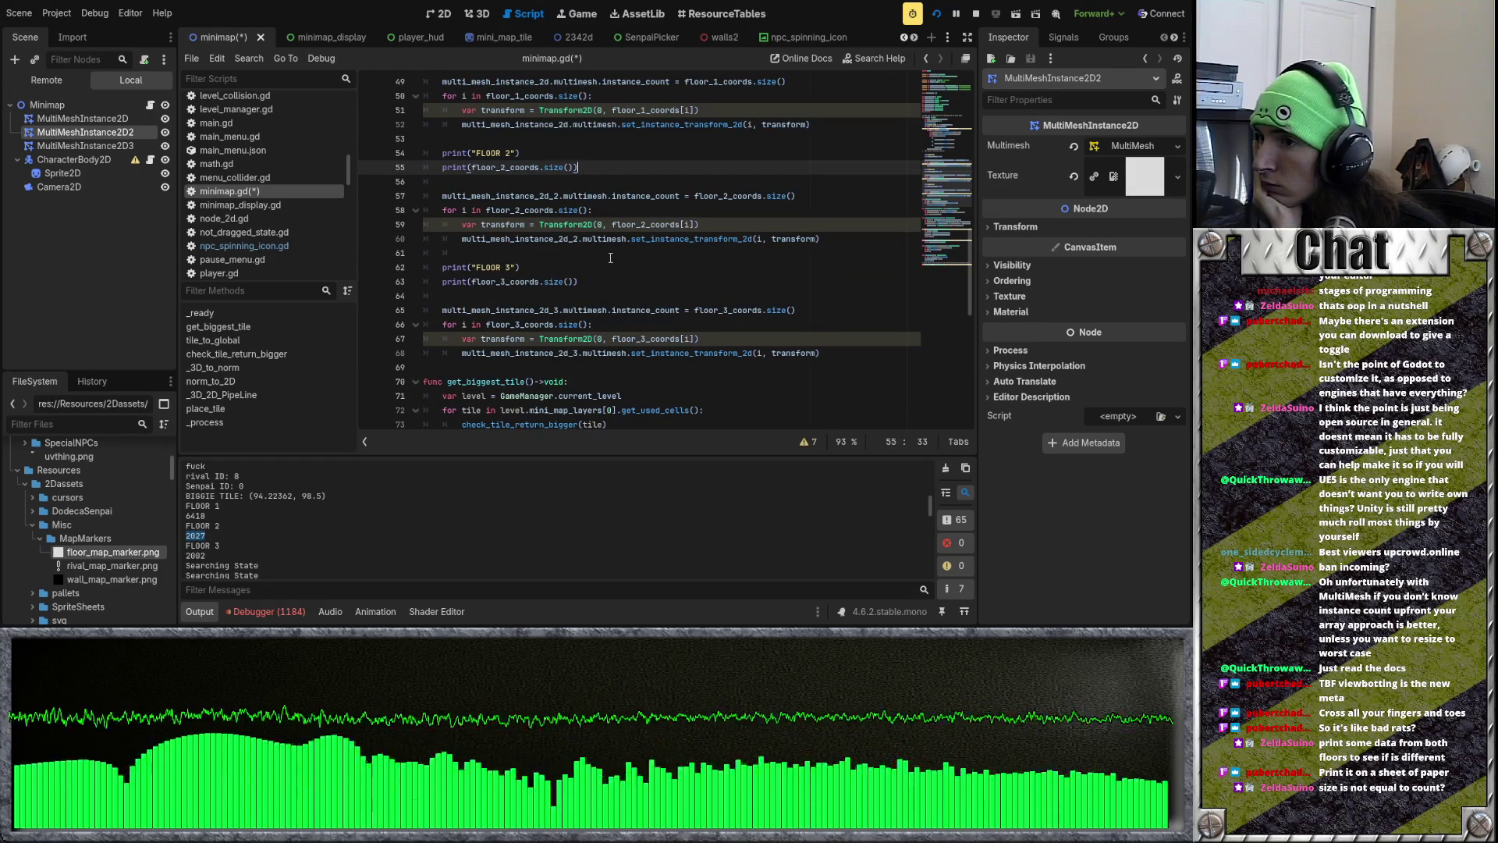
scroll(611, 258, up, 1)
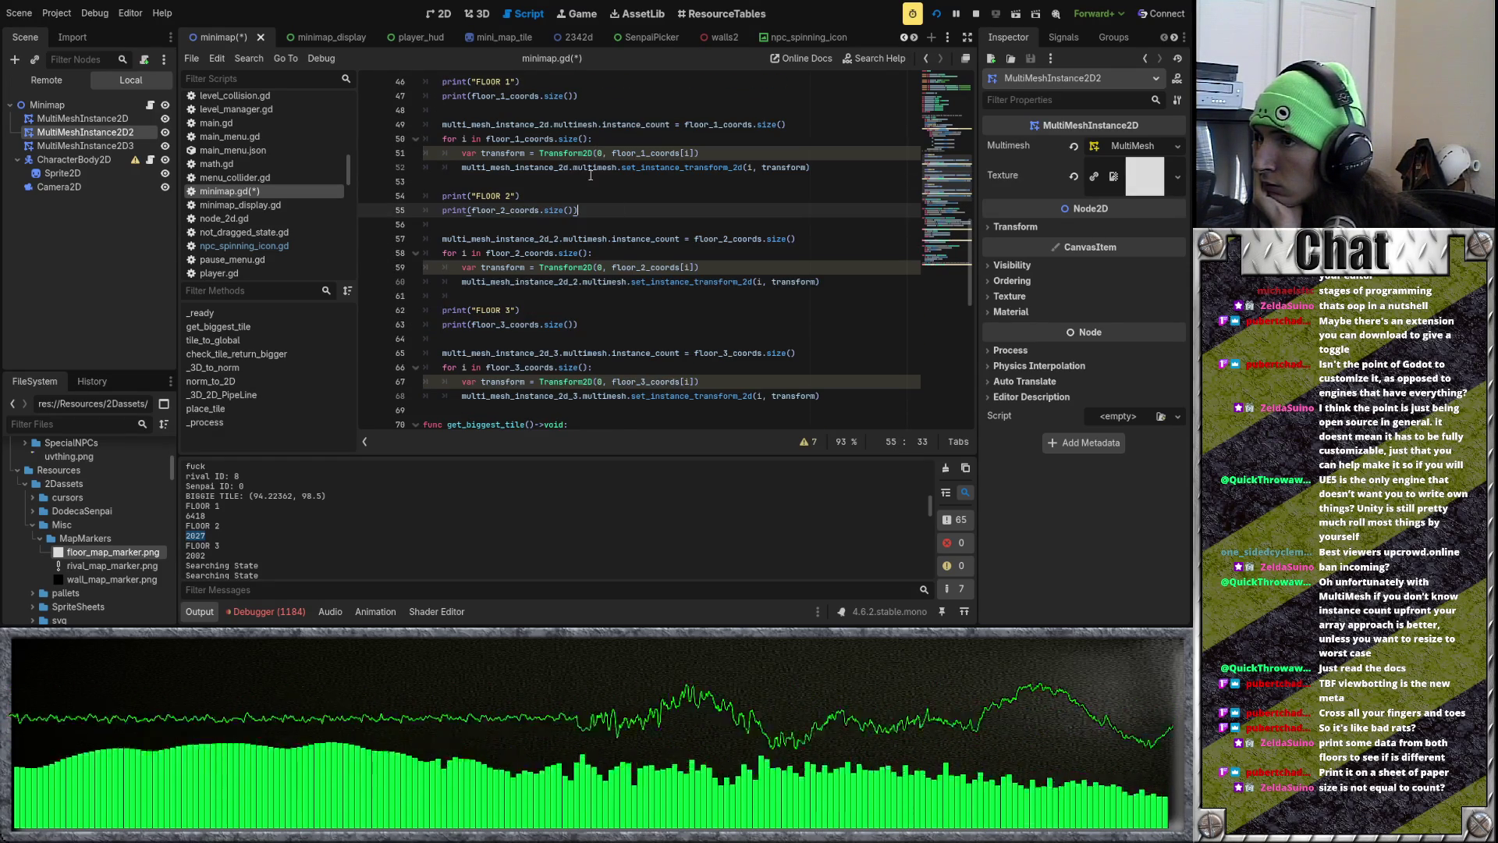
drag(553, 138, 521, 138)
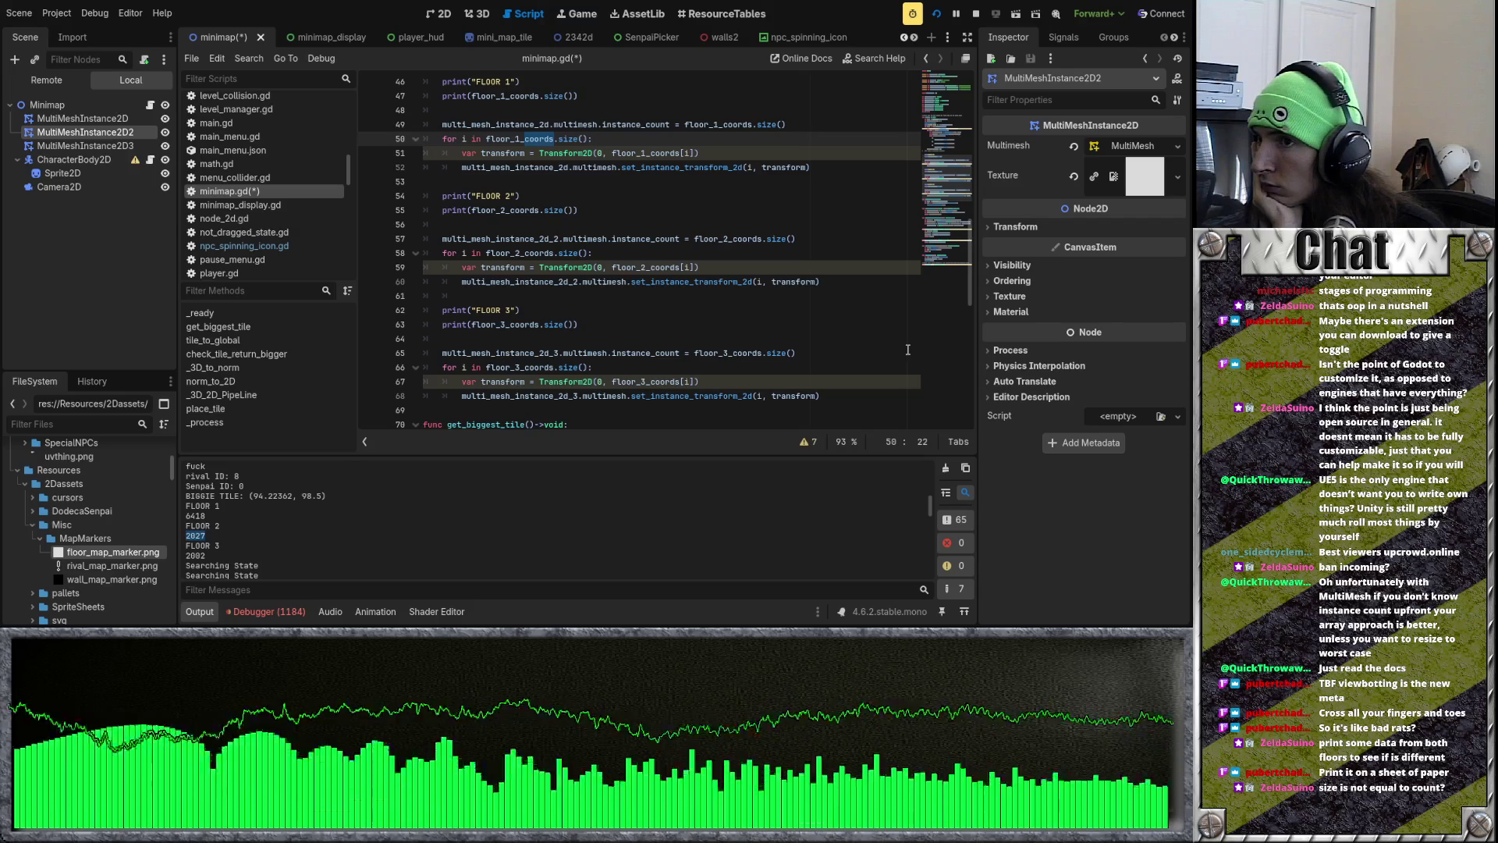
scroll(908, 349, down, 1)
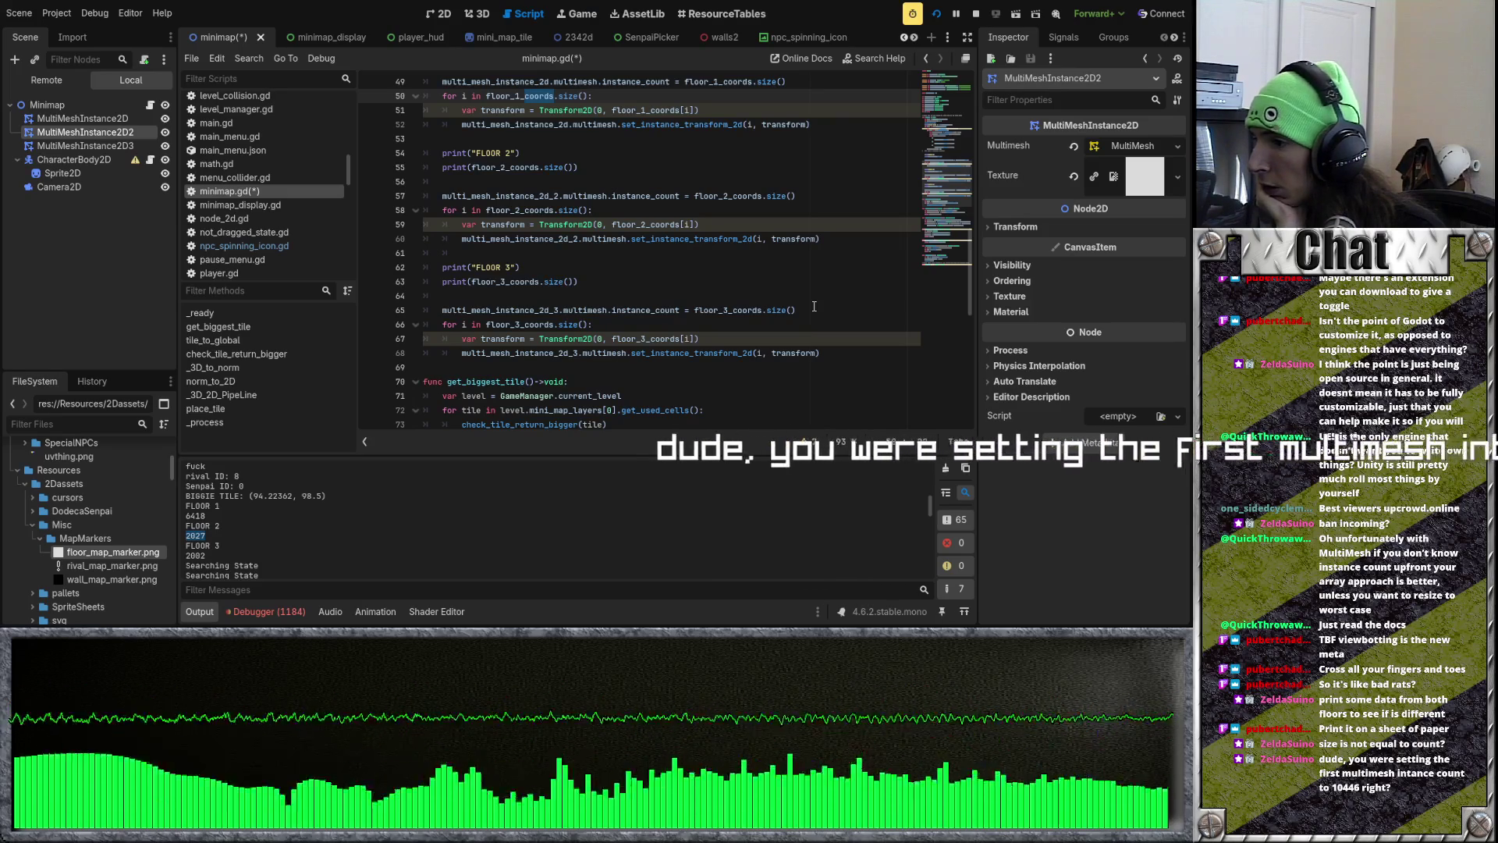
double_click(193, 516)
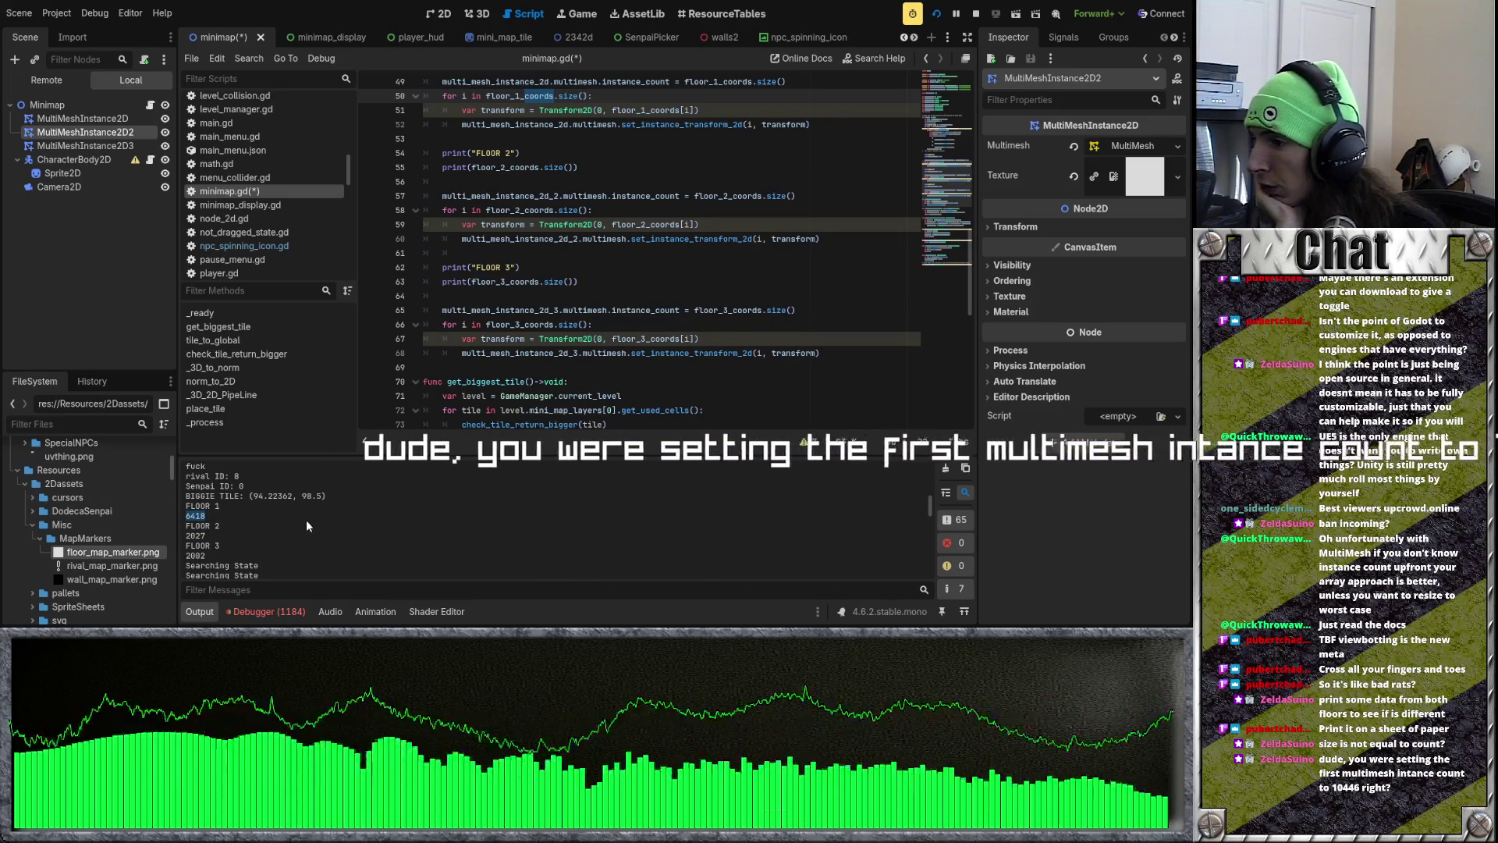
scroll(617, 286, up, 2)
scroll(617, 285, up, 4)
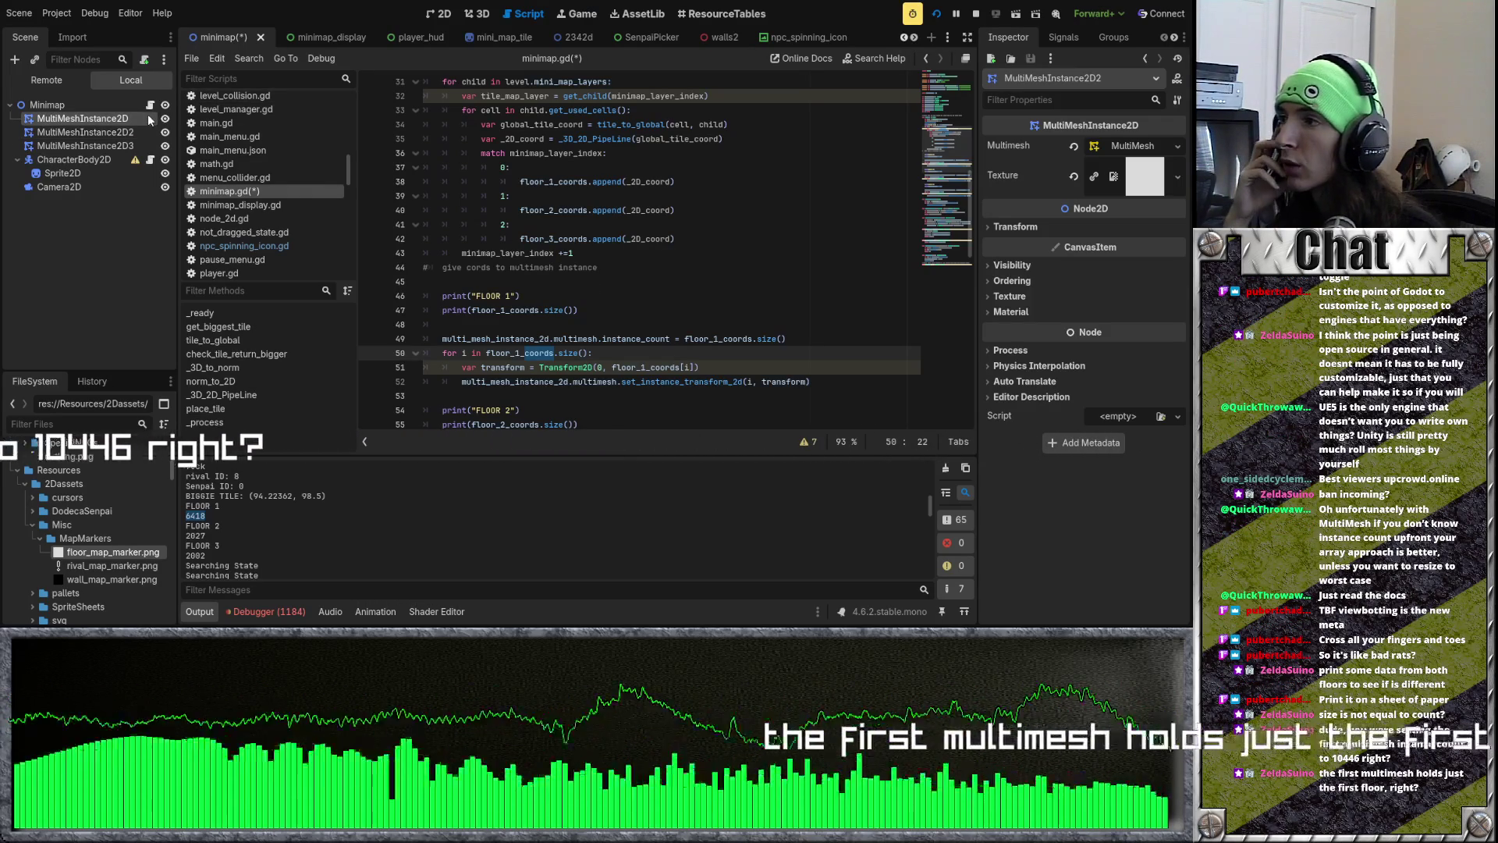
Step: Select MultiMeshInstance2D and scroll the Inspector to its mesh's 32 by -32 size
click(117, 119)
scroll(646, 266, down, 2)
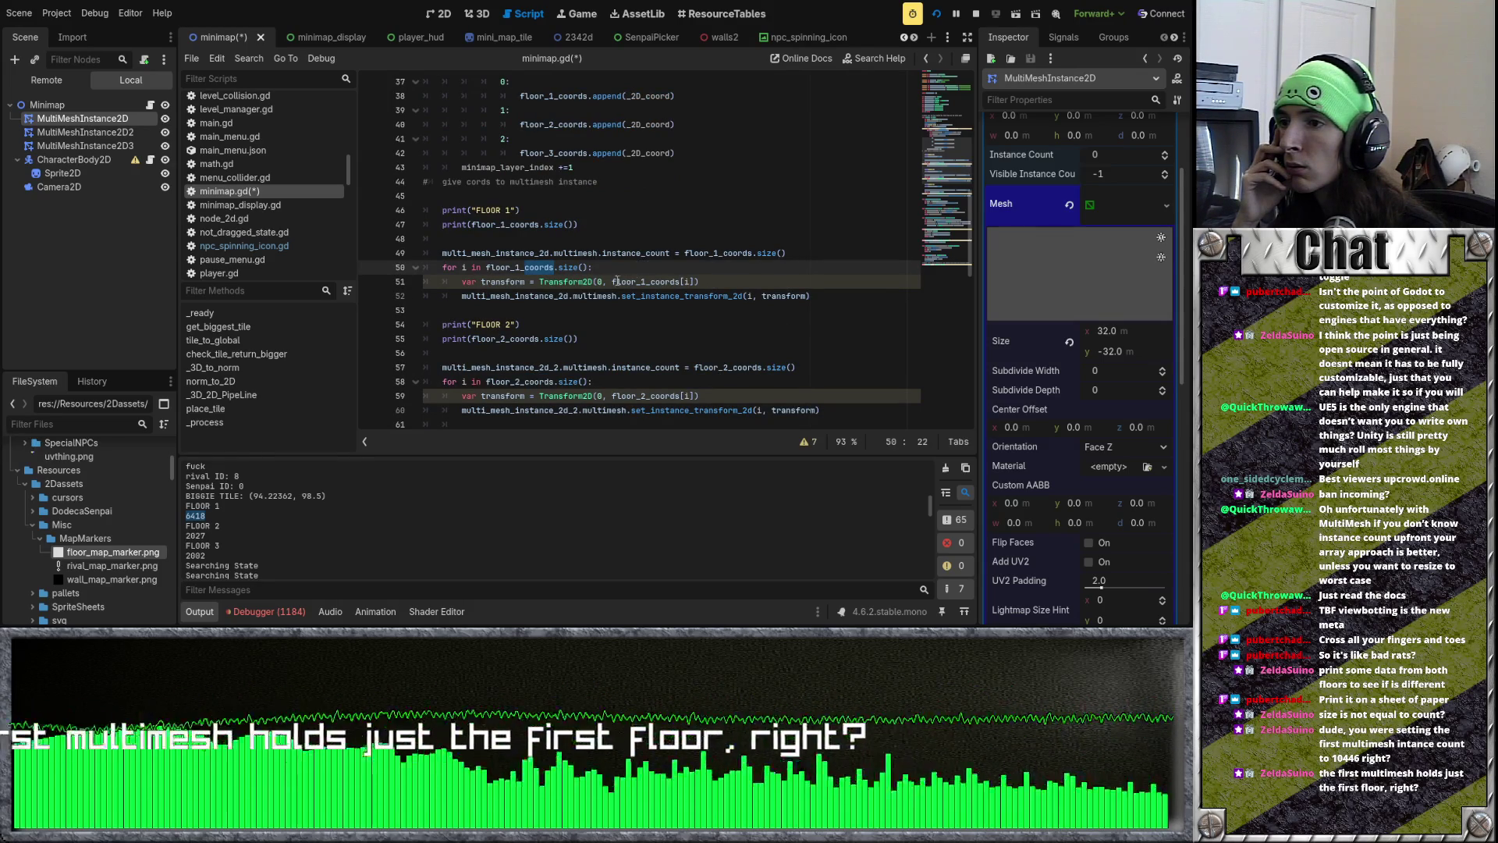
scroll(578, 296, down, 1)
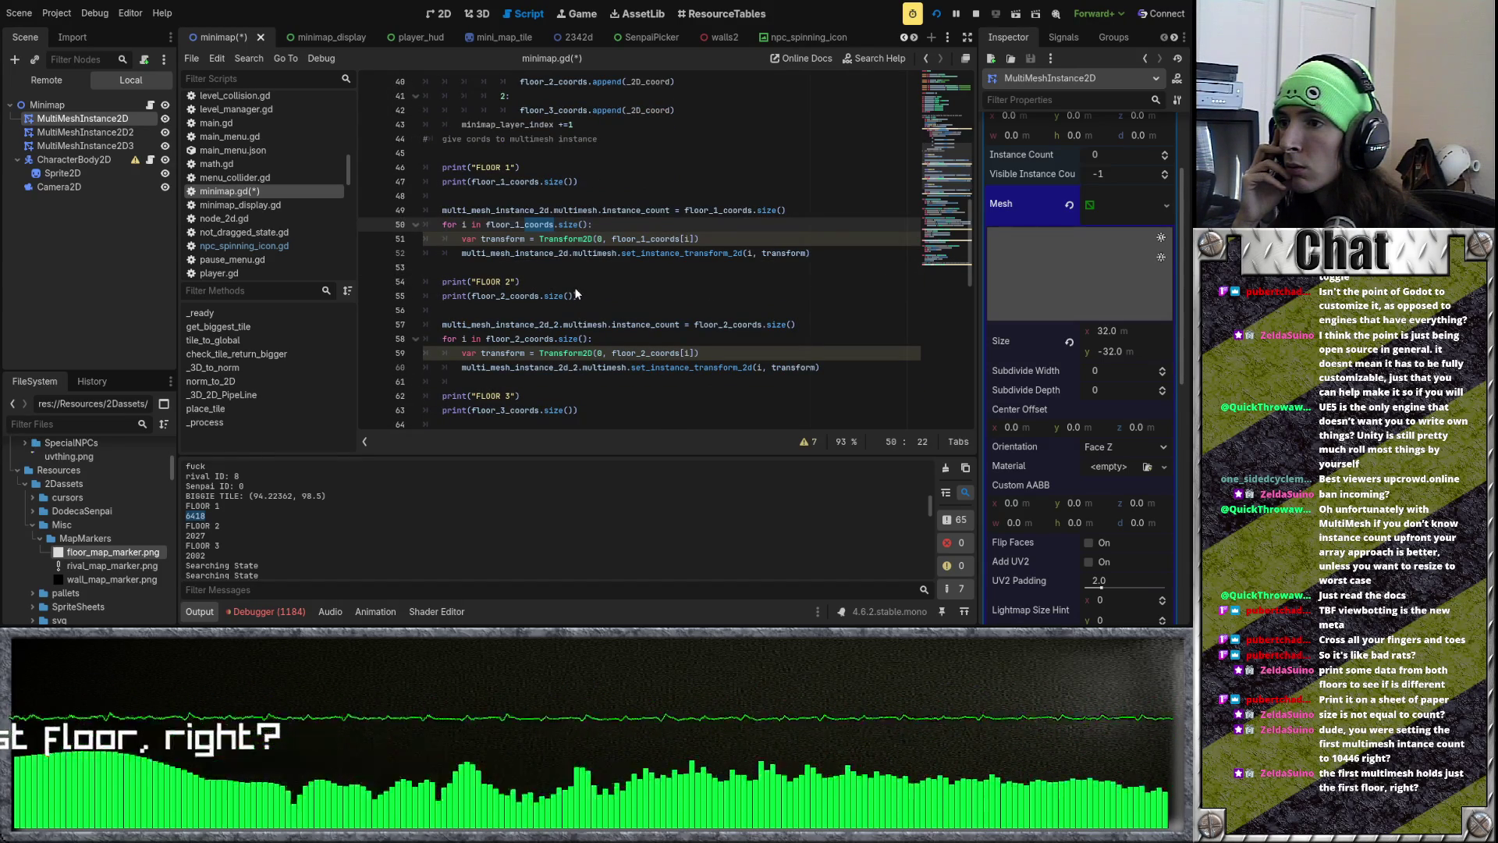
scroll(547, 271, down, 3)
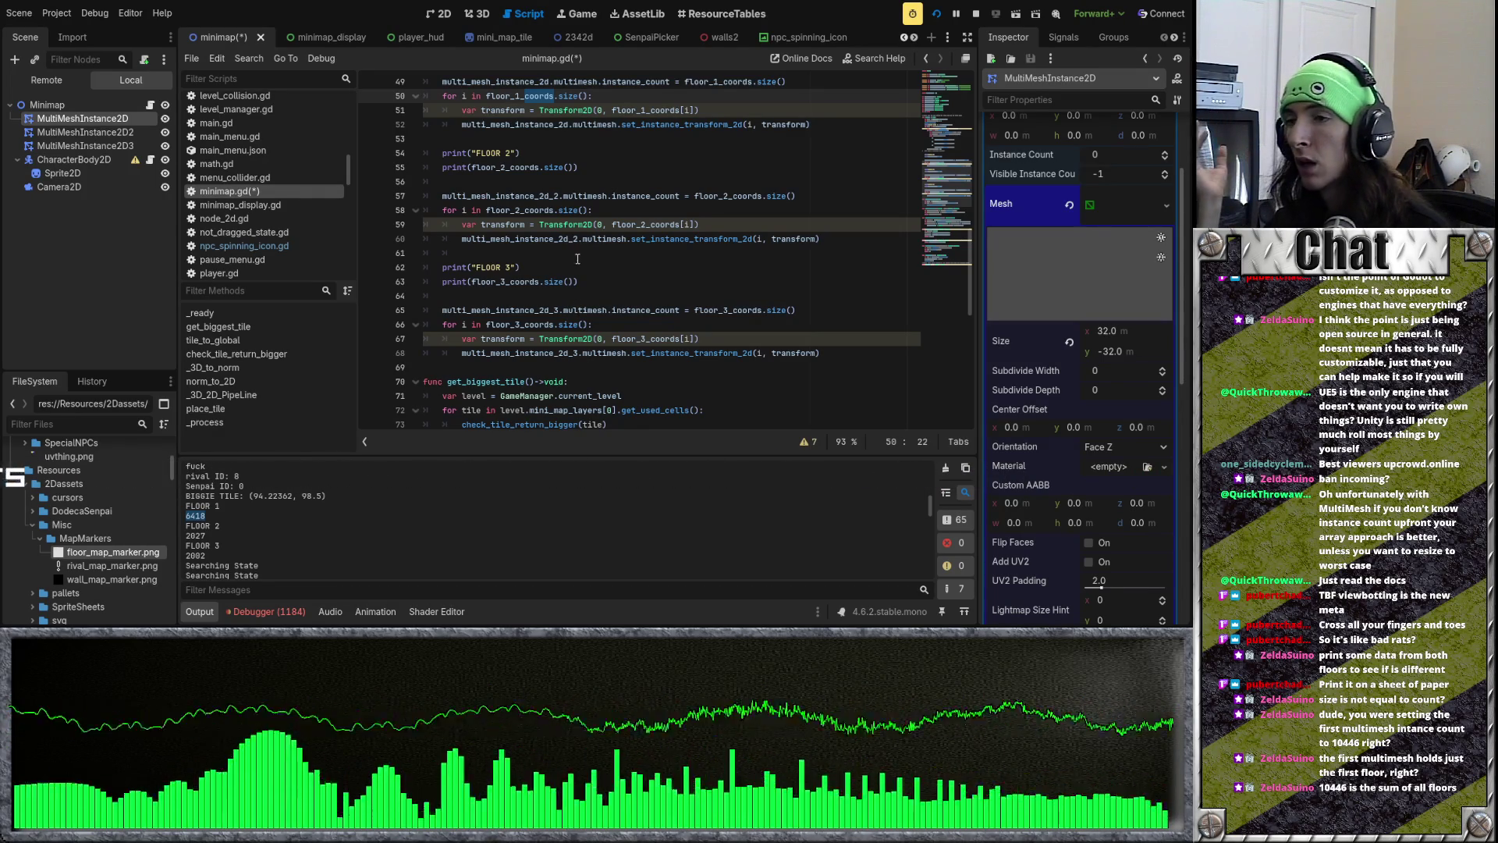
scroll(577, 258, up, 3)
scroll(577, 258, up, 4)
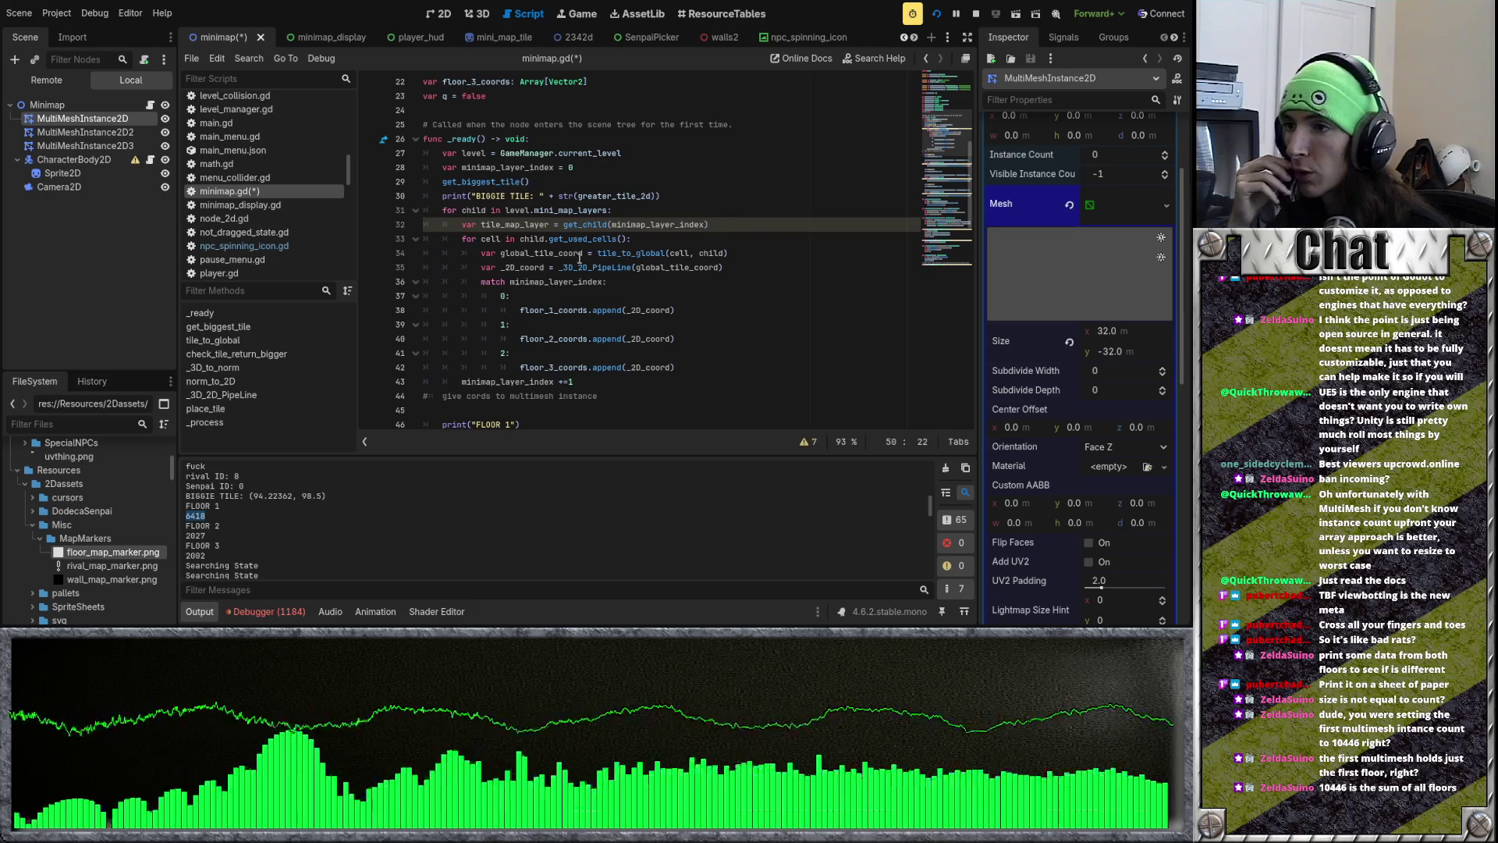
Step: Review minimap.gd's layer loop, then select MultiMeshInstance2D2 in the Scene dock
scroll(579, 263, down, 1)
drag(185, 525, 206, 536)
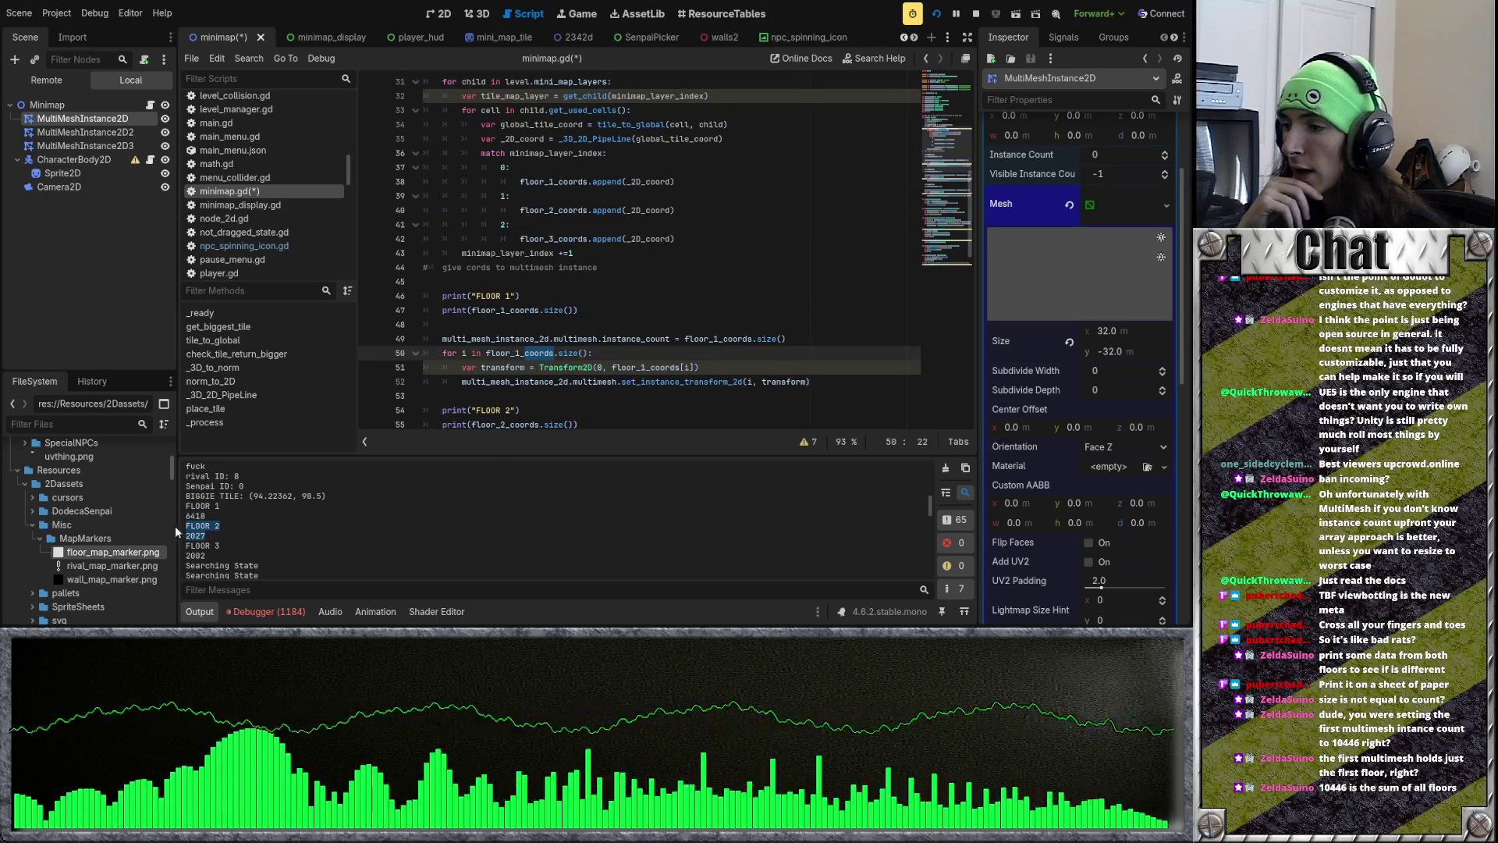
click(554, 253)
scroll(555, 253, down, 3)
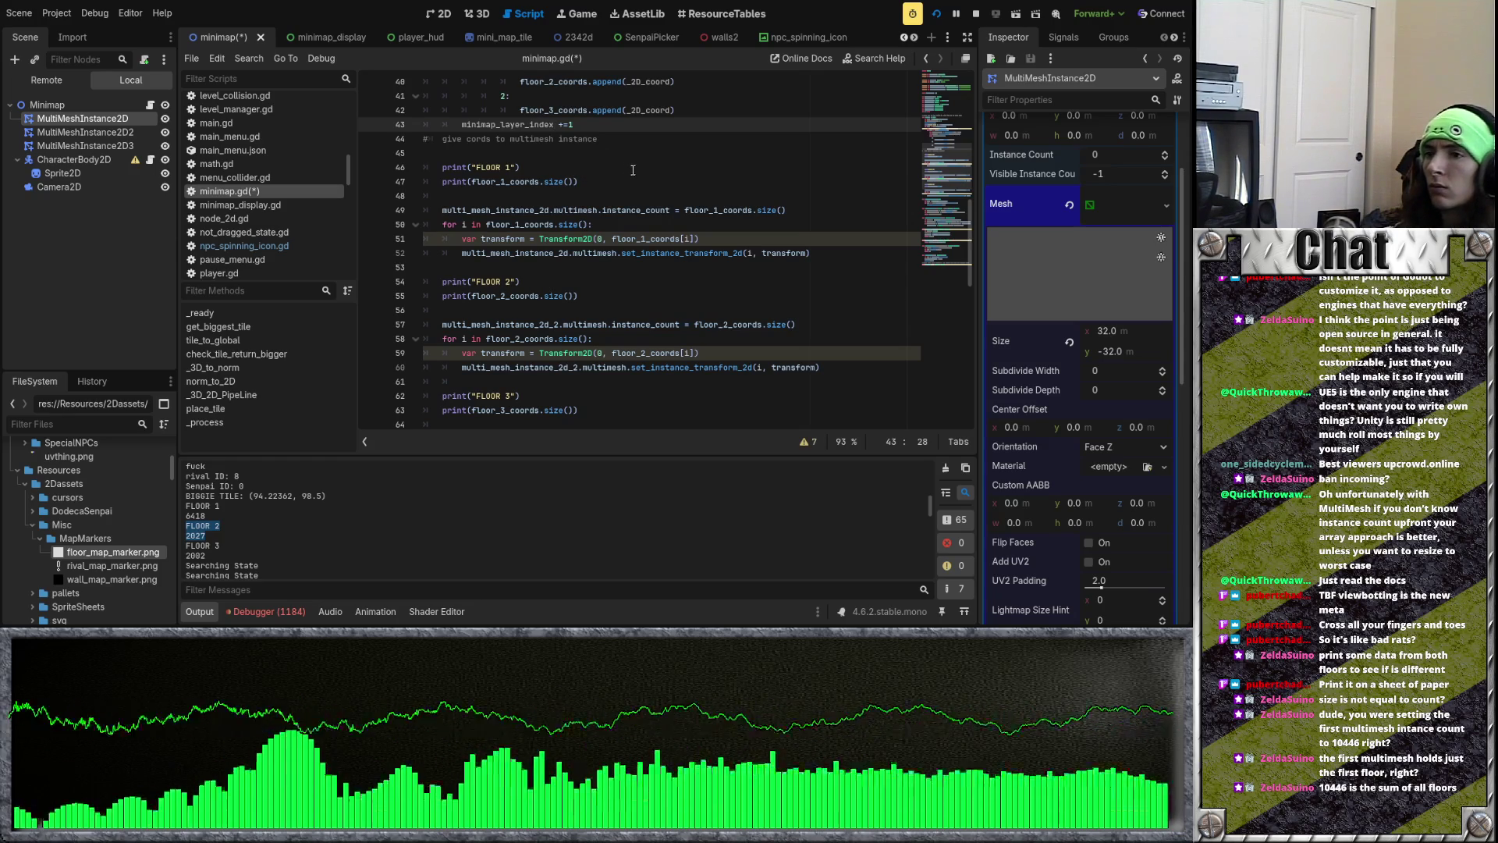
scroll(636, 170, up, 3)
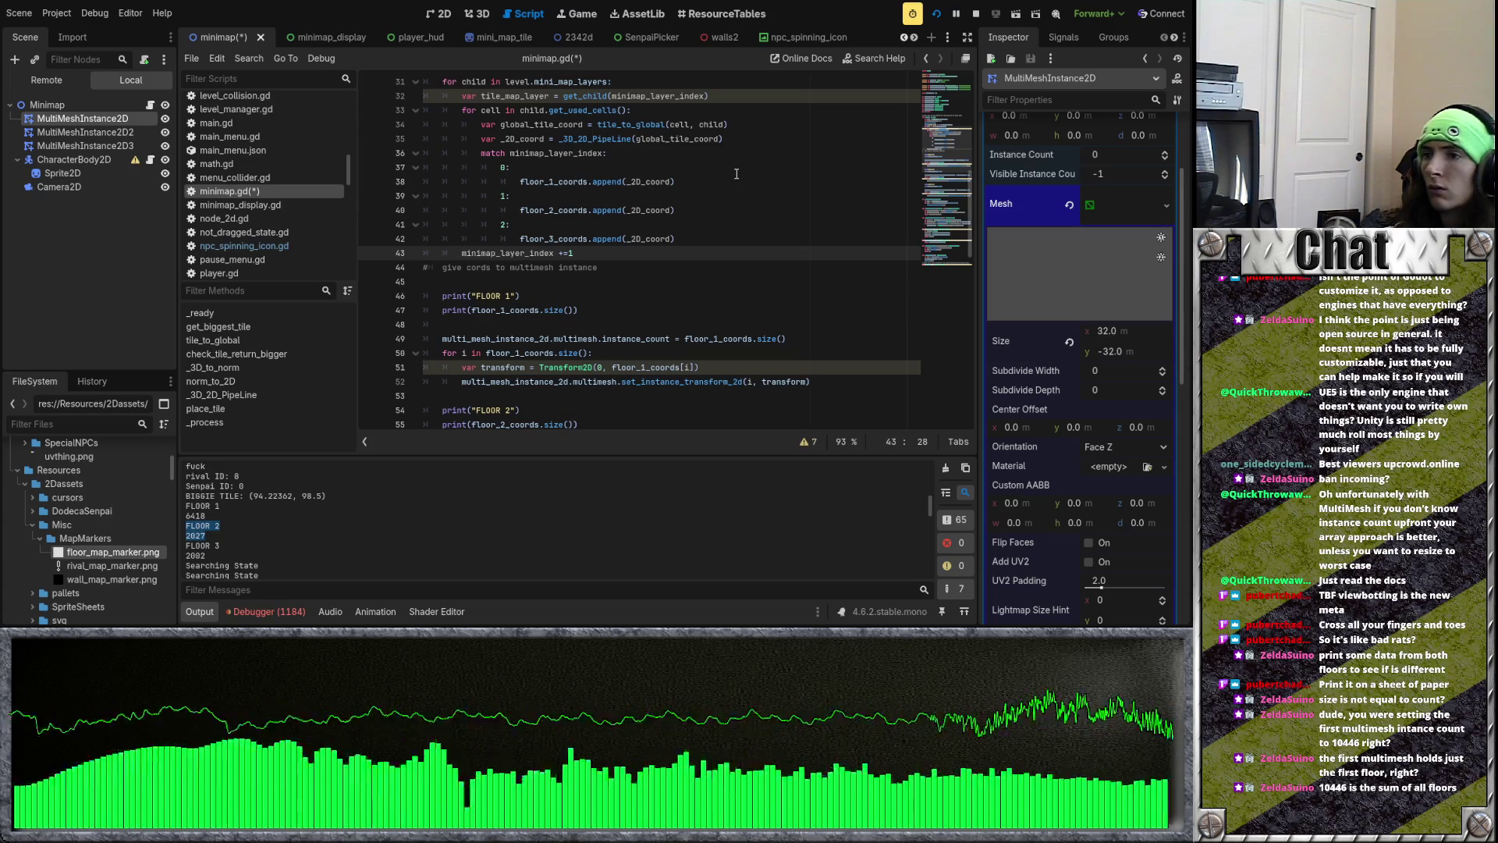
scroll(736, 172, down, 1)
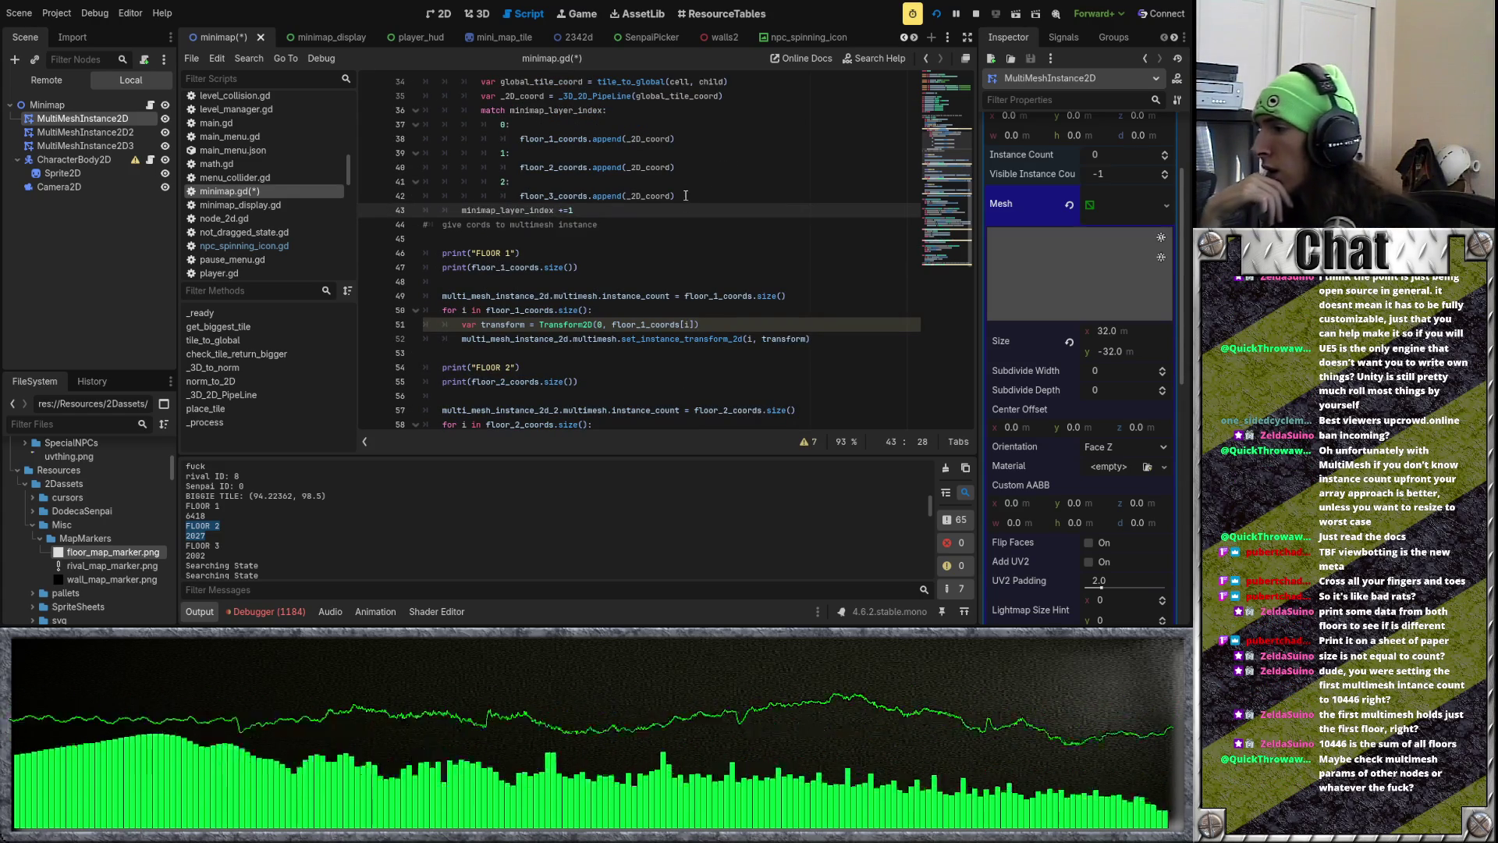
click(121, 133)
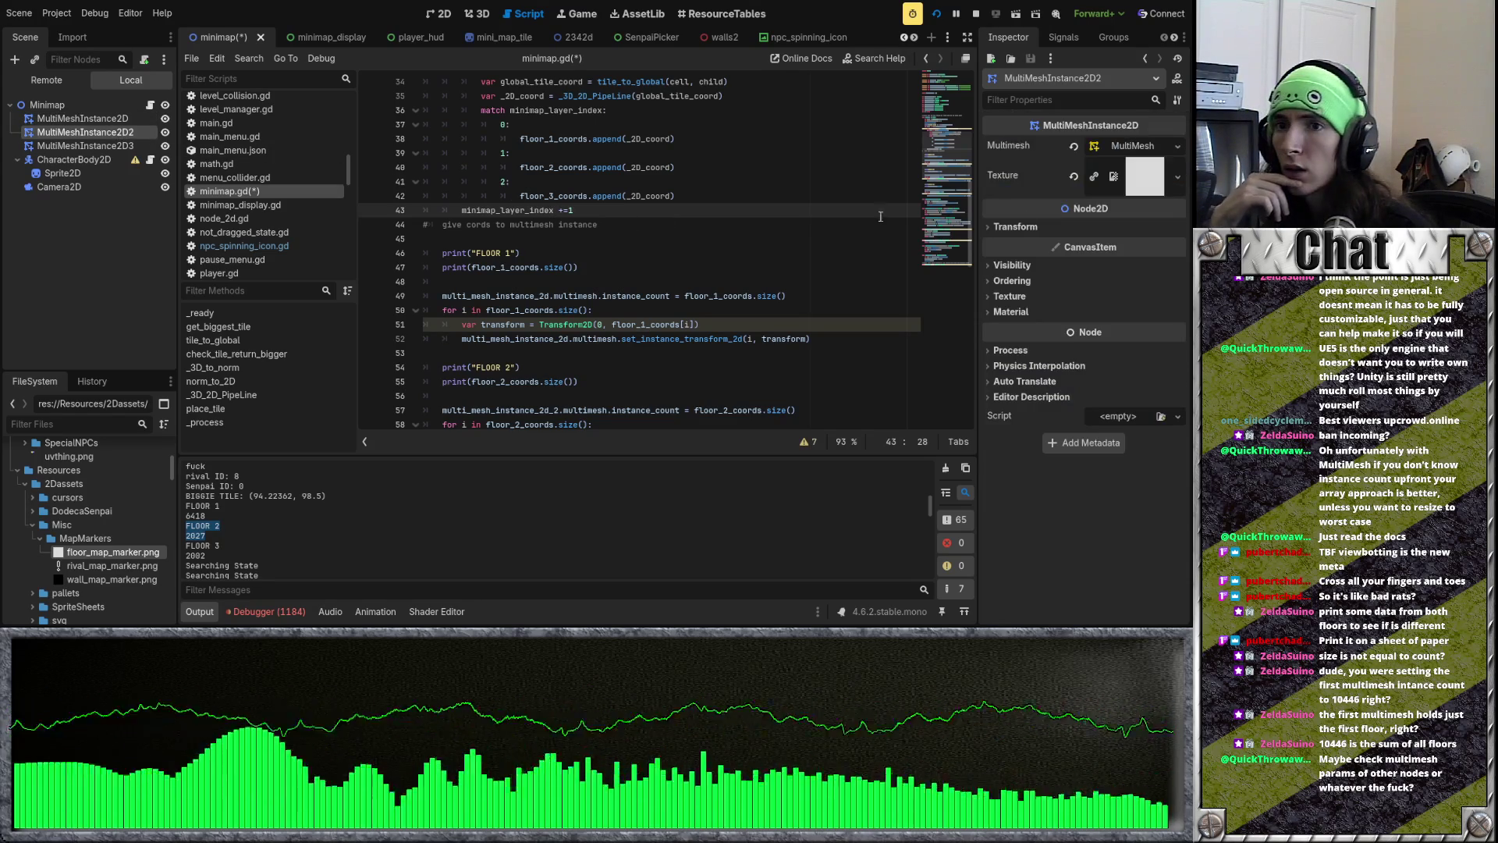
Step: Inspect the second and third floor multimesh resources, then run the game
click(1124, 146)
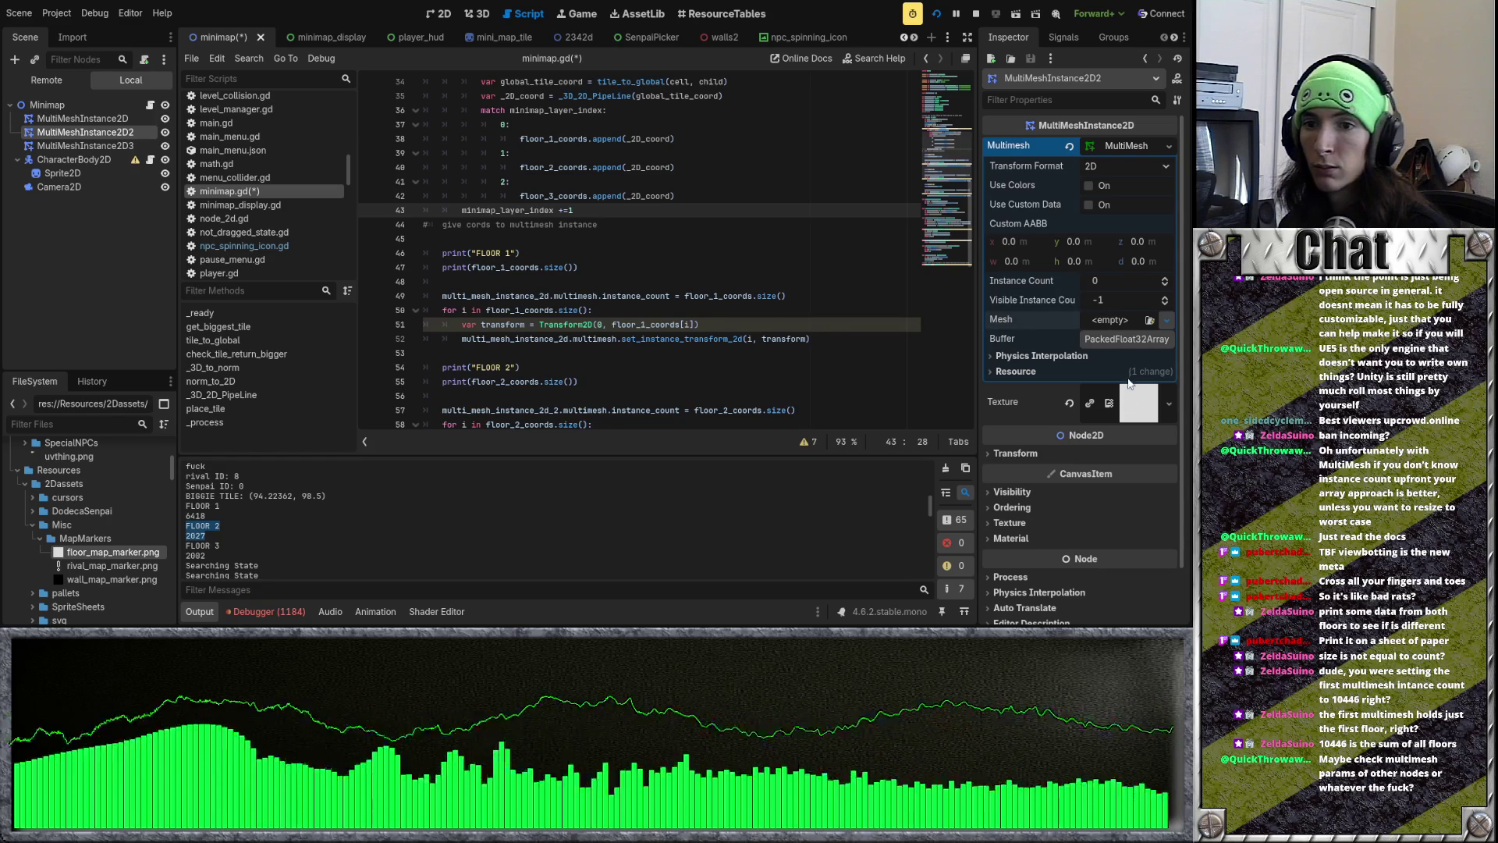
click(82, 145)
click(1133, 177)
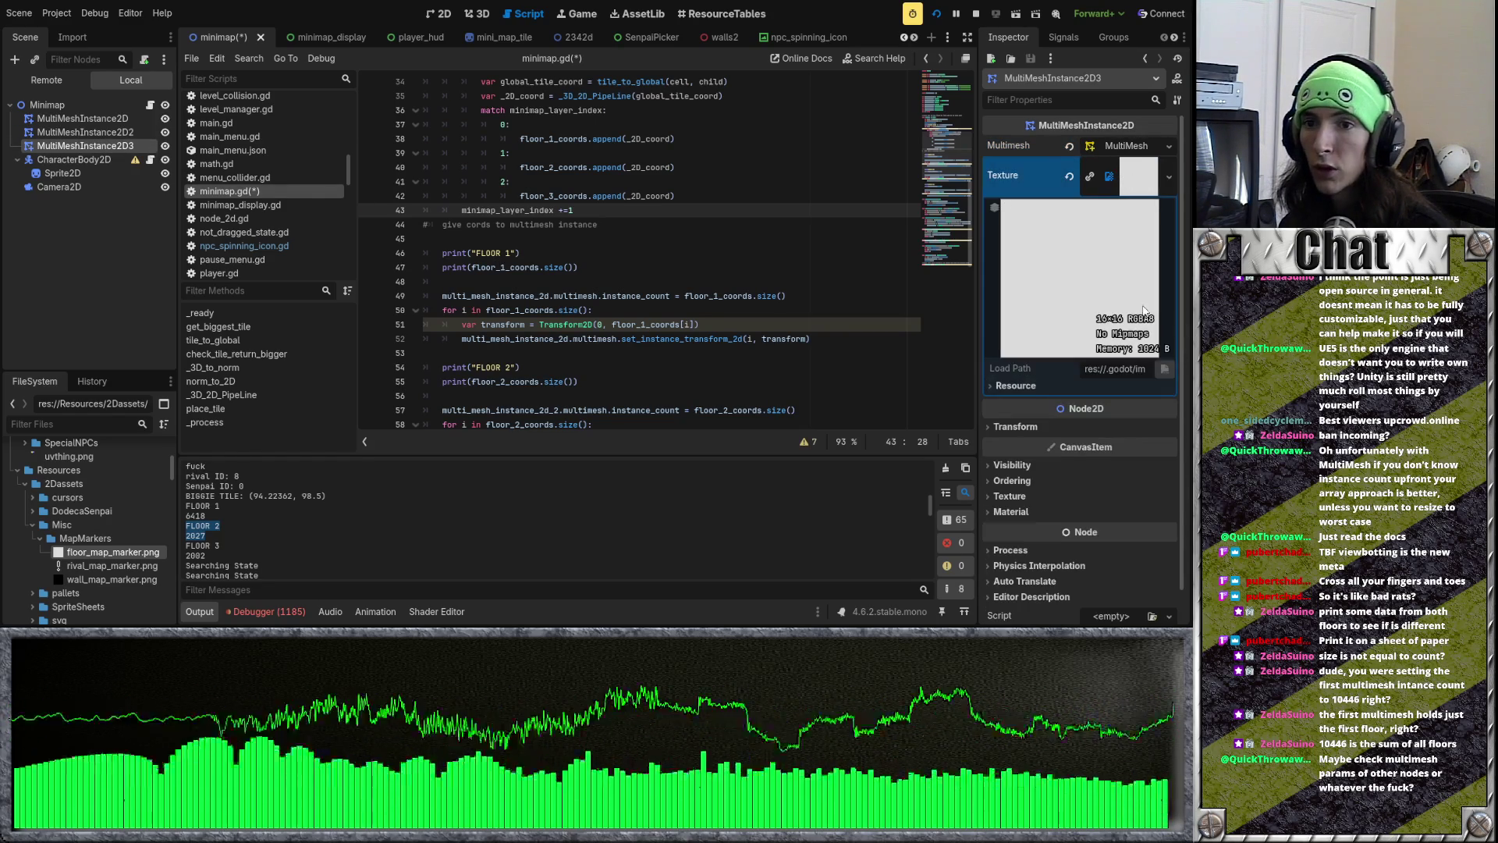
click(1144, 175)
click(1126, 146)
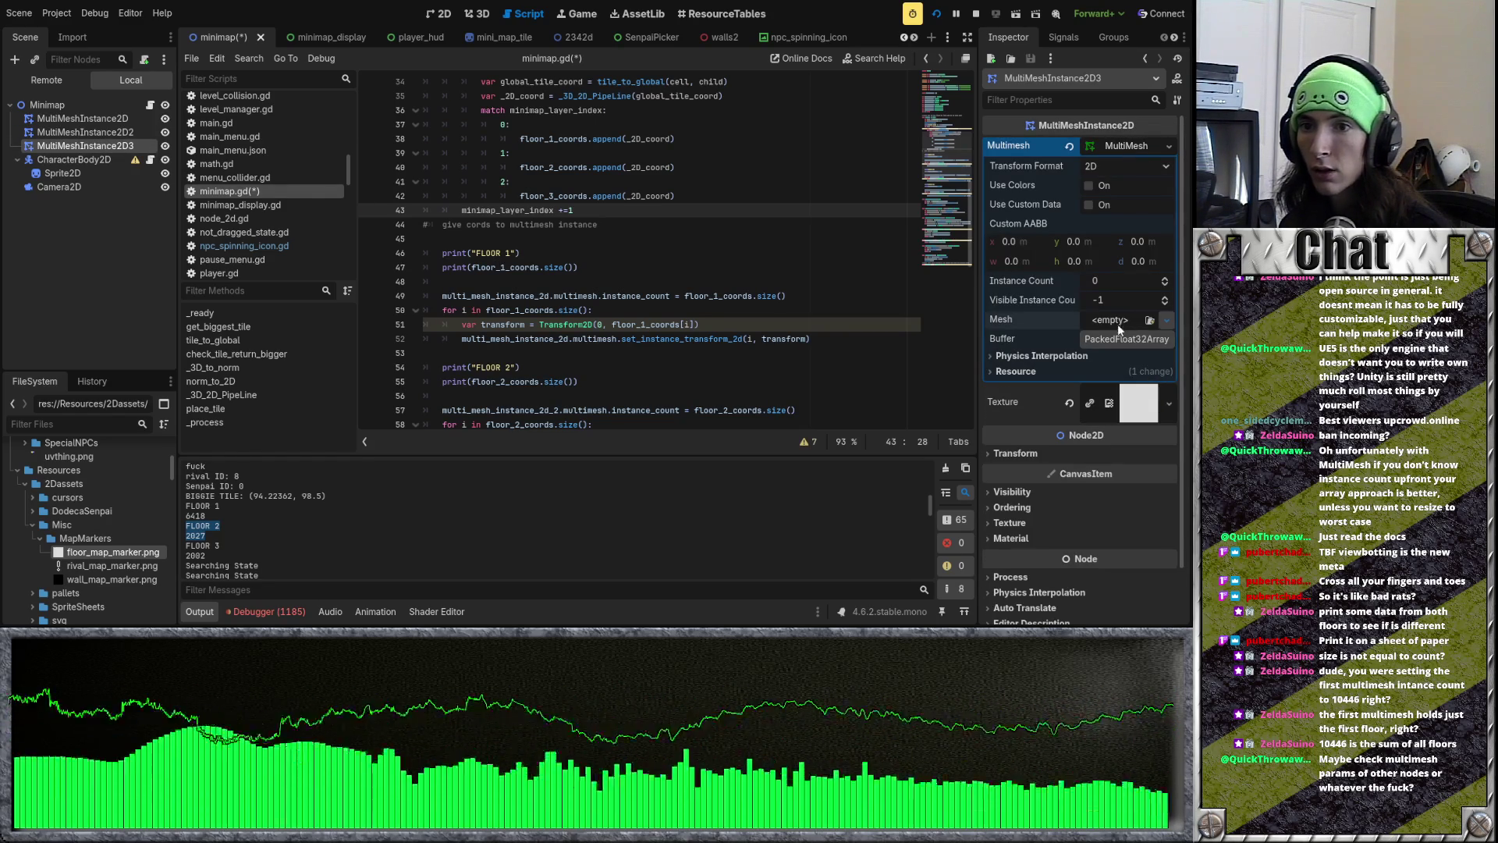
scroll(1121, 456, up, 1)
key(F5)
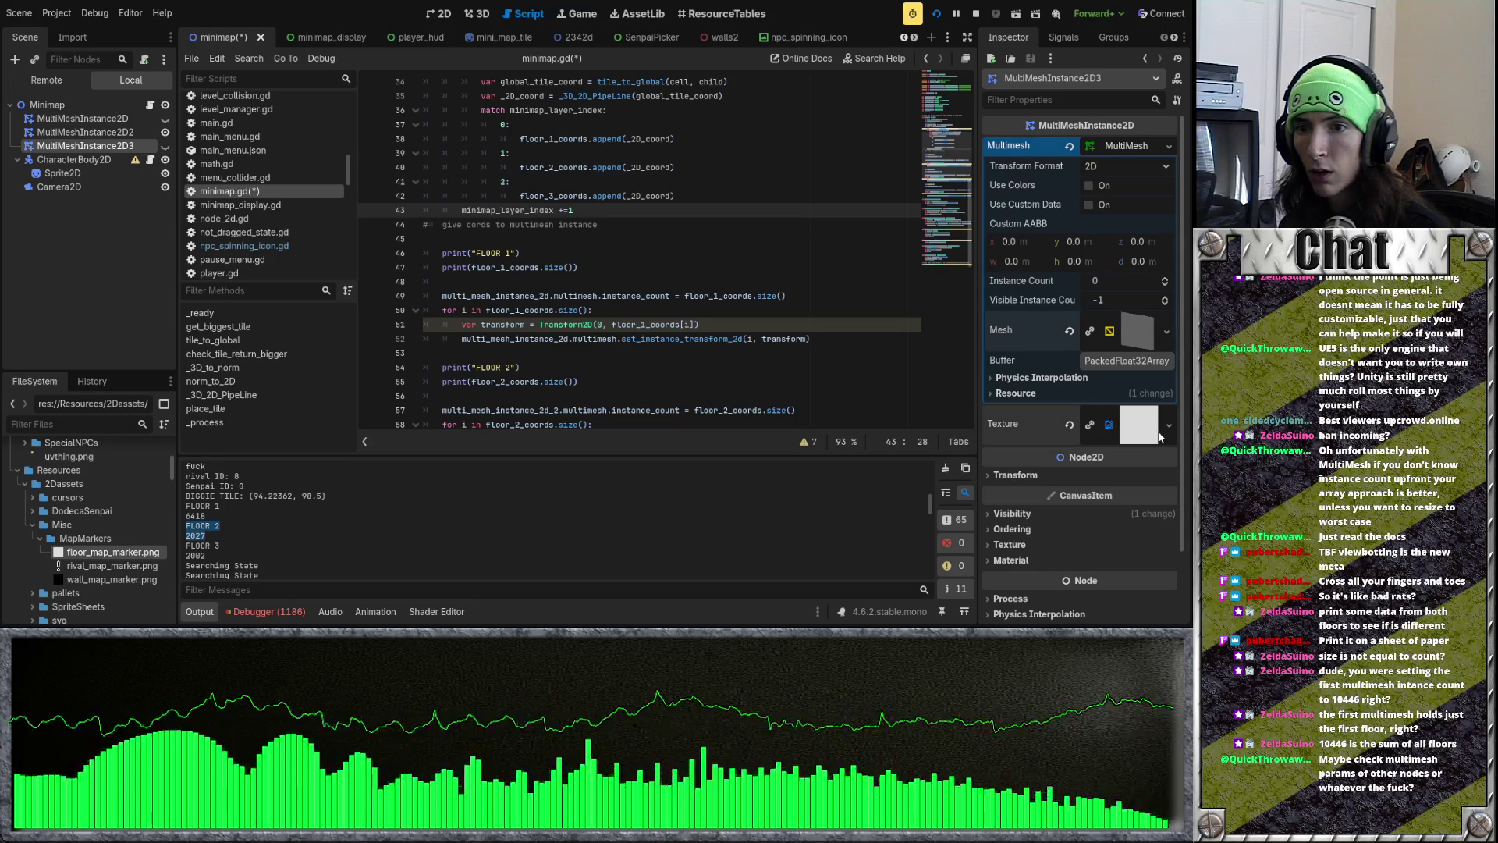
Step: Set the third floor mesh's Y size to -32
click(1140, 340)
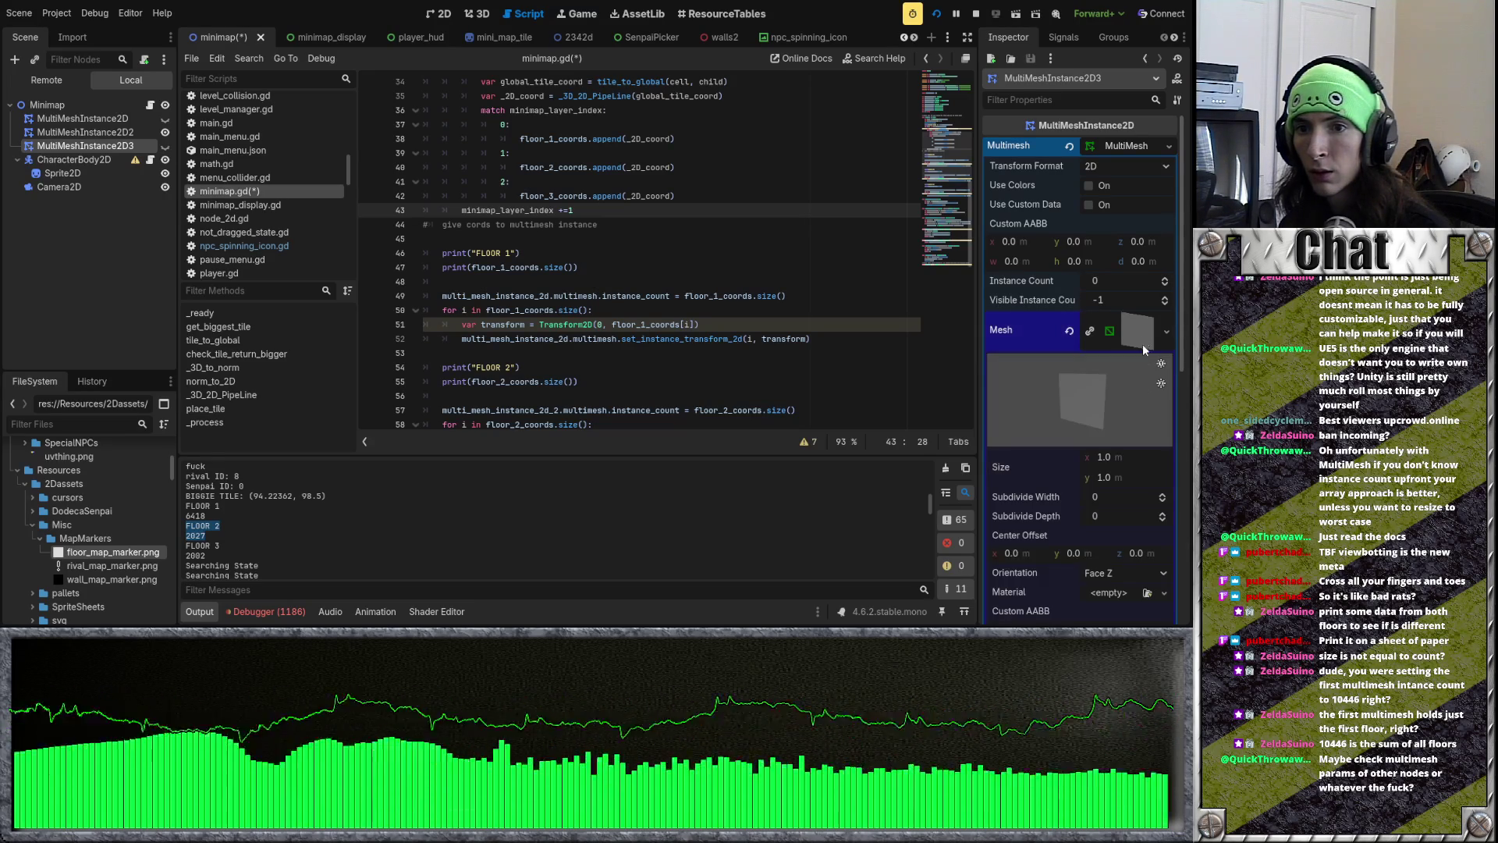
click(1140, 478)
text(-32)
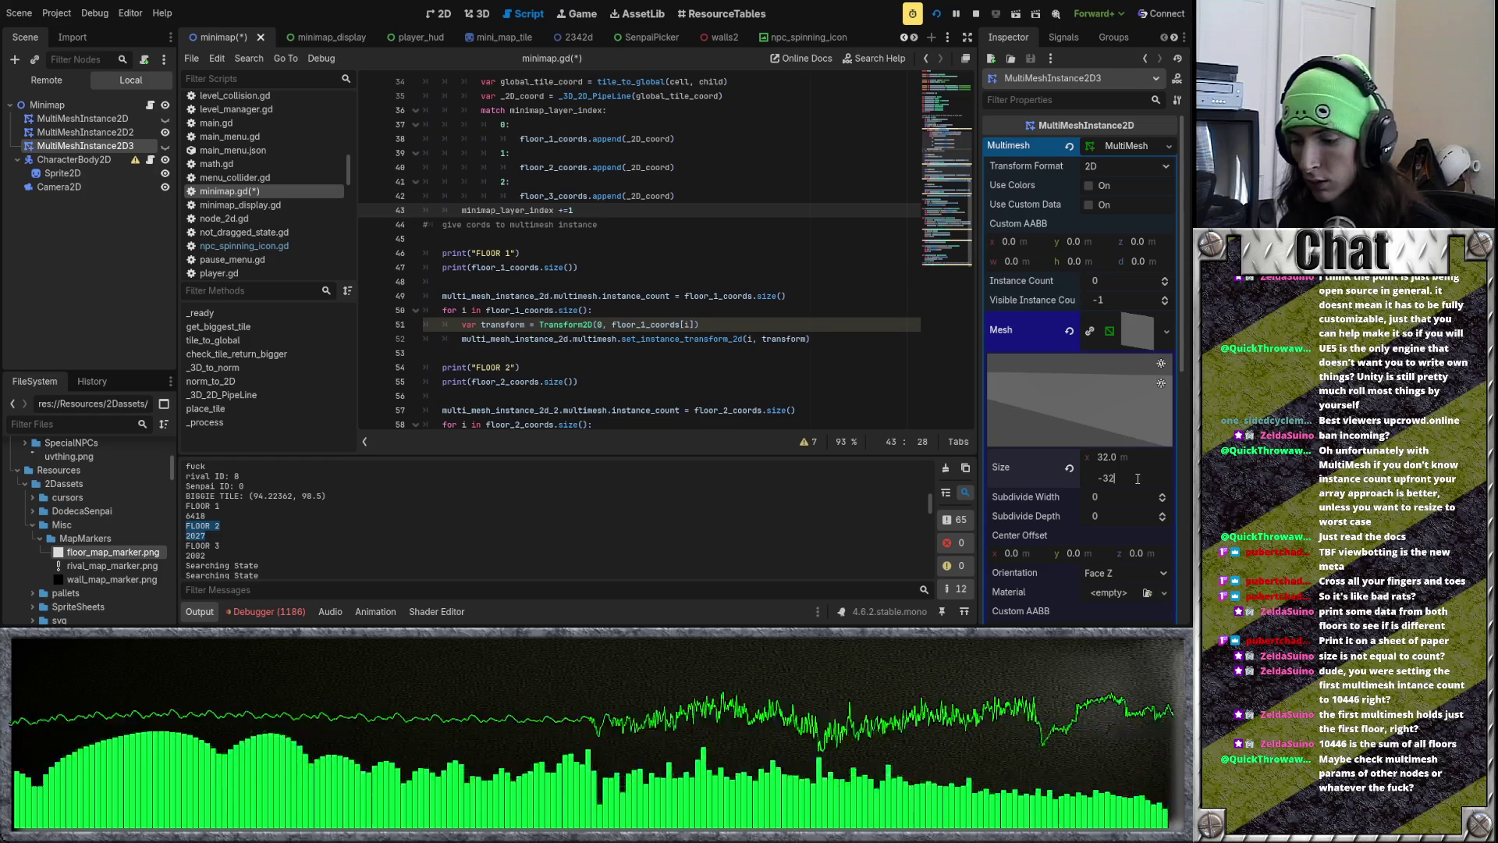
key(Return)
Step: Set the second floor mesh size to 32 by -32, save, and rerun the game
click(140, 133)
click(1127, 343)
click(1128, 478)
text(-)
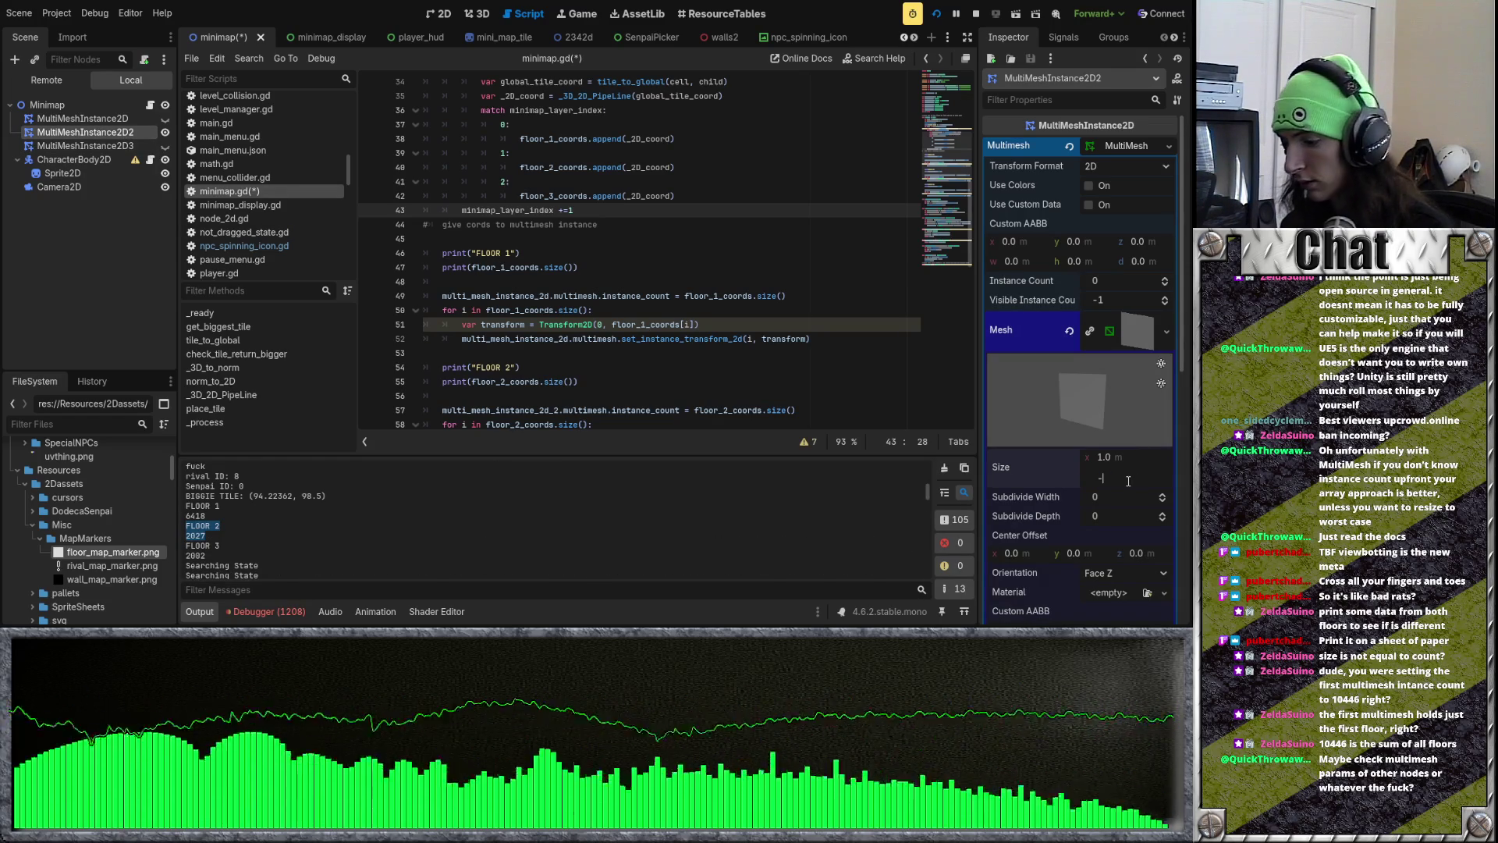
click(1128, 457)
text(23)
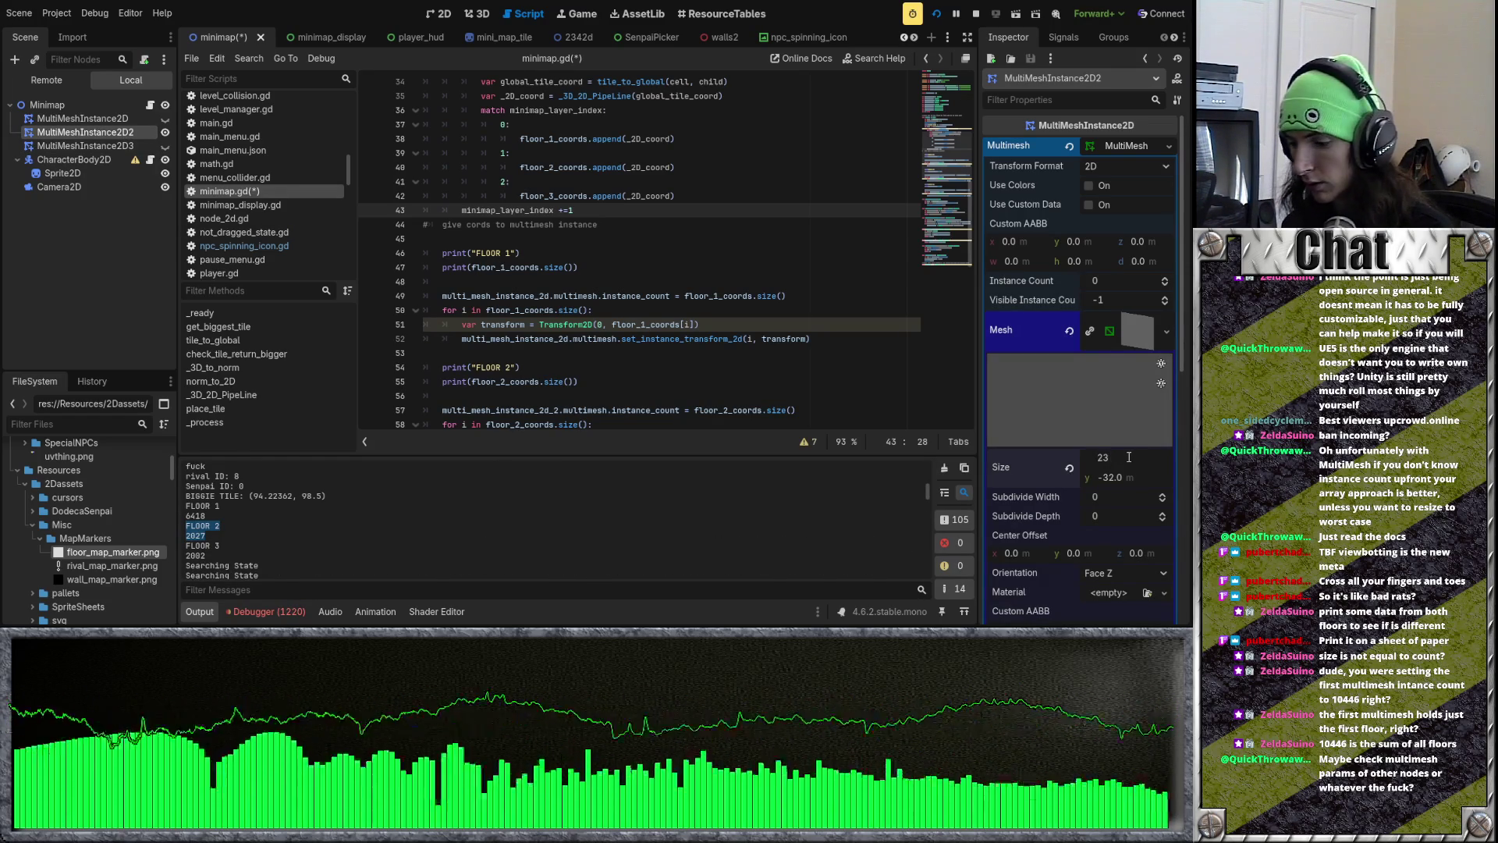
text(2)
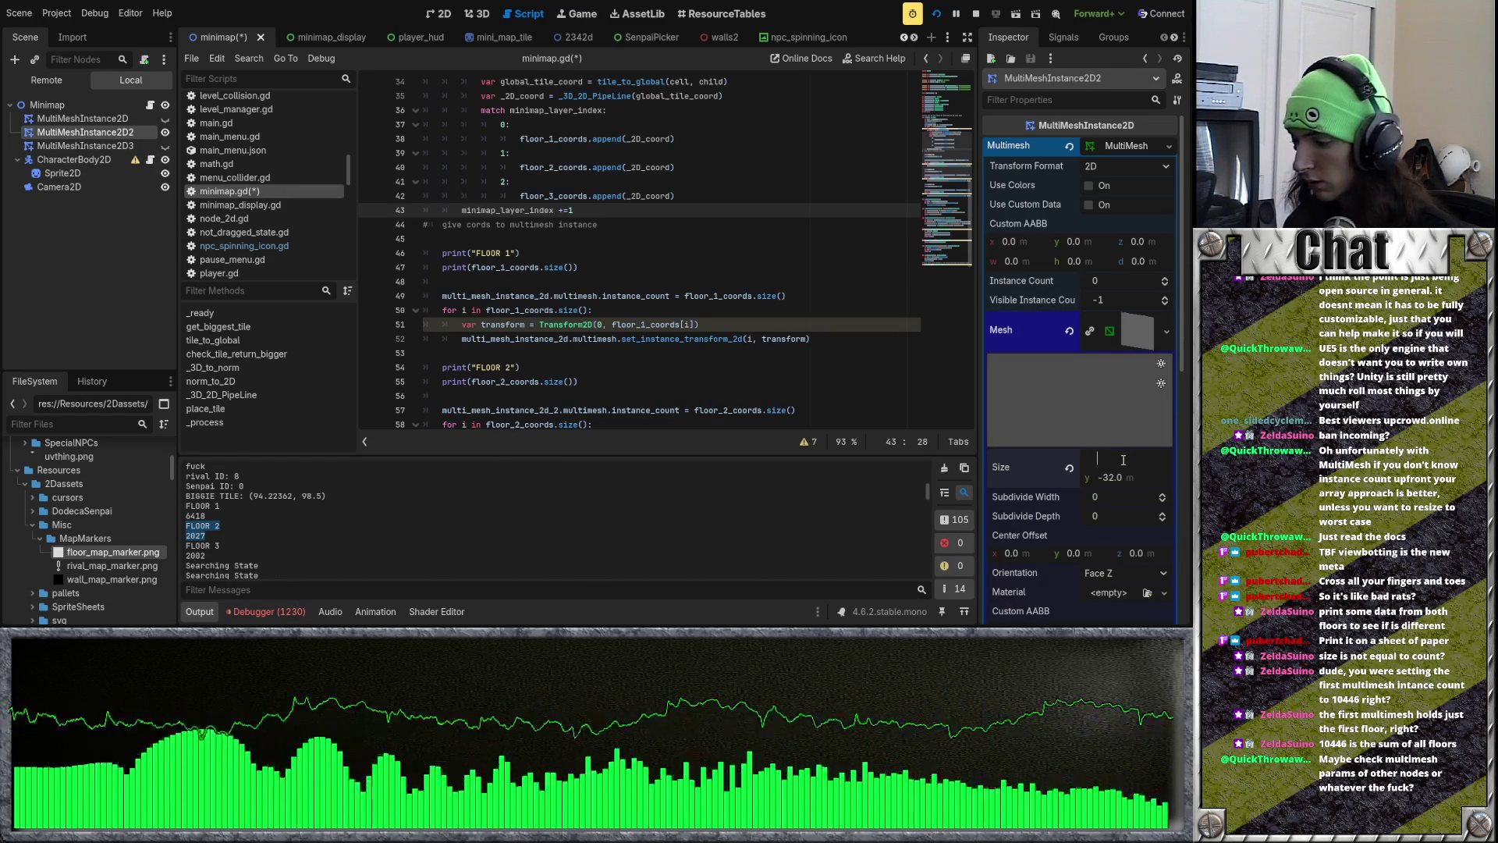
key(Return)
key(F5)
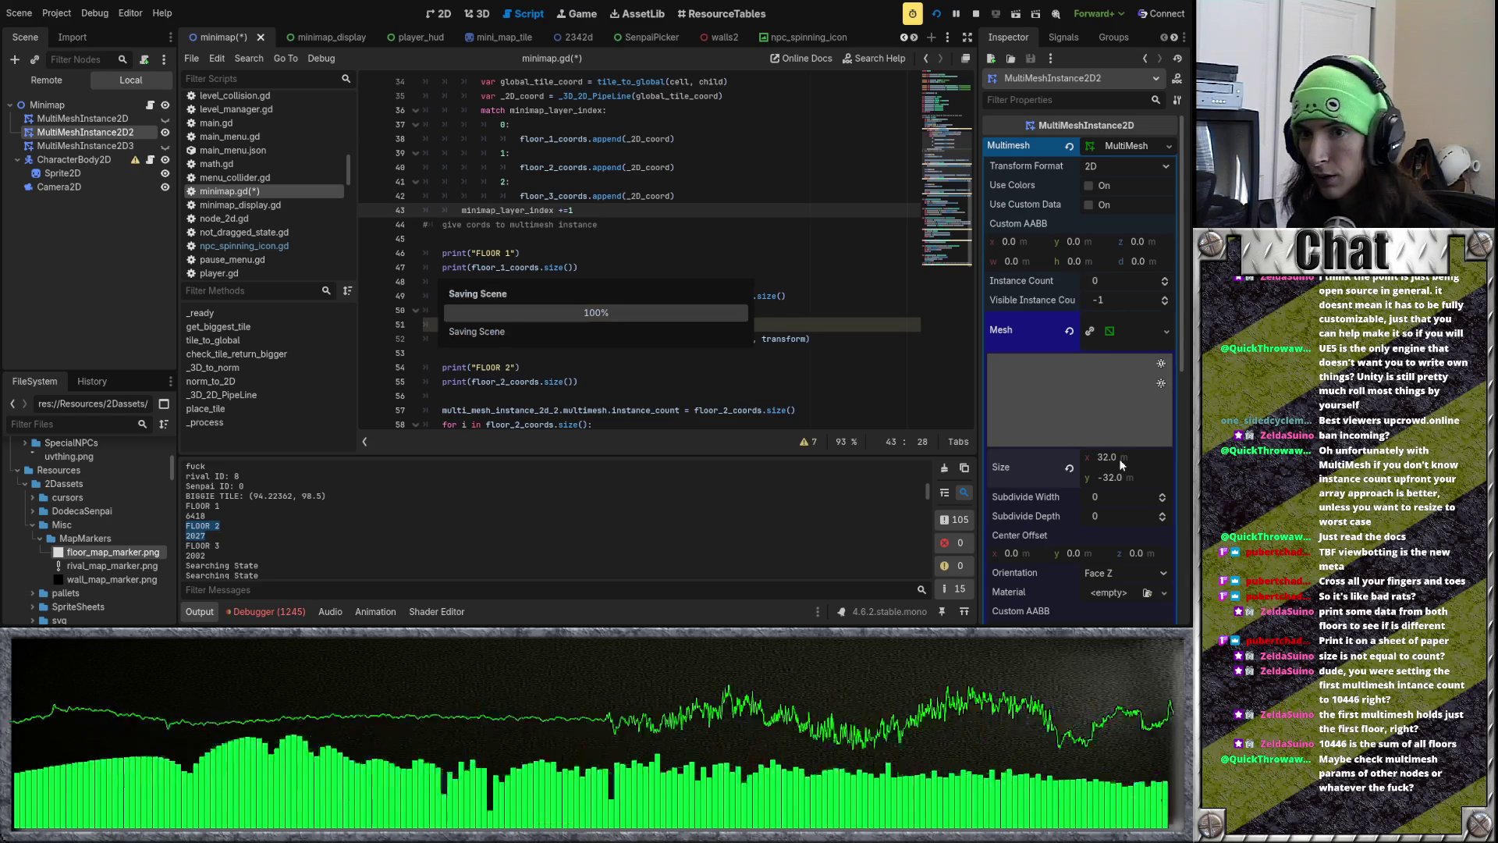
key(F8)
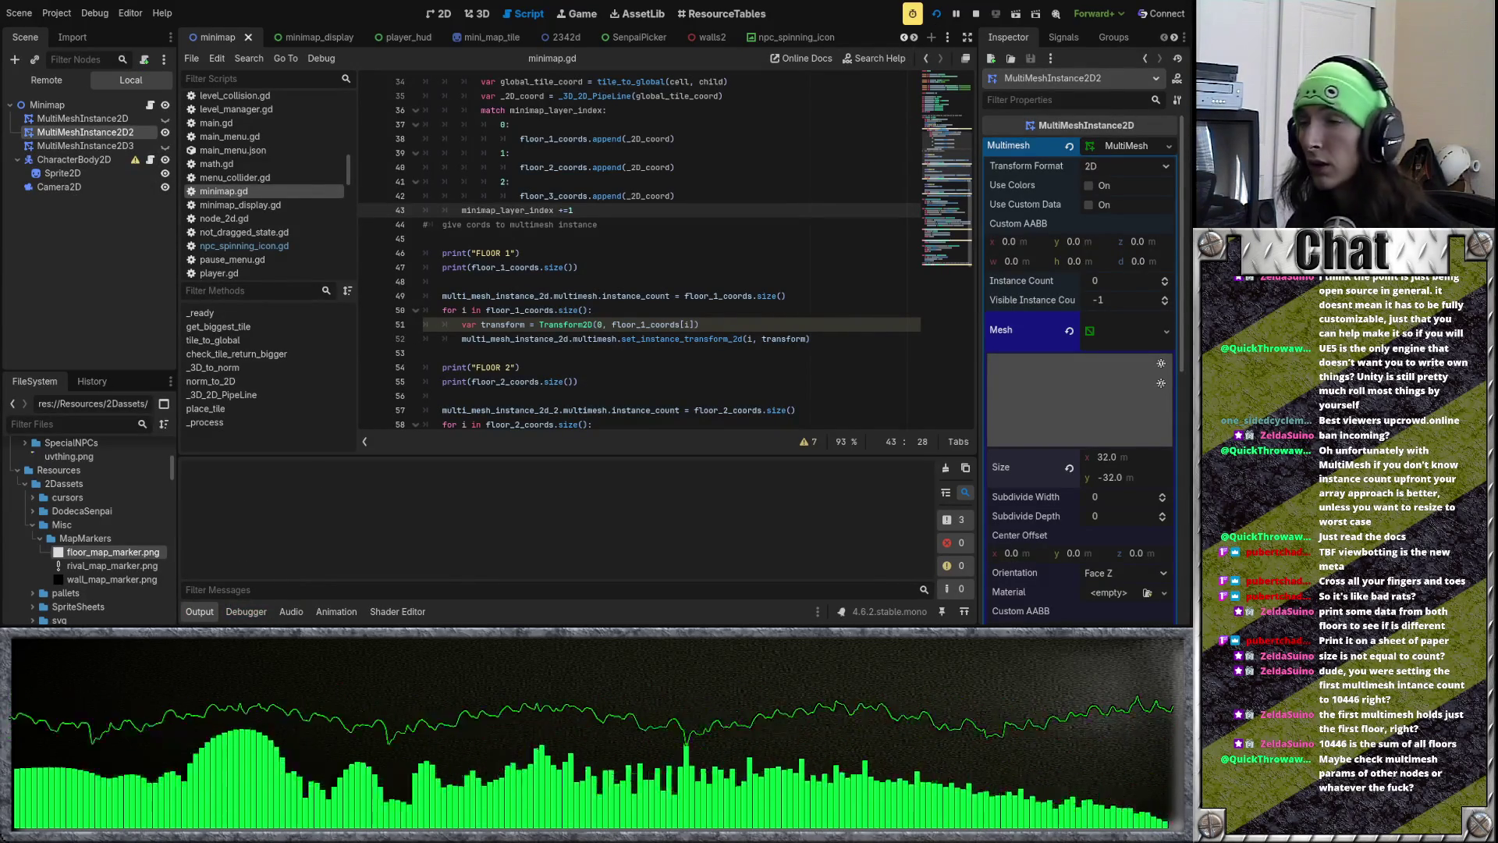
key(F5)
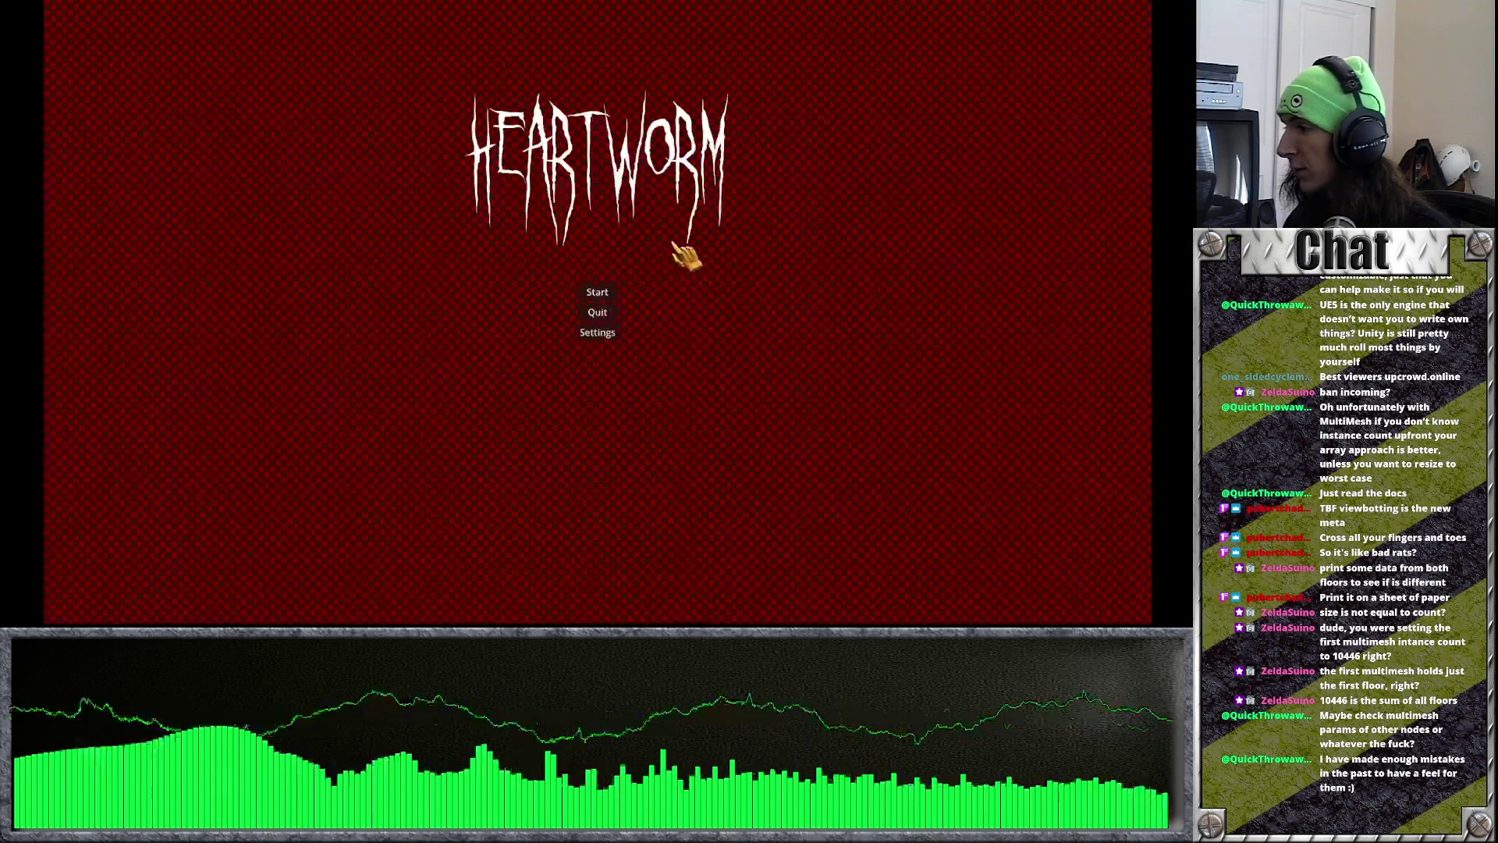
Step: Start a new game, walk into the school level, then pause and quit to the editor
click(604, 290)
click(671, 430)
click(652, 565)
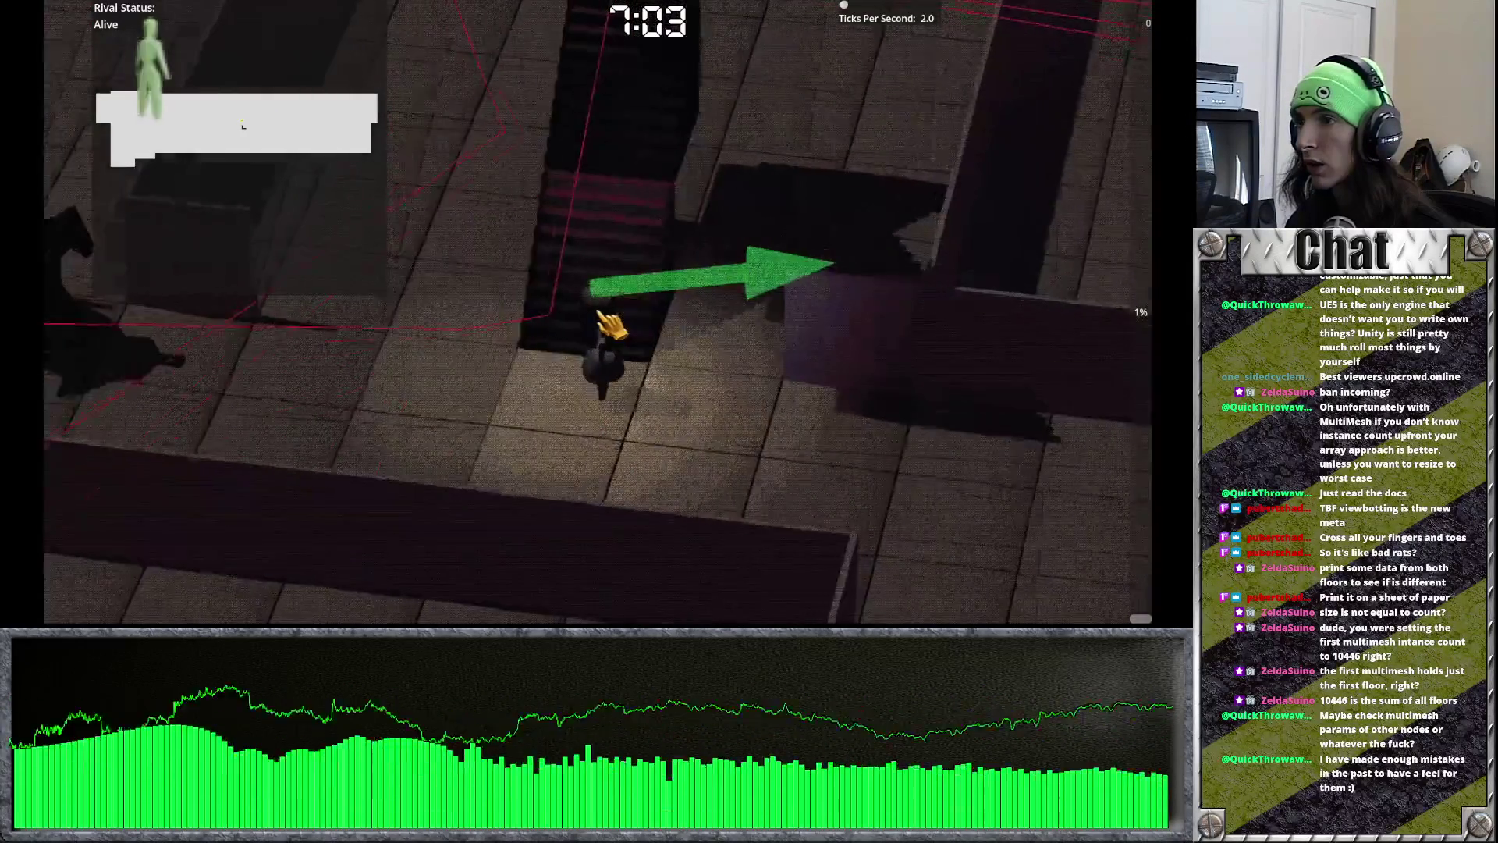
key(w)
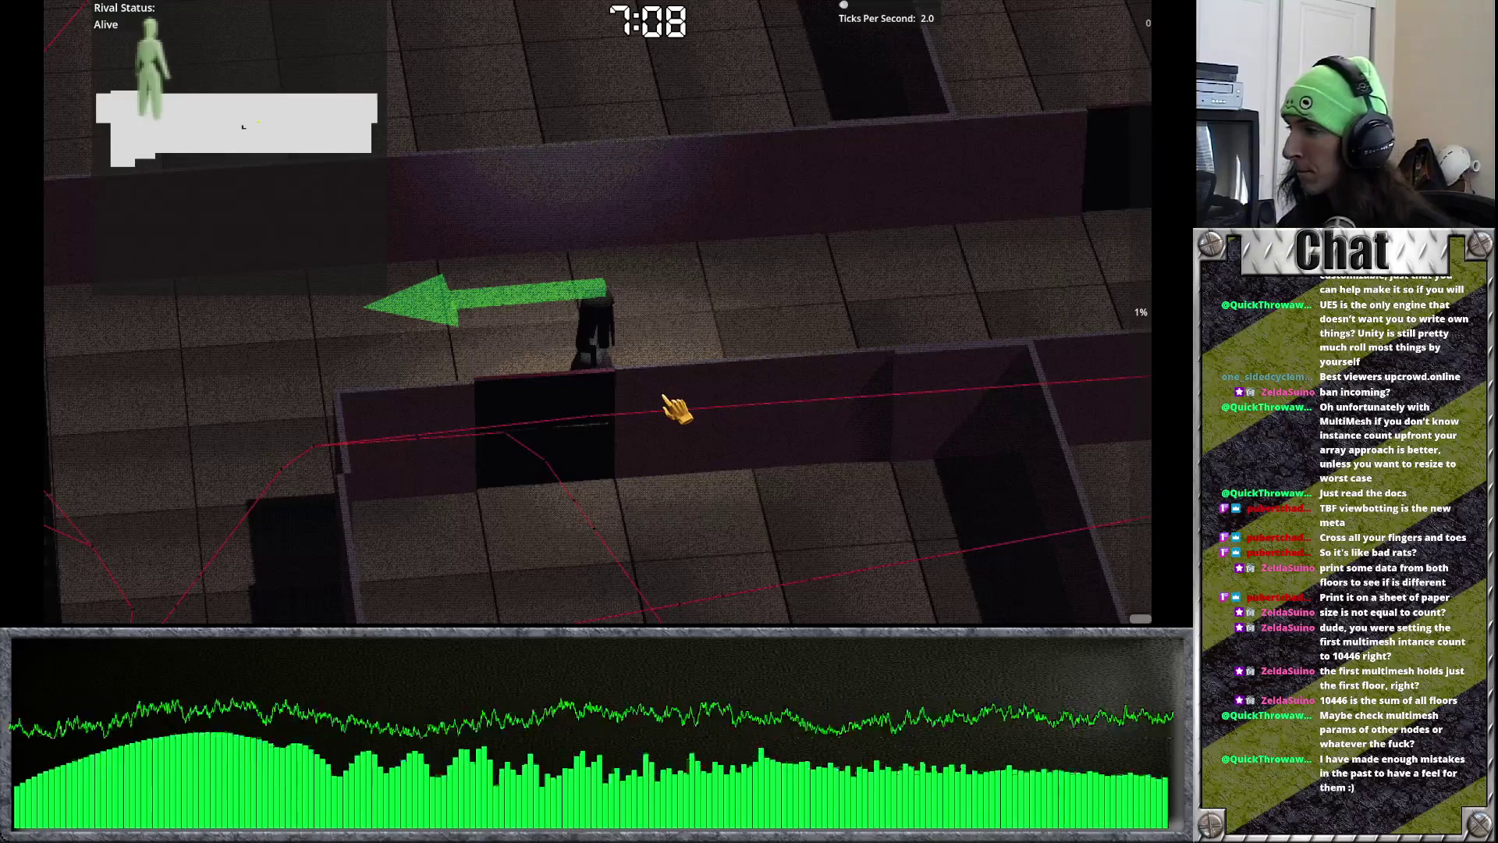
key(Escape)
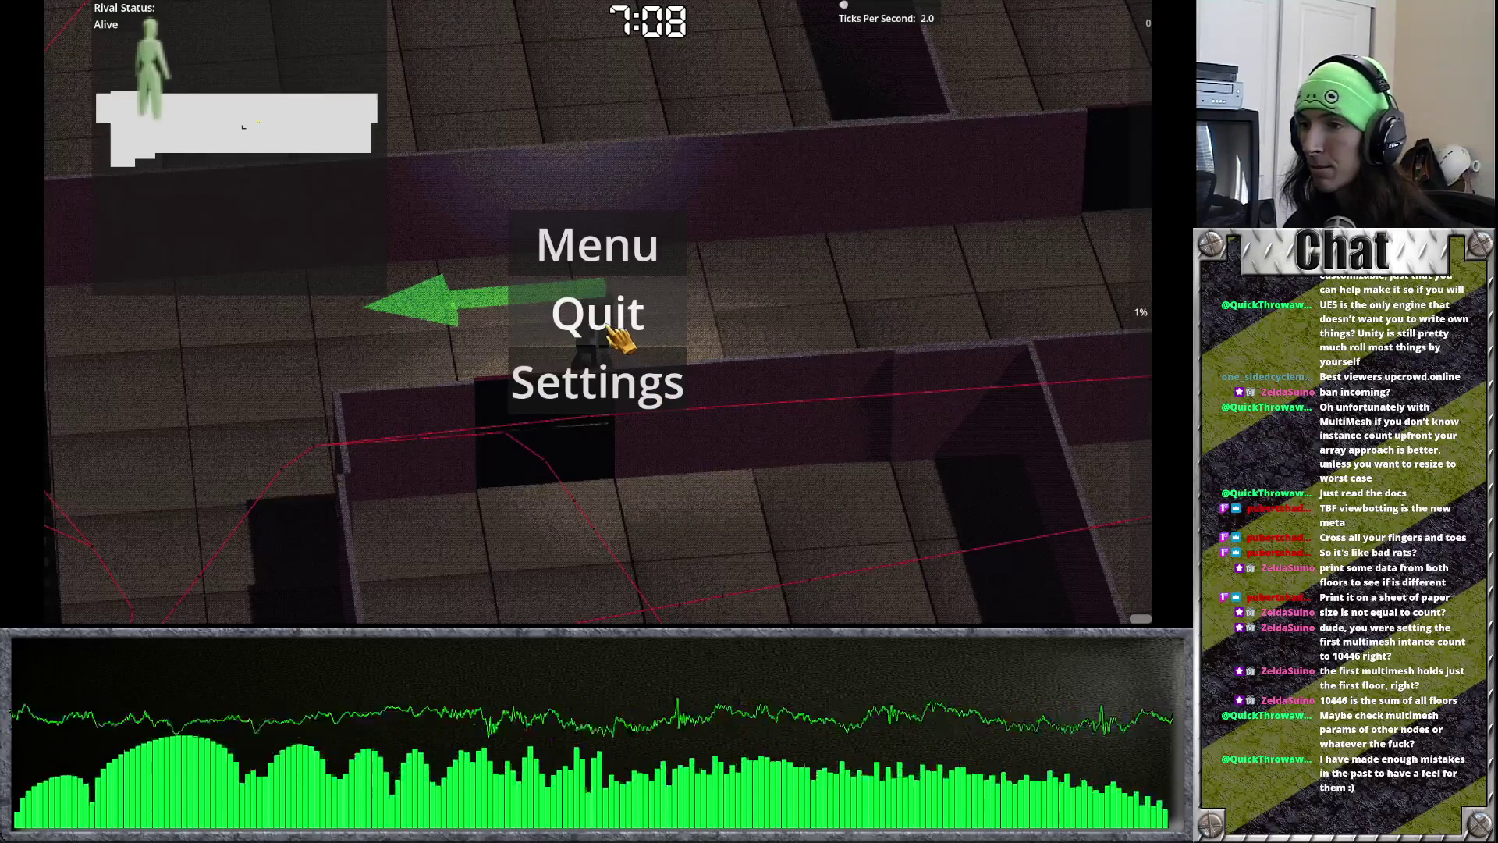
click(610, 323)
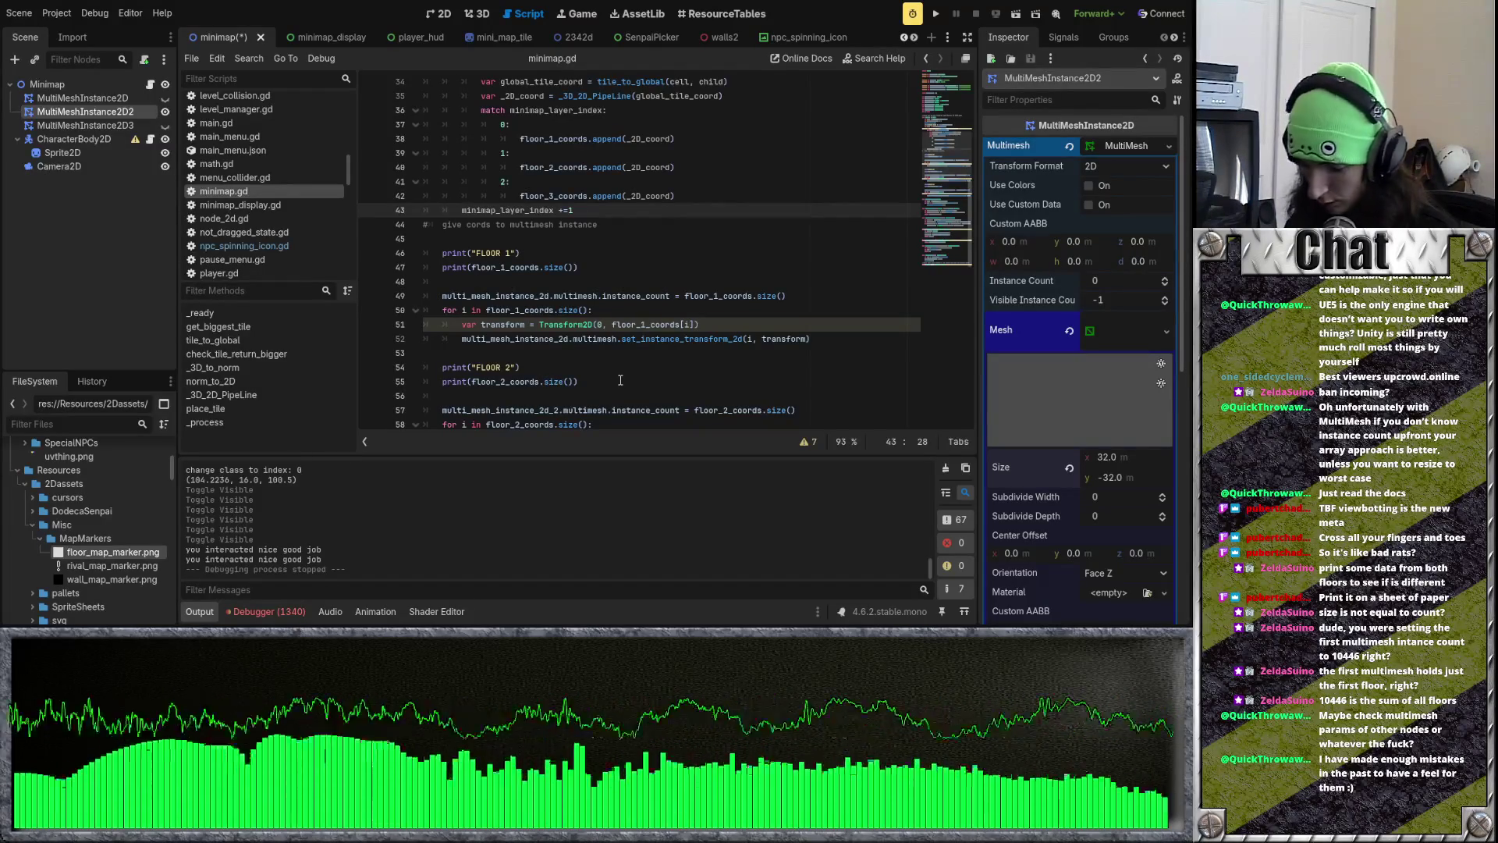
scroll(550, 290, down, 4)
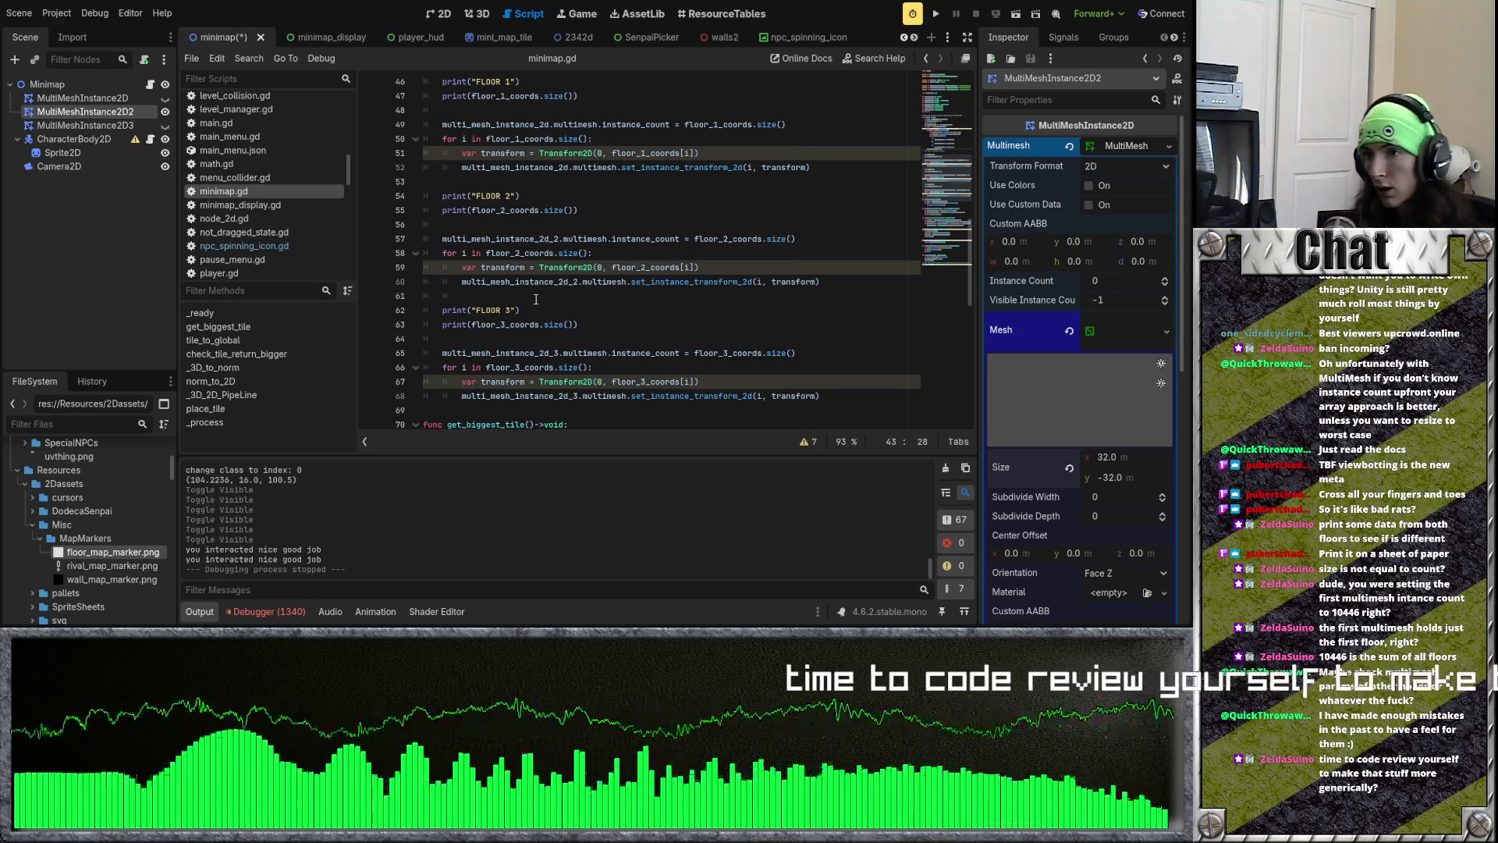
scroll(578, 293, up, 2)
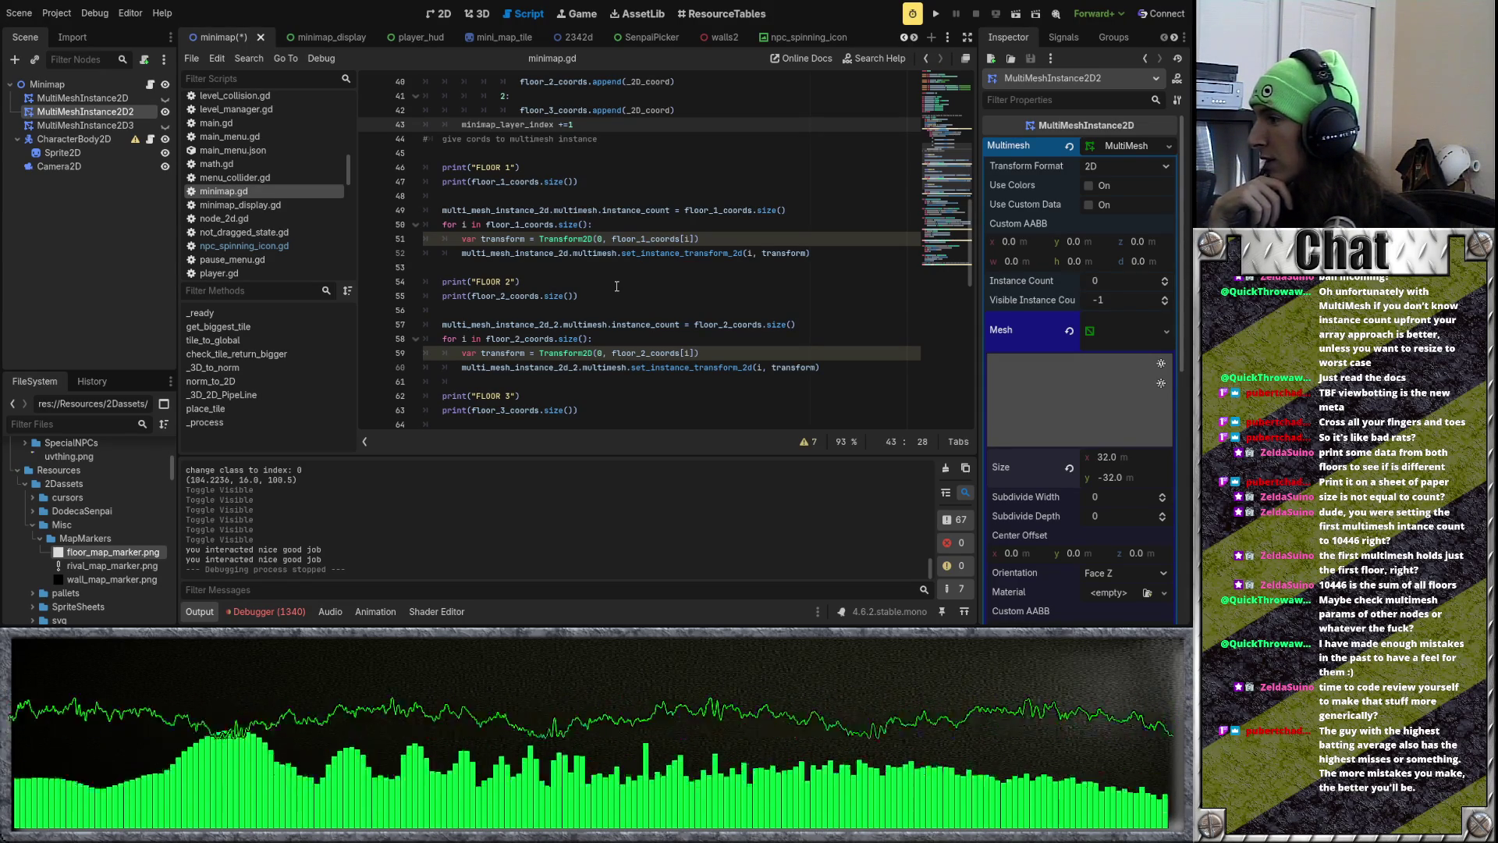
scroll(617, 286, down, 1)
scroll(605, 277, down, 4)
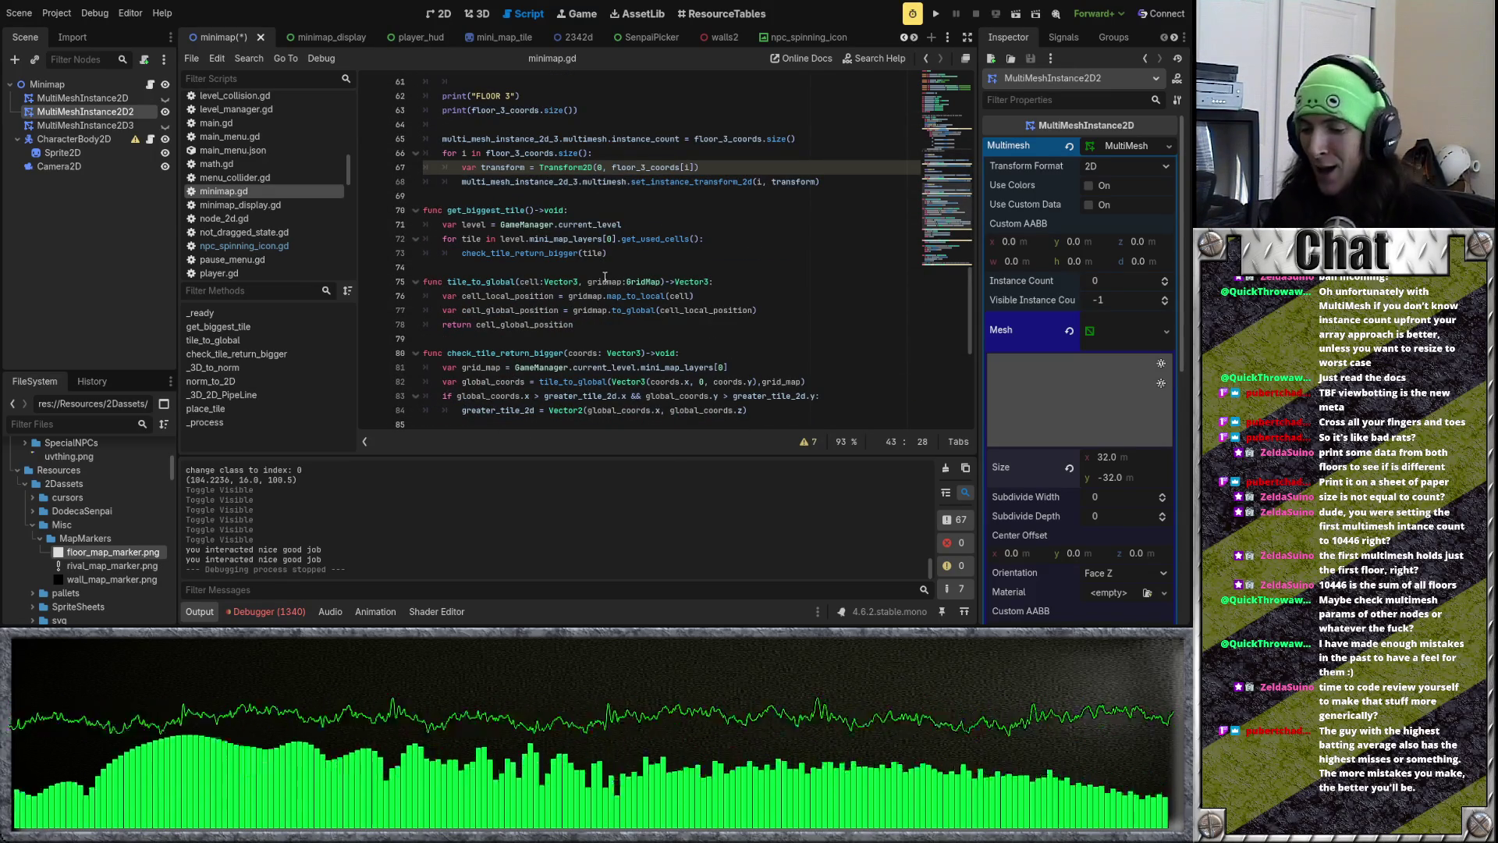
scroll(616, 260, down, 5)
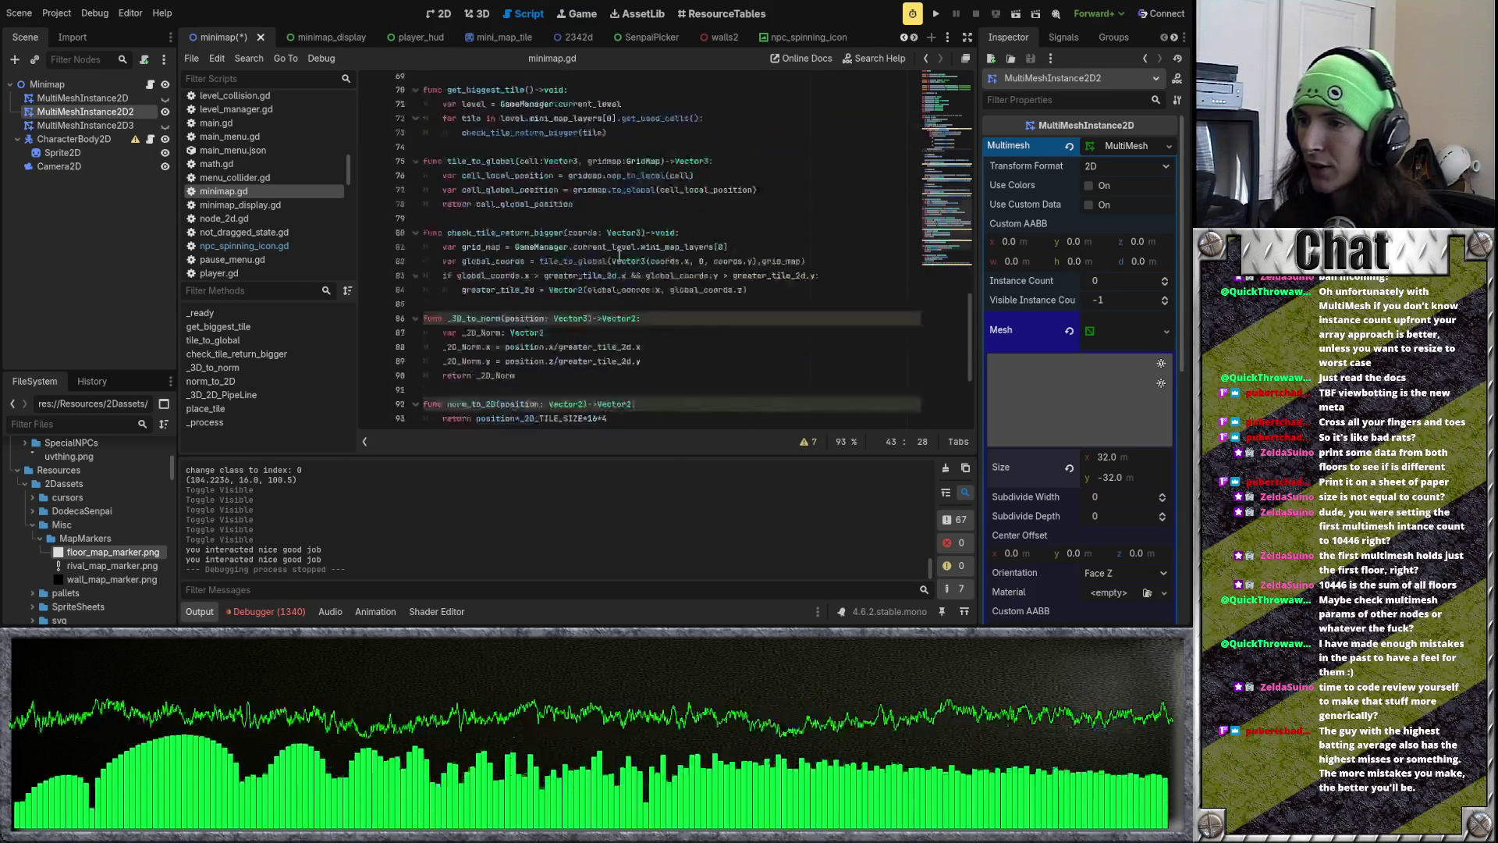
scroll(619, 256, up, 12)
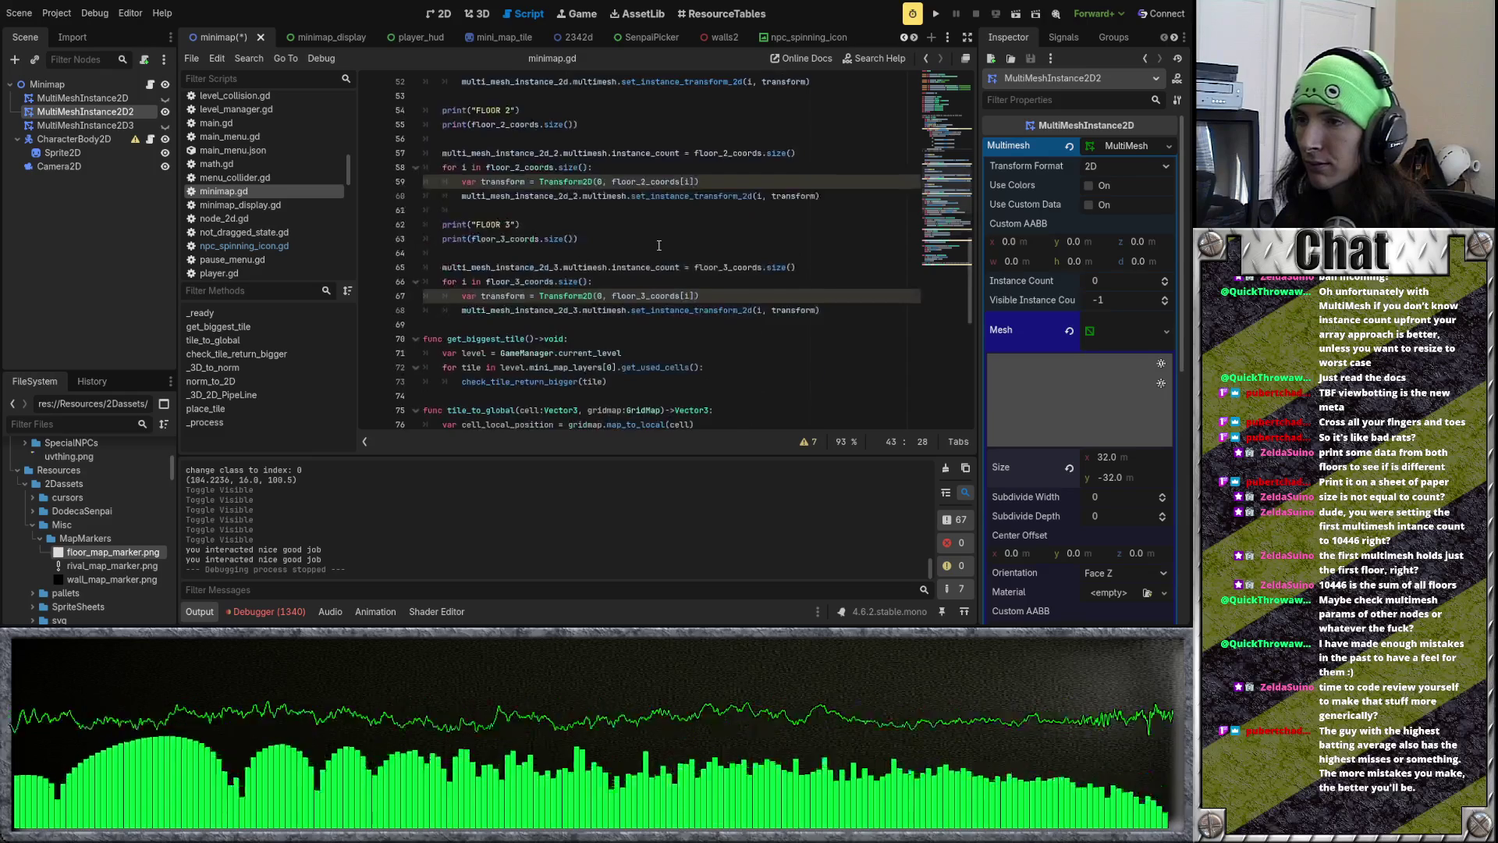
scroll(658, 245, up, 7)
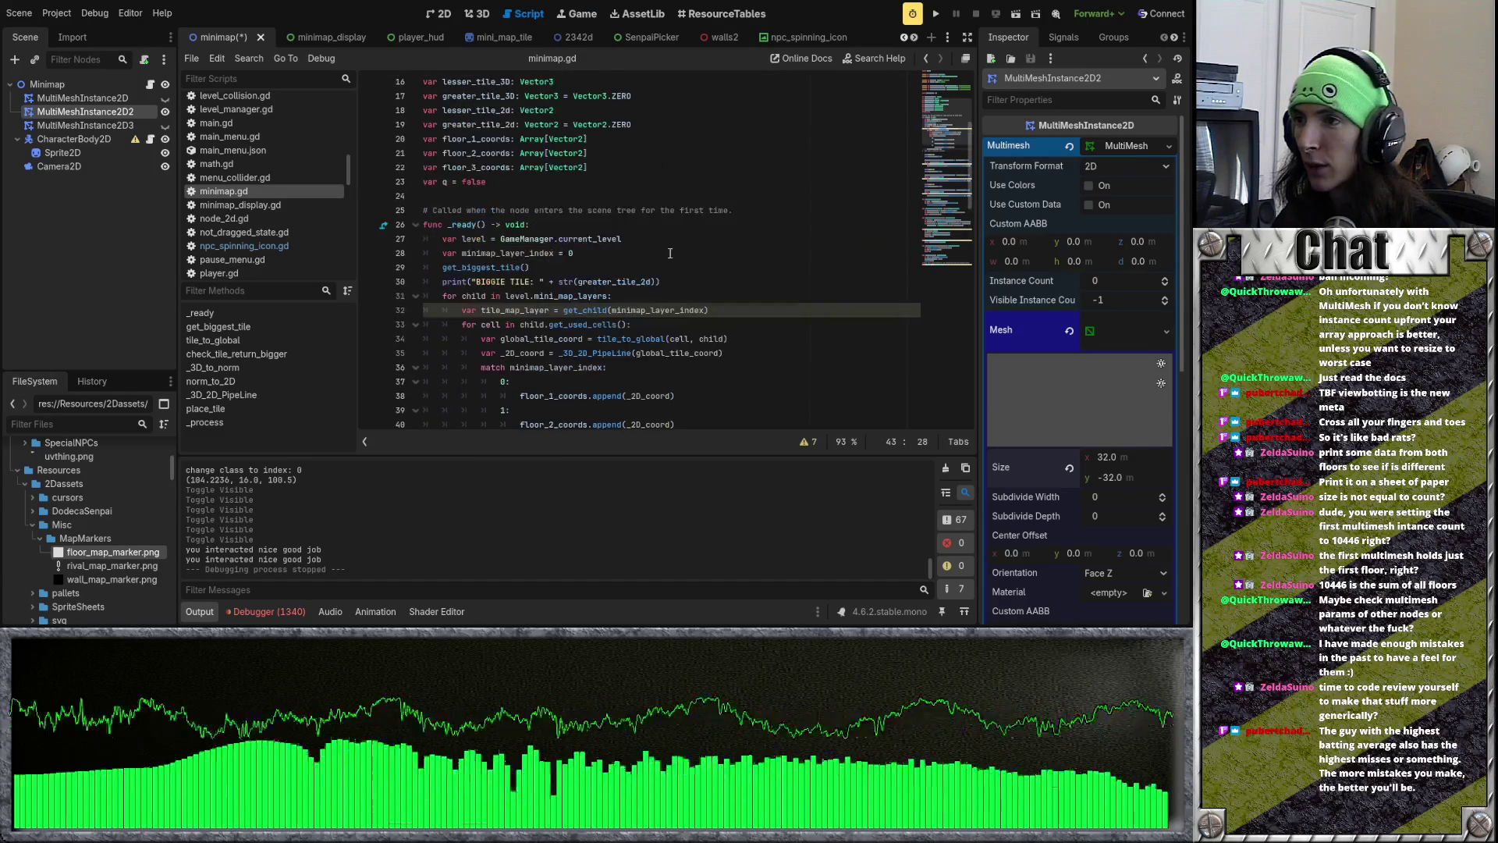
scroll(691, 265, down, 14)
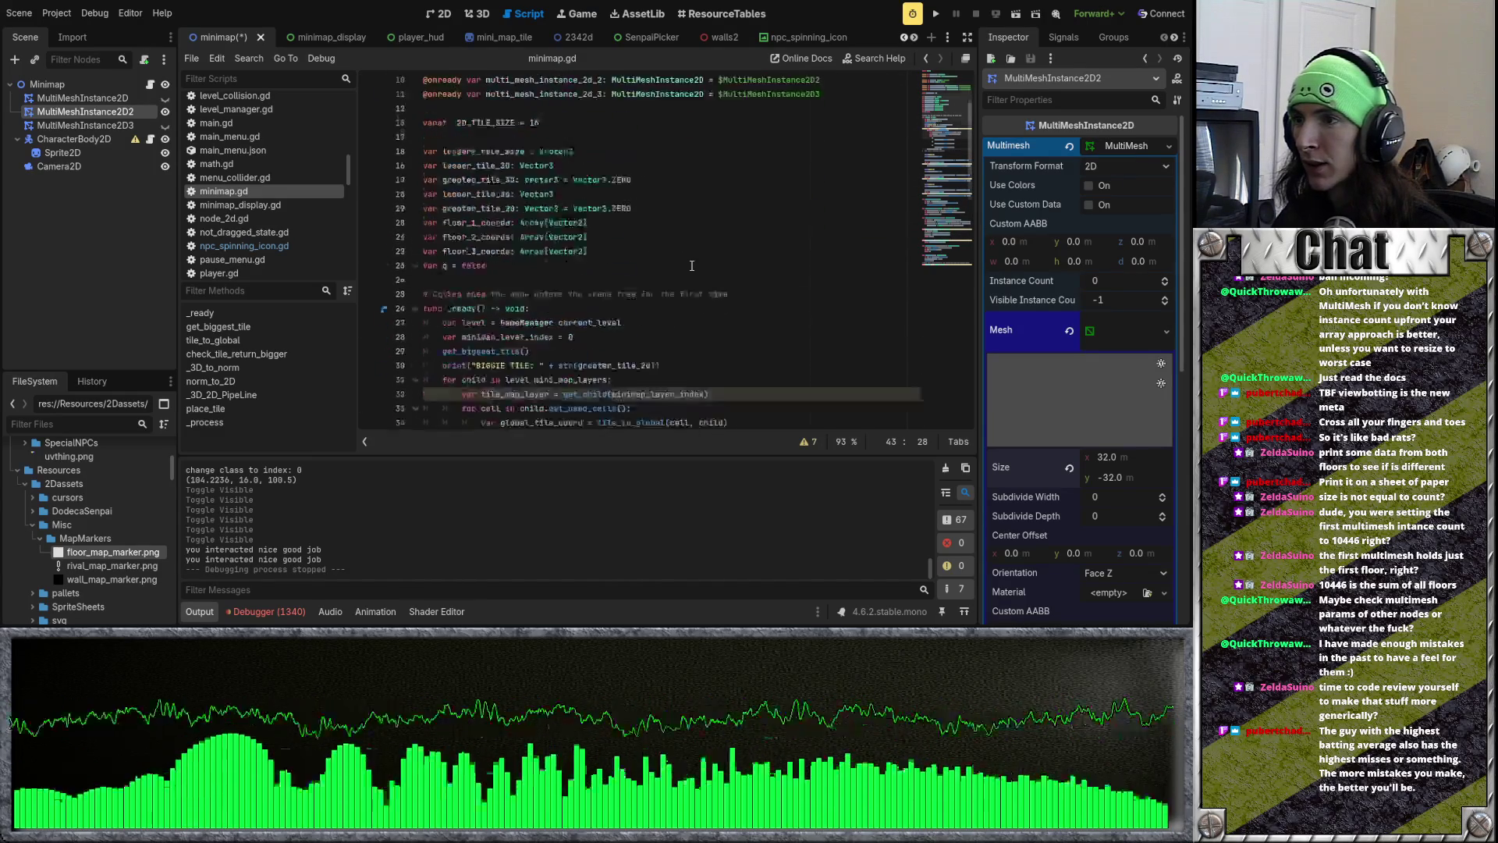
scroll(691, 265, down, 3)
scroll(691, 265, up, 3)
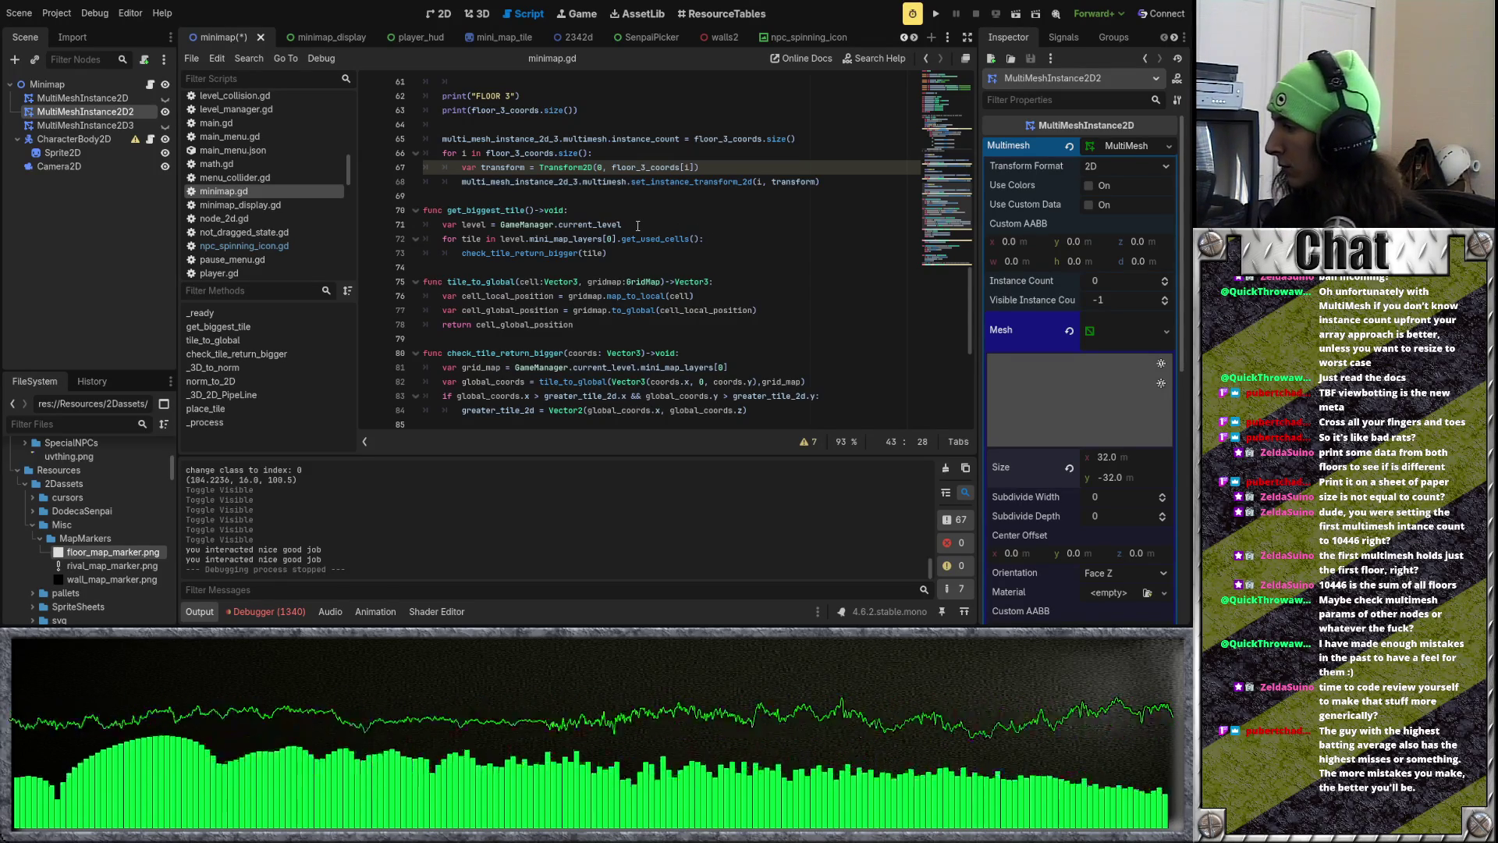
scroll(654, 313, up, 15)
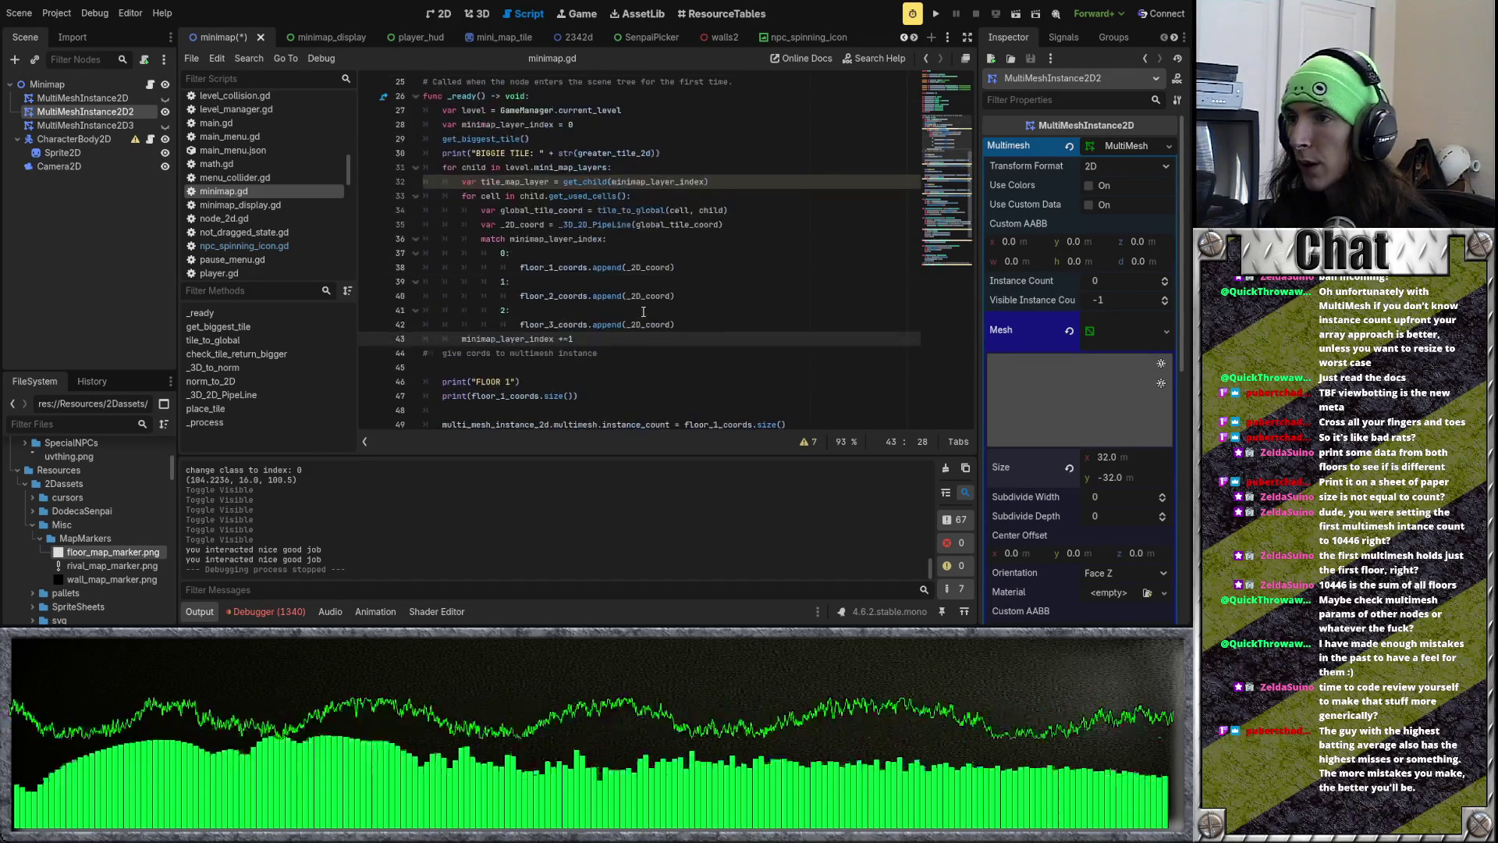
scroll(643, 311, up, 5)
click(614, 266)
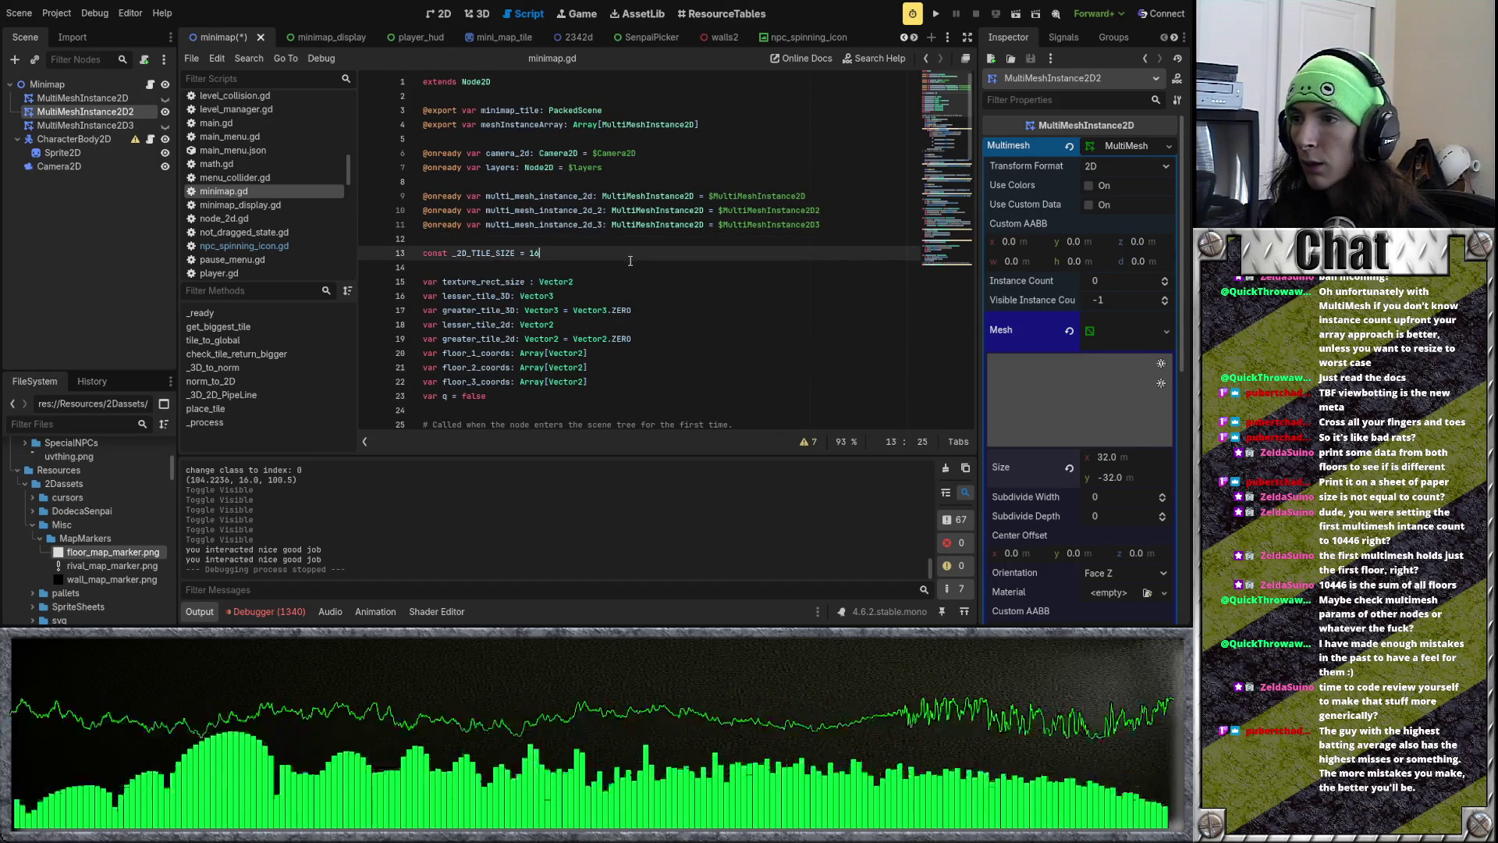
click(634, 249)
click(634, 237)
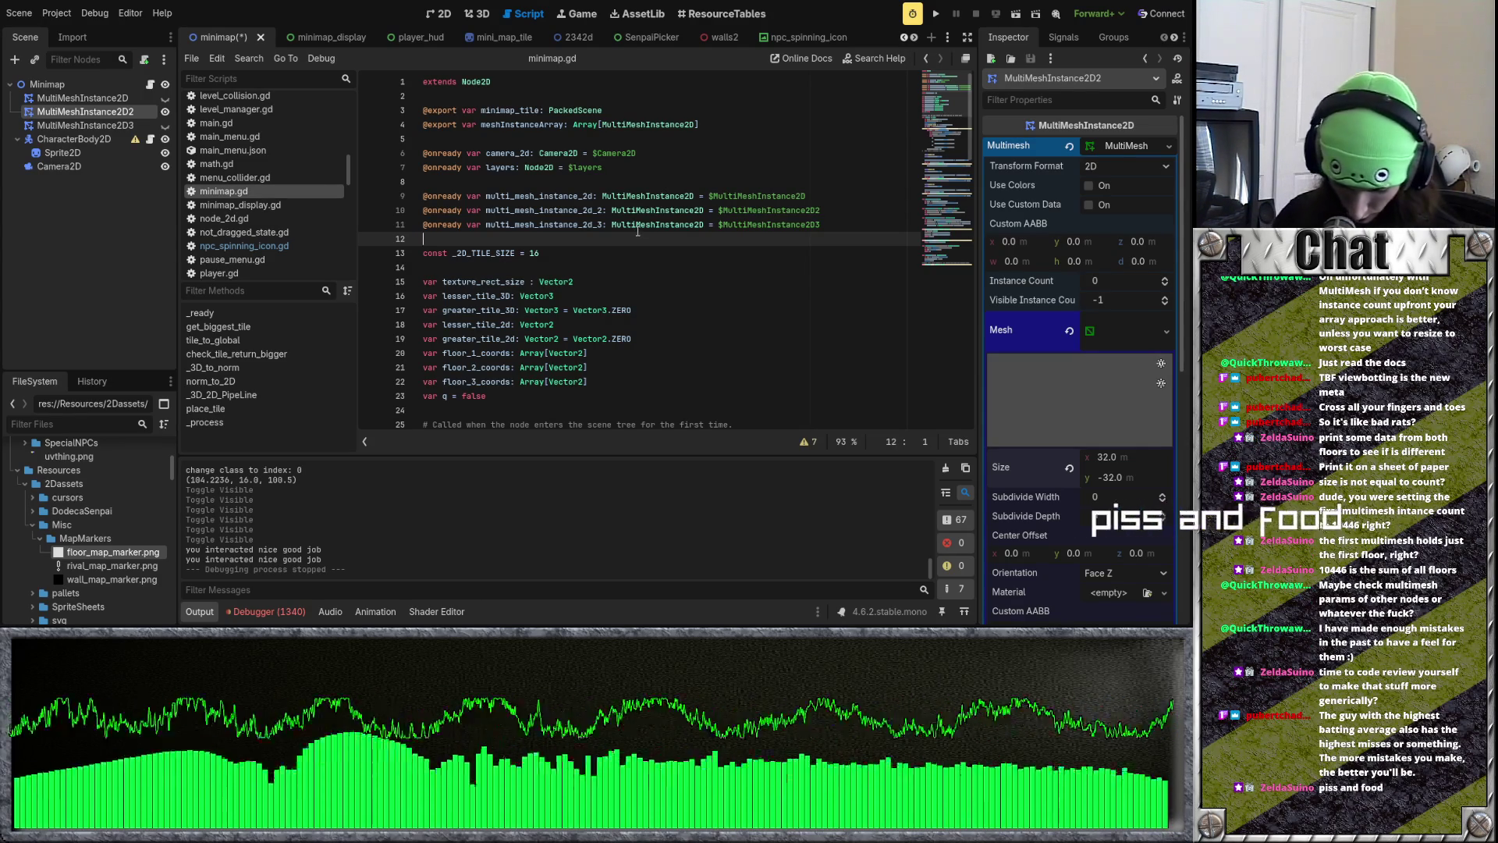
scroll(620, 254, down, 1)
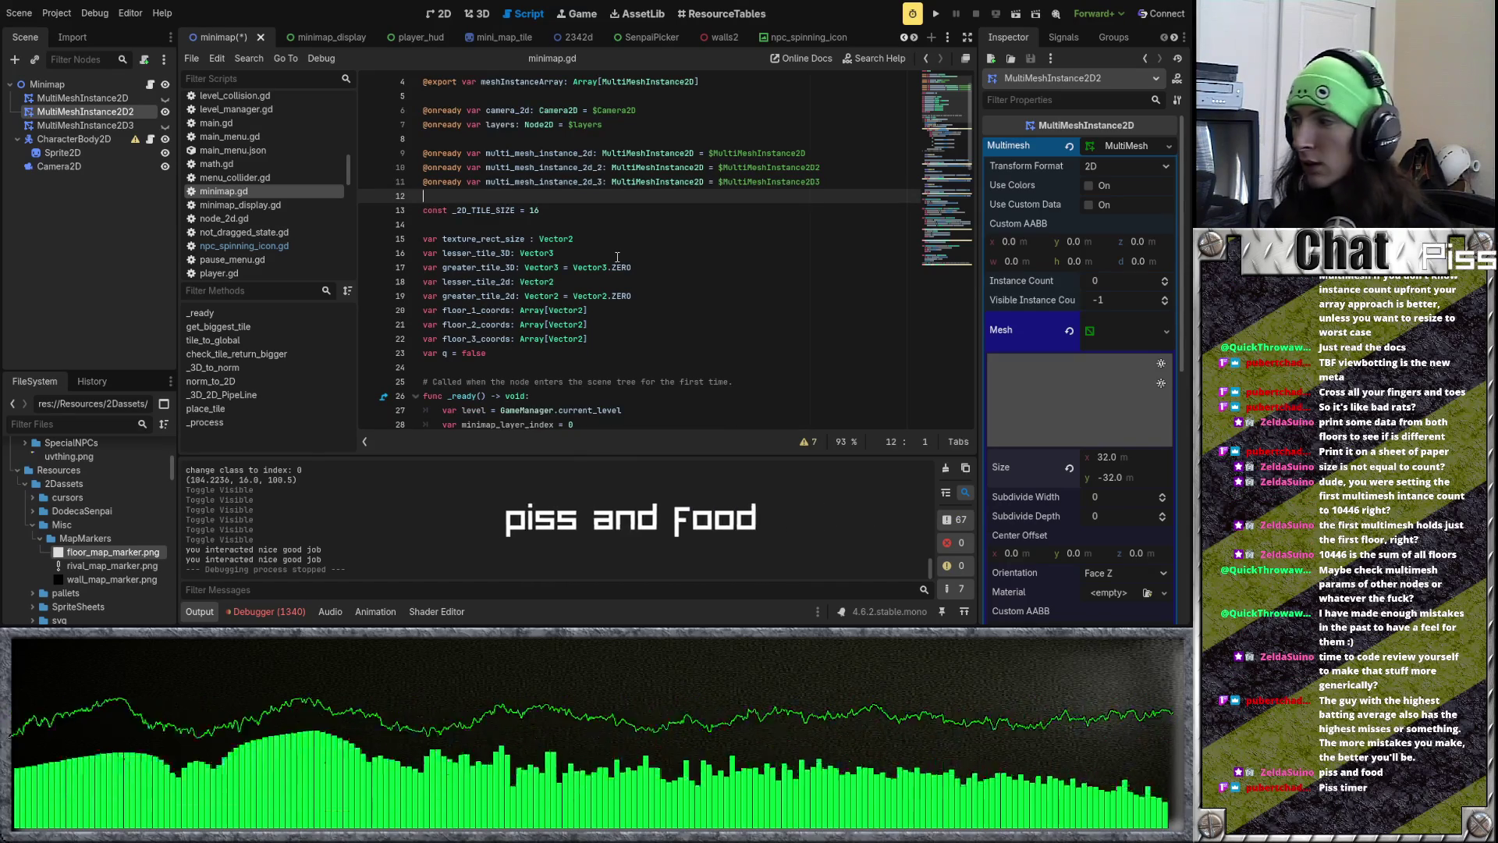
scroll(617, 257, down, 1)
scroll(617, 257, down, 1)
scroll(617, 258, down, 1)
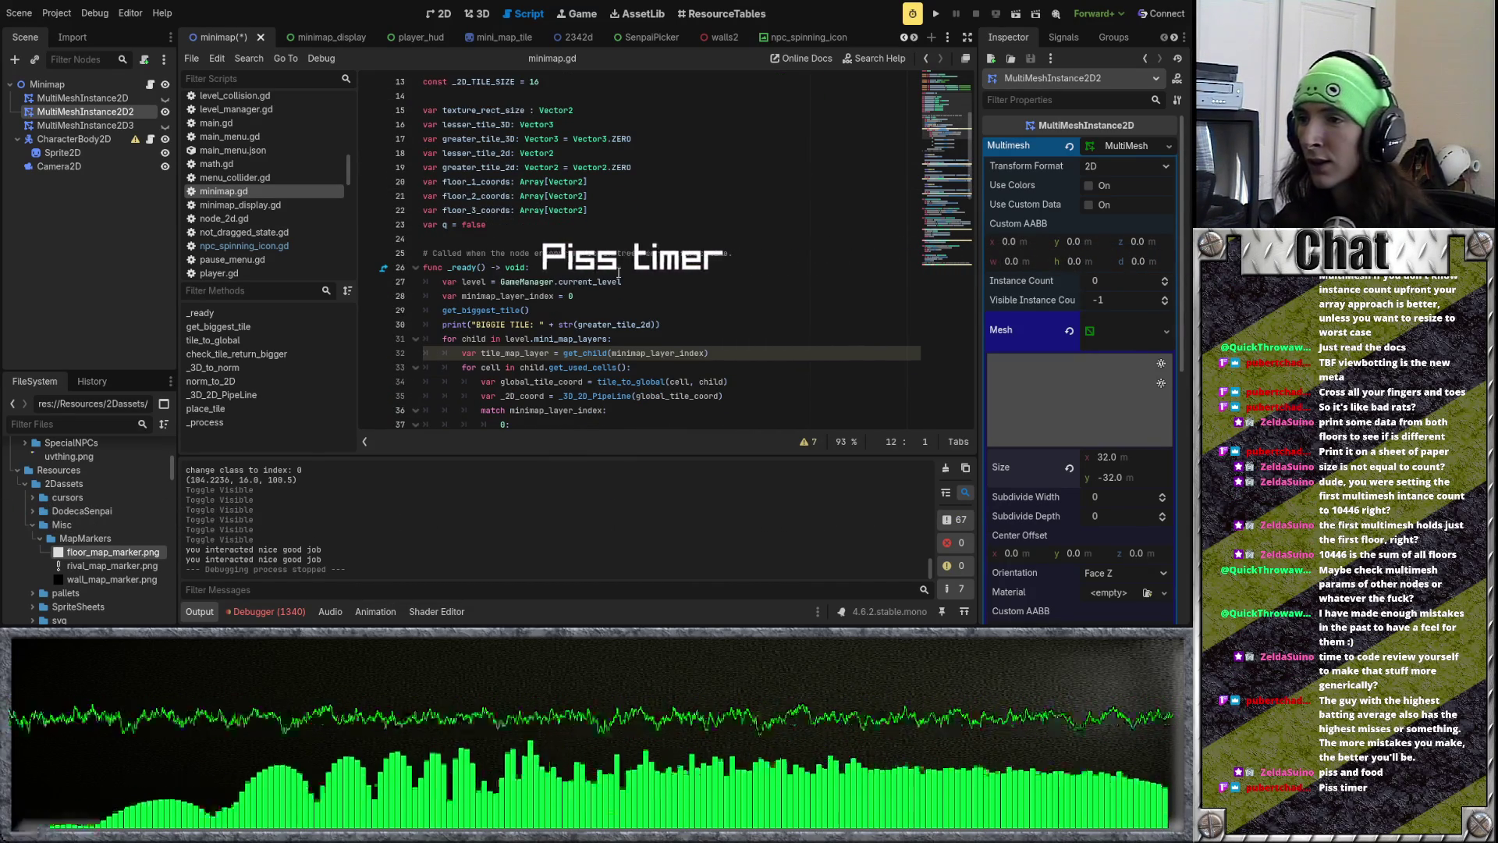
scroll(617, 265, down, 1)
scroll(617, 269, down, 3)
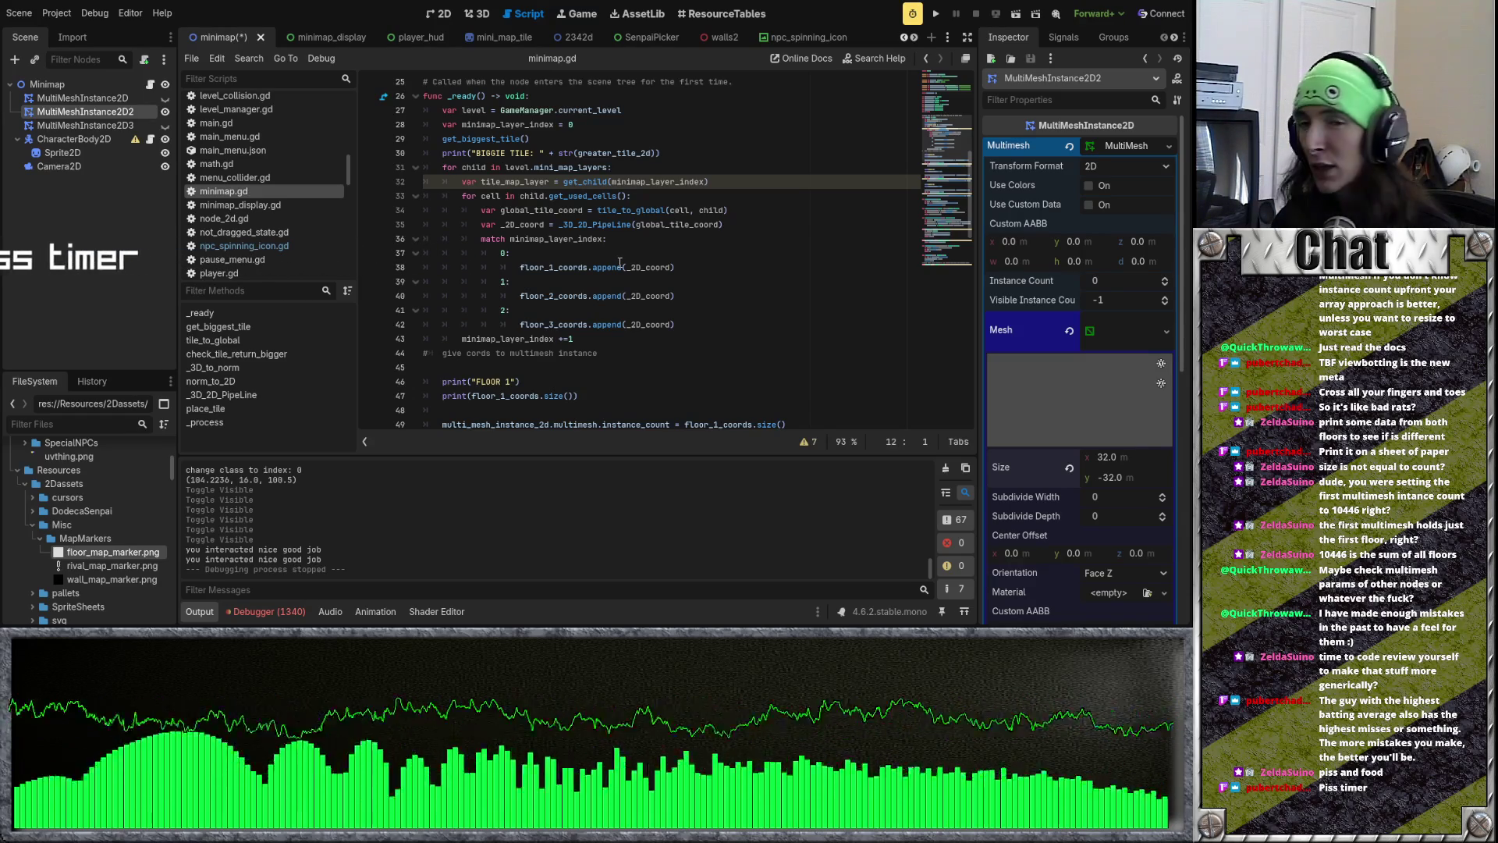
scroll(620, 262, down, 2)
click(595, 267)
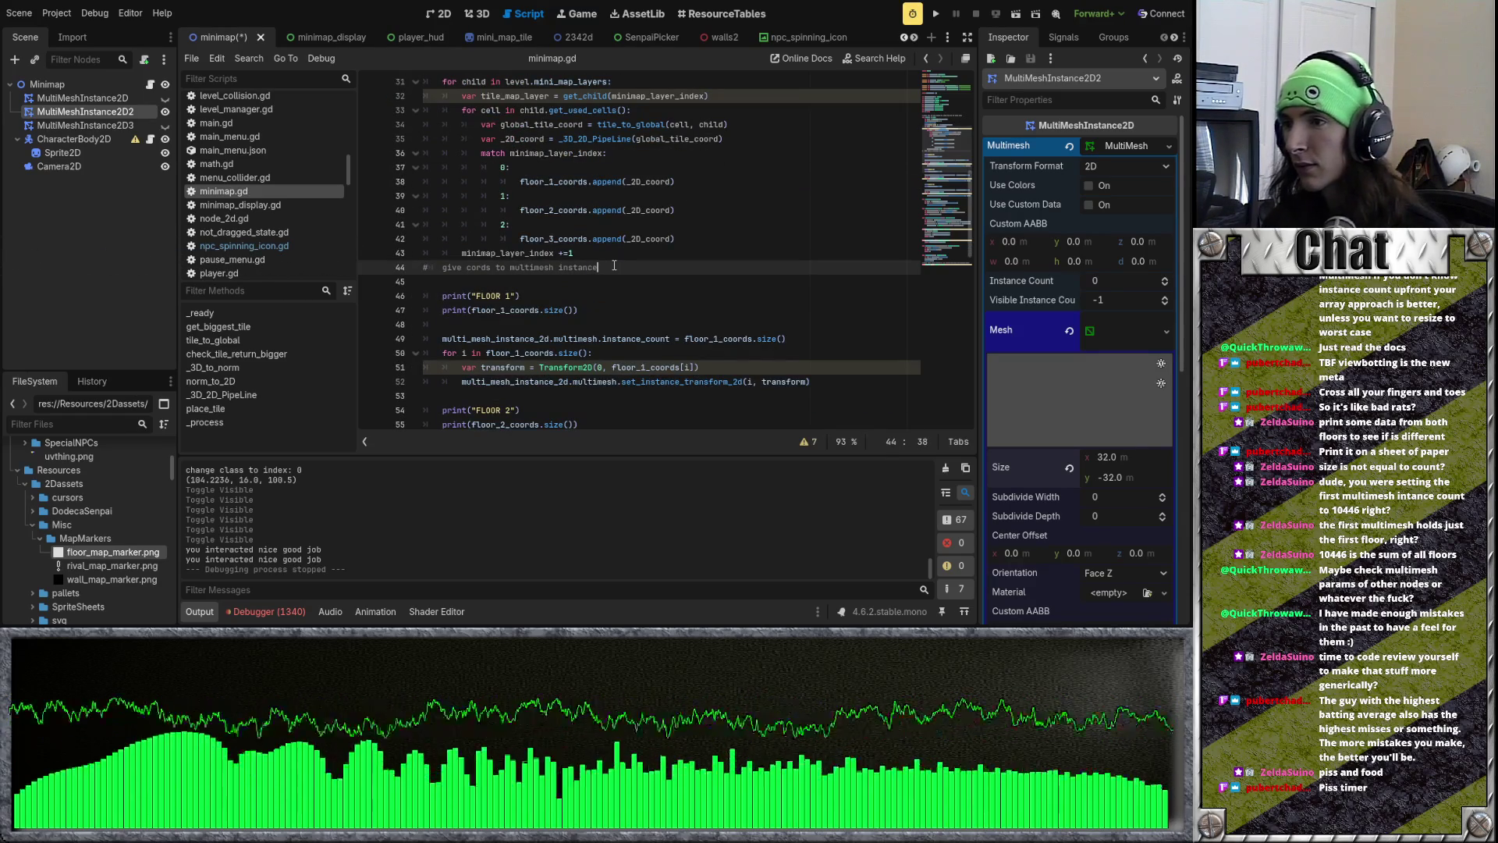
click(625, 285)
click(620, 324)
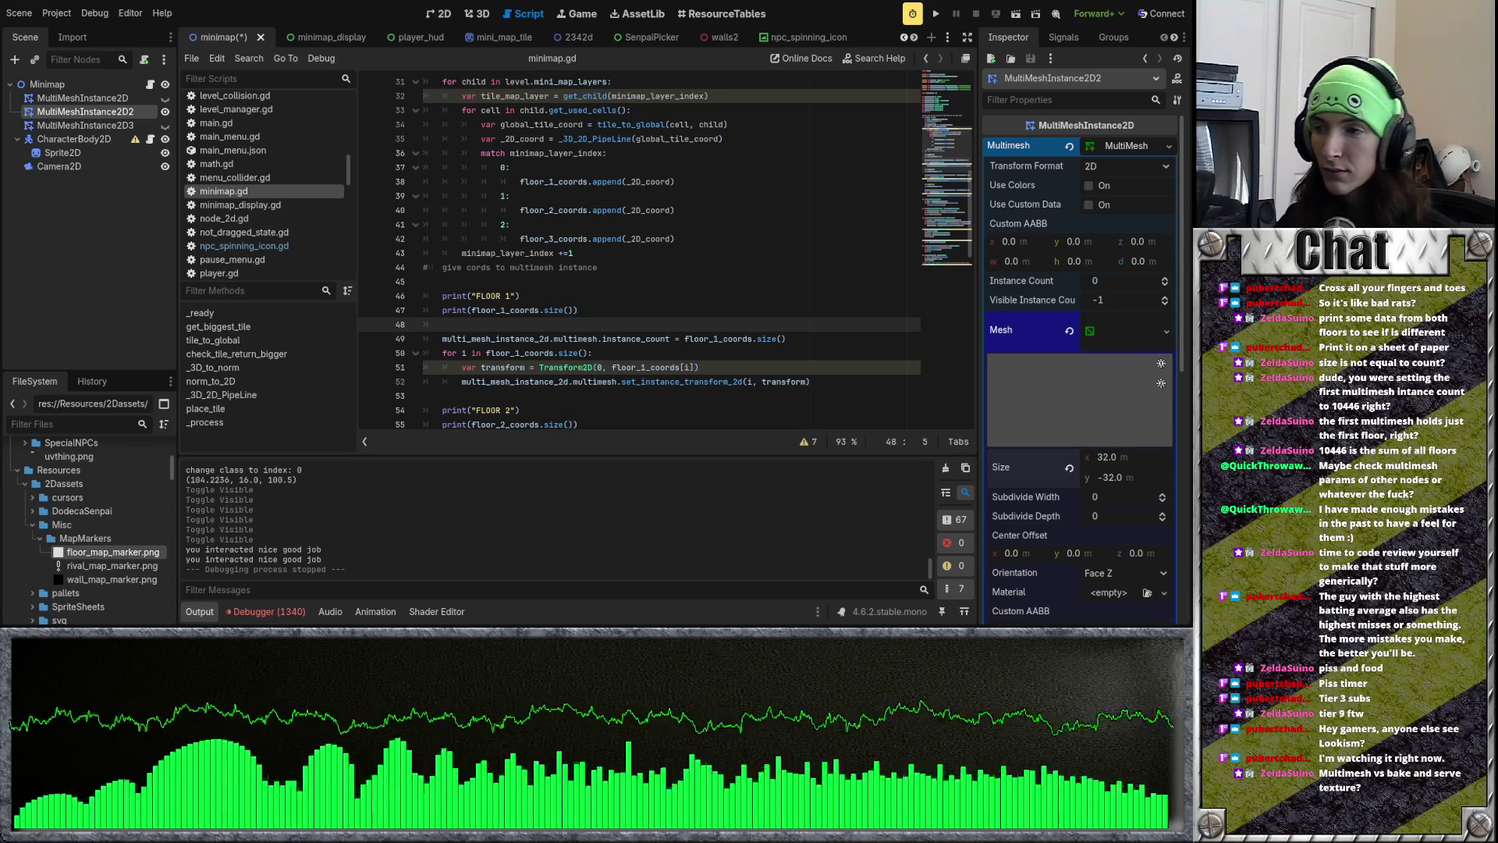
click(711, 282)
scroll(712, 283, up, 2)
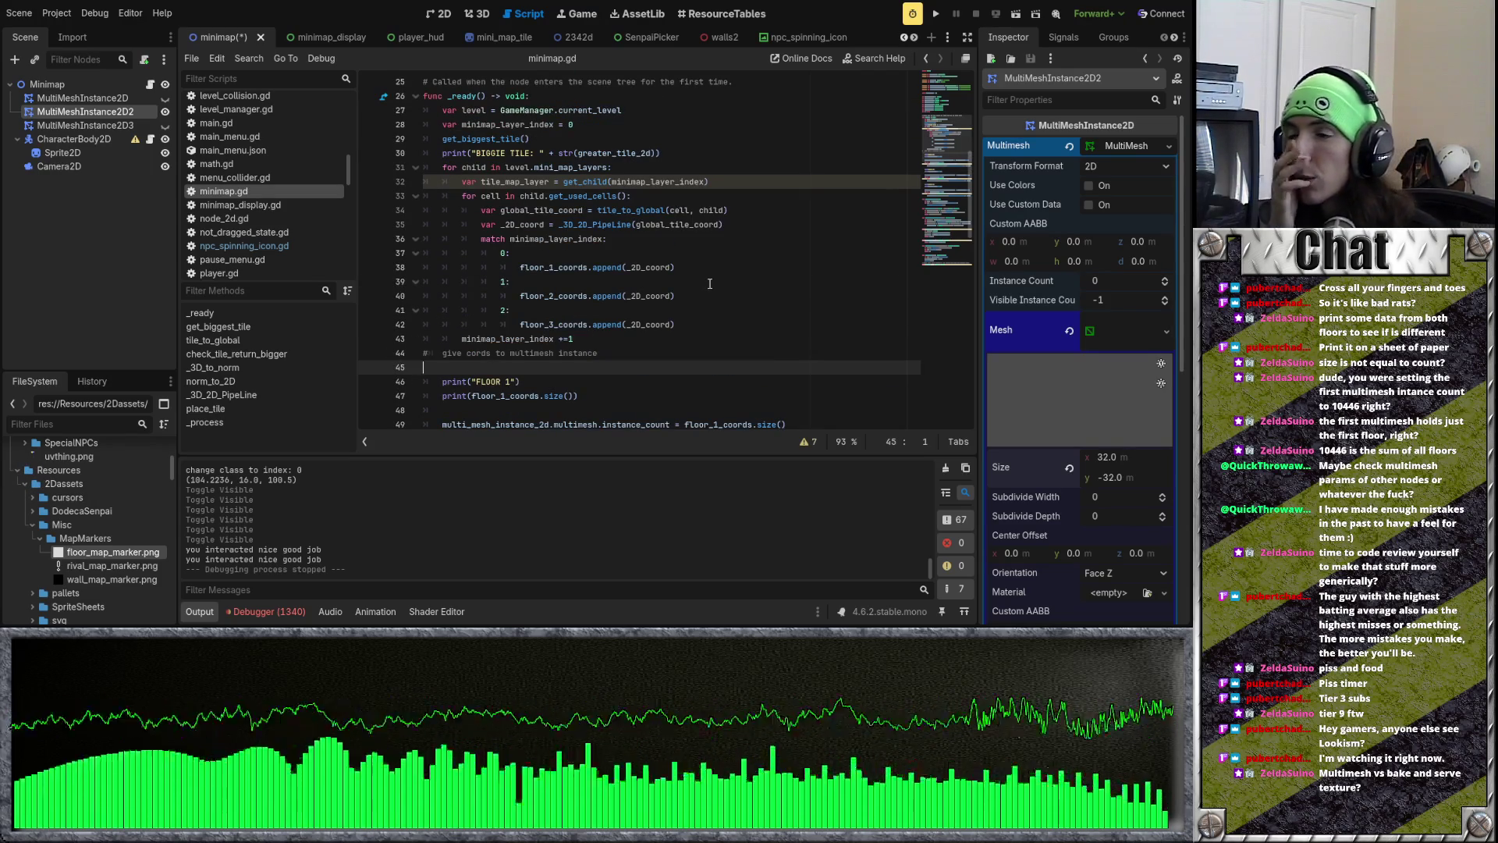
scroll(710, 283, up, 5)
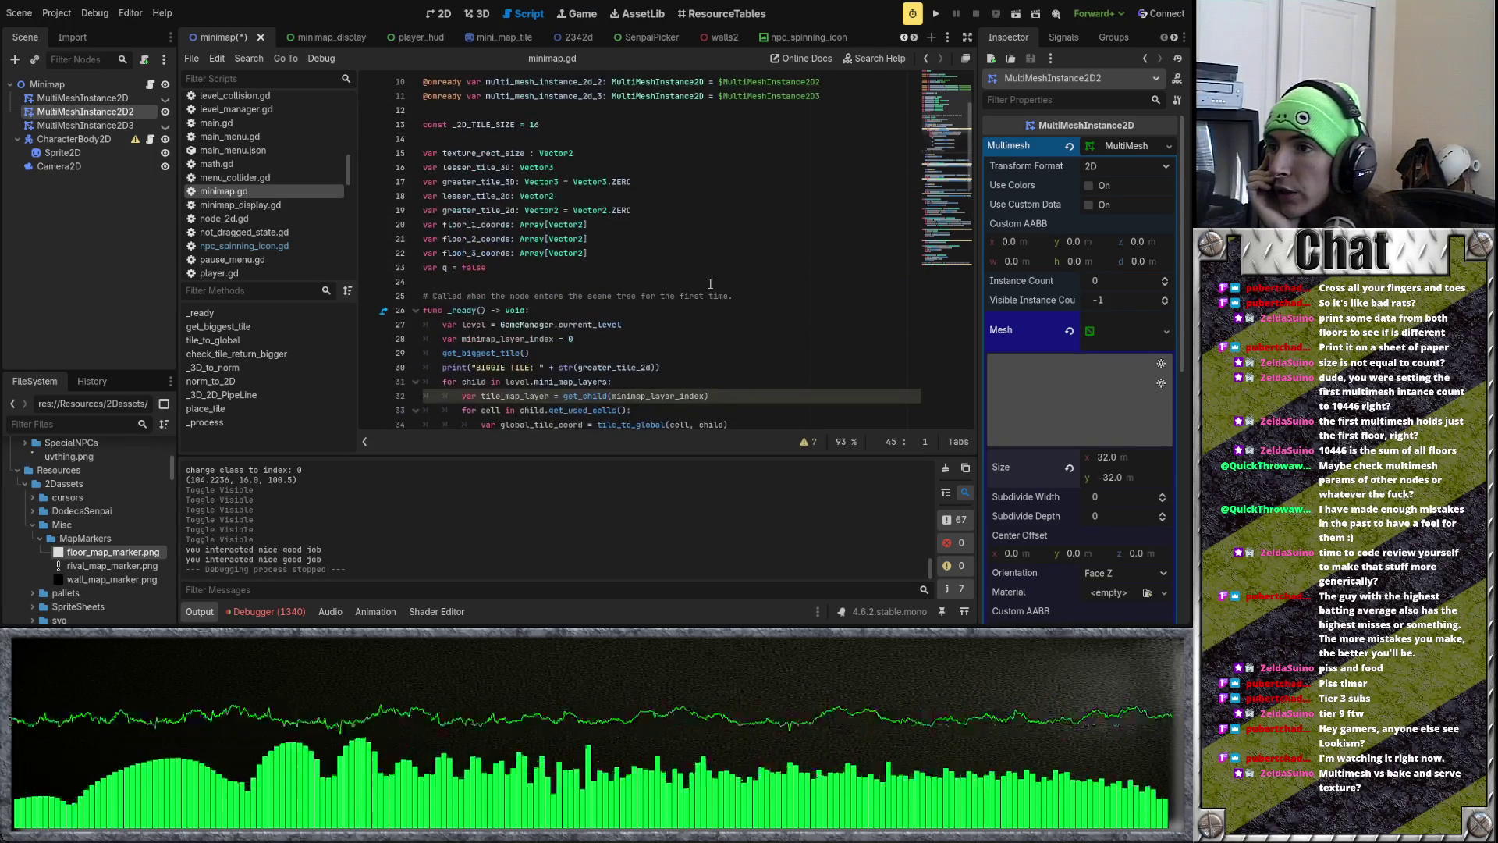
click(710, 283)
scroll(710, 283, down, 10)
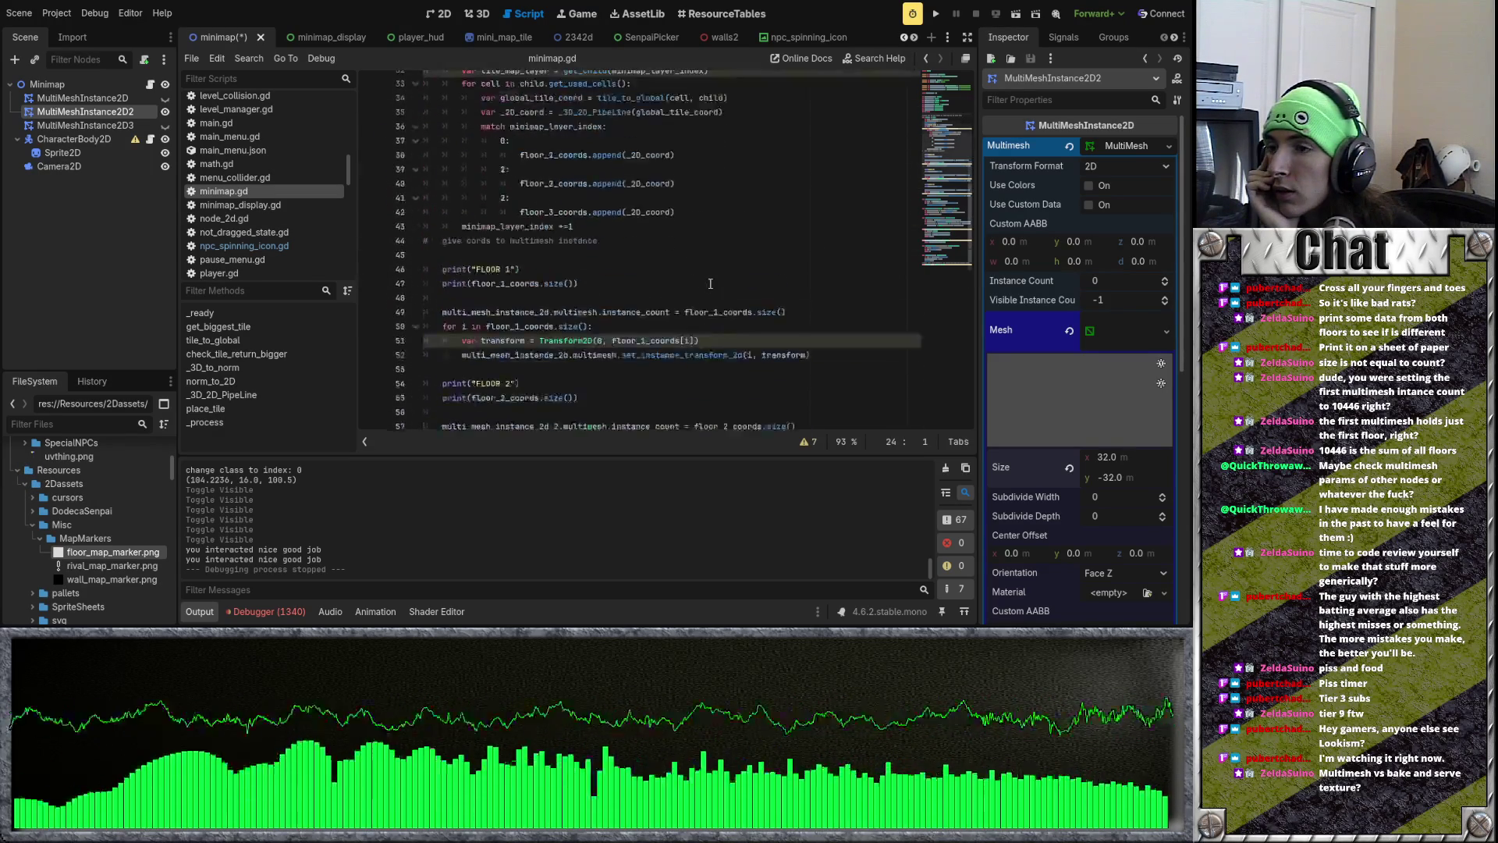
scroll(710, 284, down, 3)
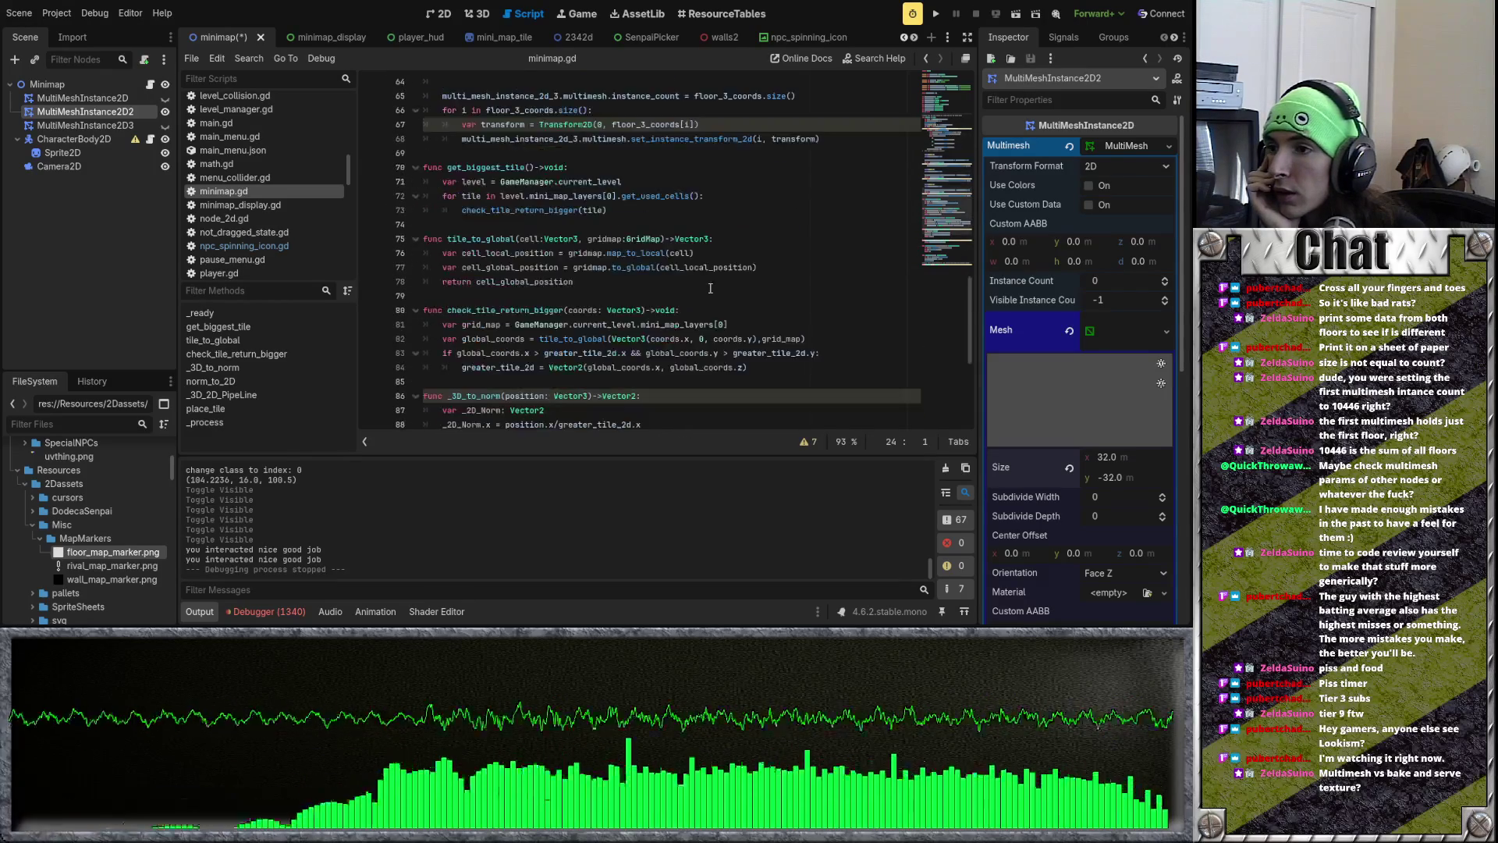
scroll(710, 288, up, 2)
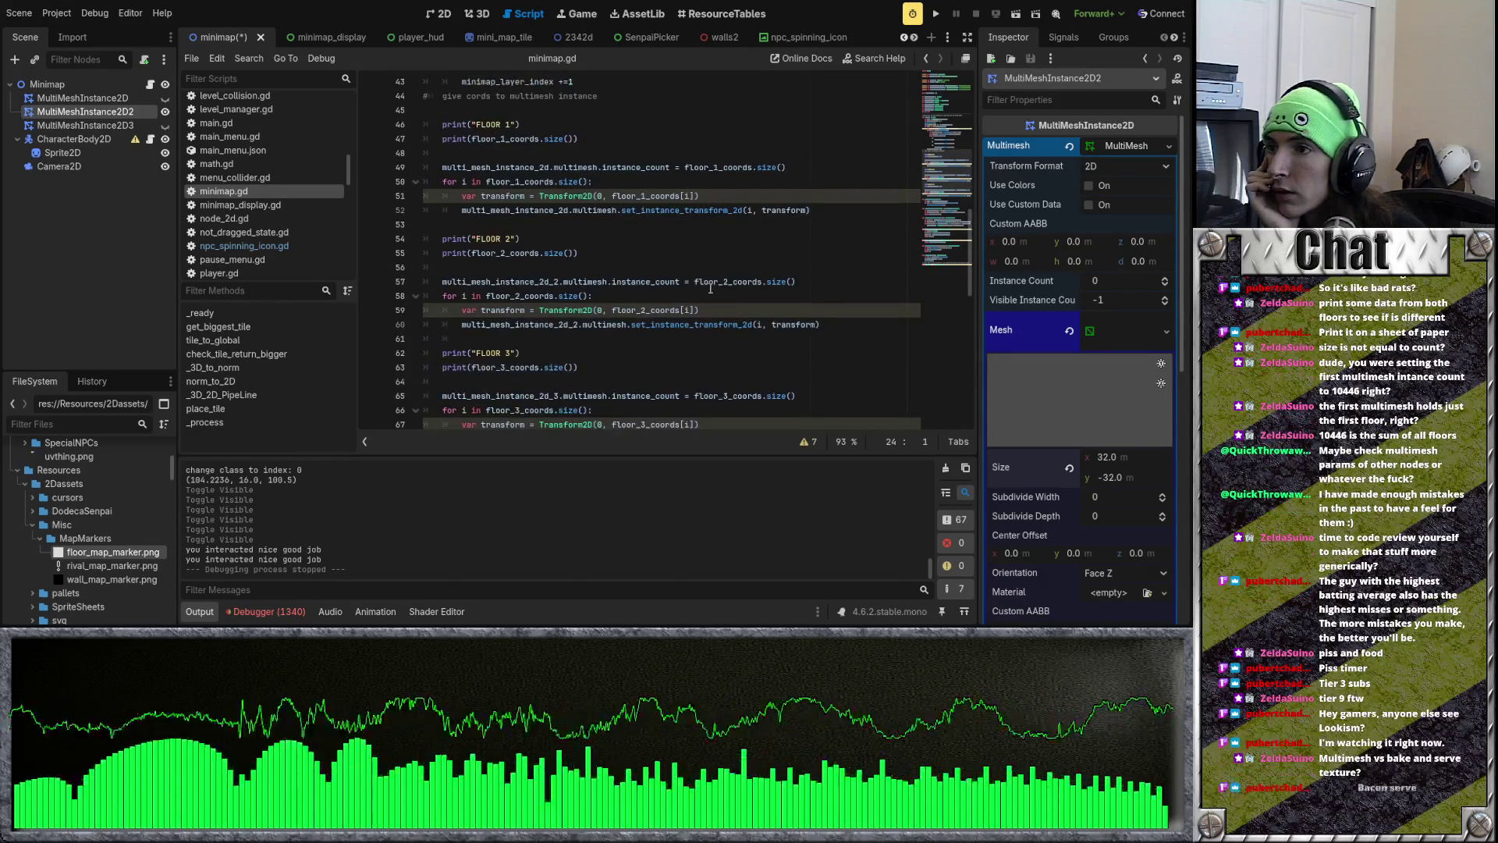
Step: Delete the FLOOR 3, FLOOR 2 and FLOOR 1 debug print lines from minimap.gd
scroll(710, 289, down, 2)
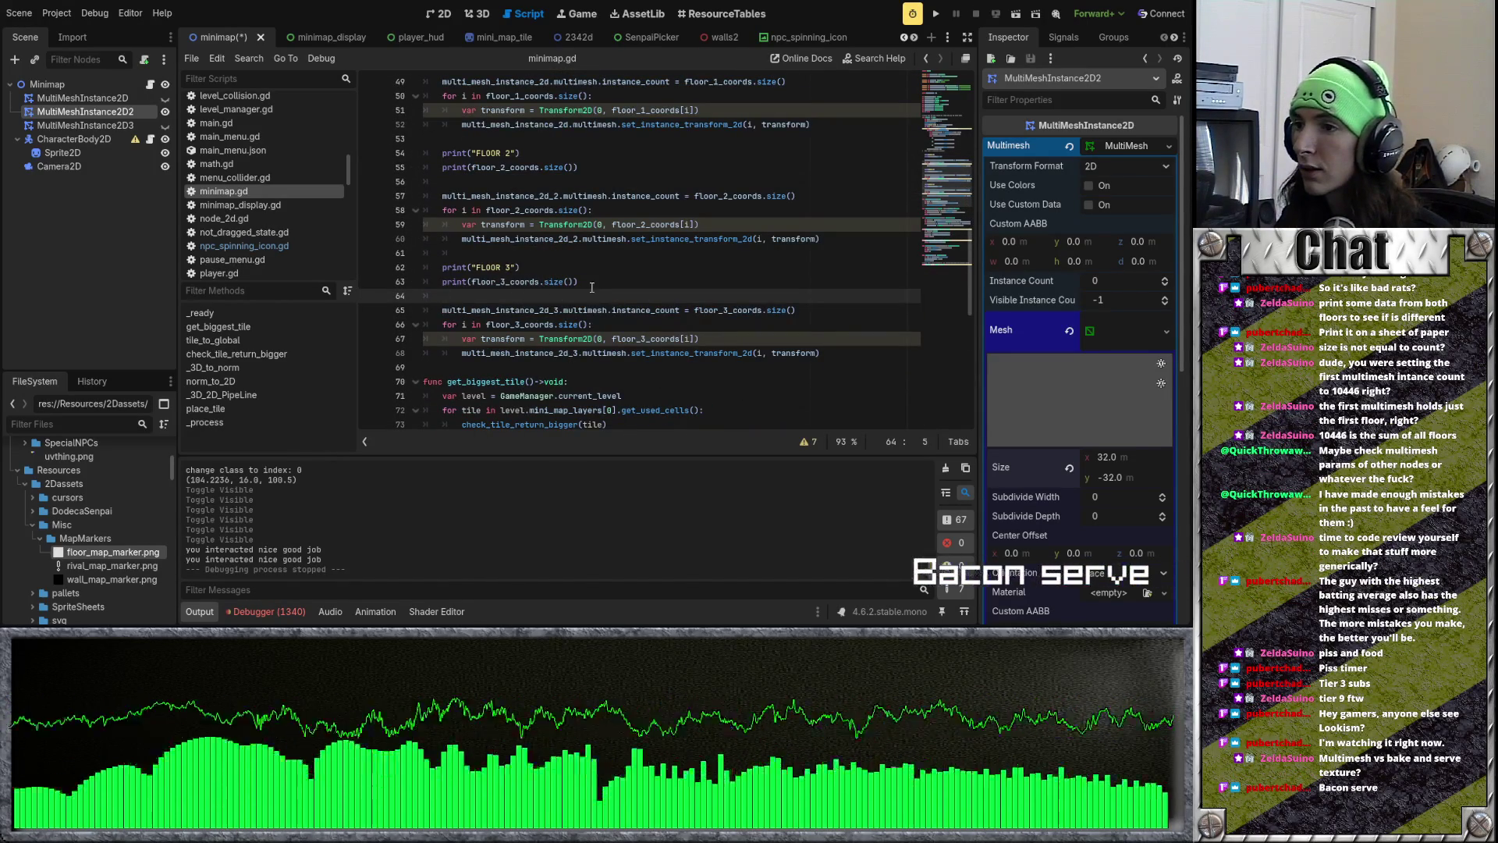
drag(581, 296, 416, 262)
key(BackSpace)
key(BackSpace)
key(BackSpace)
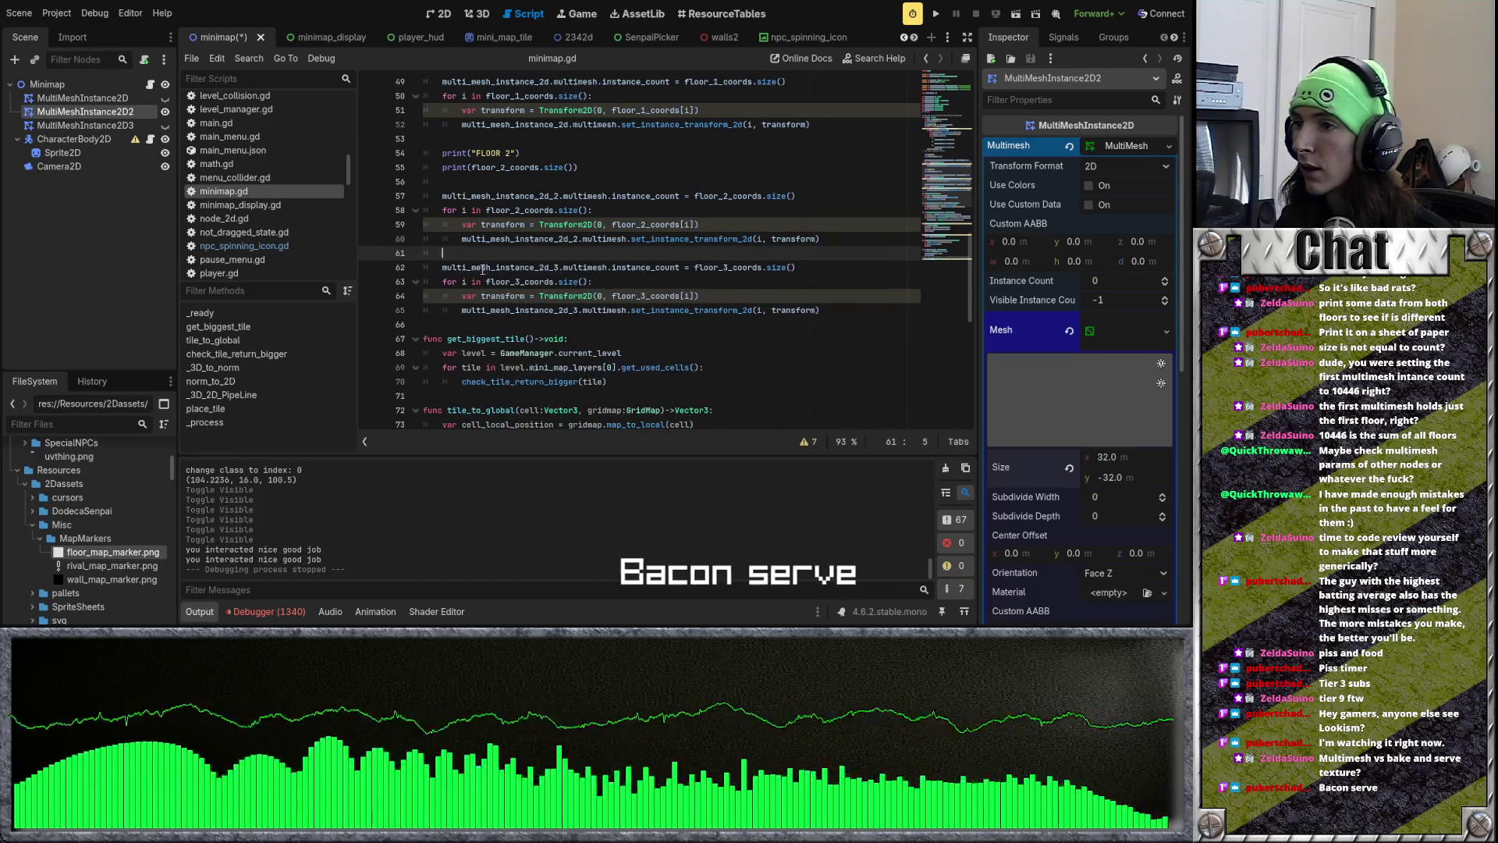
scroll(521, 256, up, 2)
drag(521, 255, 812, 211)
key(BackSpace)
scroll(476, 240, up, 2)
drag(475, 239, 601, 181)
key(BackSpace)
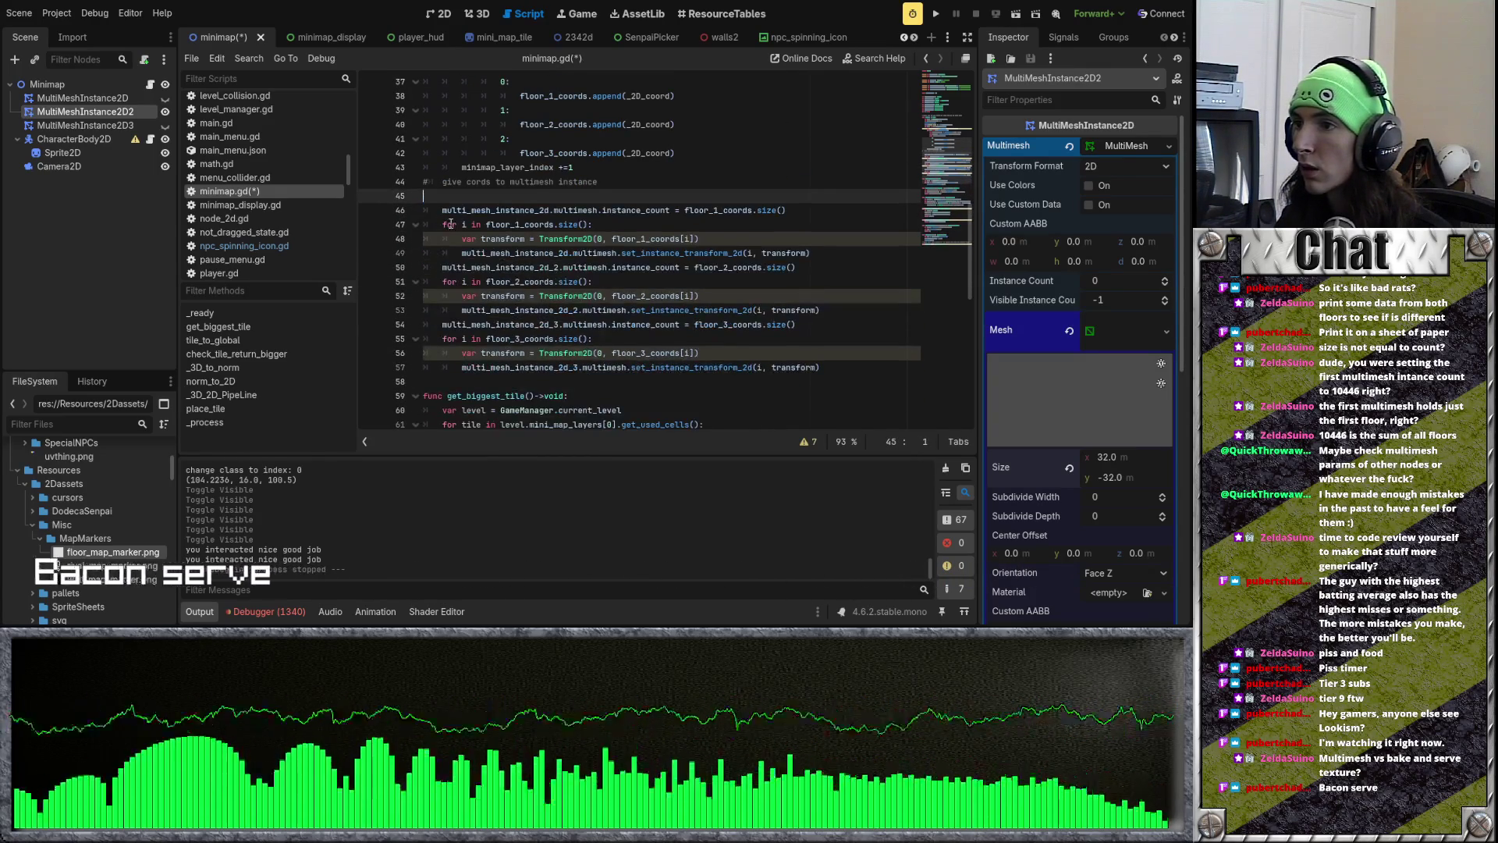
scroll(627, 262, down, 1)
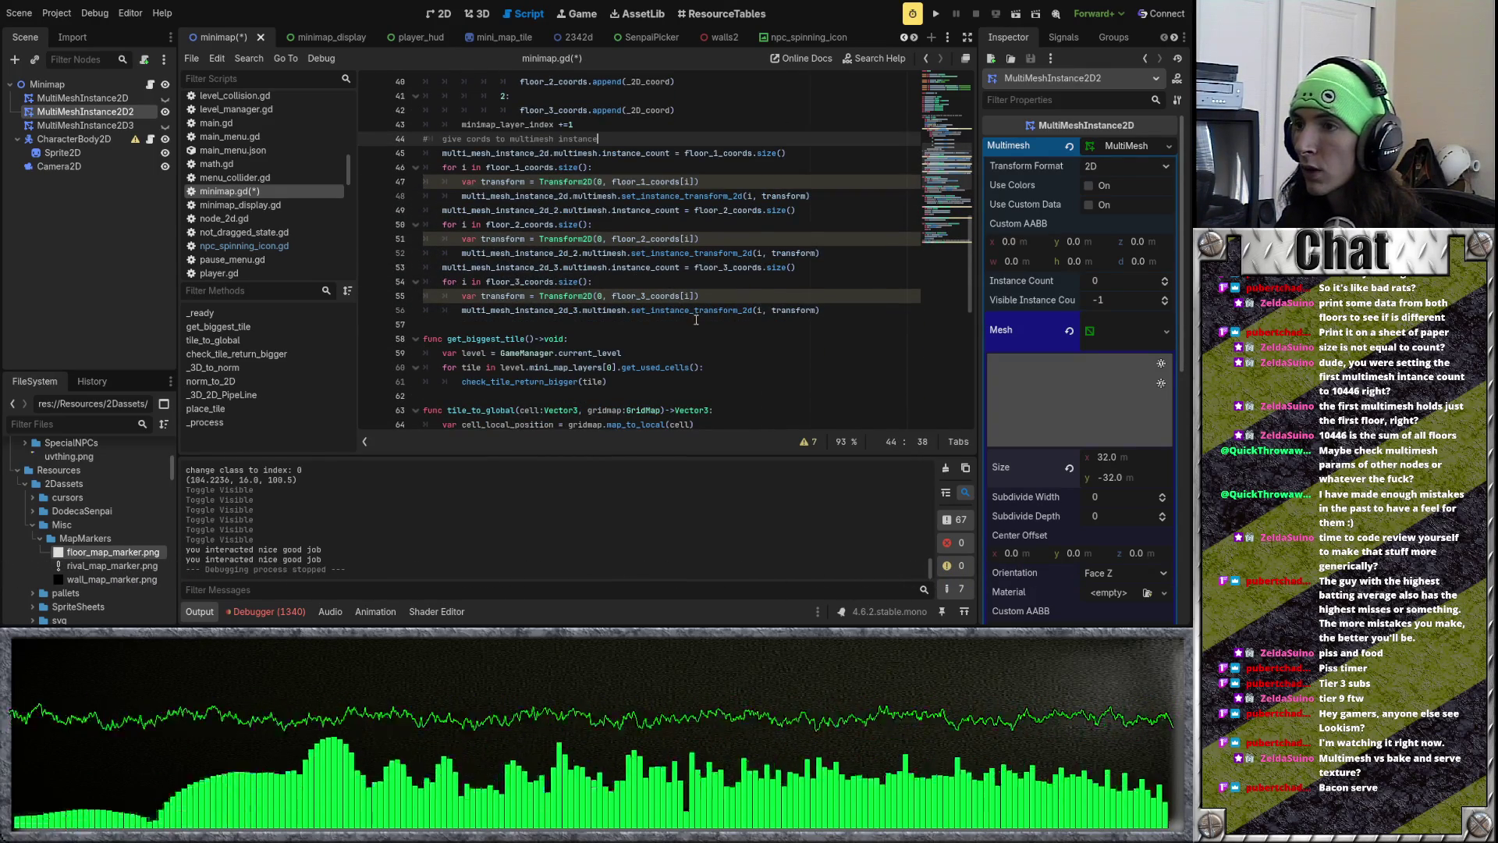
scroll(589, 241, up, 2)
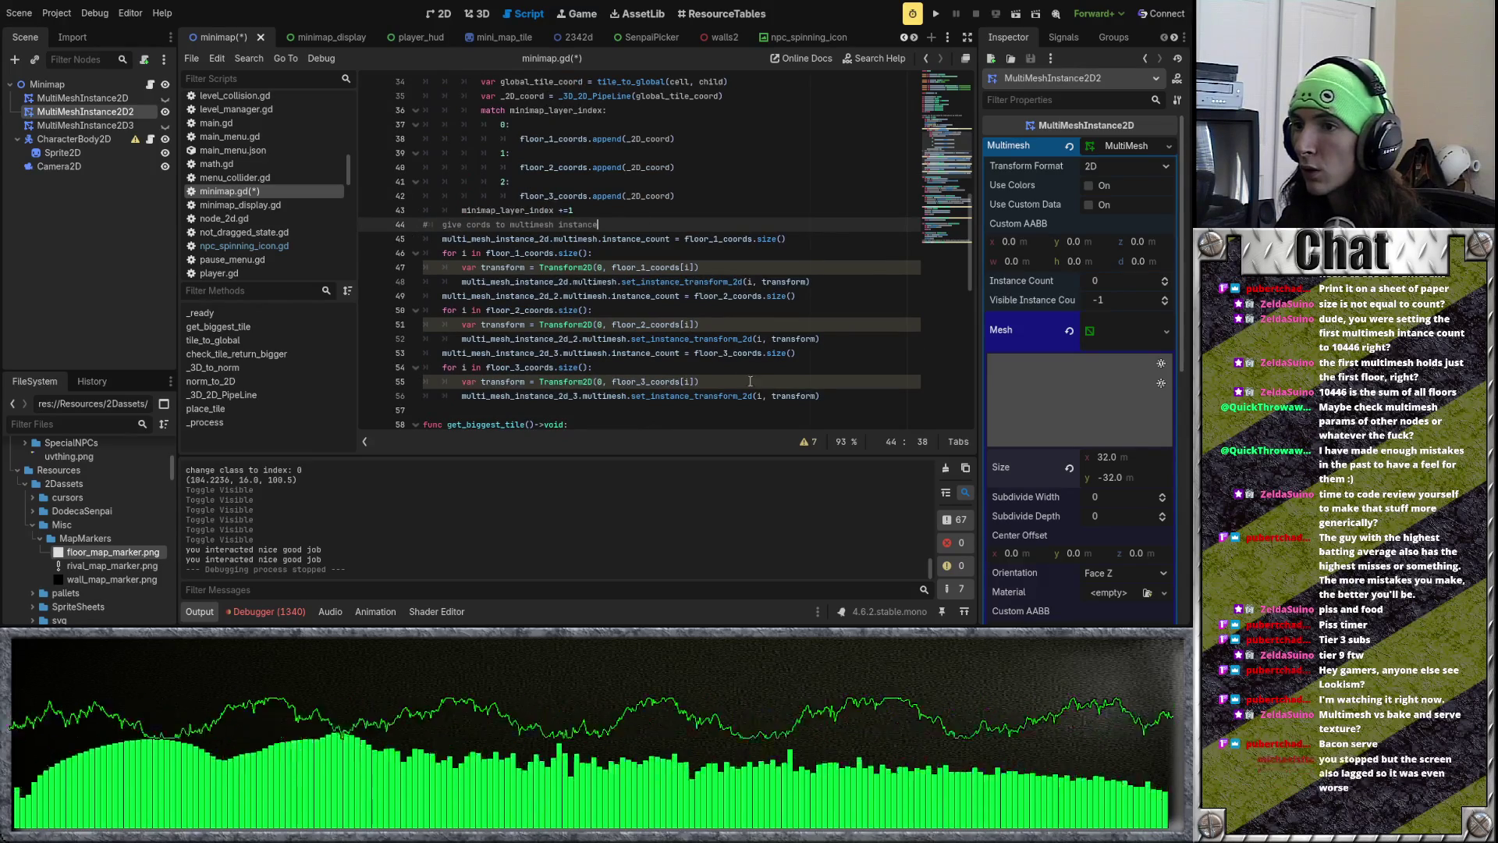
Step: Insert blank lines after the layer-index increment on line 43
click(678, 212)
key(Return)
key(Return)
key(Return)
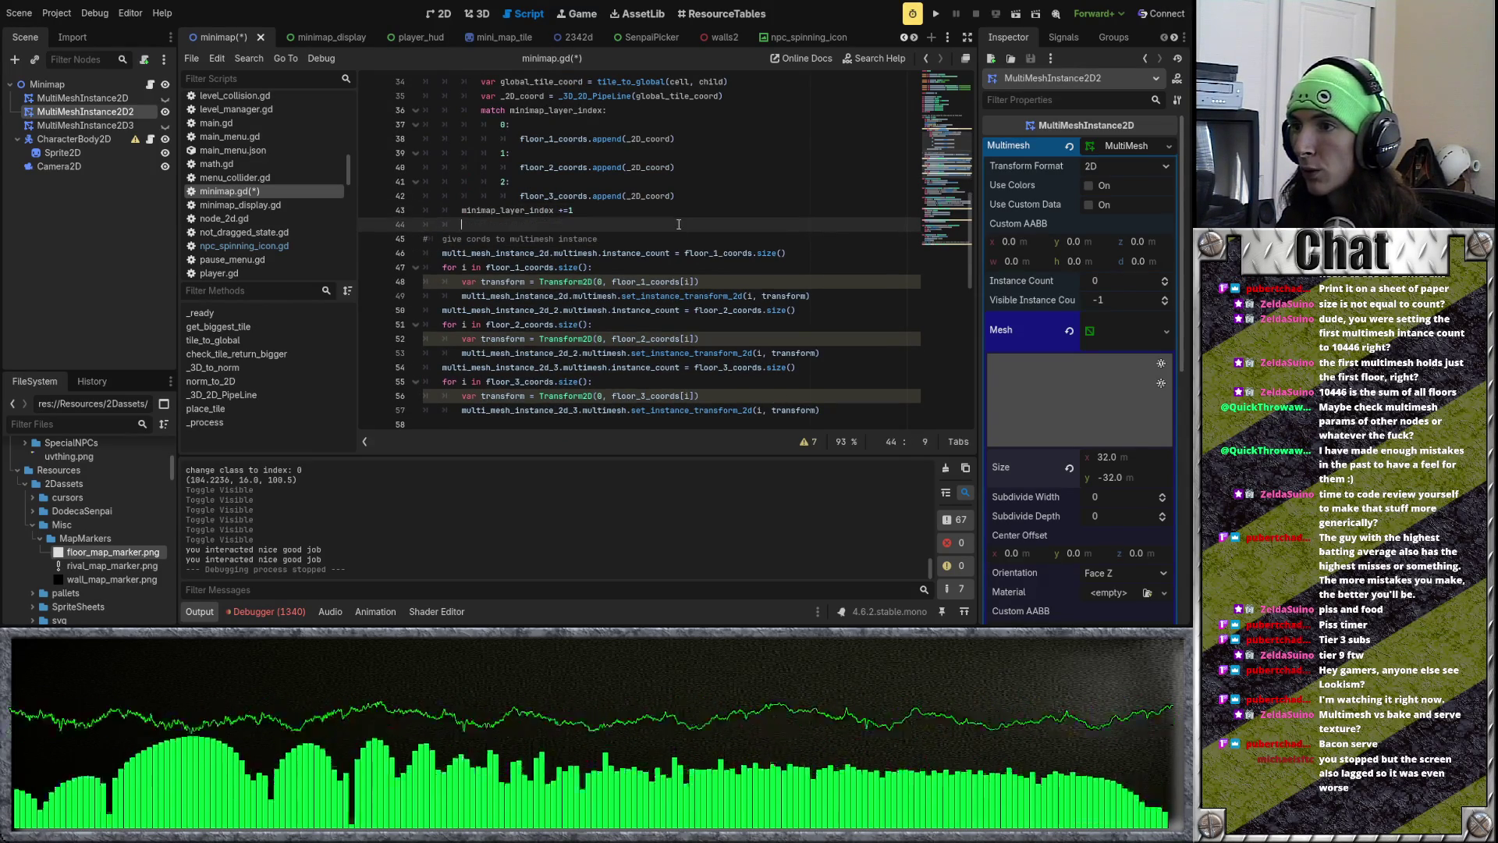
click(600, 232)
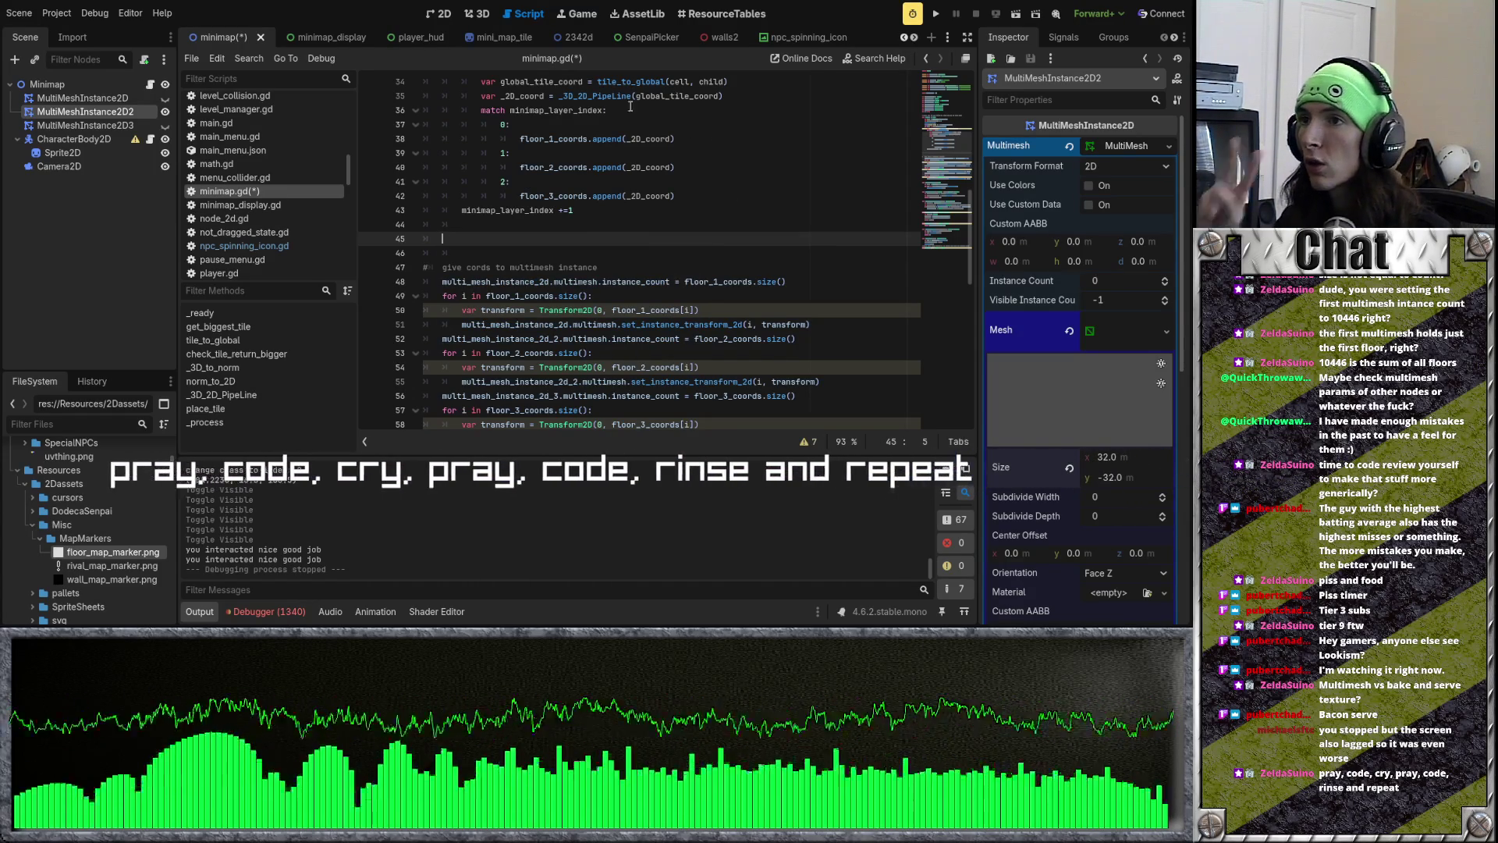
scroll(503, 41, up, 8)
Step: Add blank lines after line 44 of minimap.gd, before the multimesh comment
scroll(502, 39, up, 8)
scroll(502, 35, up, 2)
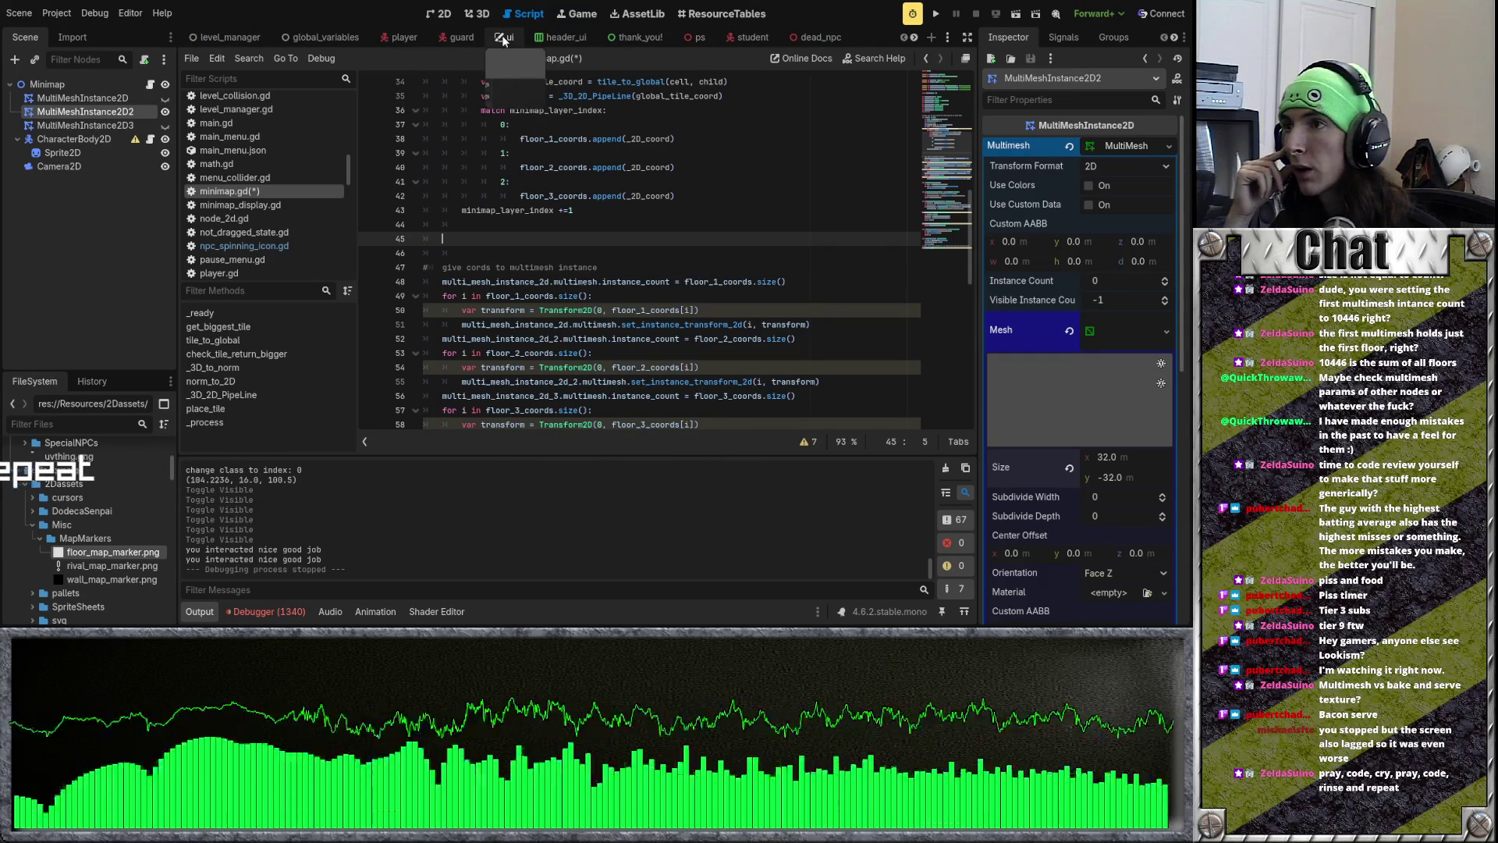
scroll(698, 266, up, 1)
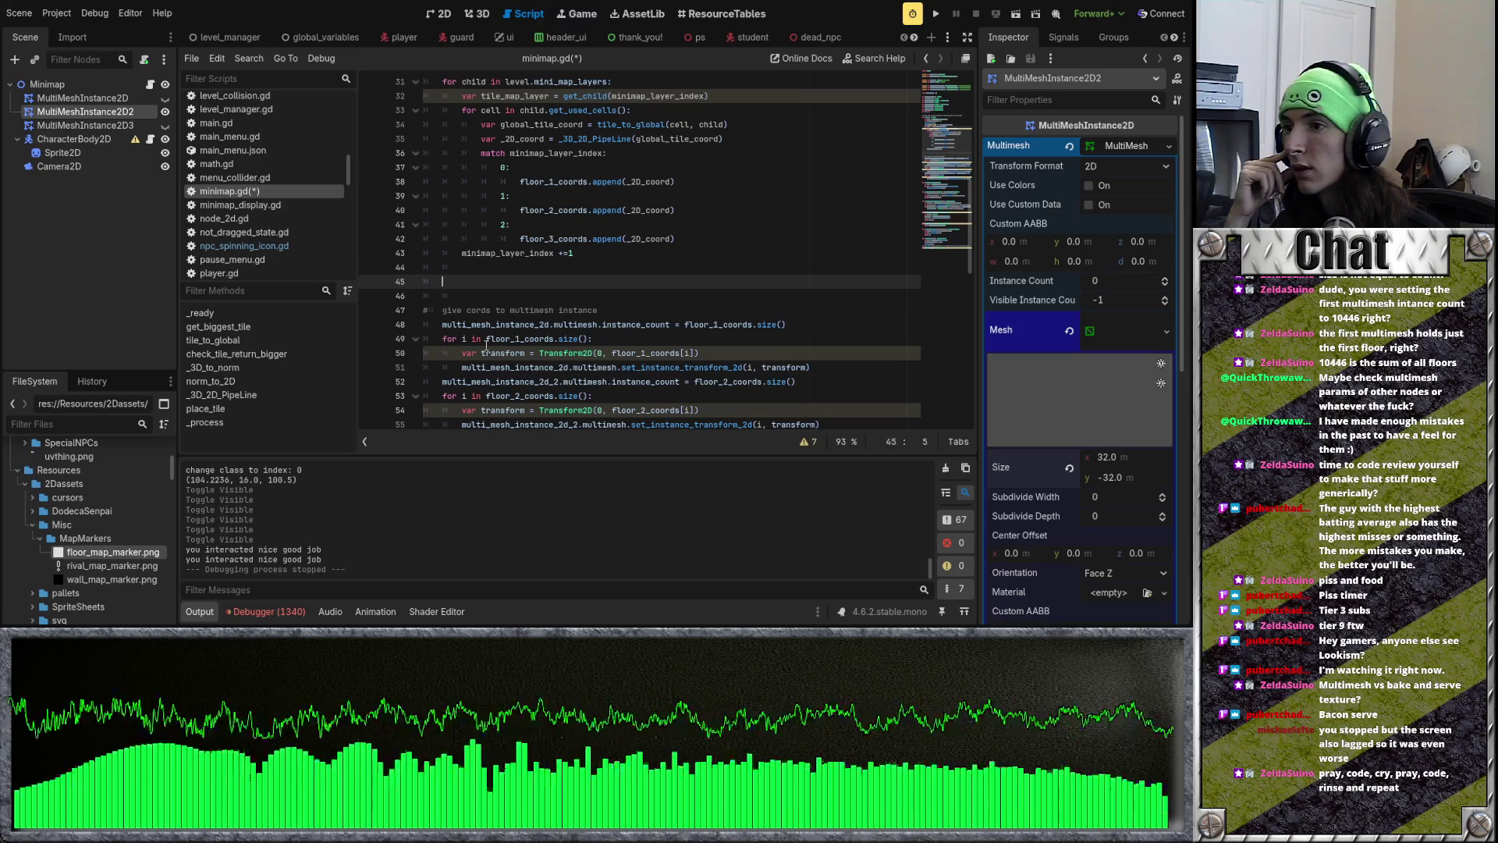
scroll(545, 284, down, 3)
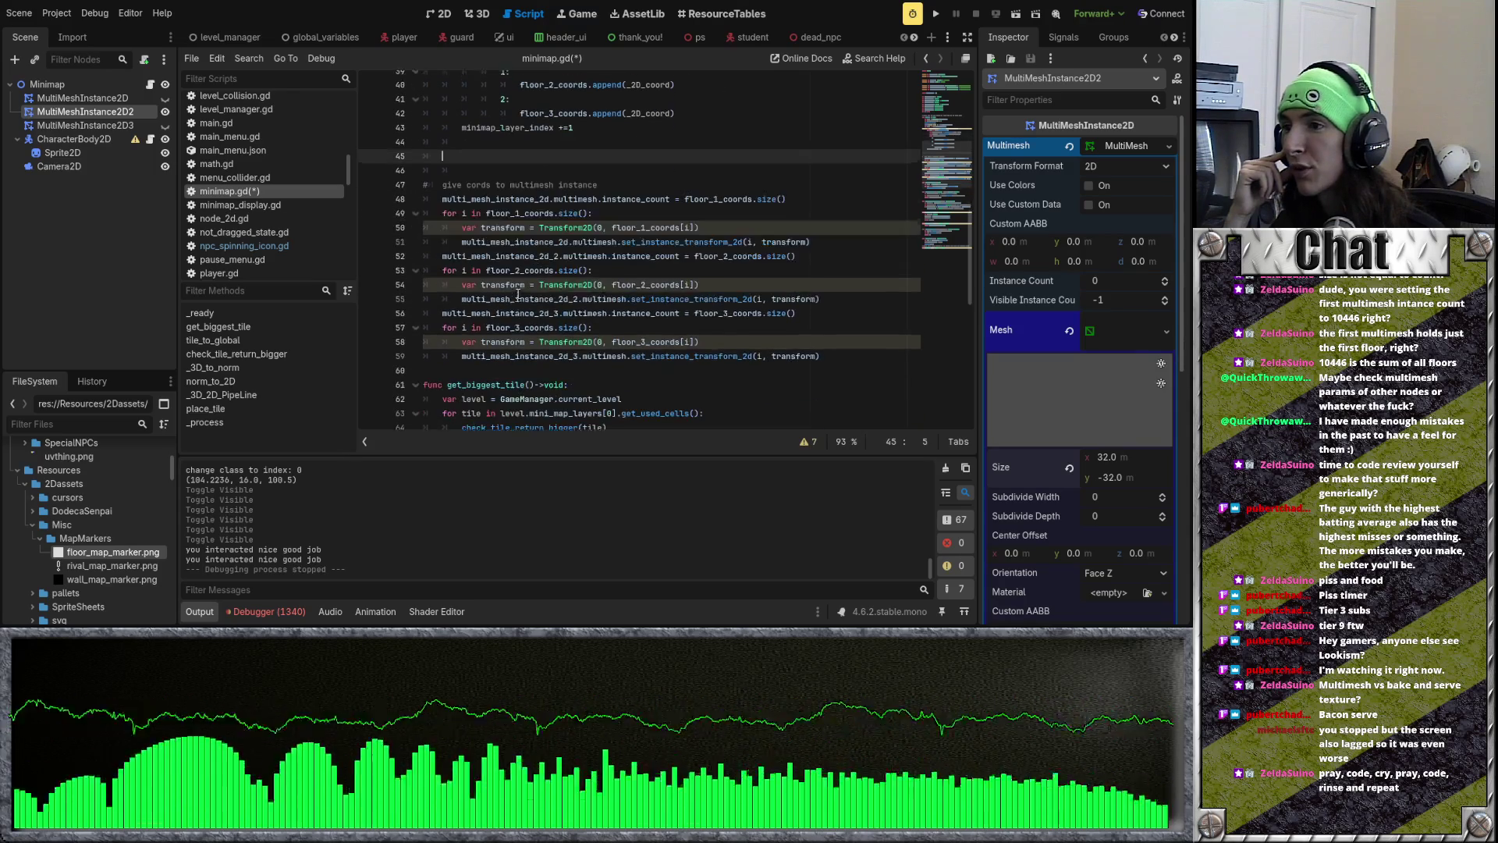
key(Return)
key(Return)
click(484, 153)
key(Return)
click(483, 176)
click(483, 169)
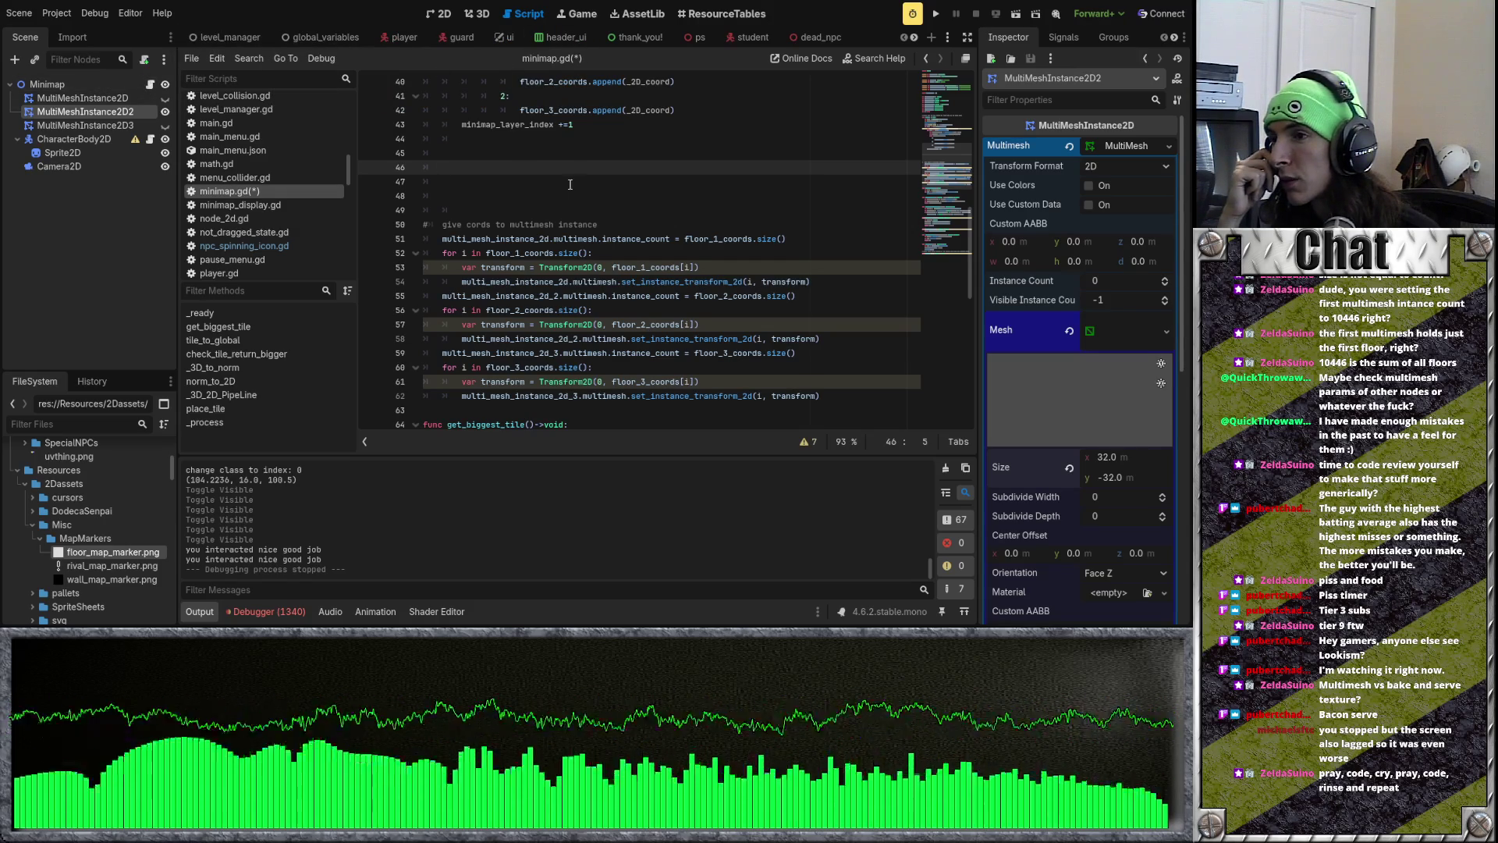
Step: Check the widened gap by moving between blank lines 45 to 48
click(504, 180)
click(495, 172)
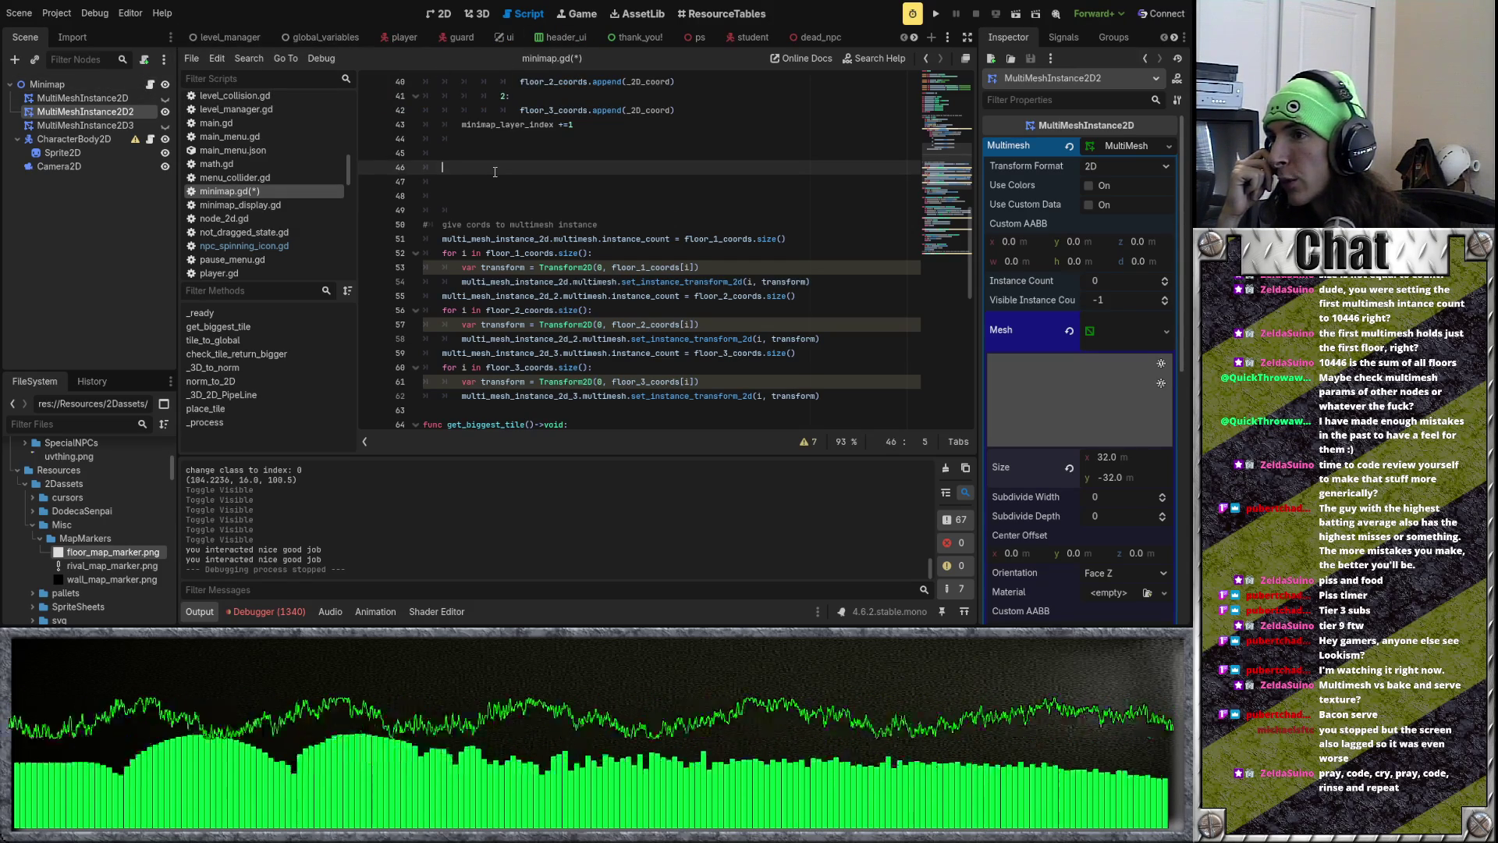
click(497, 181)
click(498, 172)
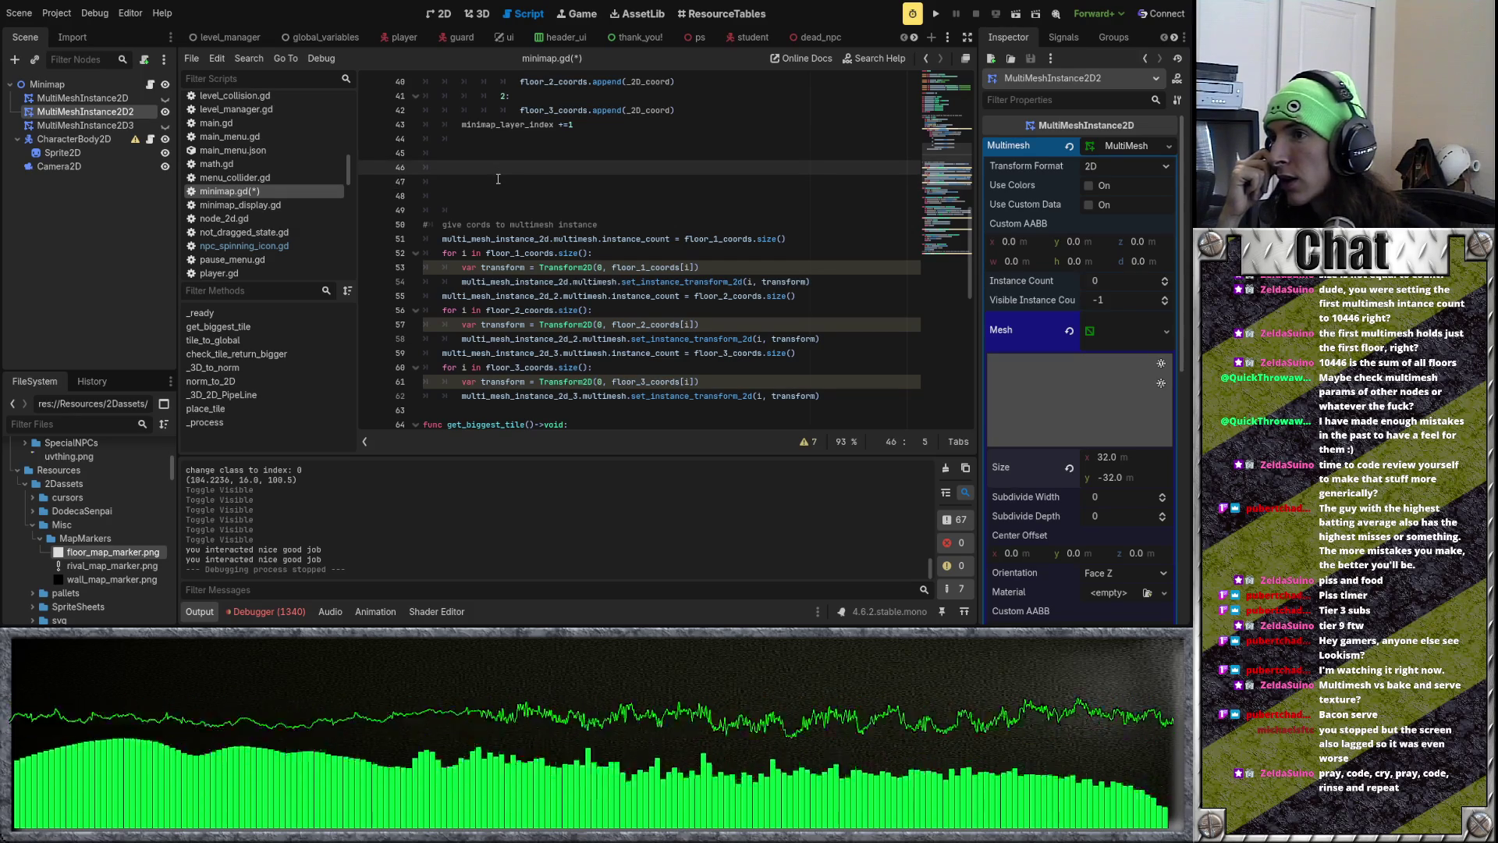
click(498, 181)
click(499, 172)
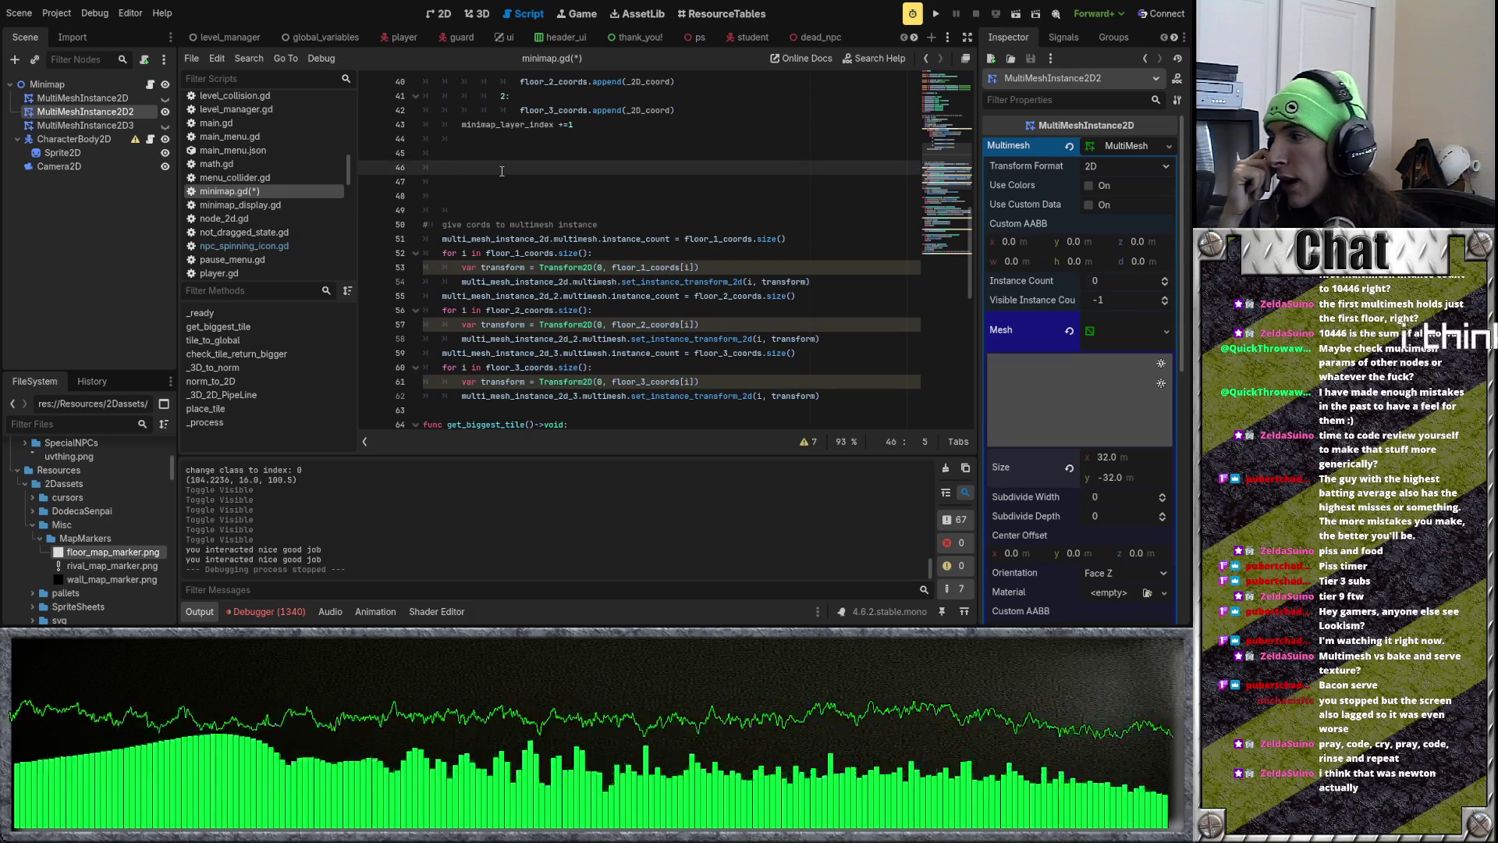
scroll(501, 171, down, 5)
scroll(500, 170, up, 6)
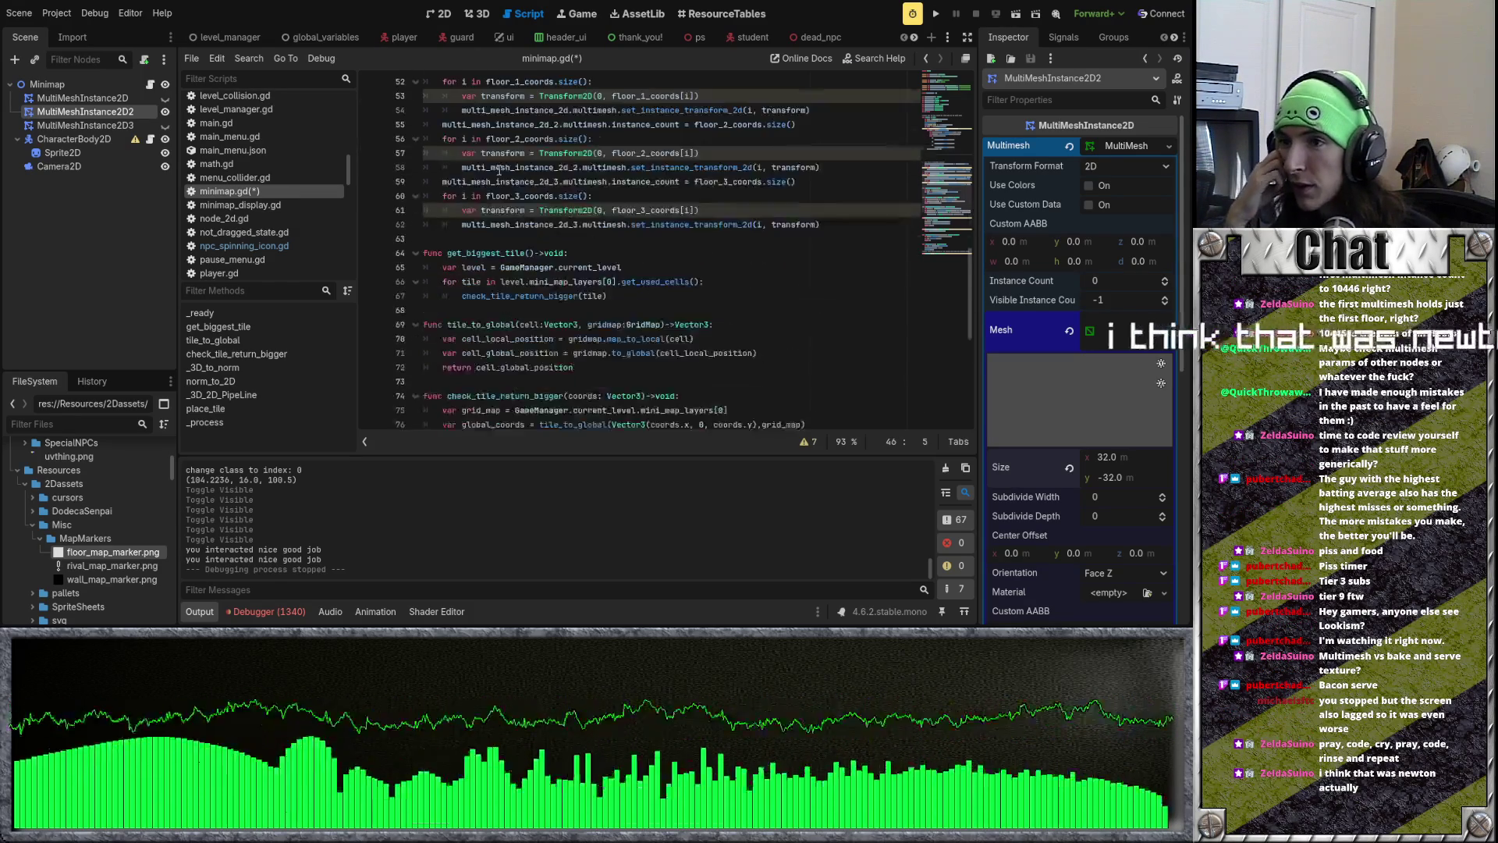
scroll(500, 170, up, 9)
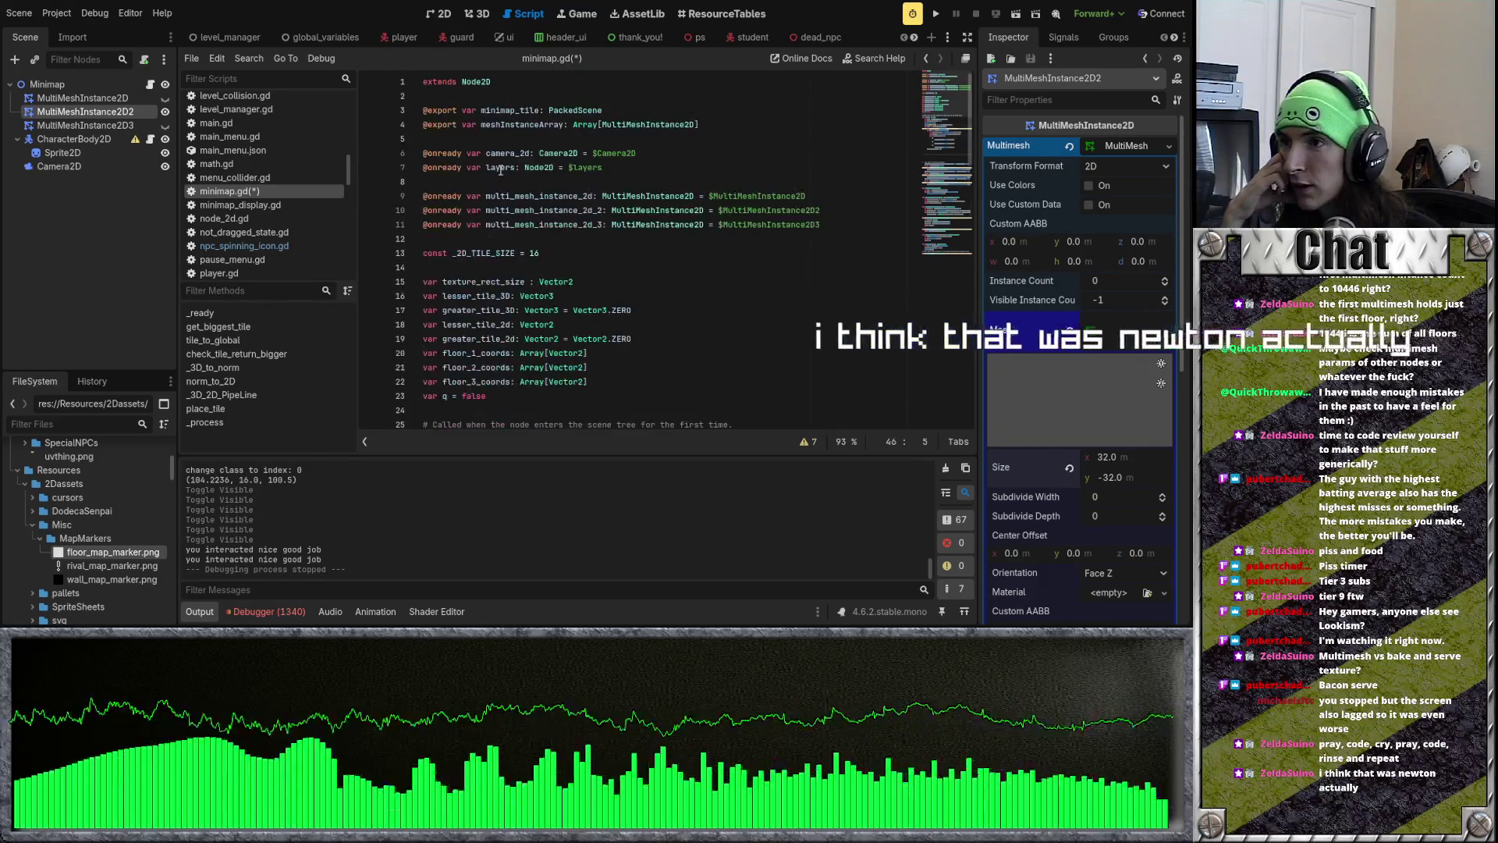
scroll(502, 171, down, 8)
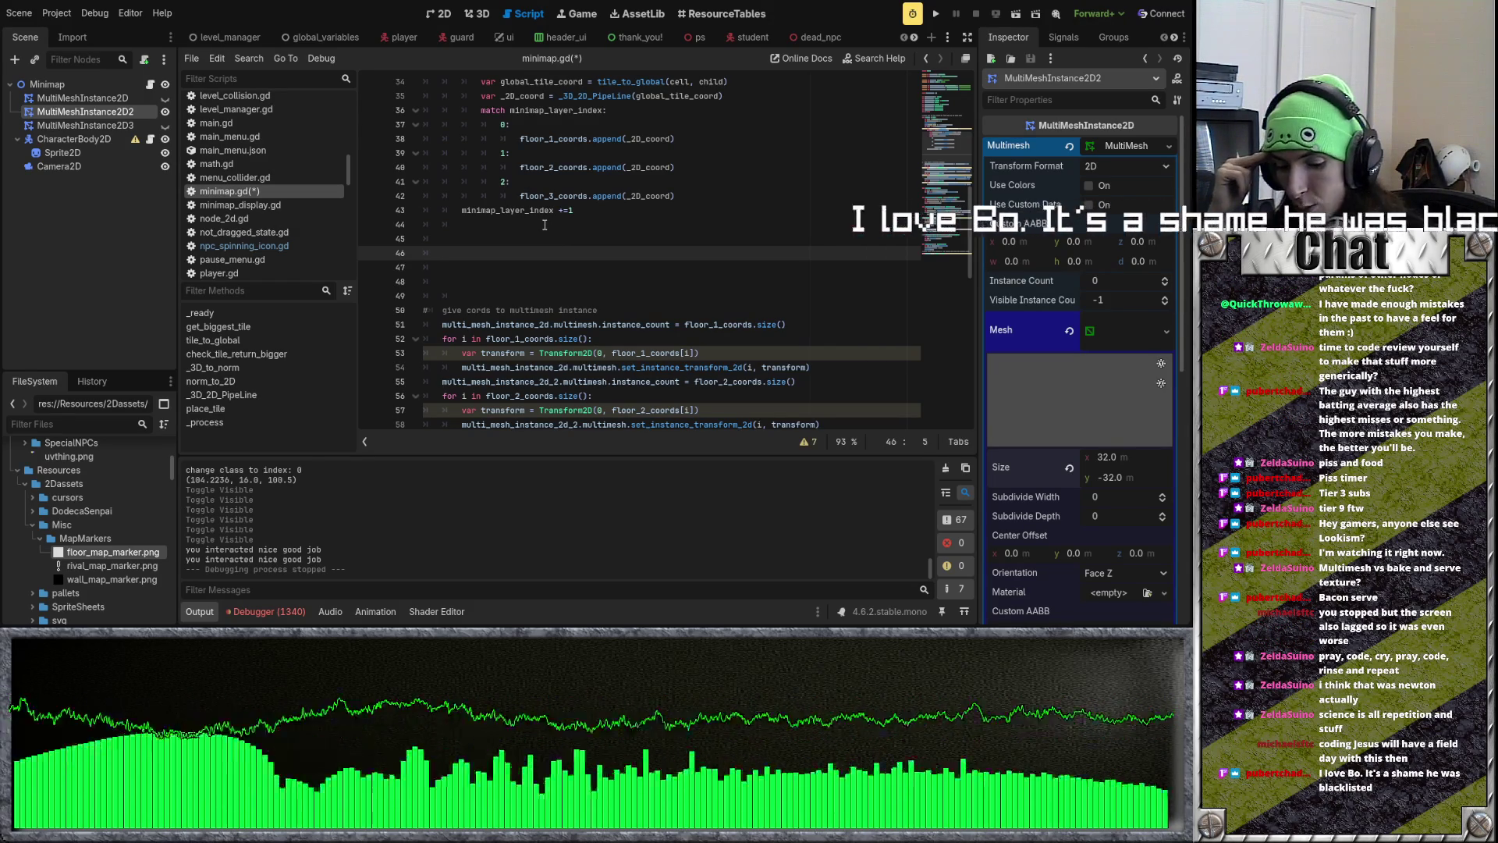
key(Down)
key(Down)
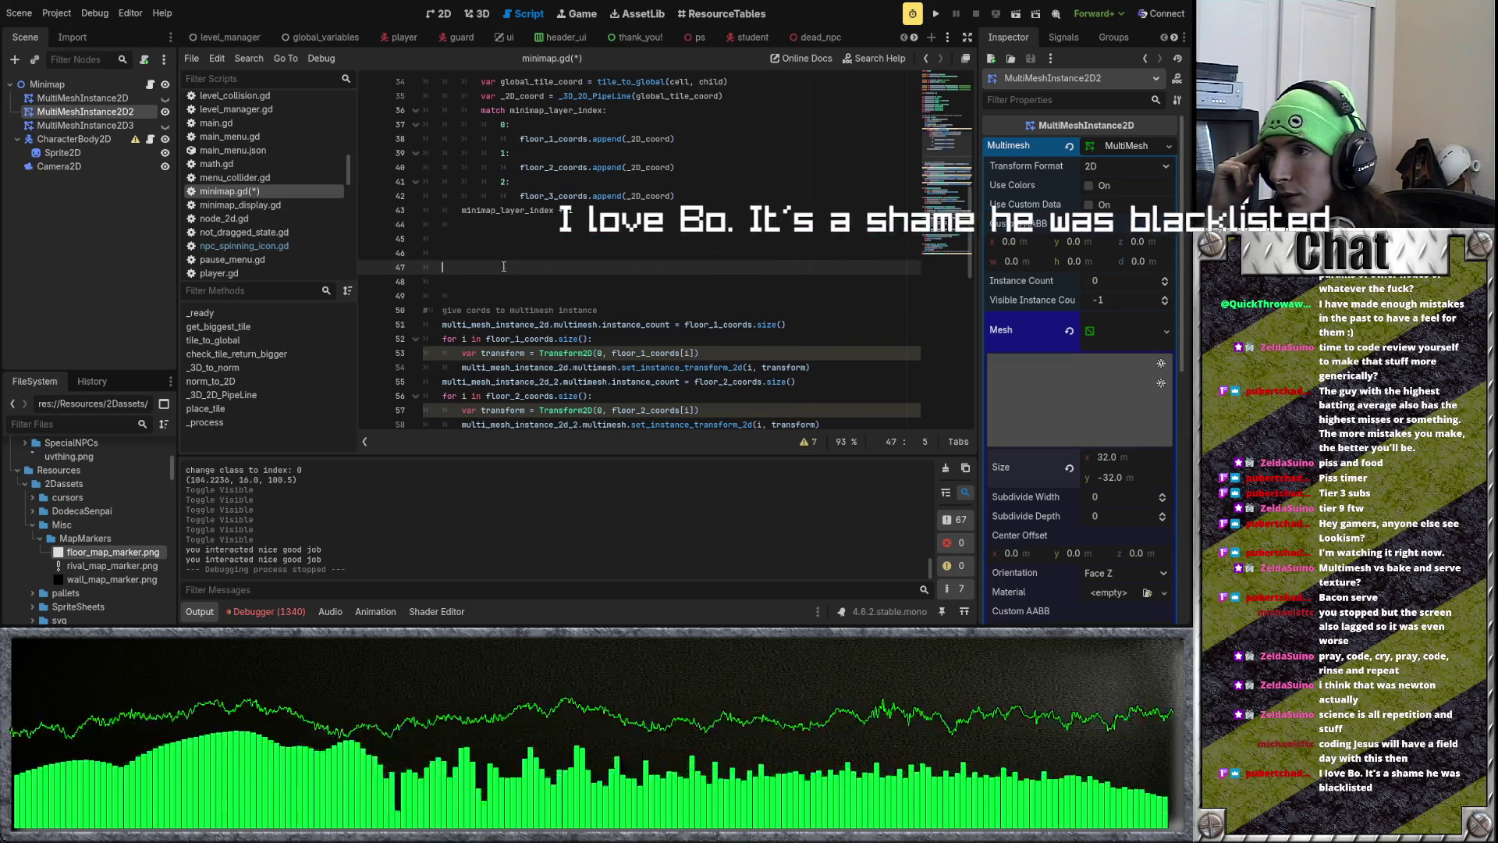
key(Up)
key(Up)
key(Up)
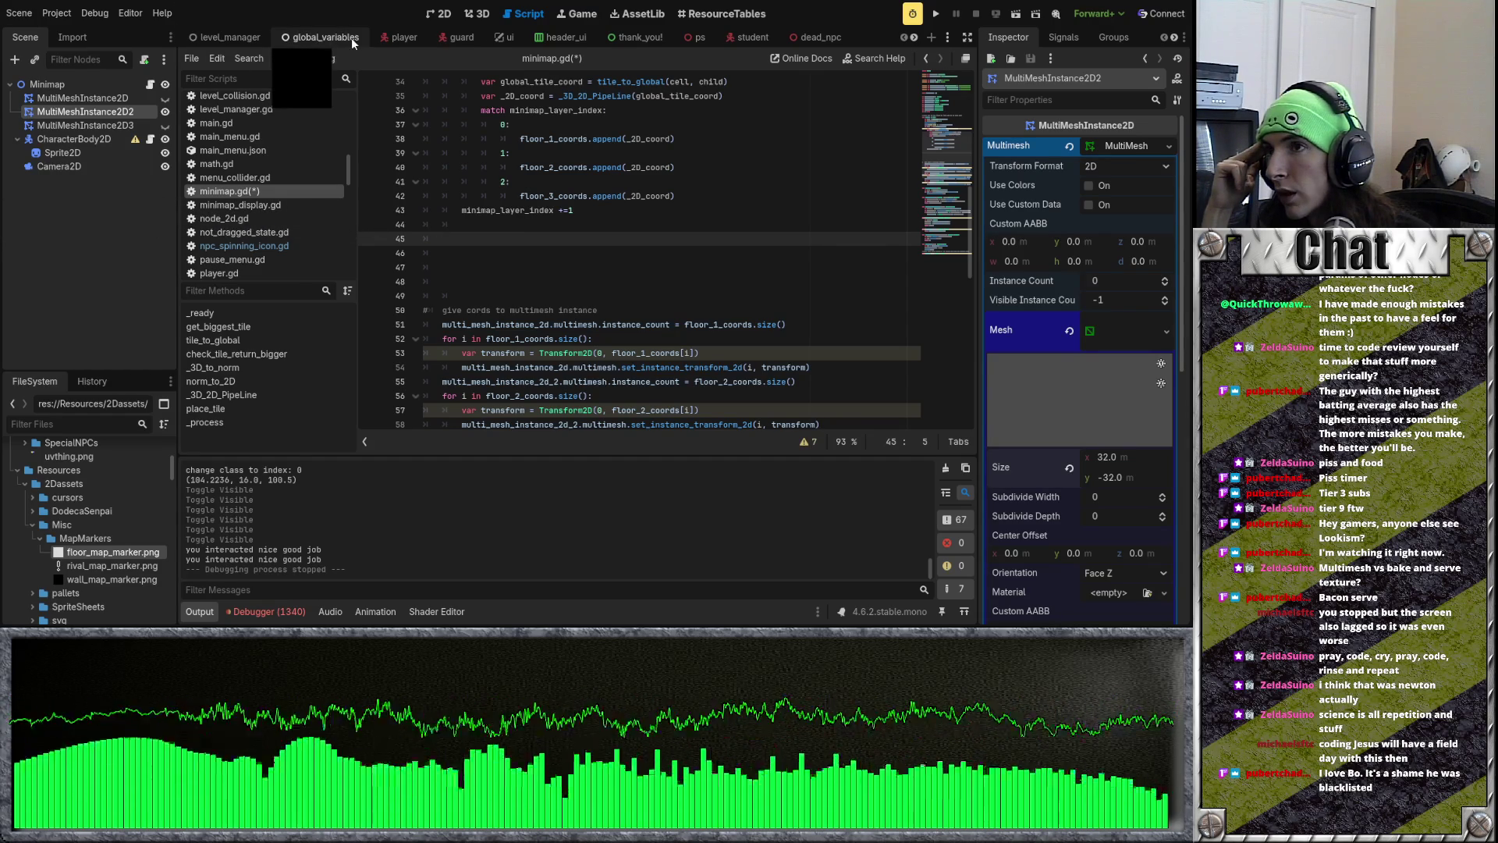
scroll(359, 40, down, 10)
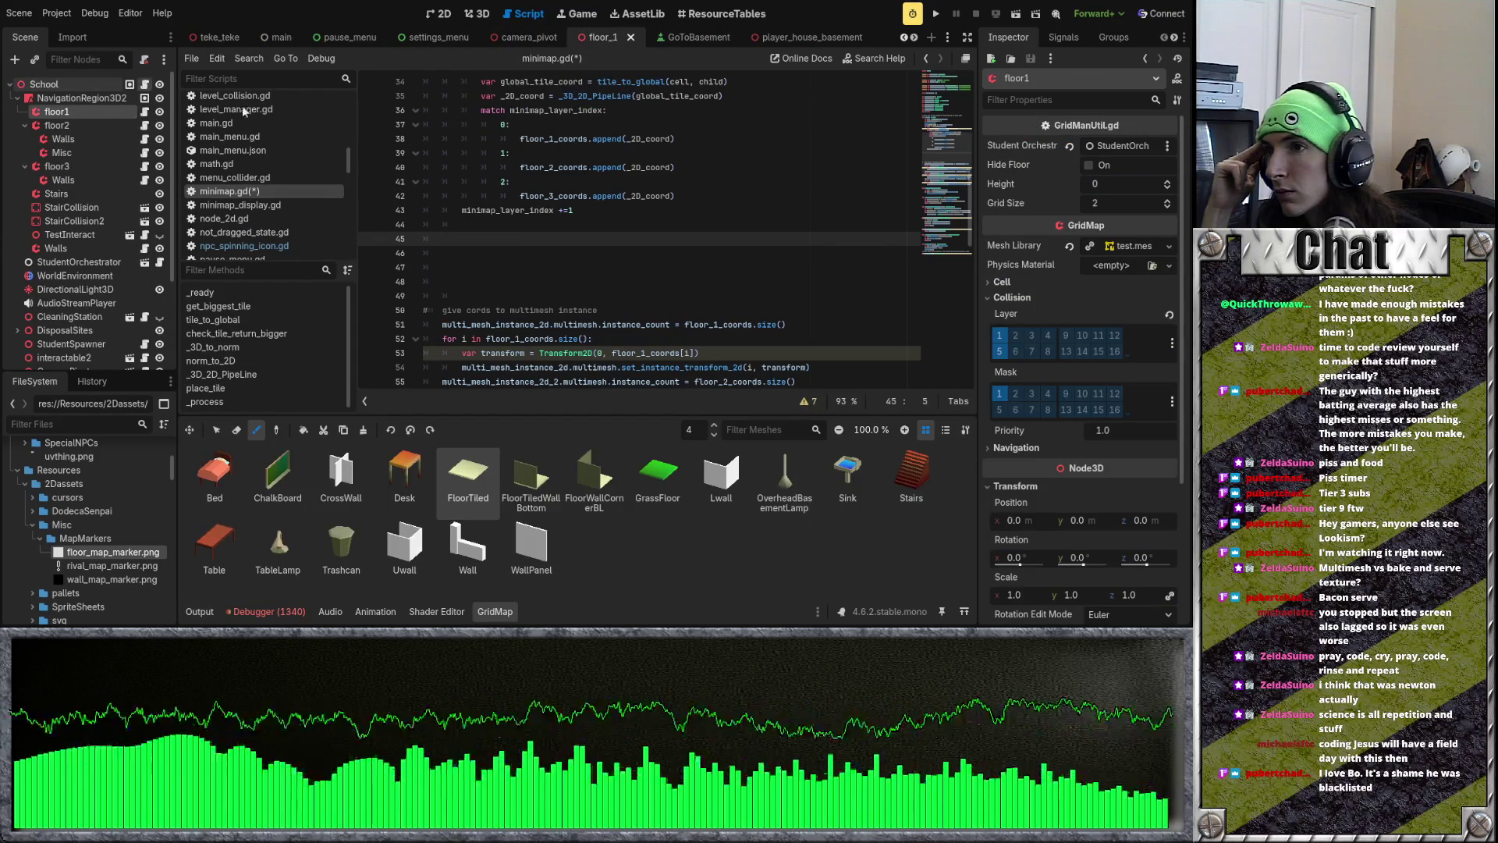
scroll(563, 228, up, 7)
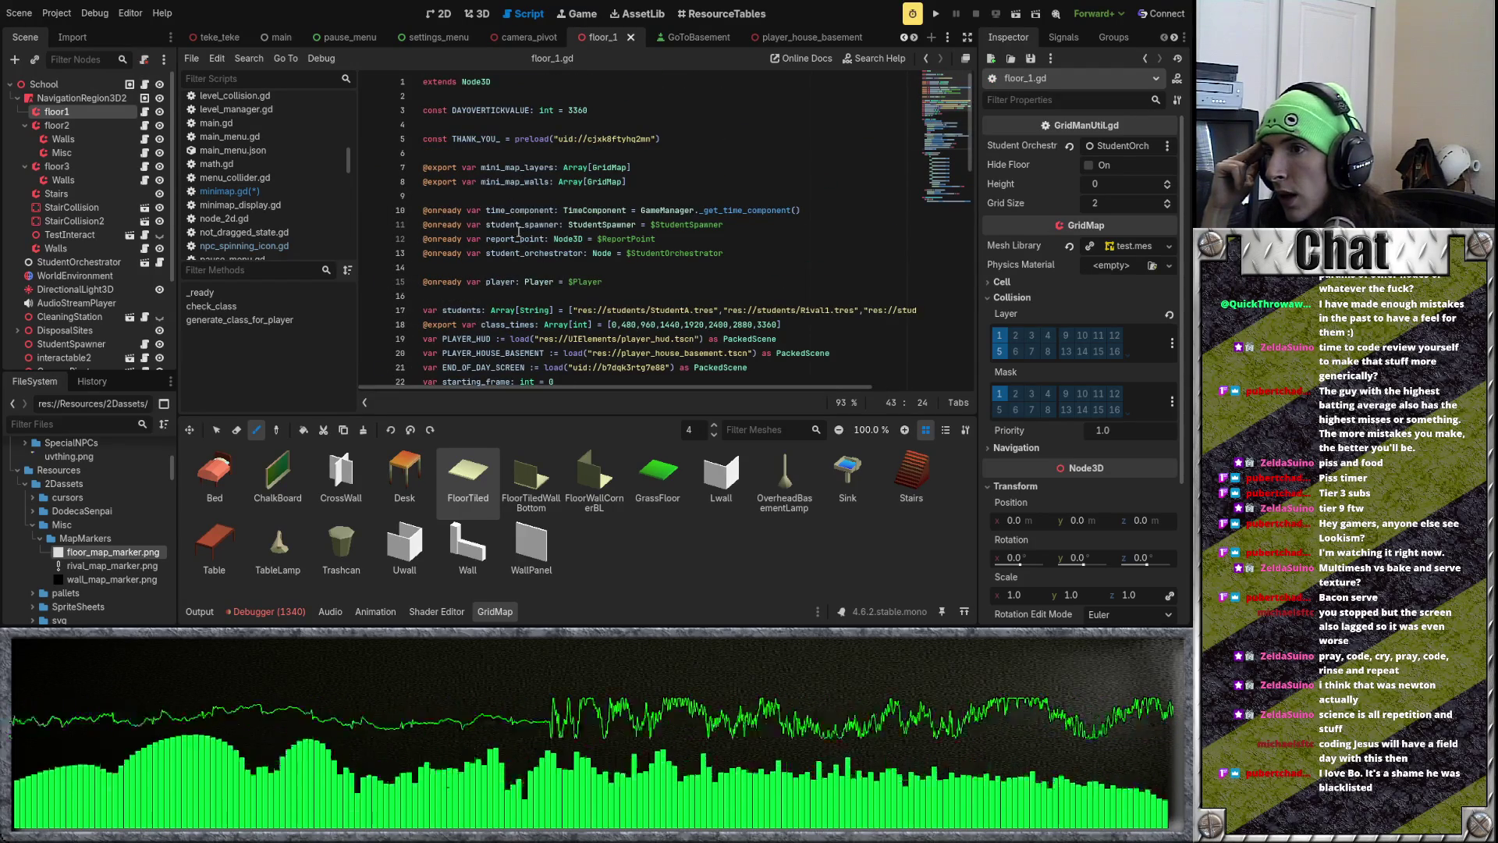
scroll(522, 246, down, 2)
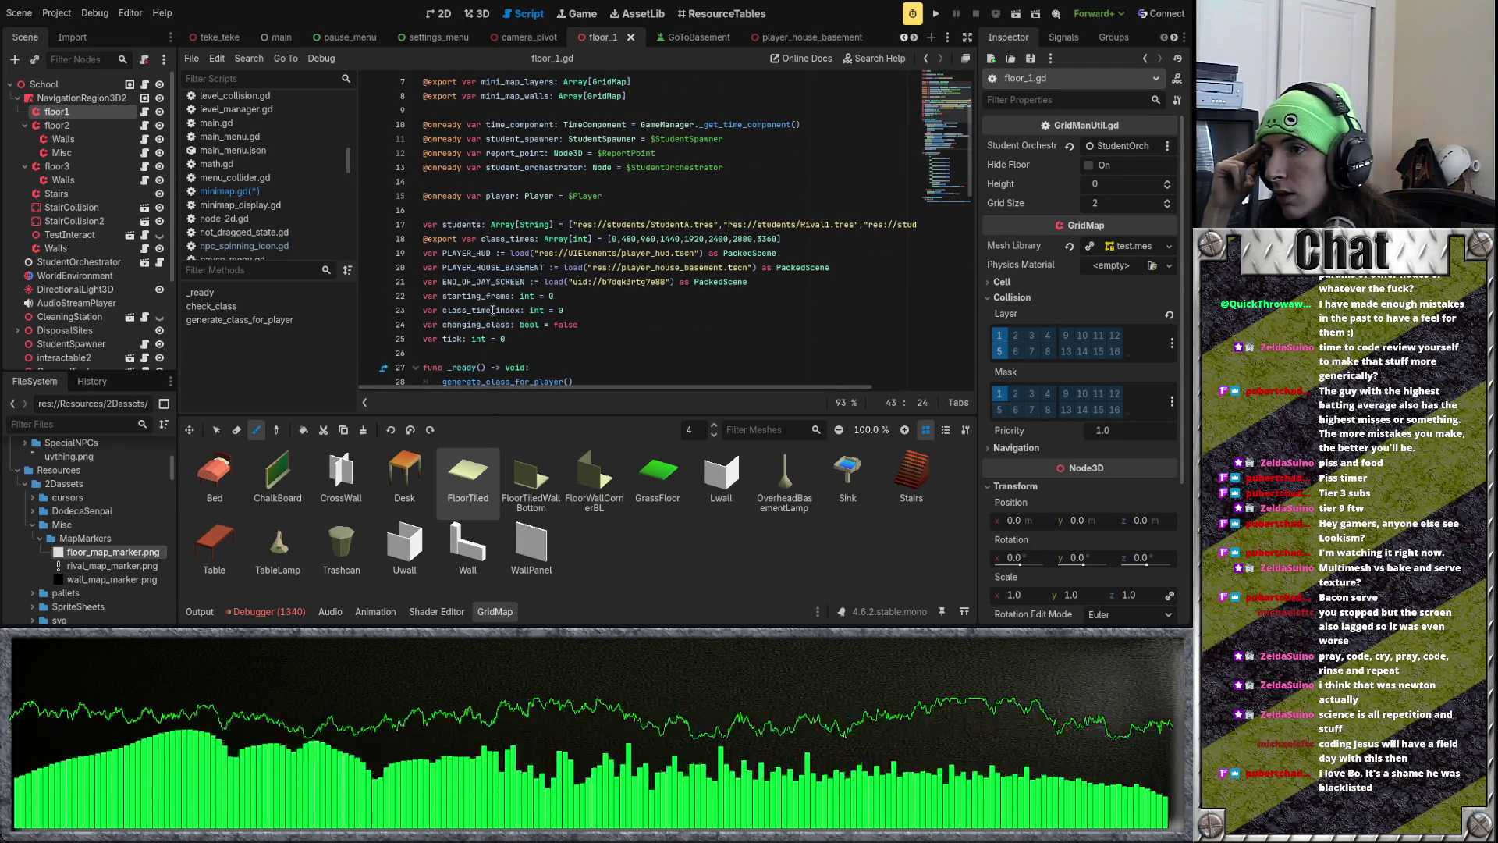
scroll(505, 286, up, 2)
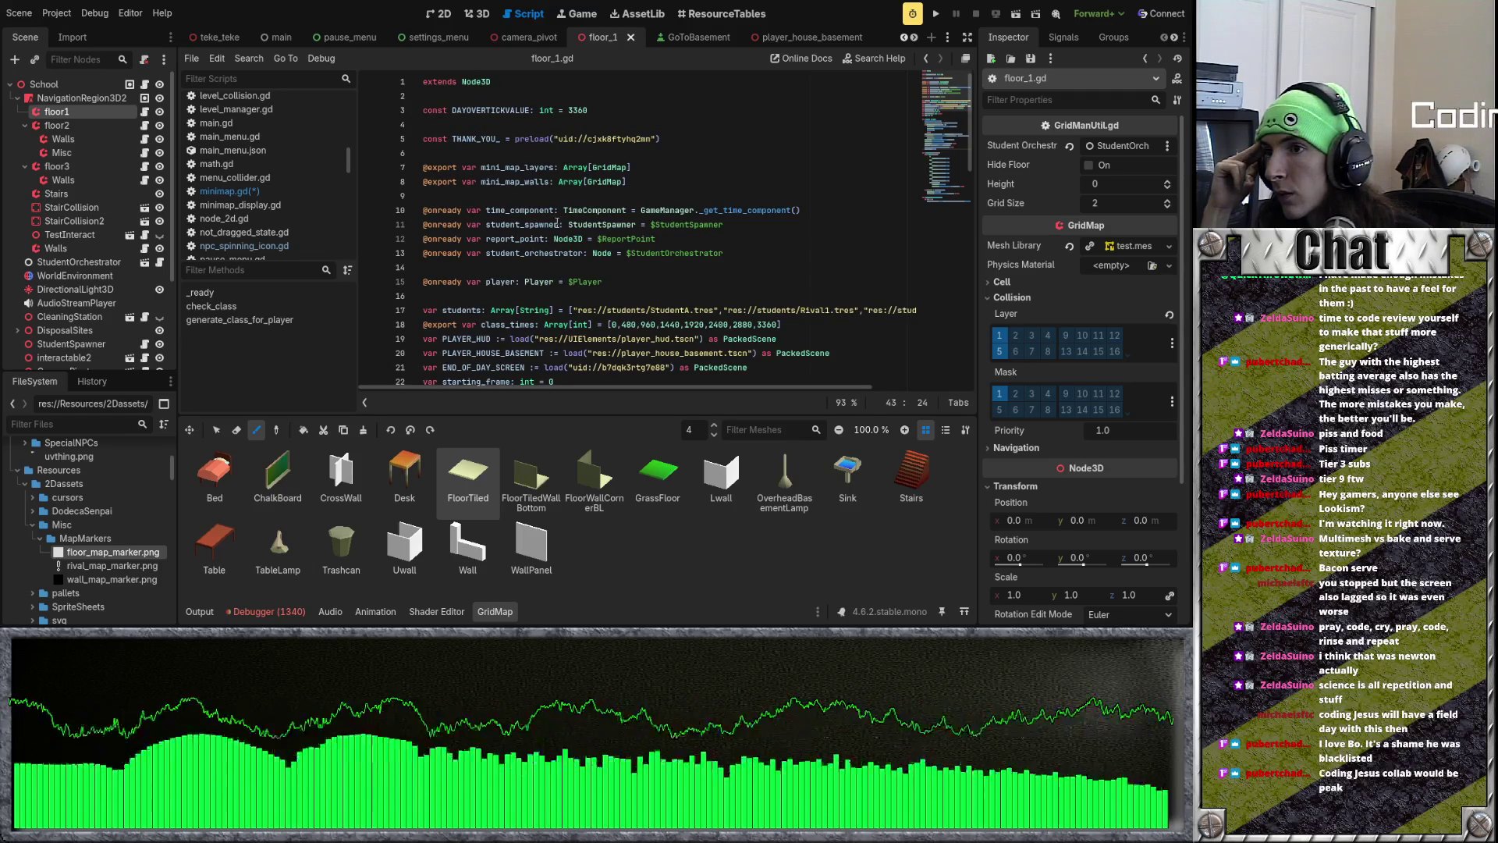
double_click(484, 181)
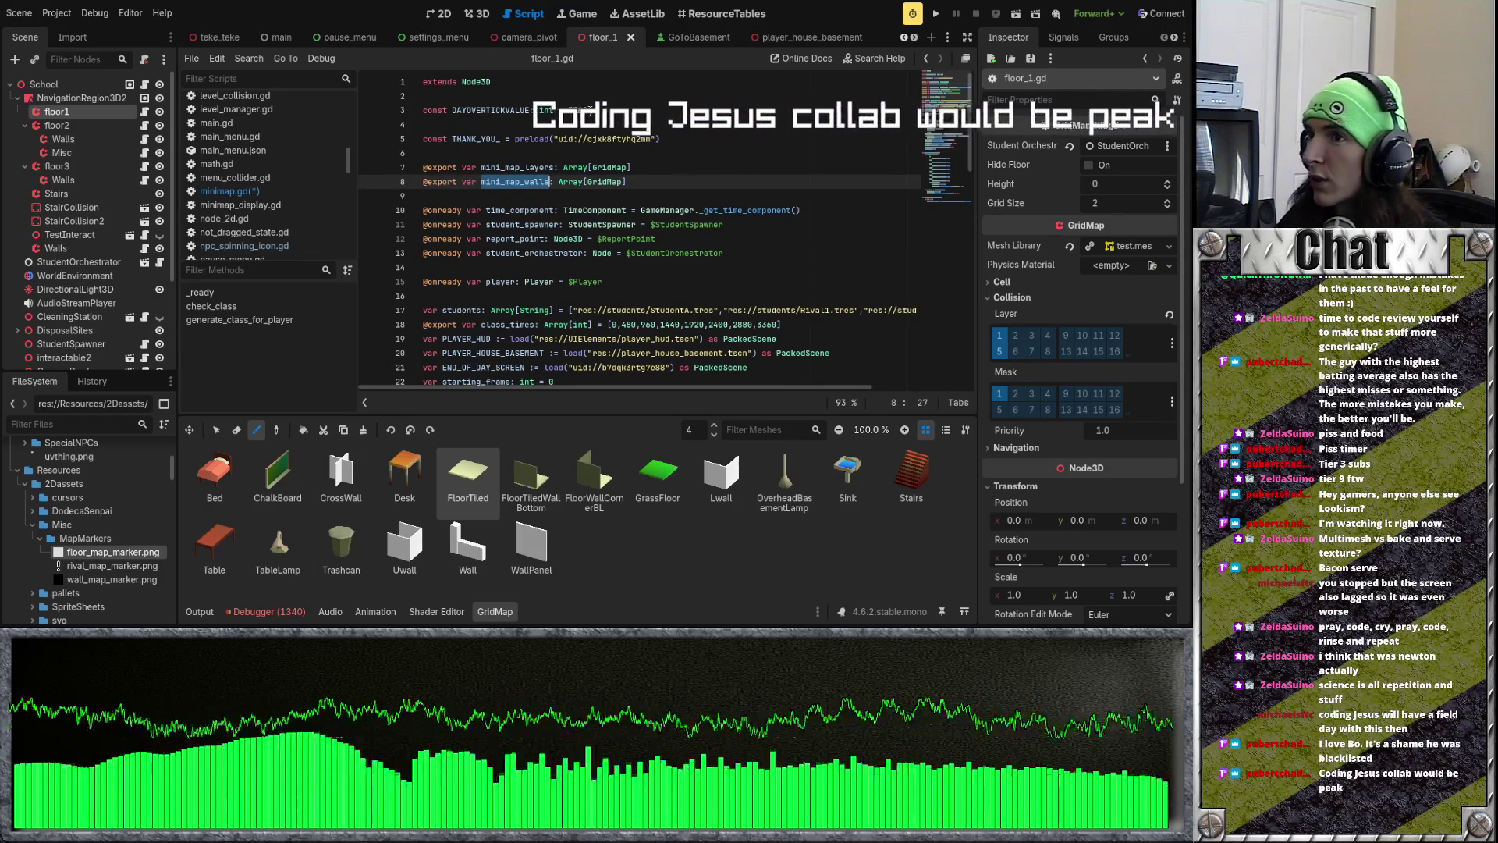
scroll(687, 38, down, 1)
scroll(574, 35, down, 10)
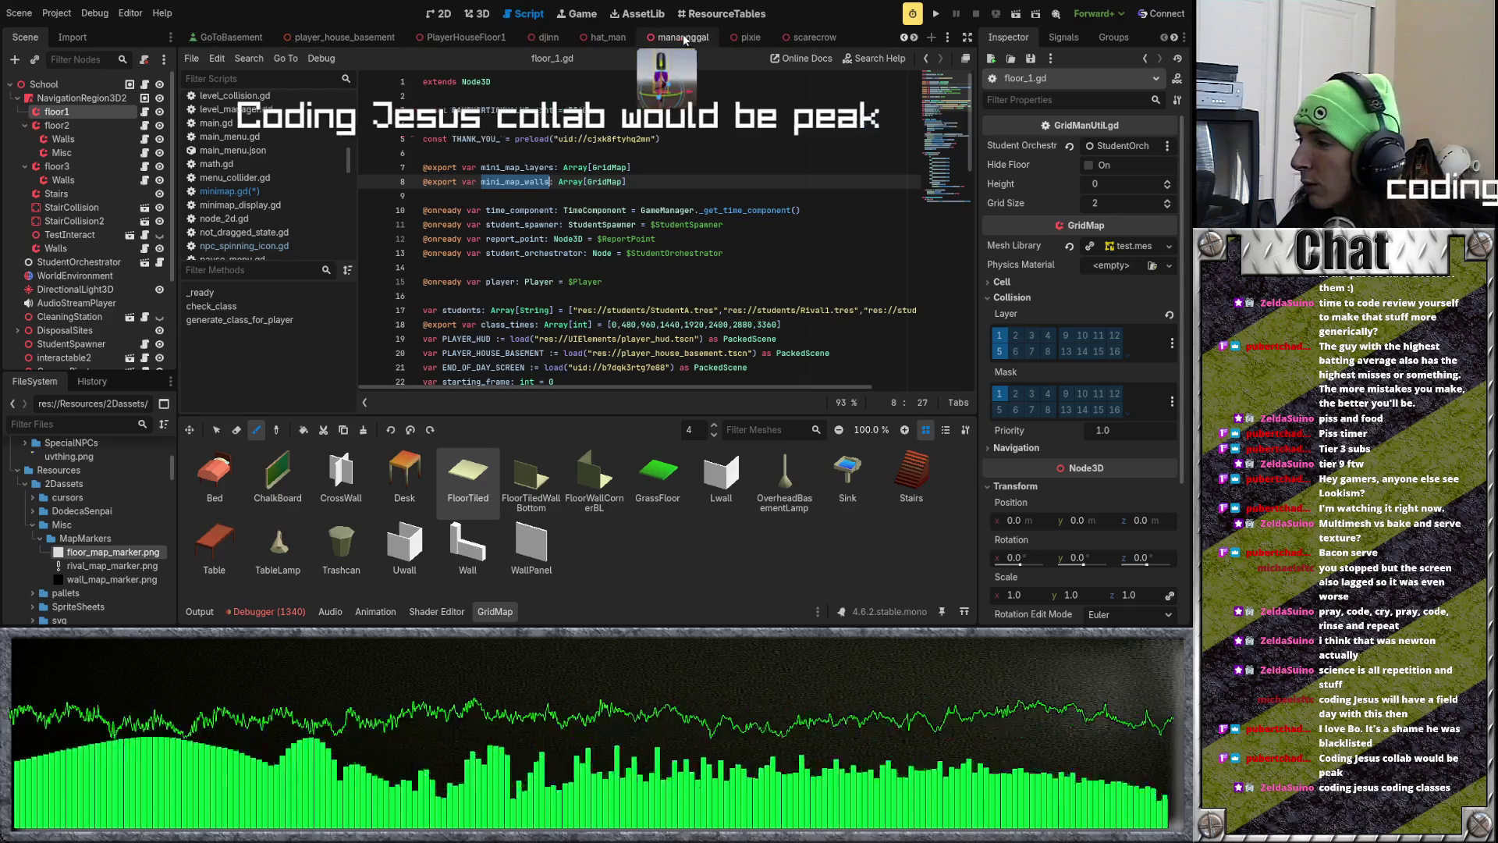
click(574, 36)
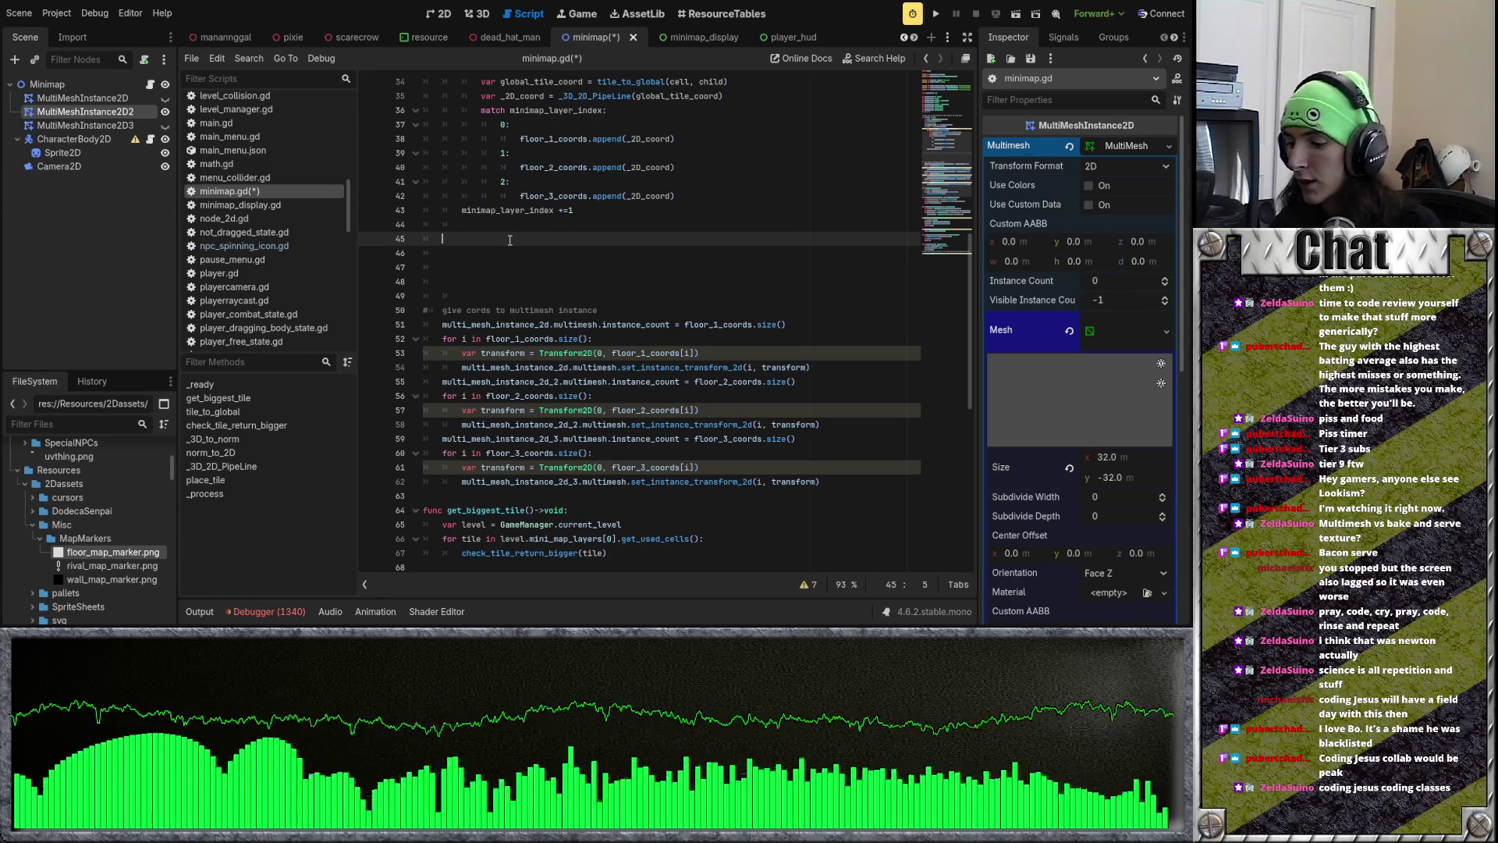
text(for x)
key(BackSpace)
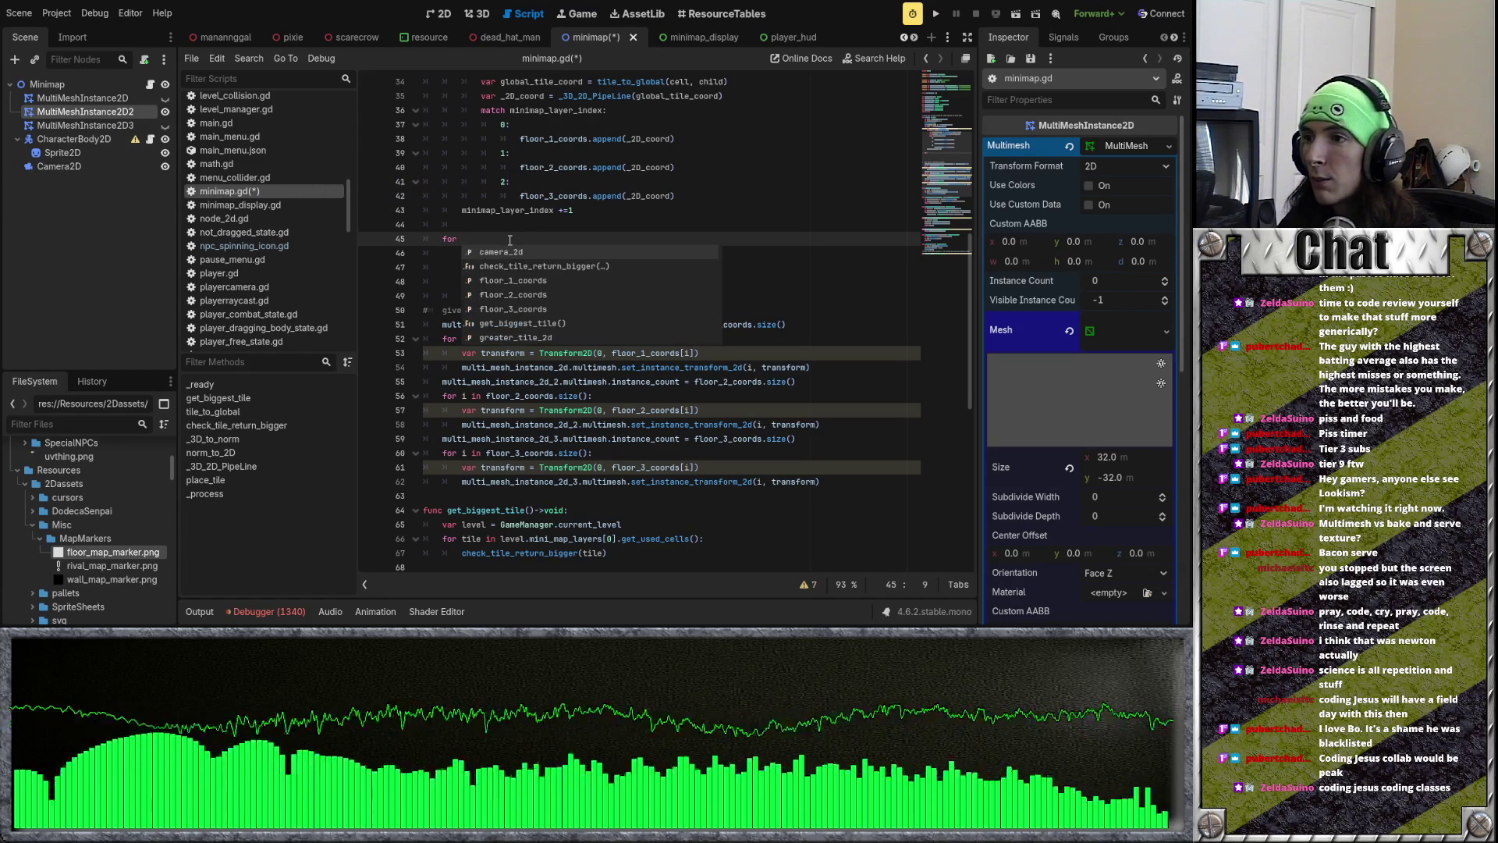
text(wall i)
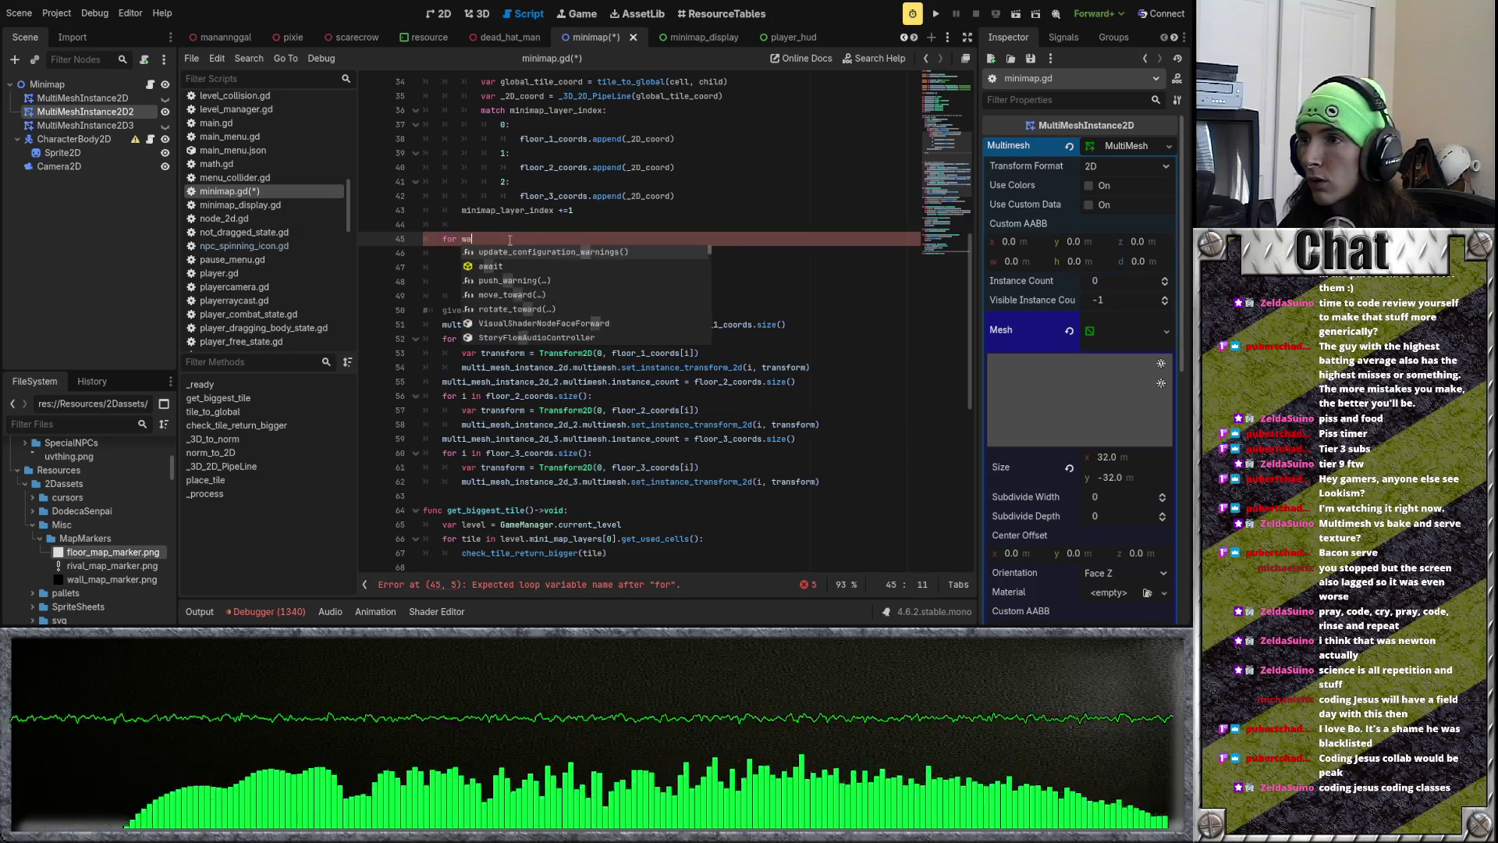
key(BackSpace)
key(BackSpace)
text(_in_)
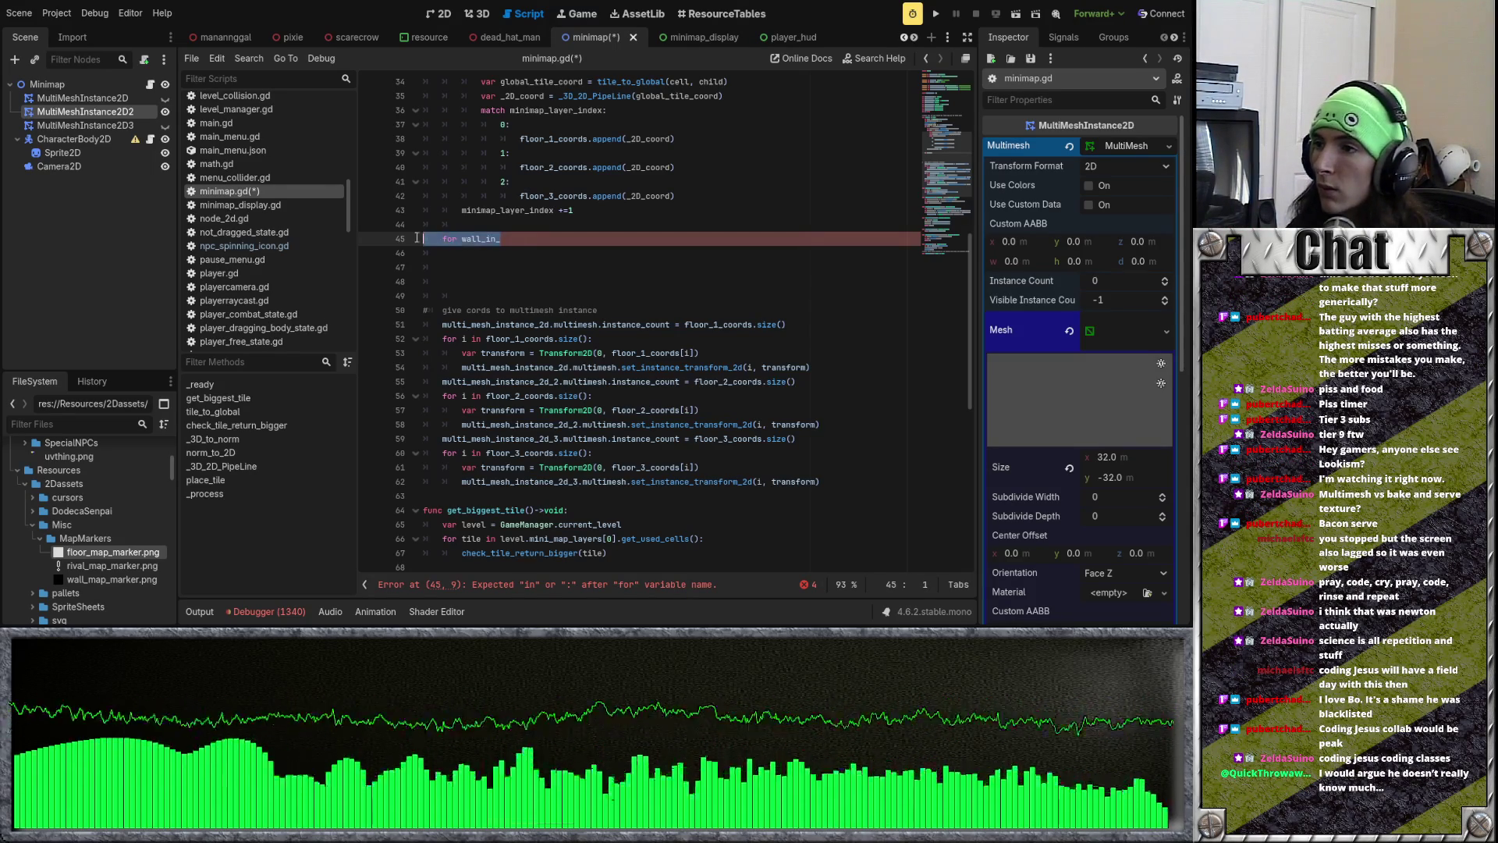
drag(468, 296, 419, 233)
key(BackSpace)
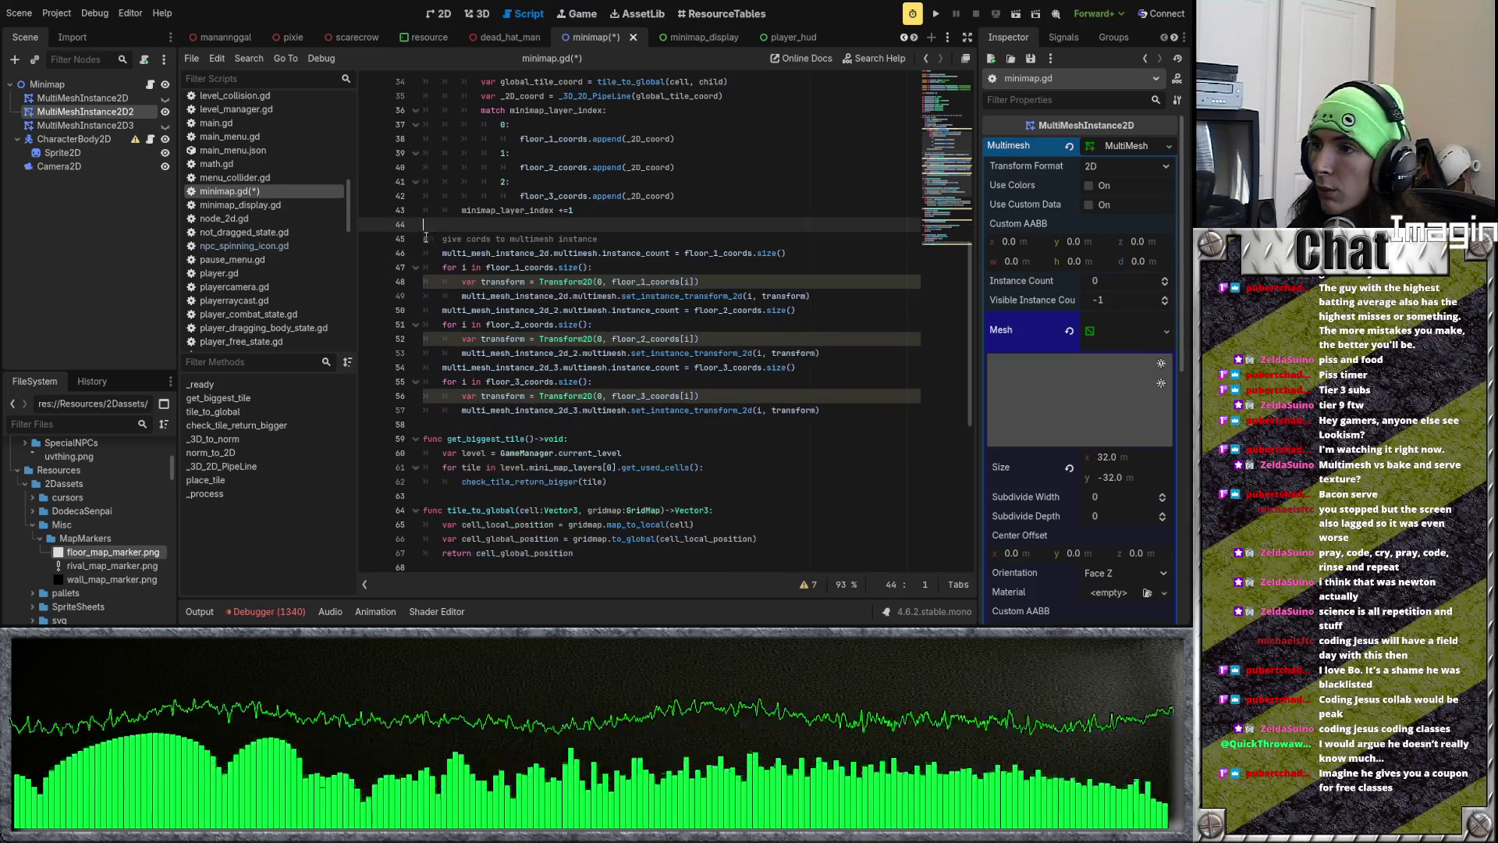
scroll(545, 278, up, 3)
click(694, 272)
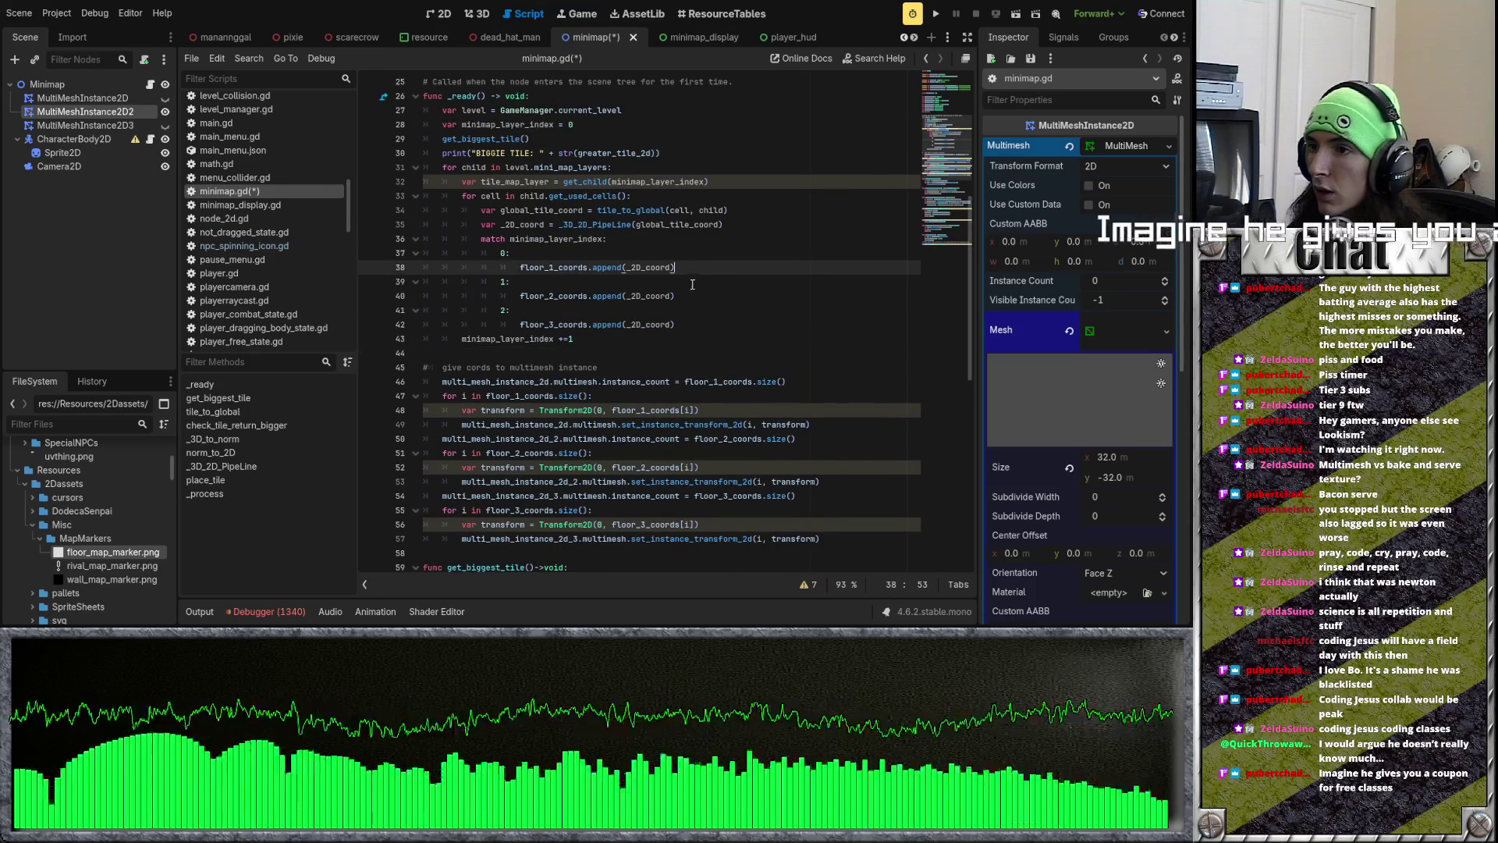
key(Up)
key(Return)
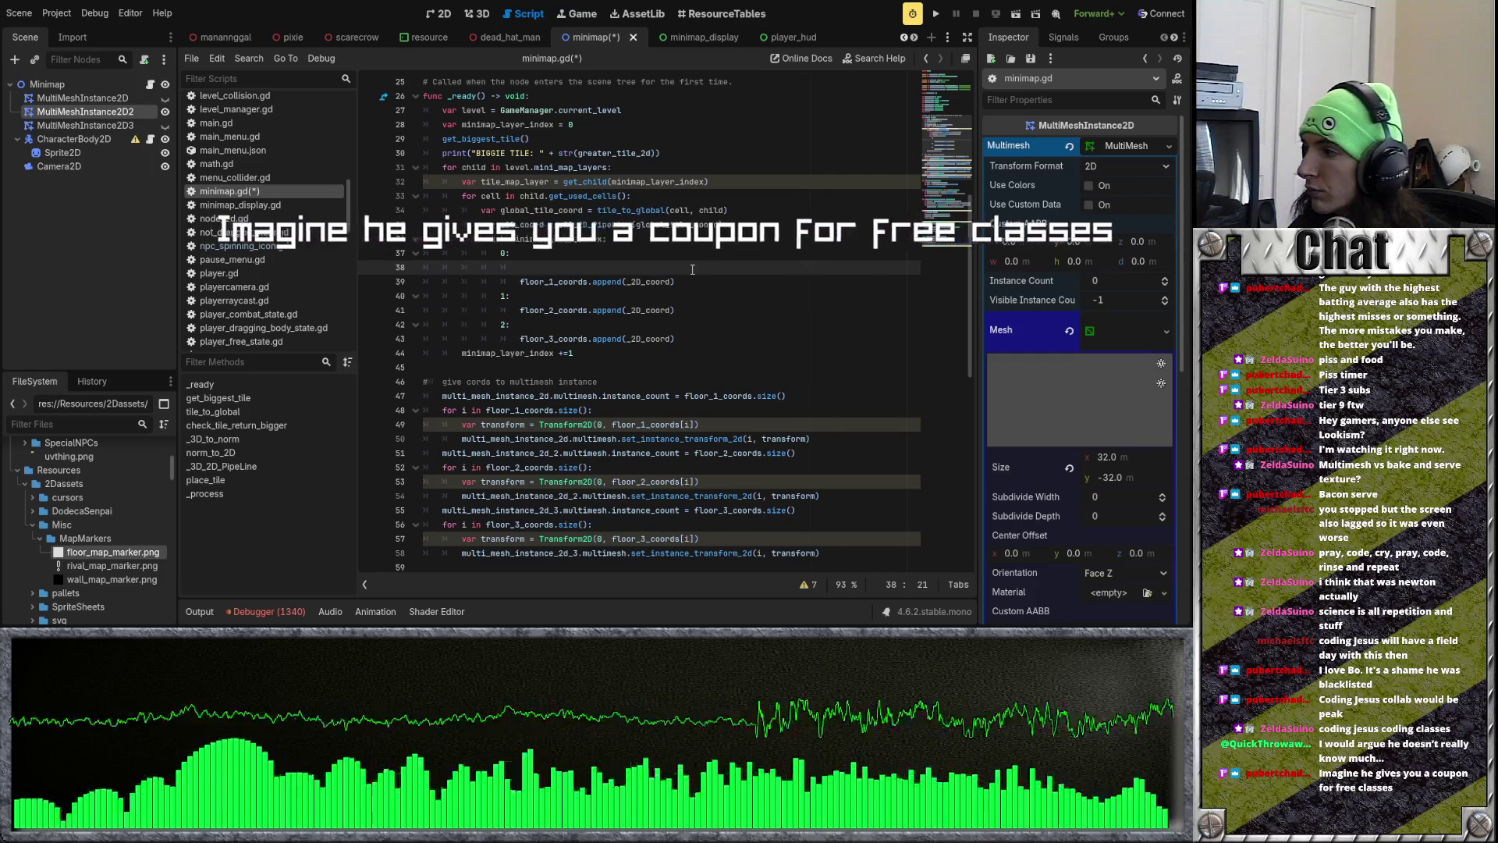
scroll(620, 267, up, 8)
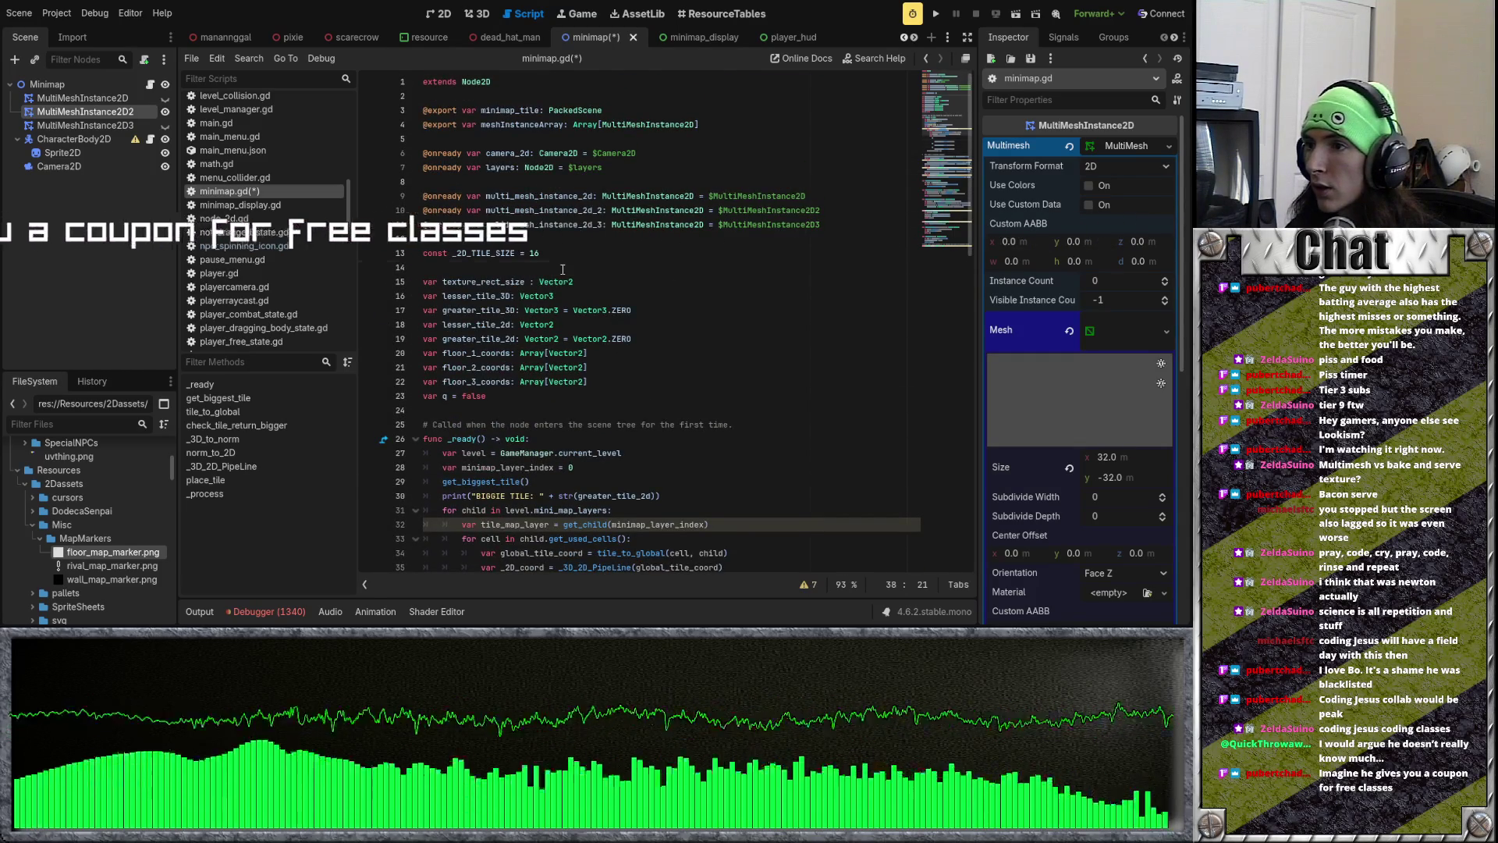
click(620, 267)
key(BackSpace)
click(622, 382)
key(Return)
key(Return)
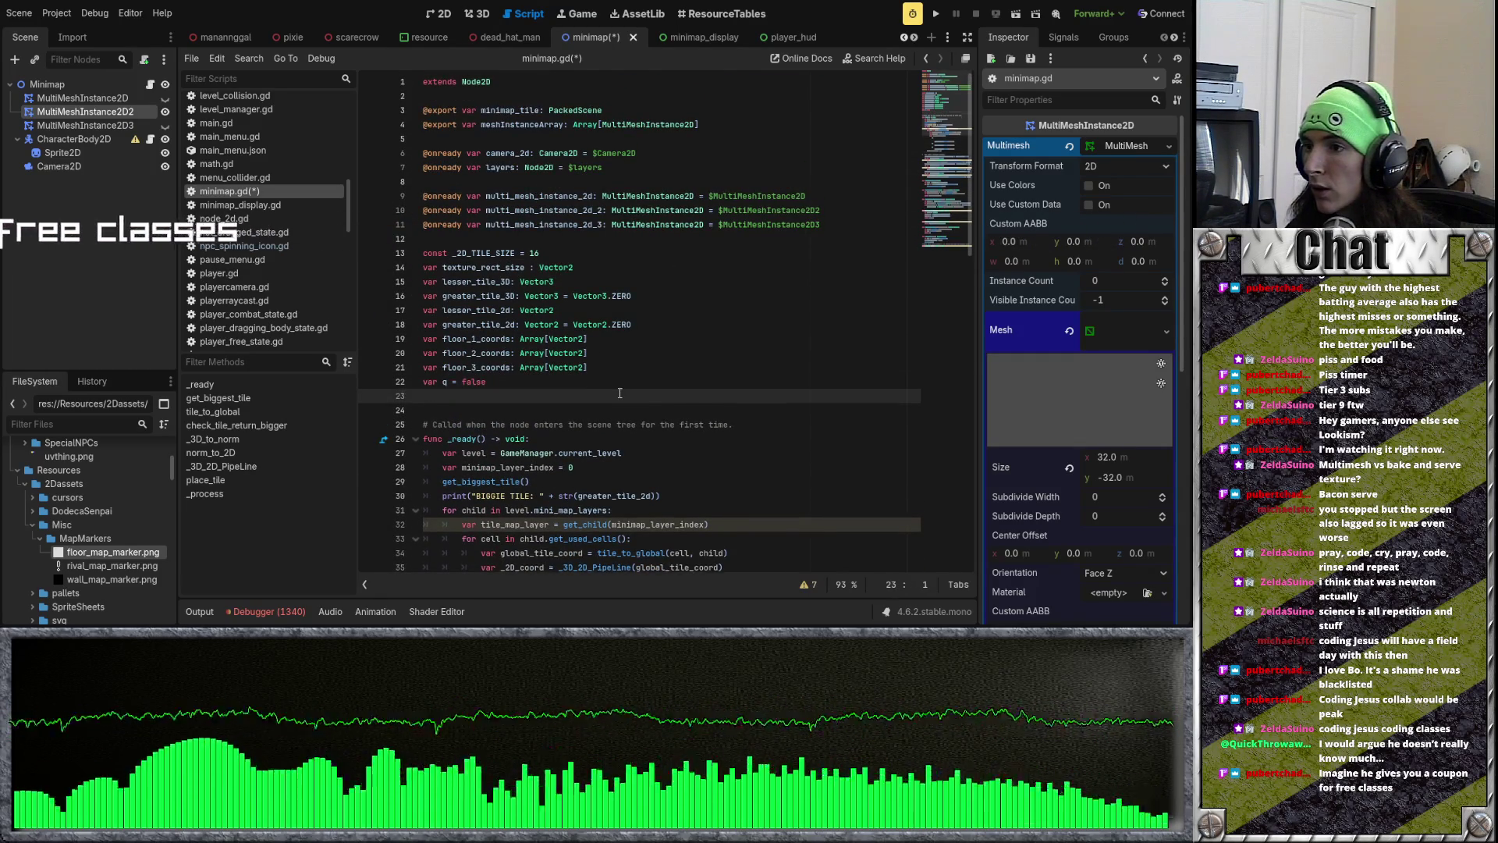
scroll(603, 398, down, 1)
scroll(597, 390, down, 4)
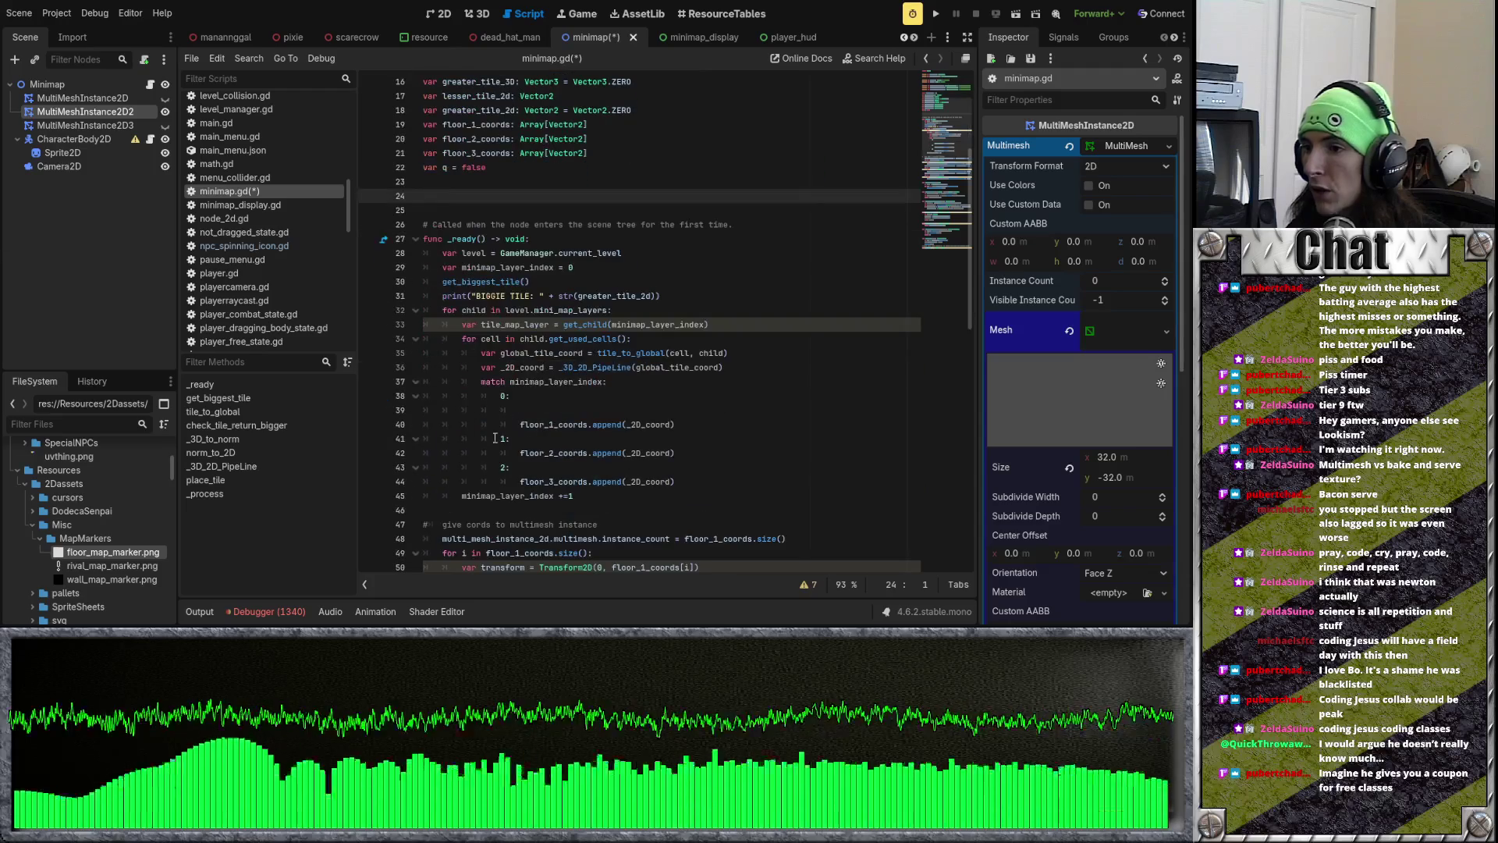
drag(462, 381, 623, 471)
click(624, 496)
scroll(567, 418, up, 5)
click(539, 396)
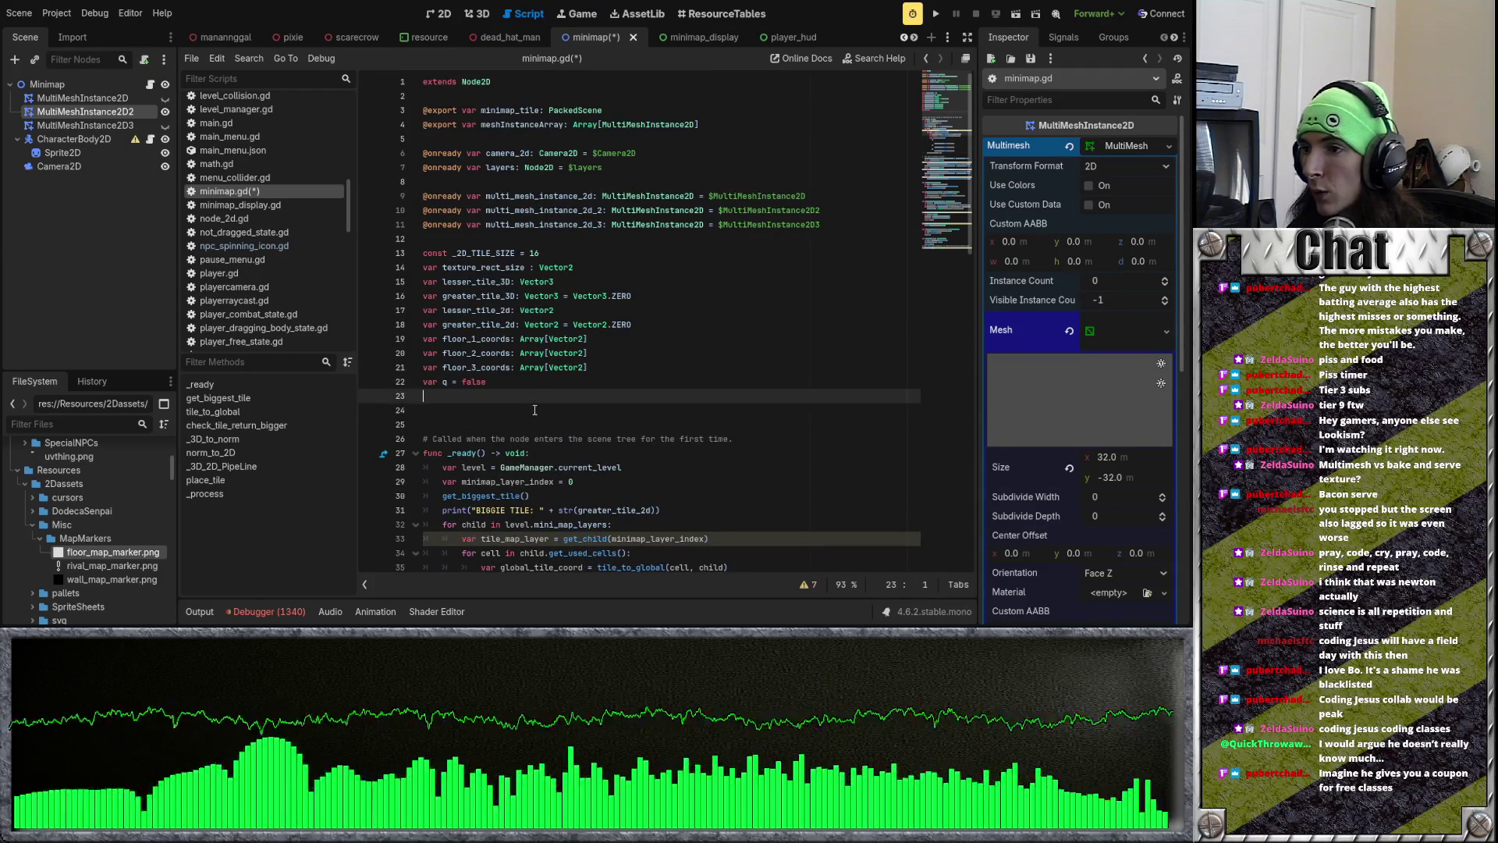
click(535, 410)
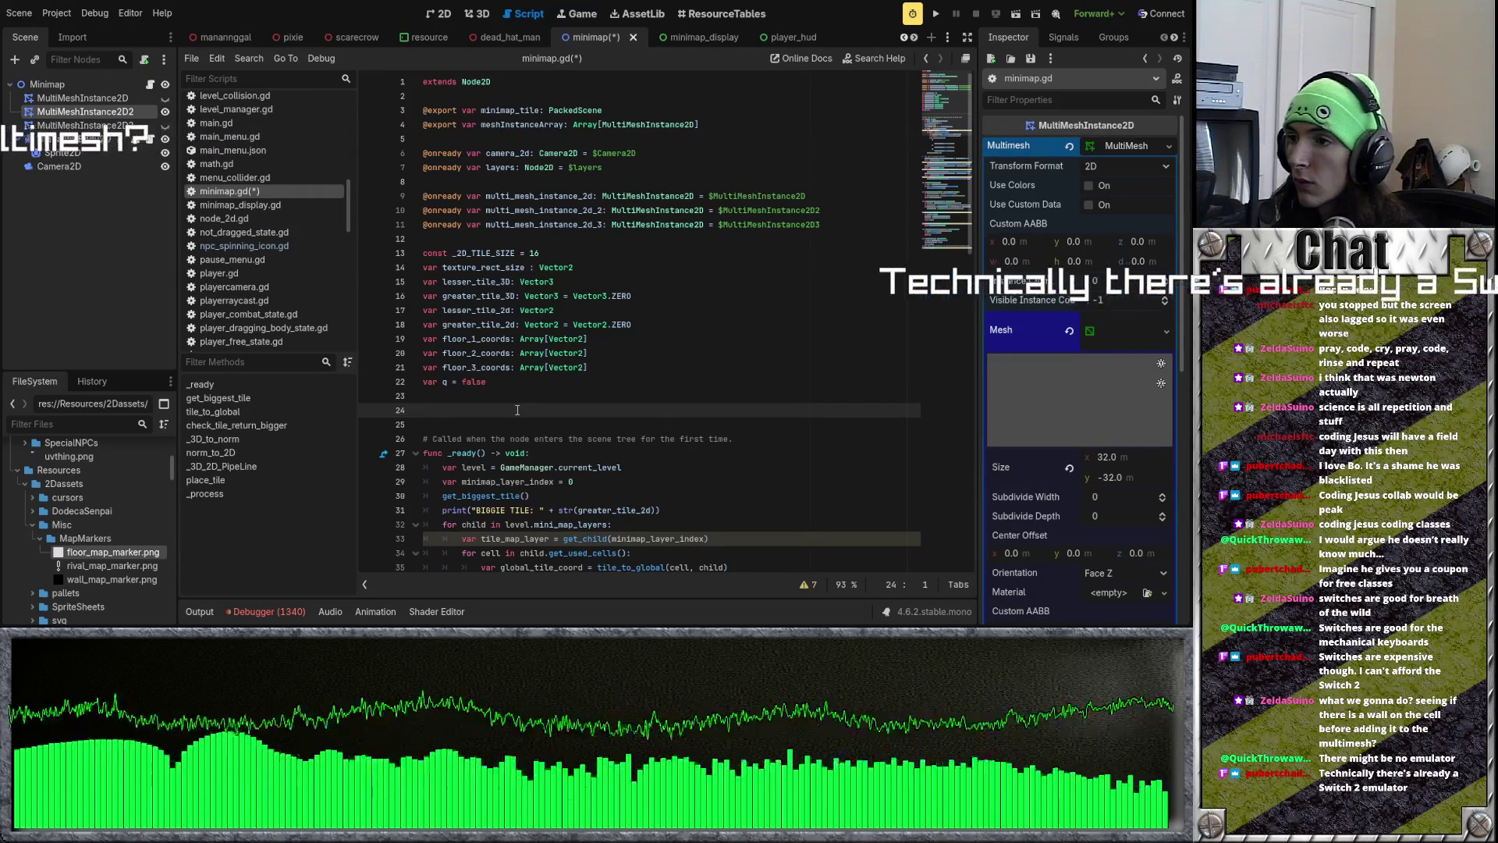
Step: Remove the extra blank line after the layers declaration so line 11 is empty
key(Up)
key(Up)
key(Up)
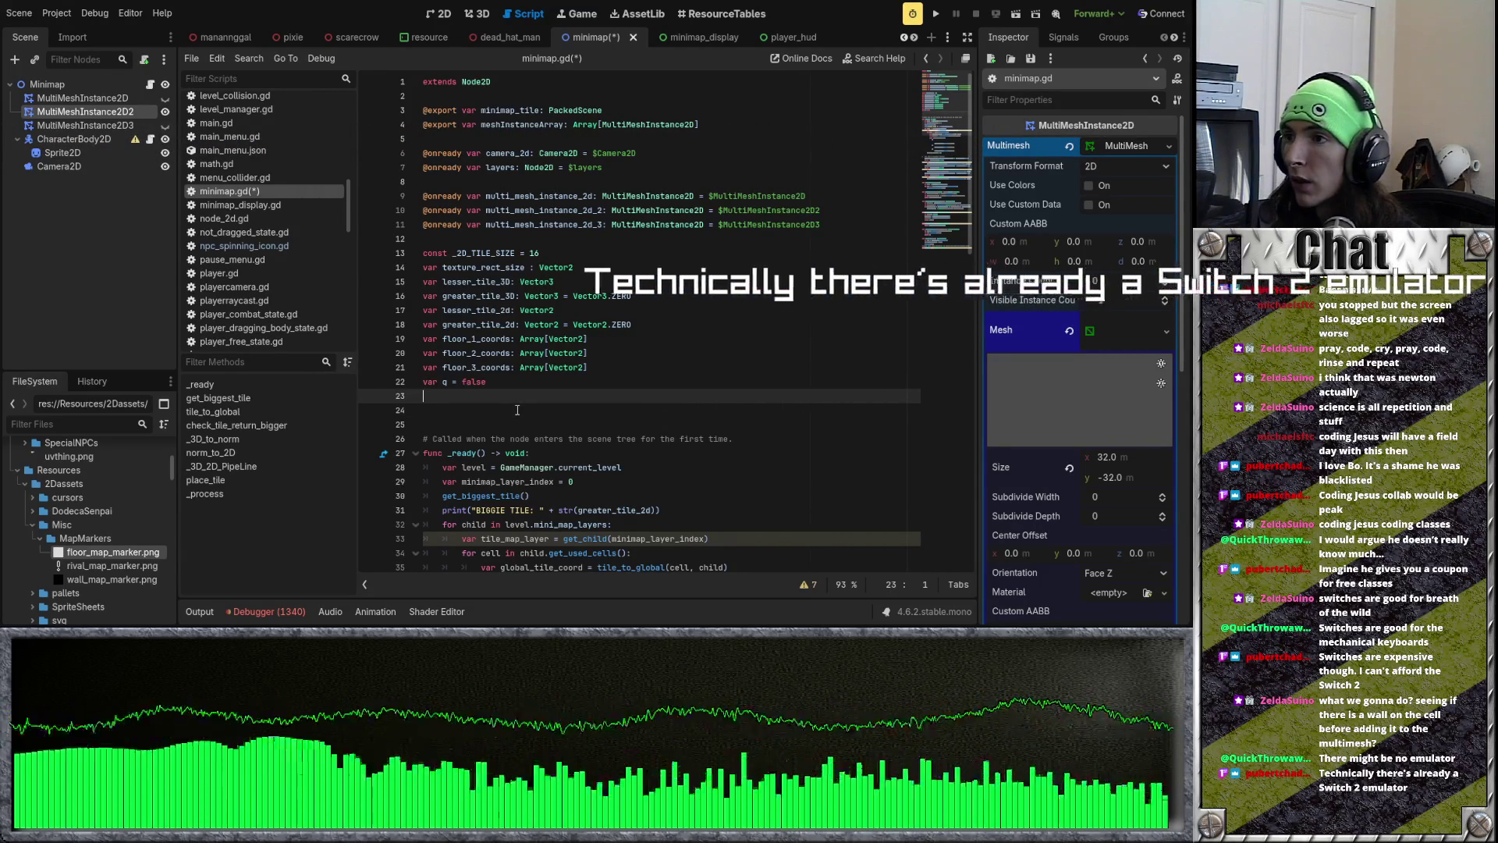
key(Up)
key(Up)
key(Up)
key(Return)
key(Up)
key(Up)
key(Up)
key(Up)
key(BackSpace)
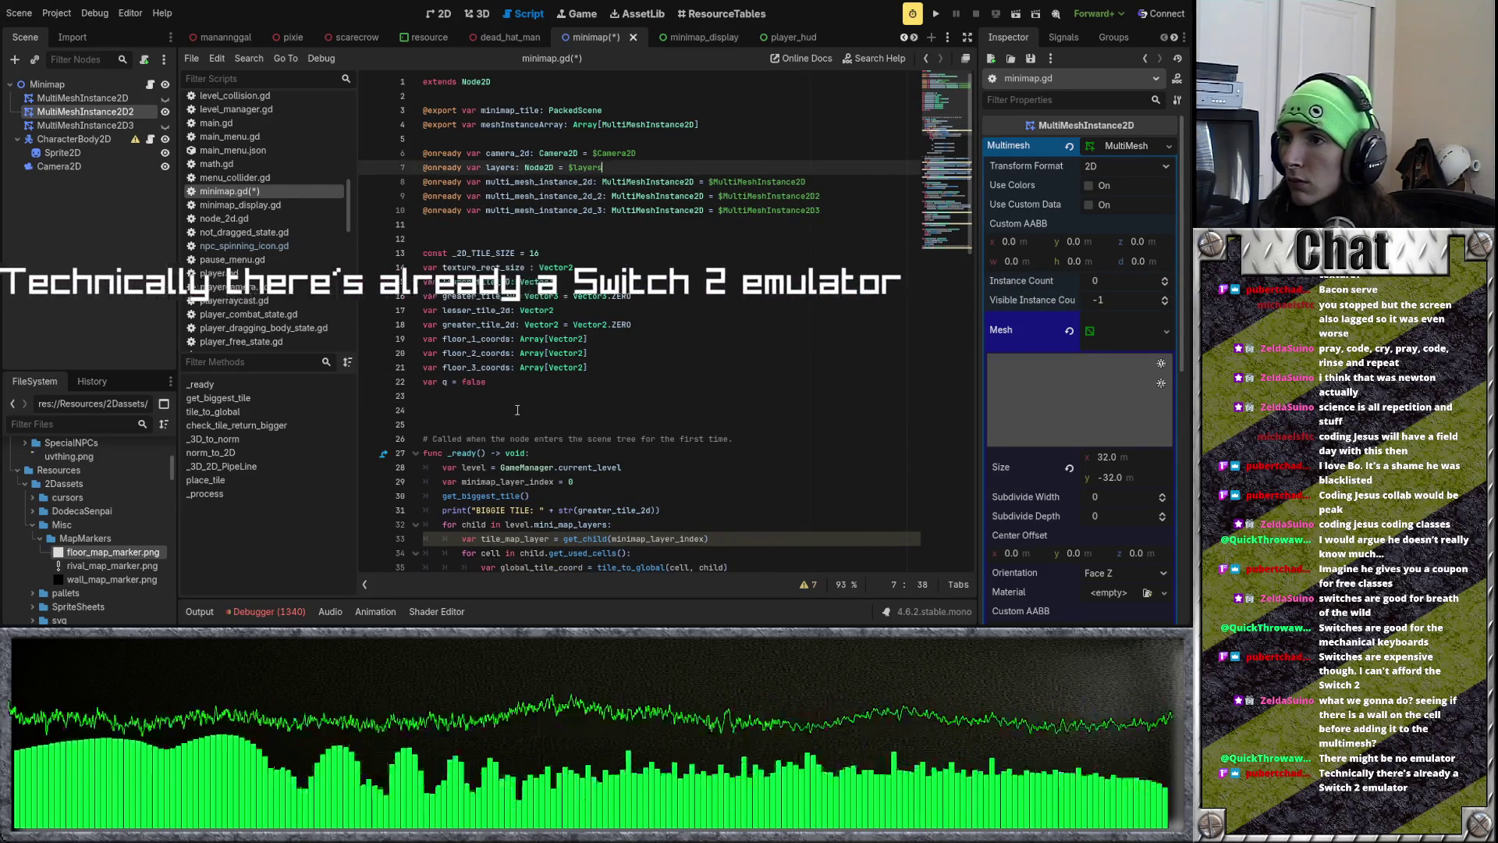
key(Down)
key(Down)
key(Down)
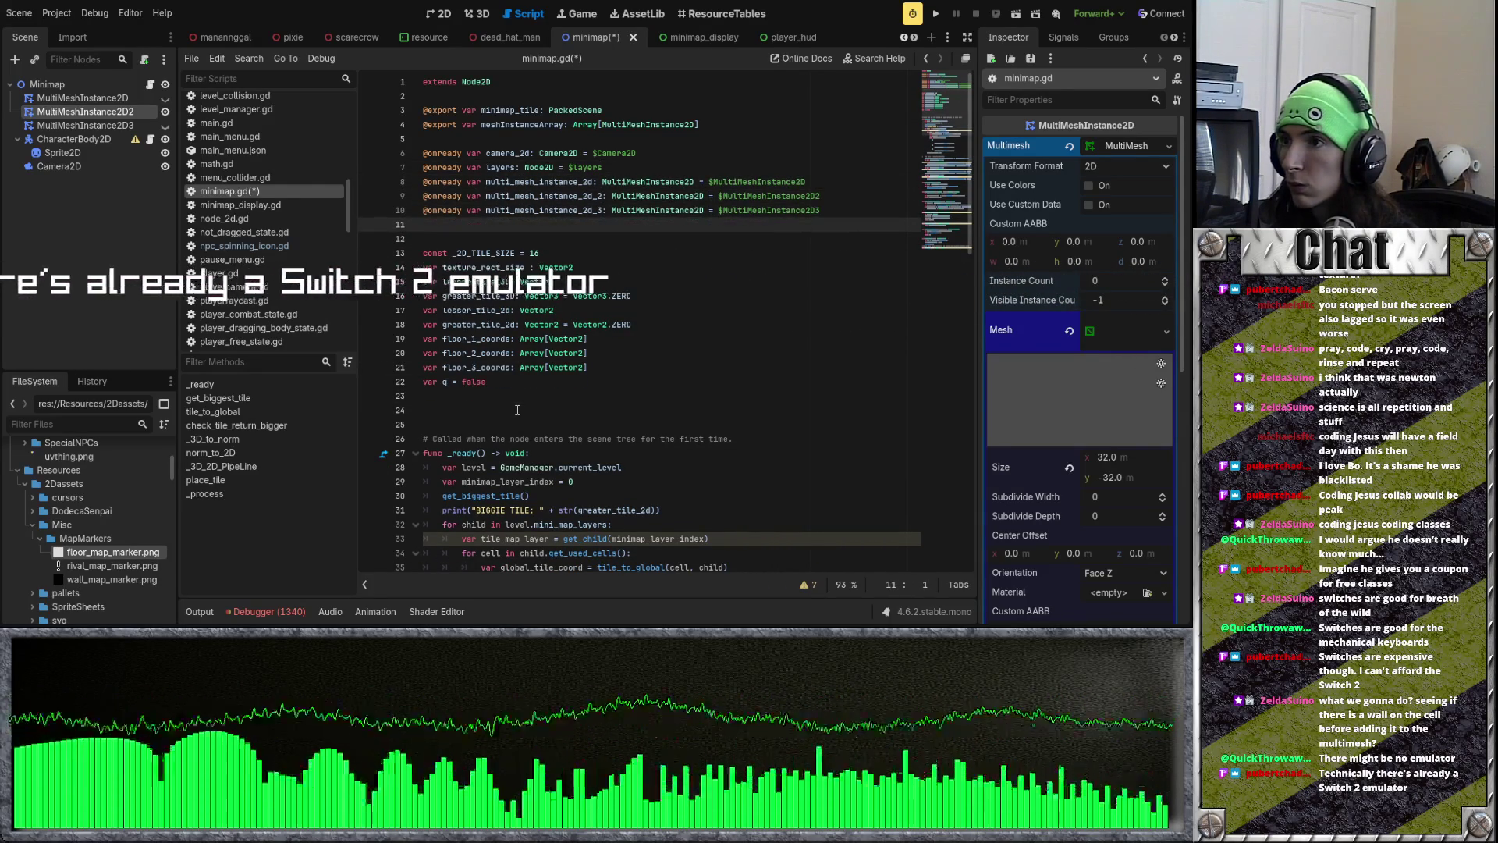
key(Up)
key(Up)
key(Up)
key(Up)
key(Up)
key(Up)
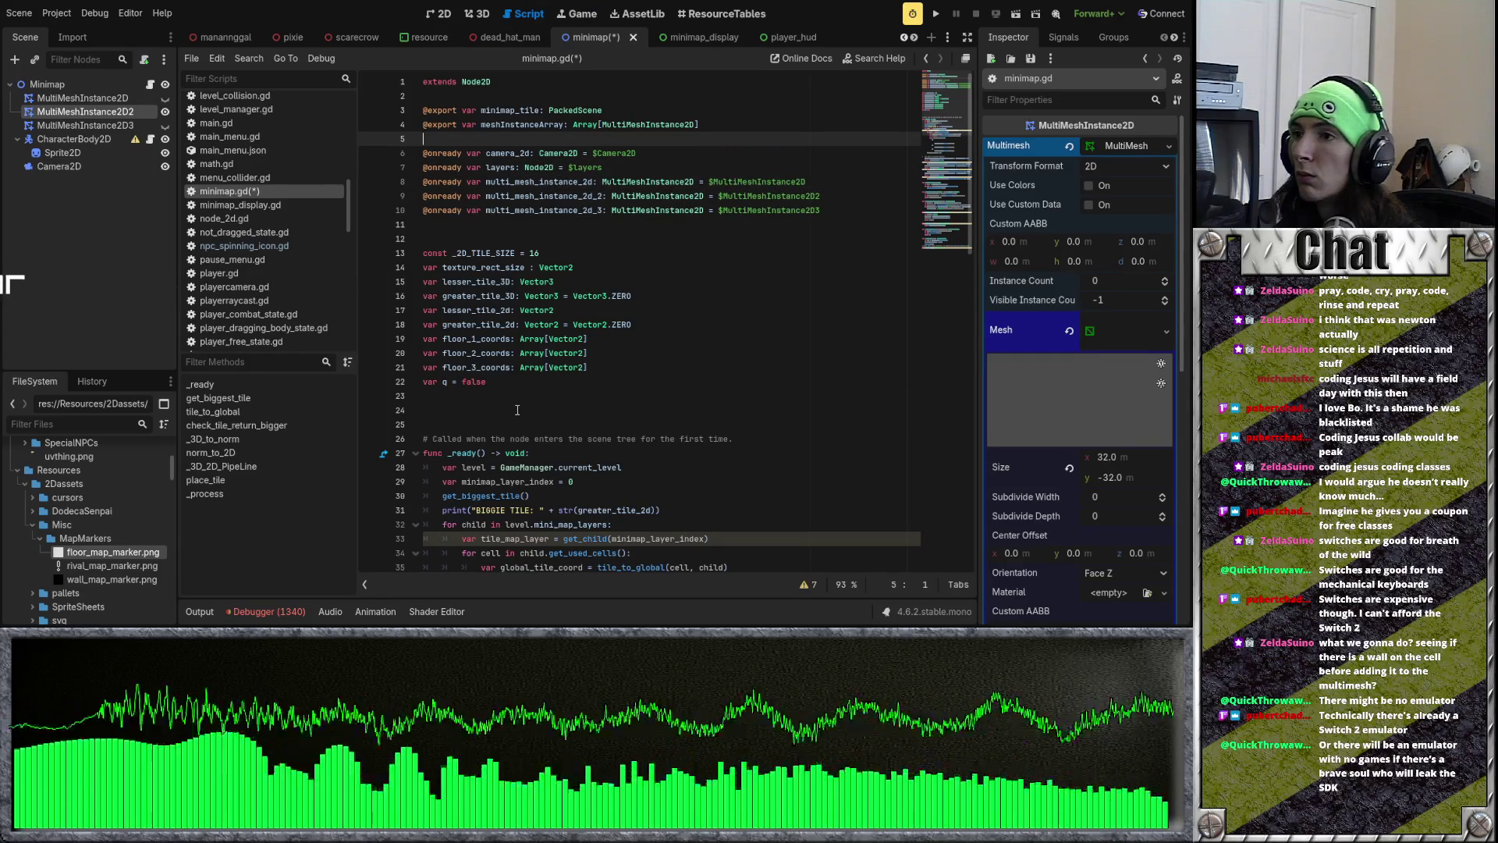
key(Down)
key(Down)
key(Down)
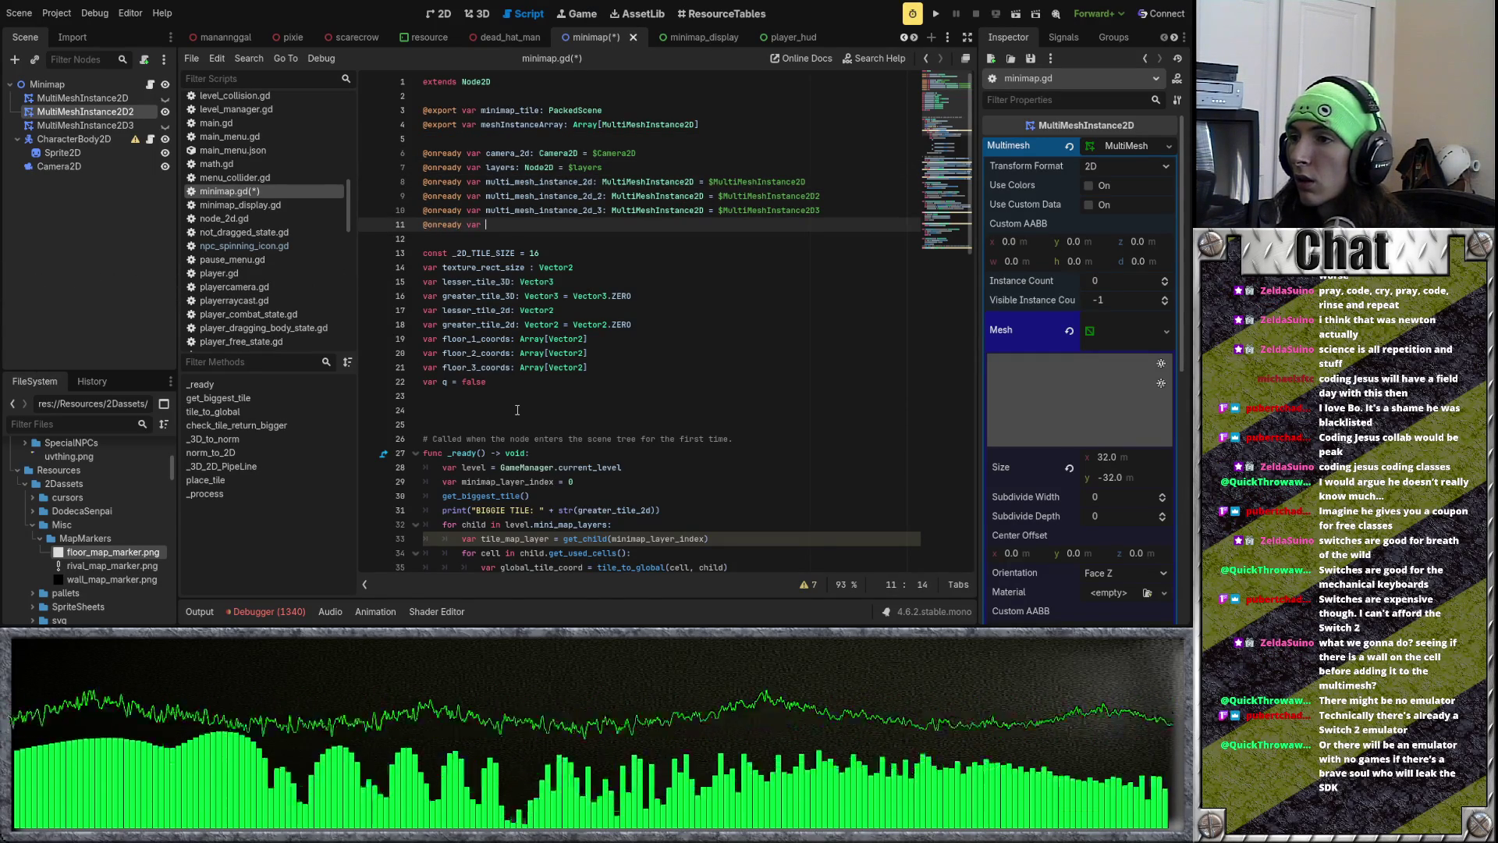
text(wall_tiles)
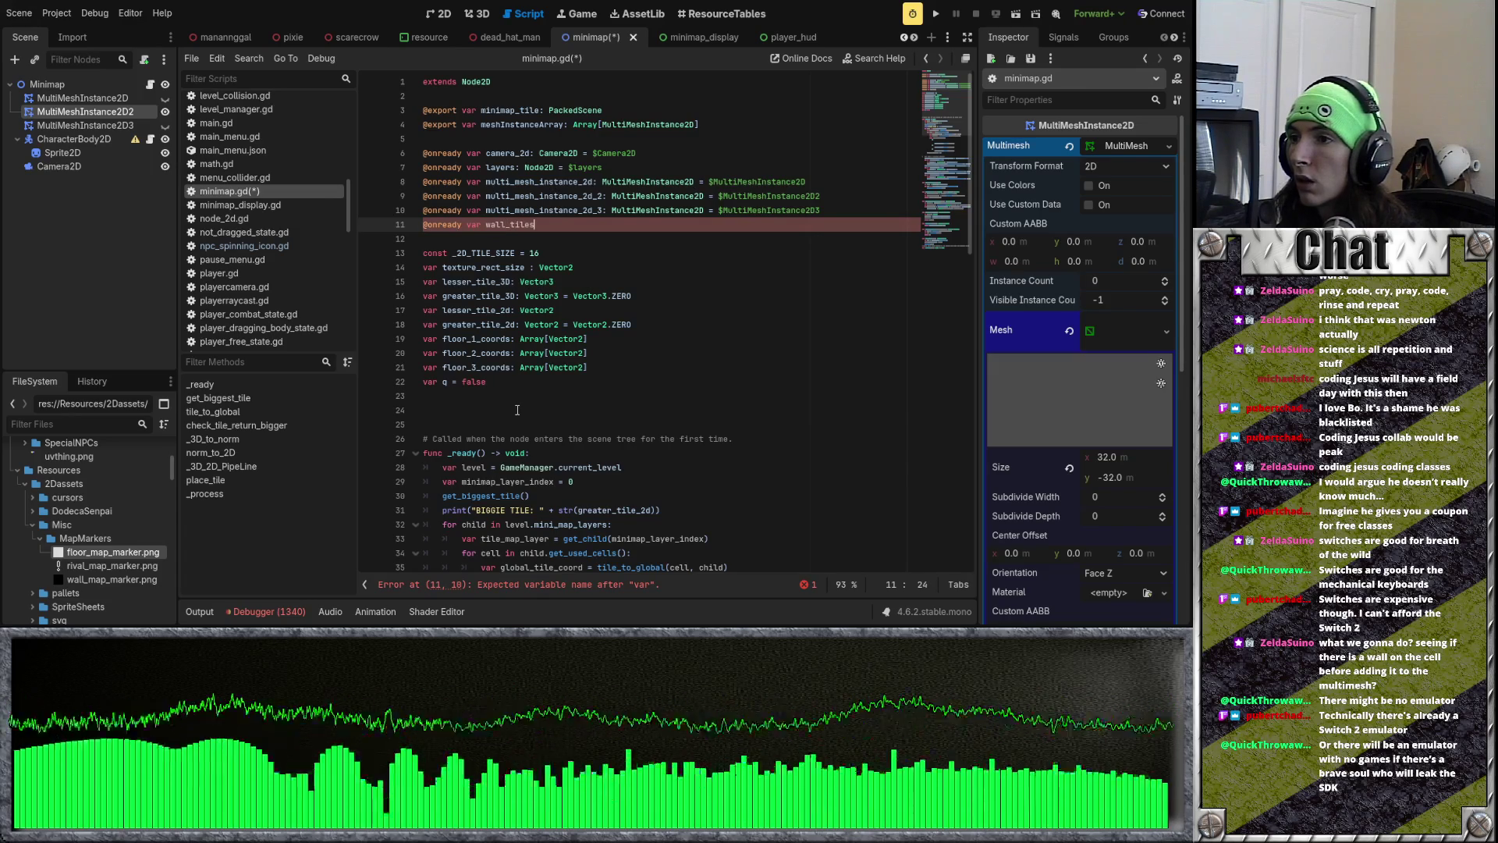
text( = GameManager.cu)
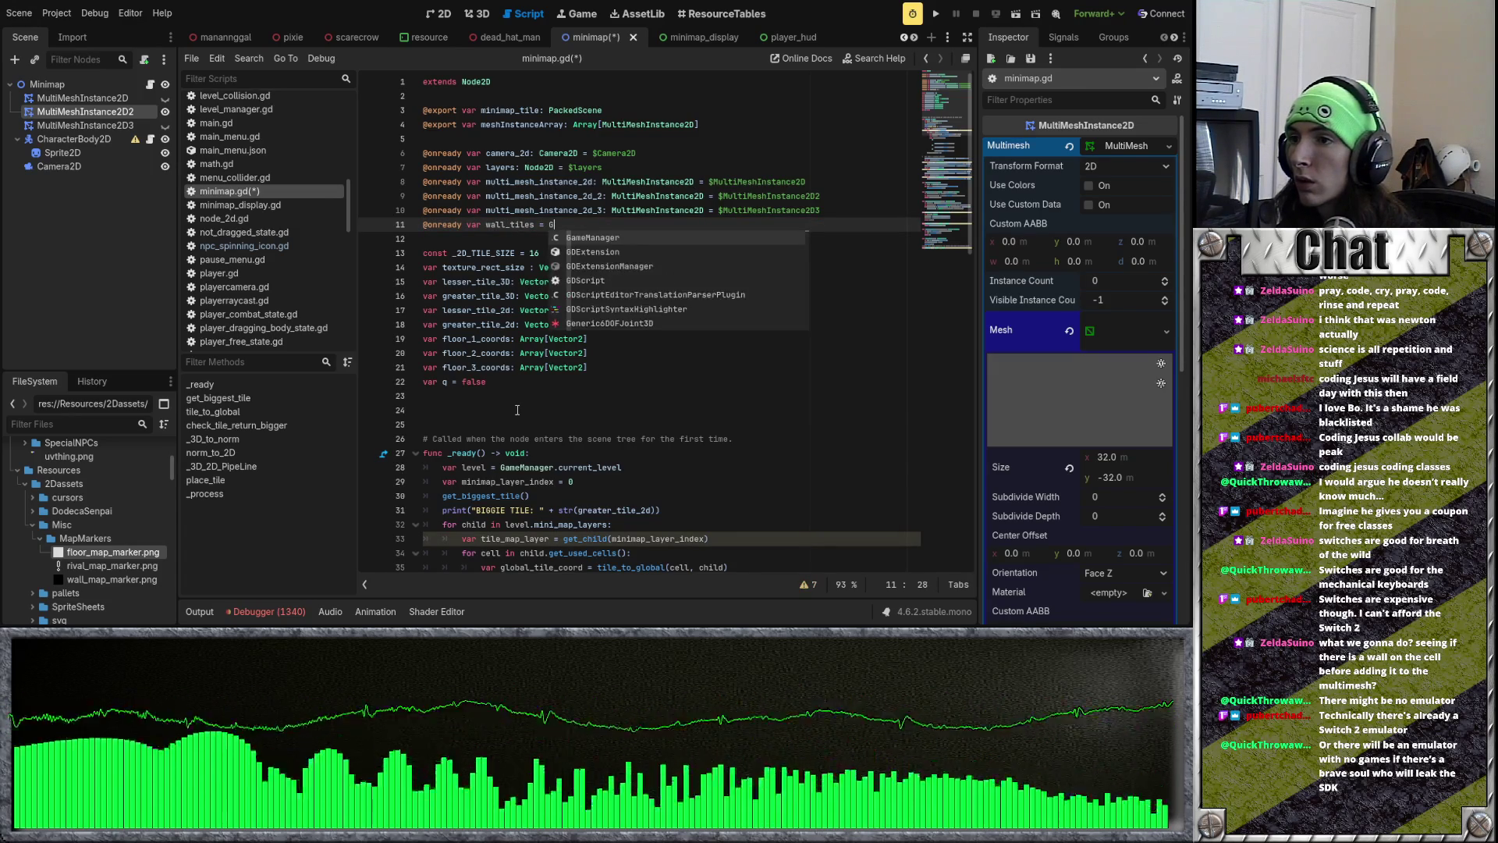
key(Return)
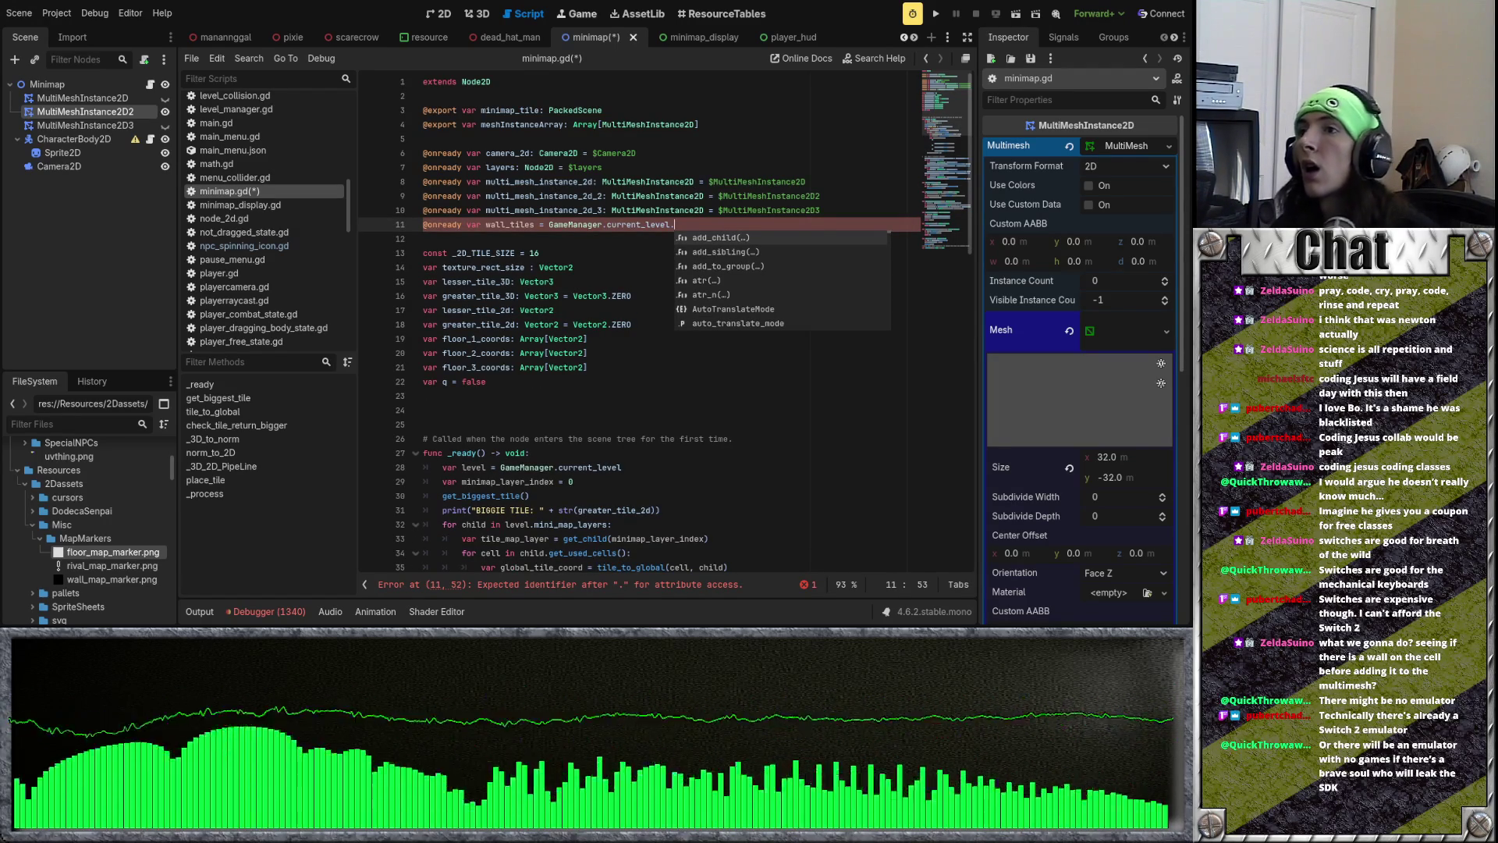
scroll(390, 37, up, 8)
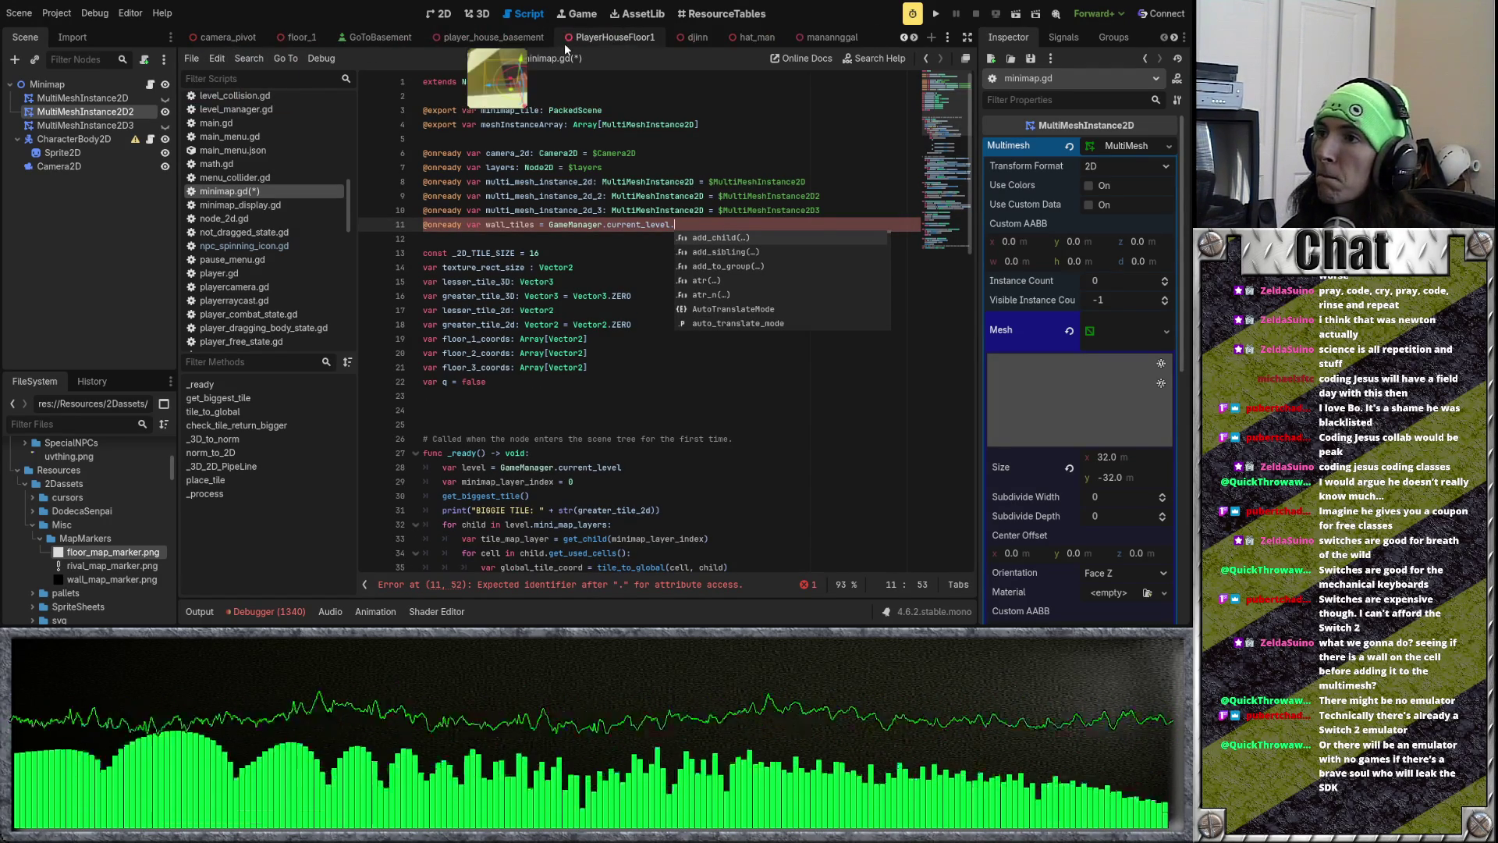
click(601, 37)
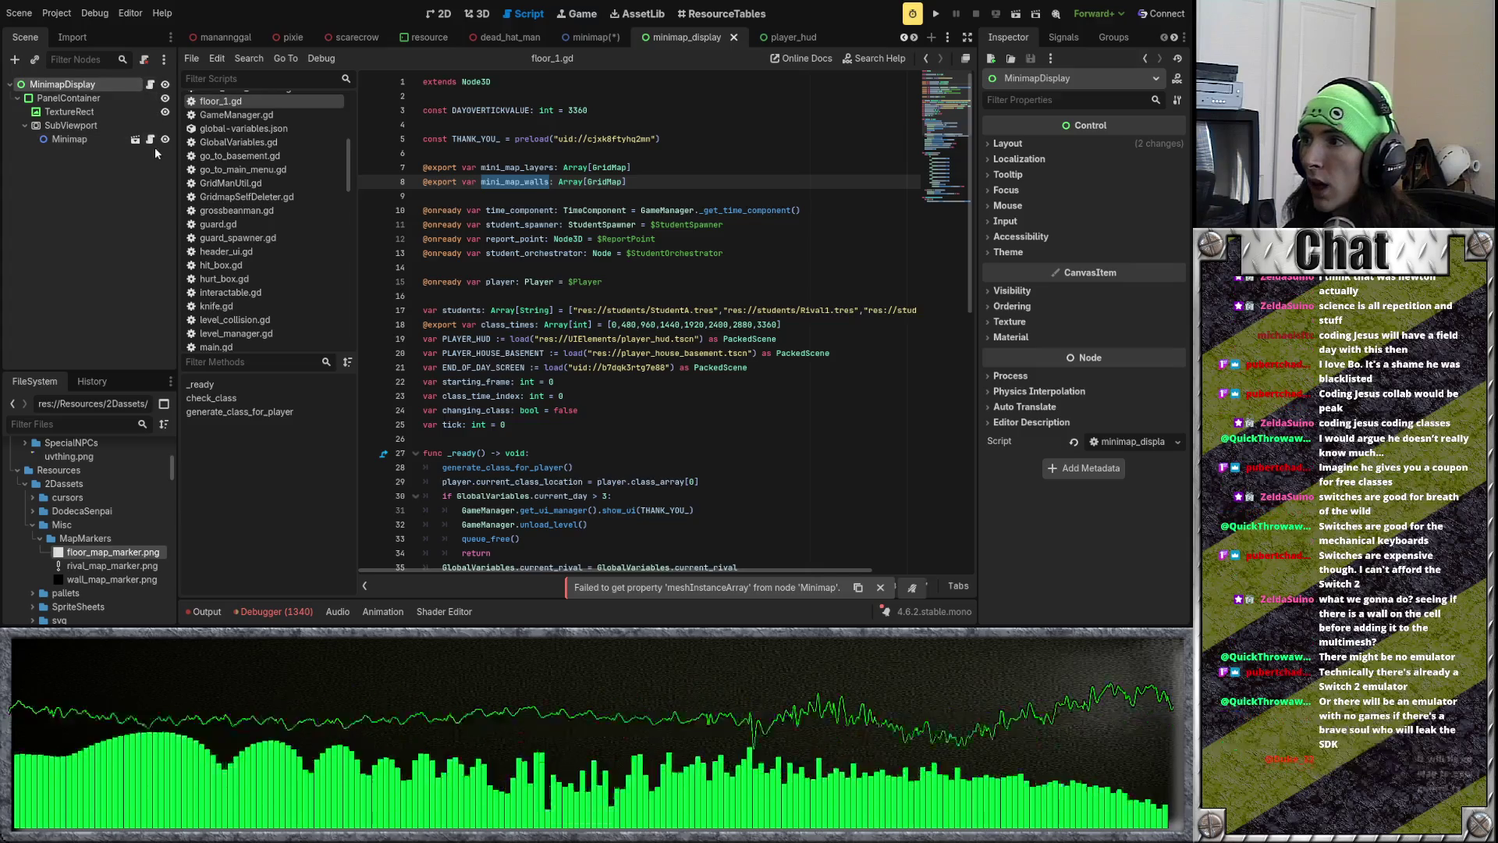
text(mini_map_walls)
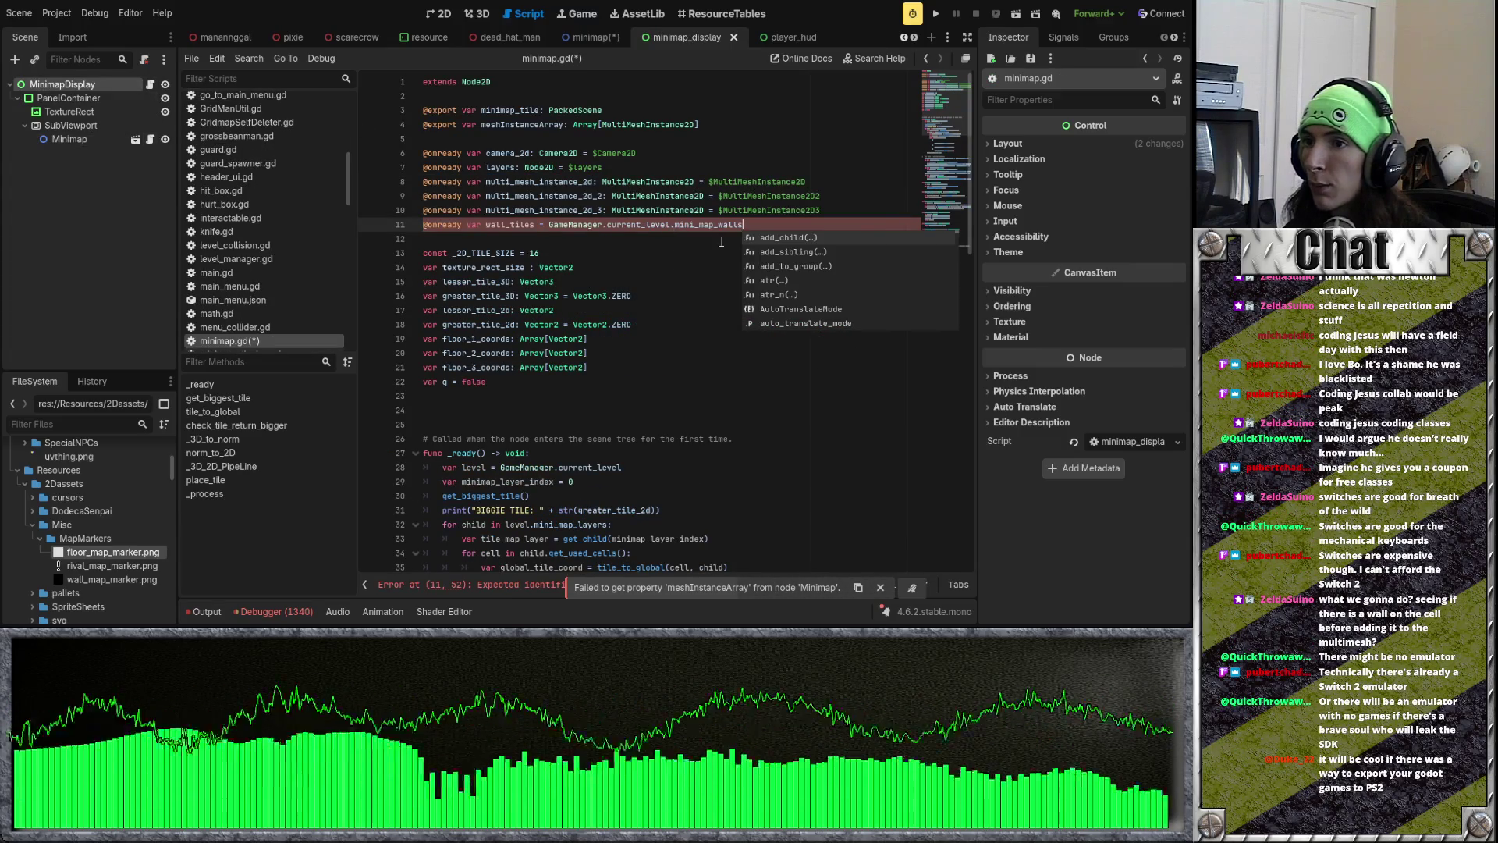
click(657, 235)
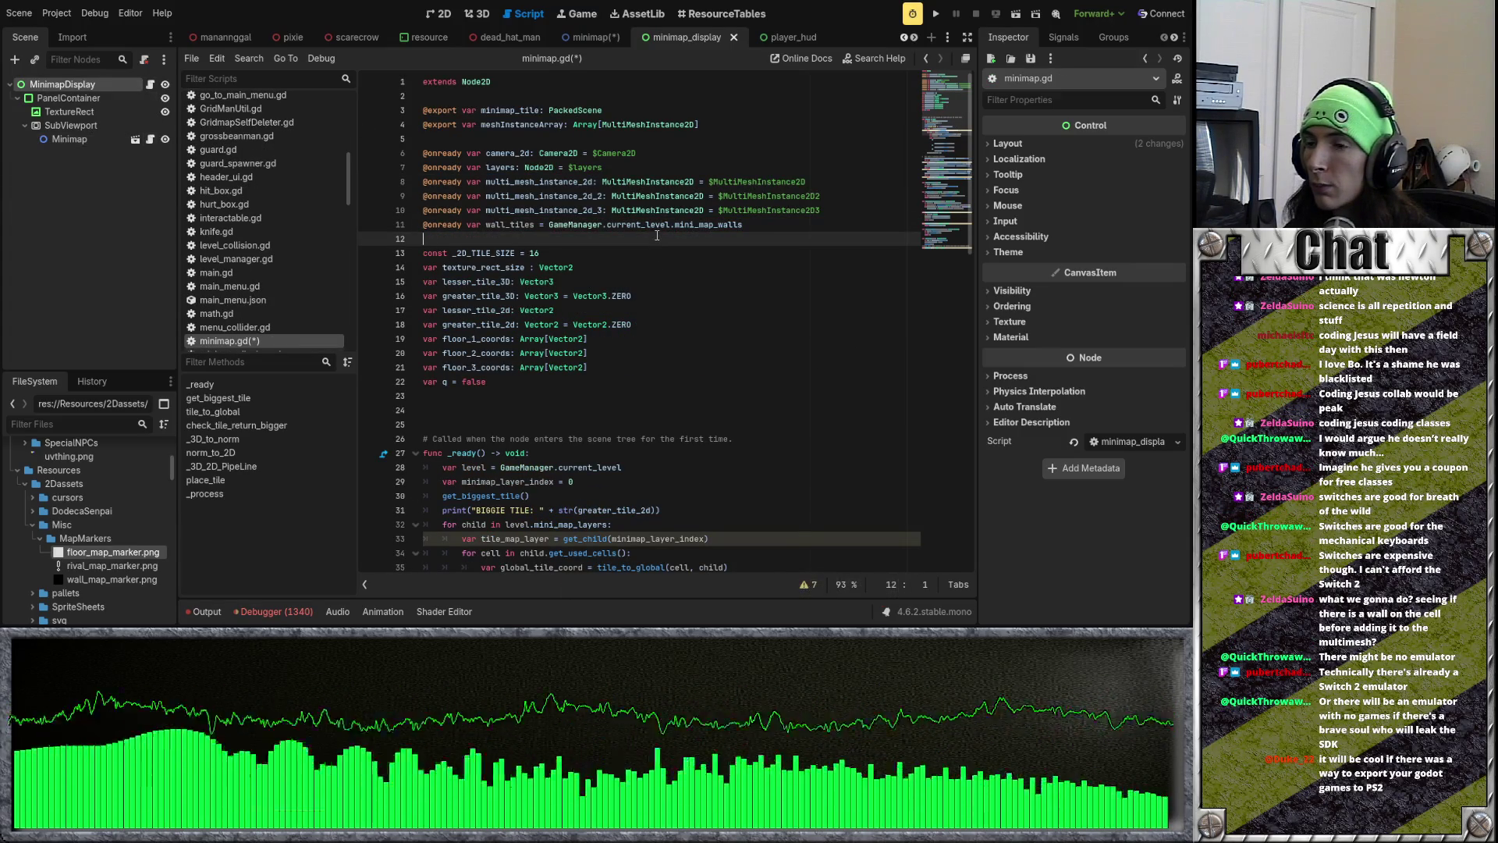
drag(524, 219, 488, 229)
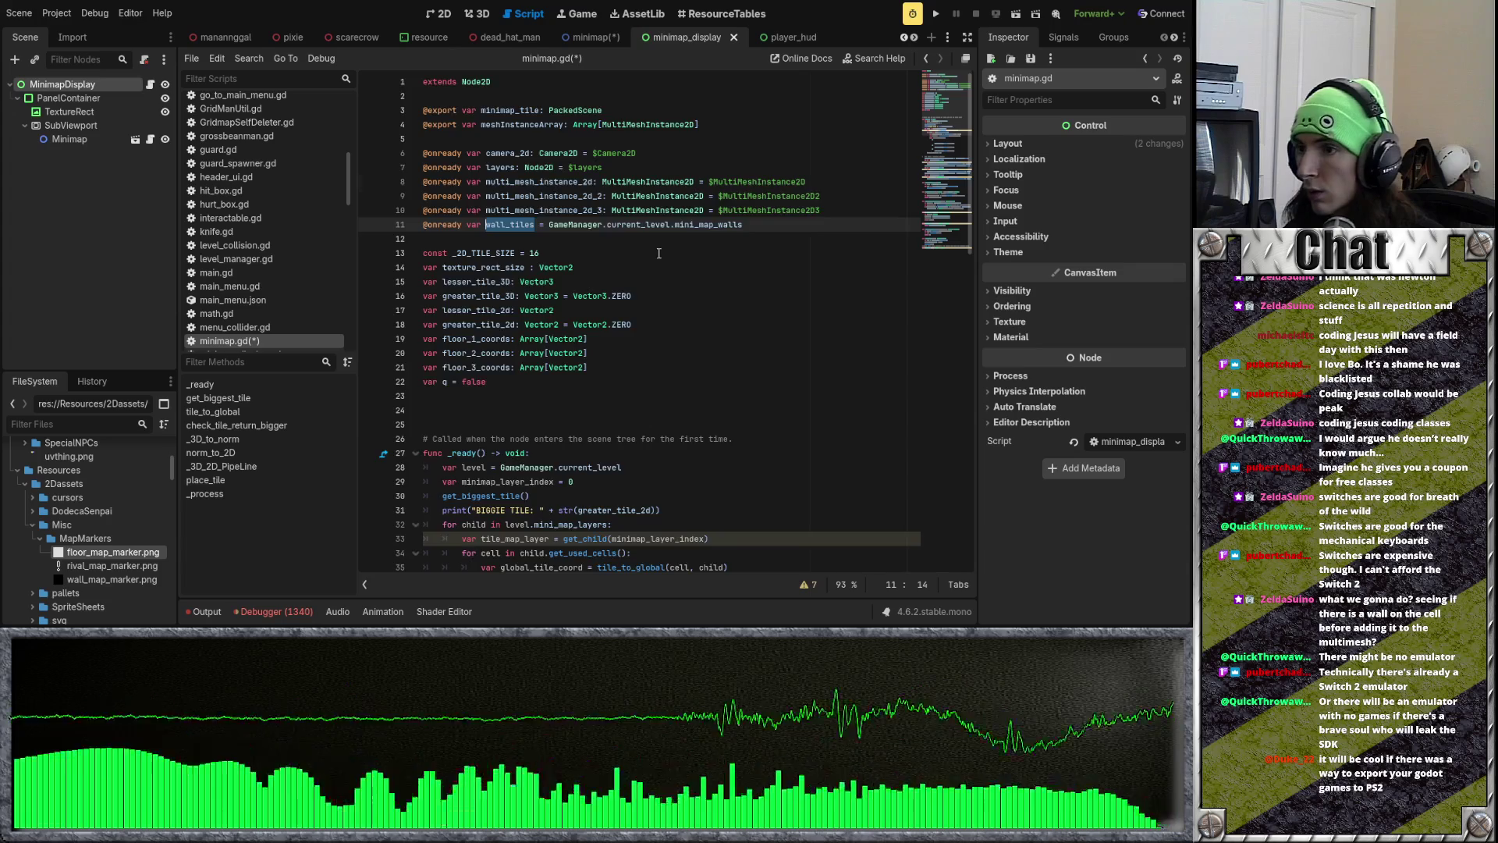
scroll(659, 253, down, 8)
click(673, 287)
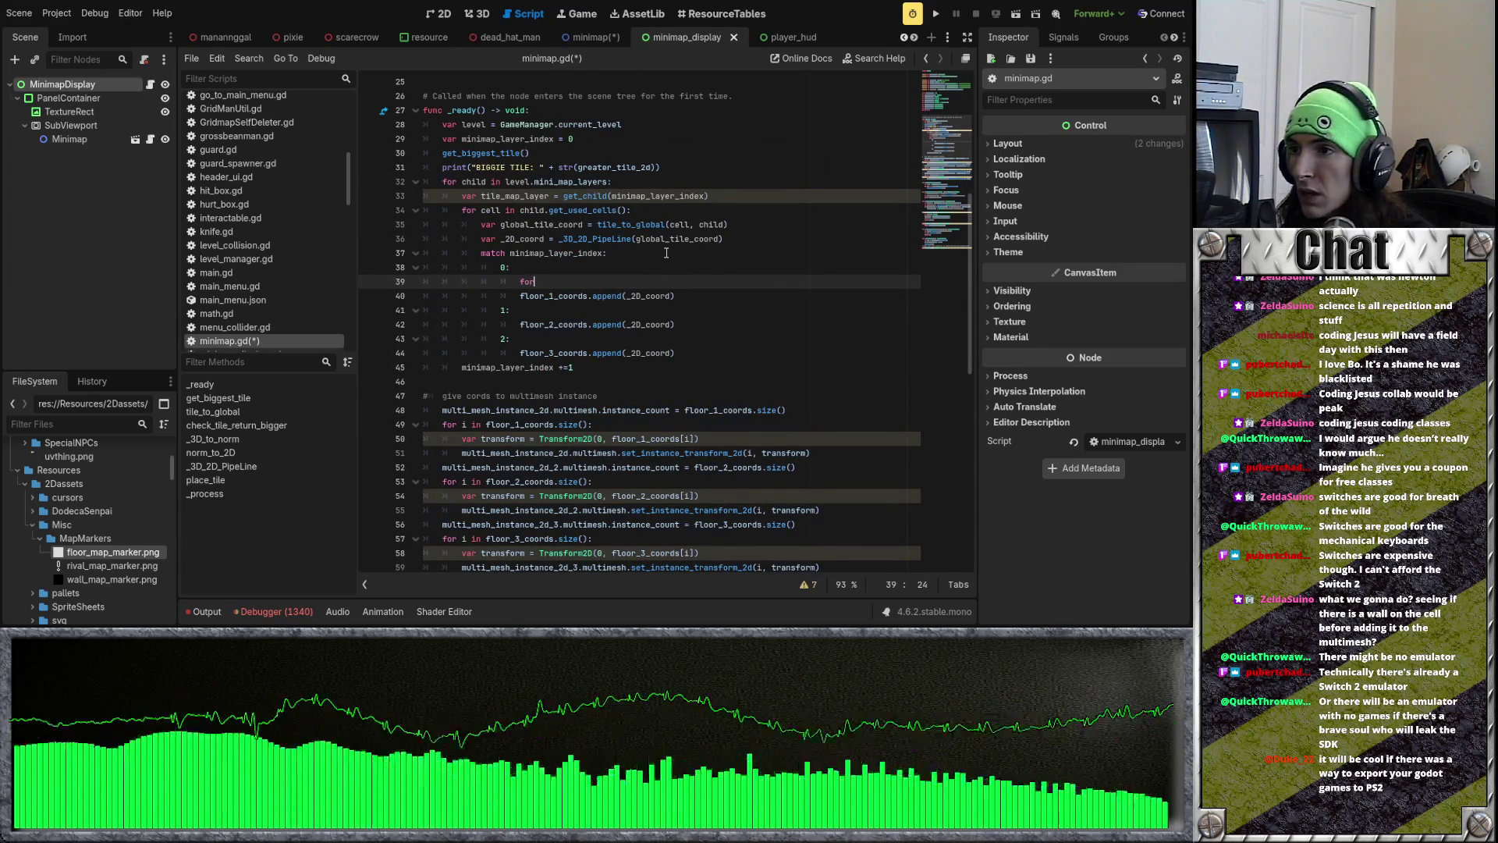
Step: Delete the abandoned 'for wall_tiles' line 39 and open an indented line 35 inside the used-cells loop
text( wall_tiles)
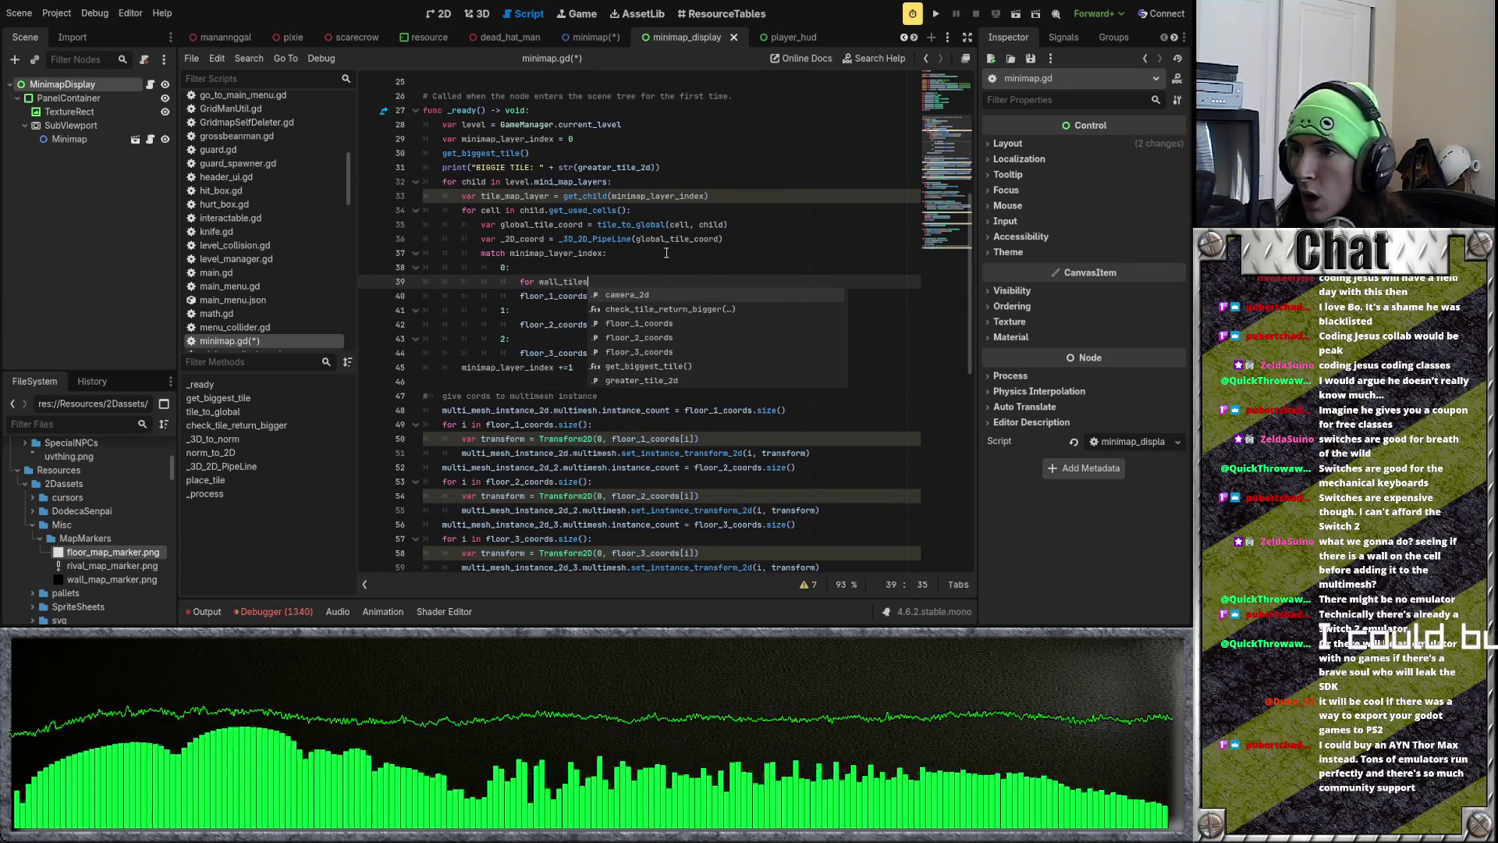
key(BackSpace)
key(BackSpace)
key(BackSpace)
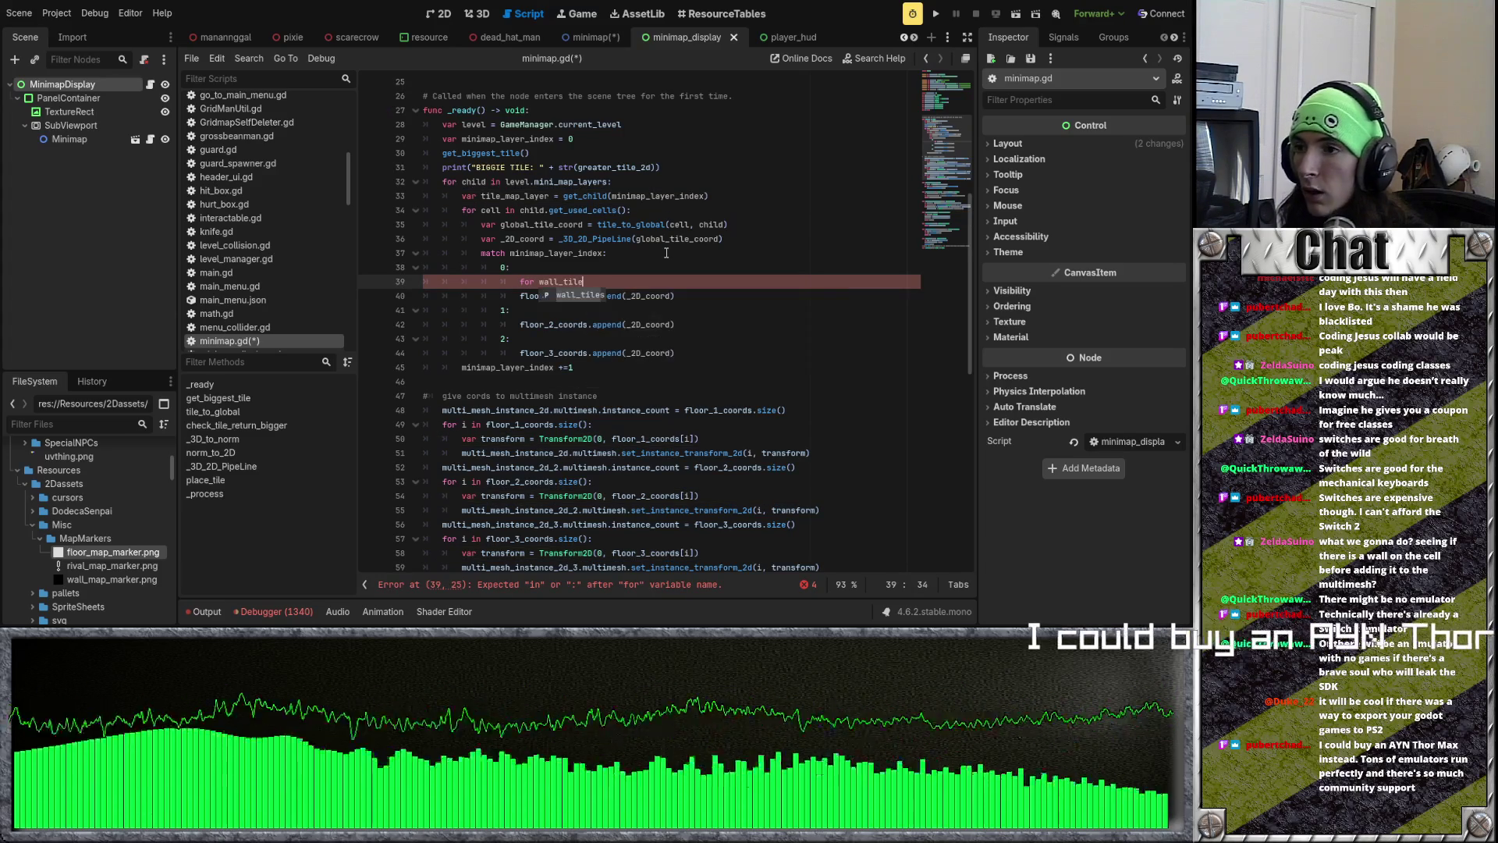
key(BackSpace)
key(BackSpace)
text(if)
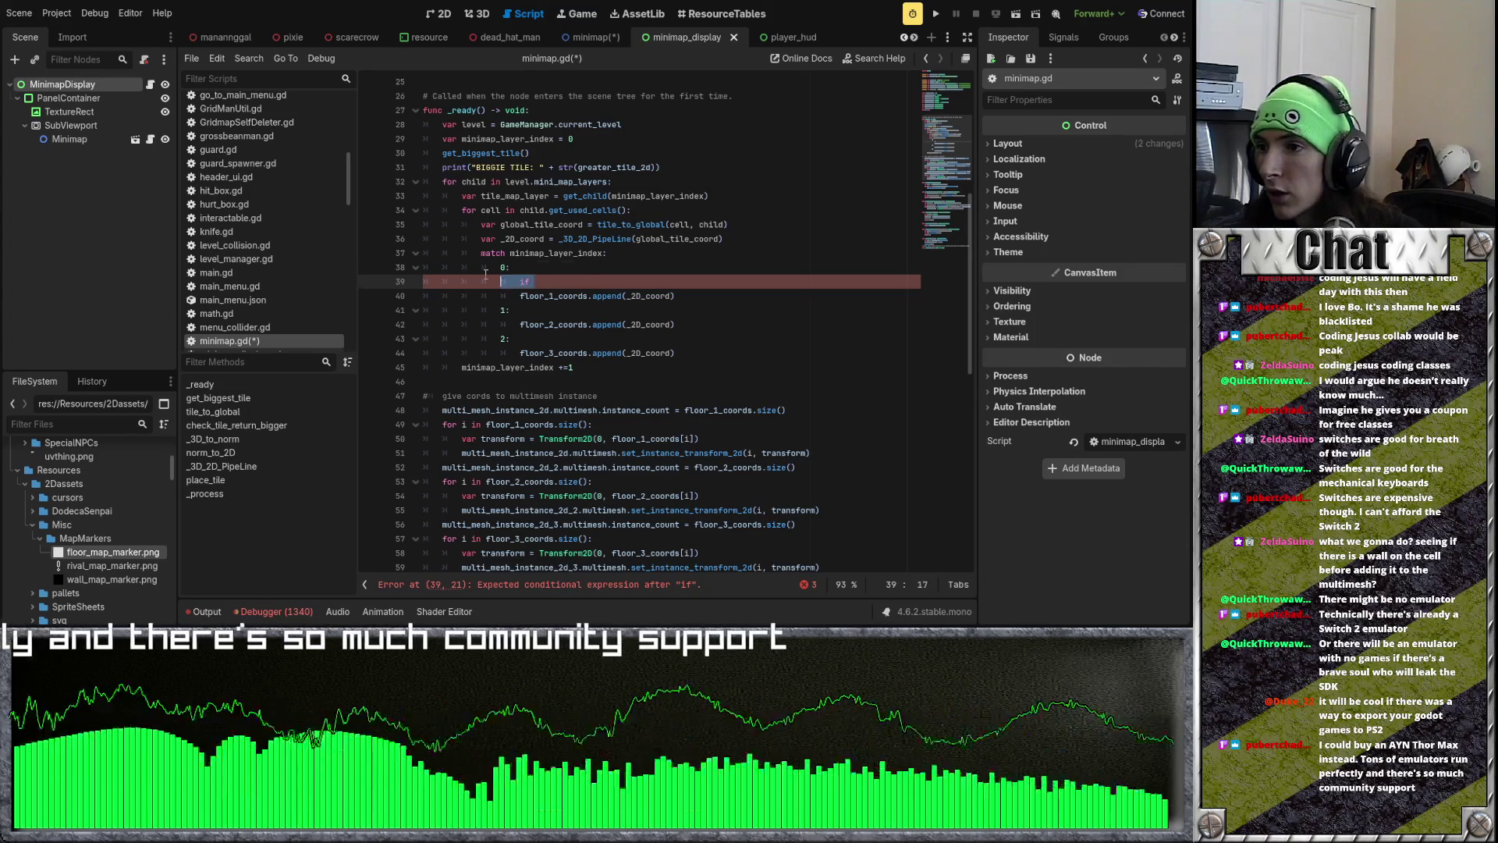
key(BackSpace)
key(BackSpace)
key(BackSpace)
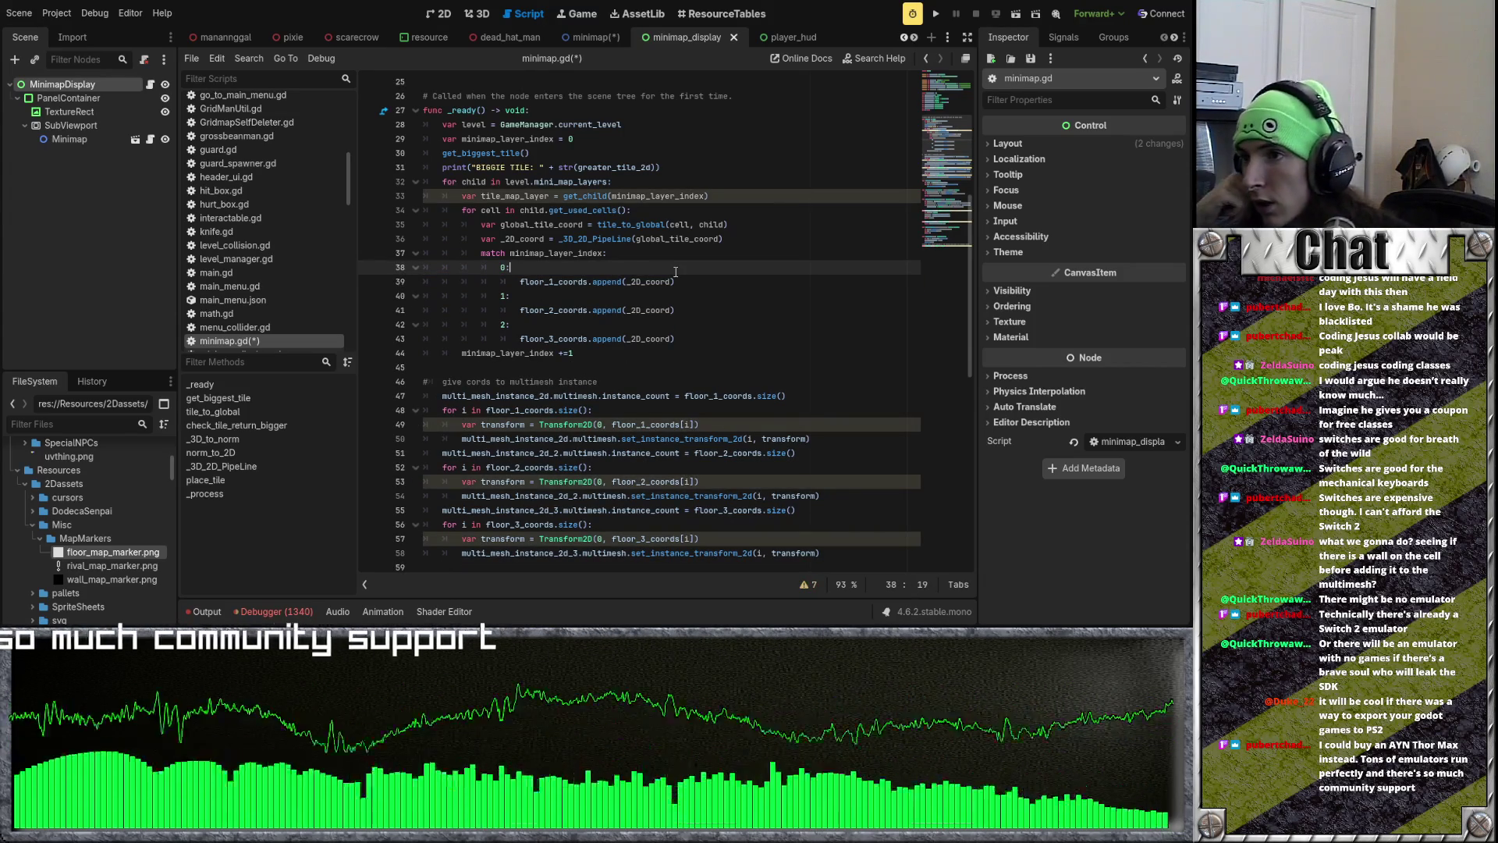
click(652, 209)
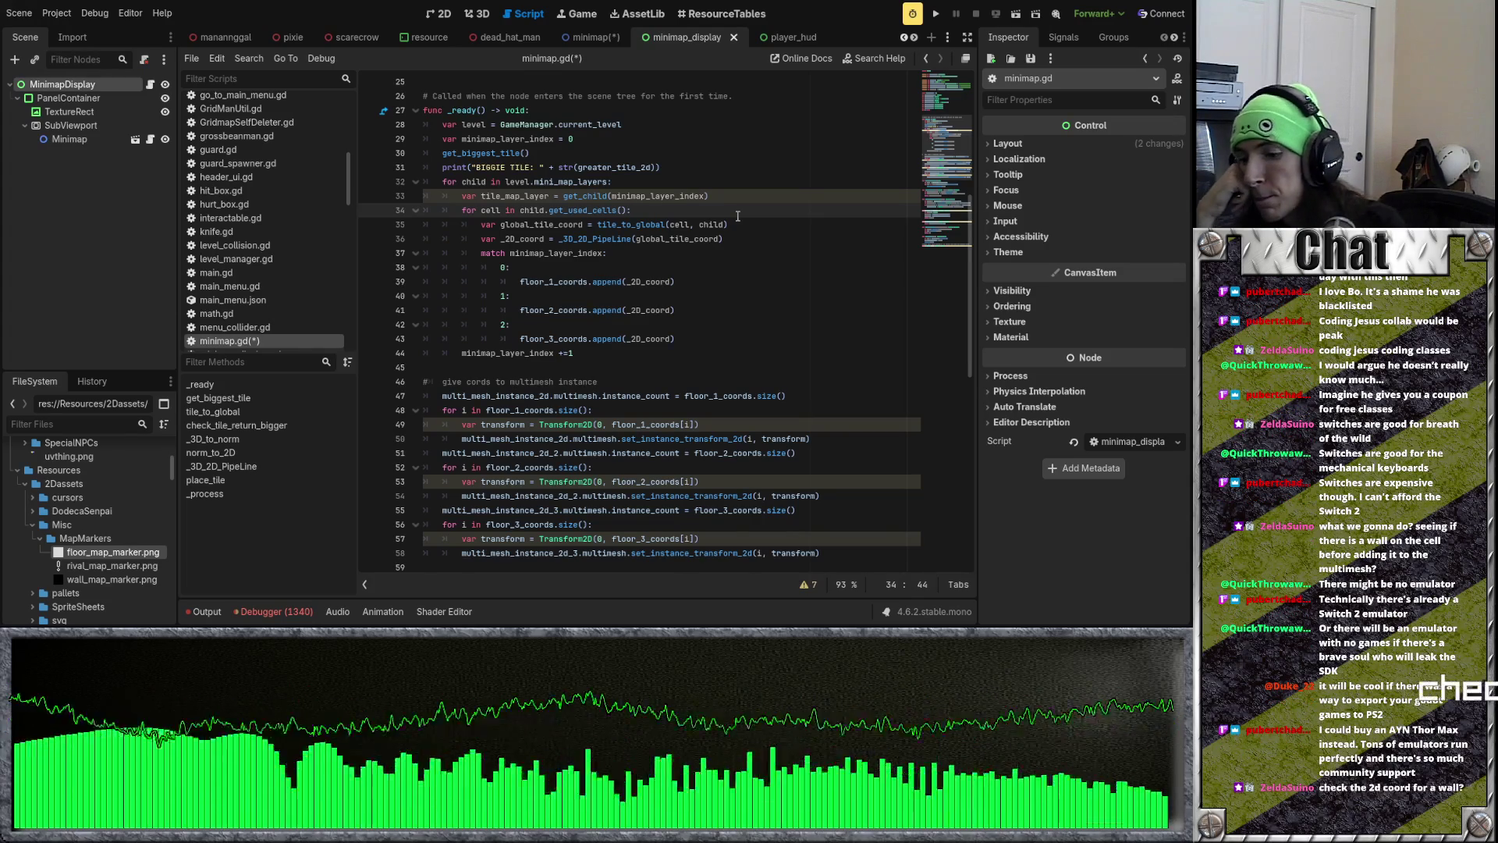
key(Return)
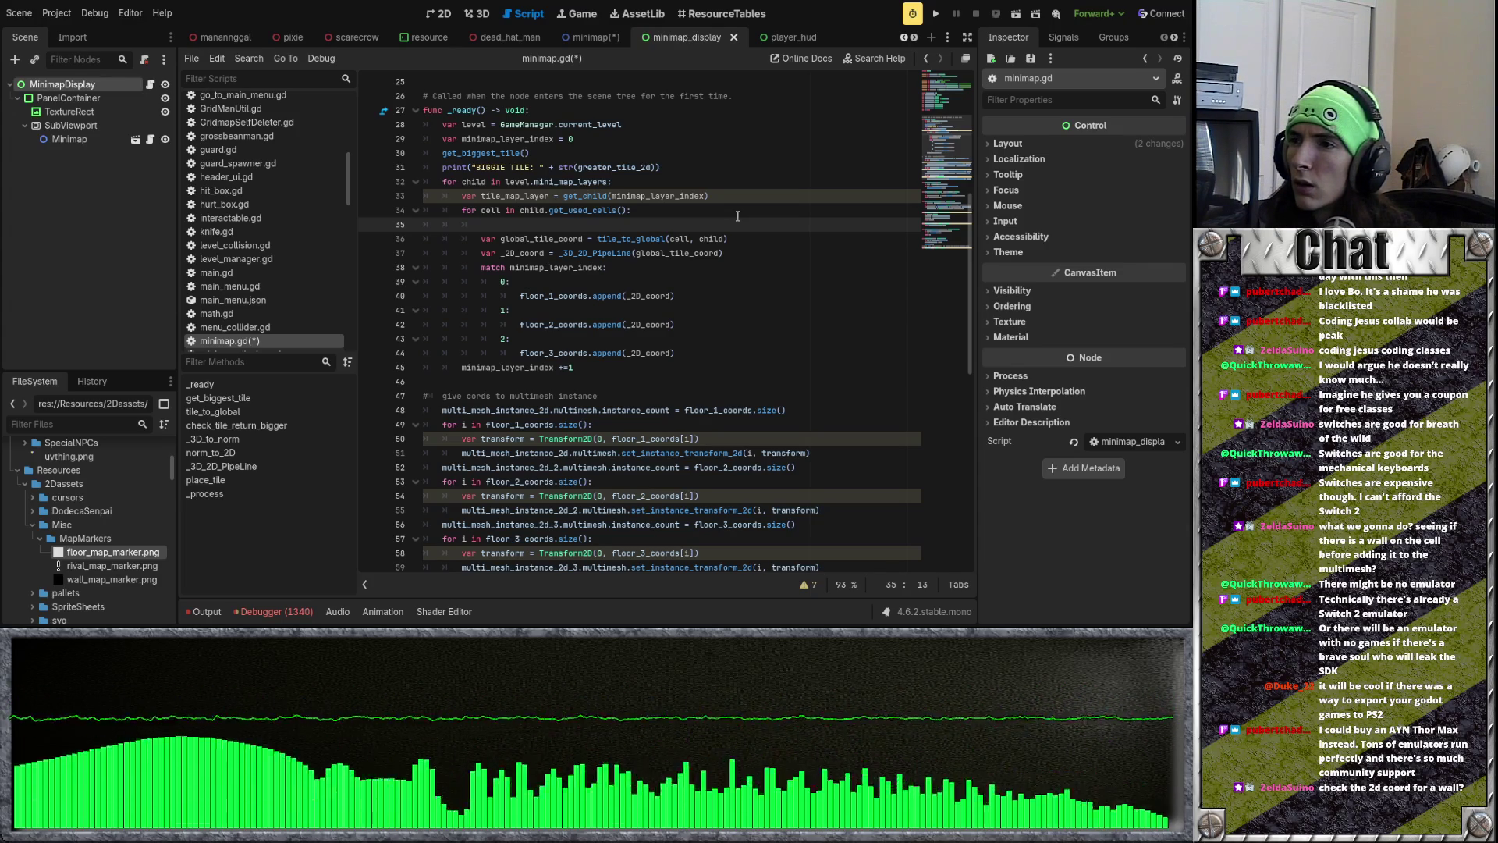
Step: Write the condition 'if wall_tiles[minimap_layer_index].get_used_cells().contains(cell):' on line 35
text(if cell in)
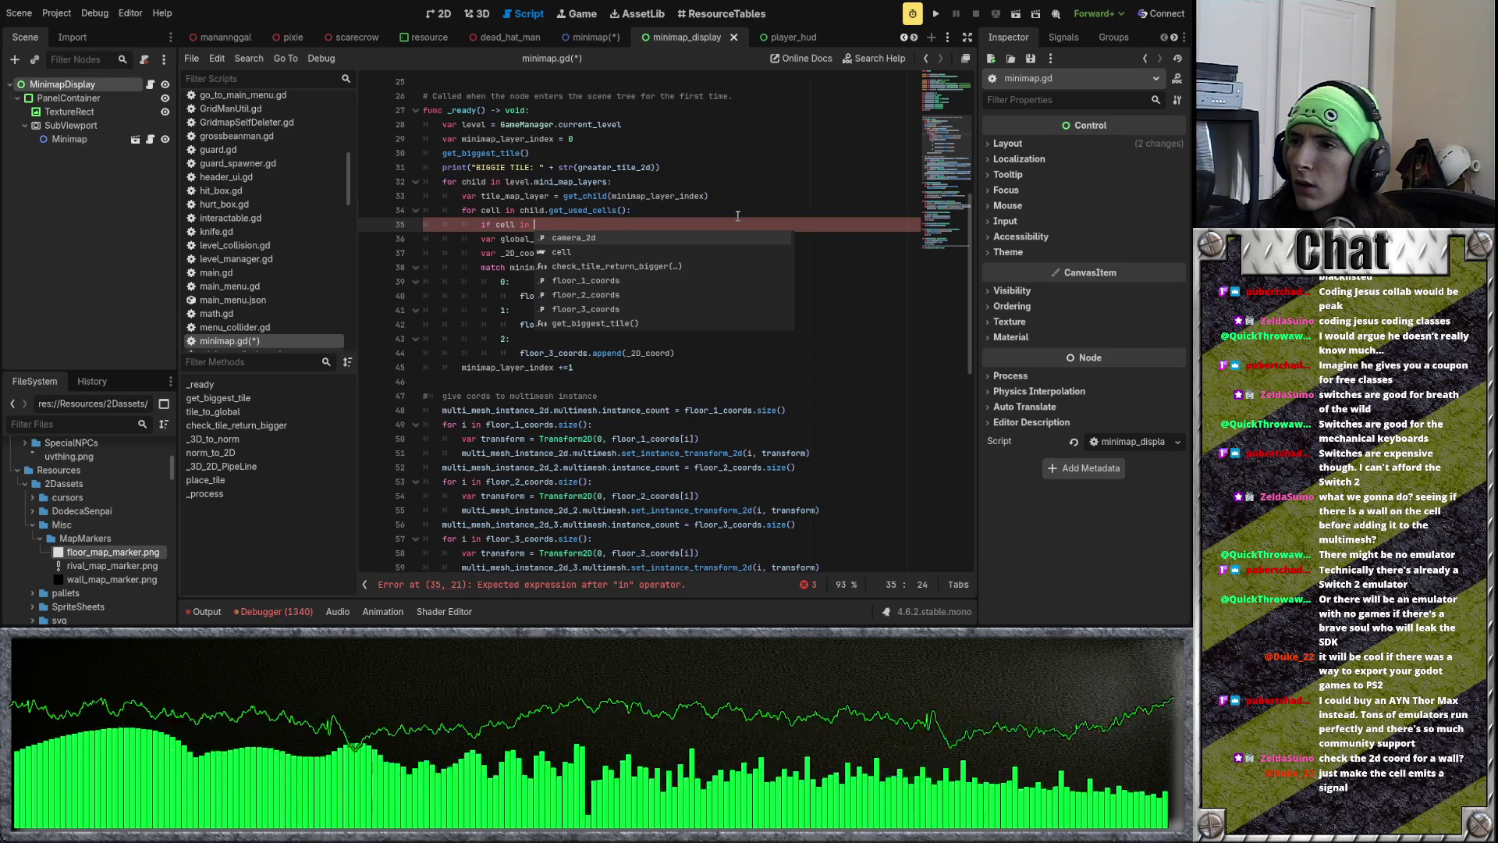
text(wall)
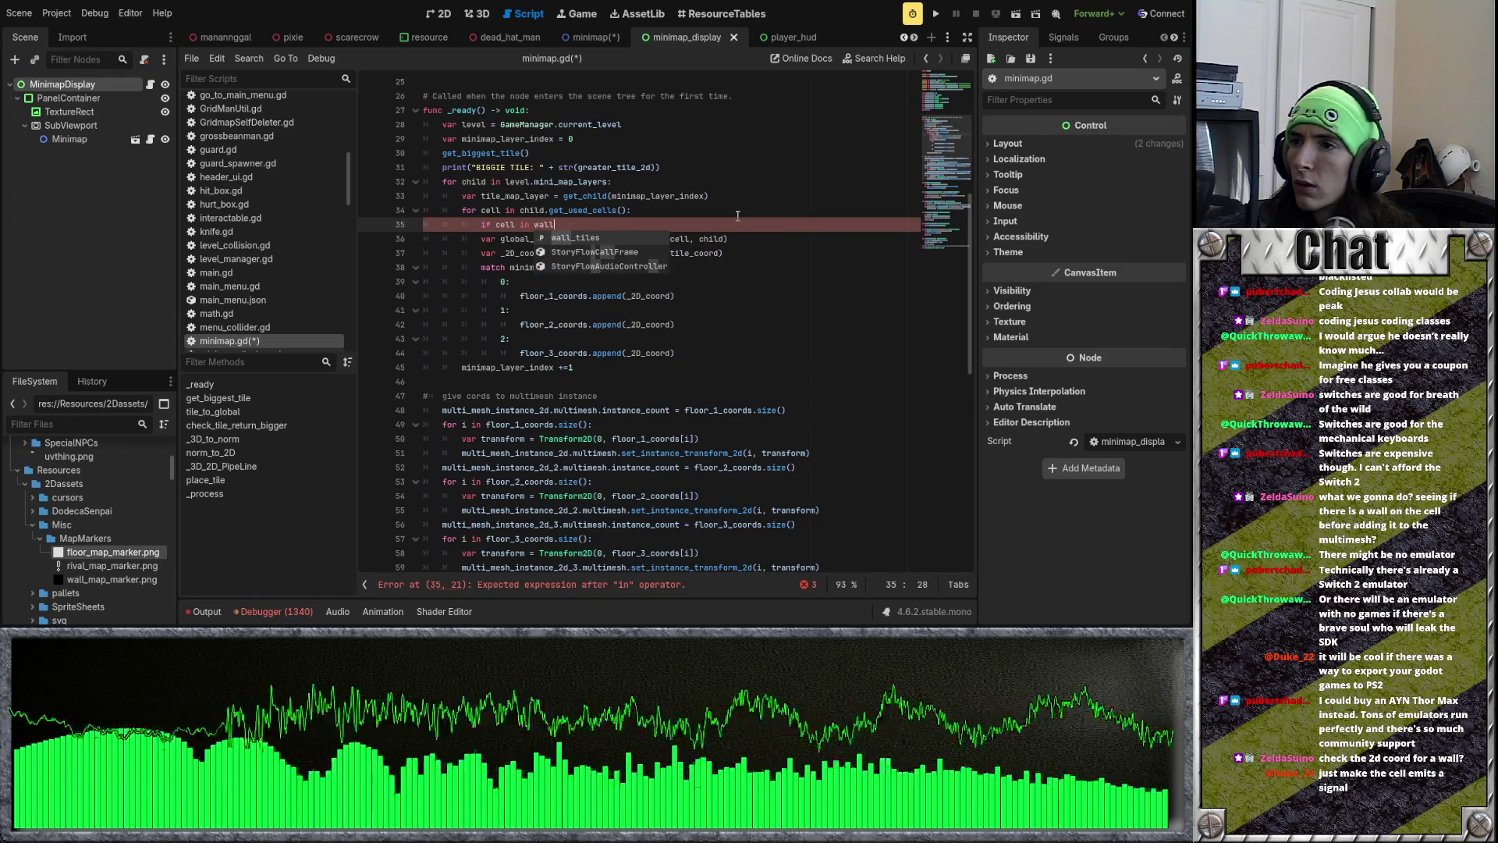
text(_tiles[mi)
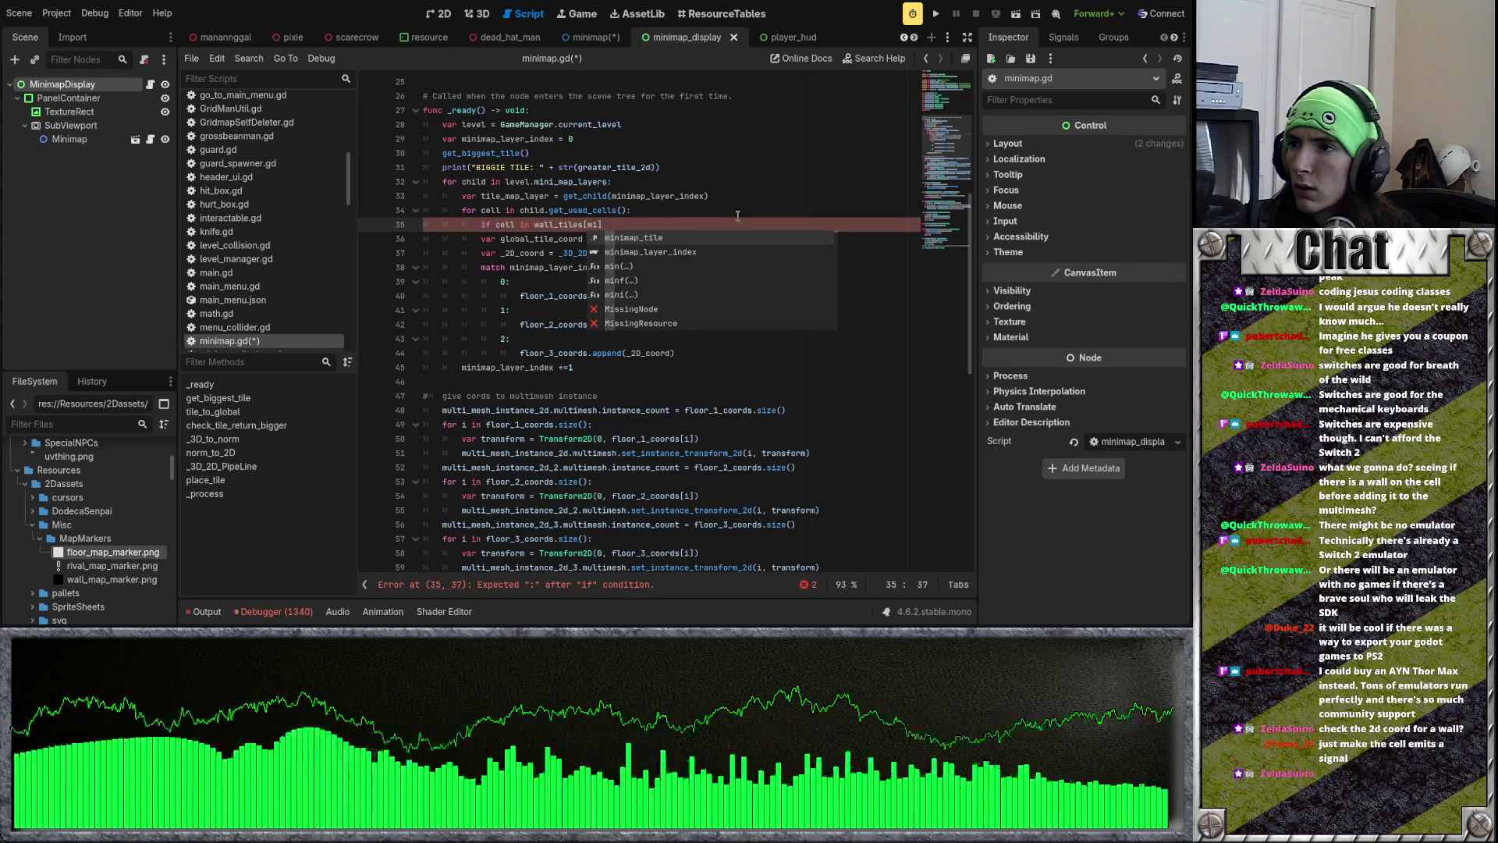
key(Down)
key(Return)
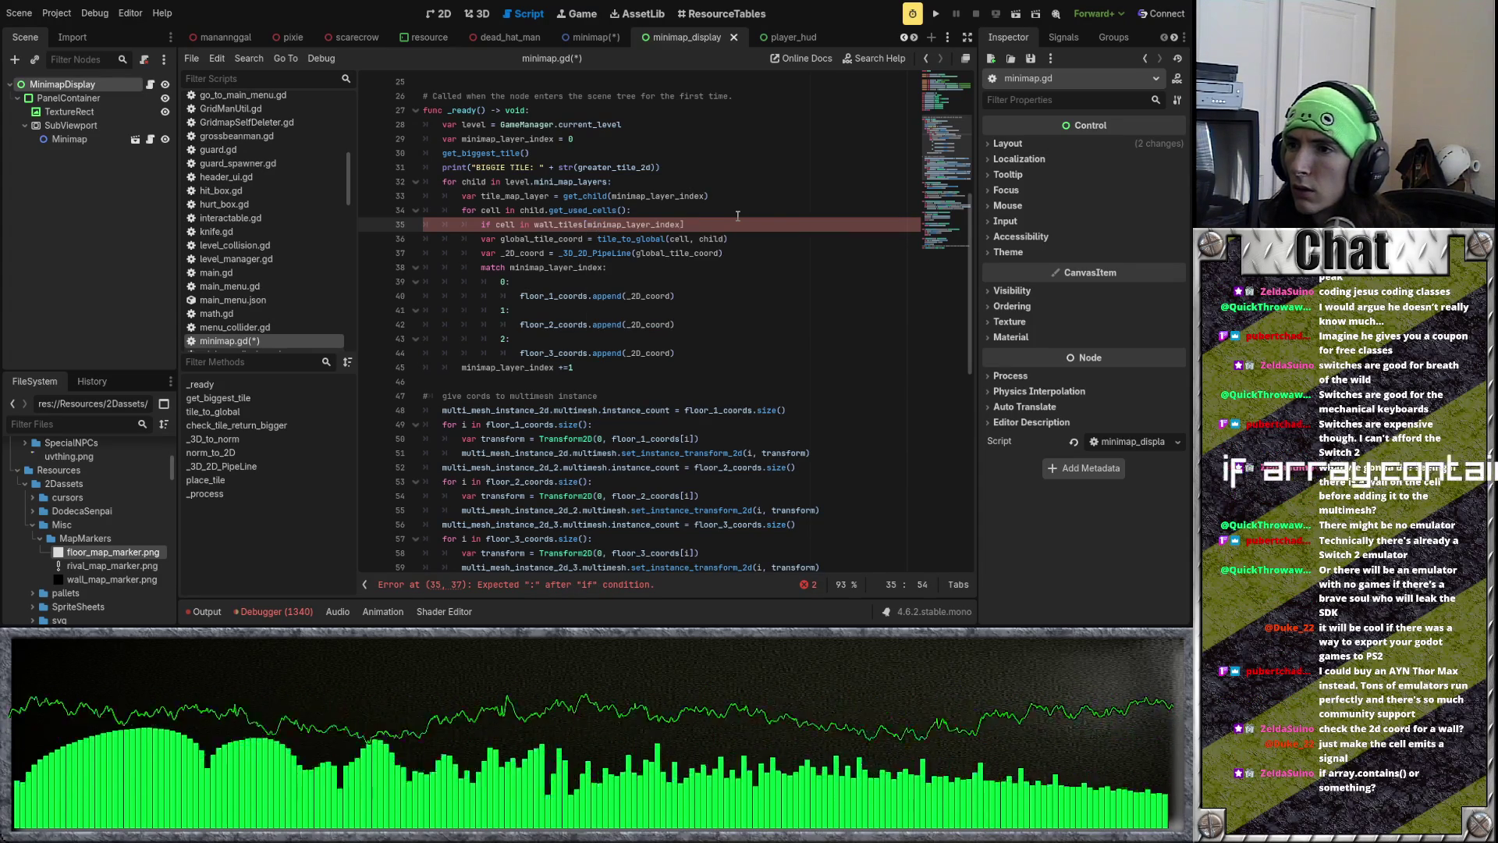
text(].)
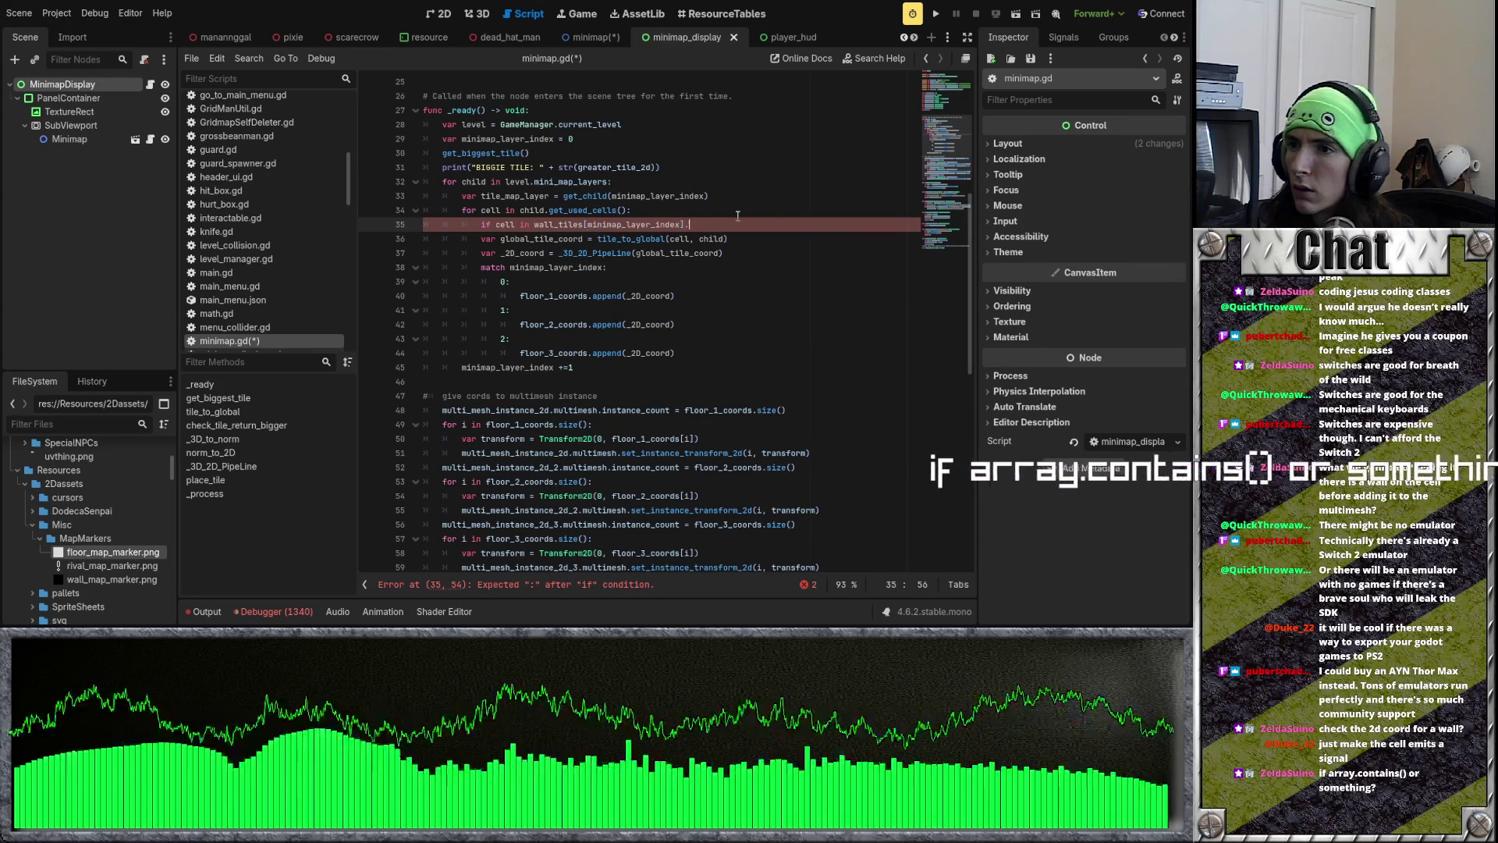
text(get_used_cell)
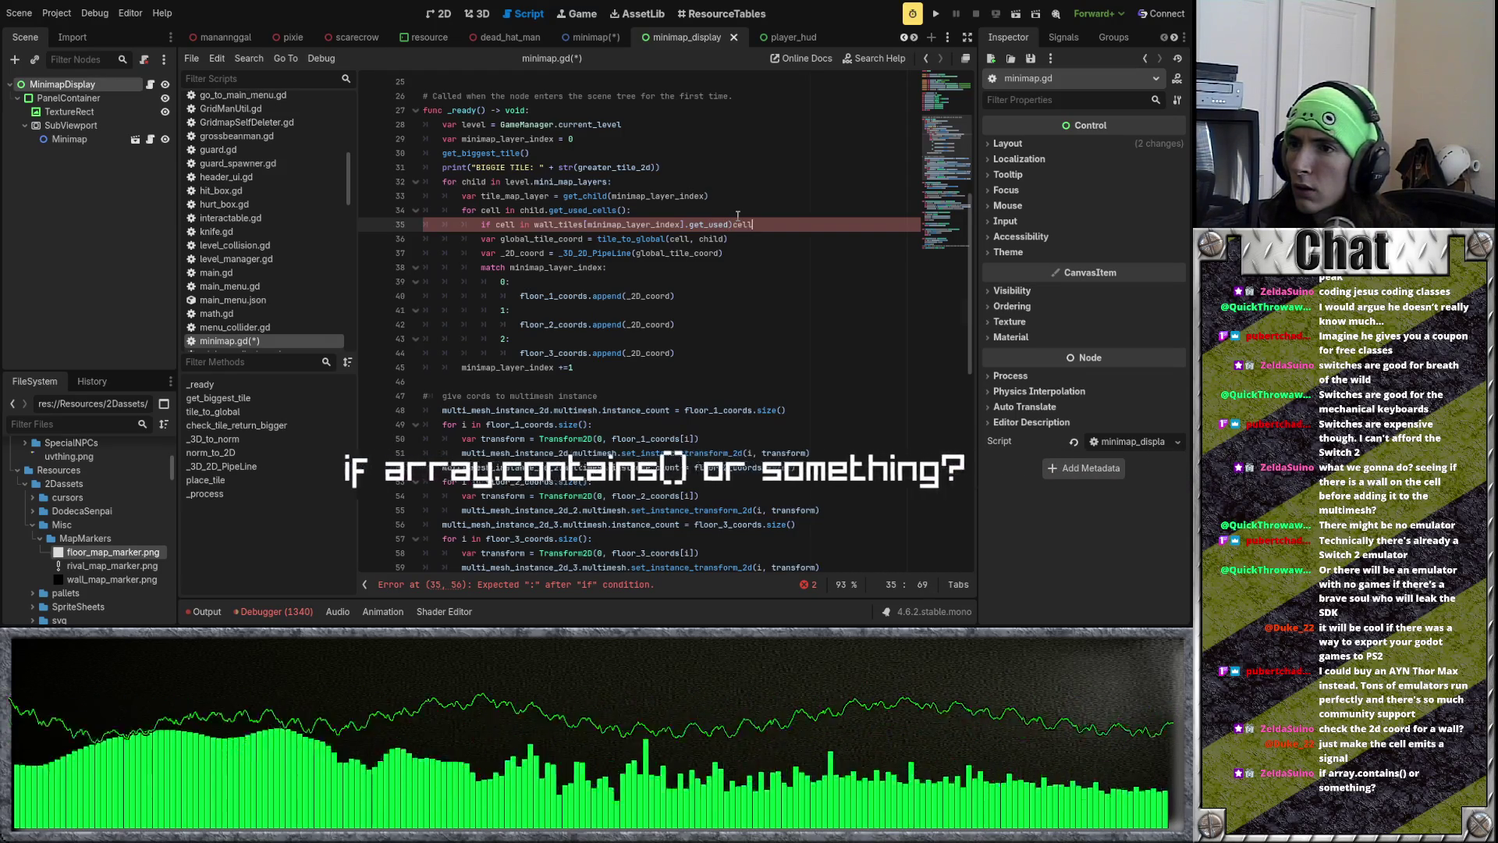
key(BackSpace)
key(BackSpace)
text(cells())
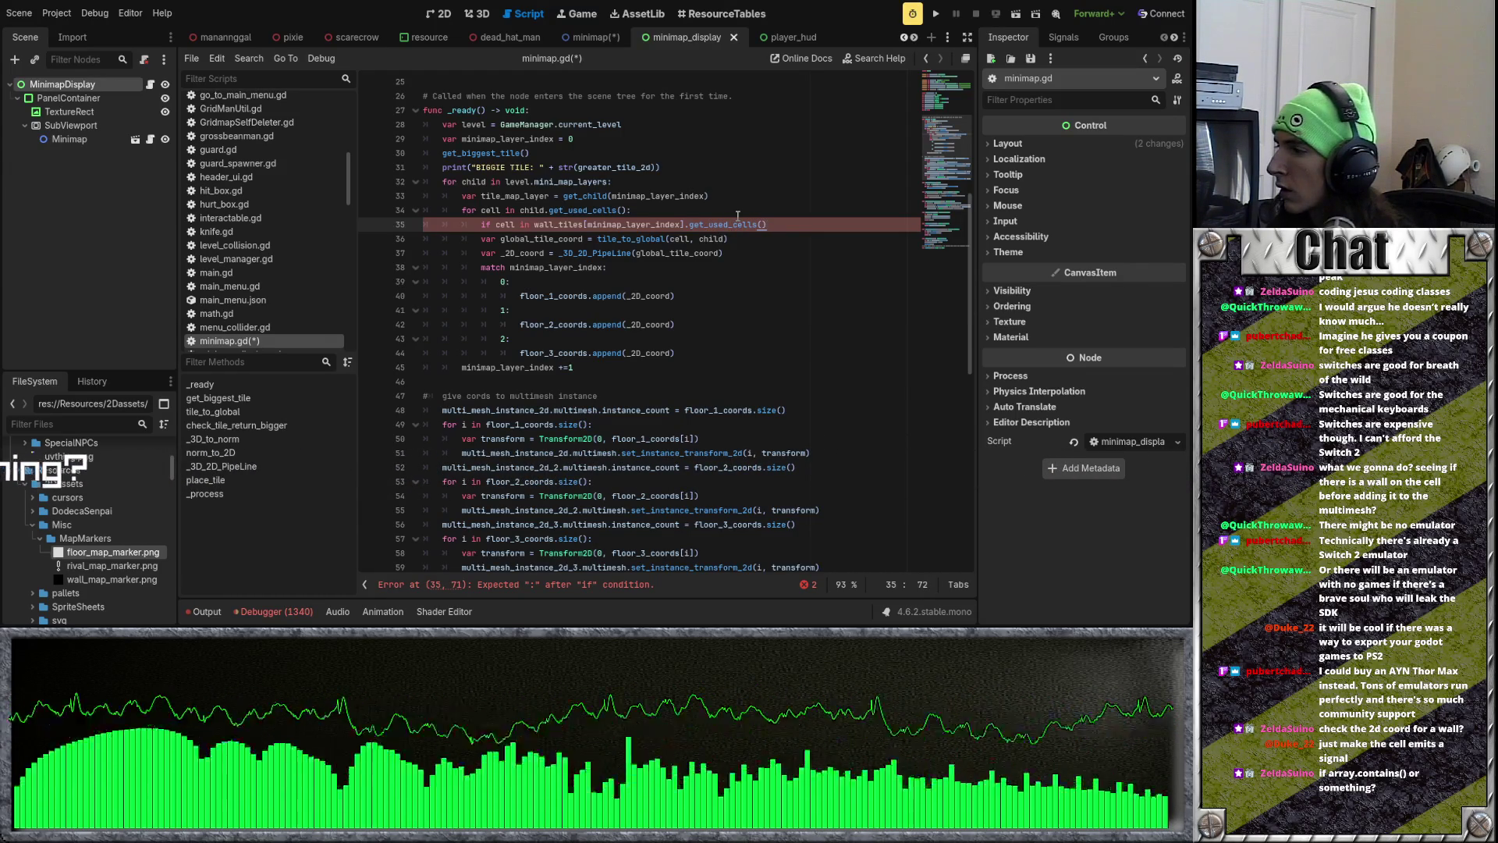
key(Left)
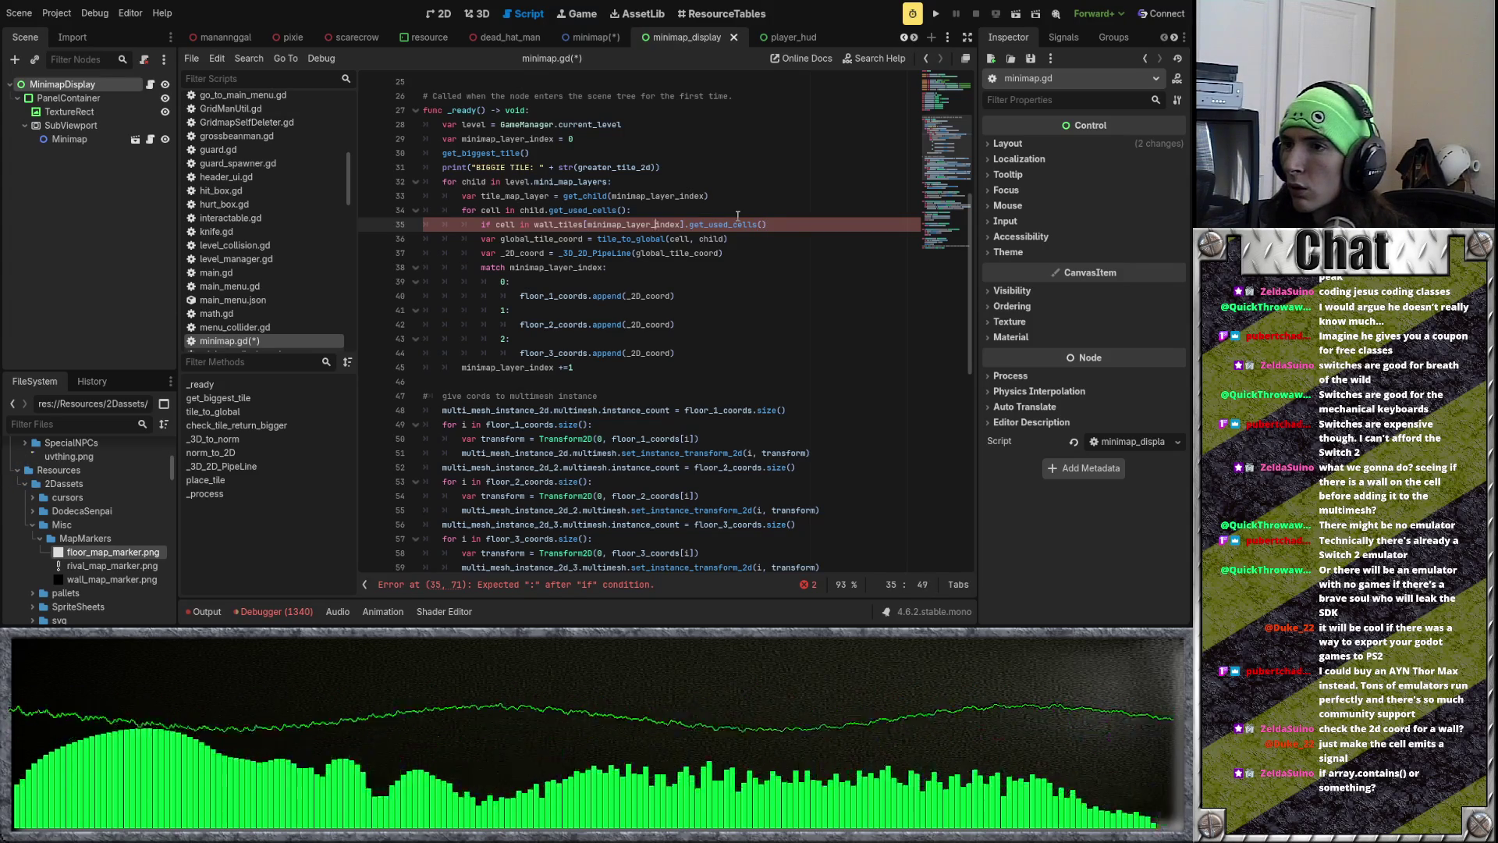
key(ctrl+z)
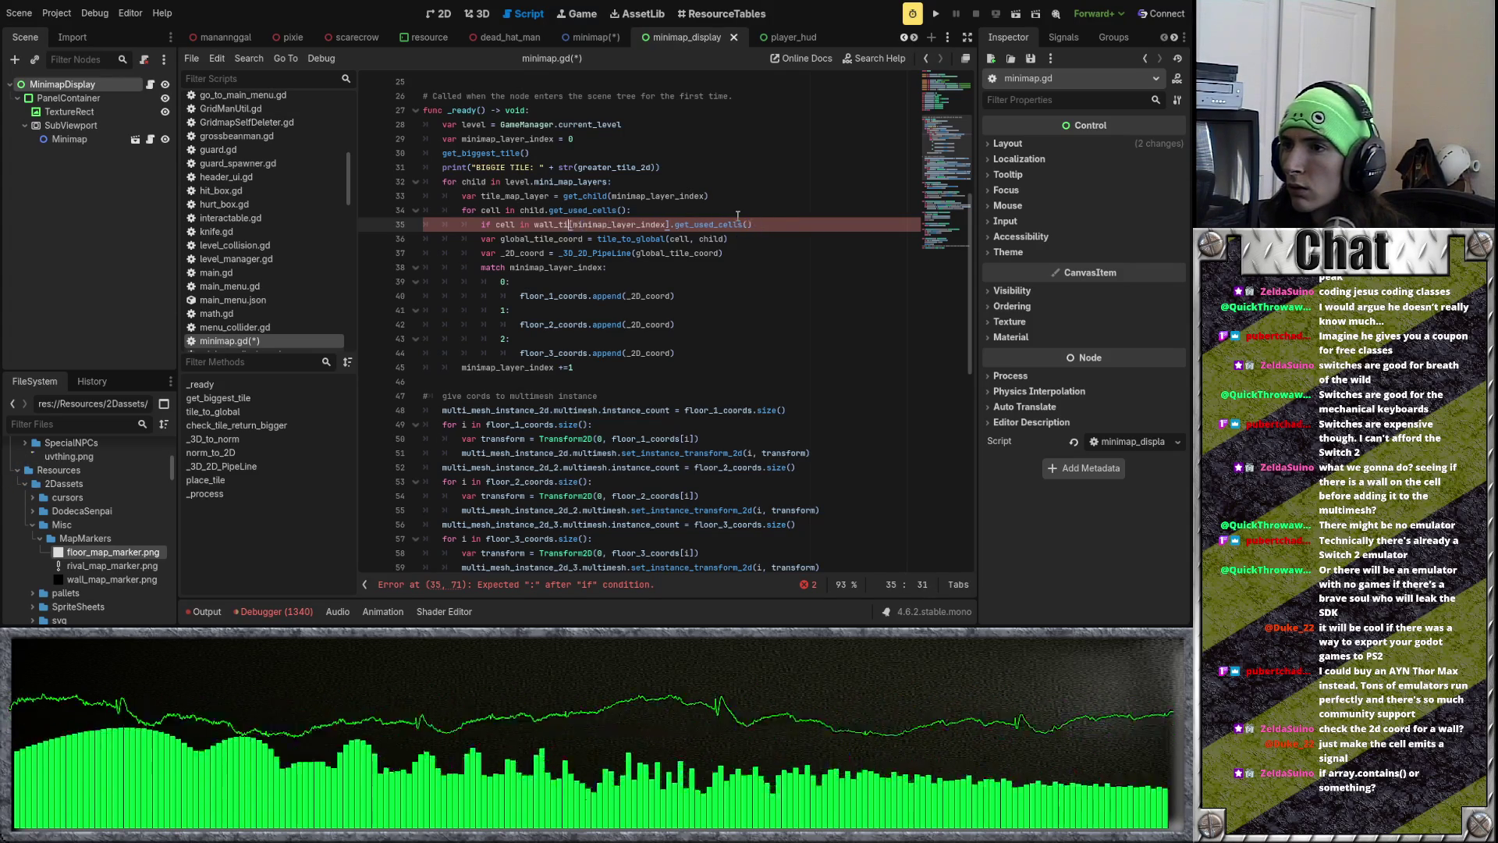
key(ctrl+shift+z)
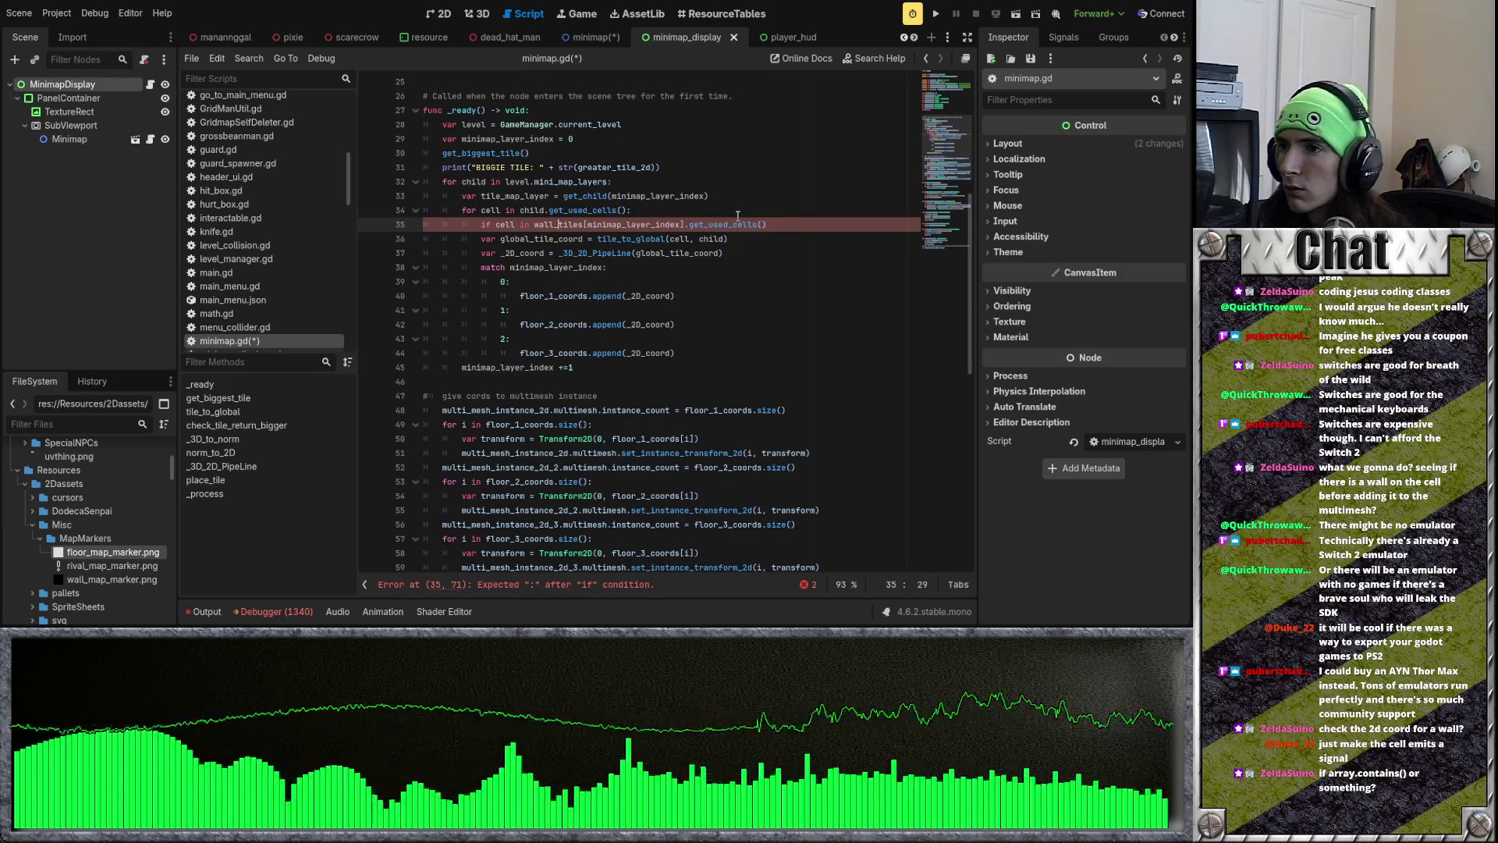
key(BackSpace)
key(BackSpace)
key(BackSpace)
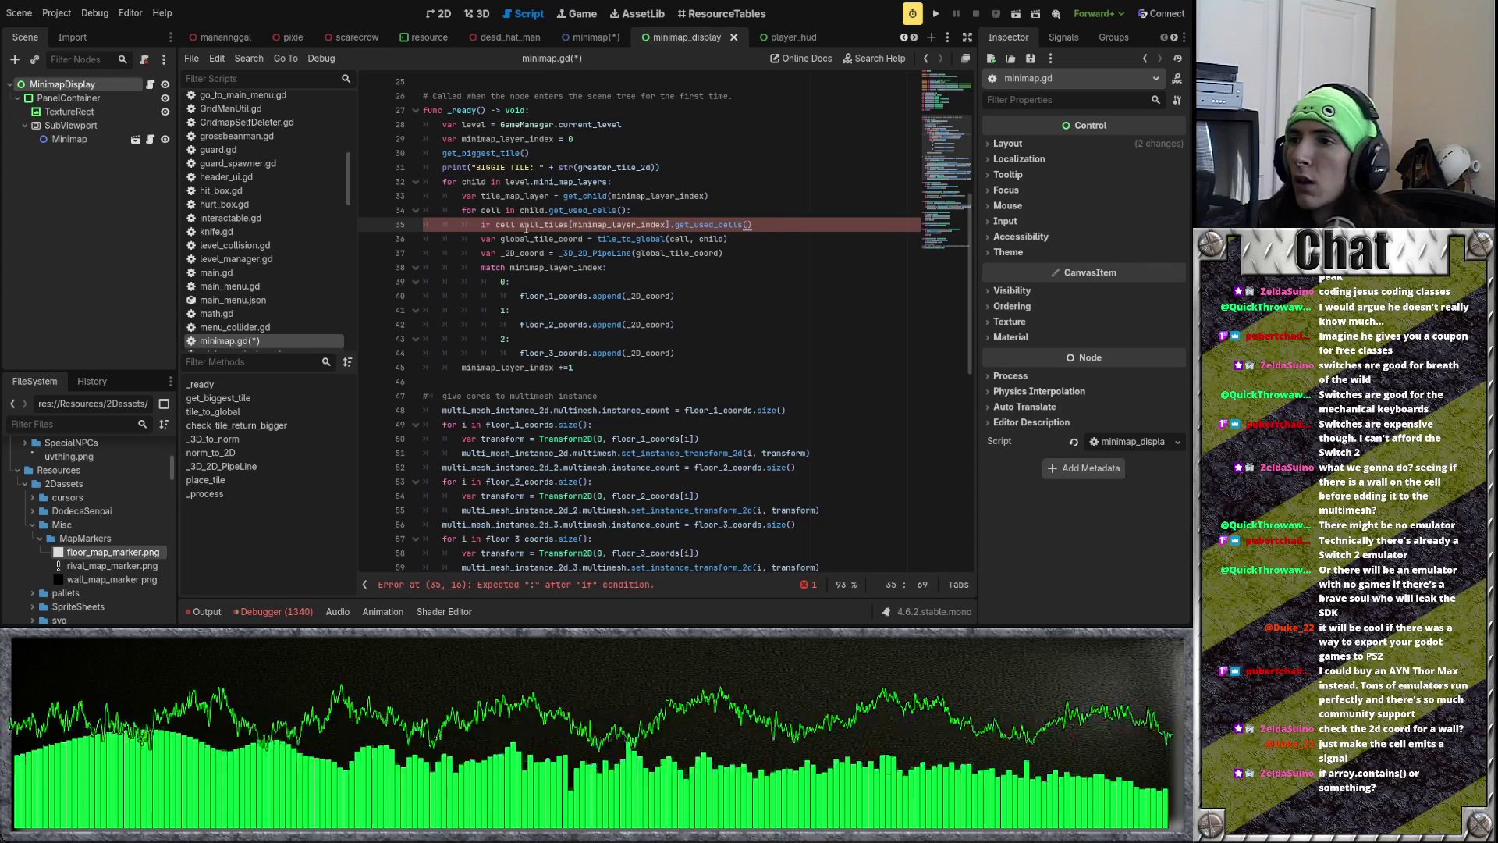
double_click(508, 223)
key(BackSpace)
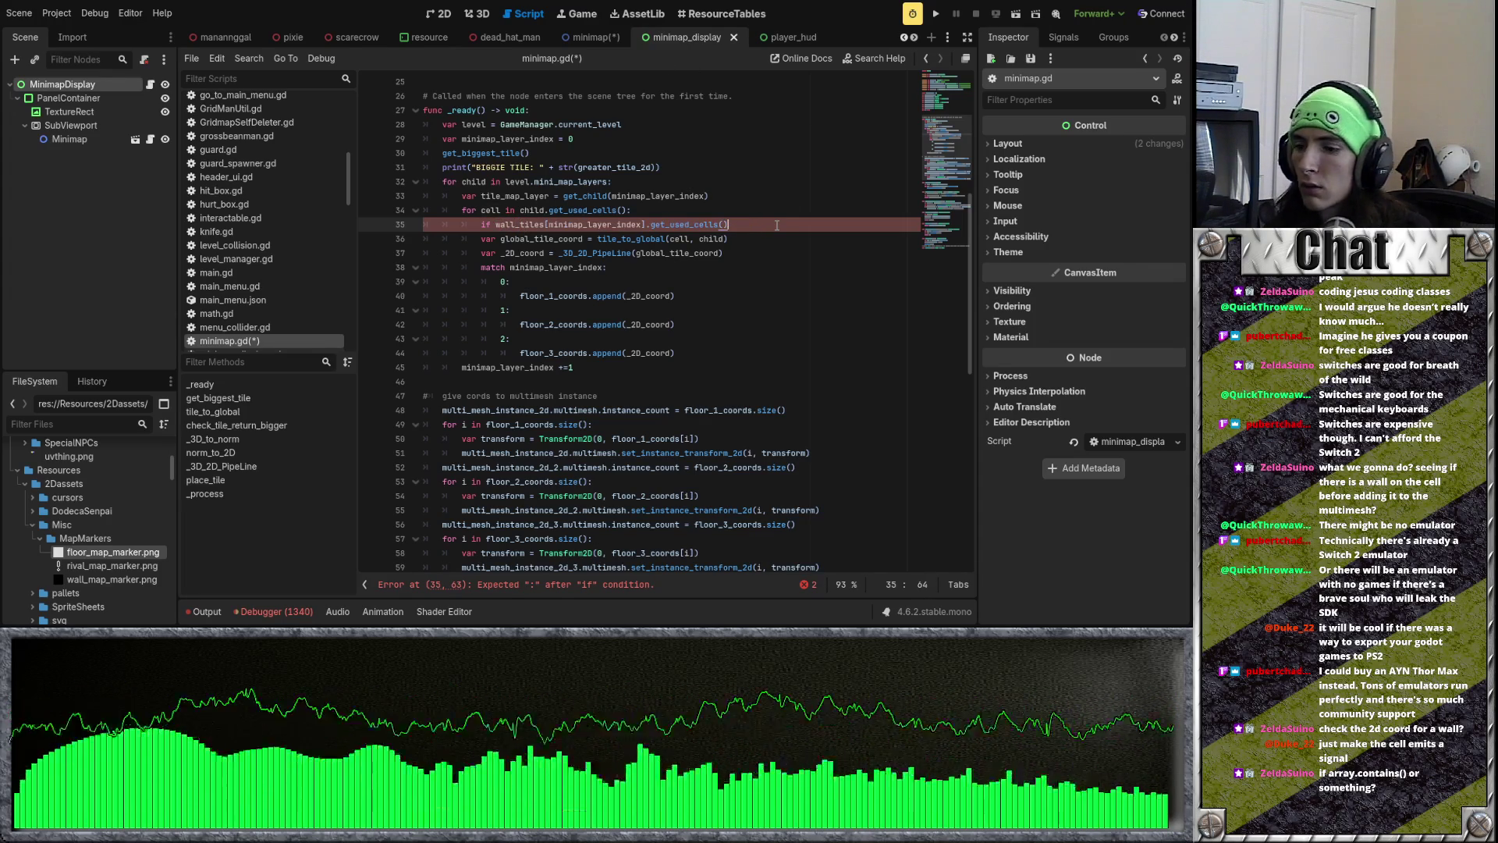
text(.contains()
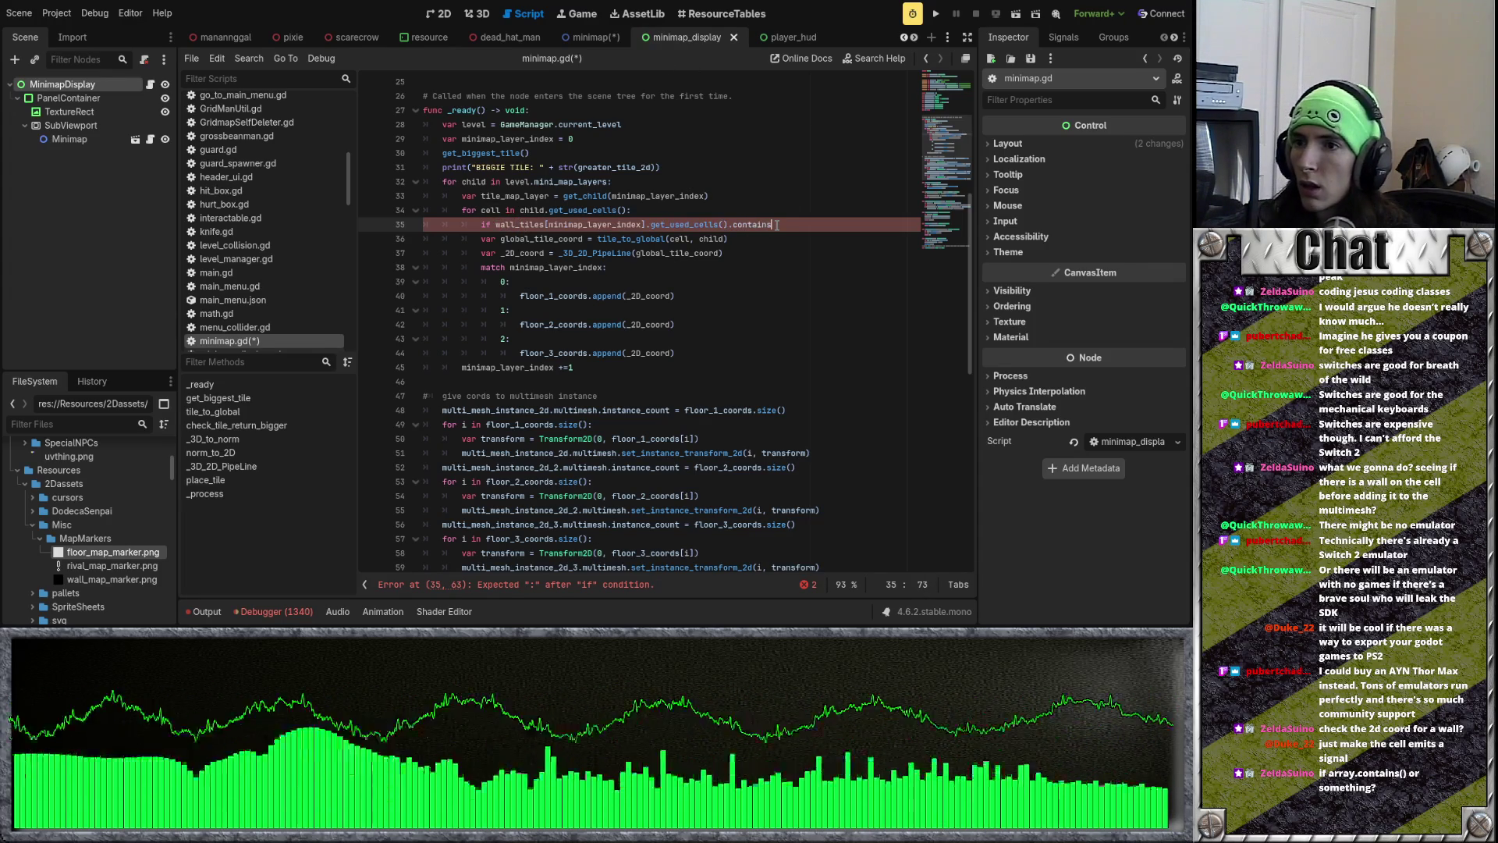
text(cell):)
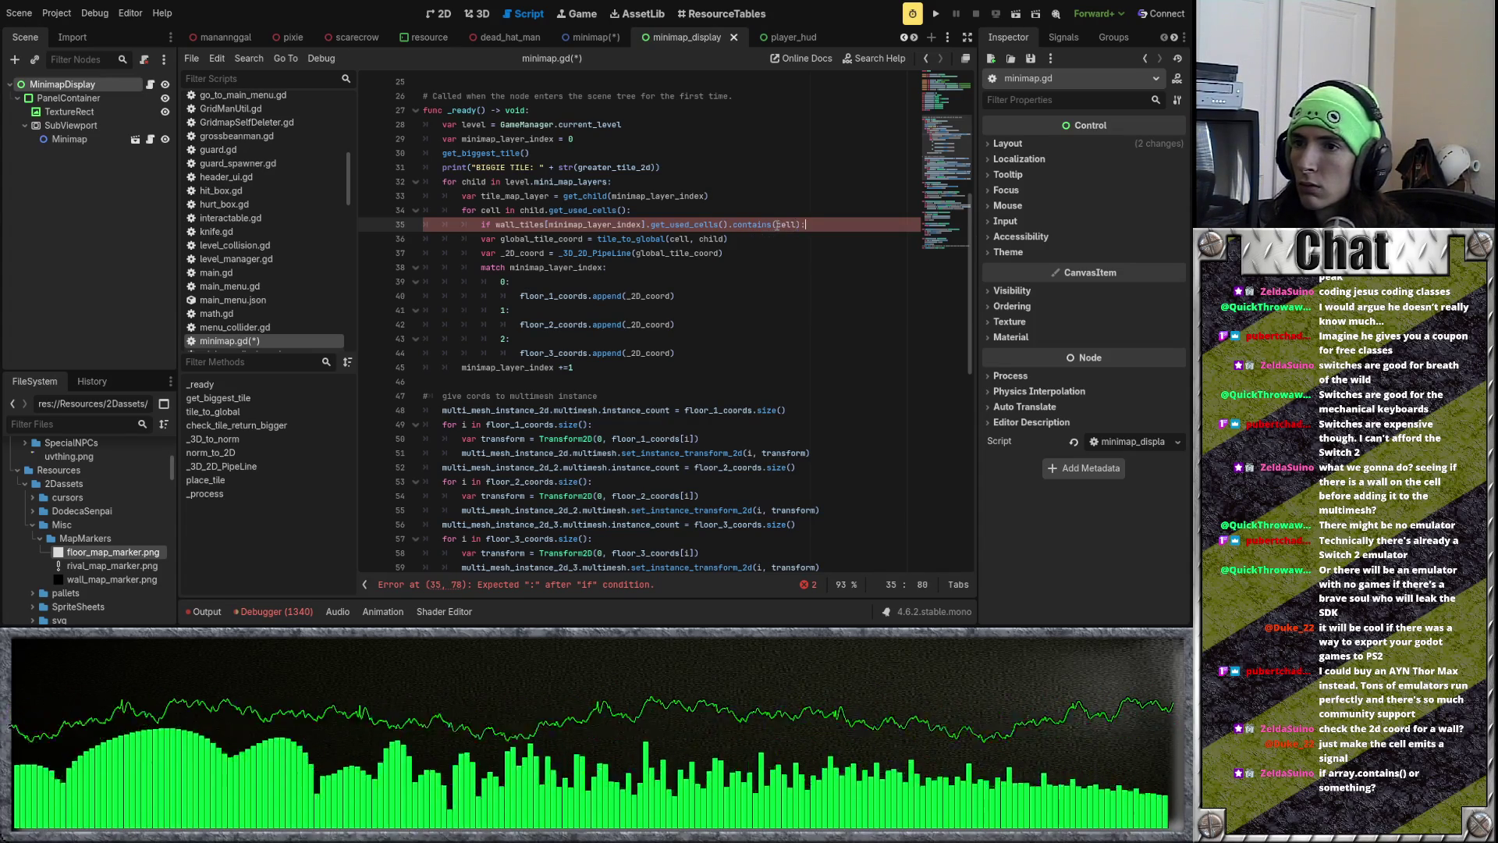
Step: Put 'continue' under the if, replacing a placeholder pass
key(Return)
text(pass)
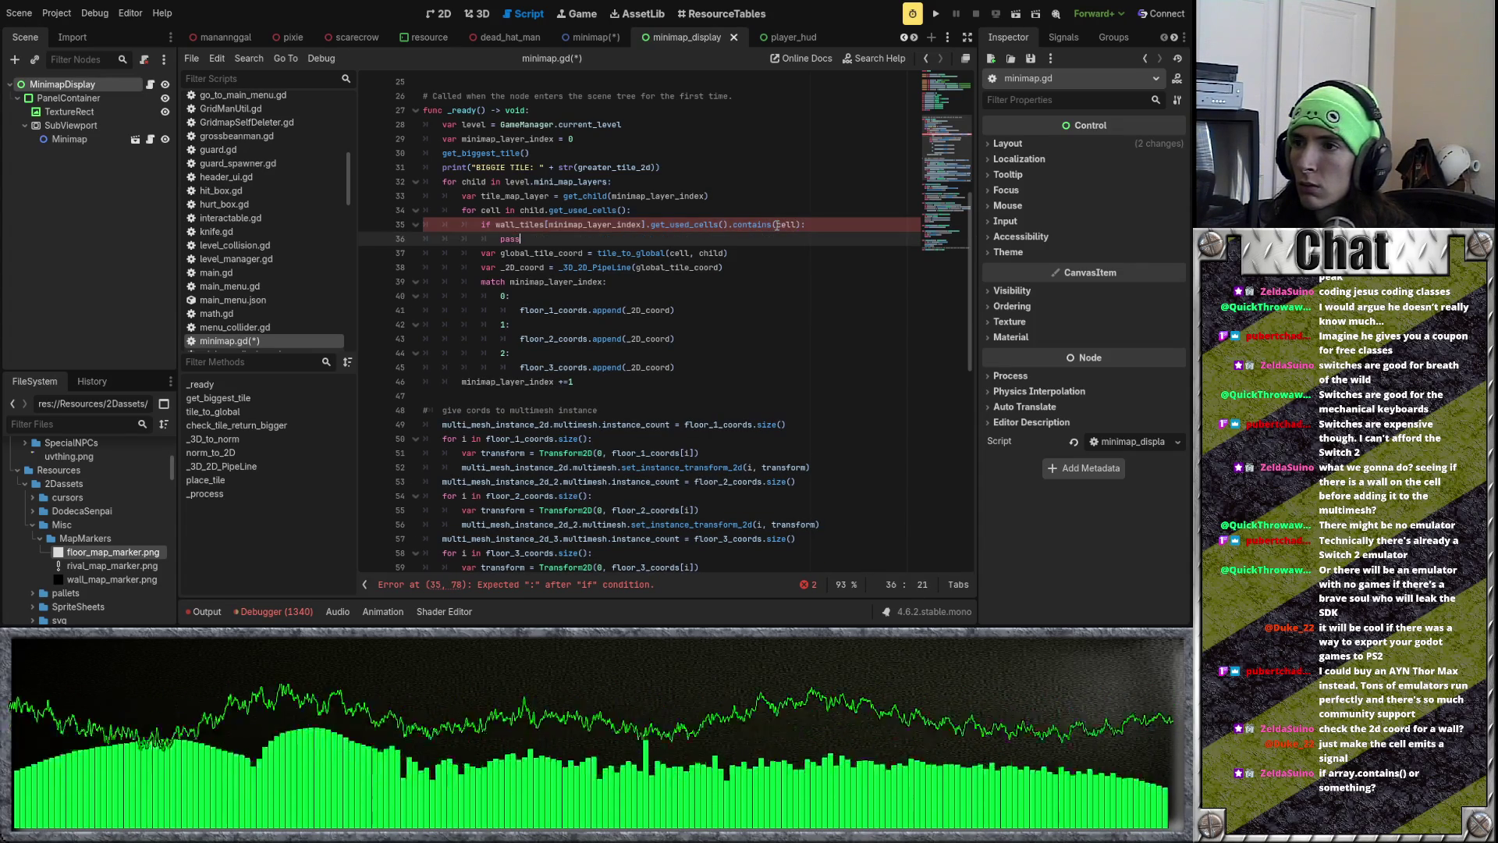
key(BackSpace)
key(BackSpace)
key(BackSpace)
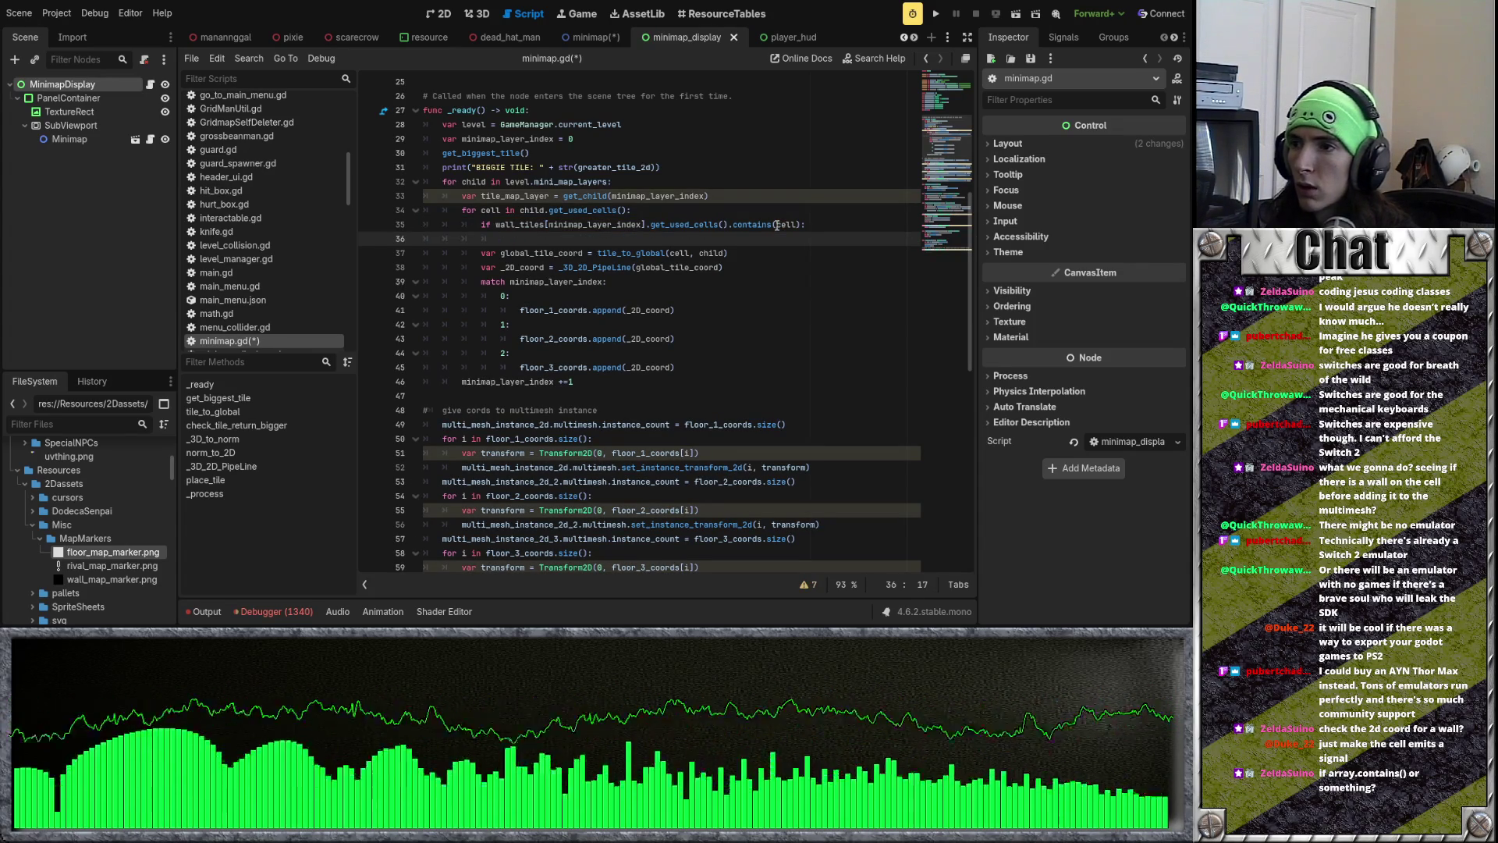
text(continue)
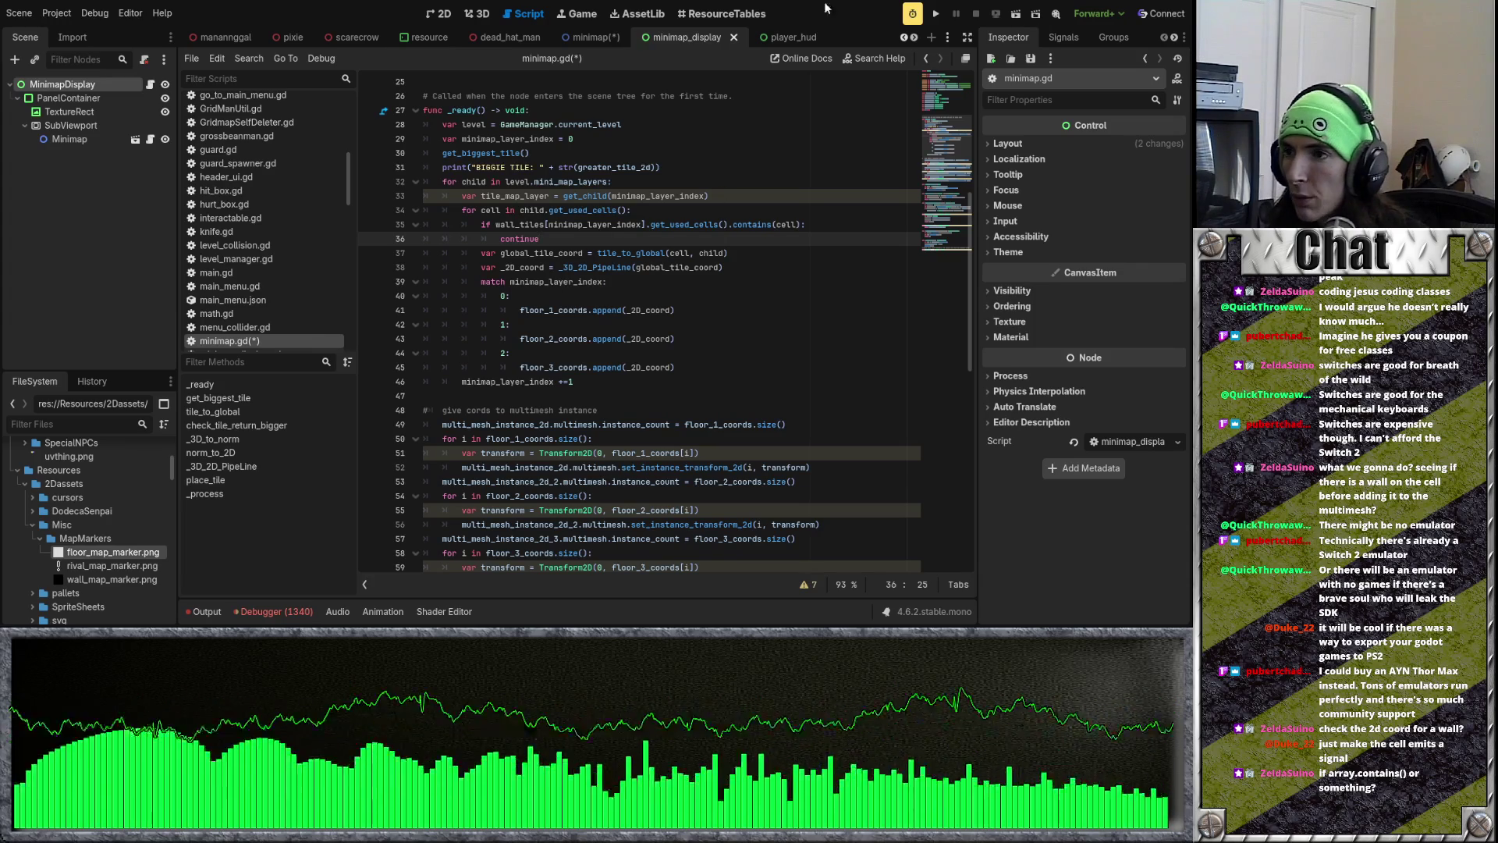
Step: Run the project, see the 'Nonexistent function contains' error, and stop the game
click(936, 14)
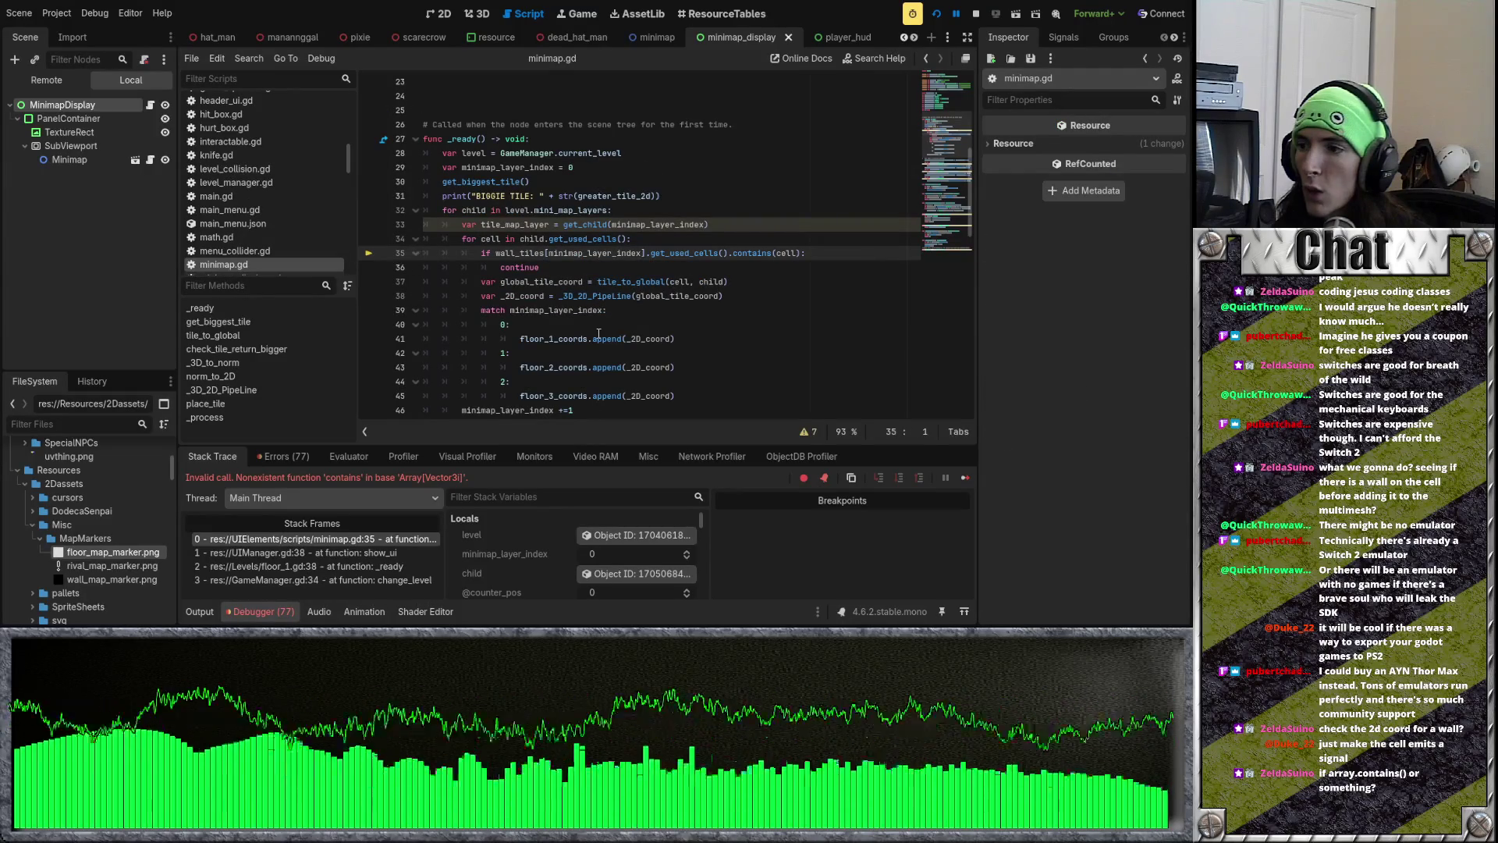
click(521, 296)
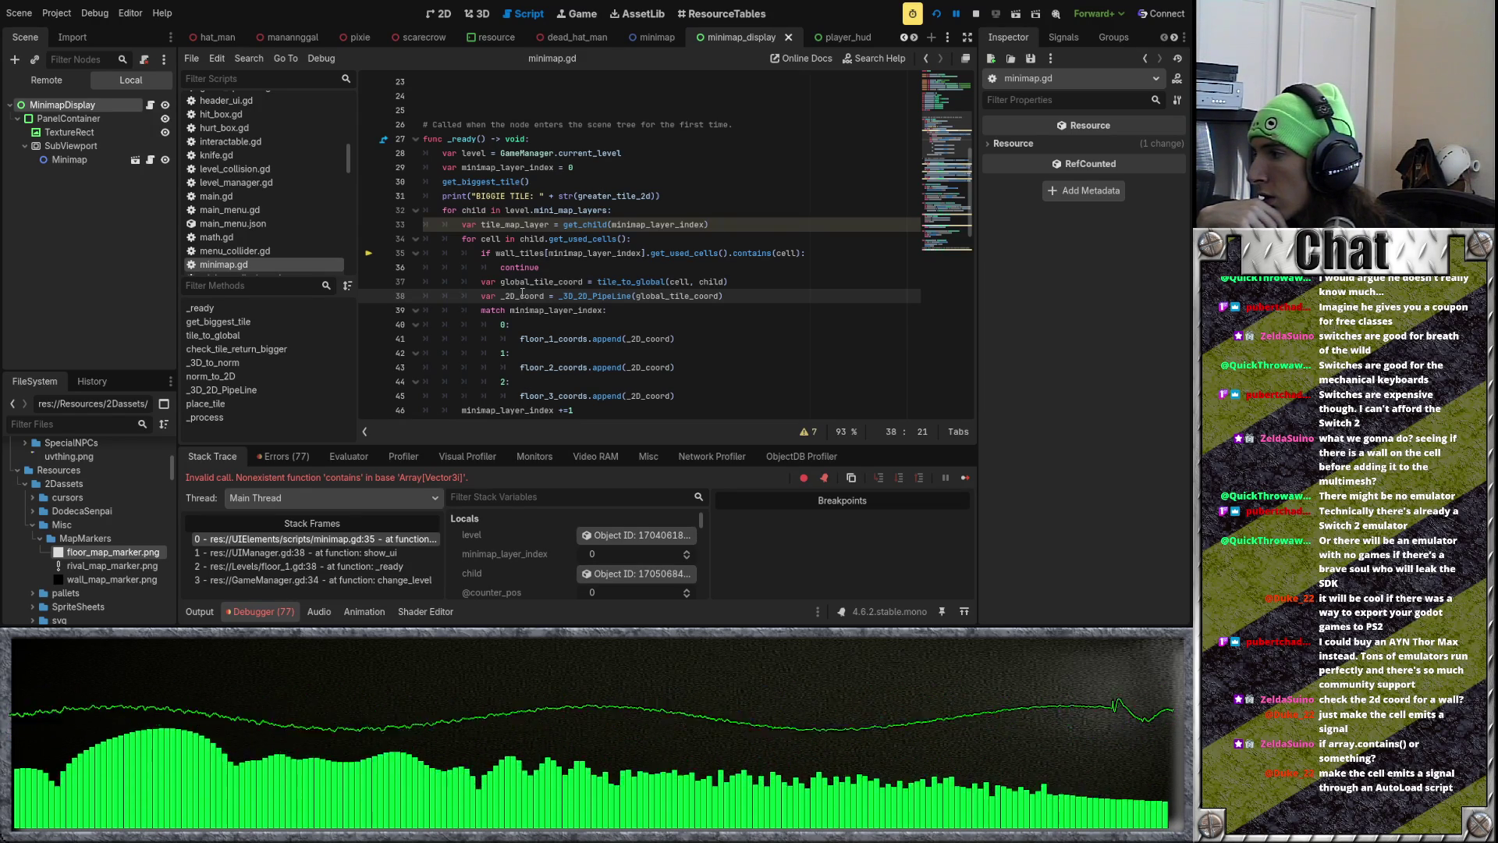
click(733, 236)
click(976, 13)
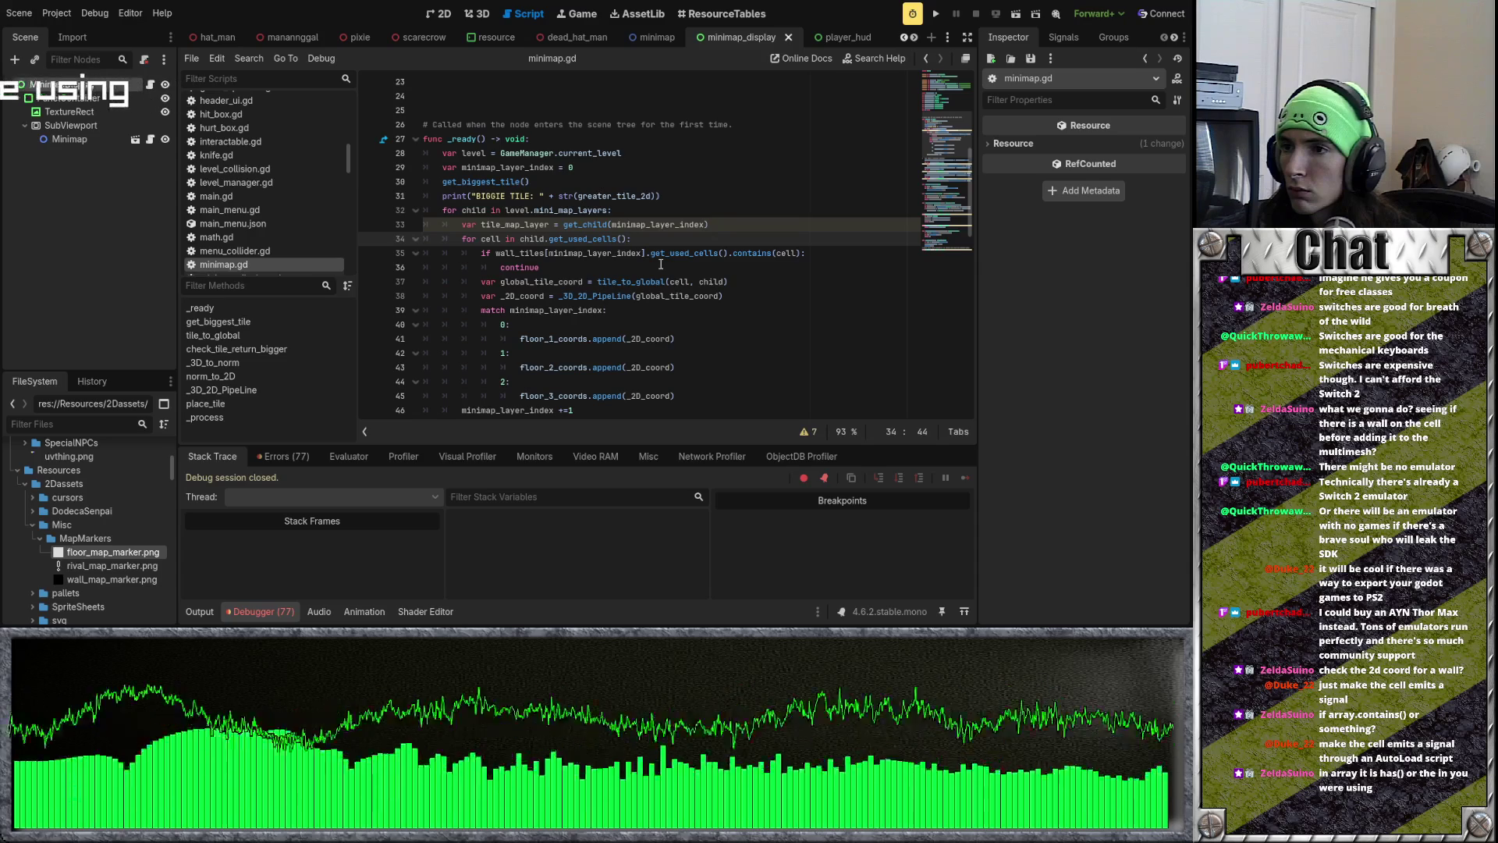
Step: Try adding '.gridma' after the layer index, then remove it again
click(644, 253)
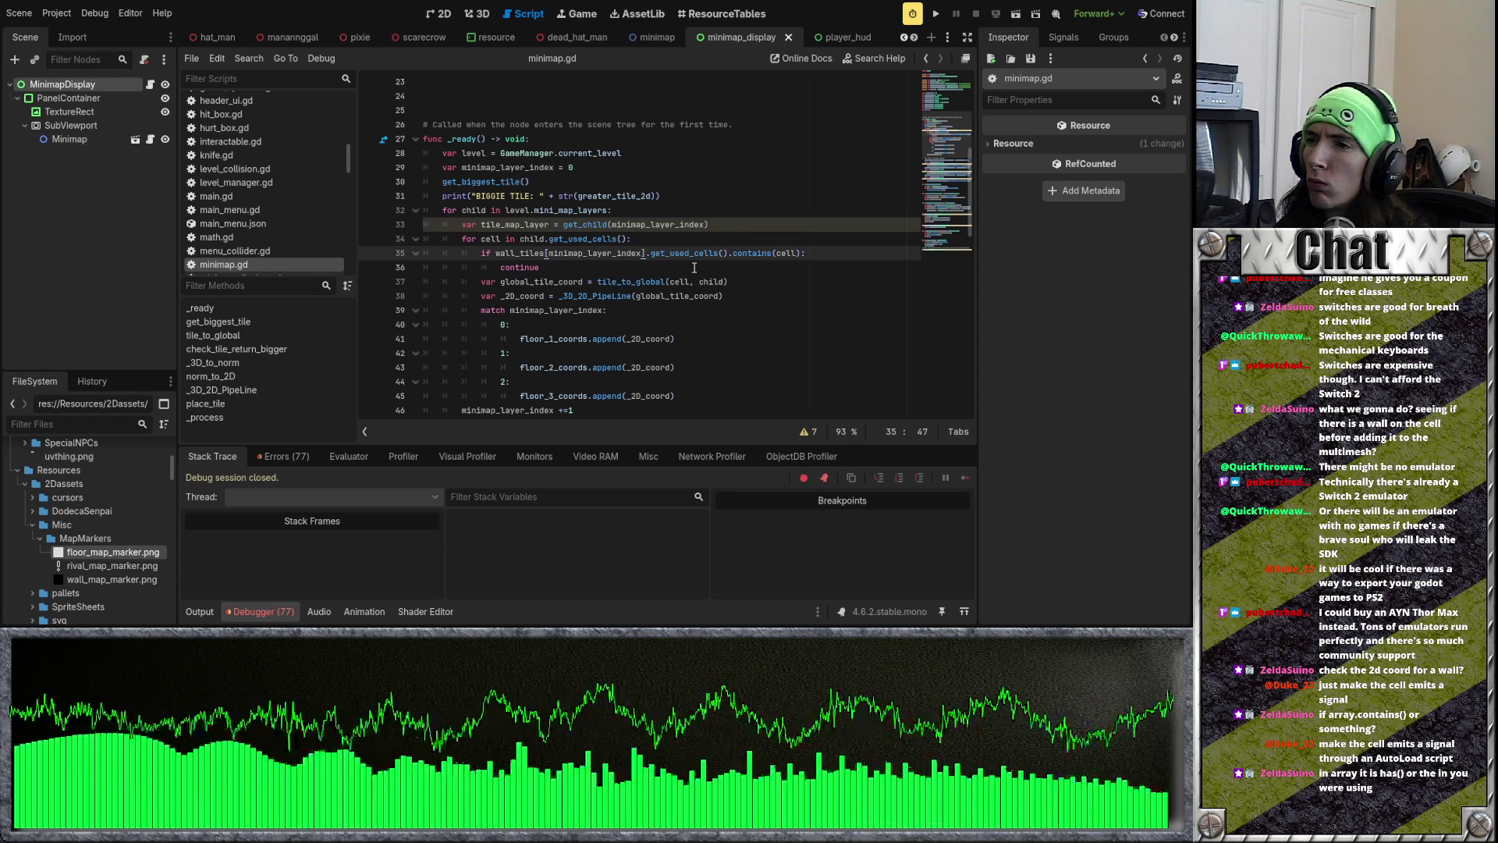
text(.gridma)
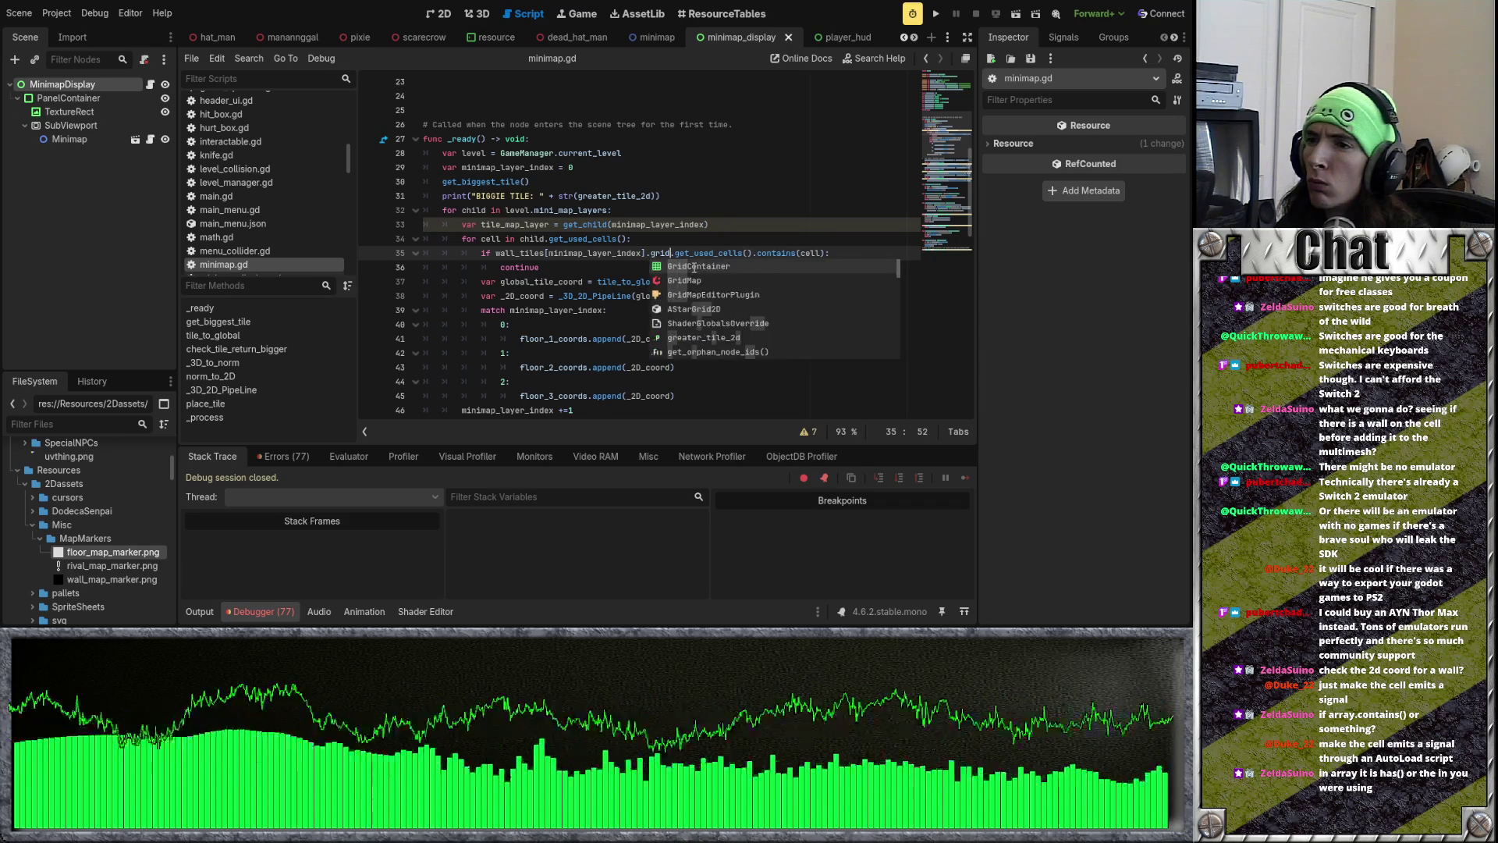
key(BackSpace)
key(BackSpace)
key(BackSpace)
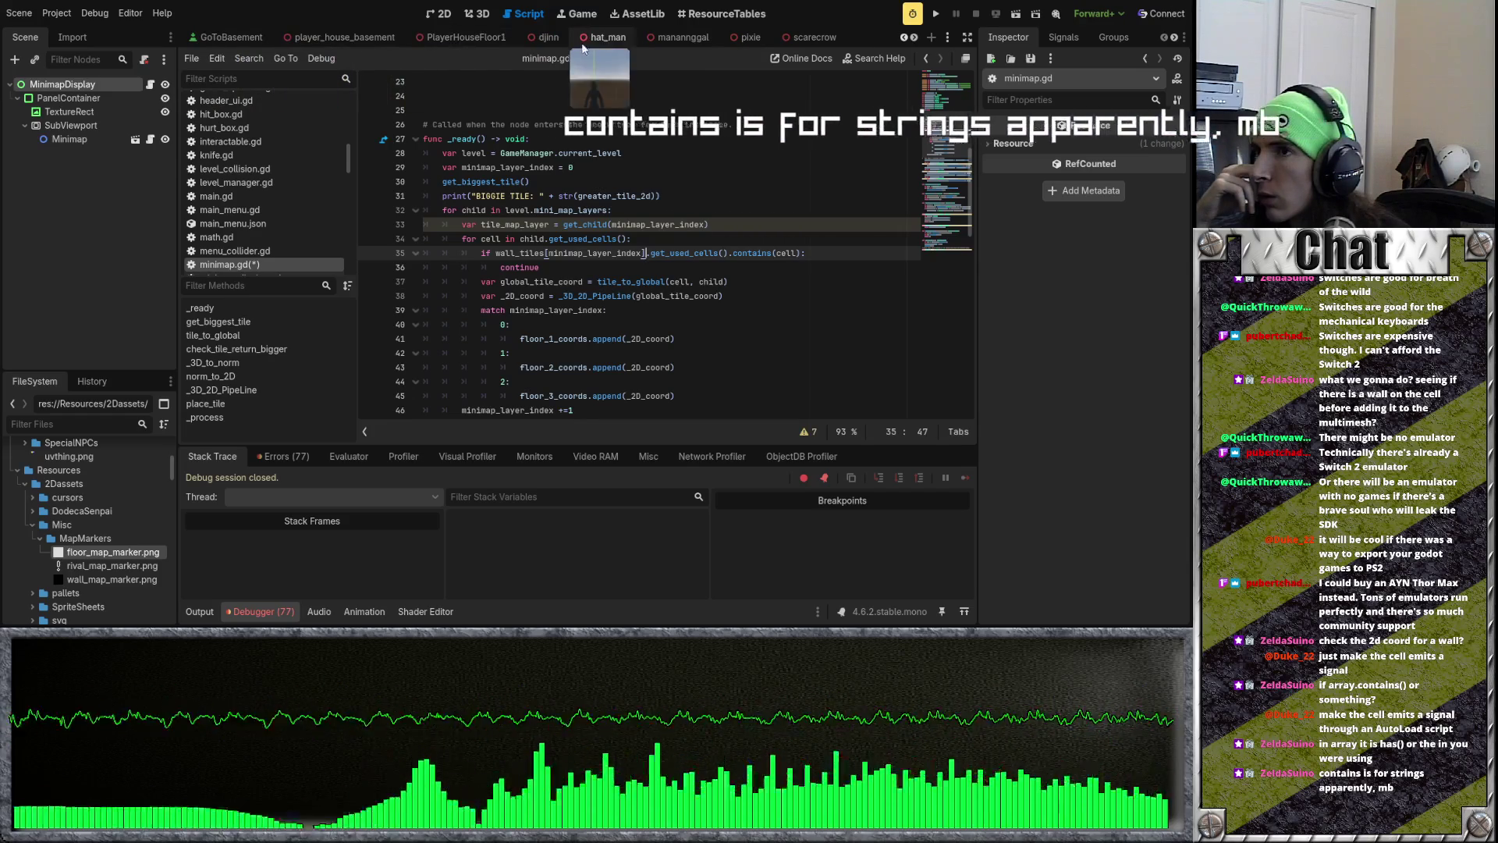
Step: Open floor1's GridManUtil.gd from the floor_1 scene and select get_used_cells() on line 17
scroll(468, 37, down, 5)
click(477, 38)
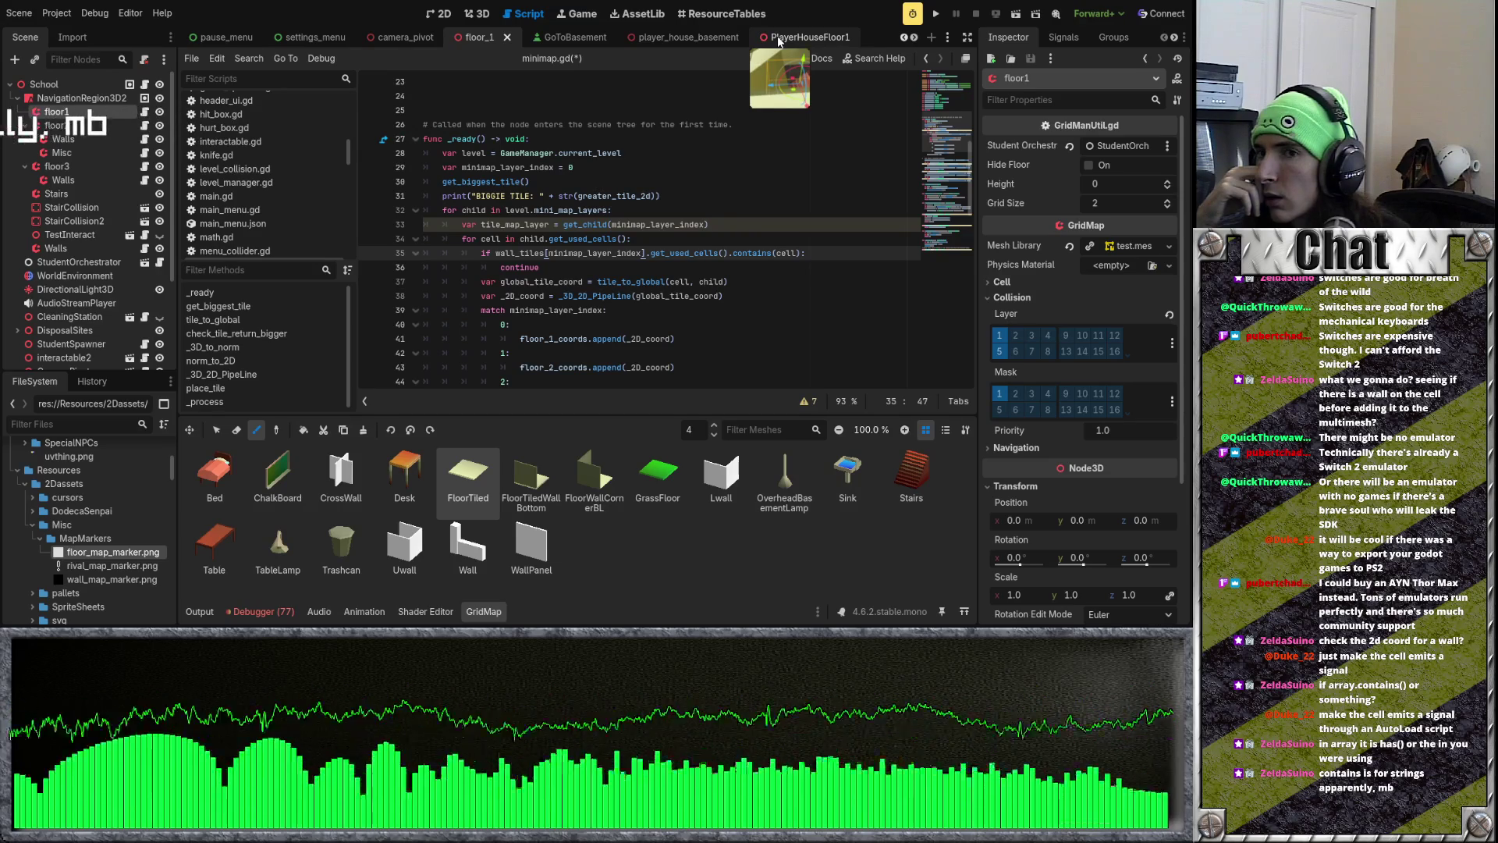
click(144, 111)
scroll(537, 169, down, 2)
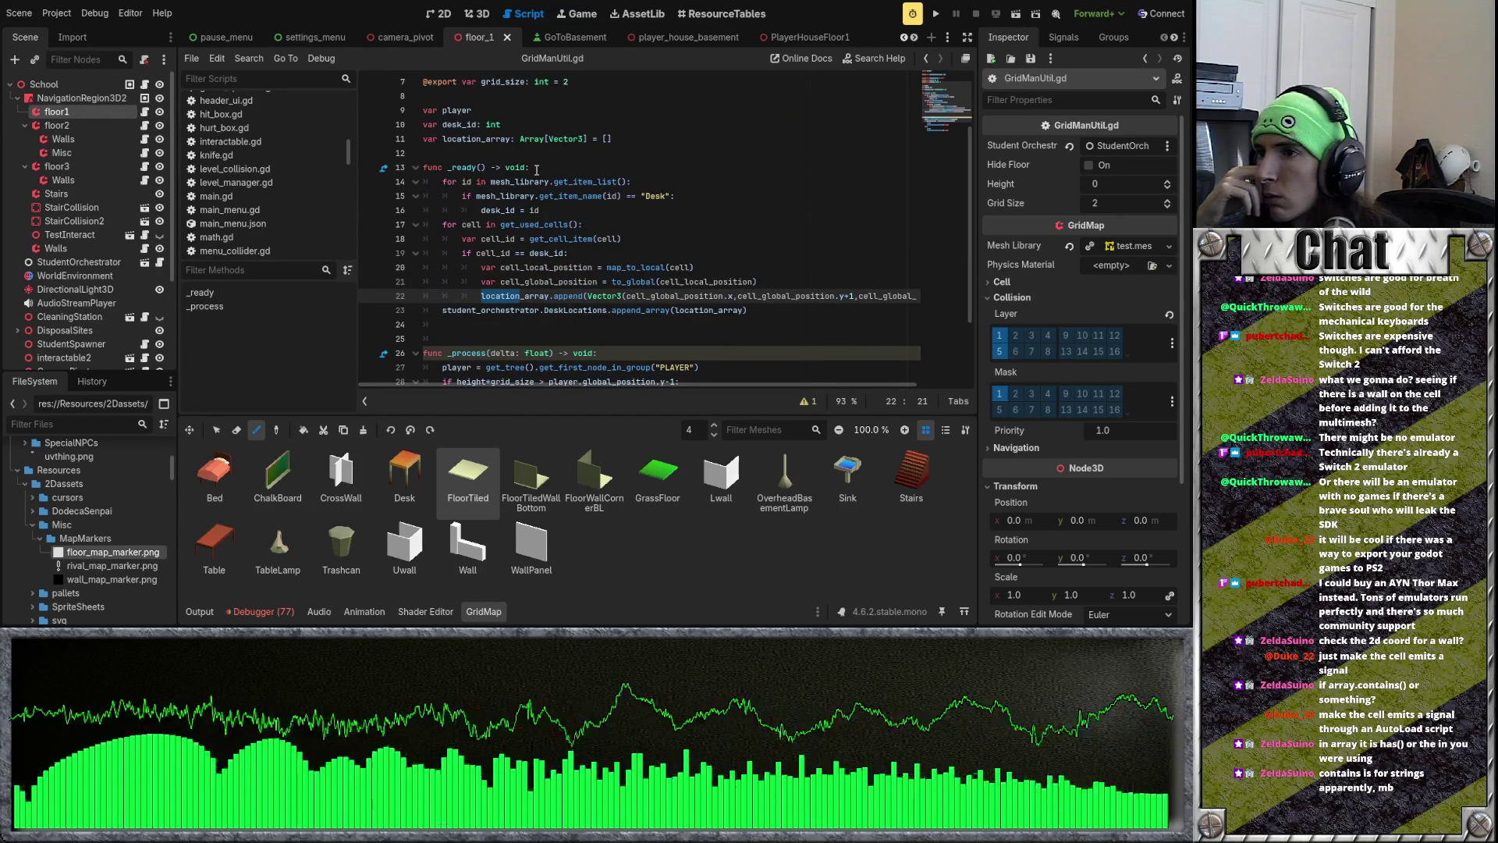
drag(501, 224, 580, 225)
scroll(546, 277, up, 2)
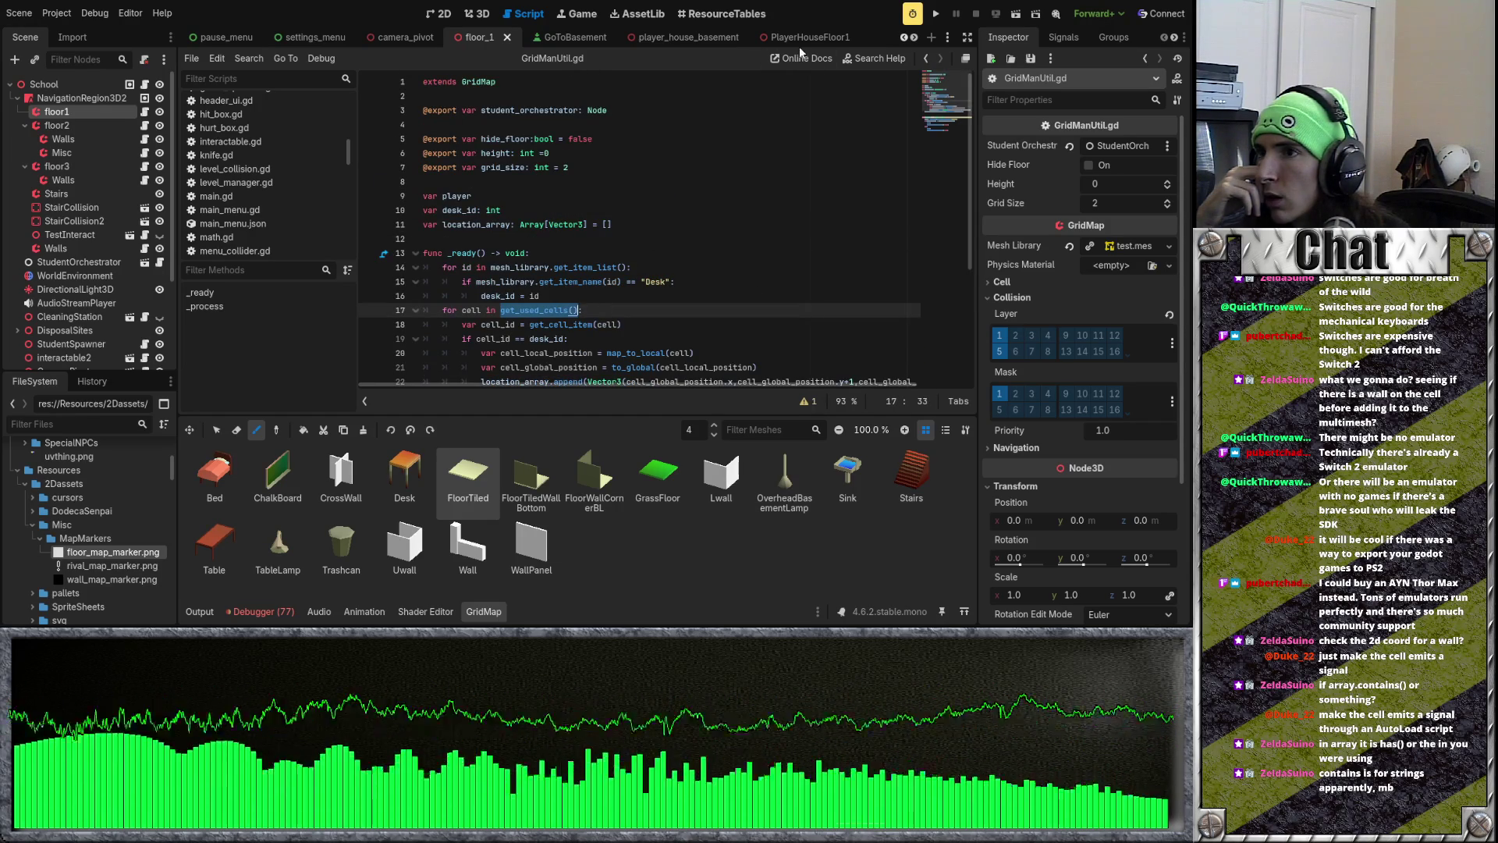
scroll(773, 39, down, 5)
Step: Run the project briefly and look over the game's title screen
click(932, 18)
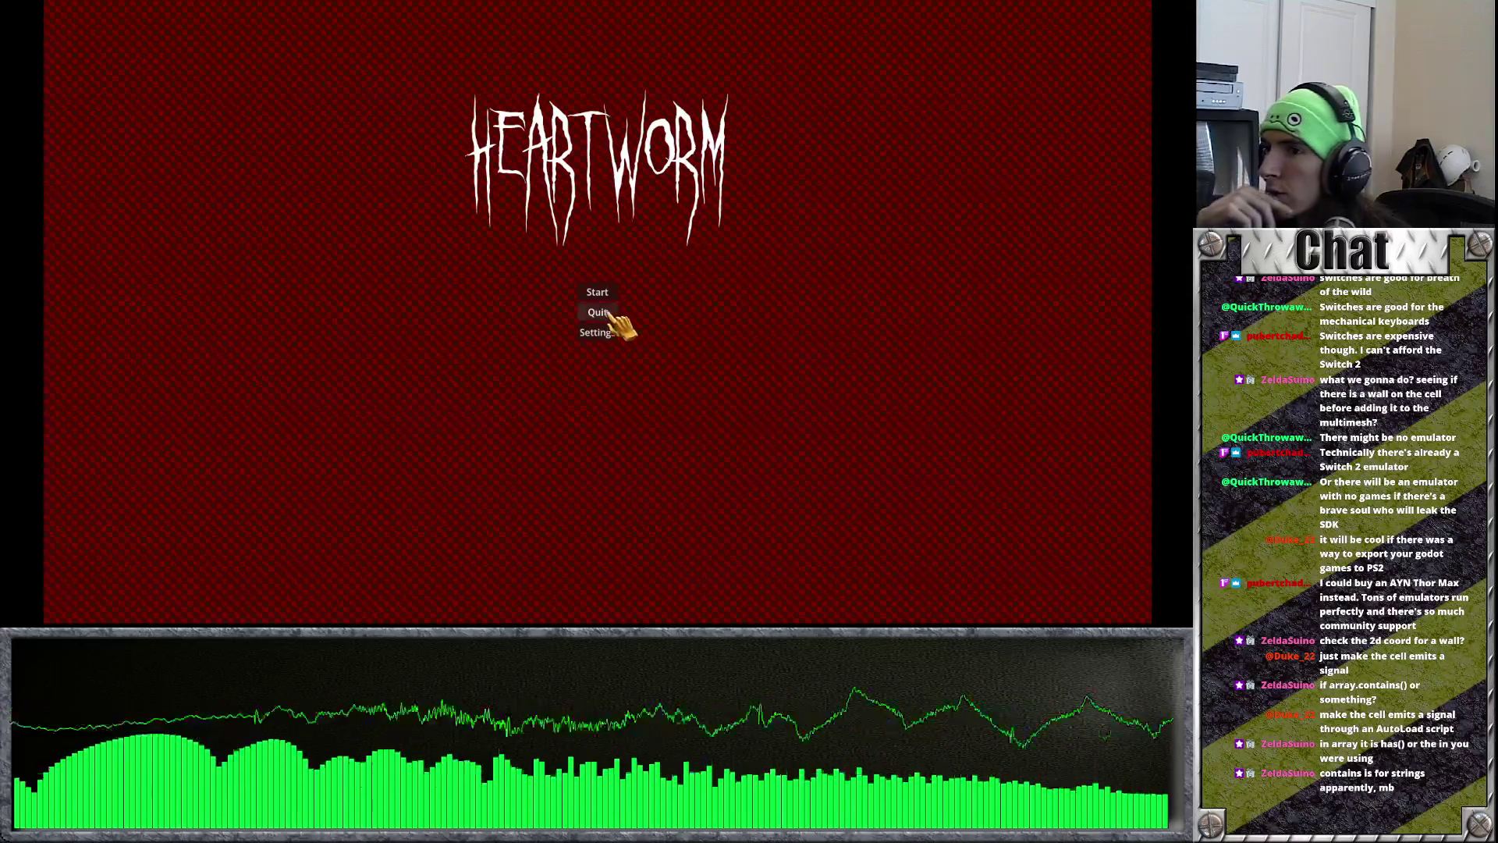
click(605, 313)
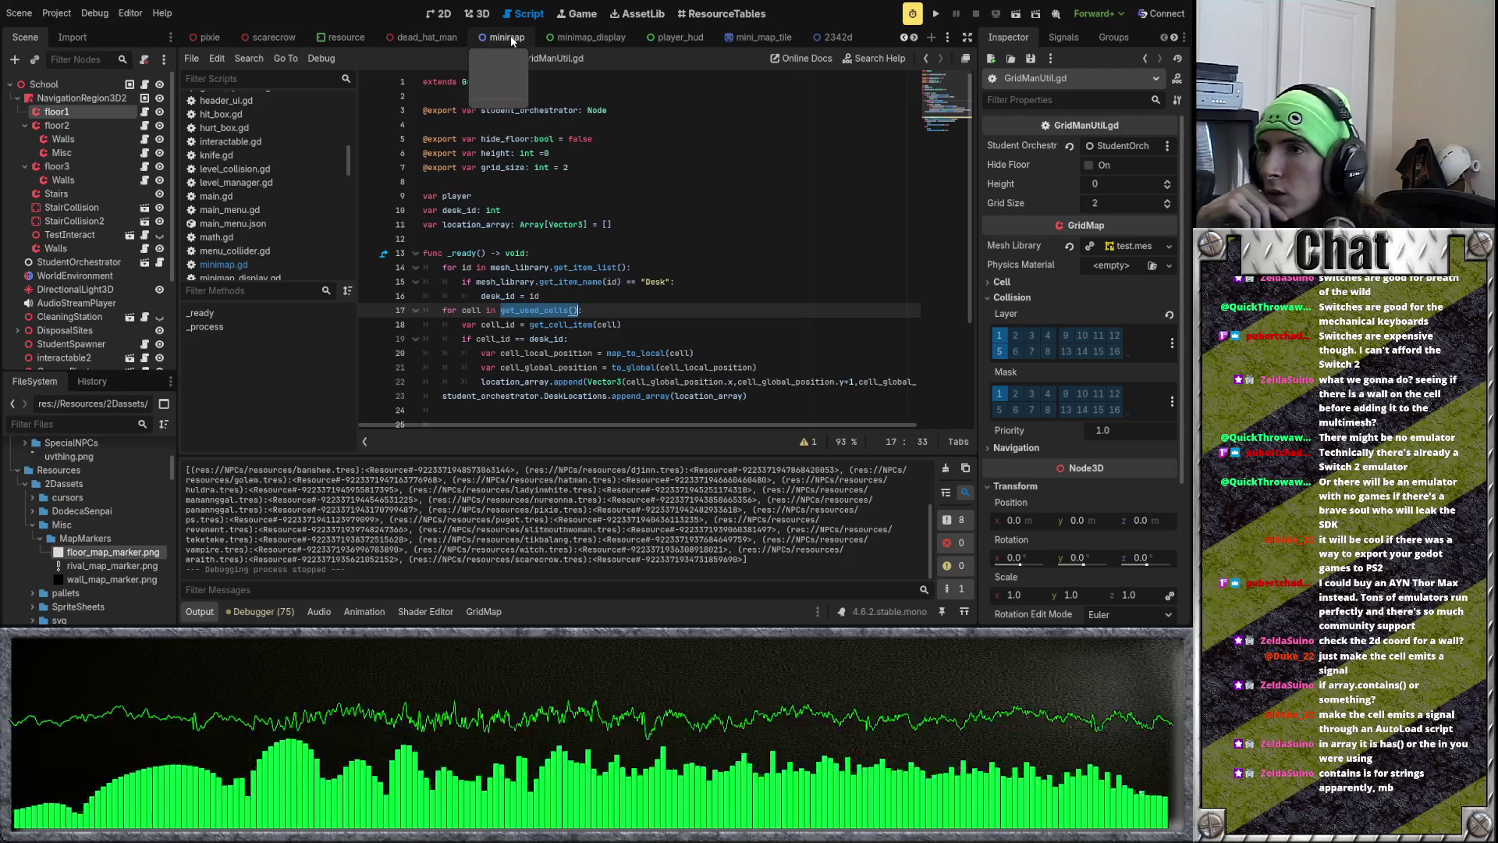
scroll(582, 178, down, 3)
scroll(466, 36, up, 5)
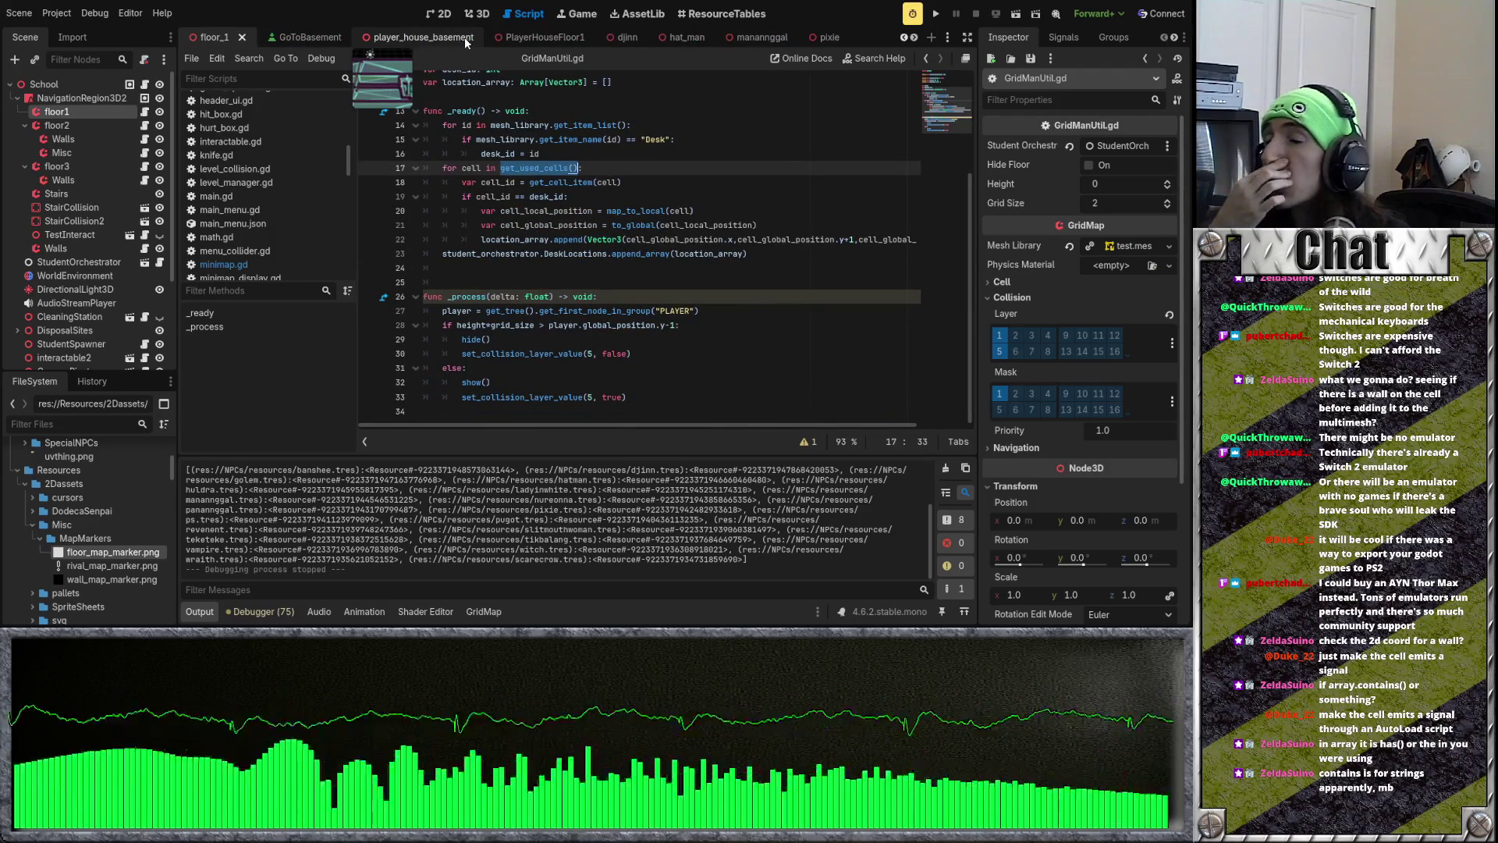
scroll(447, 35, up, 5)
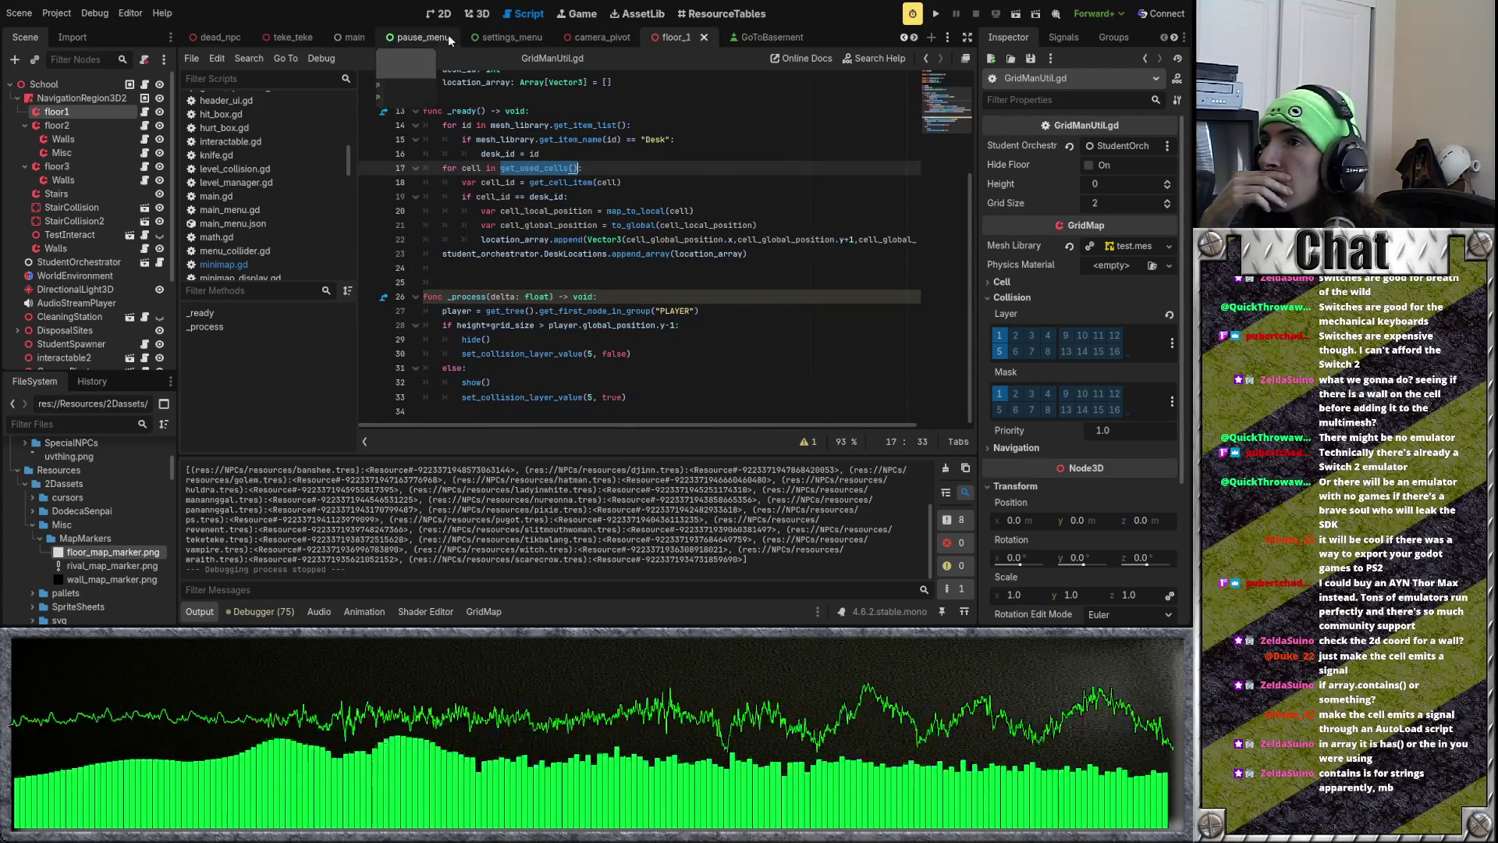
scroll(448, 35, up, 5)
scroll(719, 41, down, 5)
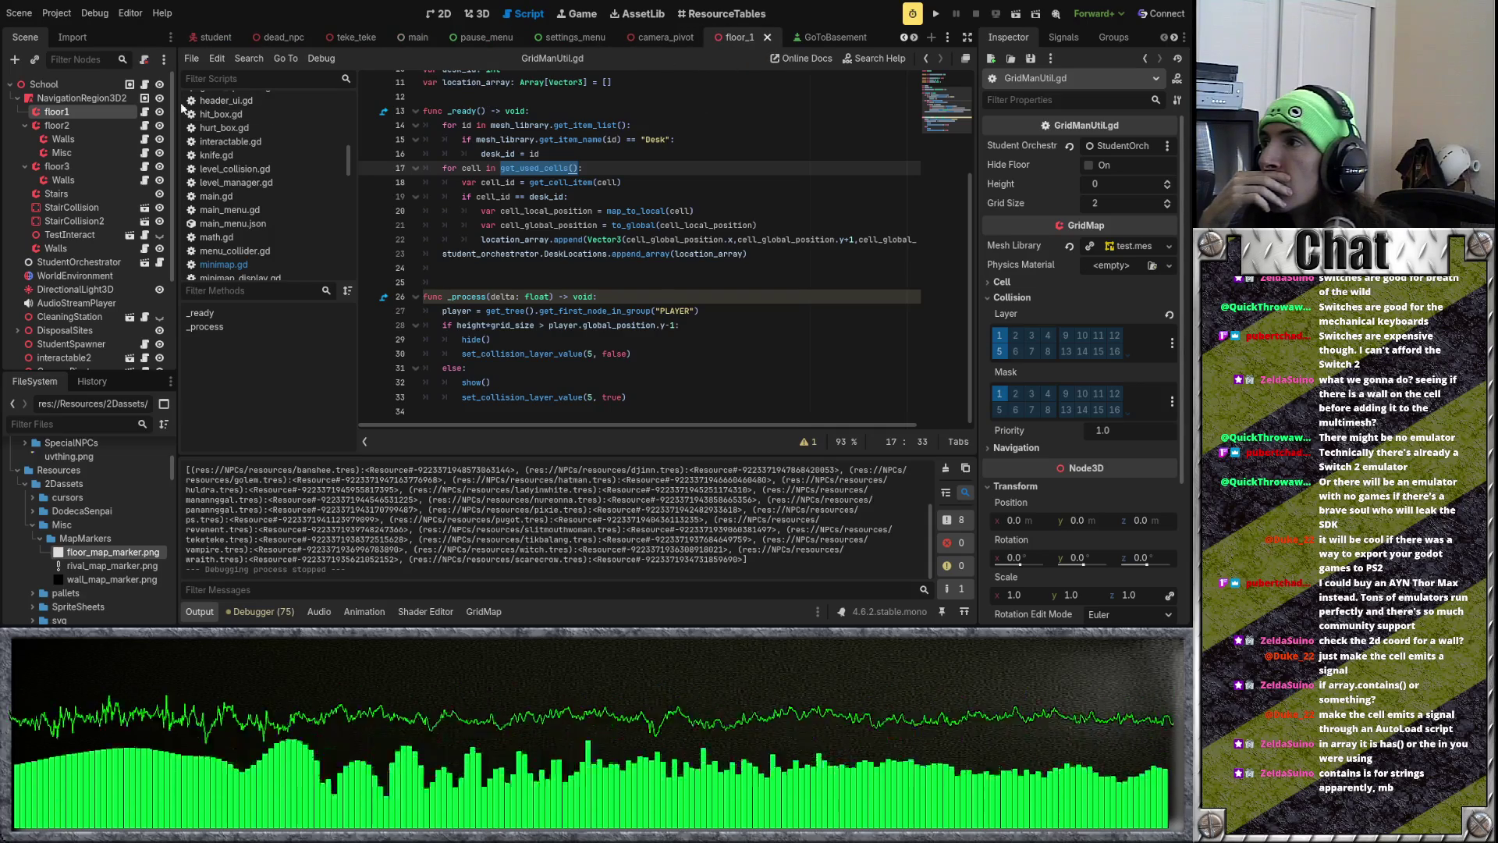
scroll(262, 185, up, 2)
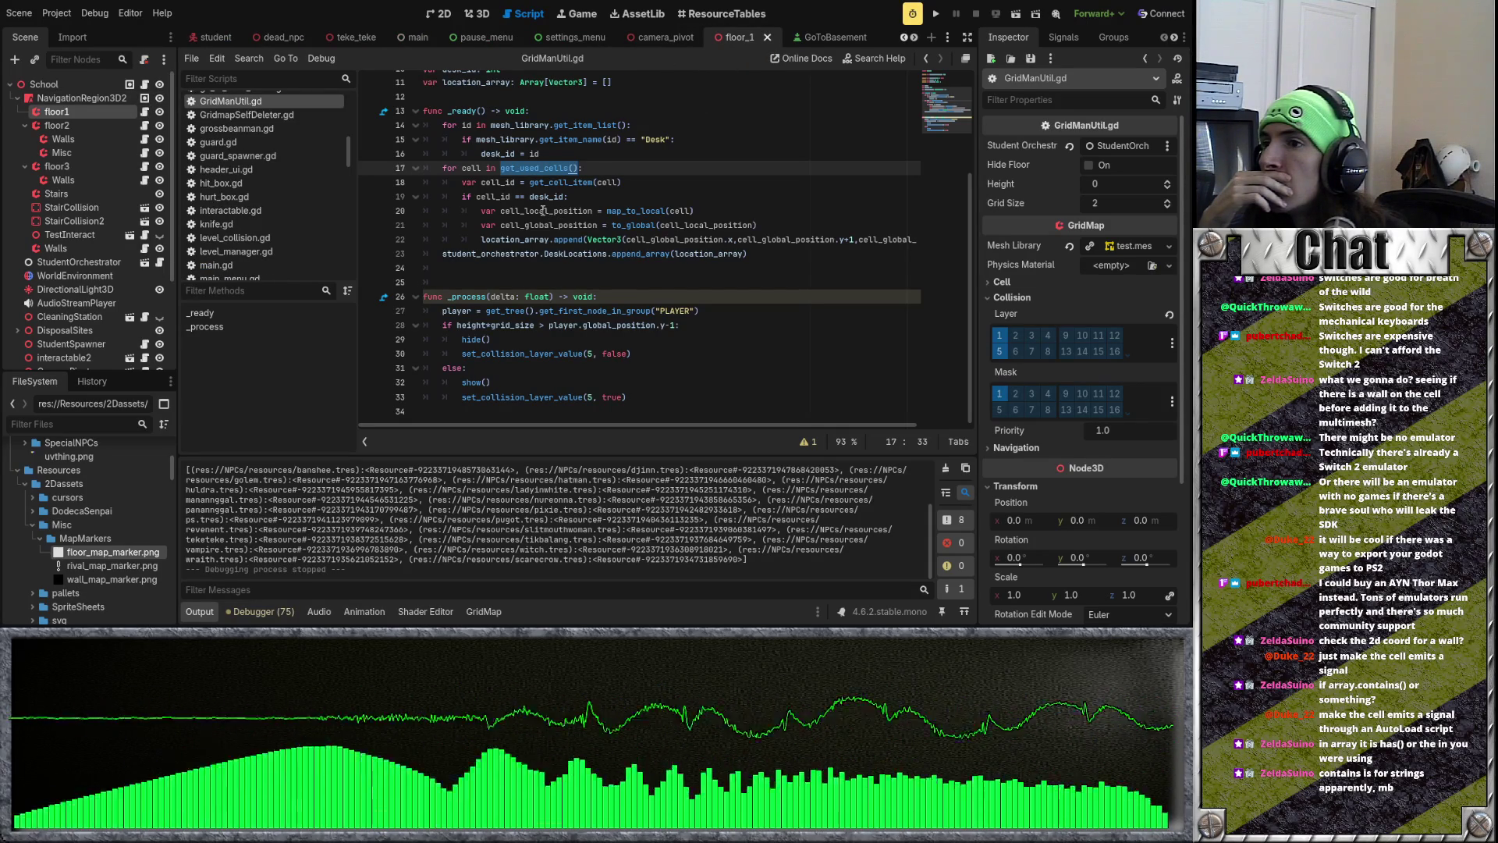
scroll(555, 36, down, 10)
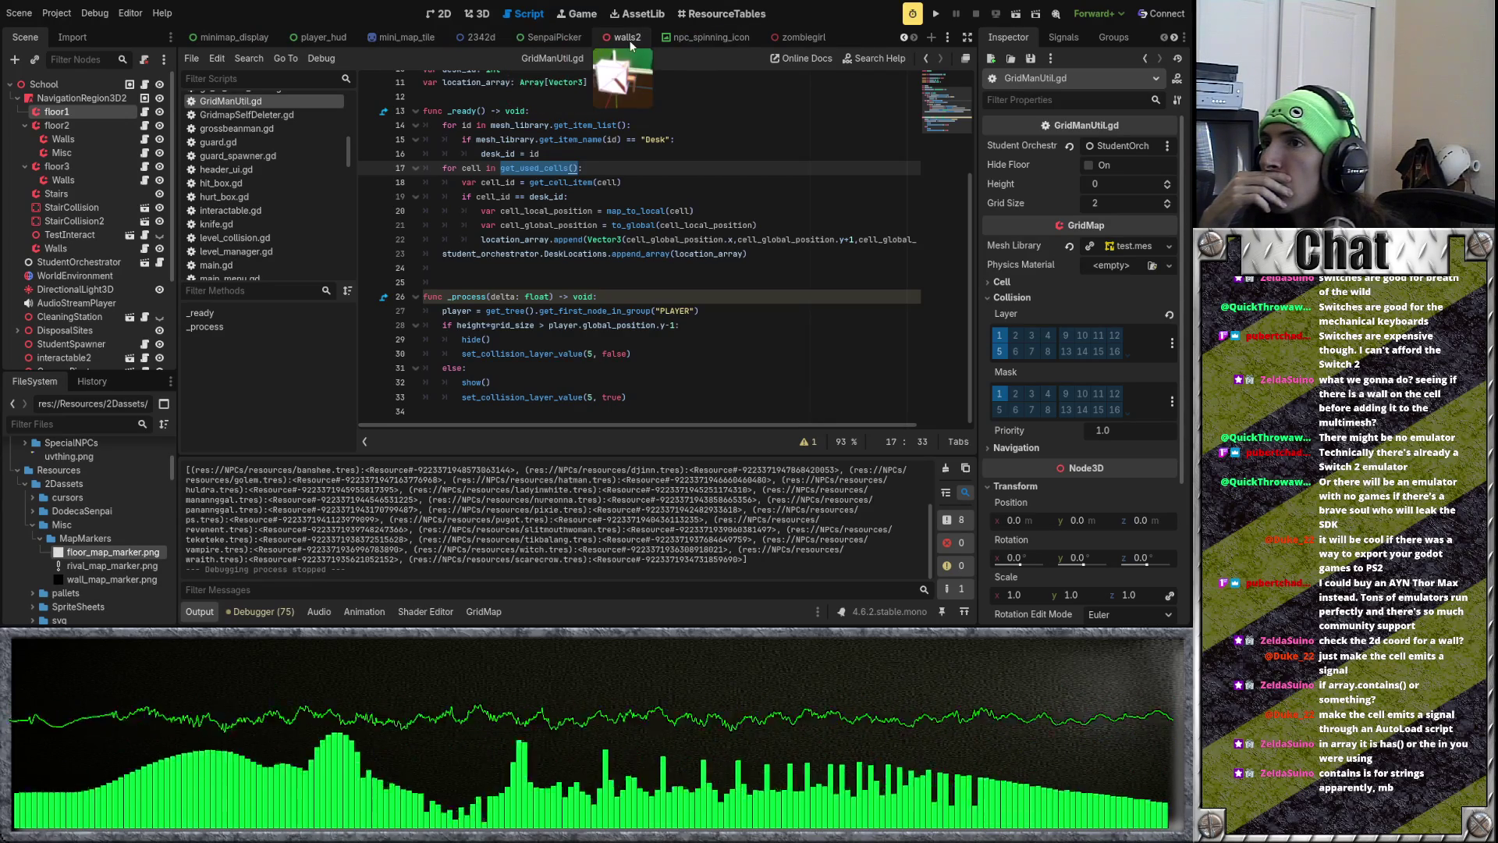
Step: Browse the SenpaiPicker, pause_menu and GoToBasement scene tabs
click(554, 39)
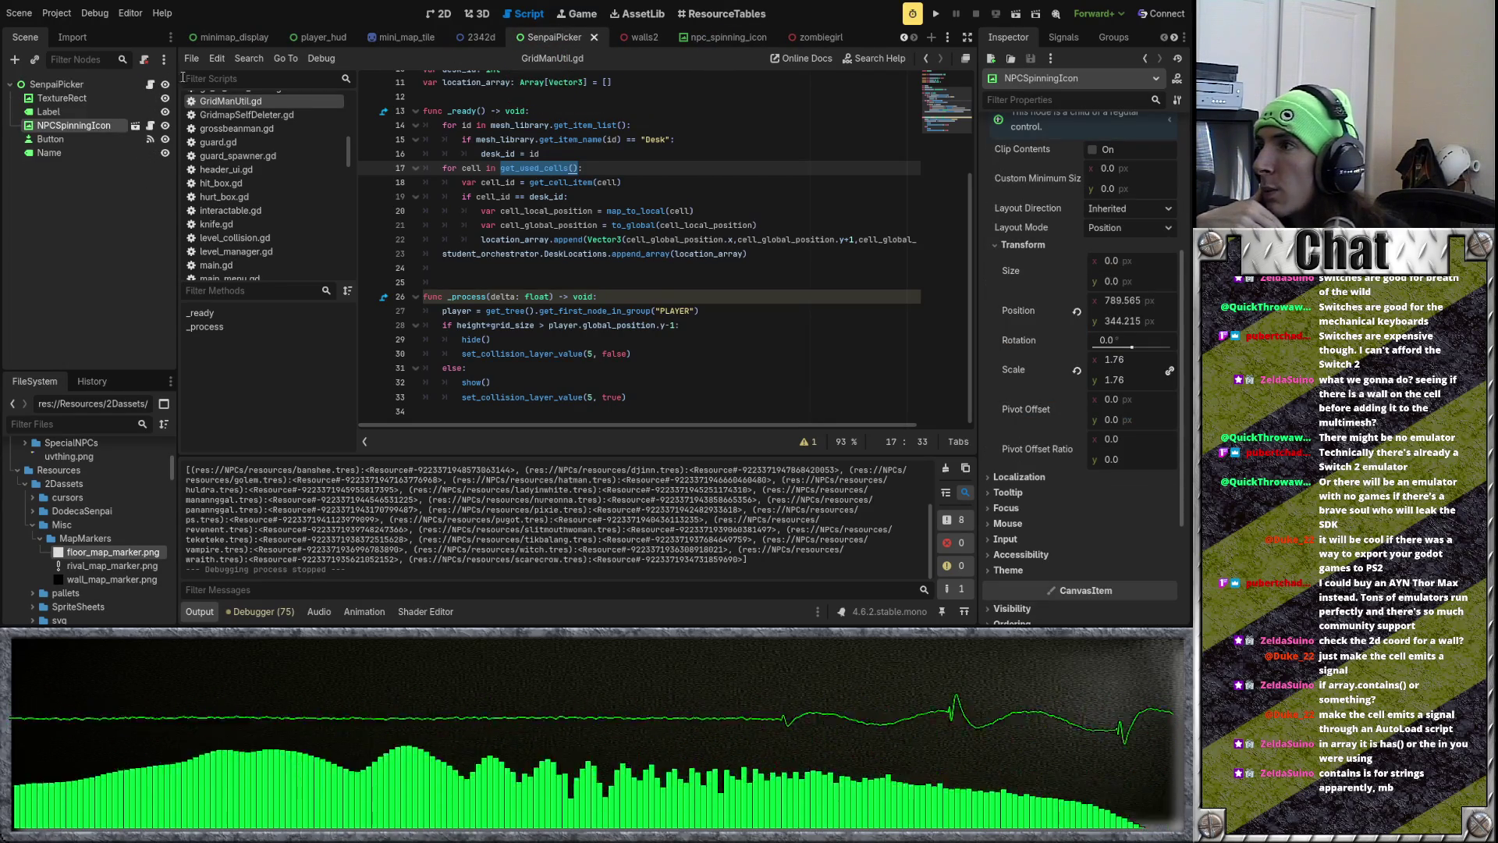
scroll(667, 41, up, 4)
scroll(359, 39, up, 5)
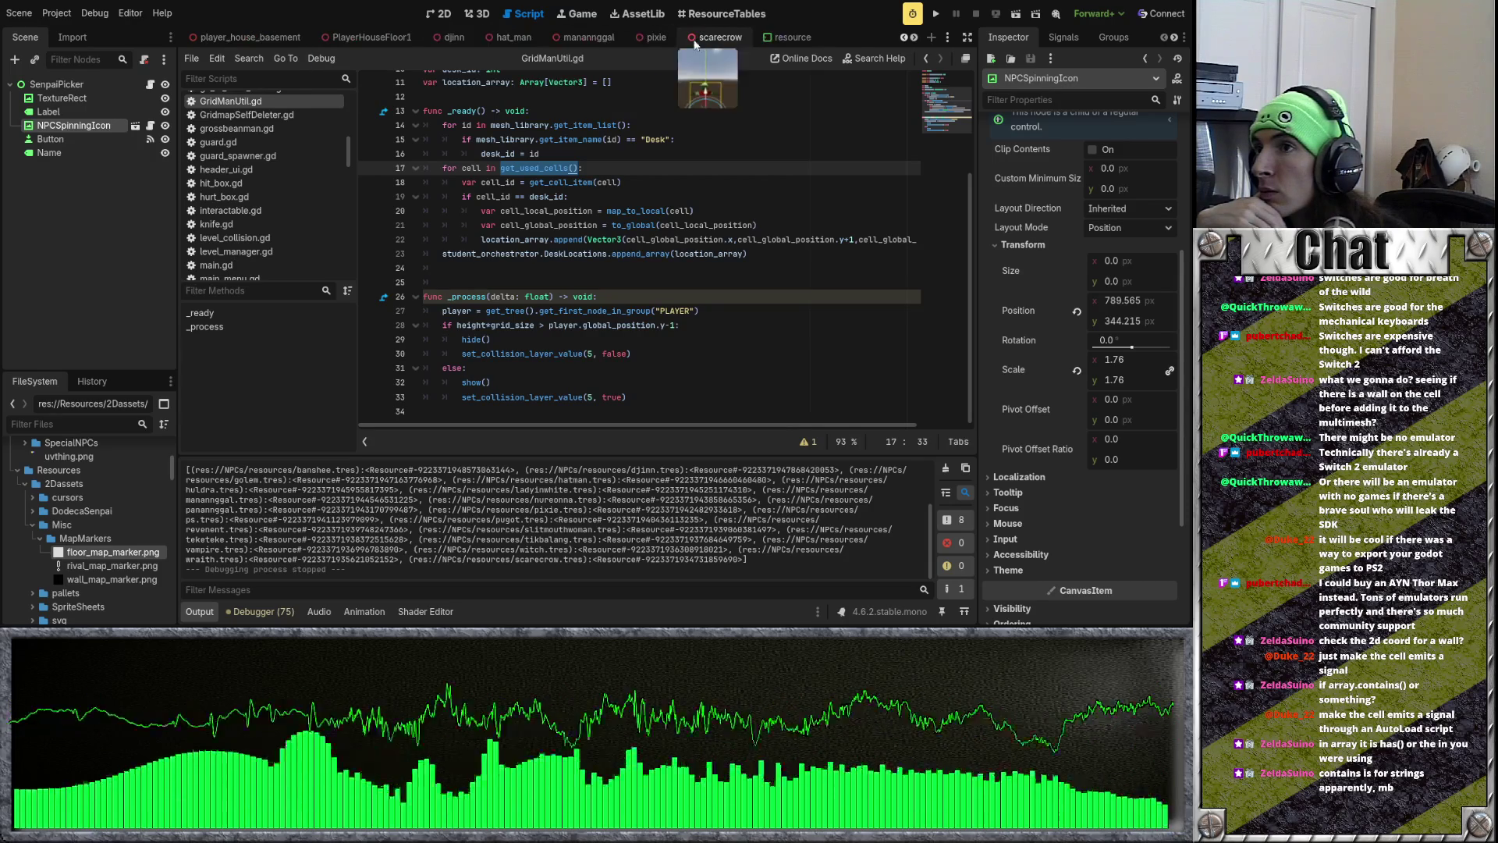
scroll(626, 44, up, 1)
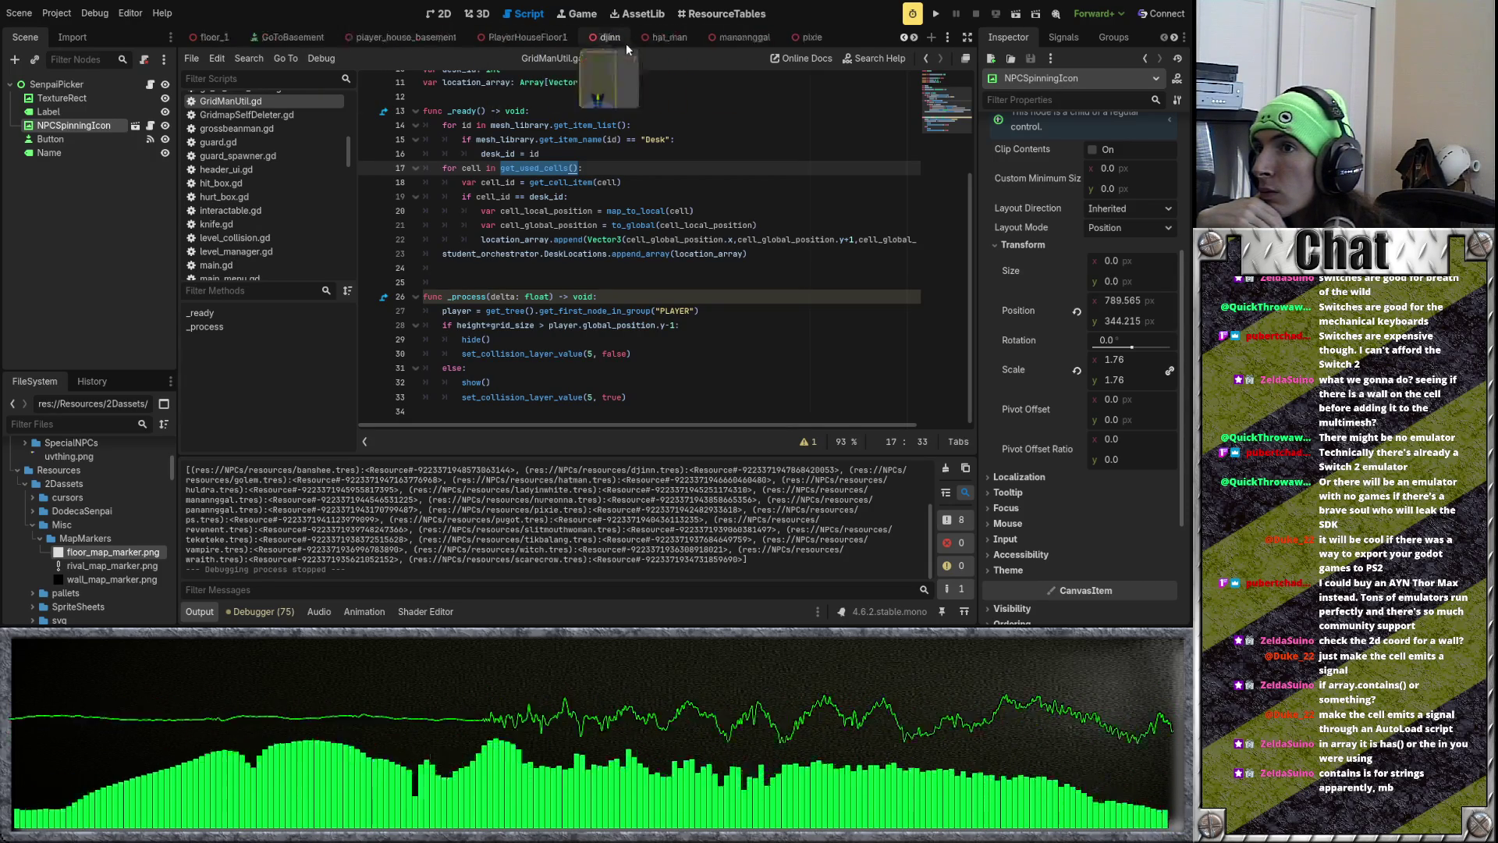
scroll(625, 43, up, 6)
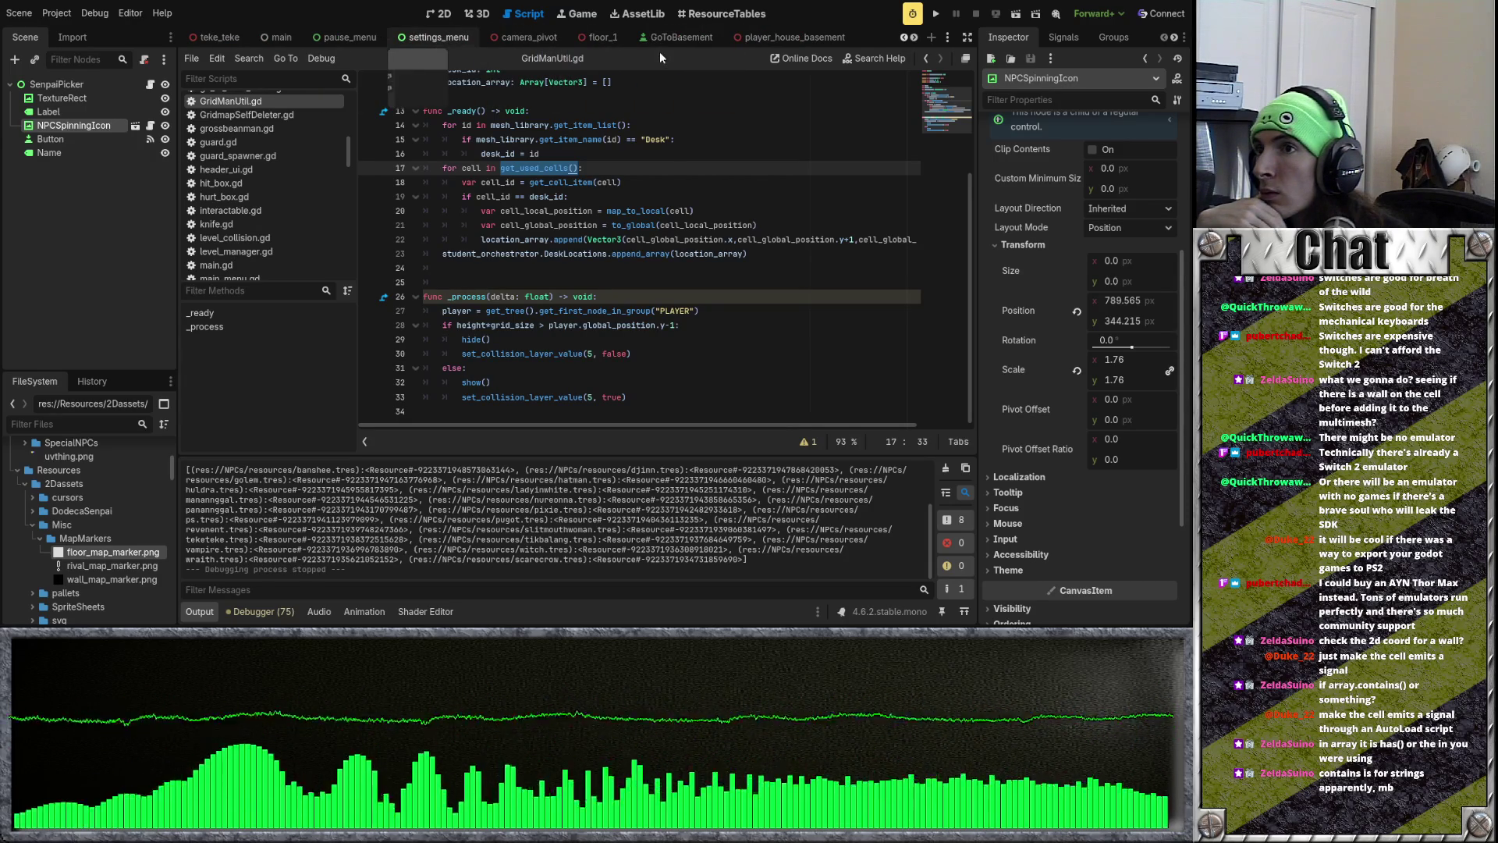
click(350, 37)
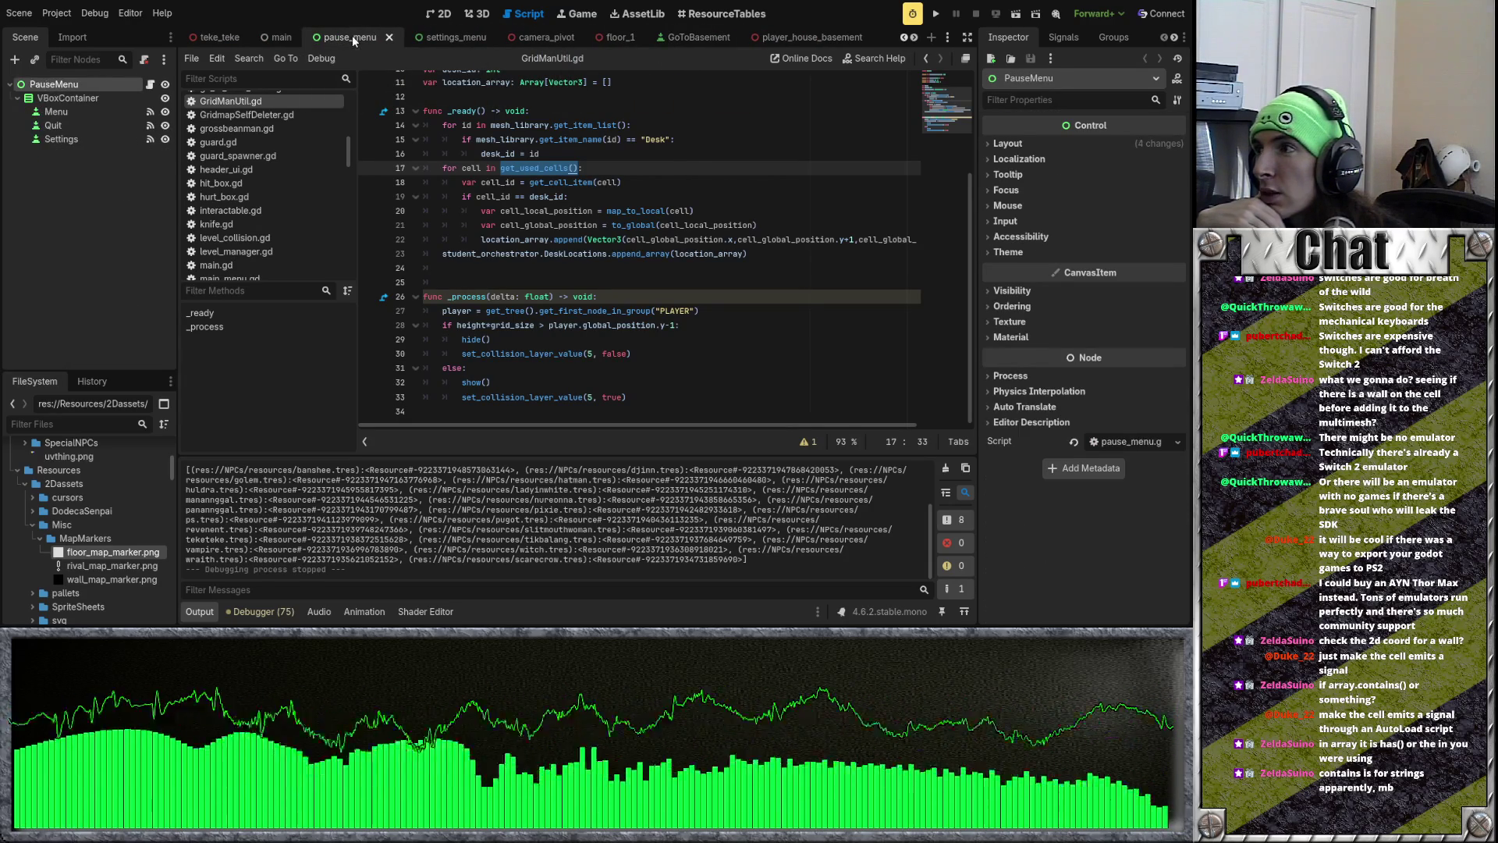
click(695, 35)
Step: Switch to the minimap_display scene and open its attached minimap.gd script
scroll(677, 44, up, 4)
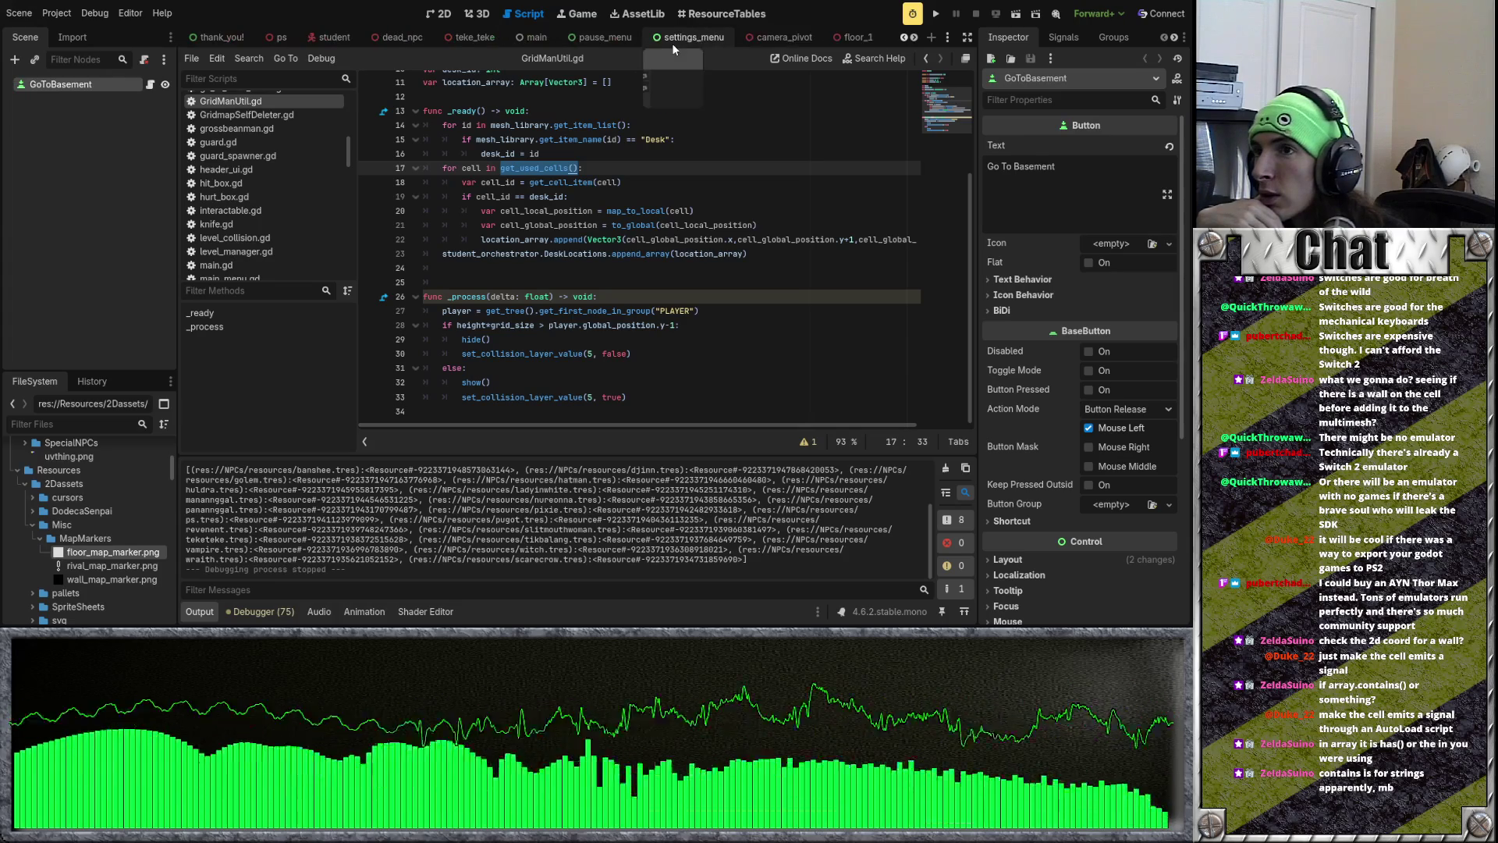
scroll(672, 44, down, 1)
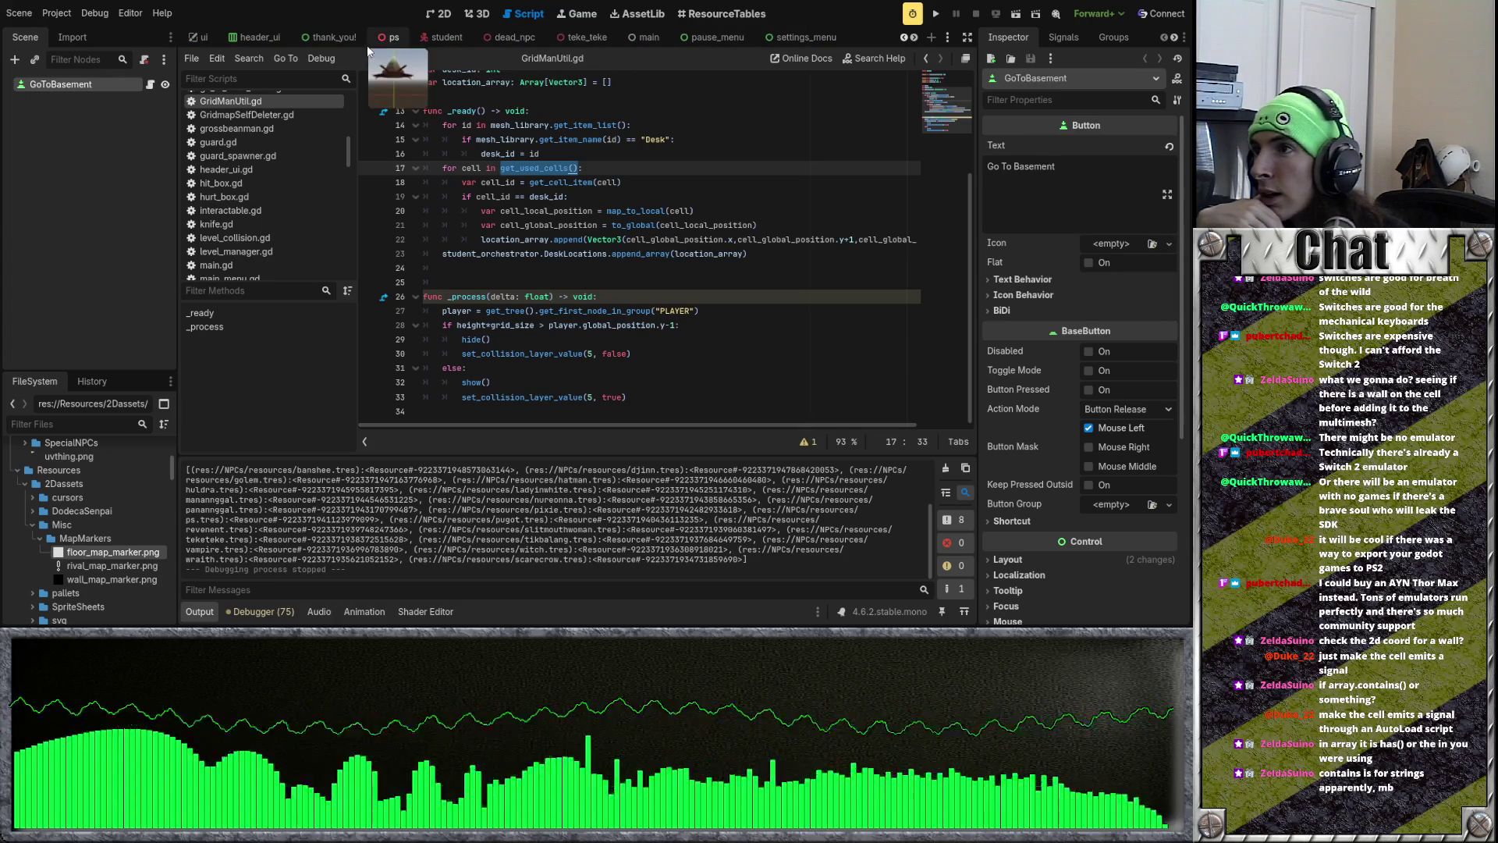
scroll(381, 43, down, 4)
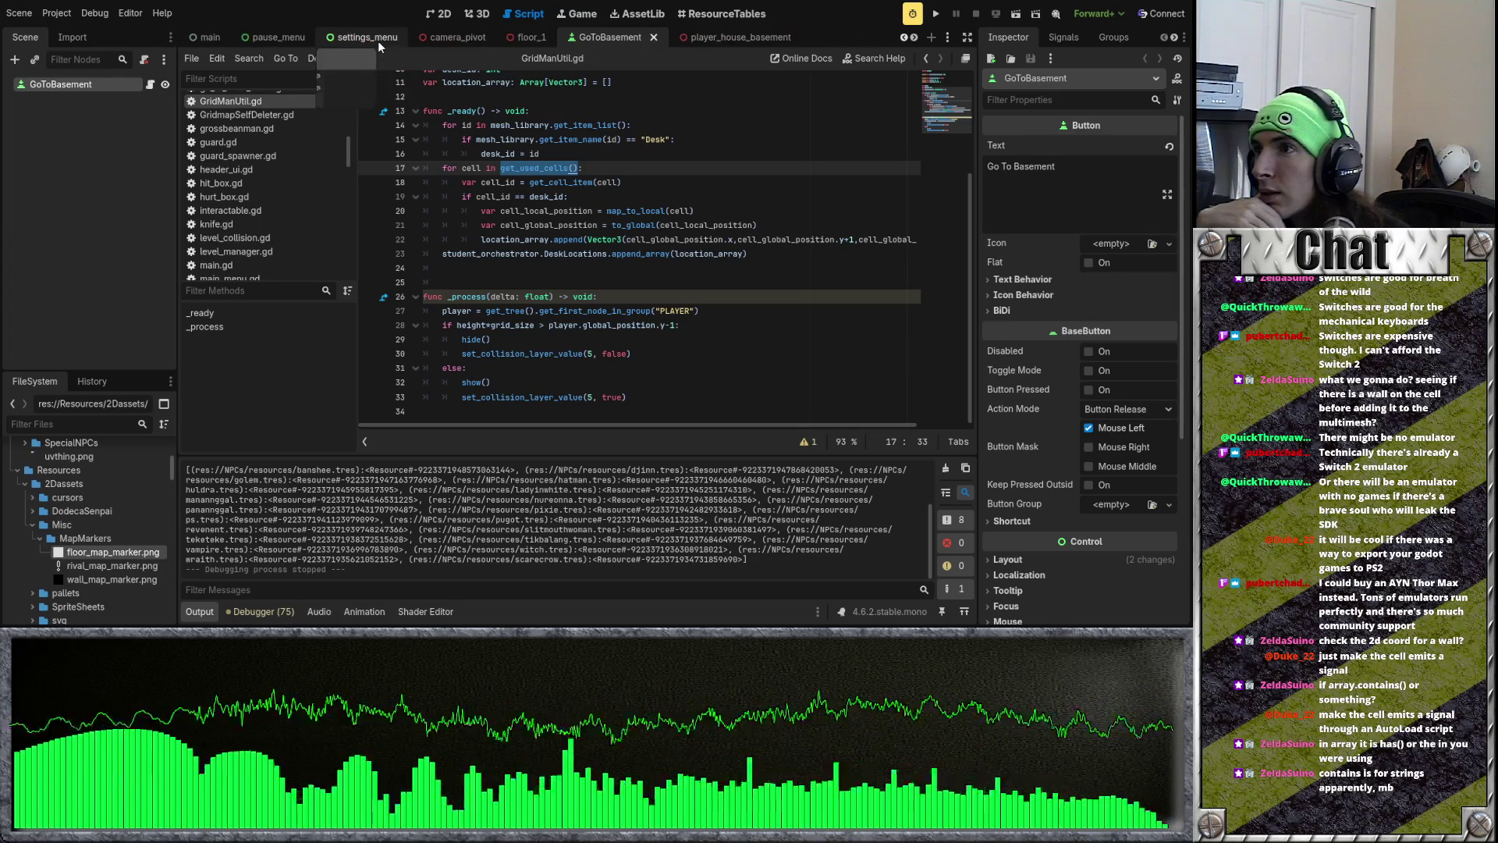
click(278, 34)
scroll(493, 43, down, 8)
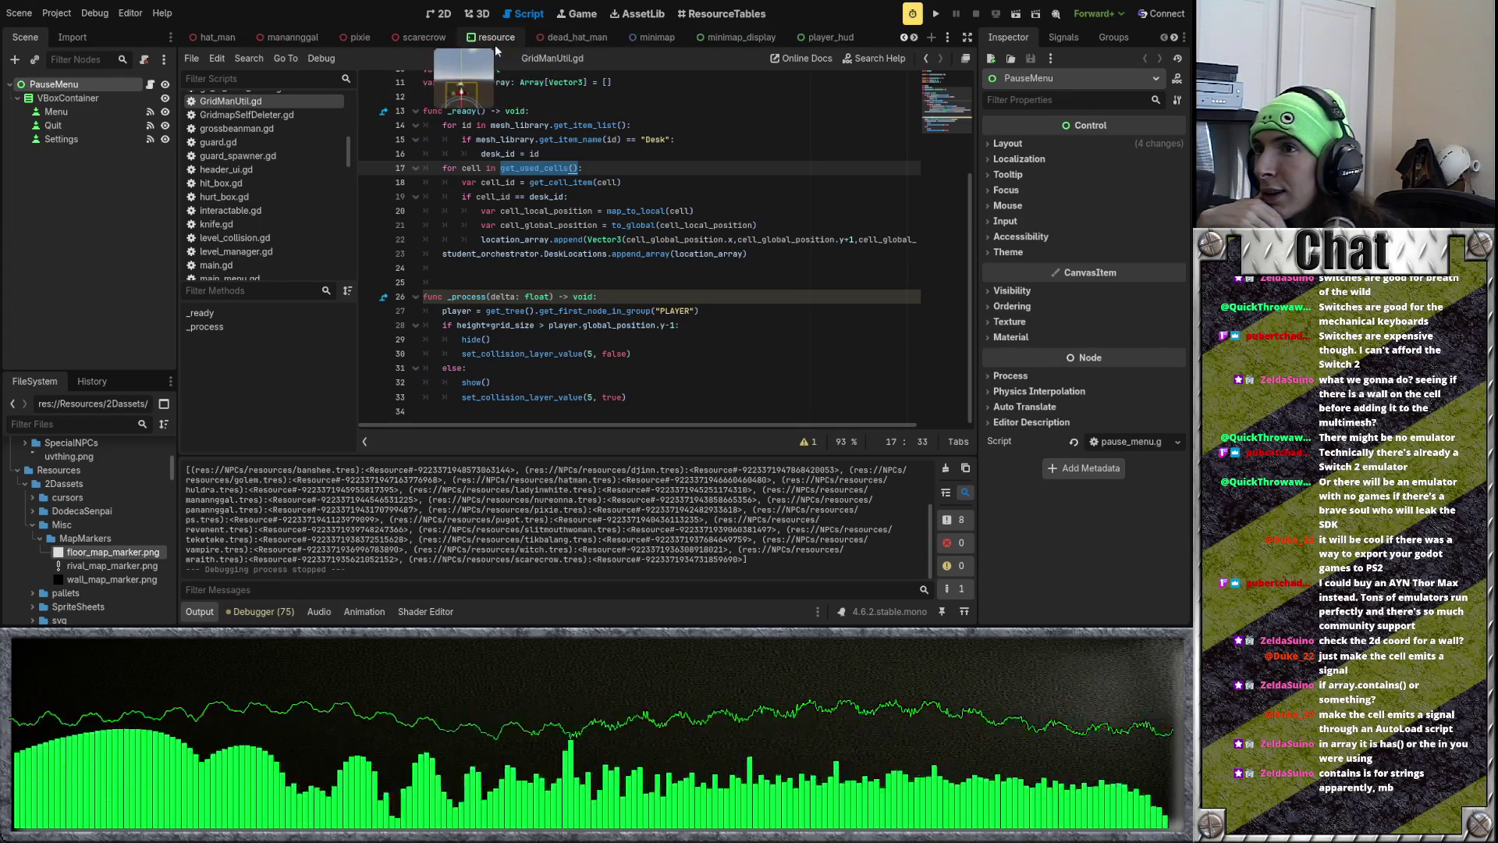
click(698, 39)
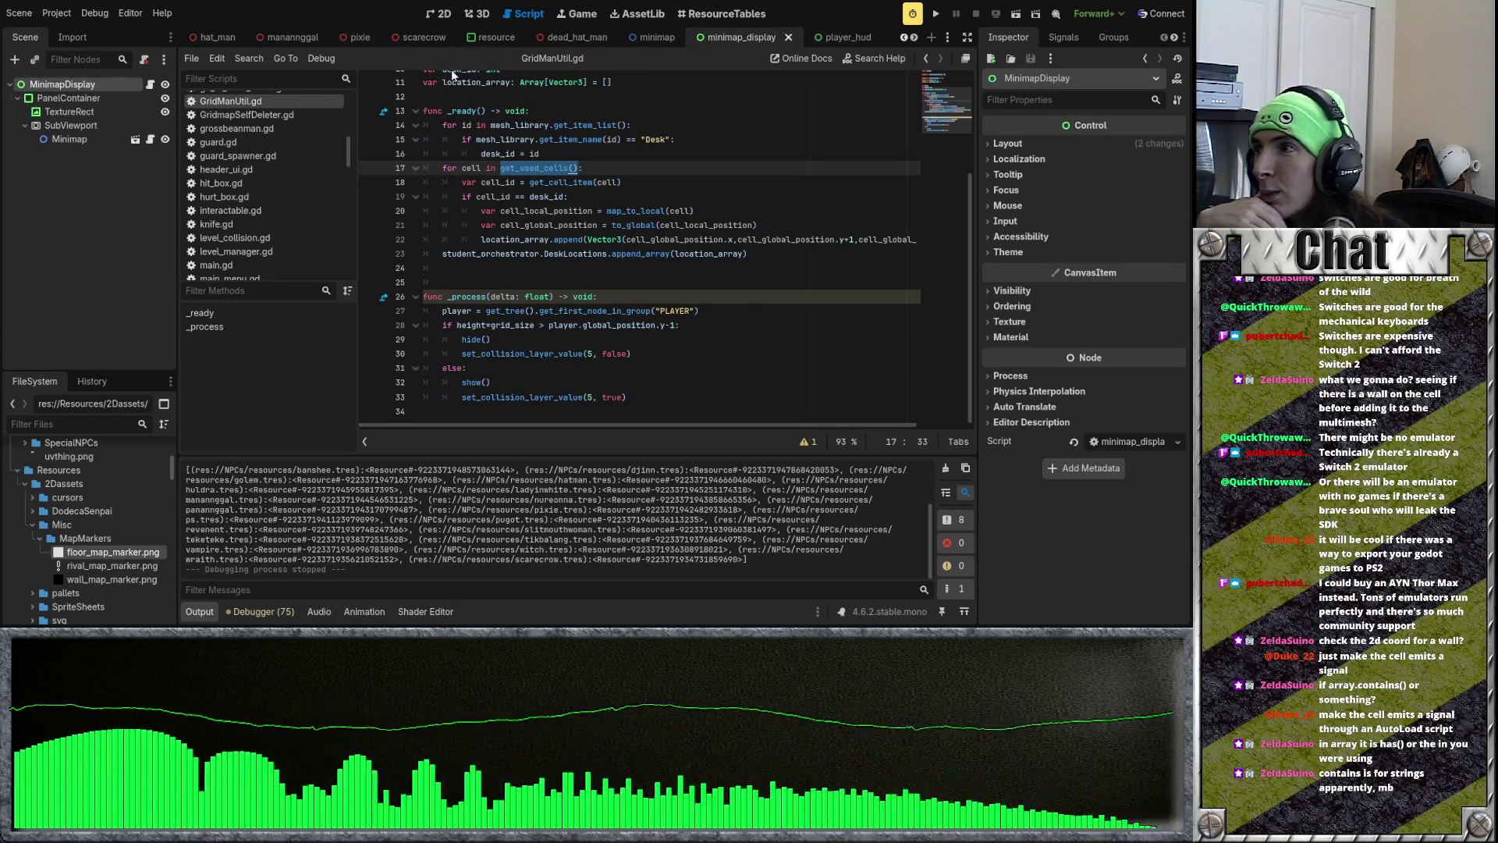
click(151, 85)
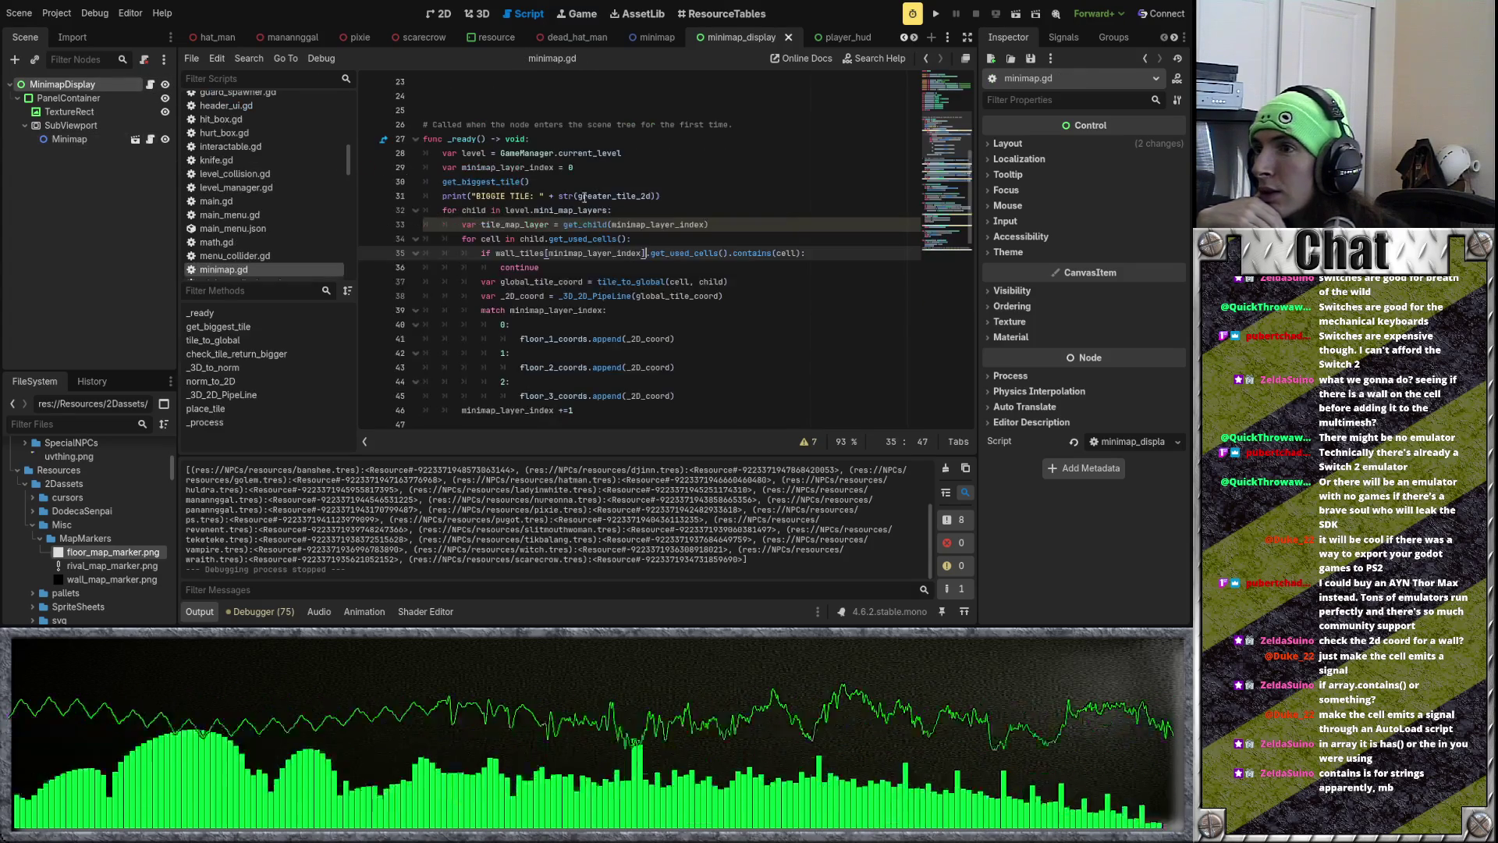
Step: Delete the stray blank line 24 before the _ready comment in minimap.gd
scroll(538, 234, up, 4)
click(557, 282)
key(BackSpace)
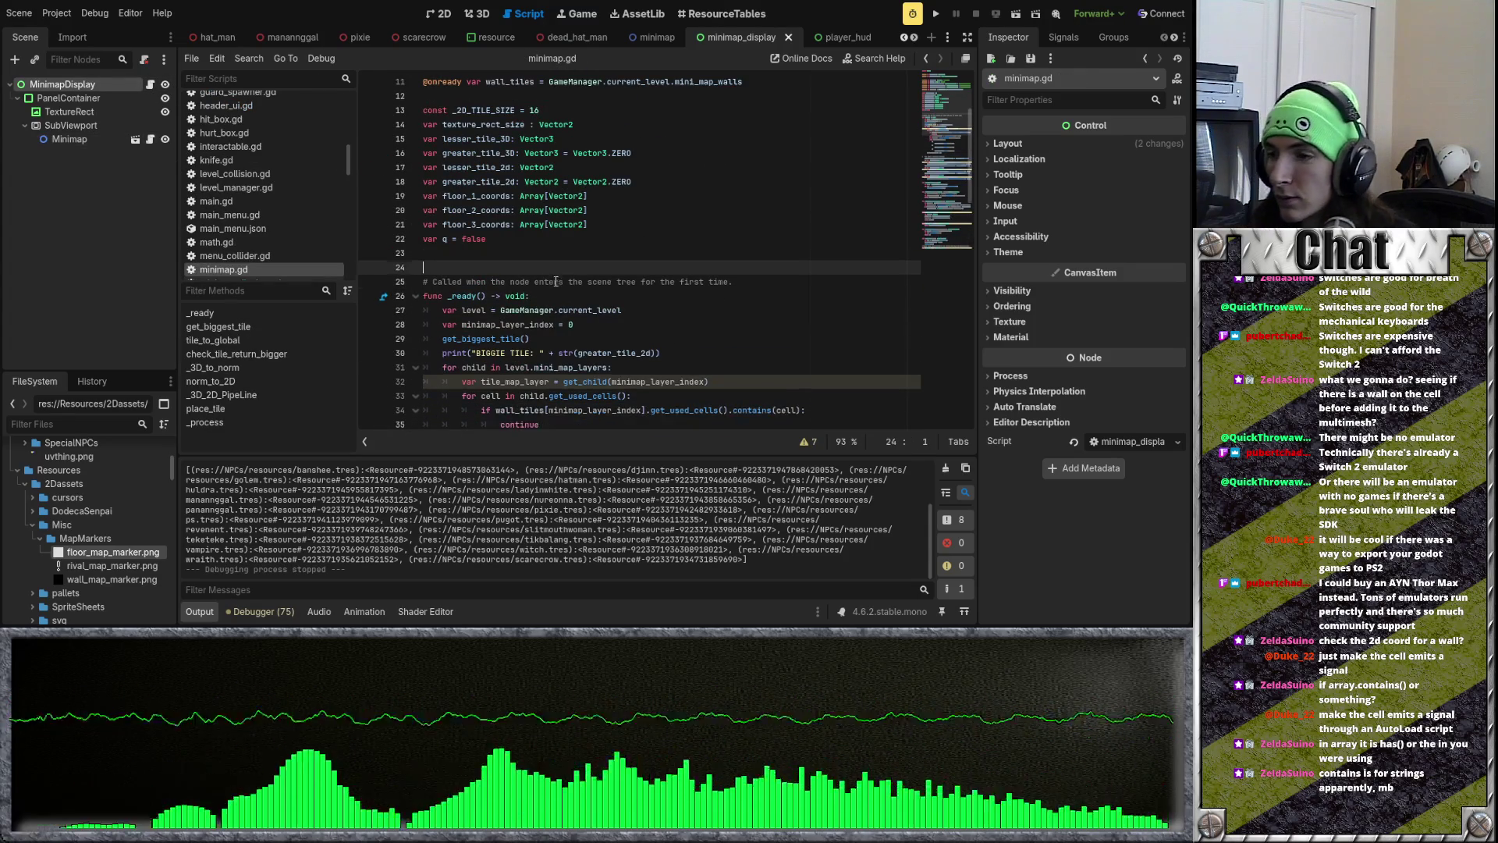
key(BackSpace)
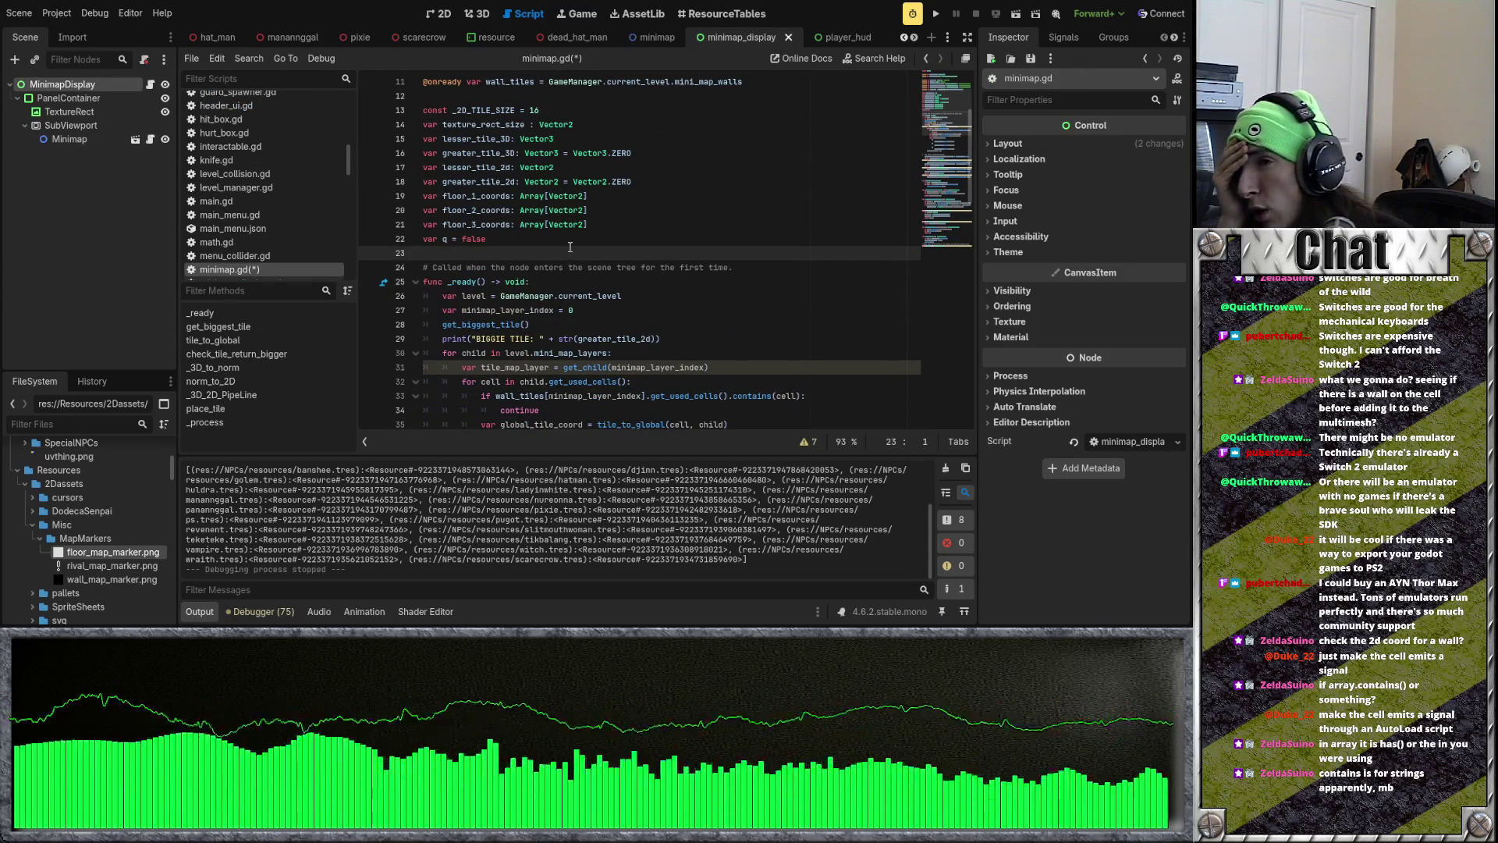
Step: Review the wall-cell continue check and match case 0, then save and run the game
scroll(570, 247, down, 14)
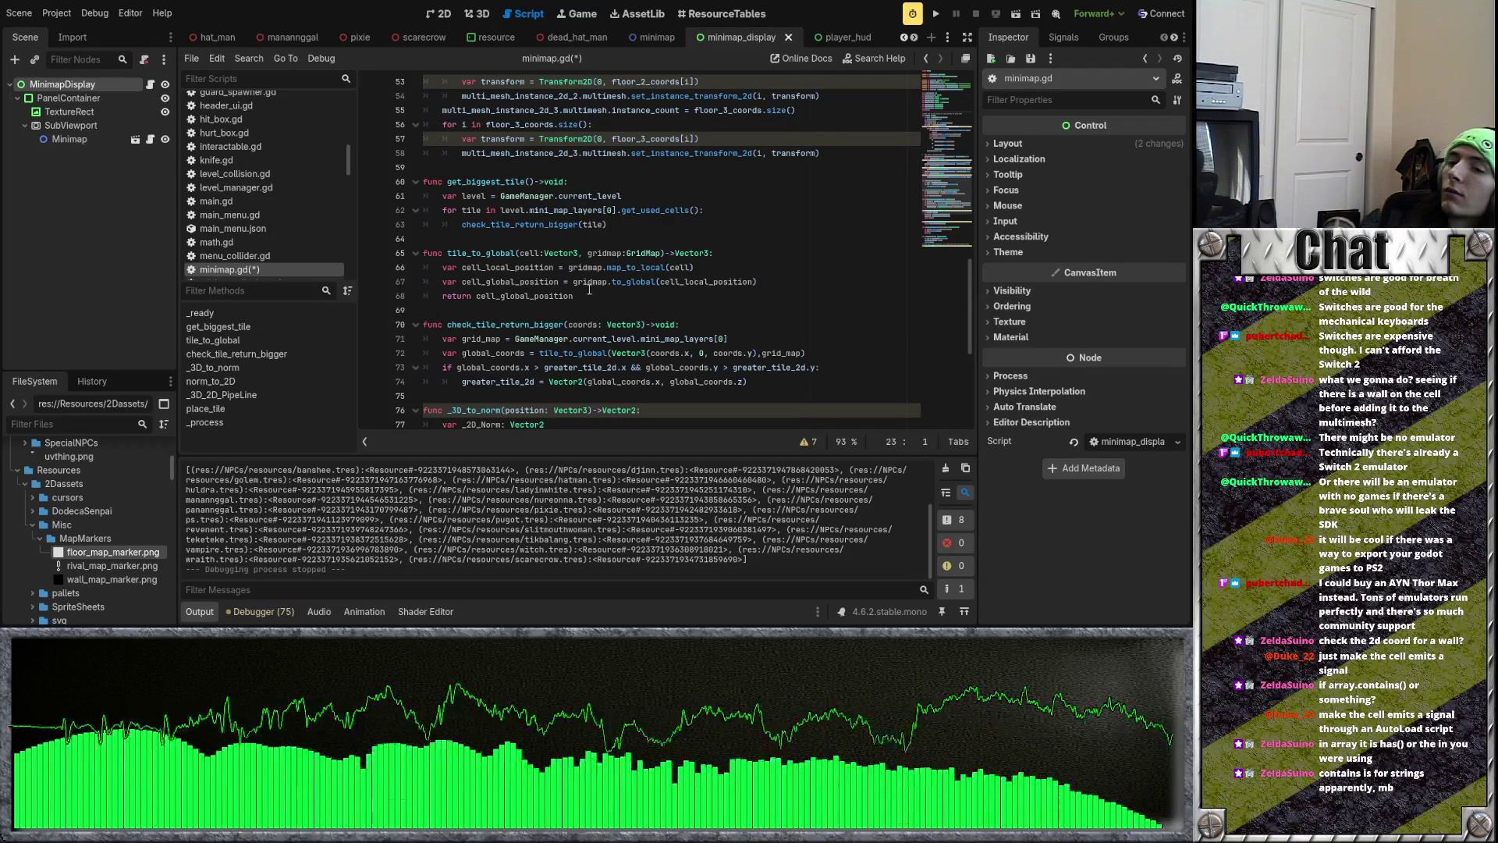
scroll(589, 290, up, 7)
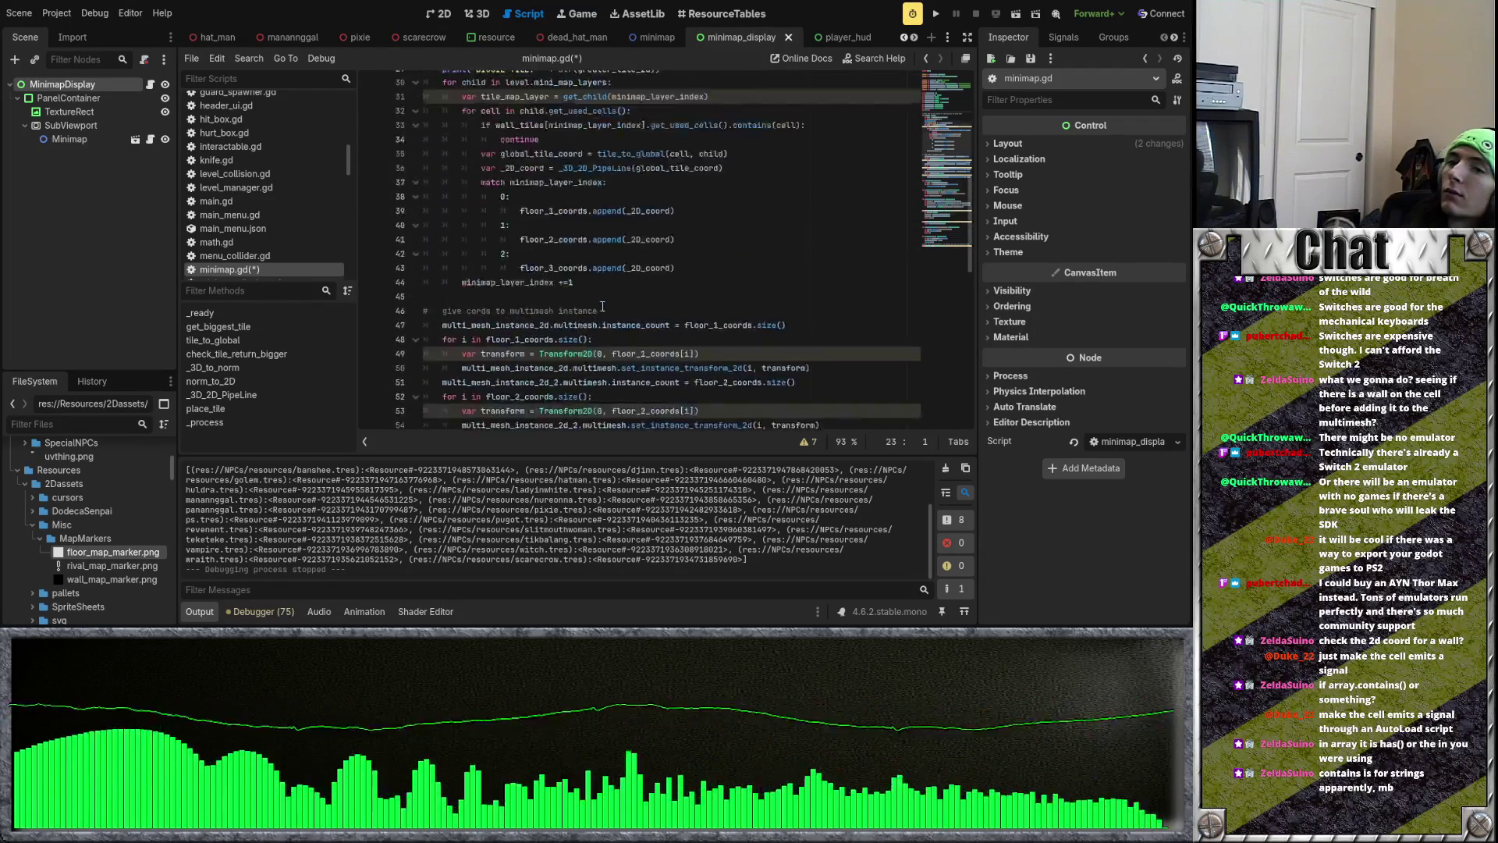
scroll(603, 305, up, 10)
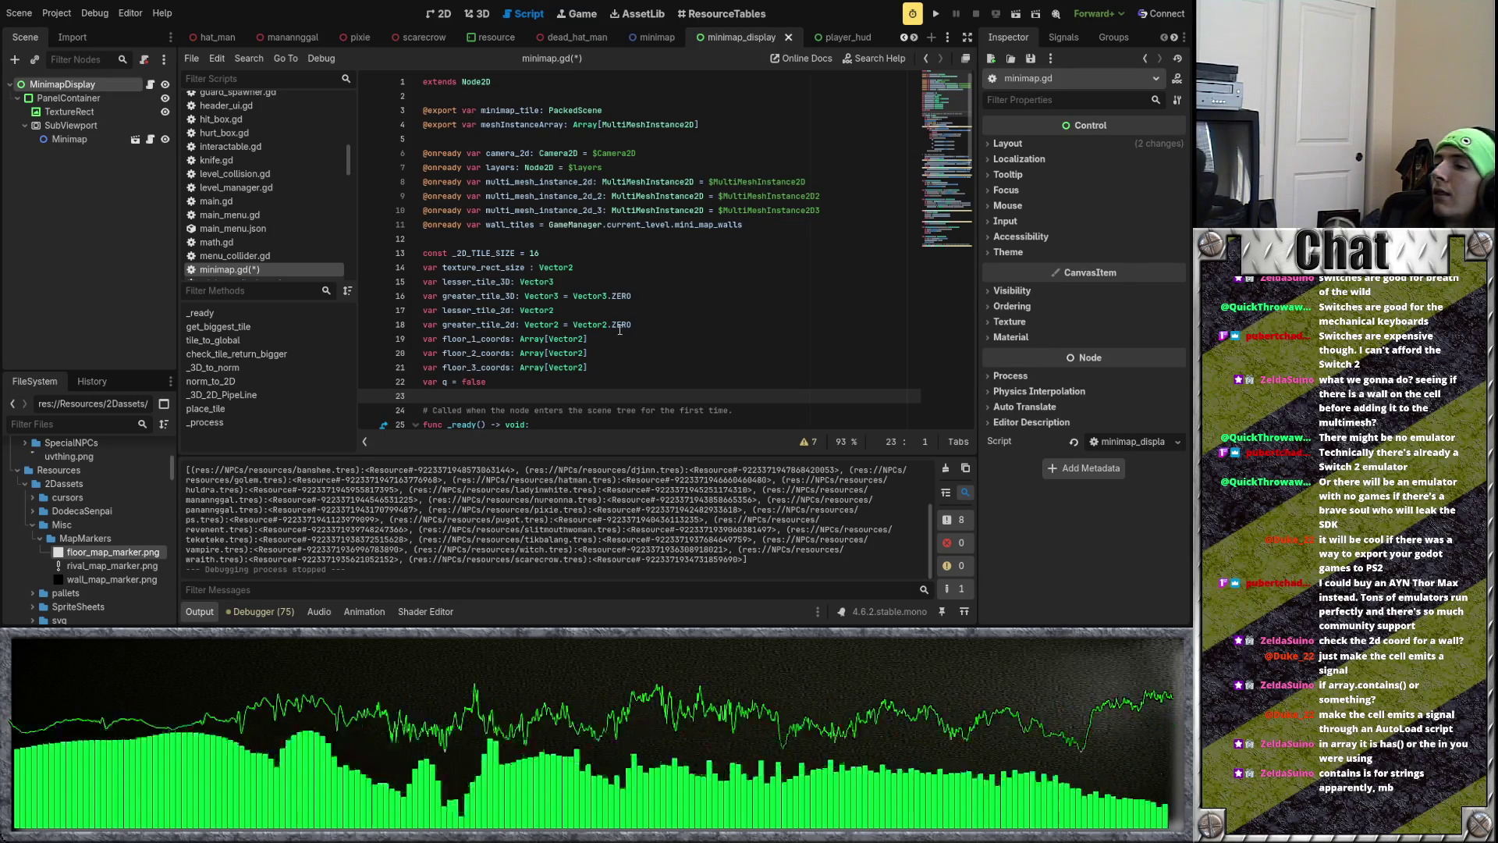
scroll(620, 331, down, 3)
scroll(619, 331, down, 4)
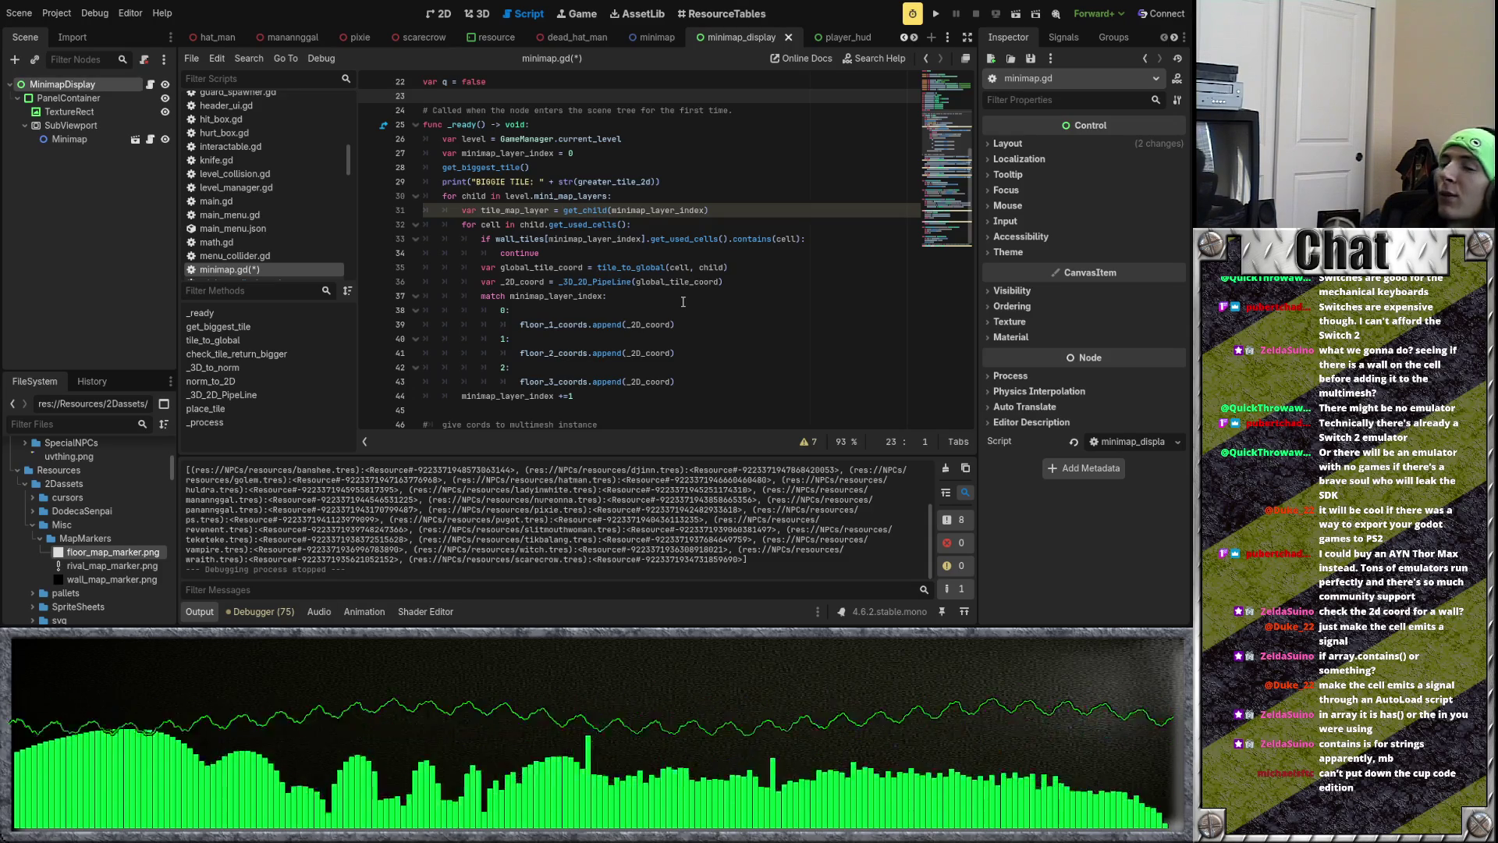
click(714, 254)
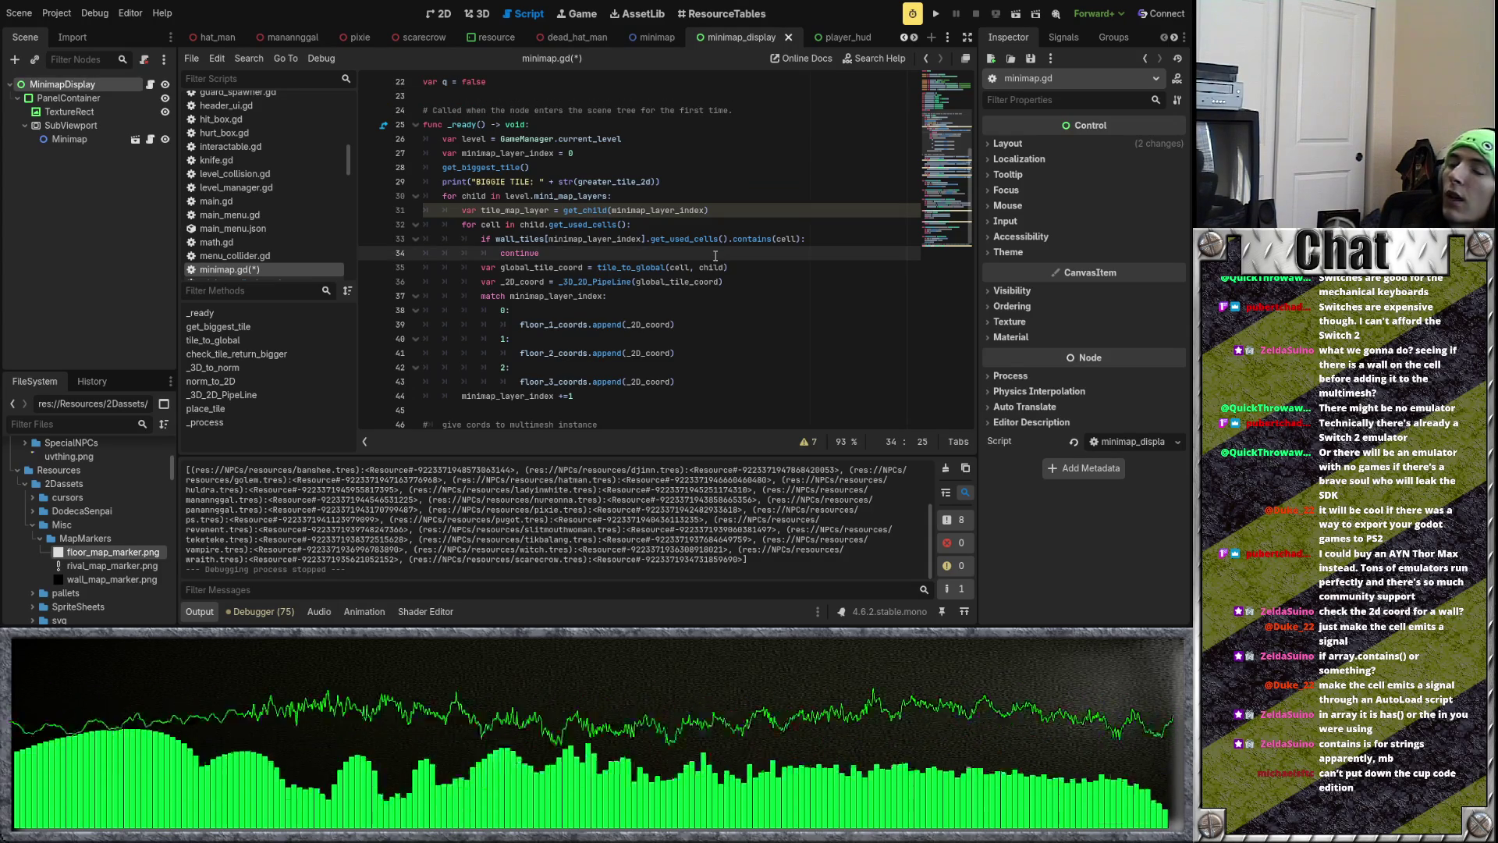
scroll(715, 255, down, 1)
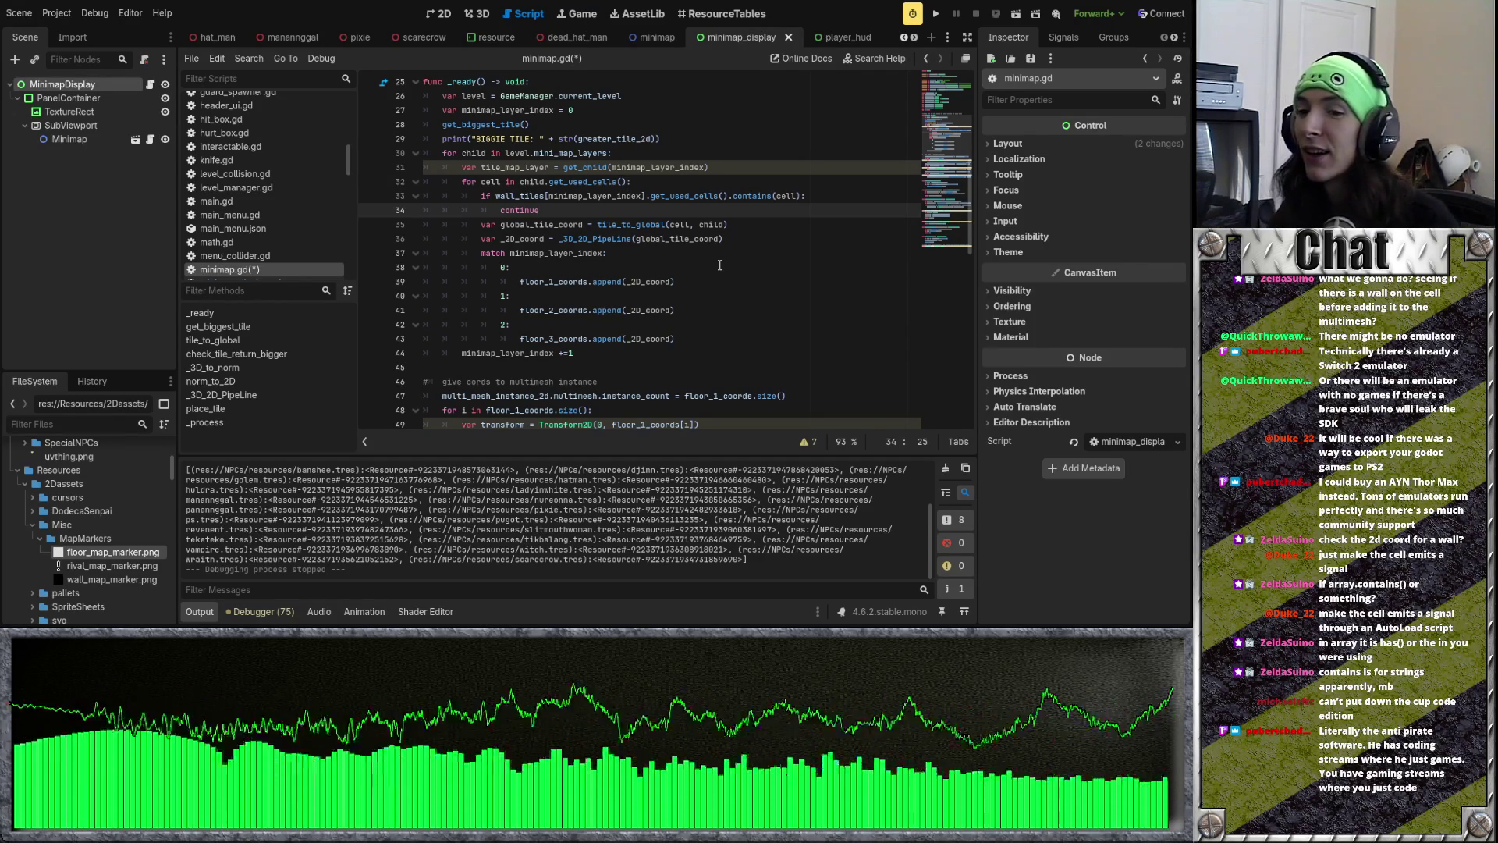
click(719, 265)
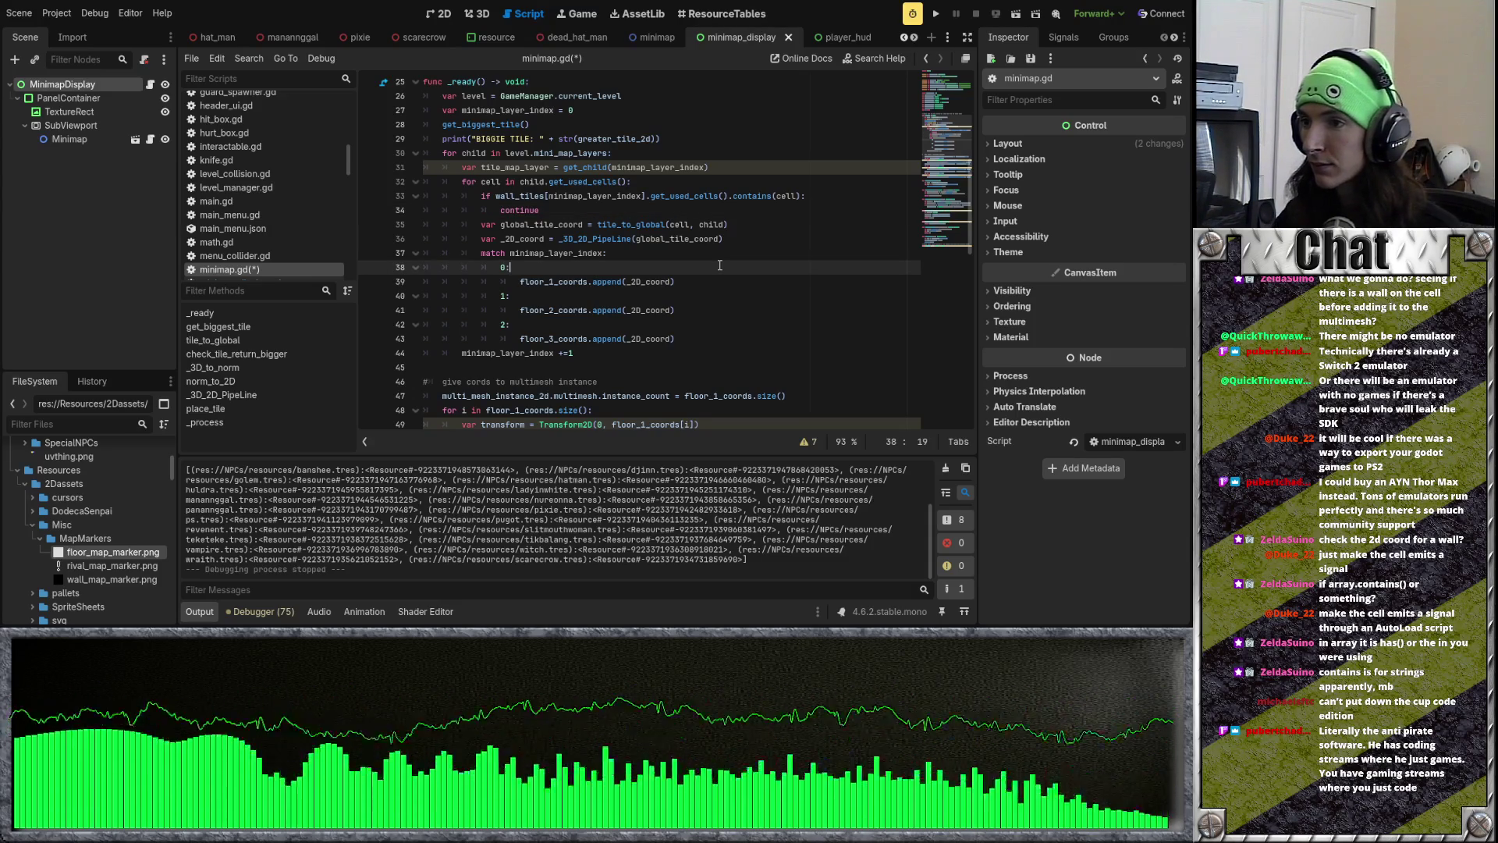
scroll(700, 273, down, 2)
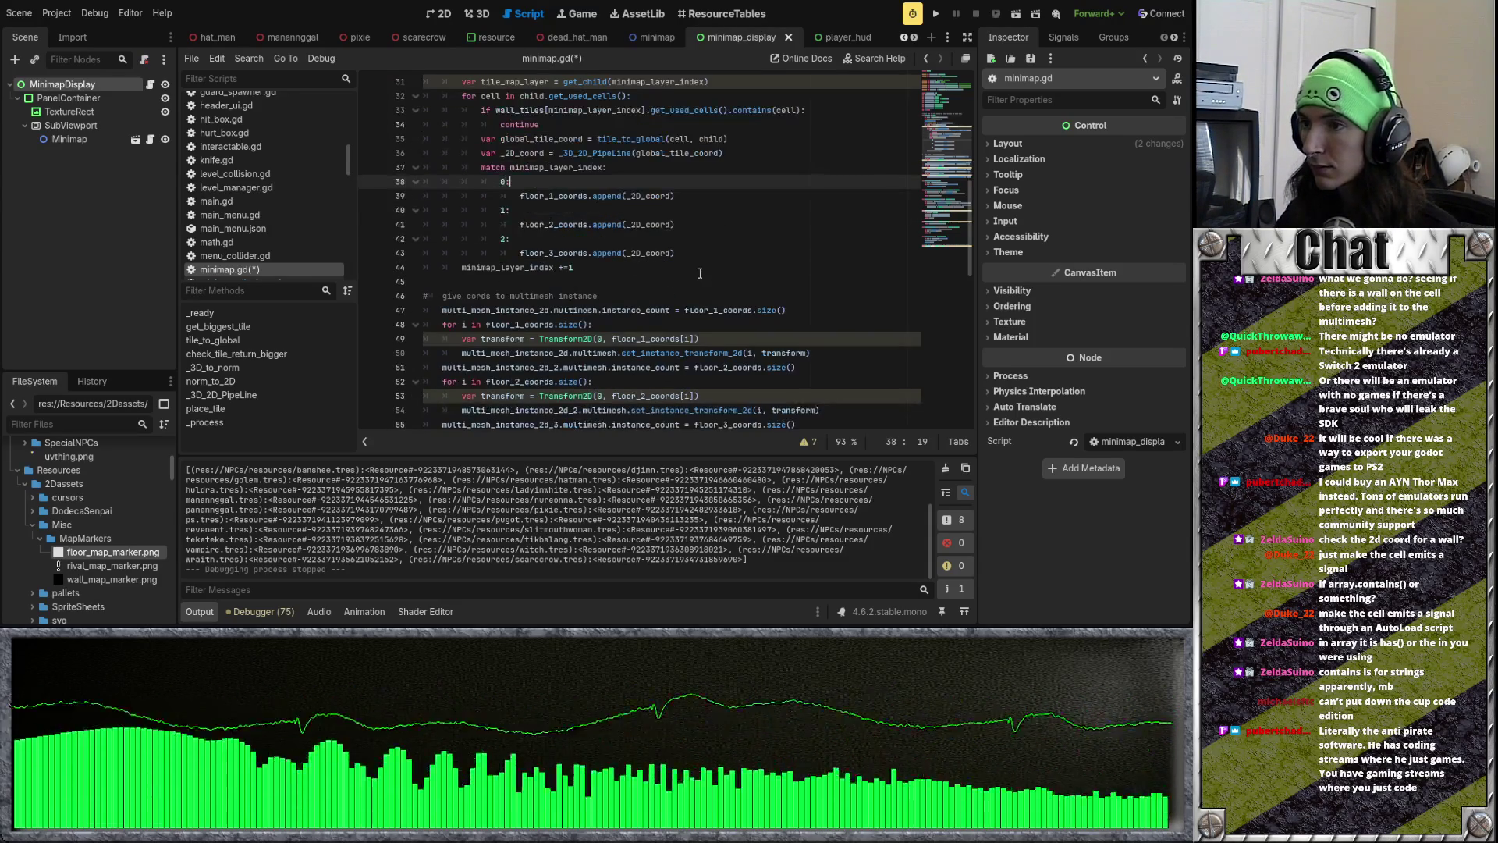
click(937, 14)
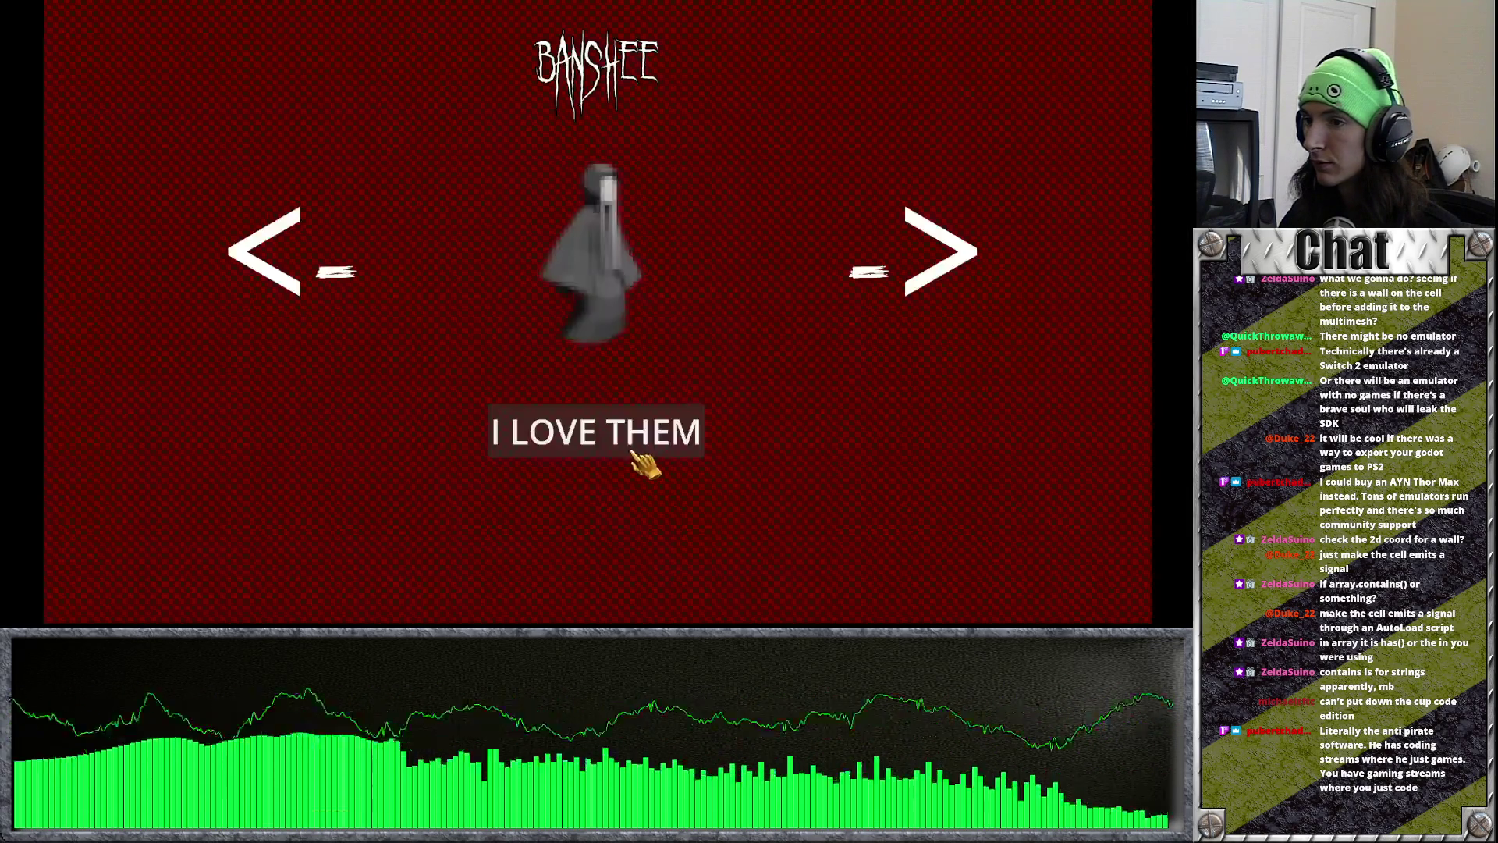
Step: Advance past the game's opening screen, then stop the session after the contains error
click(633, 464)
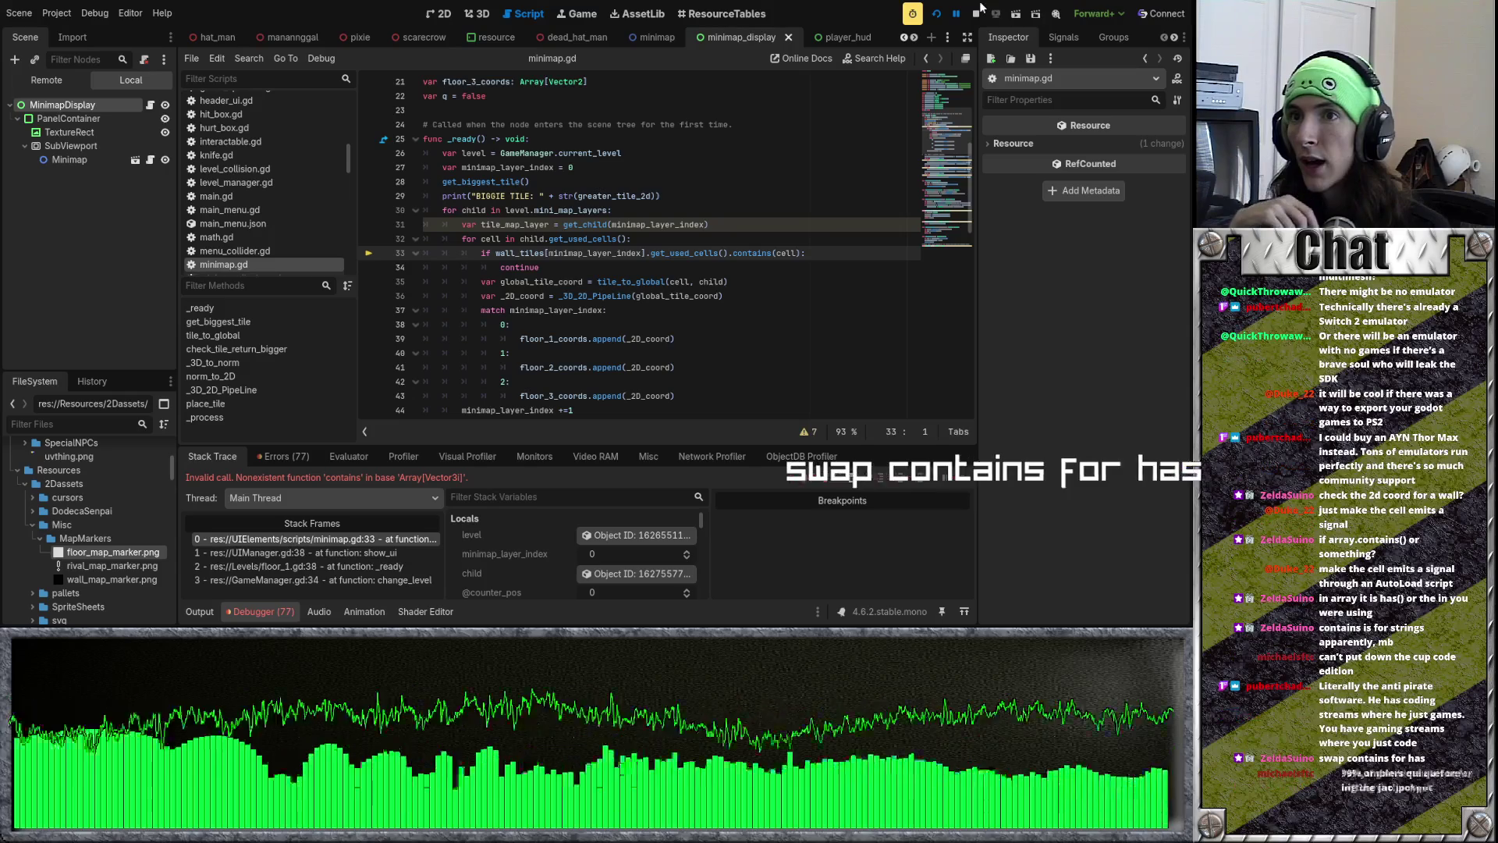
click(977, 13)
Step: Replace contains with has on line 33, then run the game into the school level
click(772, 252)
double_click(770, 253)
text(has)
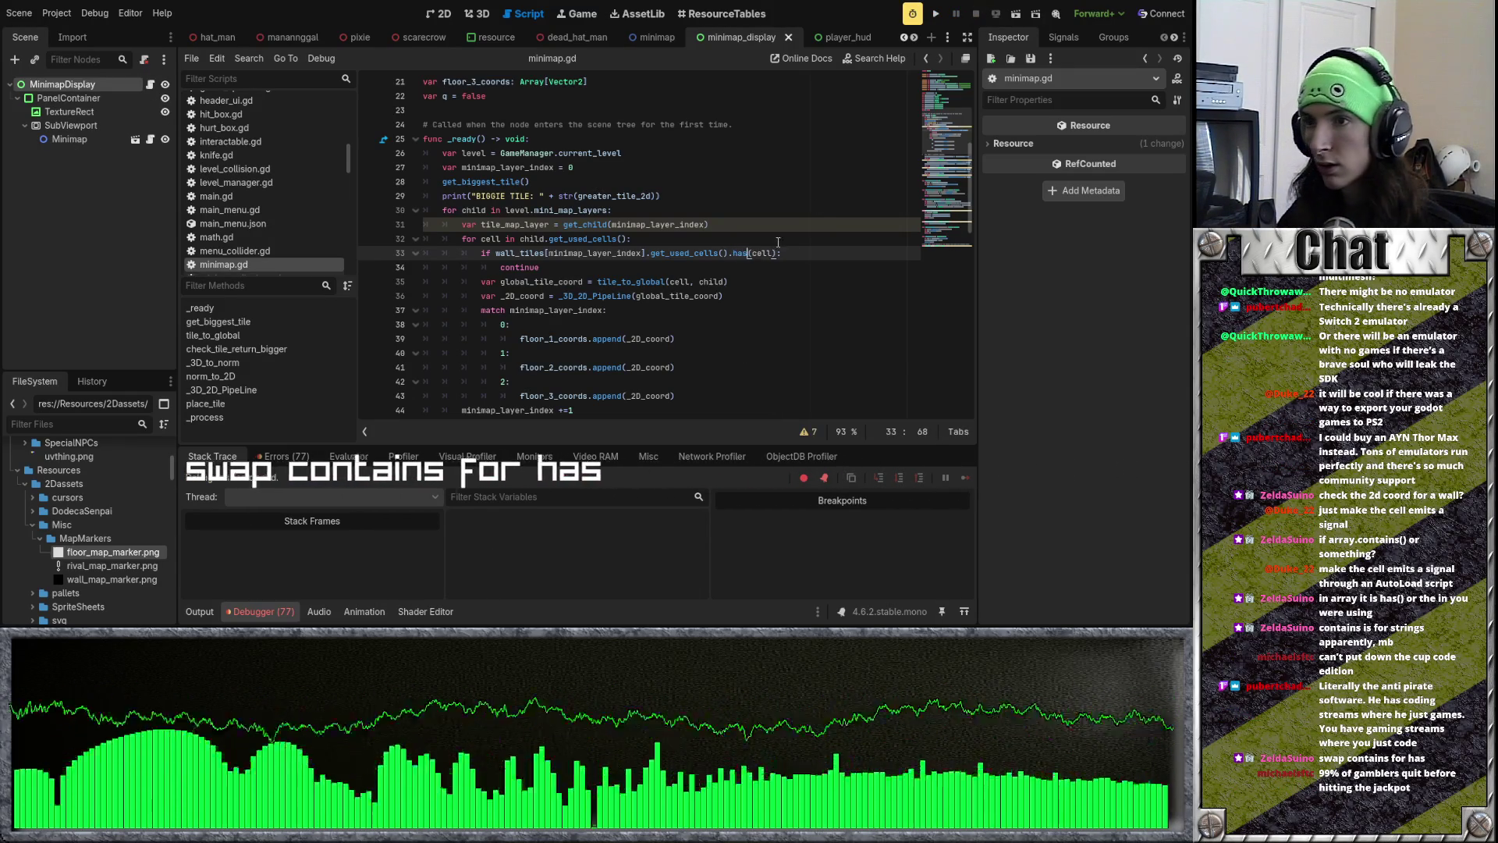
click(935, 14)
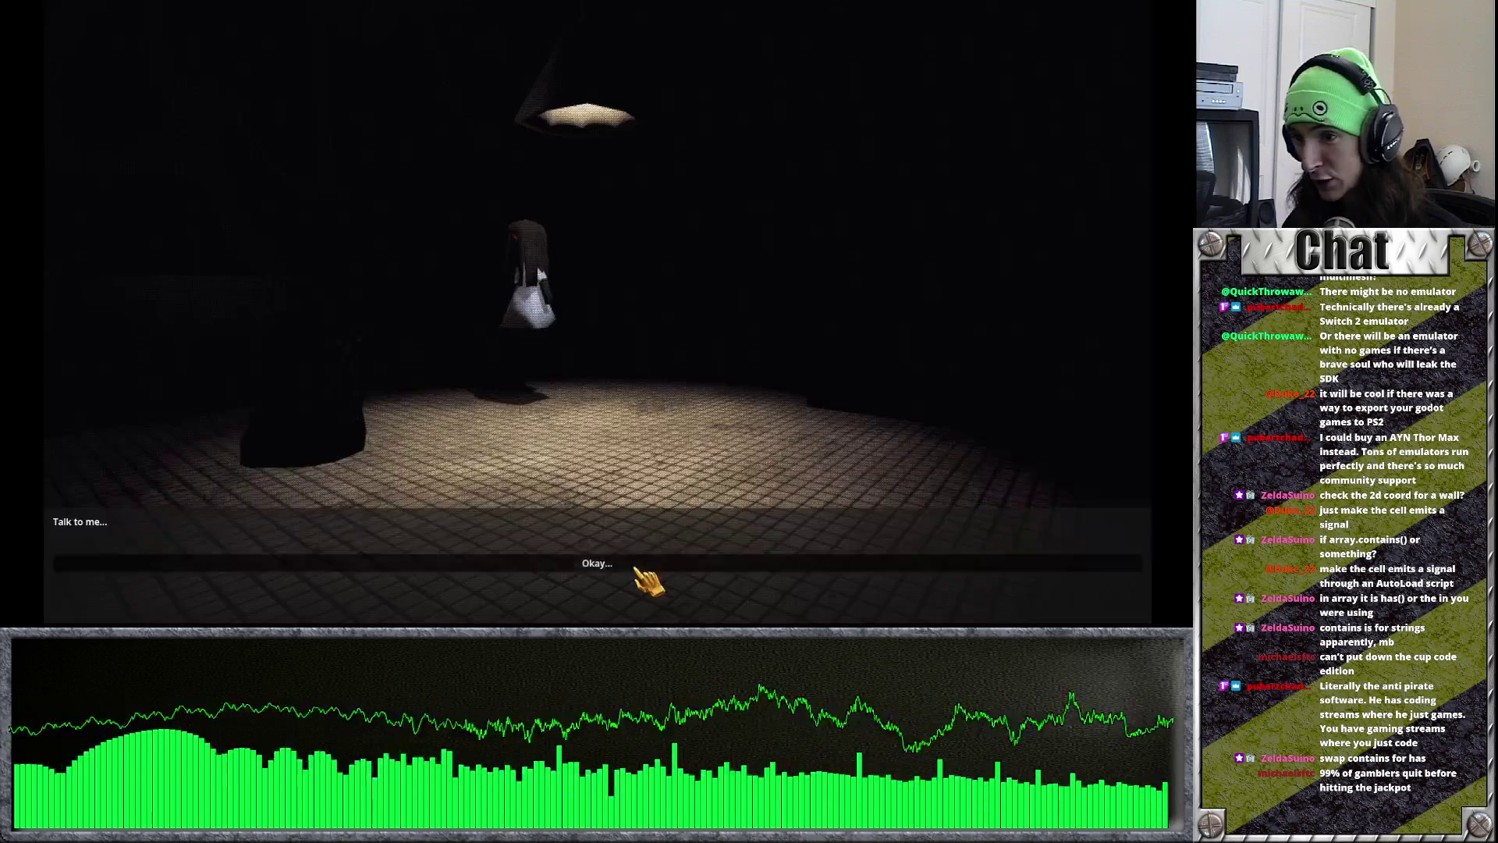
click(624, 563)
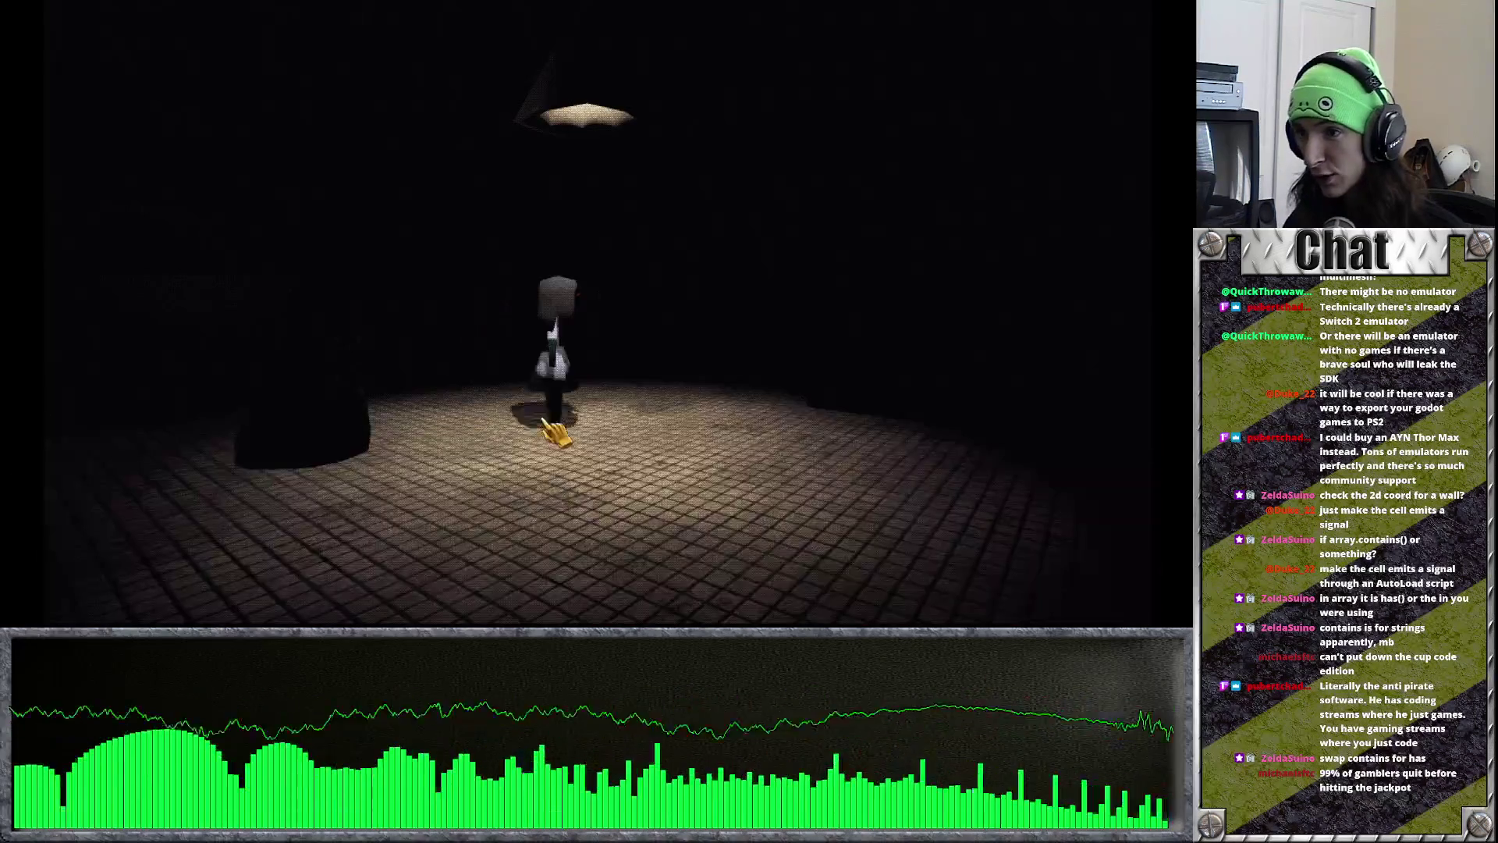
click(618, 321)
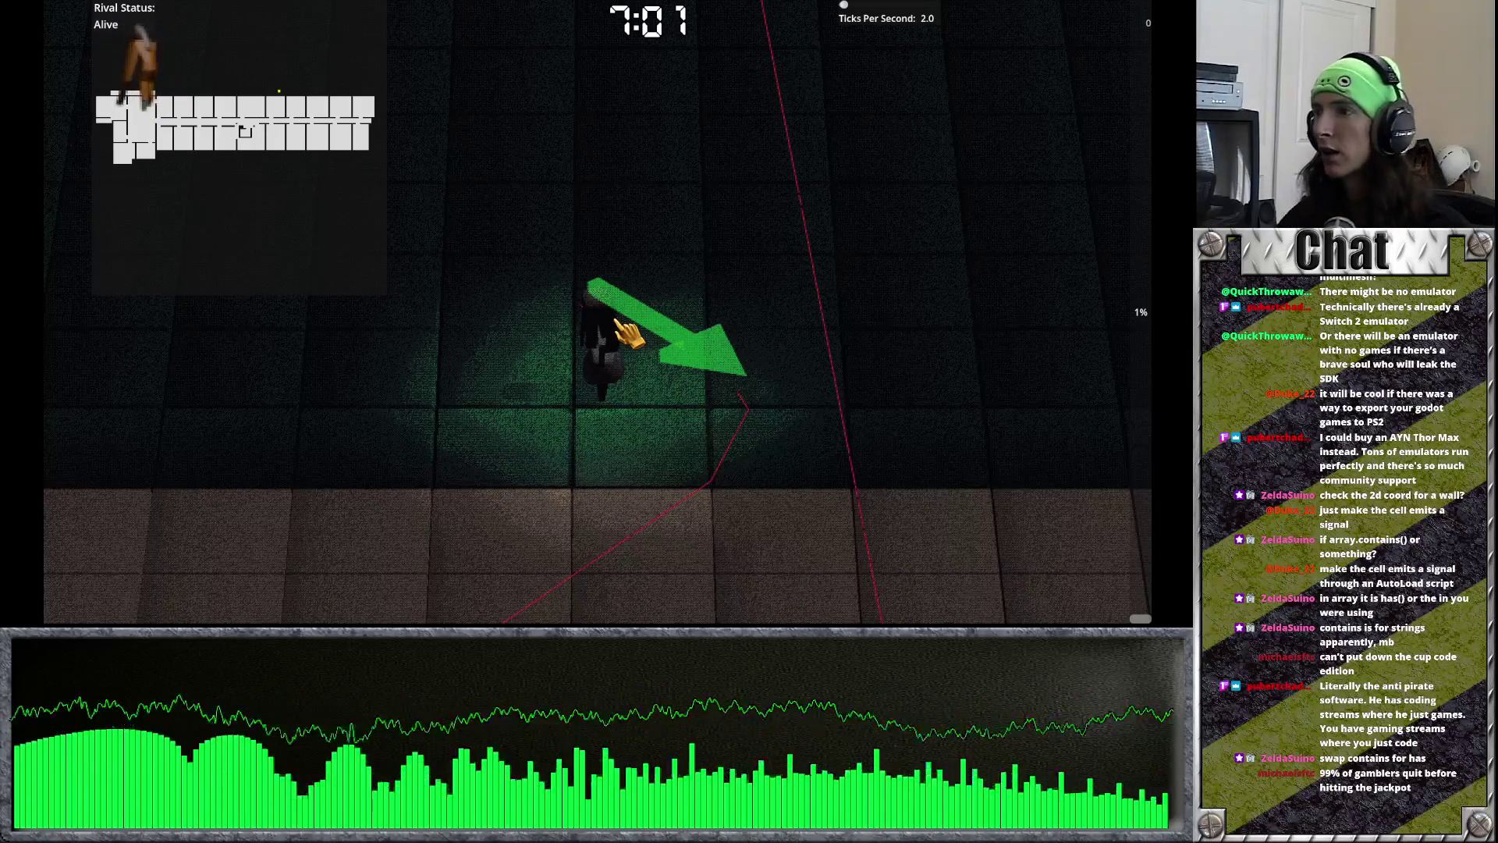
Step: Close the game, switch to the minimap scene, and relaunch the game
key(F8)
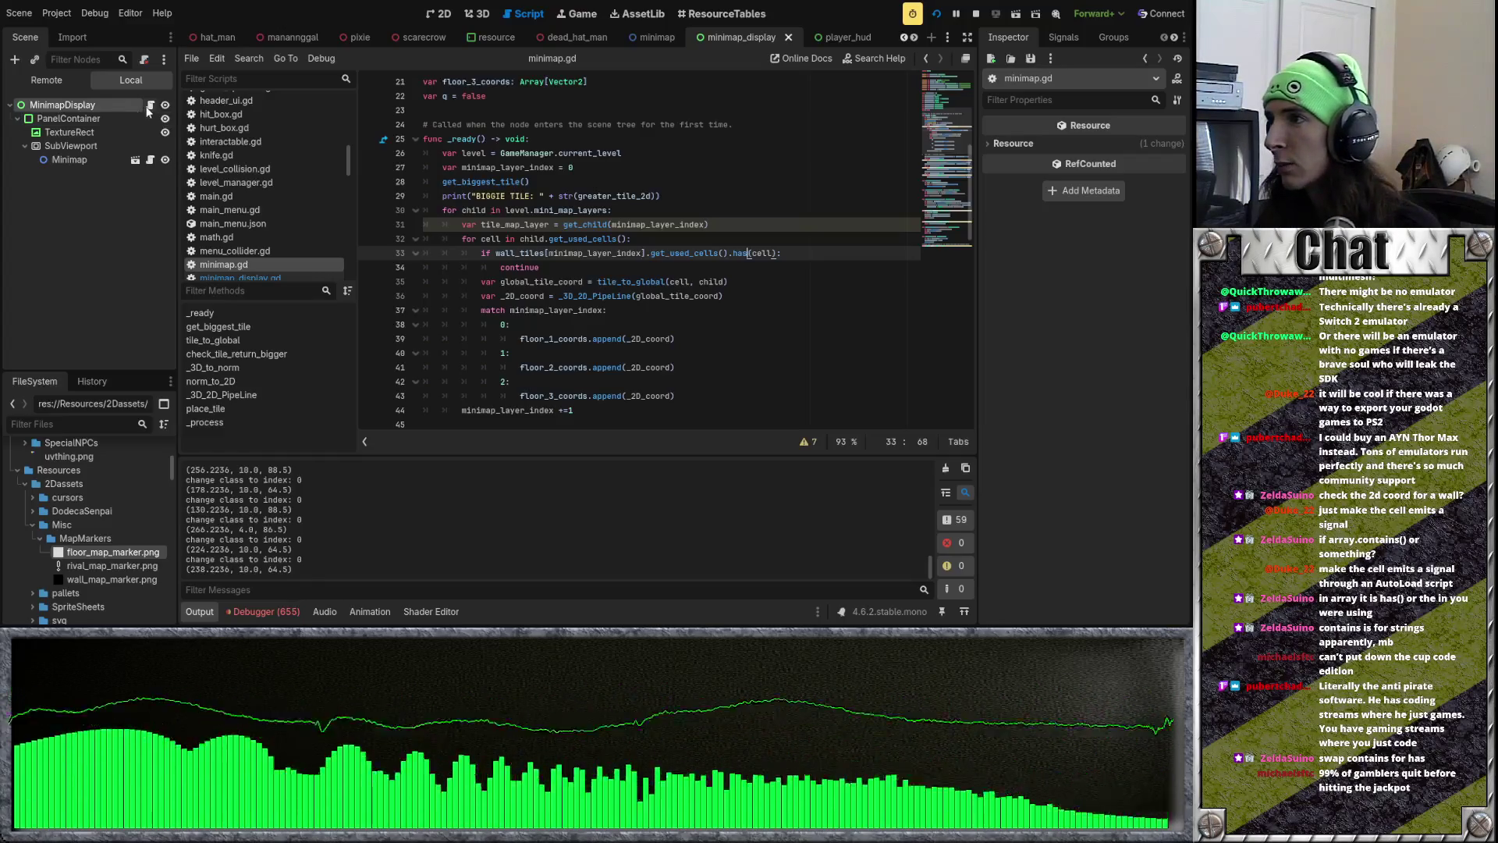
click(657, 37)
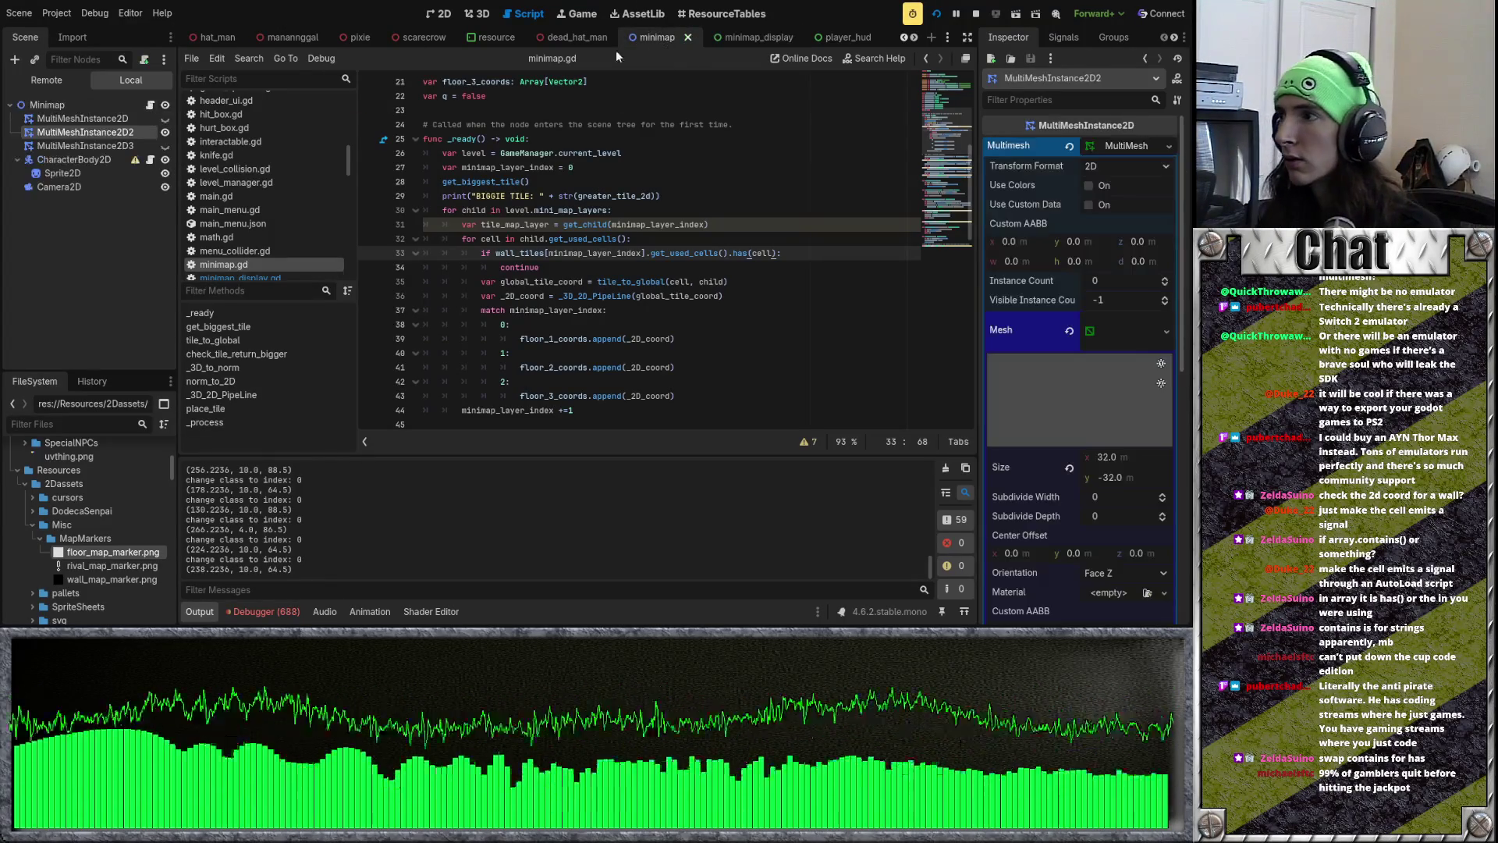
key(F5)
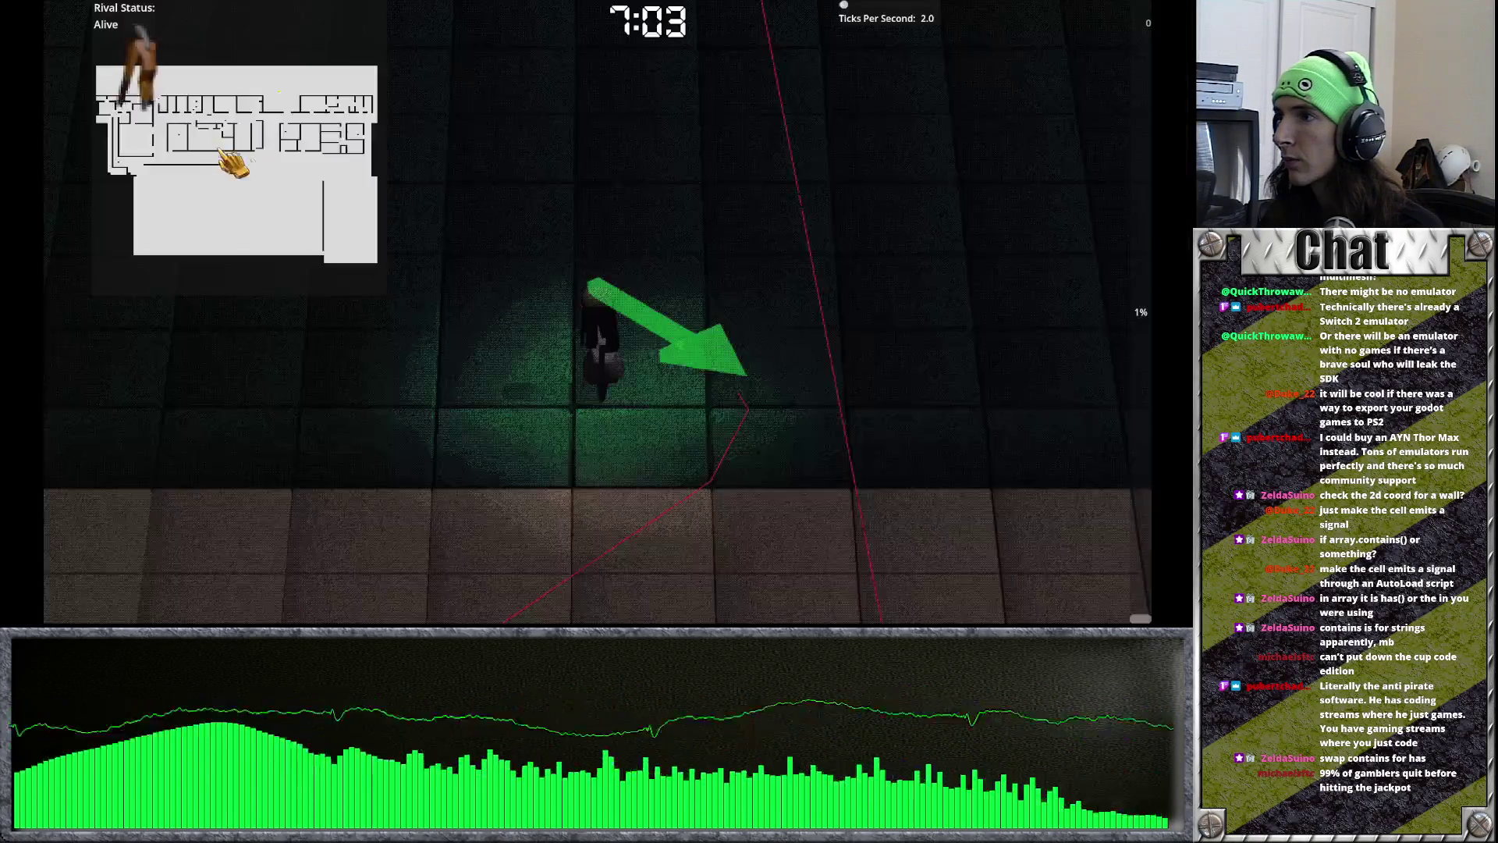
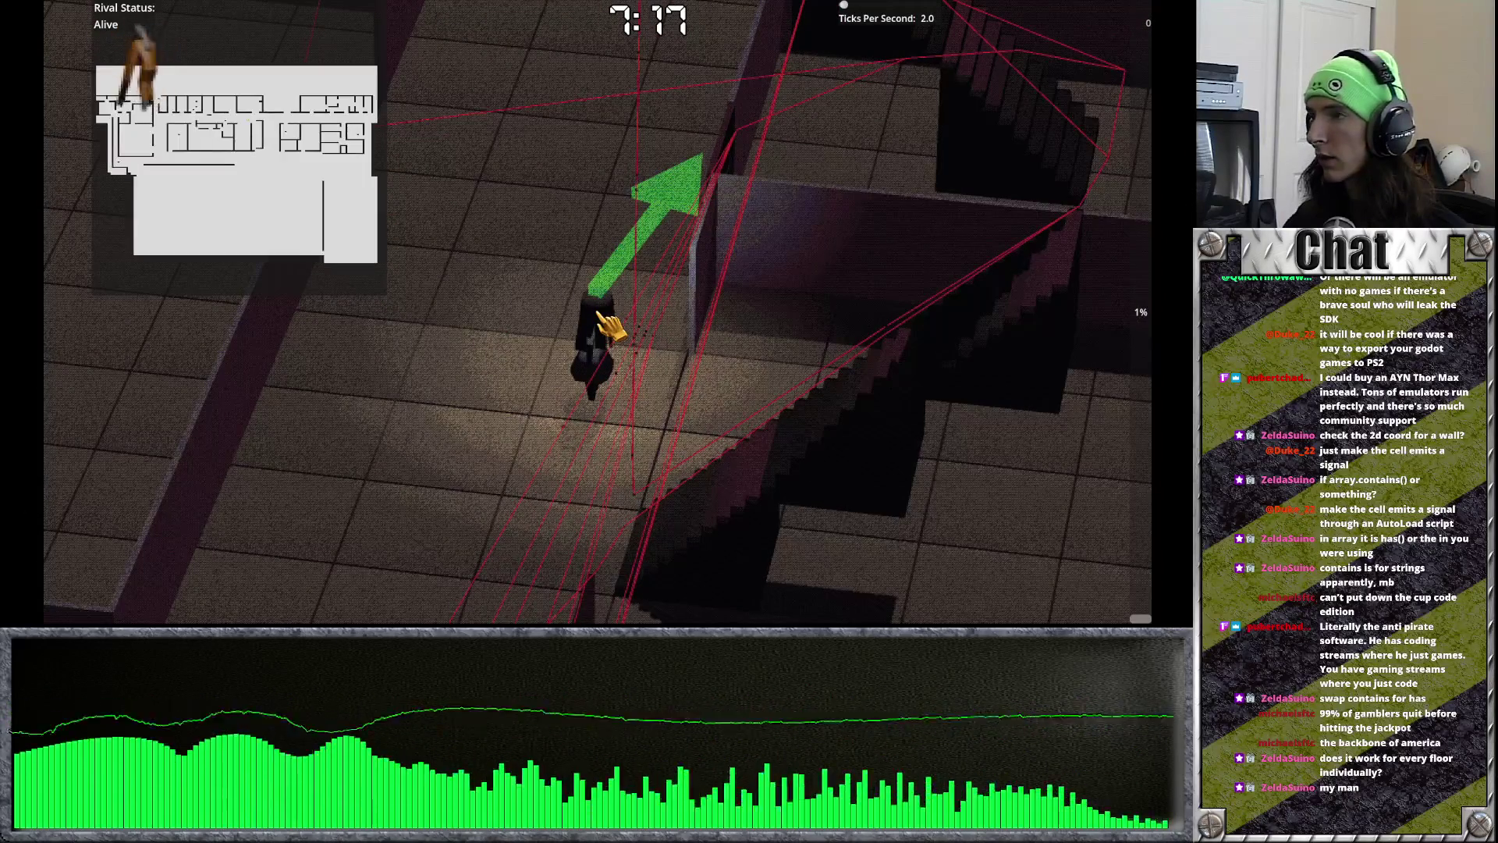
Step: Make the MultiMeshInstance2D and MultiMeshInstance2D2 floor layers visible
scroll(597, 320, up, 10)
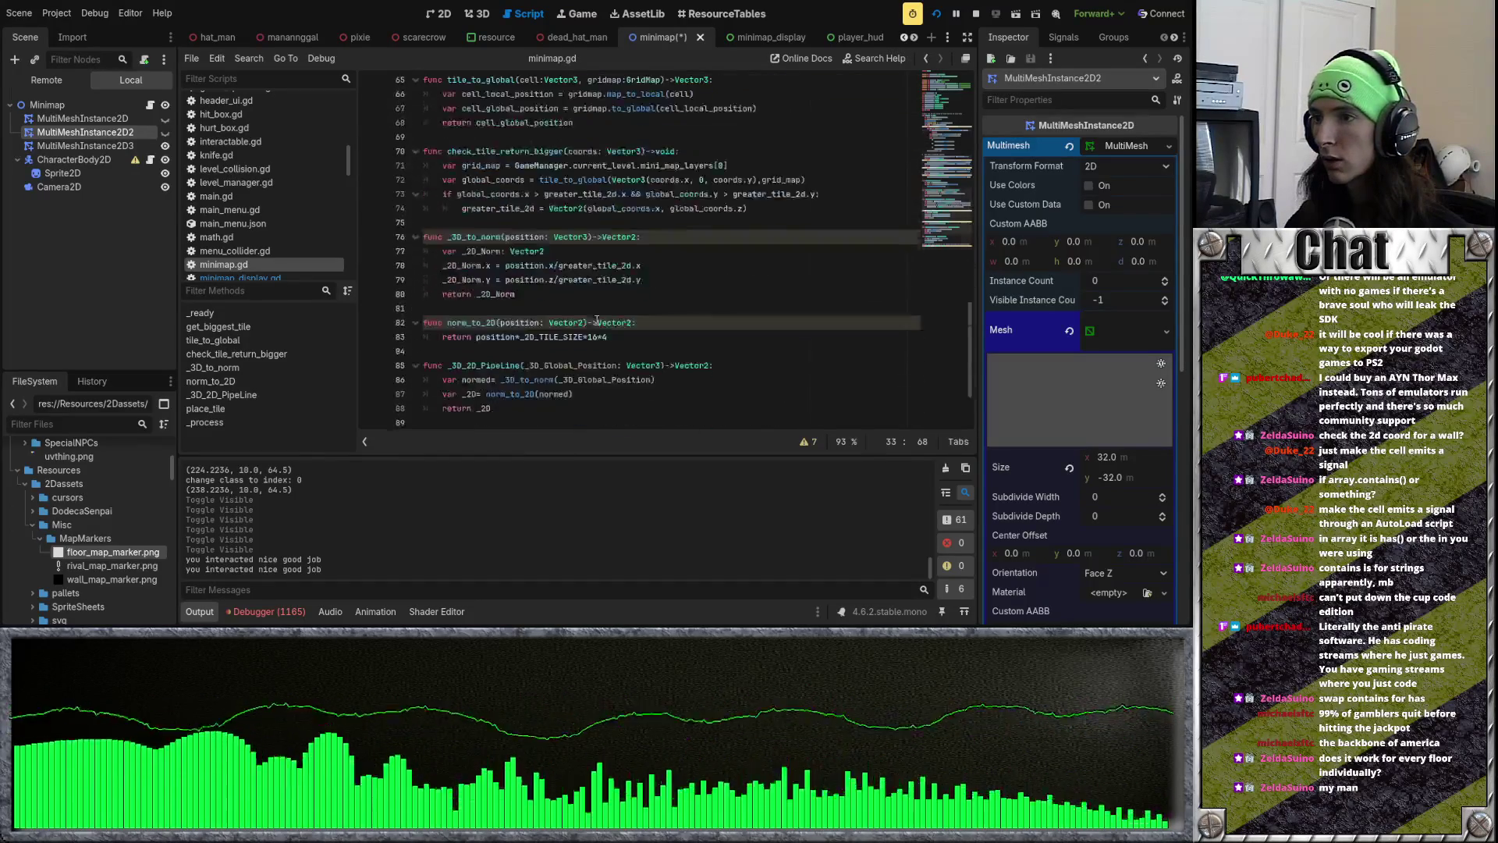
scroll(597, 319, up, 20)
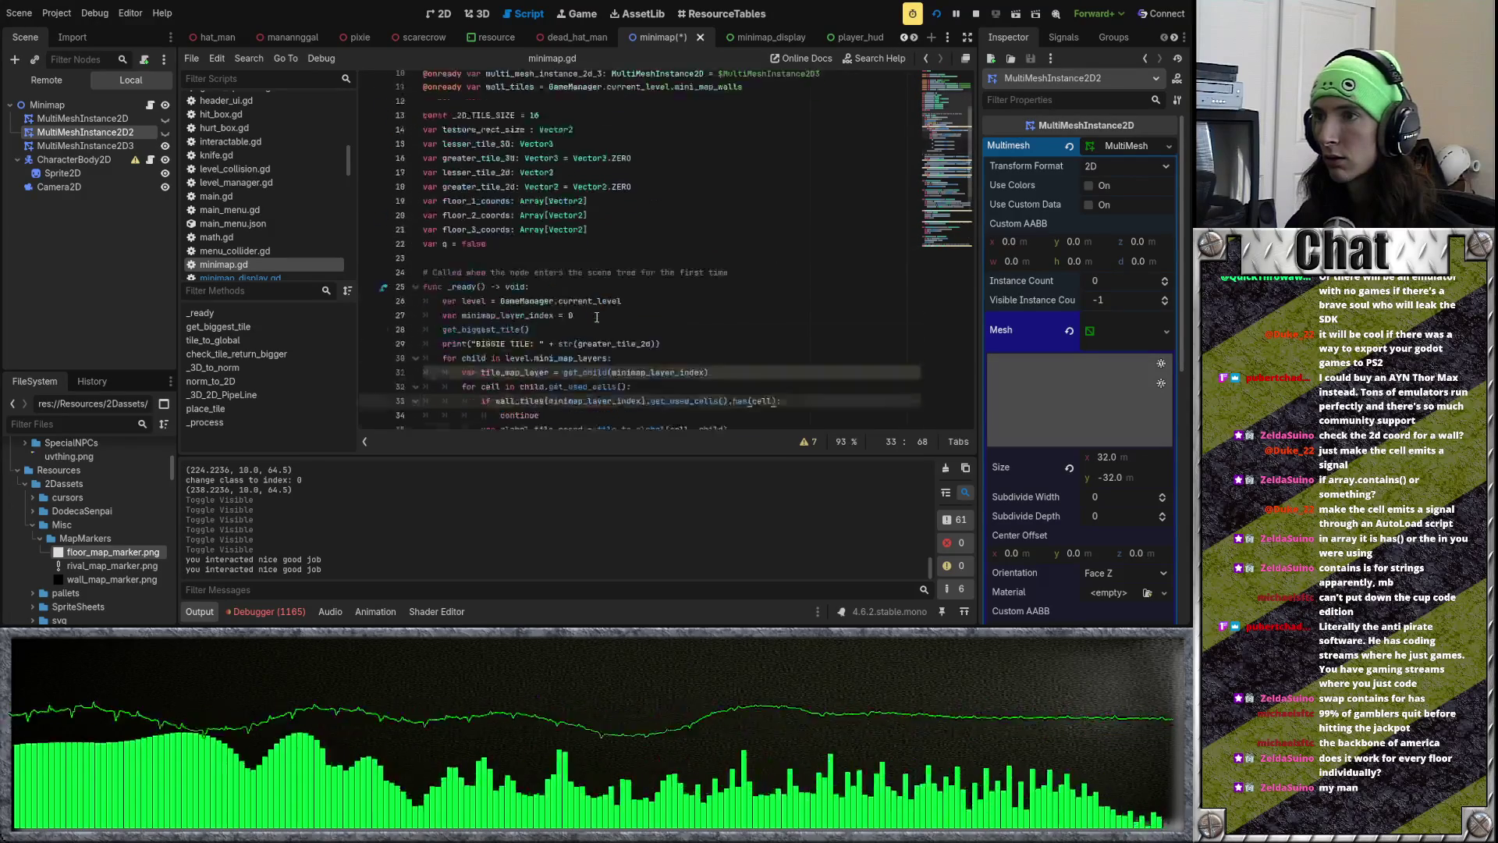
scroll(597, 317, down, 20)
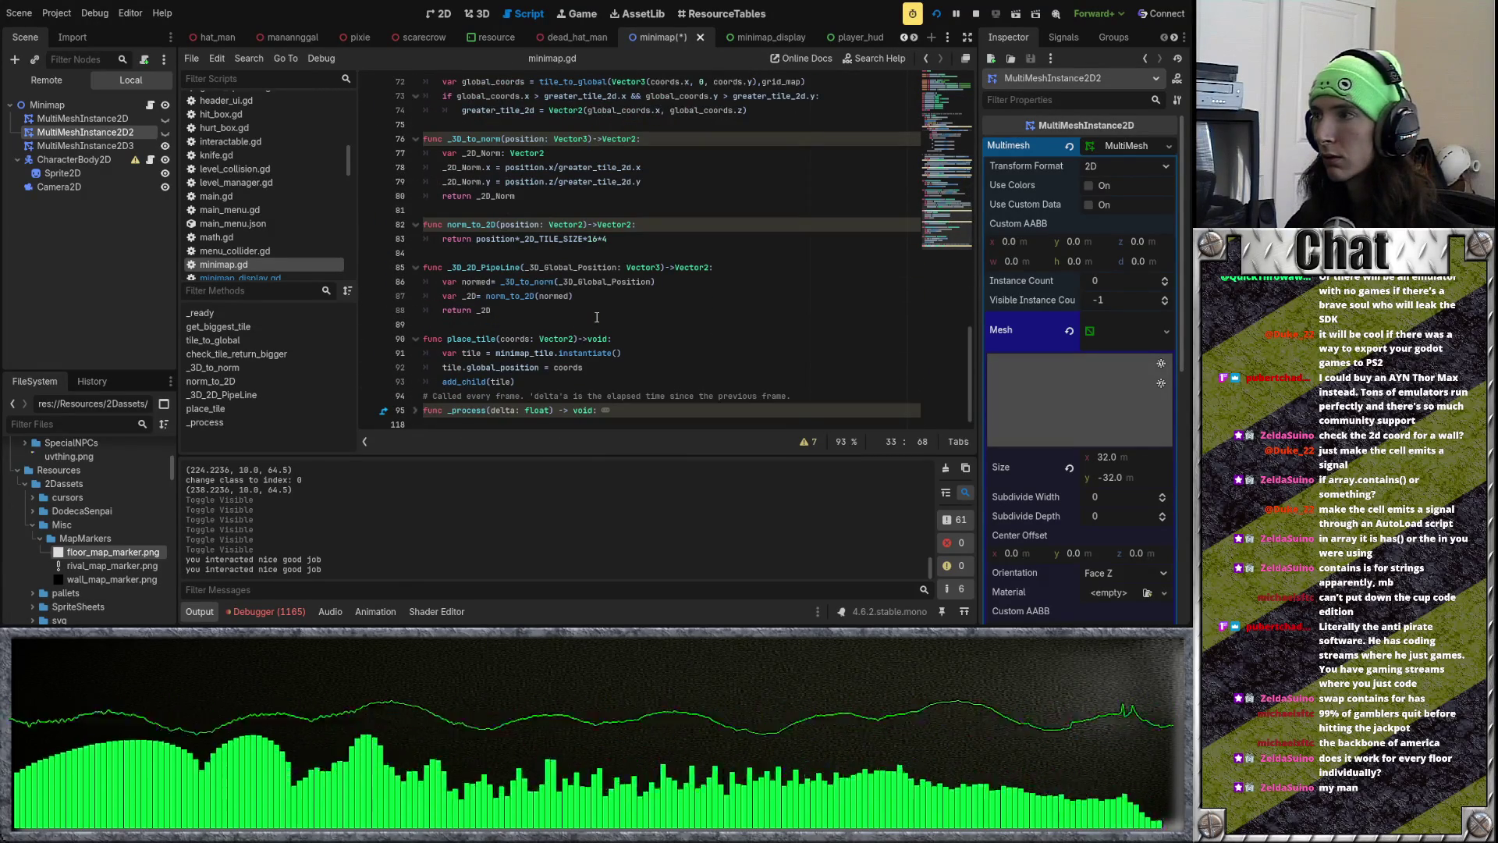
click(164, 118)
click(165, 132)
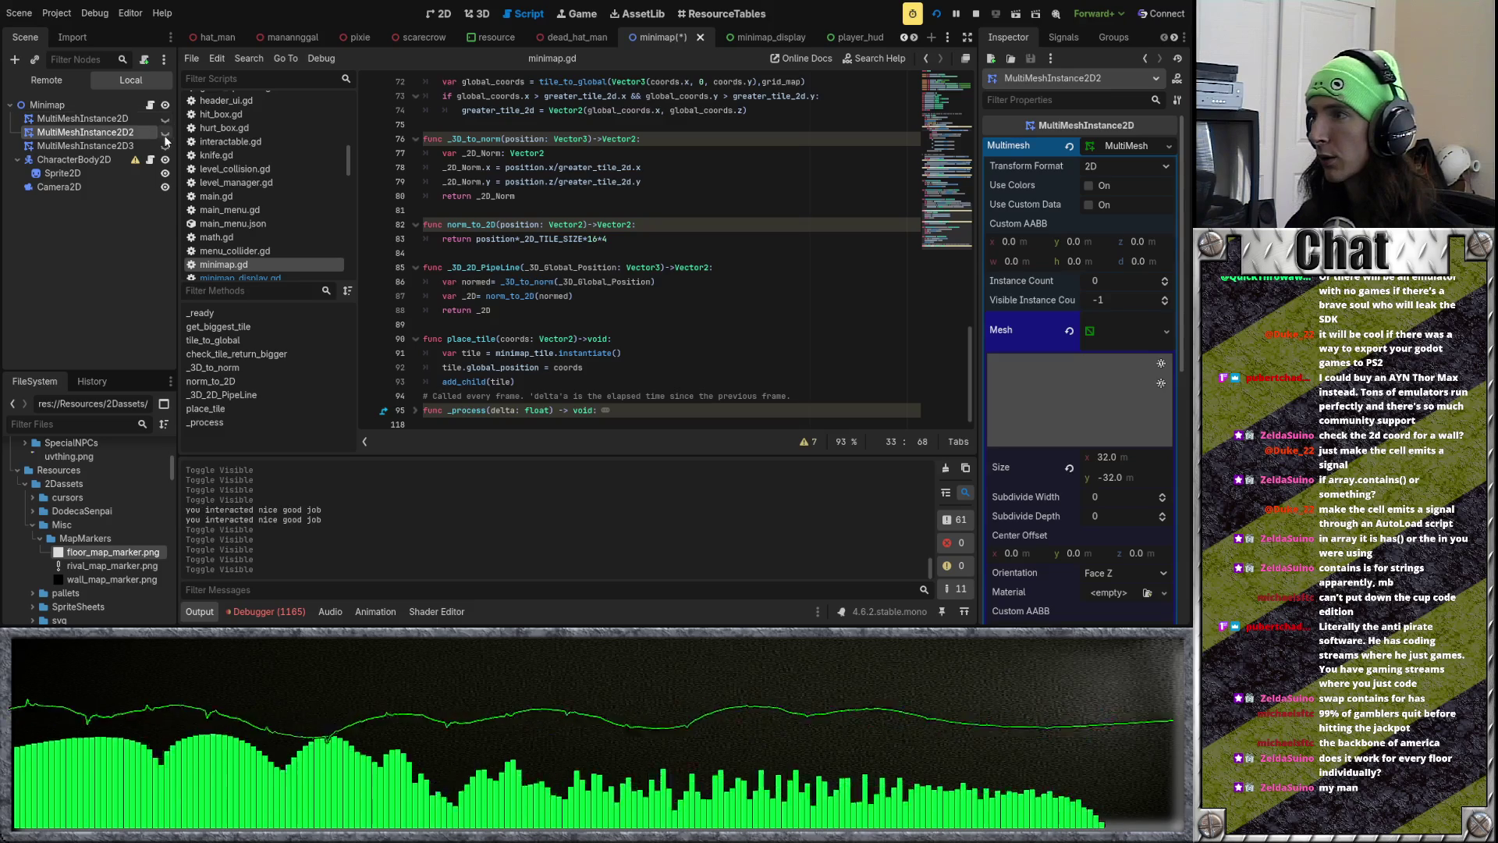
Step: Switch to the minimap_display scene and bring up the minimap.gd script
click(567, 43)
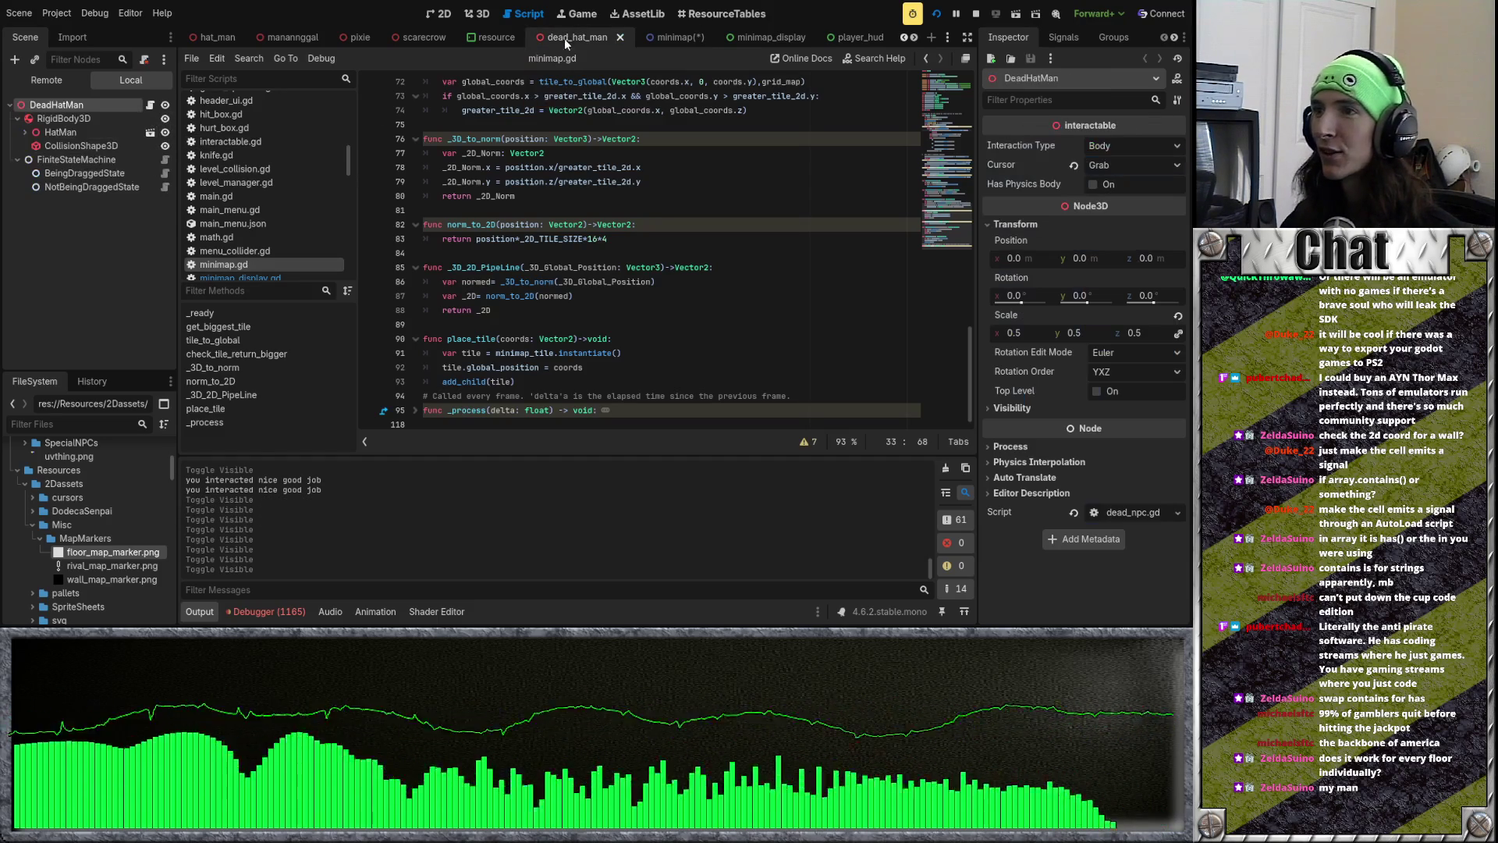
click(754, 45)
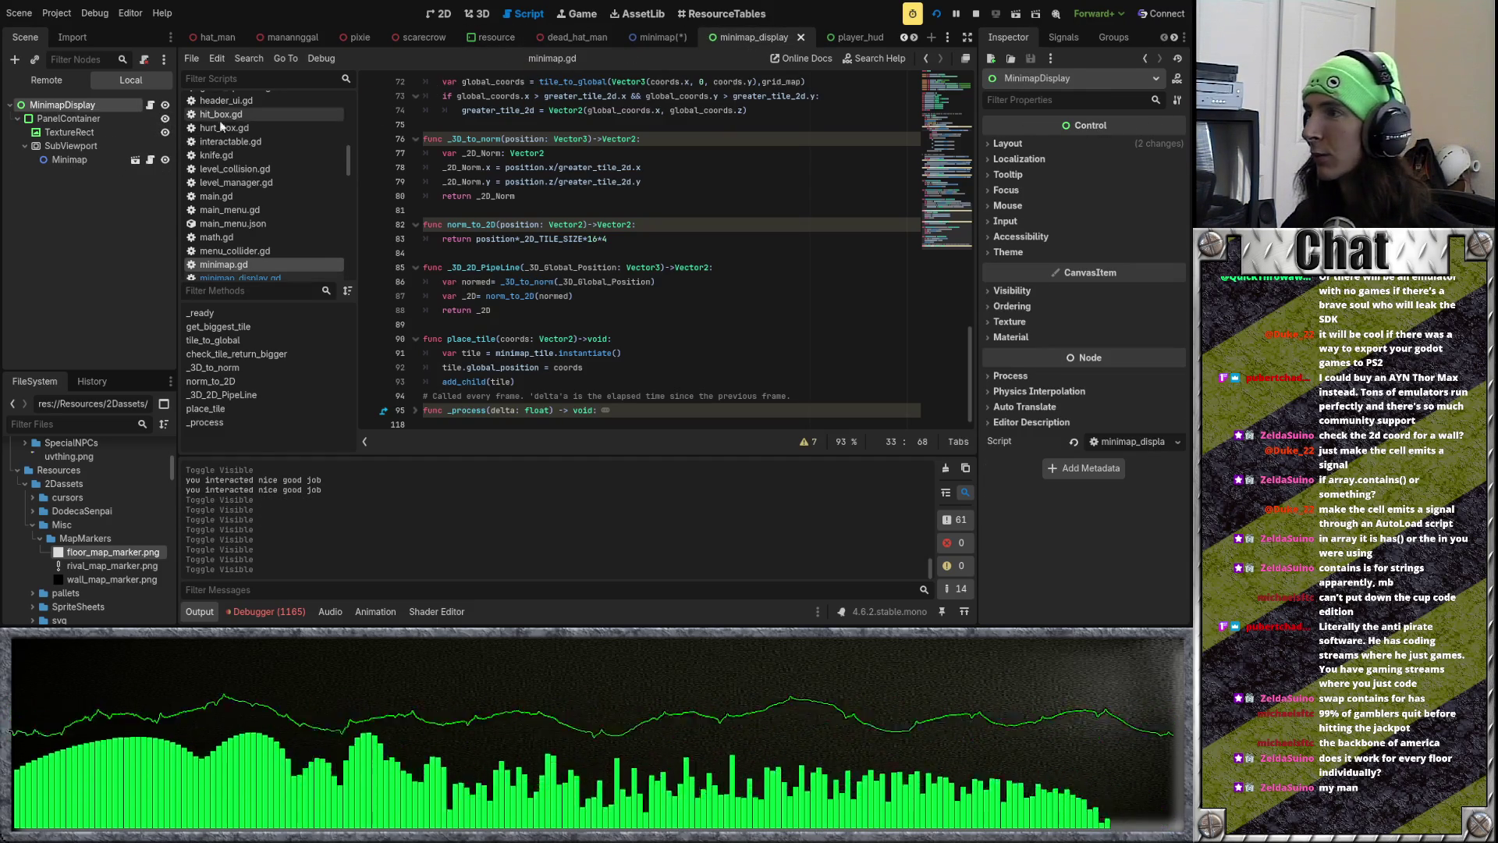
click(150, 104)
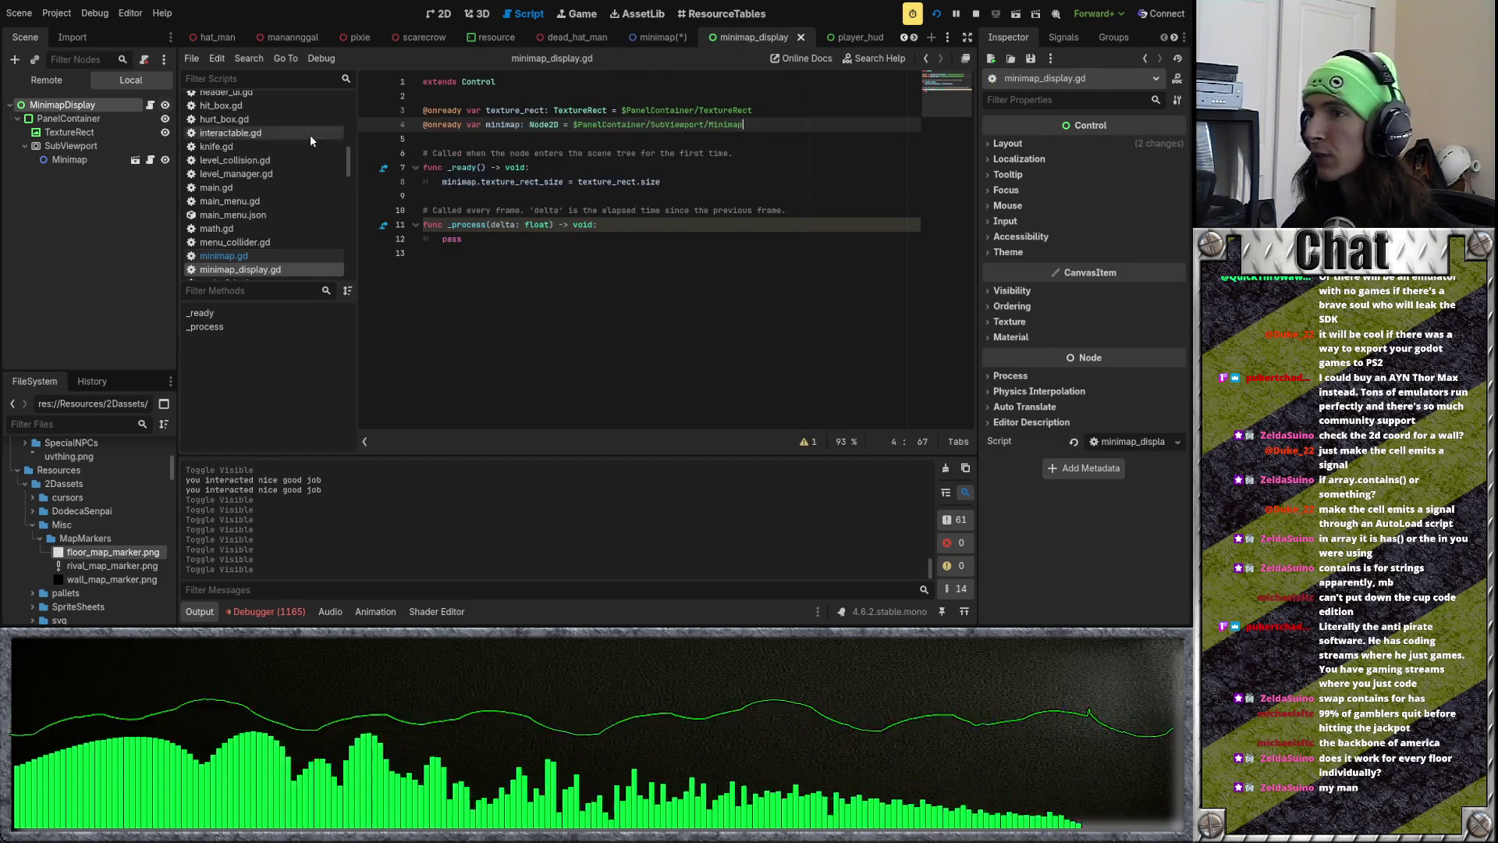
click(150, 160)
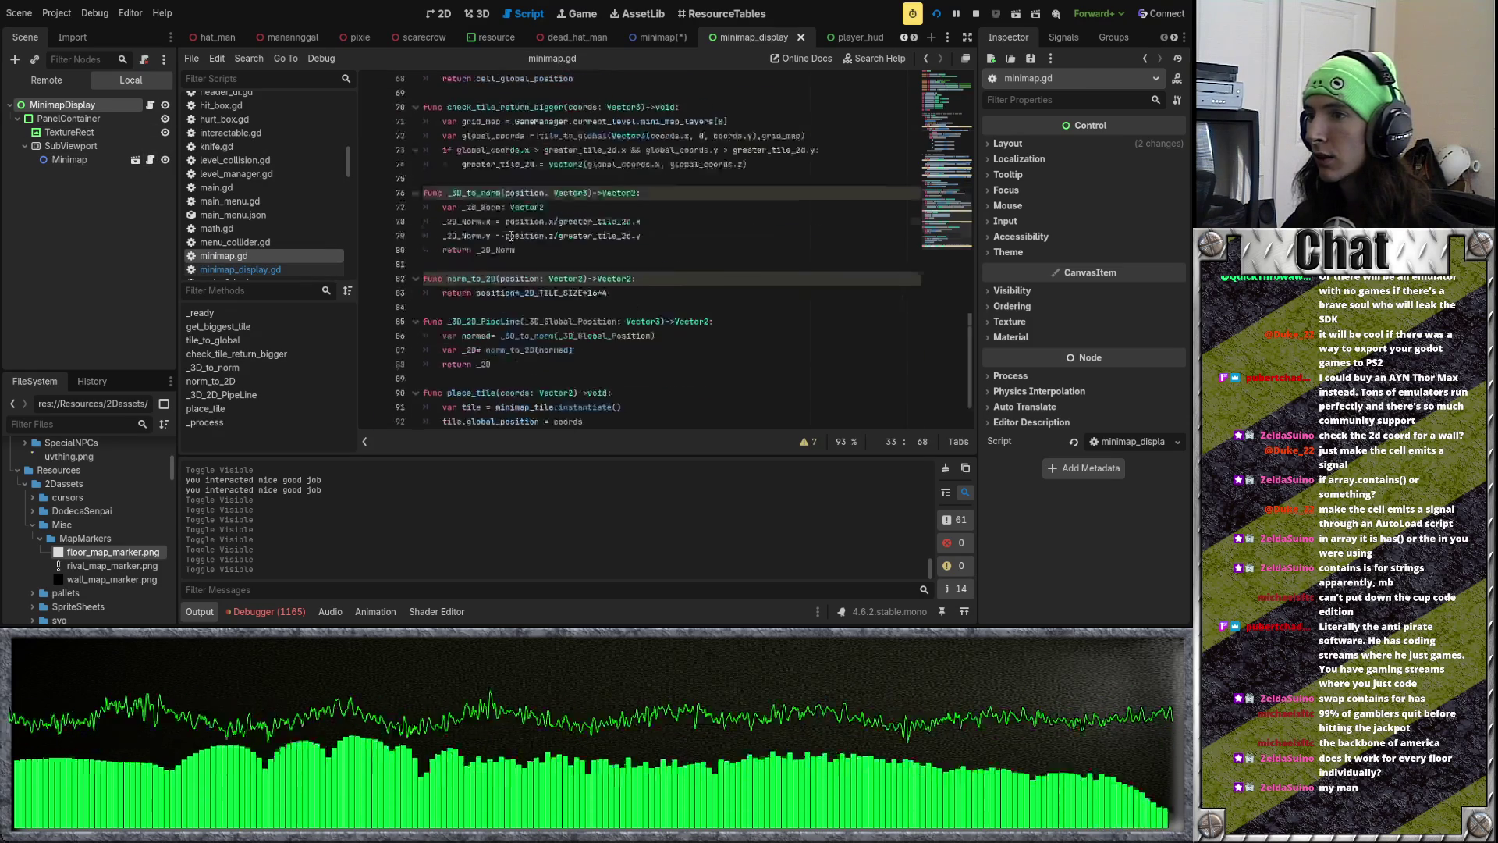
Step: Unfold minimap.gd's _process function and select the Layer1 toggle lines 107–109
click(415, 409)
scroll(508, 328, down, 5)
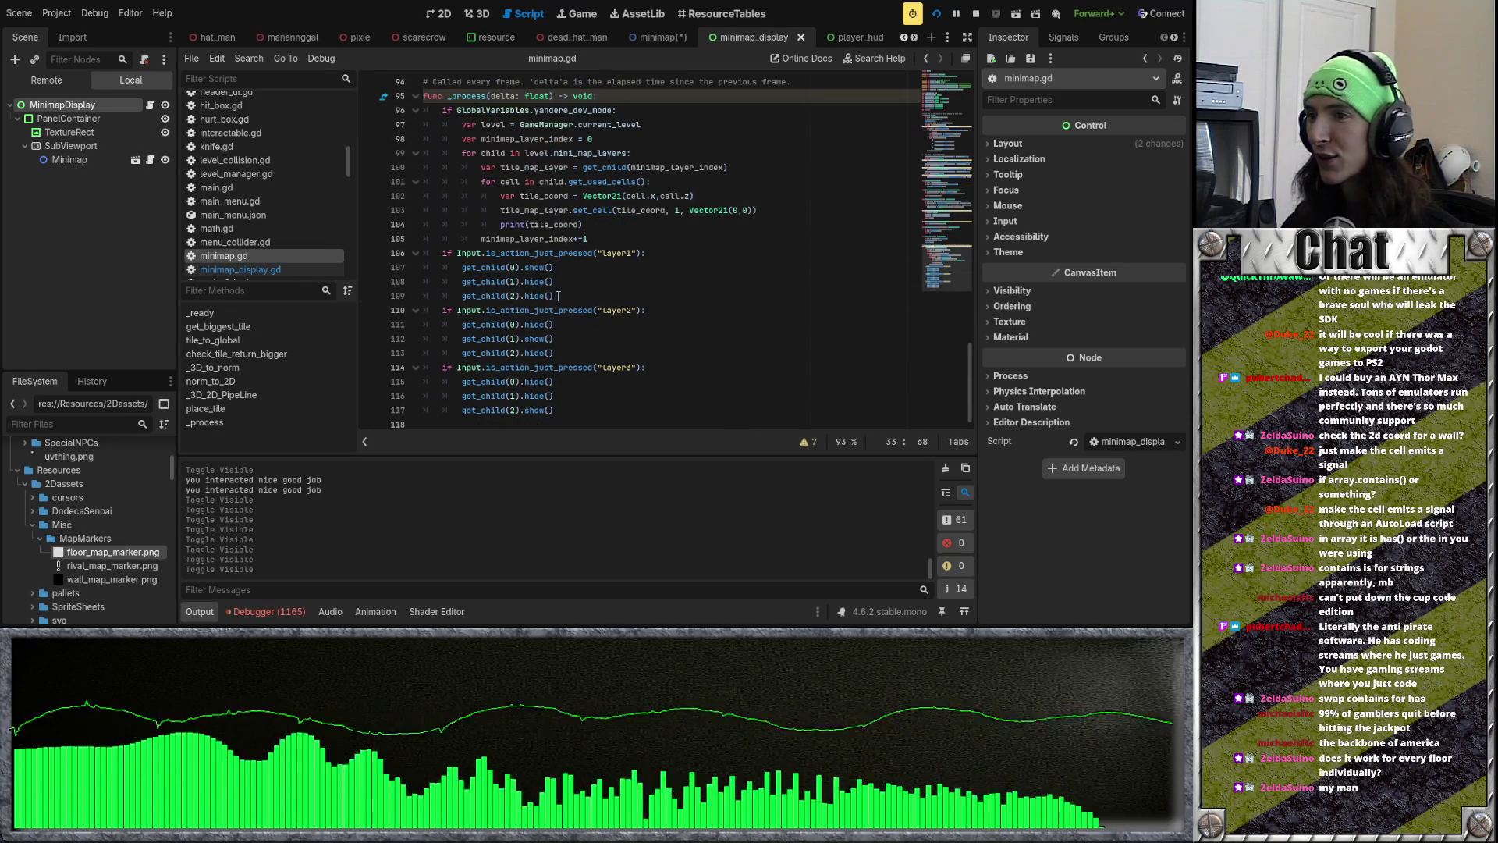
drag(554, 296, 459, 270)
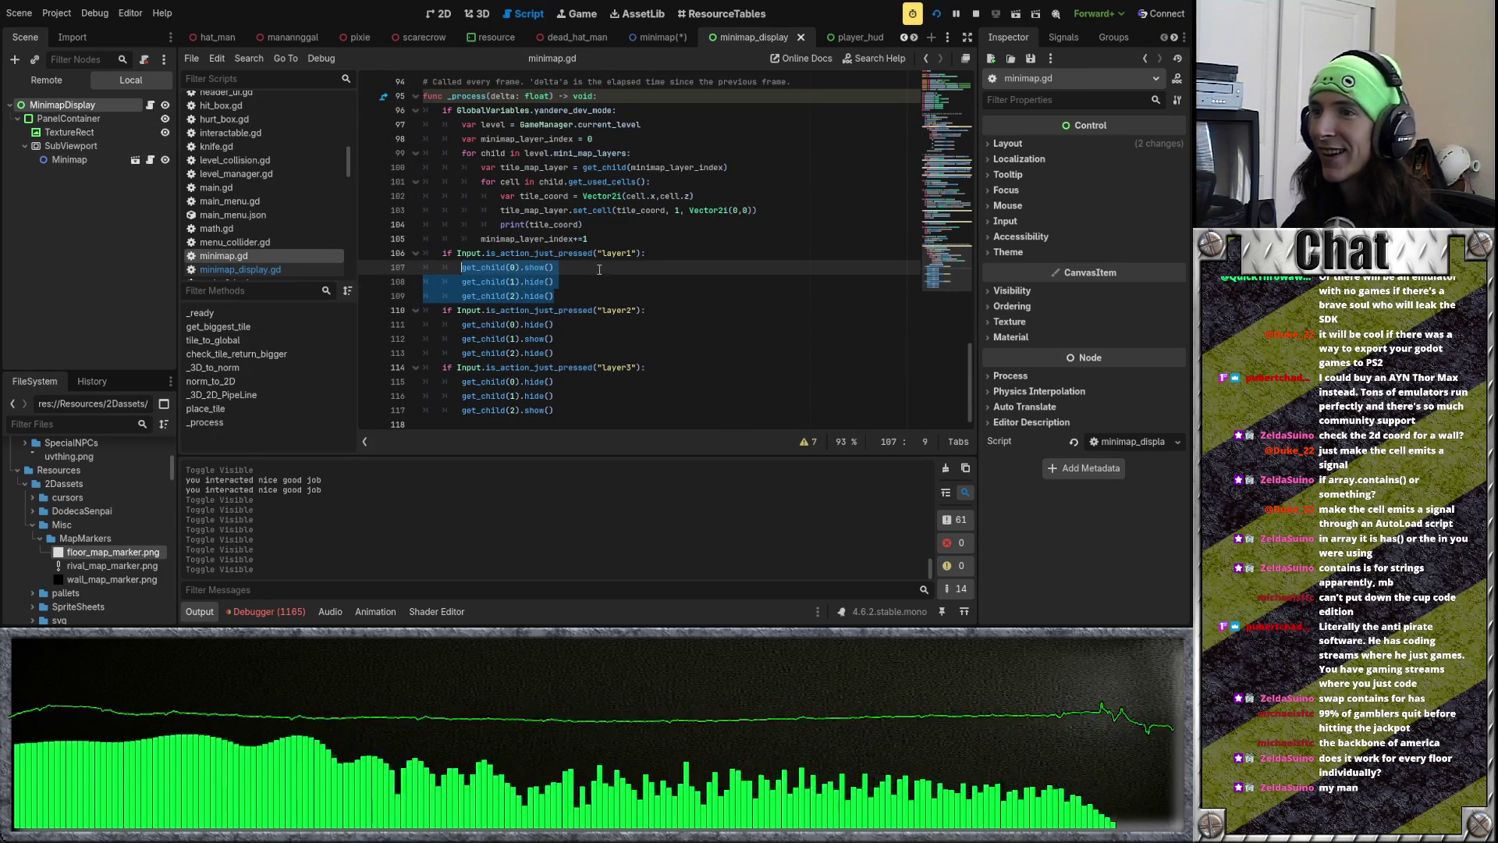
key(alt+Tab)
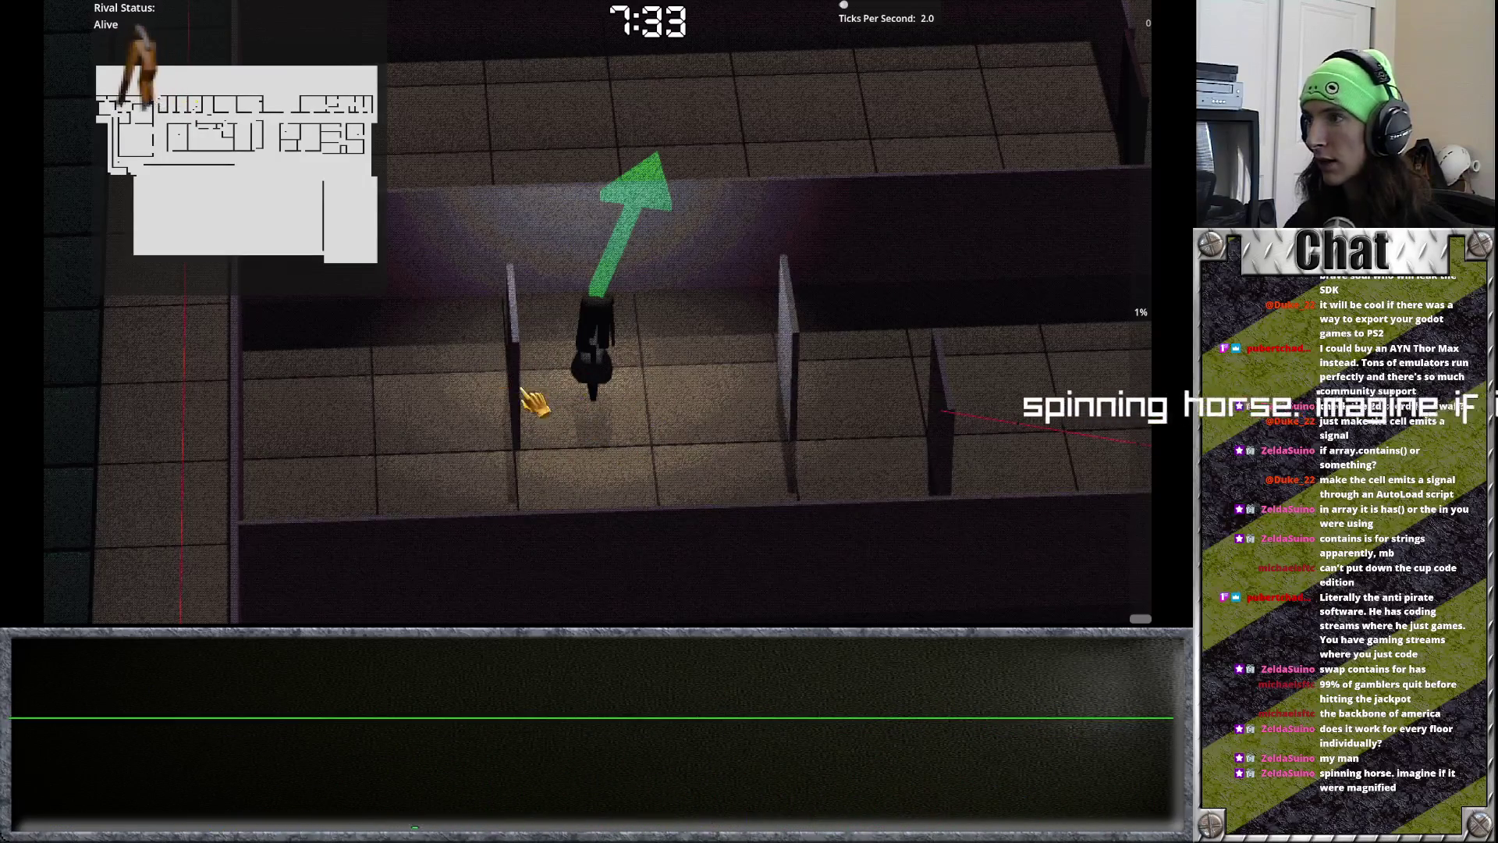
key(e)
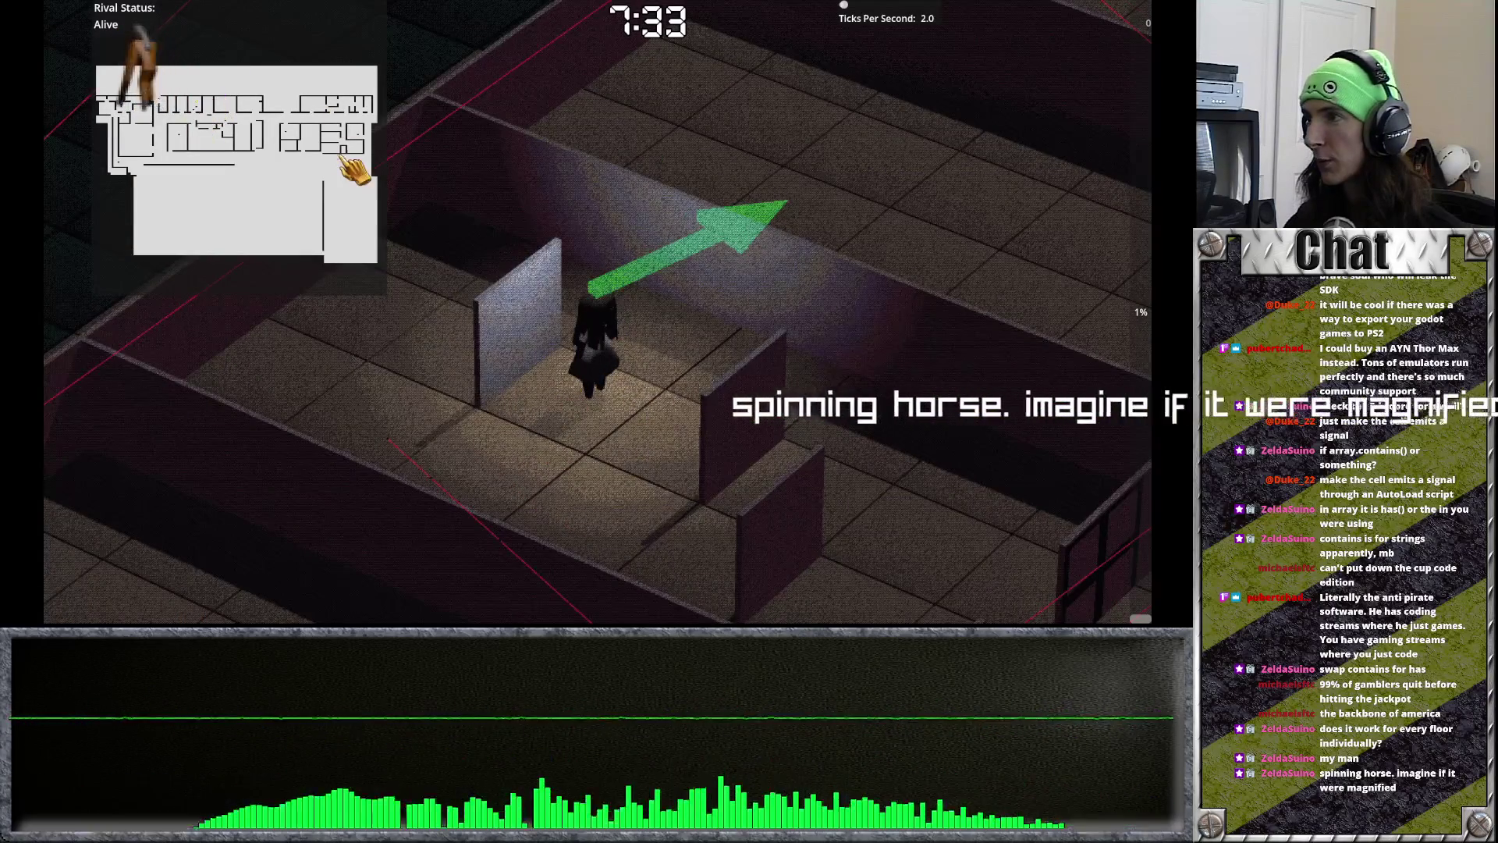
key(e)
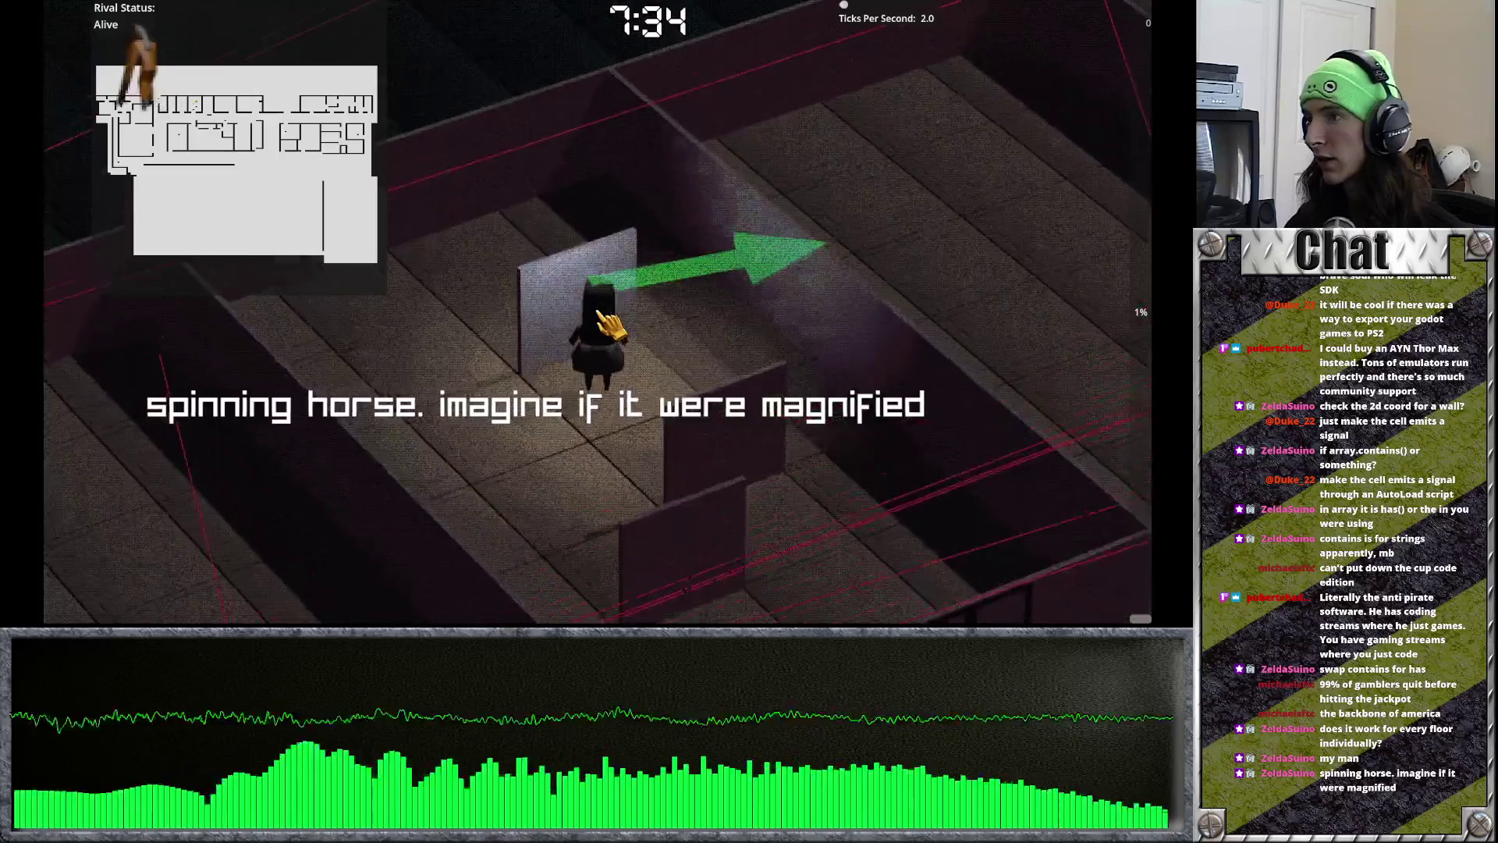
key(e)
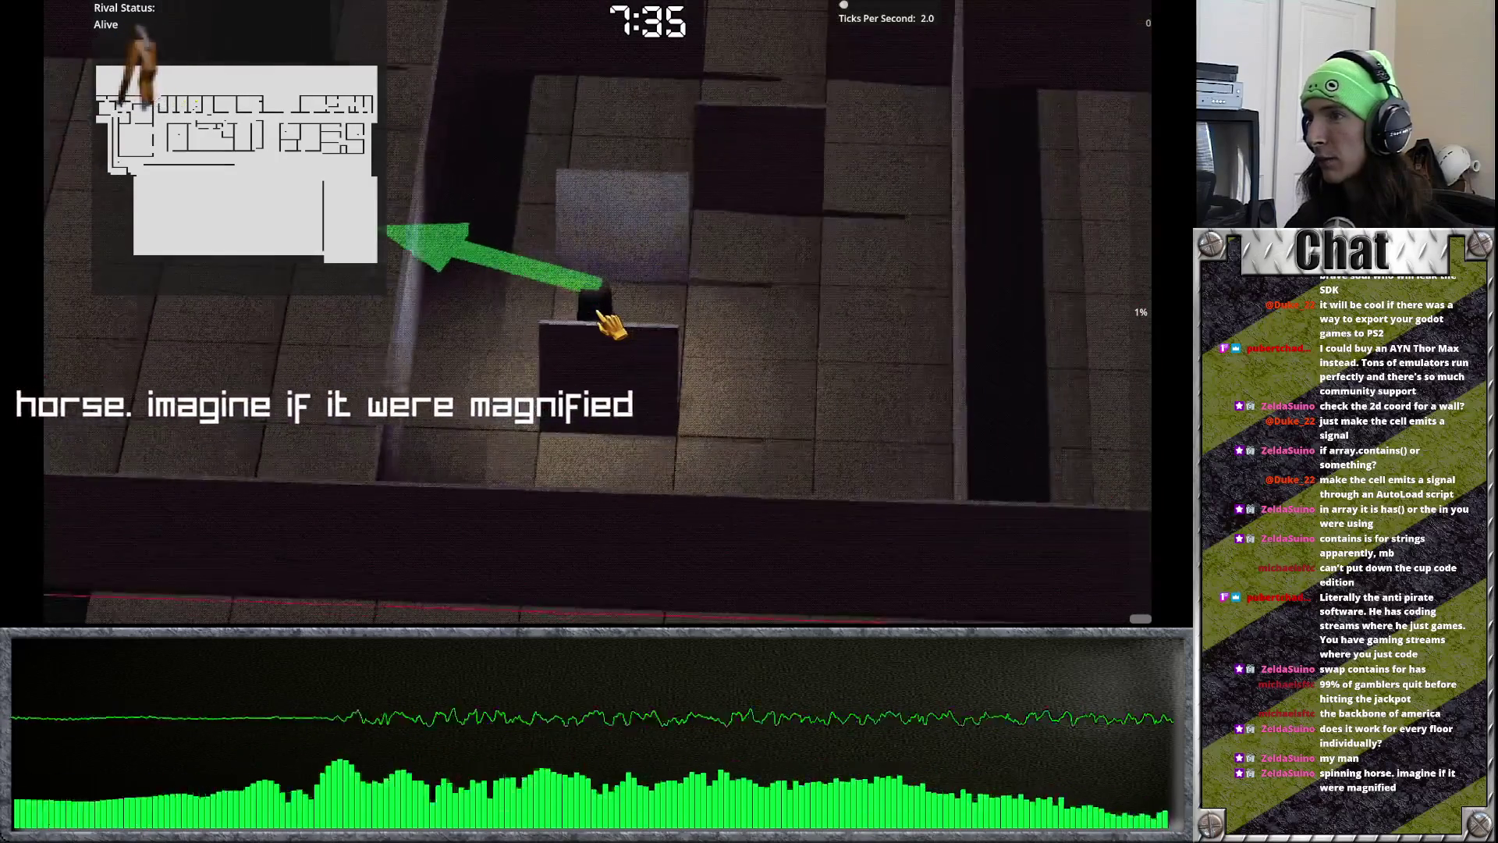
key(e)
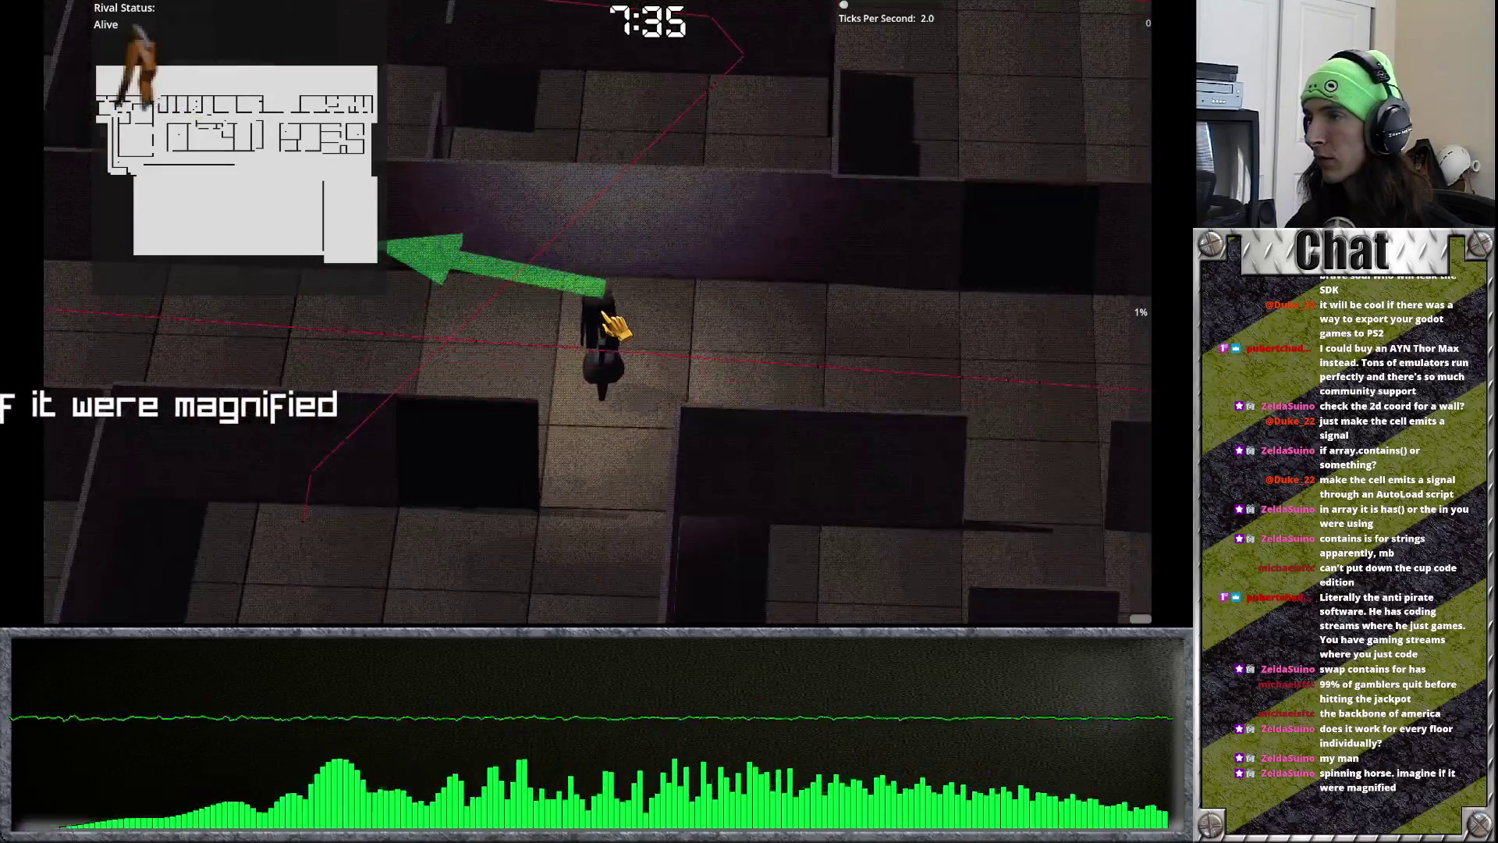
key(e)
key(e)
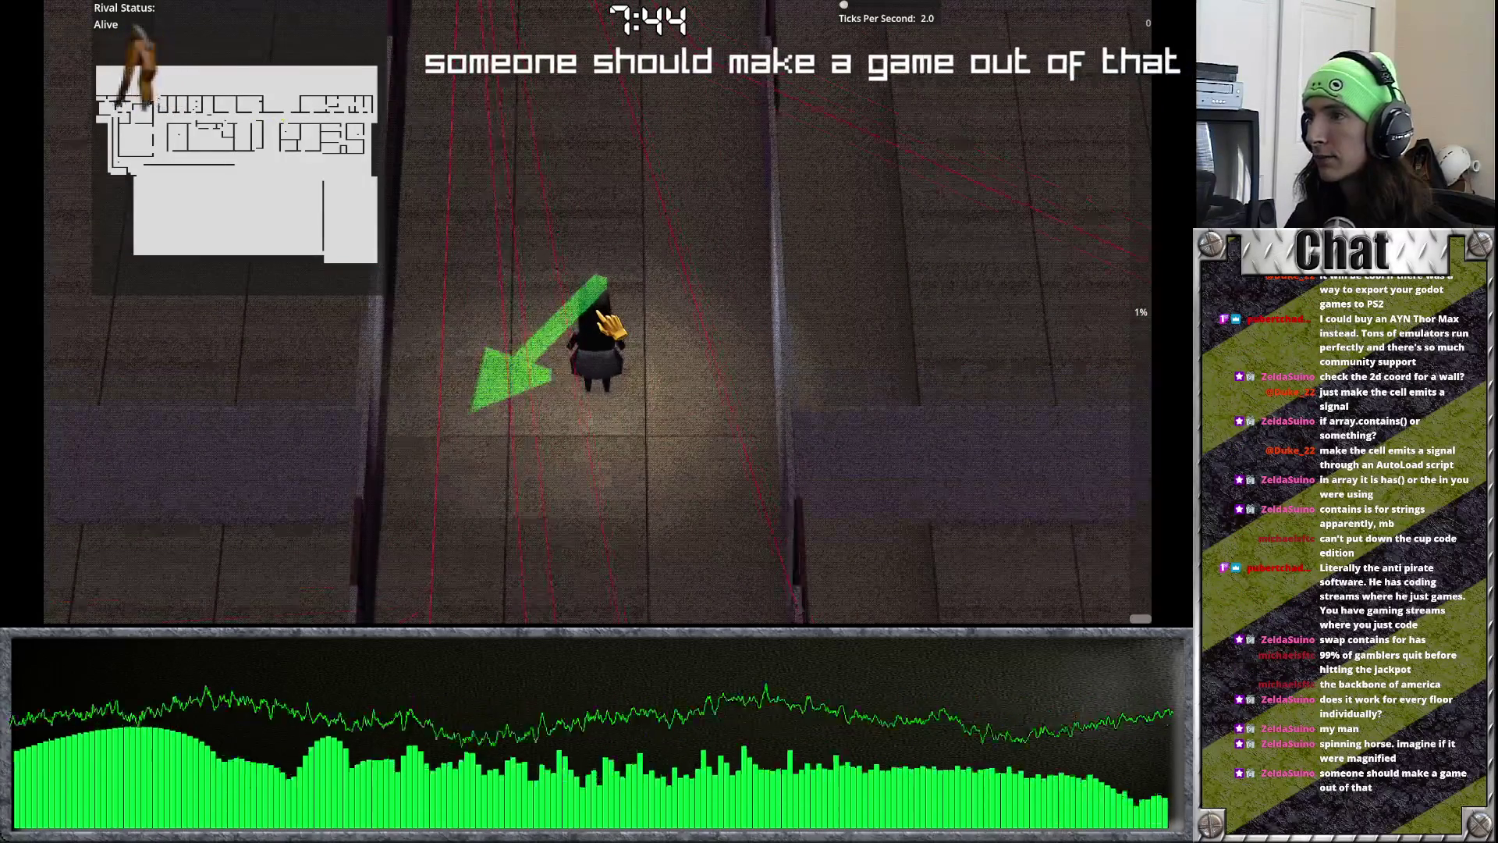
key(F8)
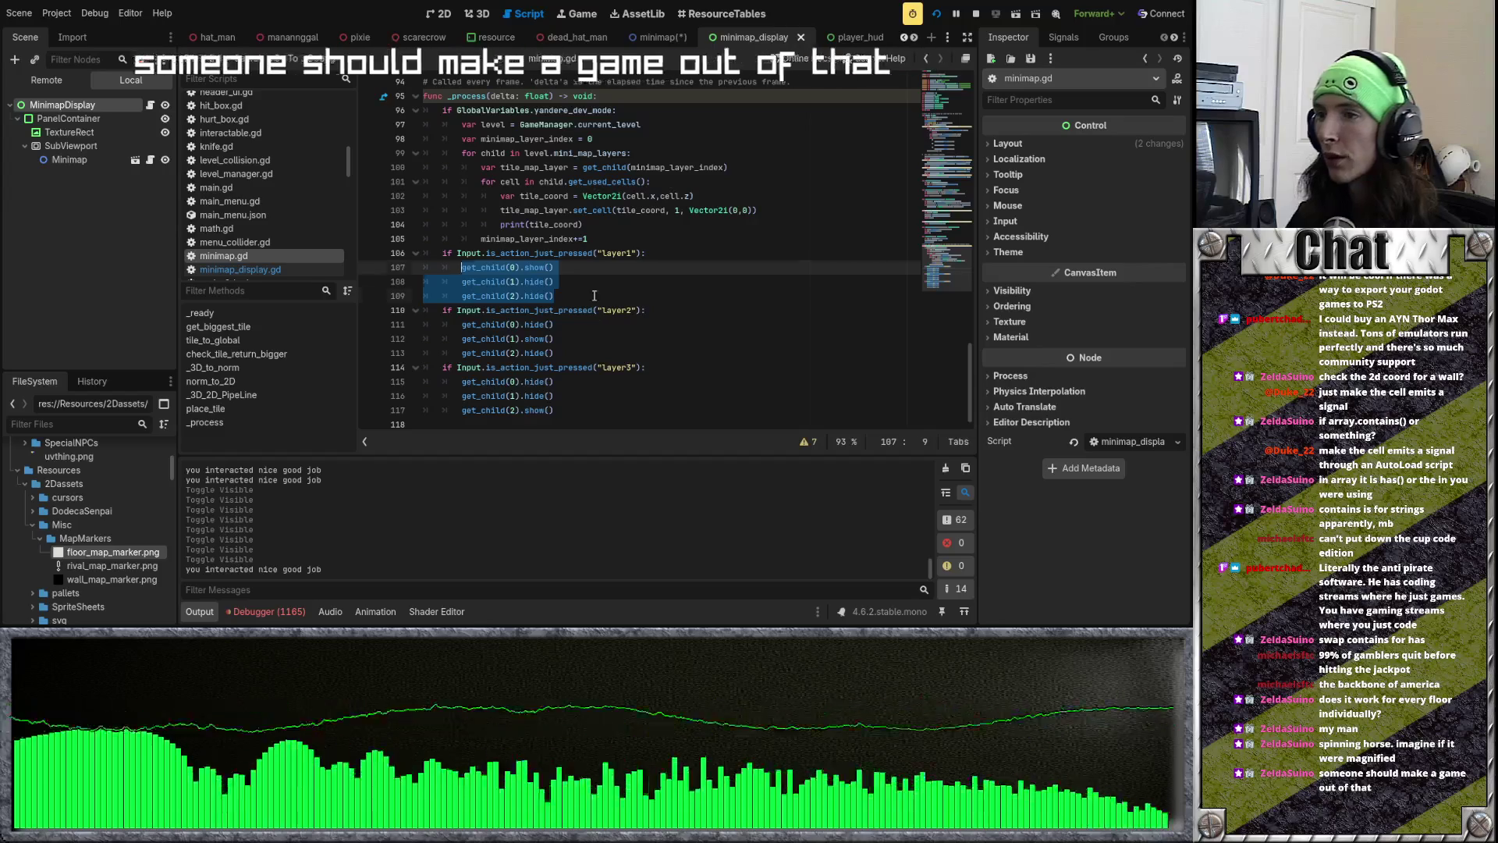
click(577, 302)
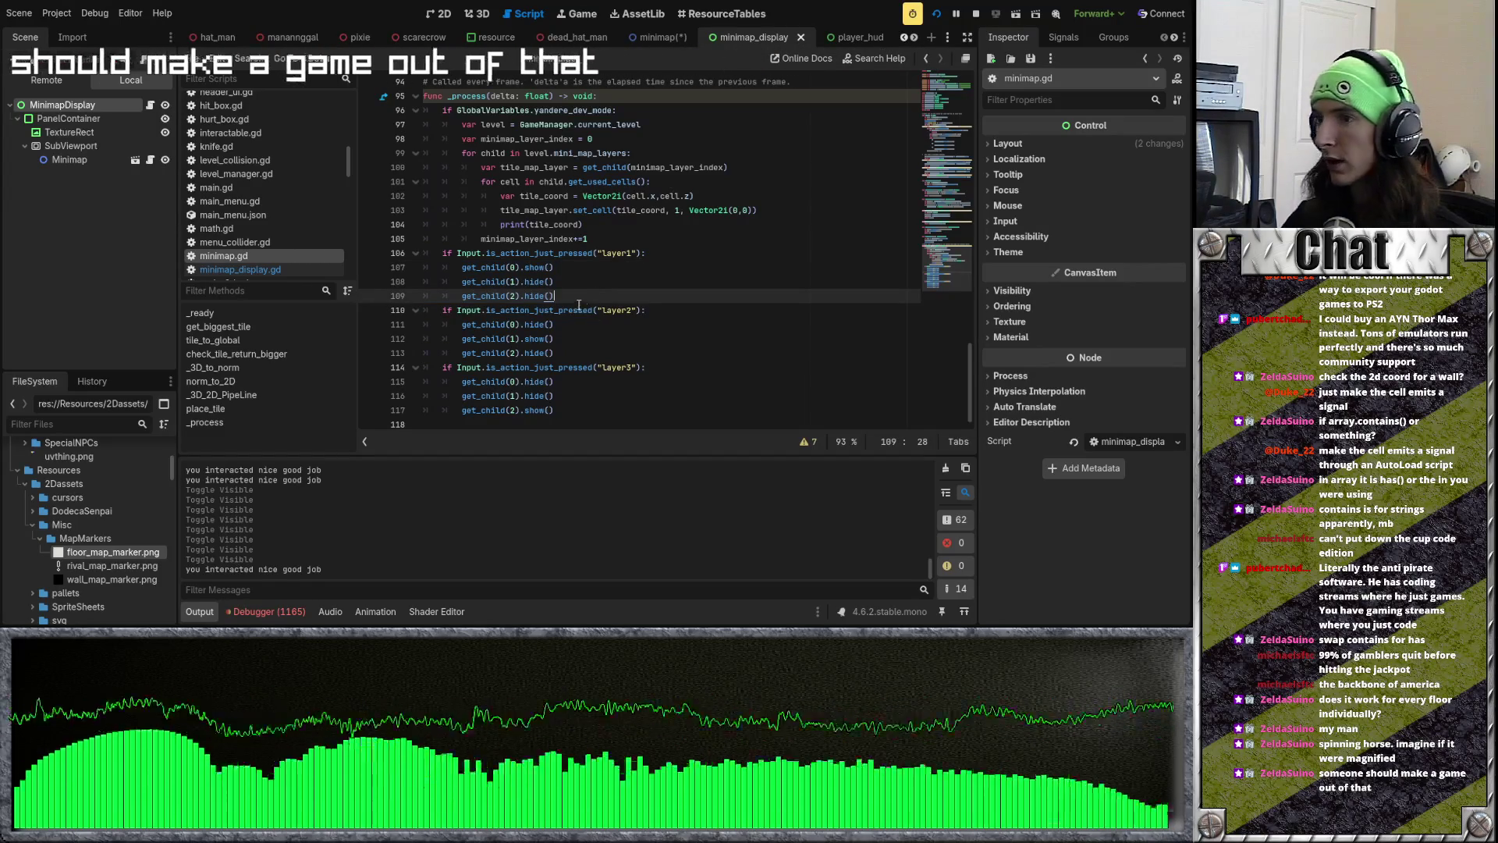
scroll(617, 234, up, 15)
scroll(617, 234, up, 12)
scroll(570, 234, down, 10)
scroll(570, 229, down, 4)
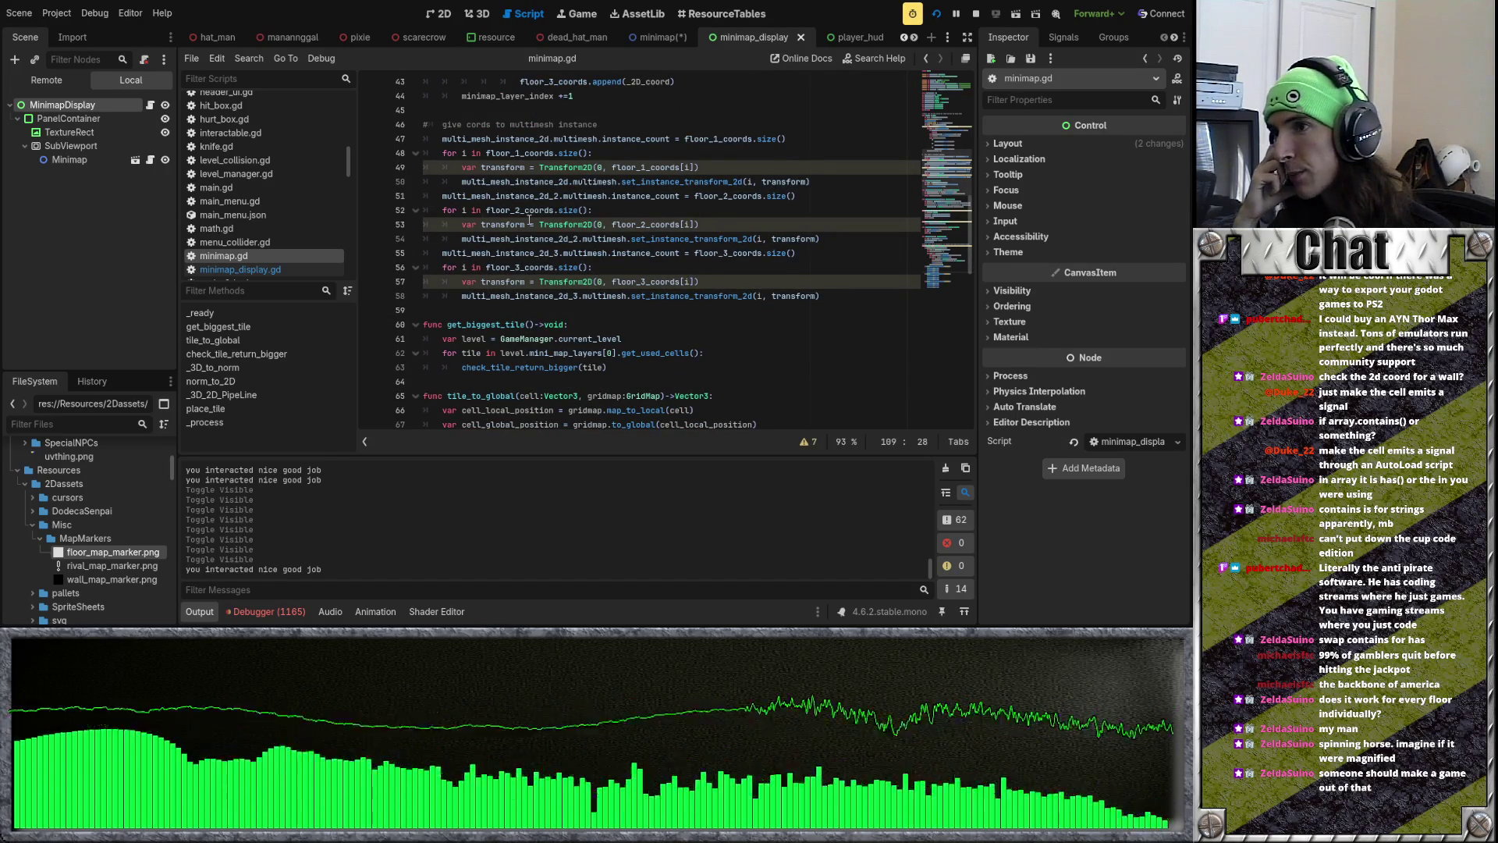
scroll(529, 221, down, 1)
scroll(593, 266, down, 3)
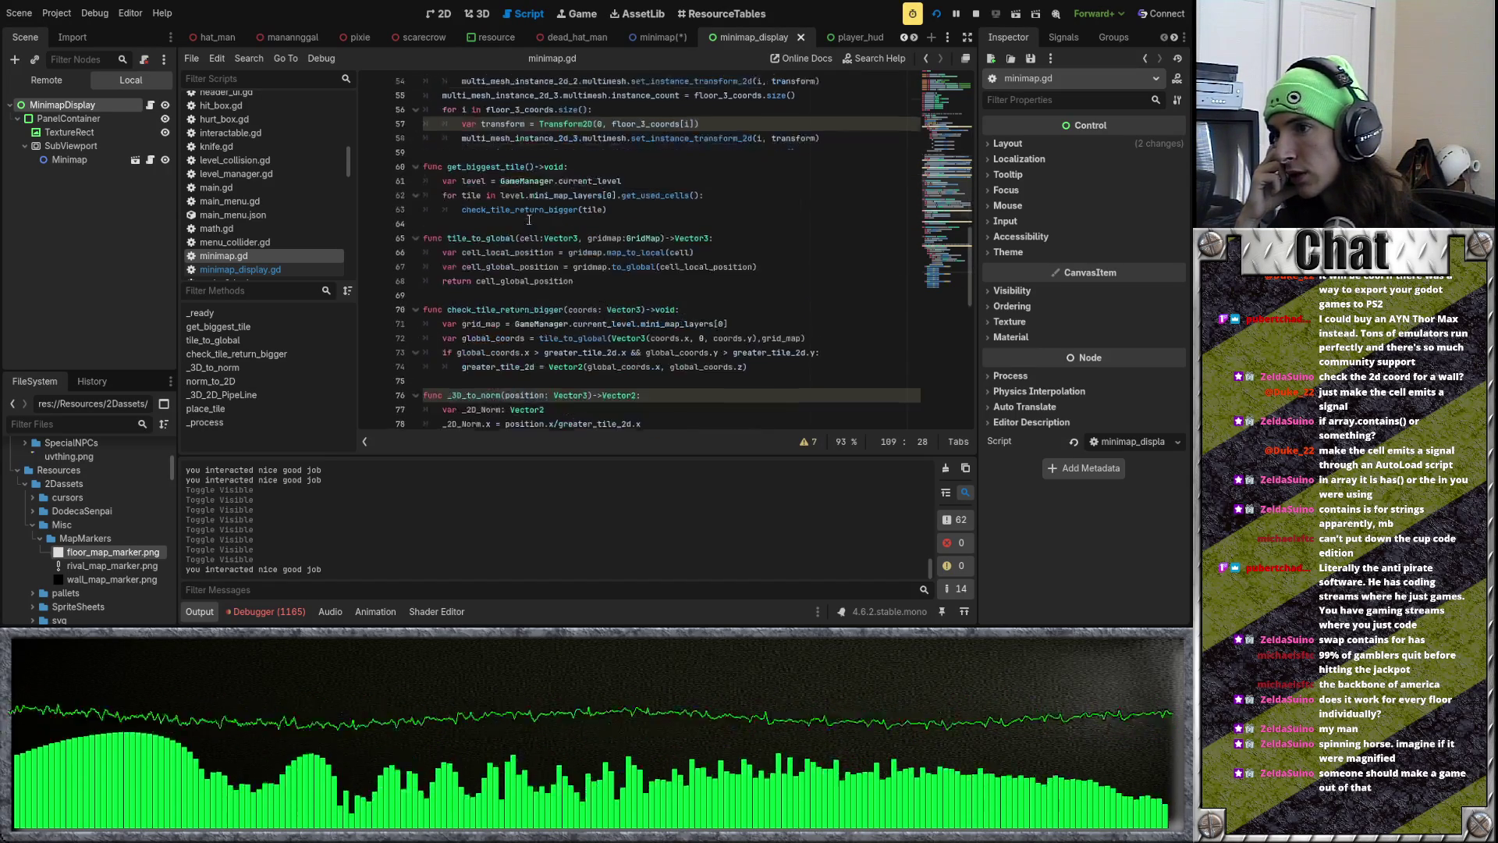
scroll(665, 321, up, 3)
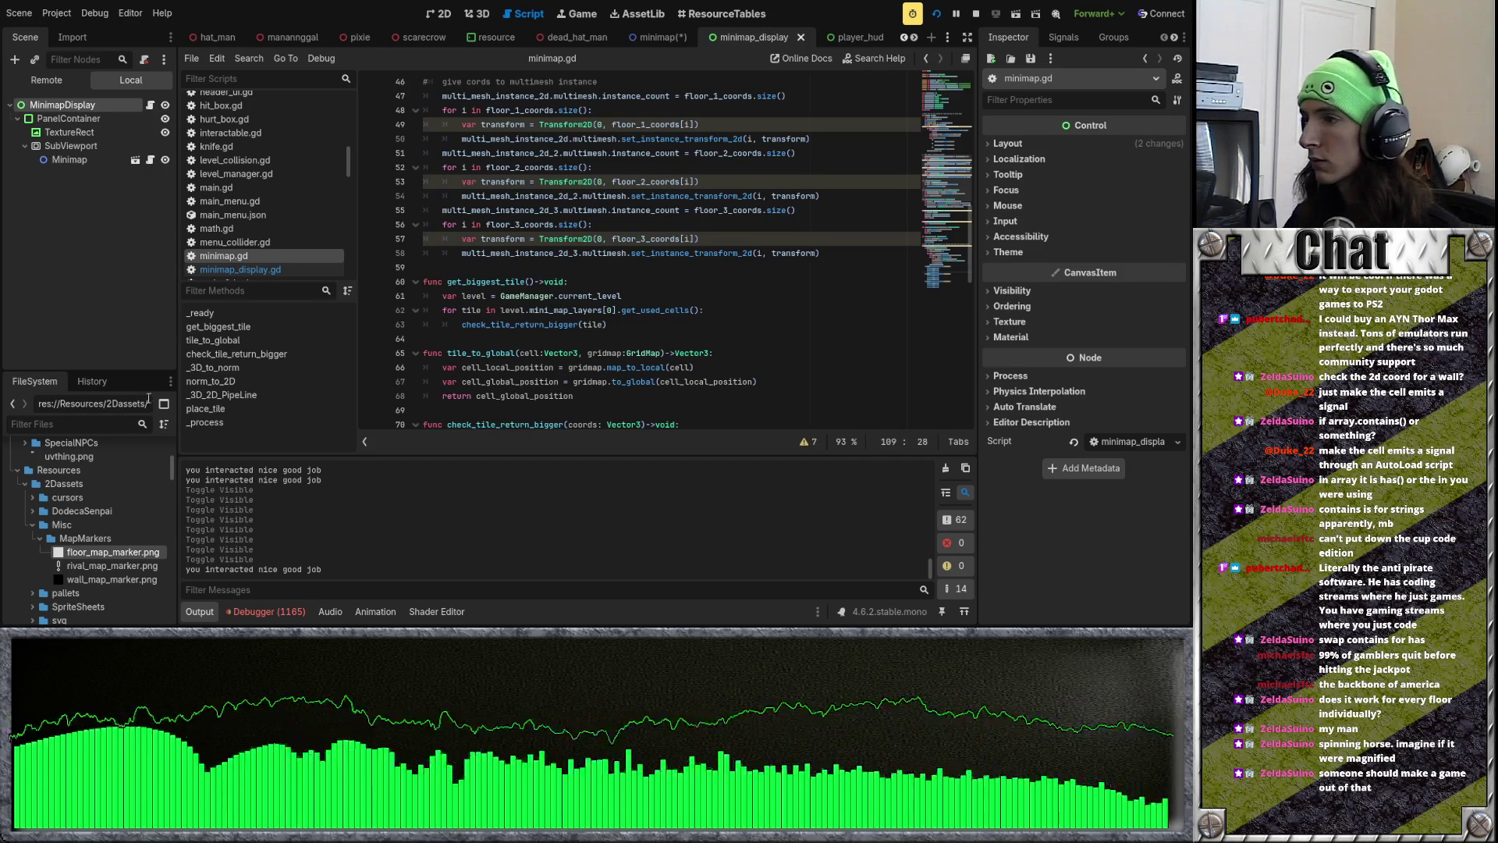
scroll(603, 217, up, 10)
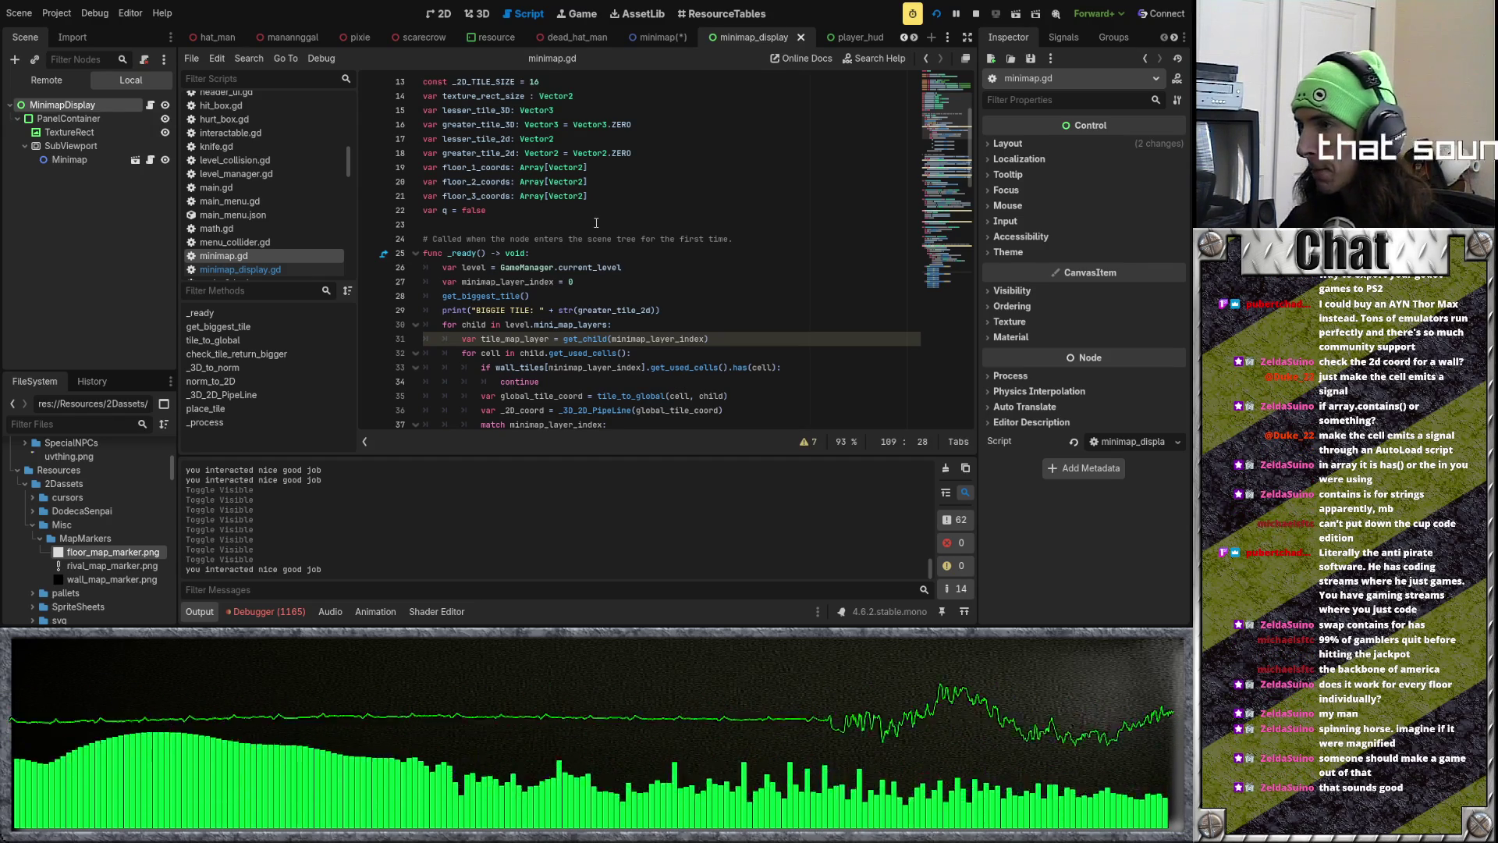
scroll(596, 223, up, 4)
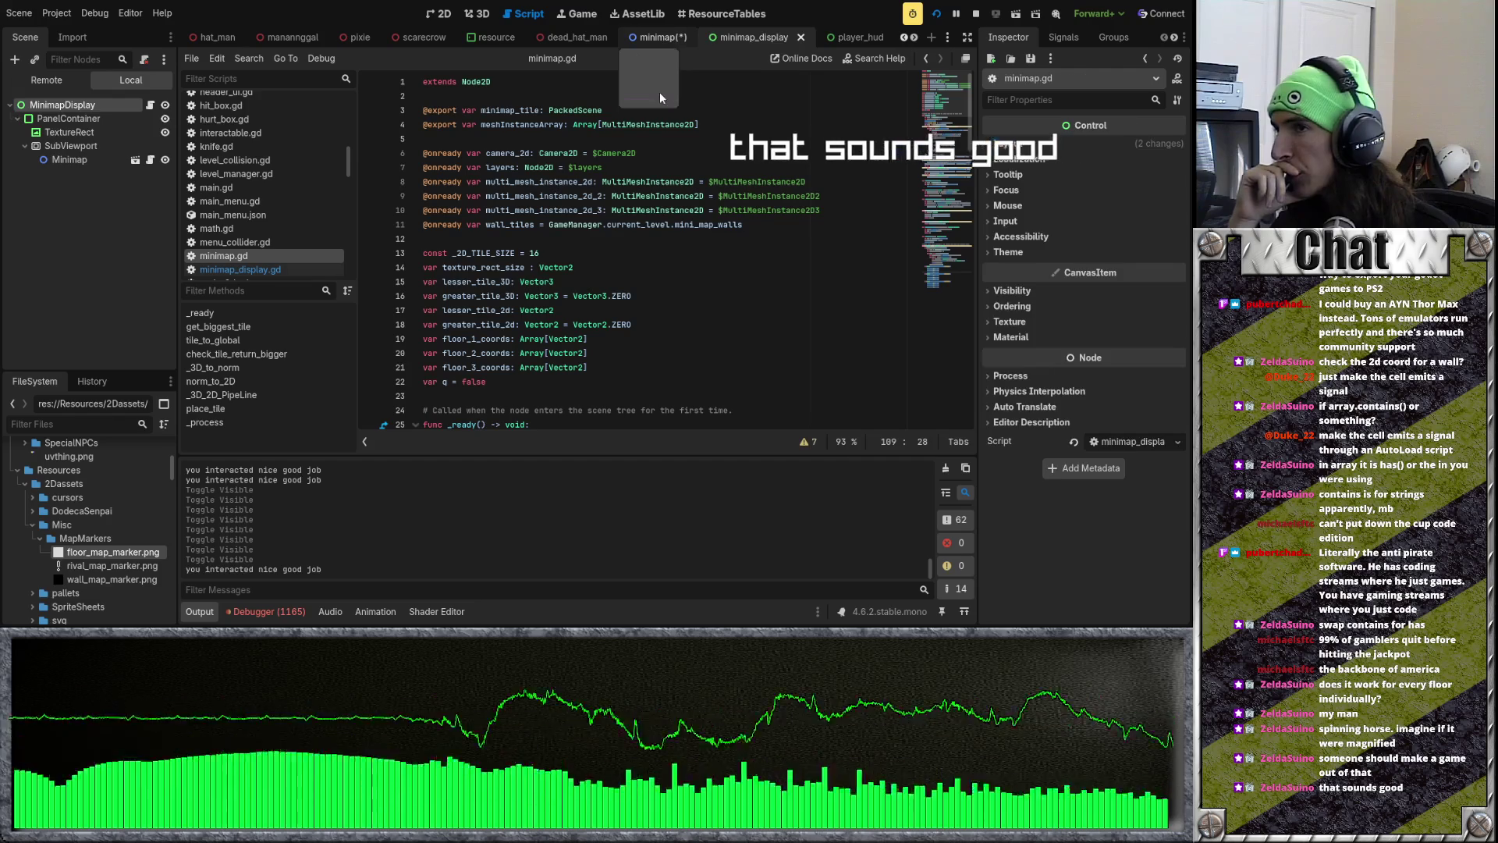
Step: Switch to the Minimap scene and select its CharacterBody2D node to inspect its properties
click(659, 36)
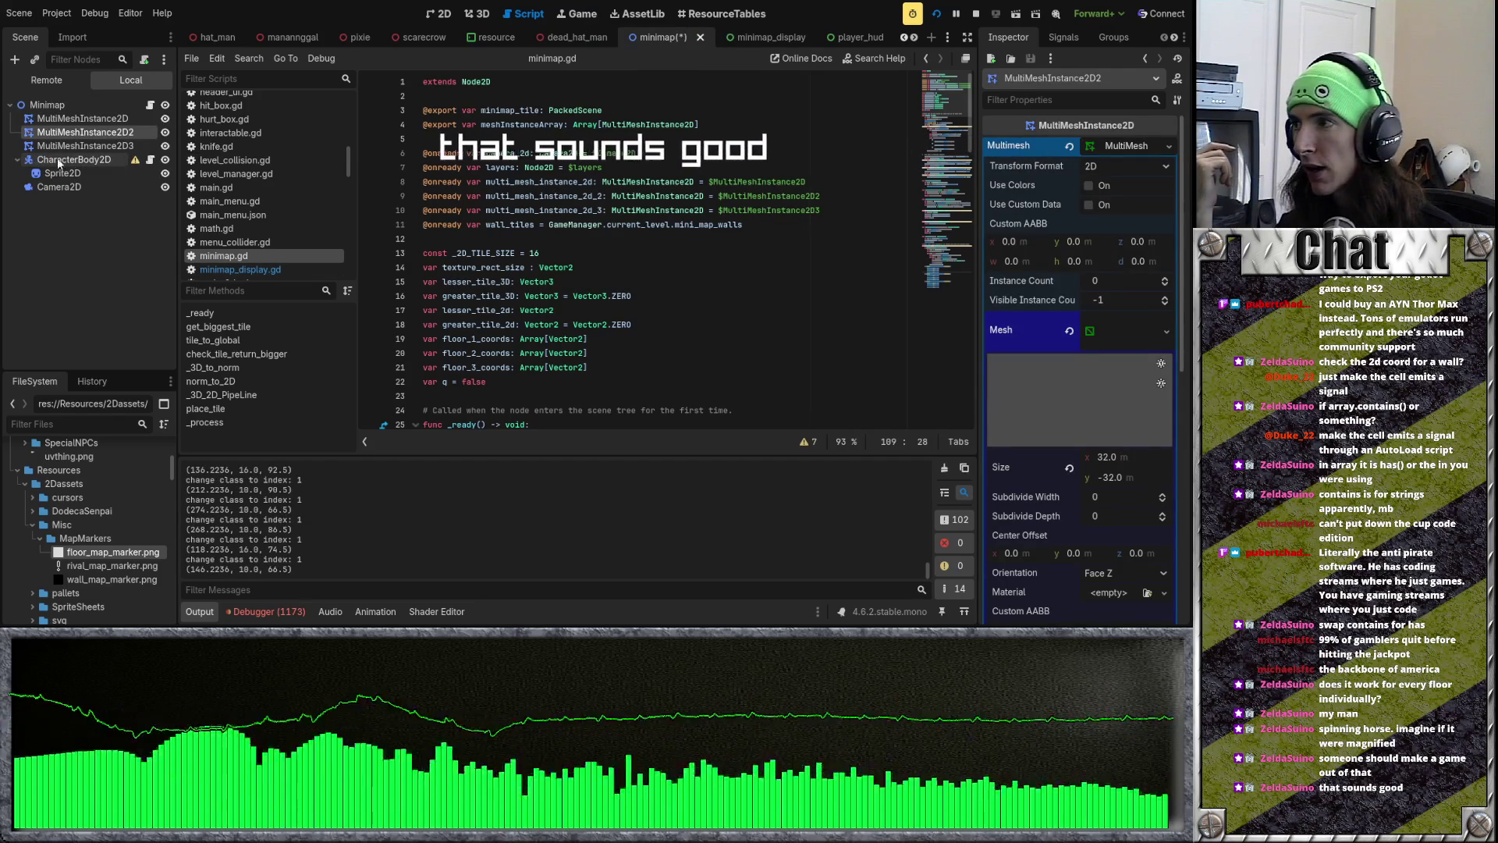
click(63, 160)
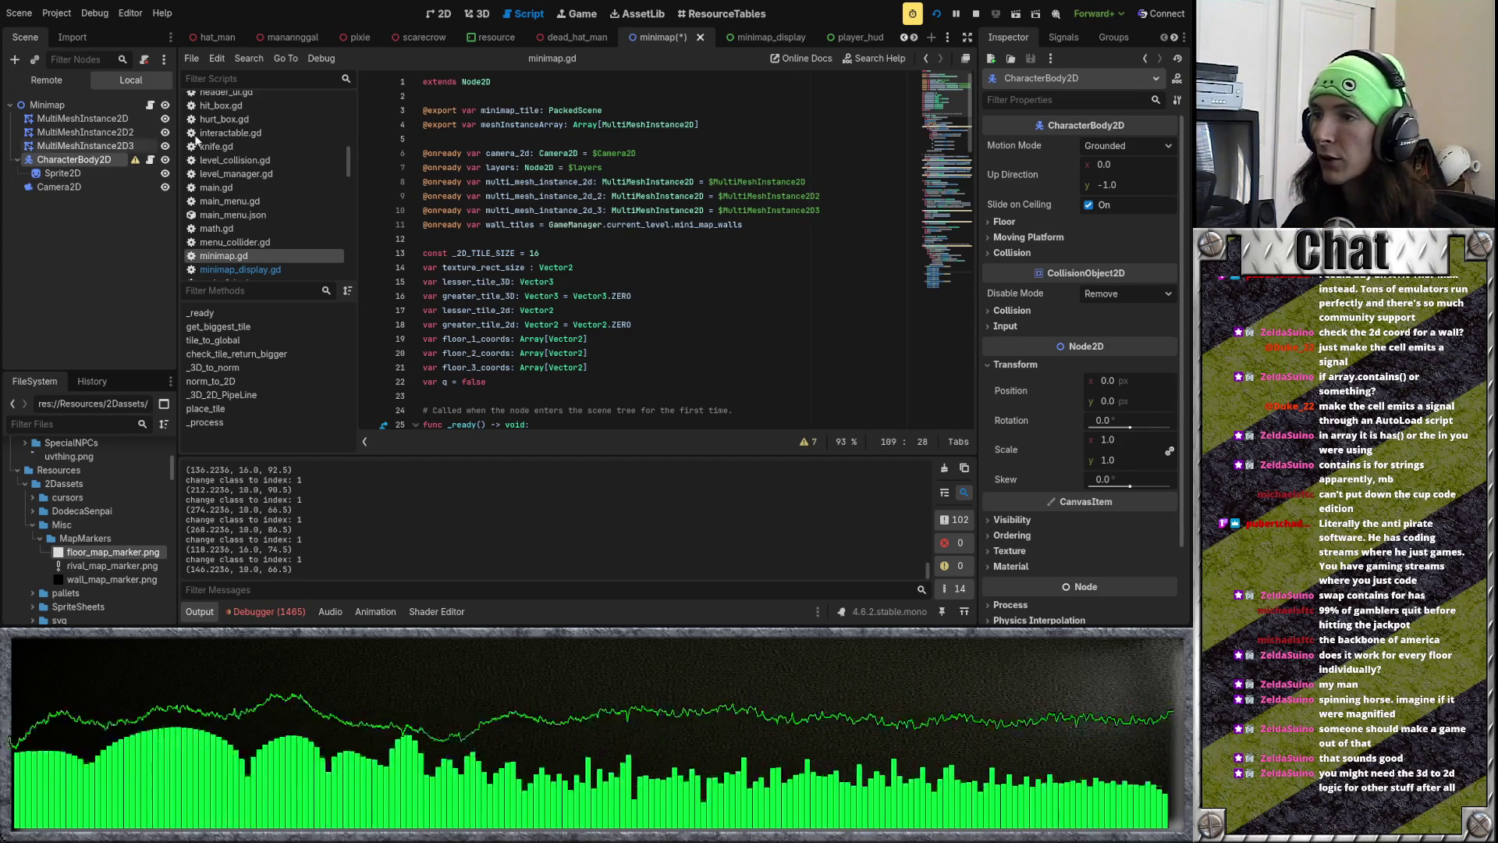
click(515, 242)
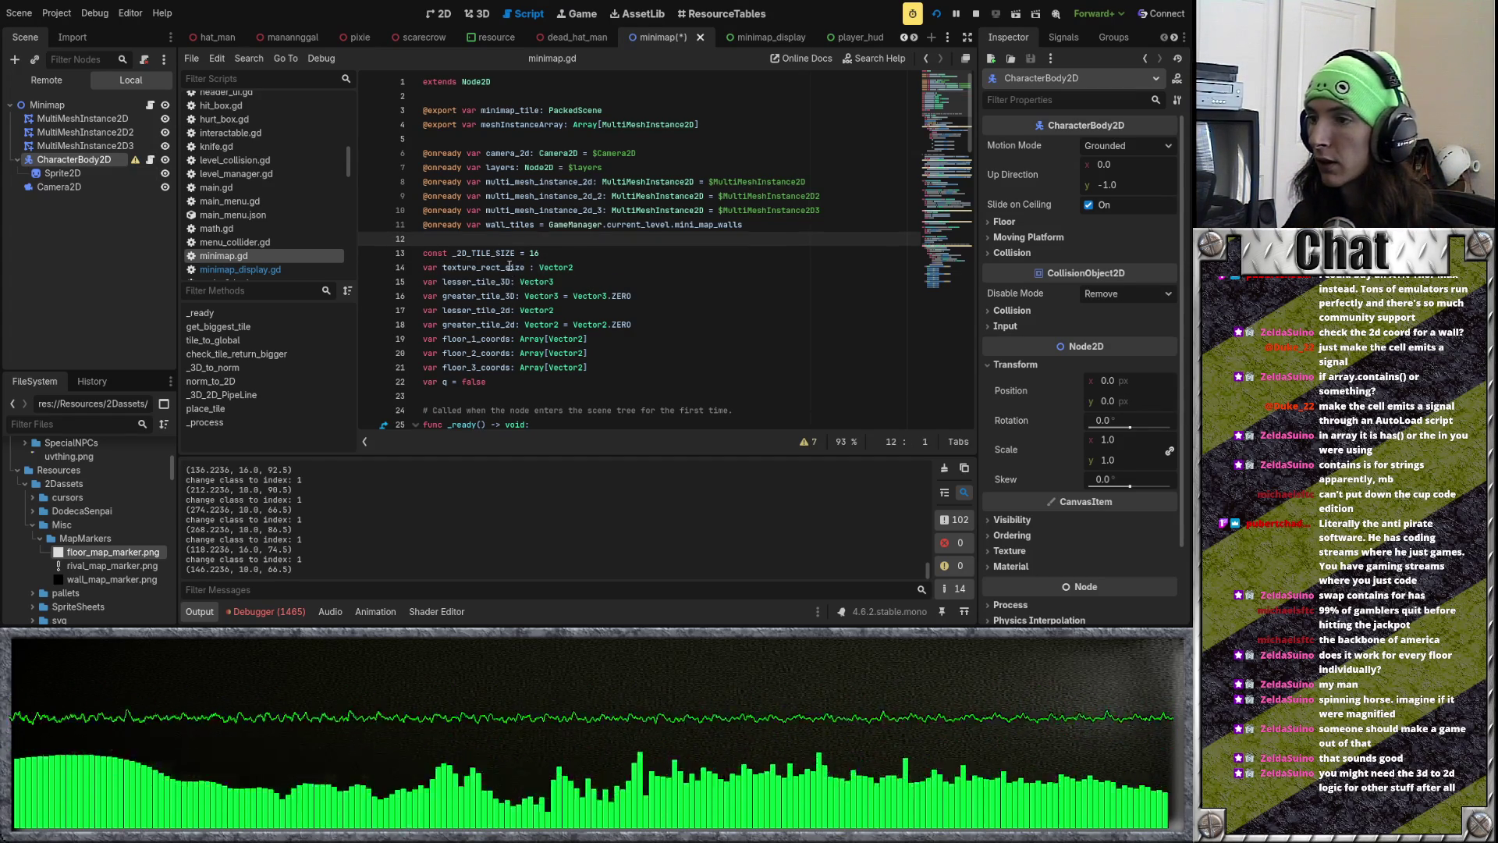
Step: Preview the rival_map_marker.png texture, then bring up the character_body_2d.gd script
scroll(510, 273, down, 3)
click(534, 268)
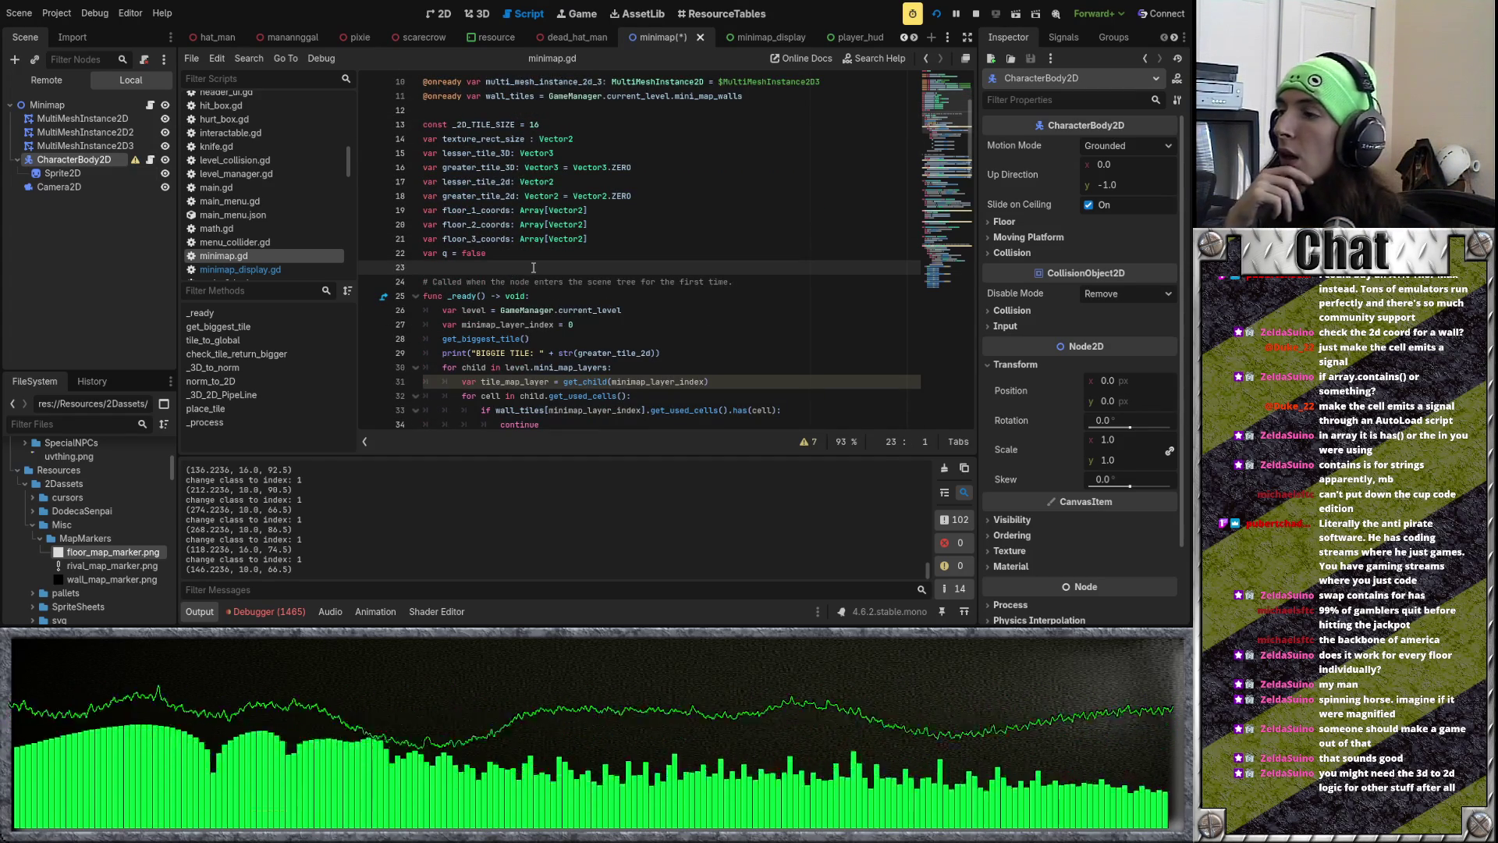
click(113, 565)
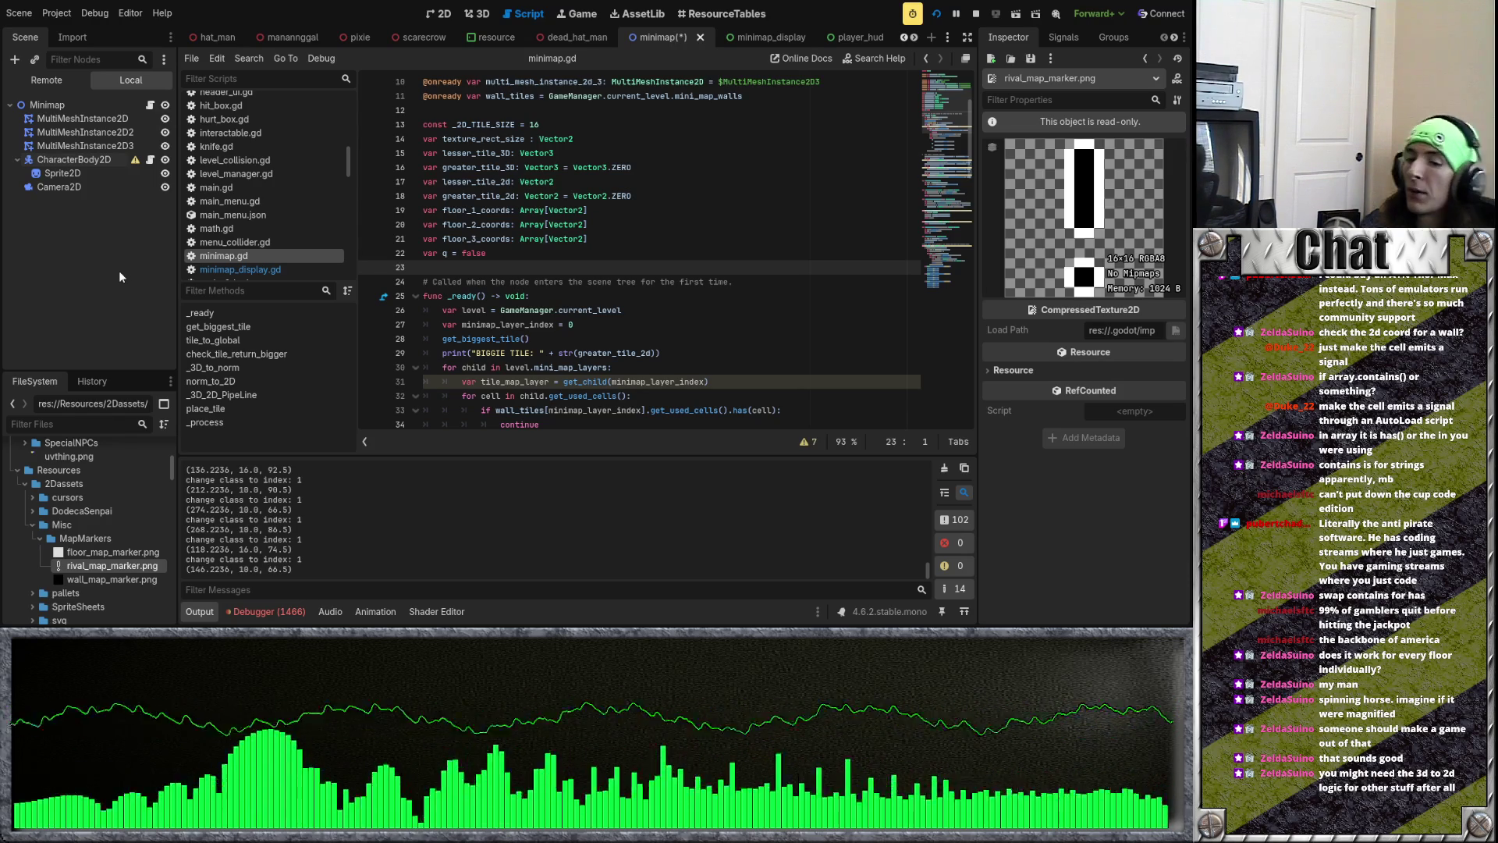
scroll(537, 232, up, 3)
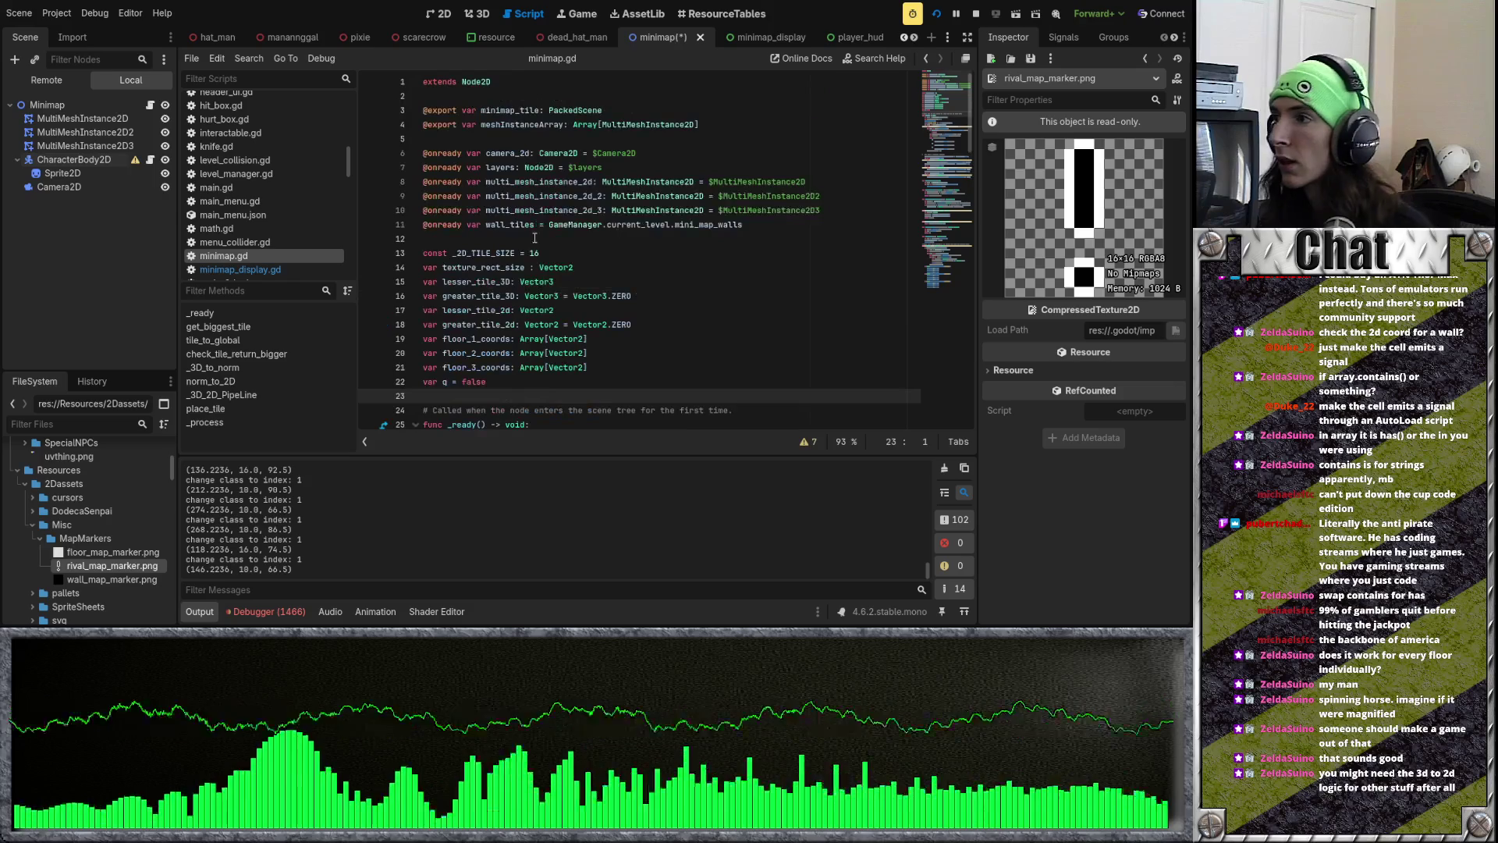
key(alt+Left)
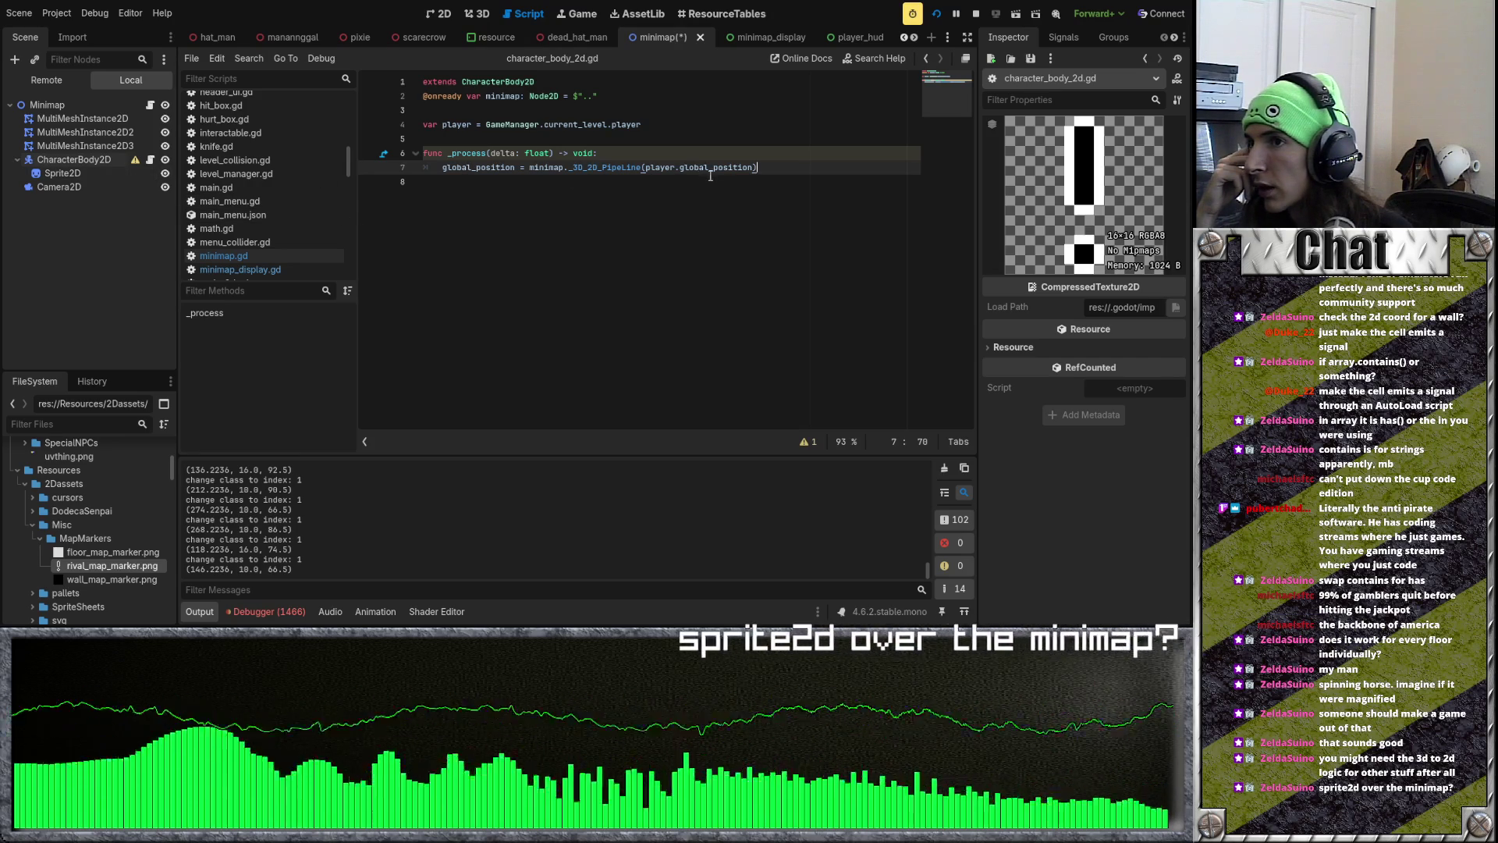
Step: Change the script's line-1 base class from CharacterBody2D to Sprite2D
drag(707, 175, 547, 124)
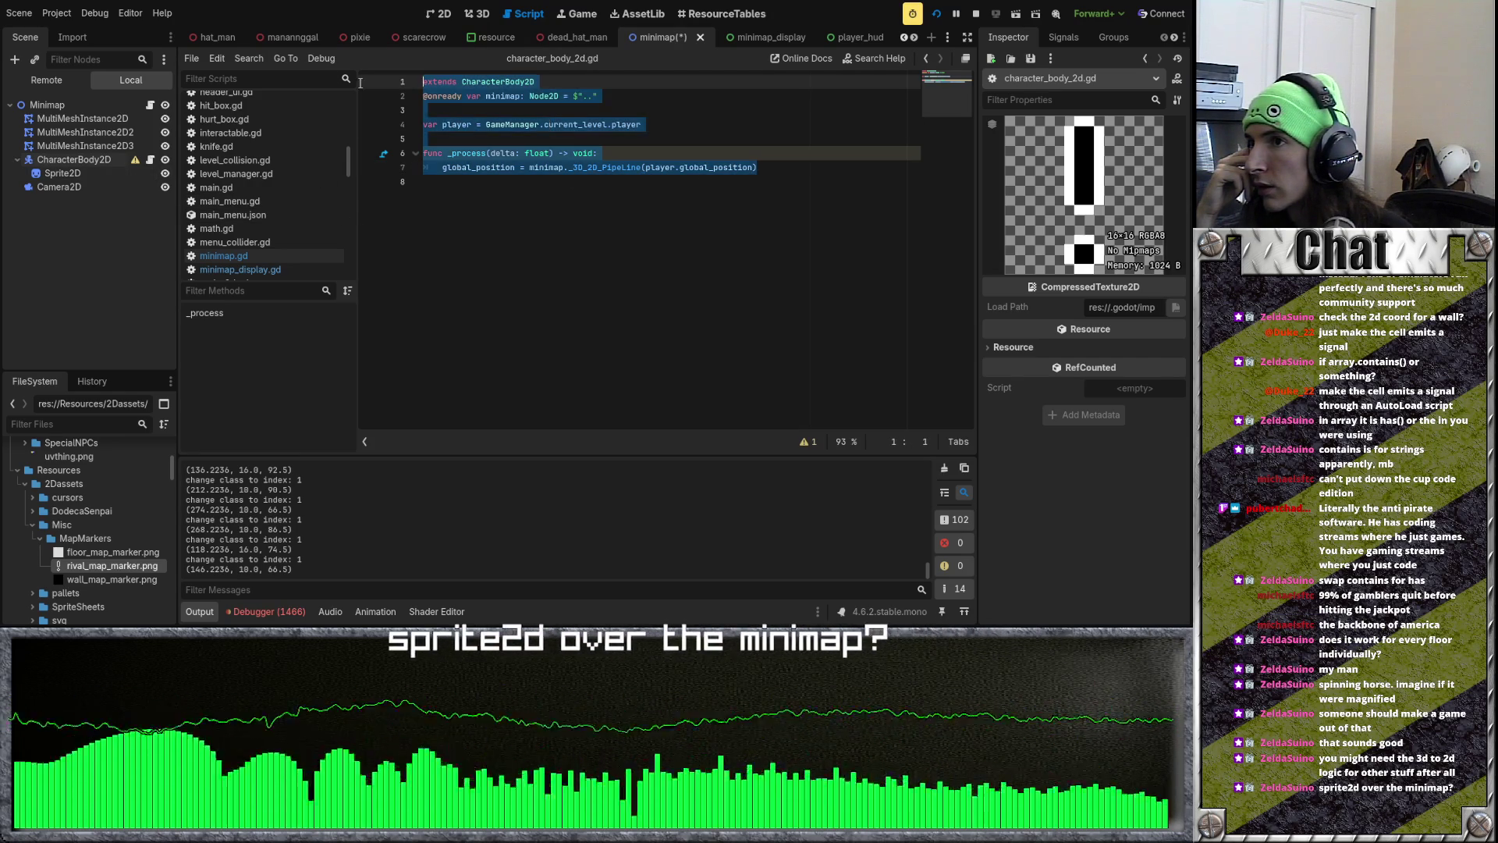
click(609, 153)
double_click(518, 81)
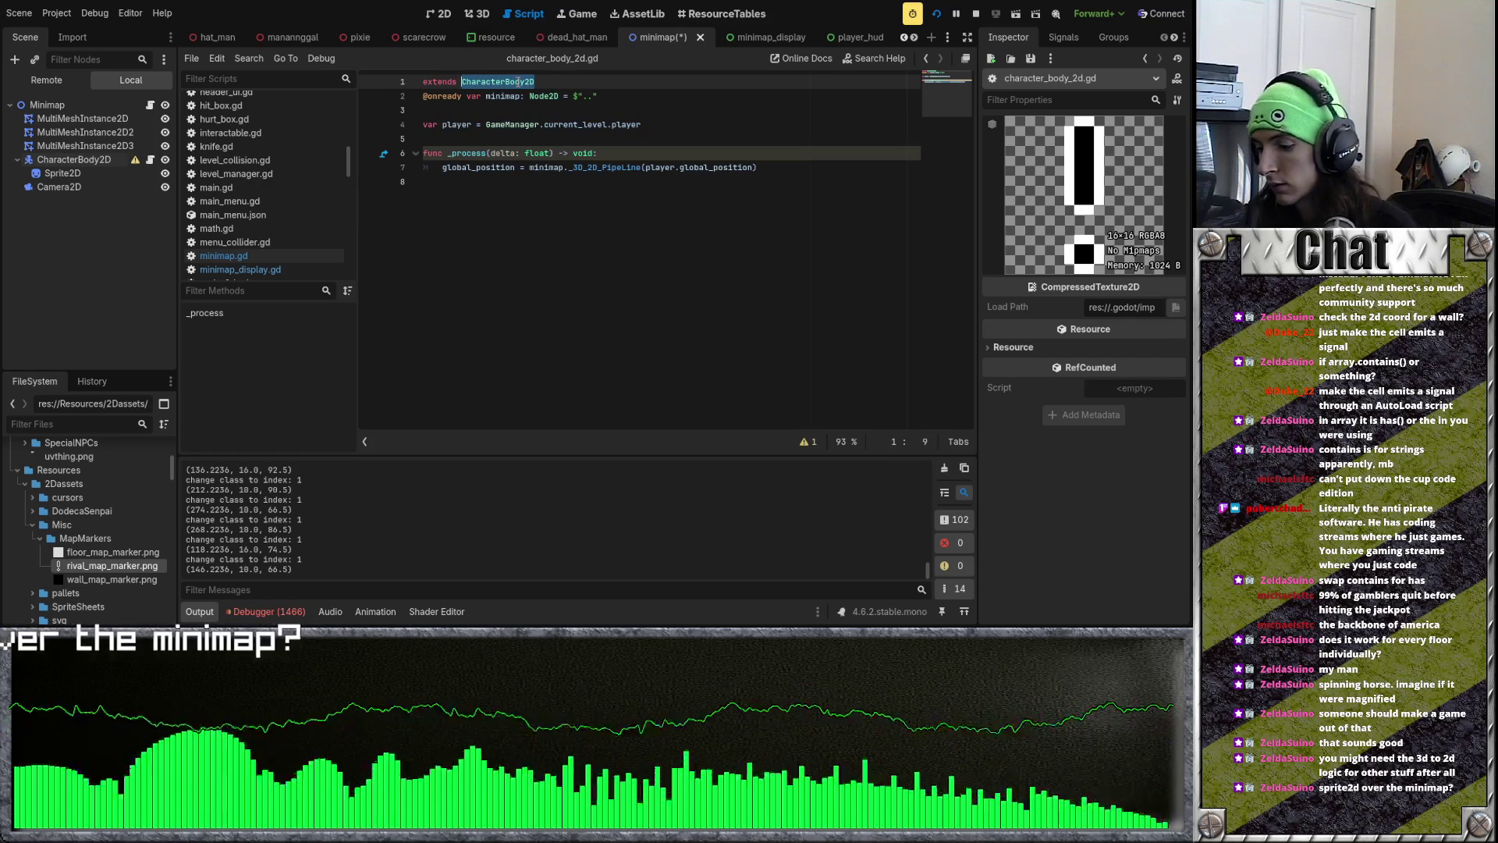
text(N)
key(BackSpace)
text(Sprite)
key(Return)
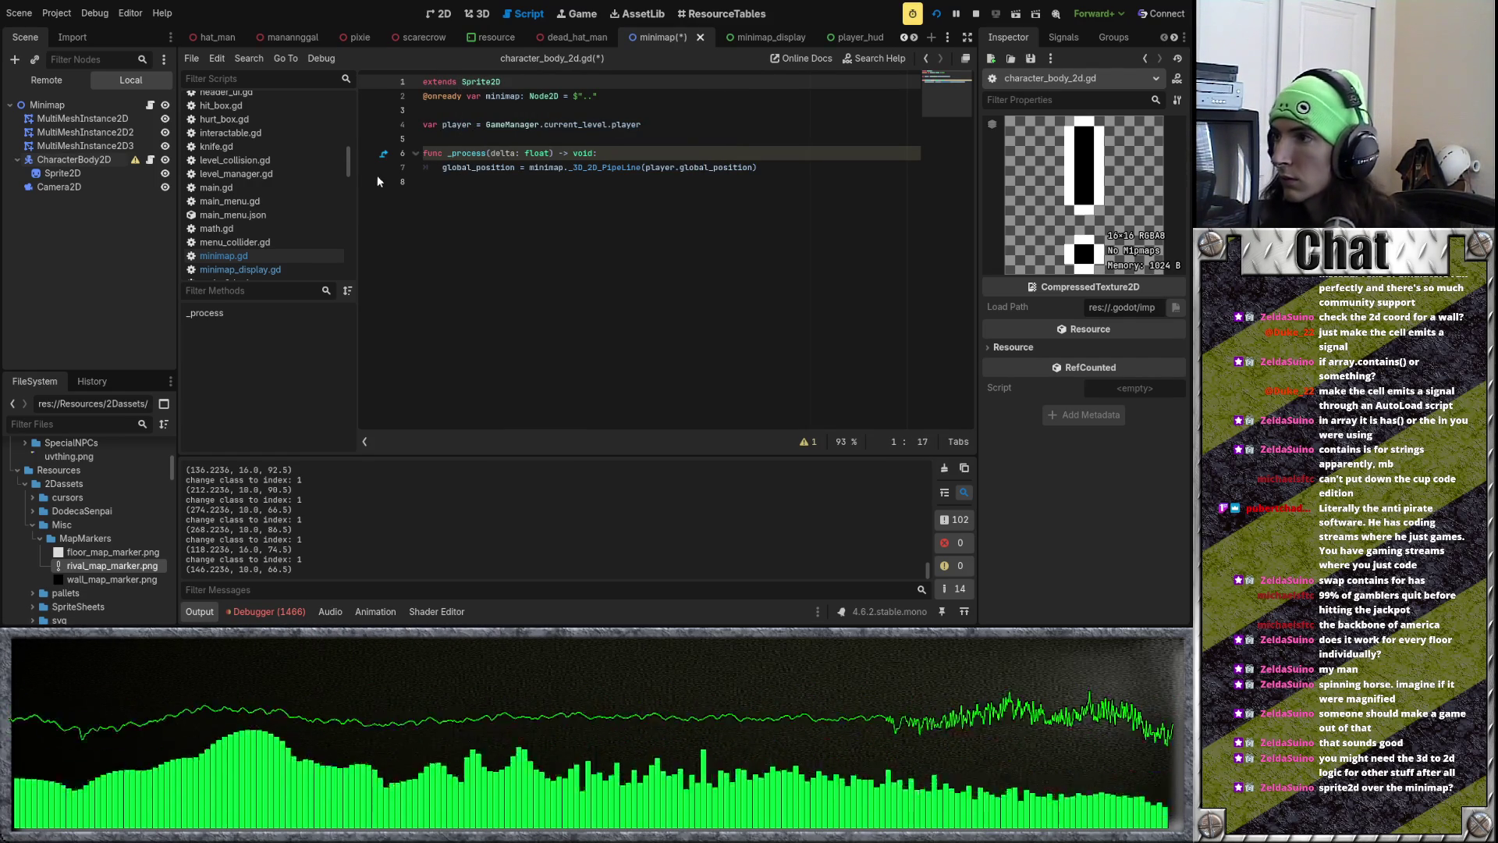
Step: Delete the child Sprite2D, make the marker a Sprite2D textured with smile.png, and run
click(125, 174)
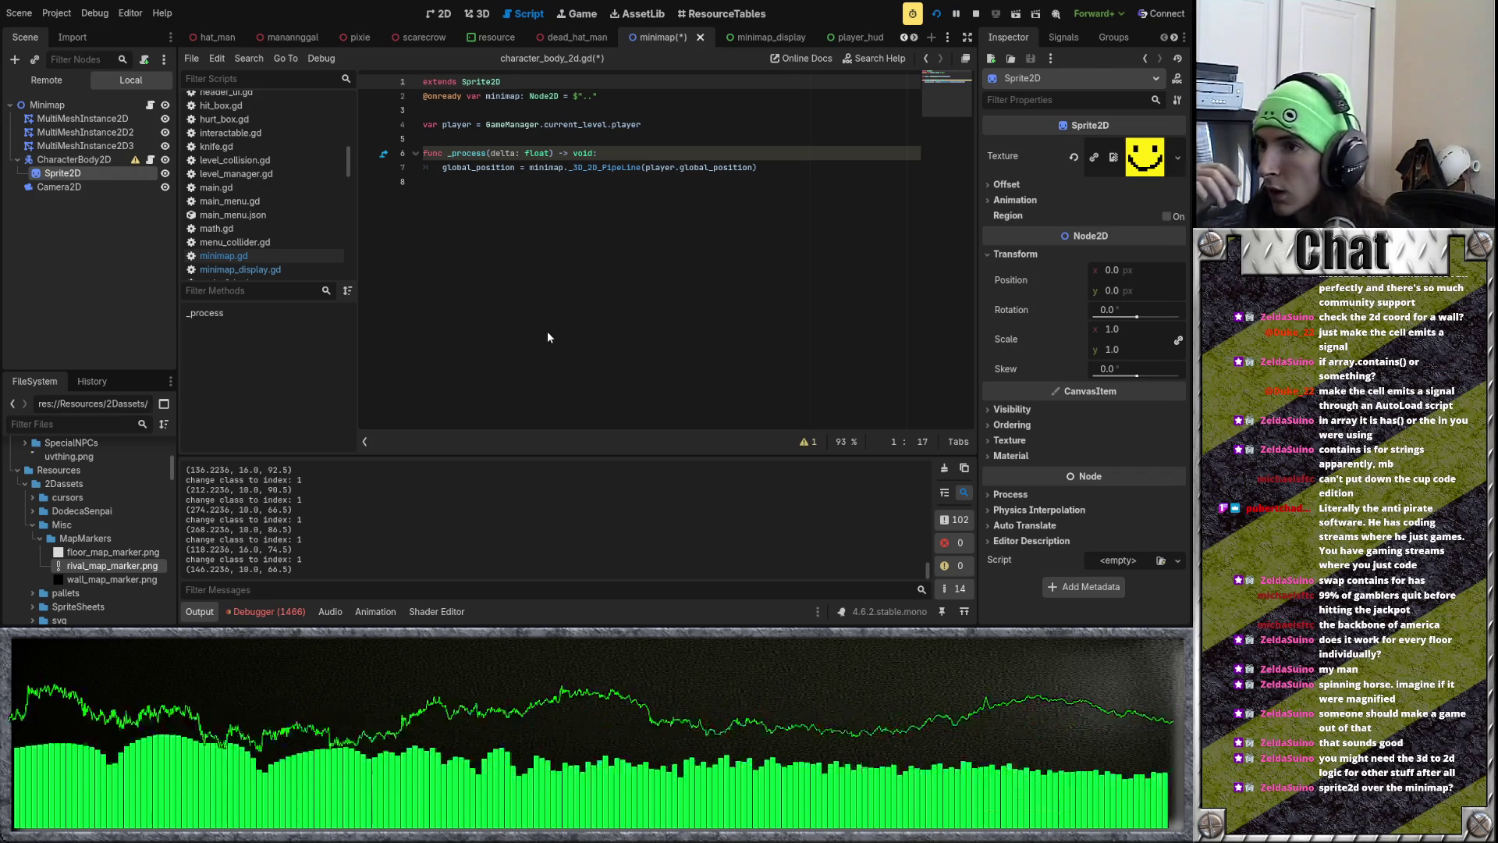
key(Delete)
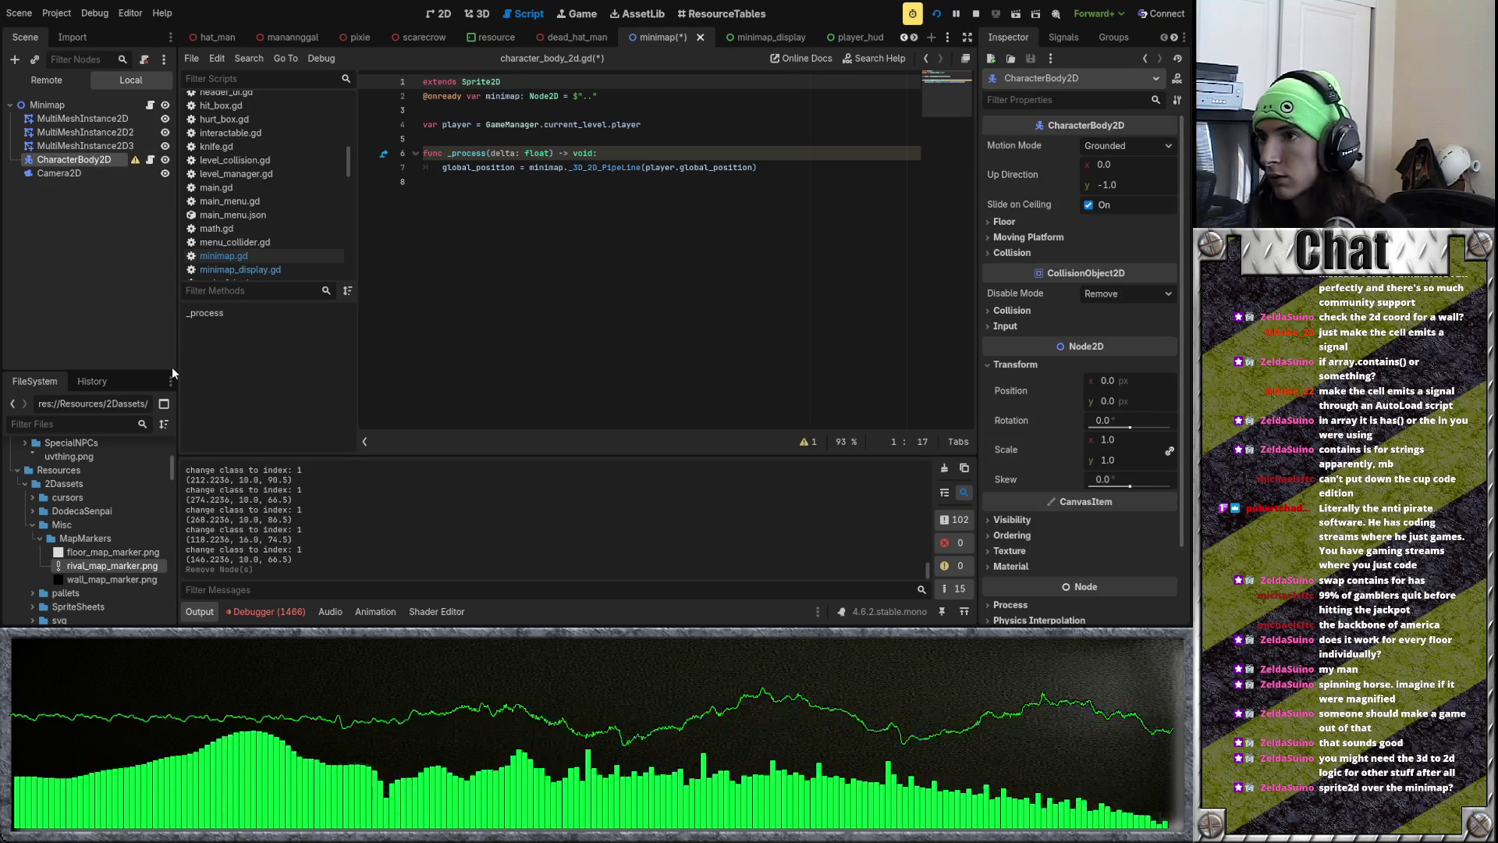
key(ctrl+s)
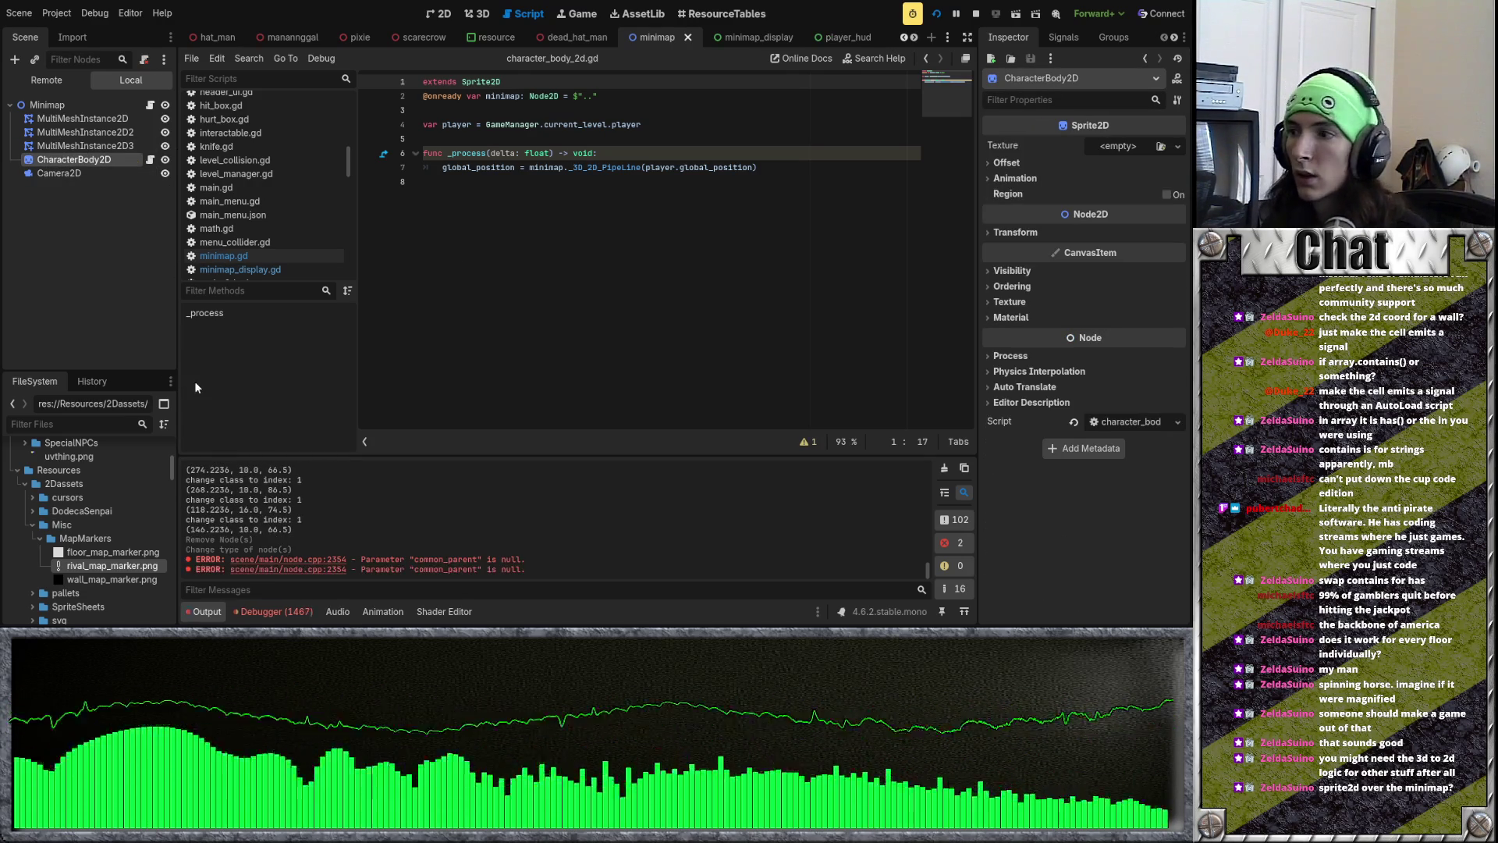
scroll(86, 552, down, 5)
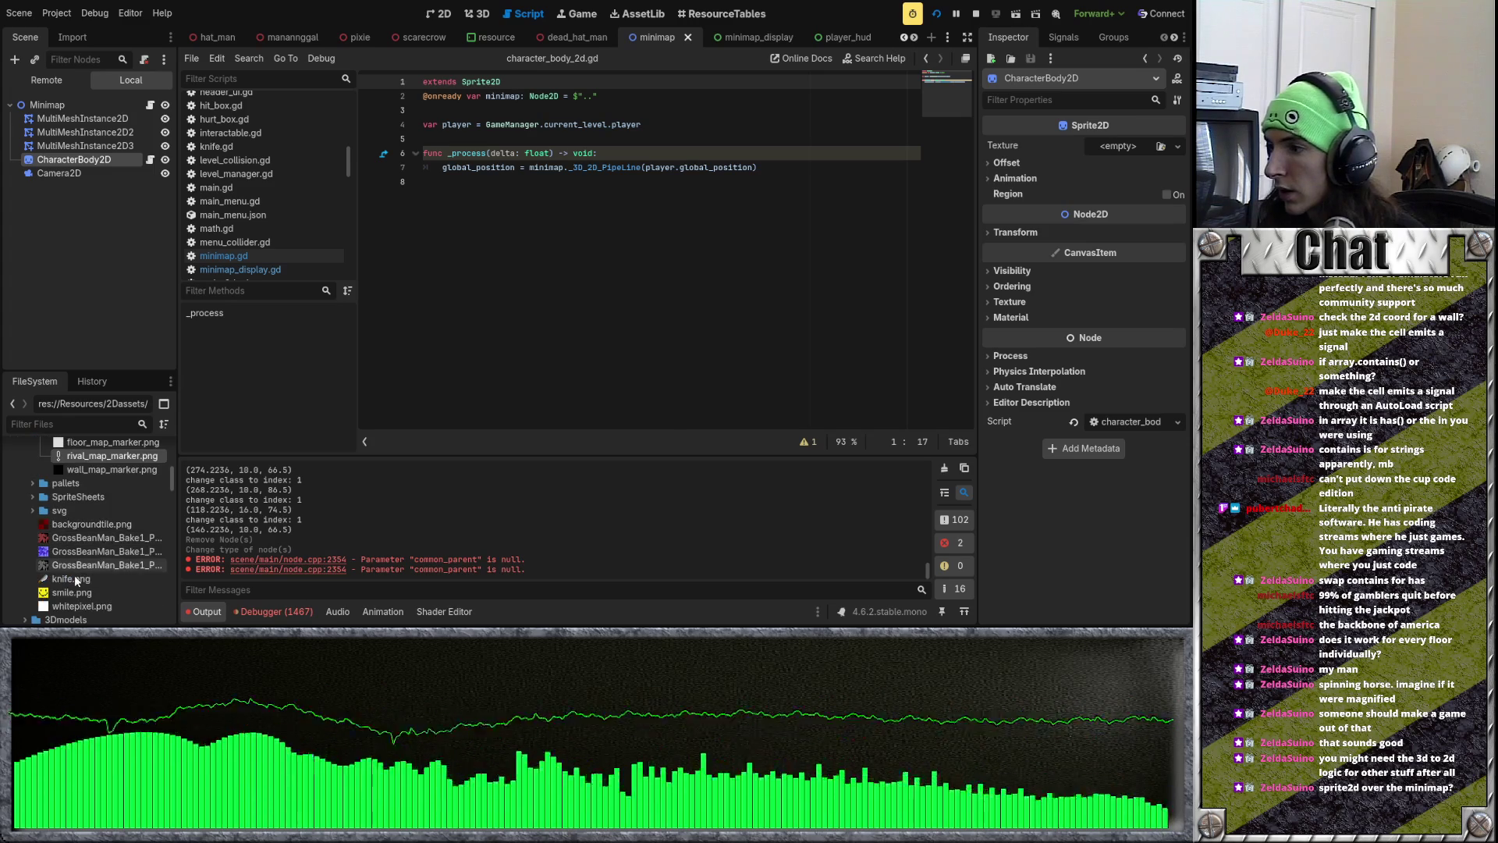
mouse_move(72, 592)
mouse_down()
mouse_move(1092, 207)
mouse_move(1124, 146)
mouse_up()
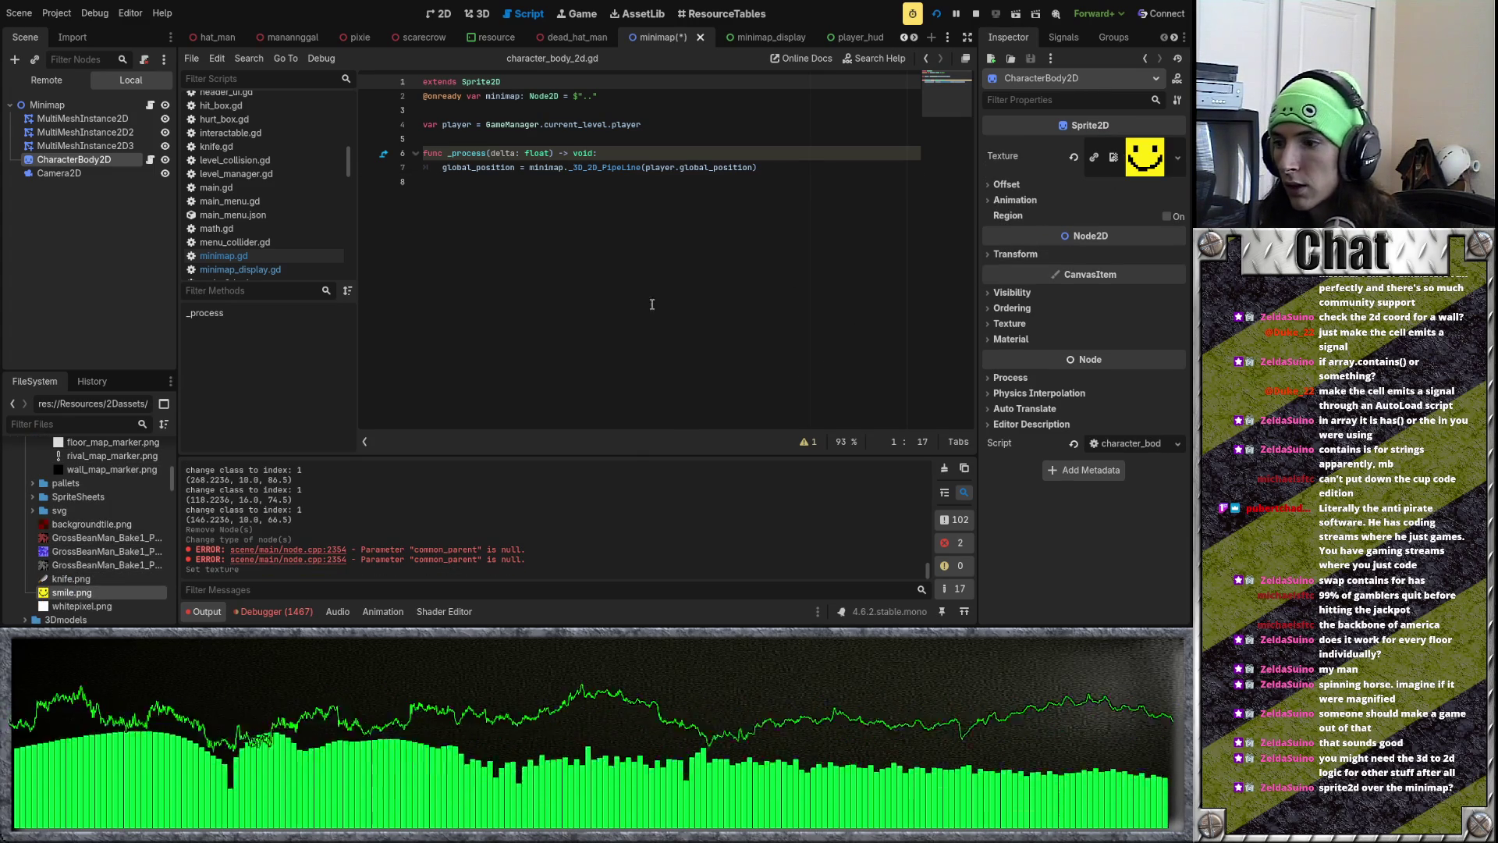
key(F5)
Step: Stop and relaunch the game, then open the marker's script at its position-update line
key(w)
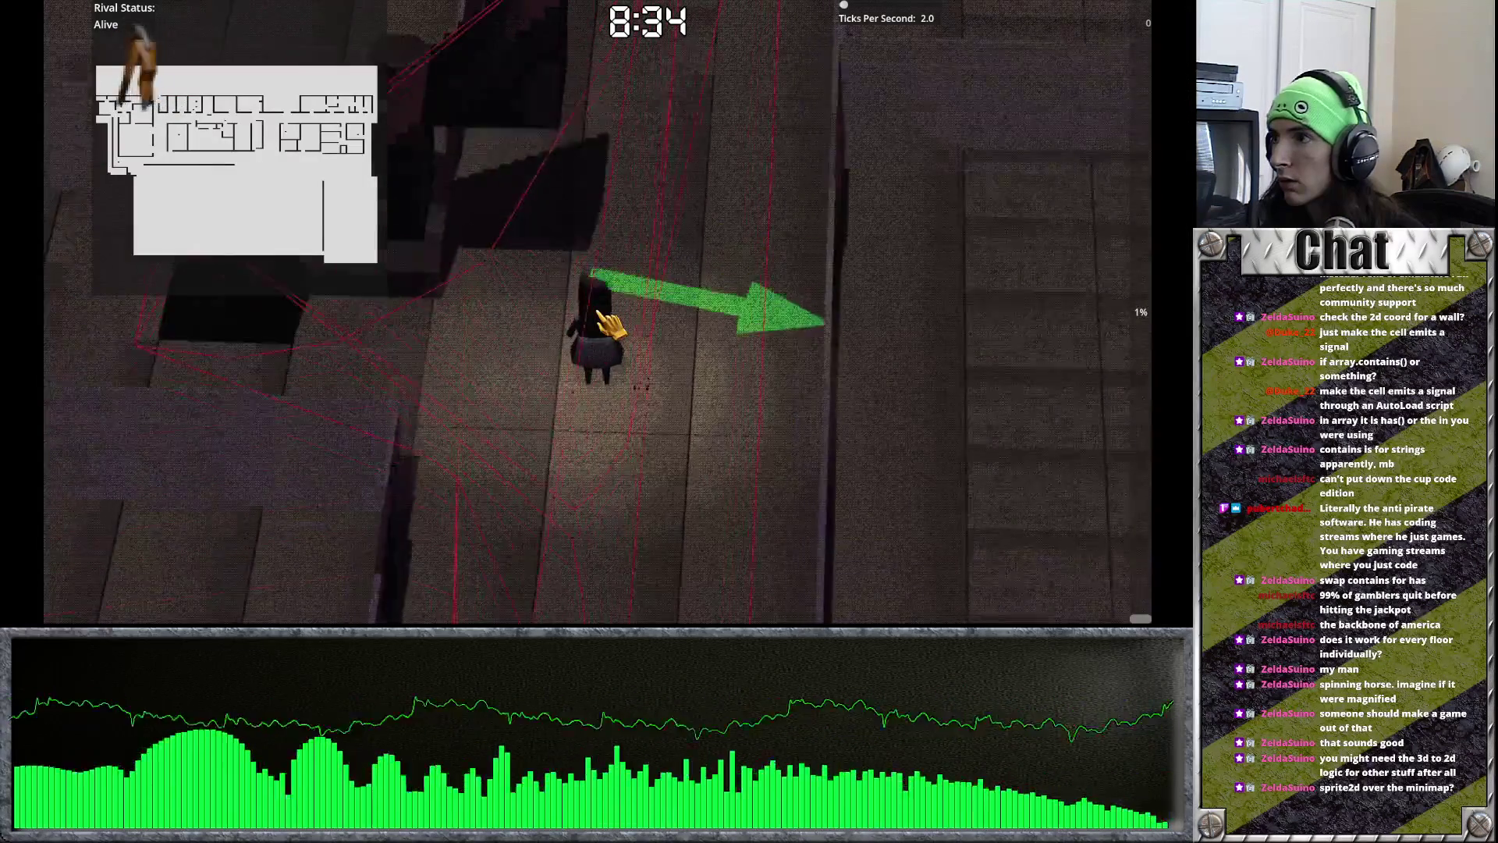
key(F8)
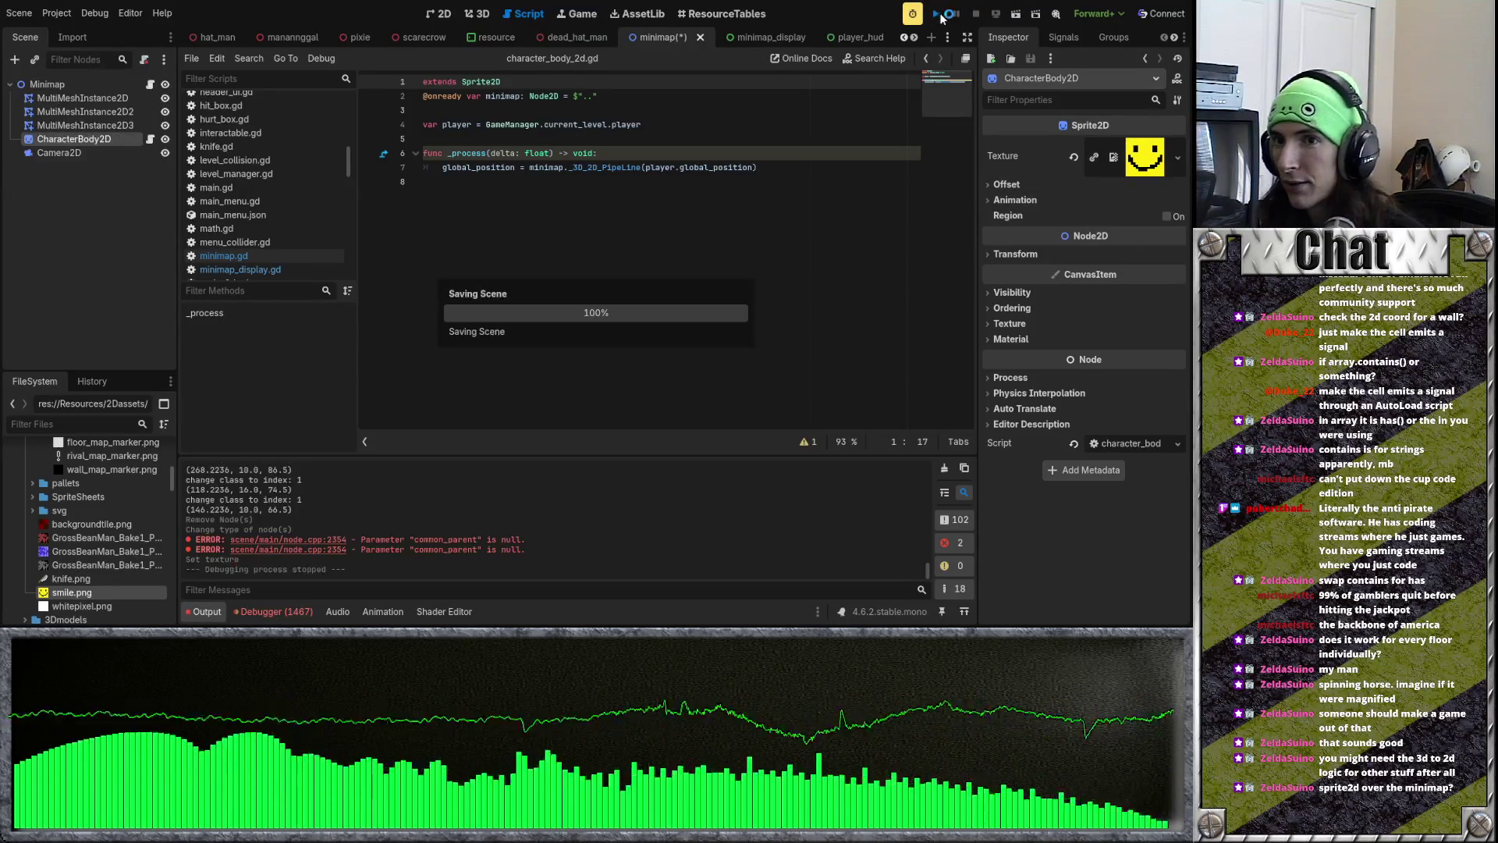
key(F5)
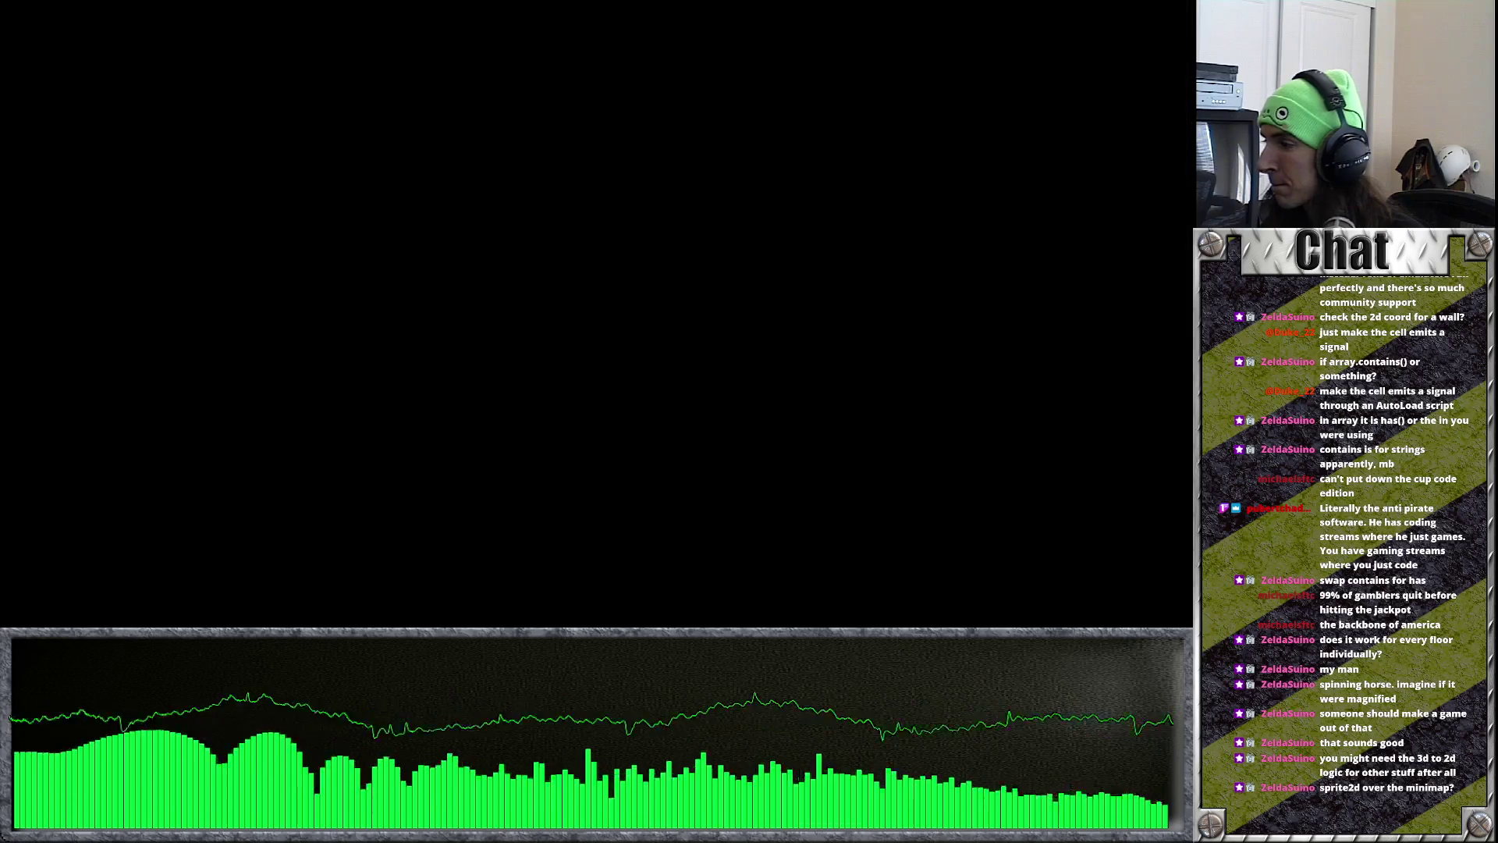
key(F8)
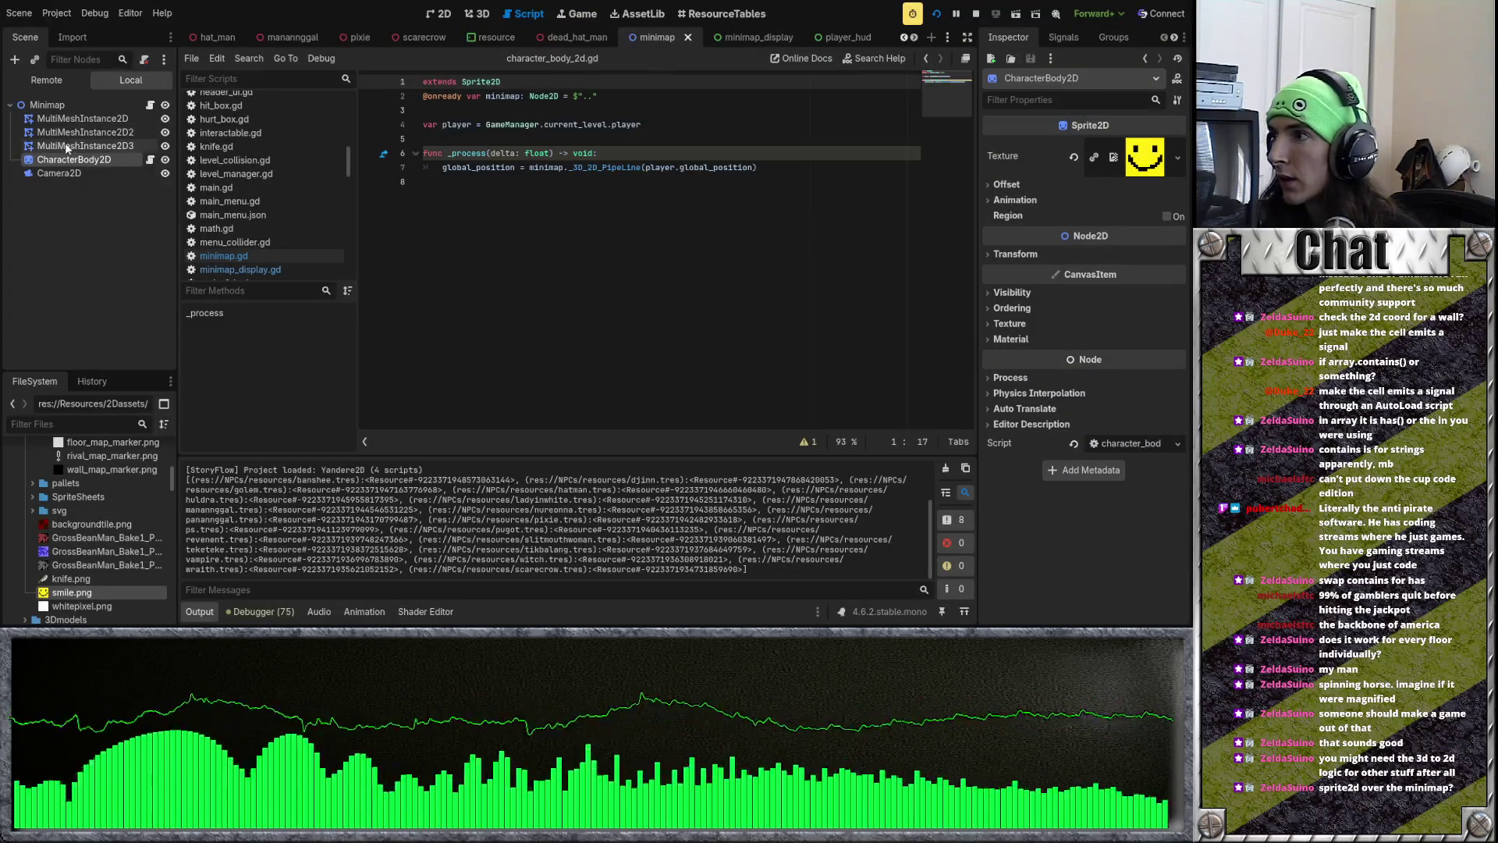
click(151, 160)
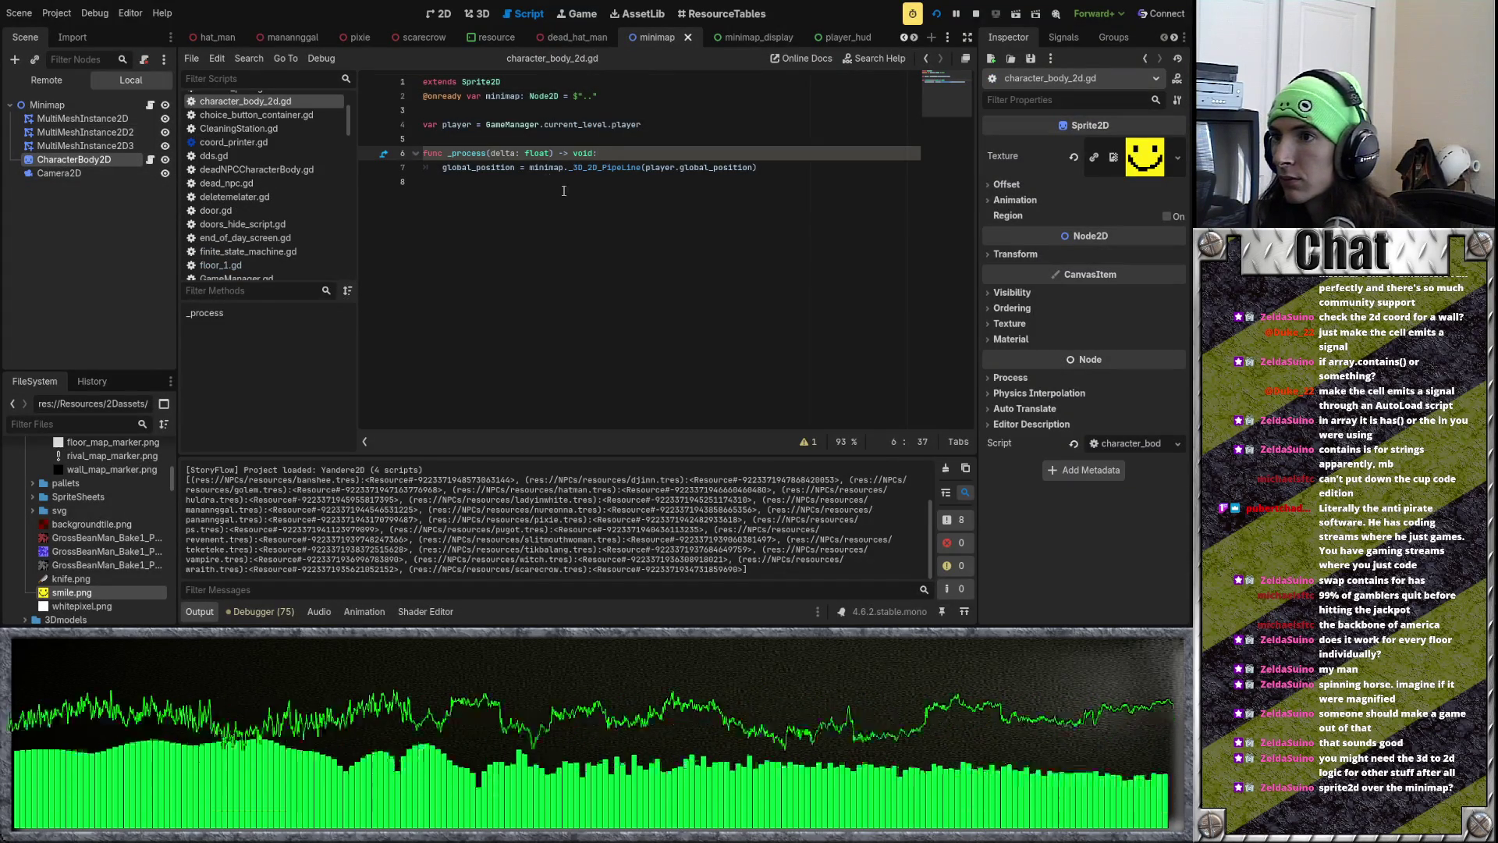
click(516, 168)
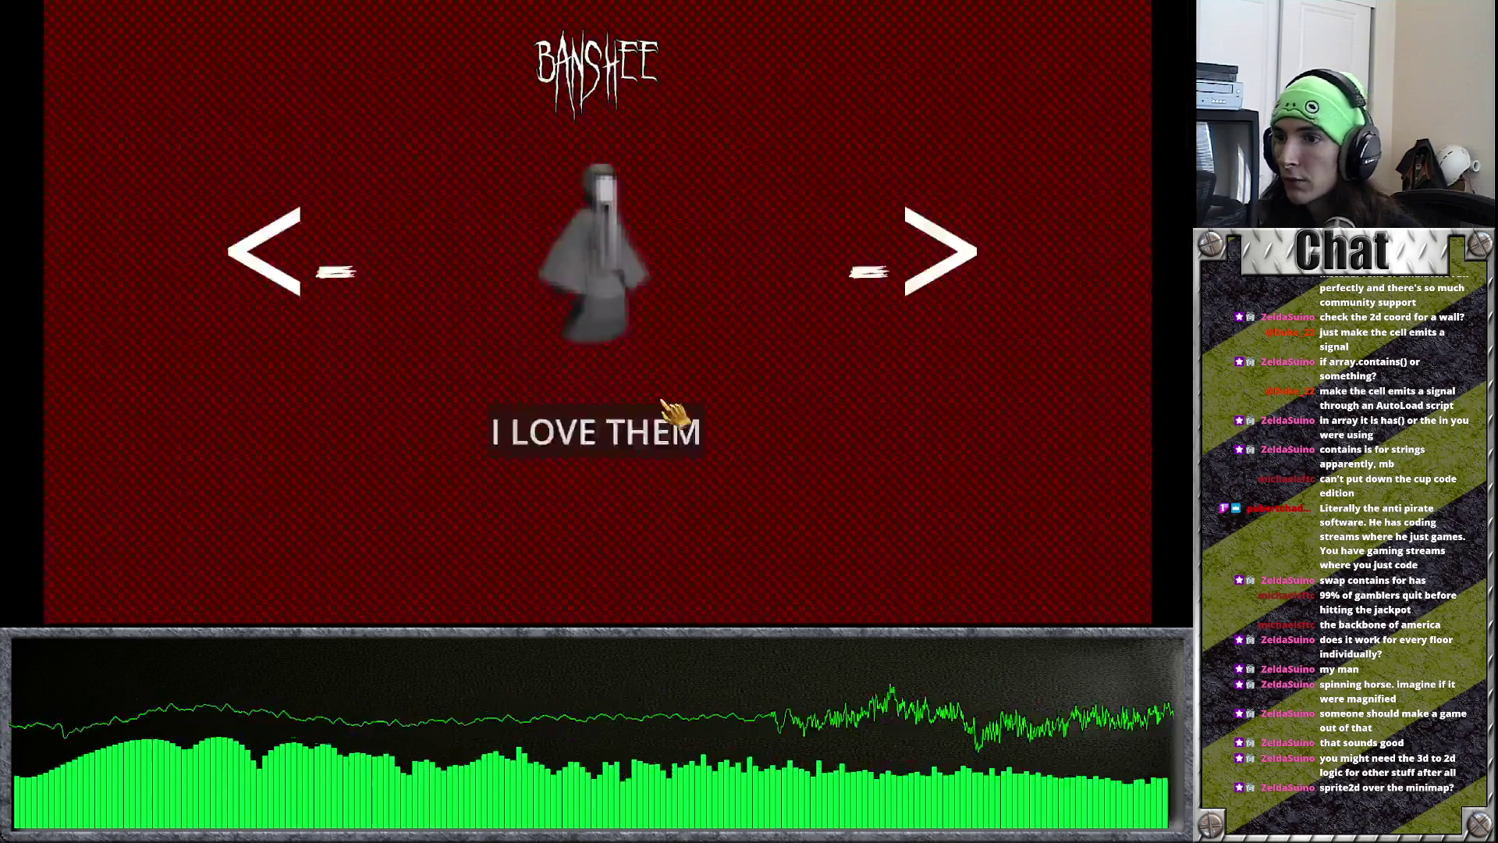
Step: Choose a character, go to school, and walk the maze while watching the minimap
click(665, 409)
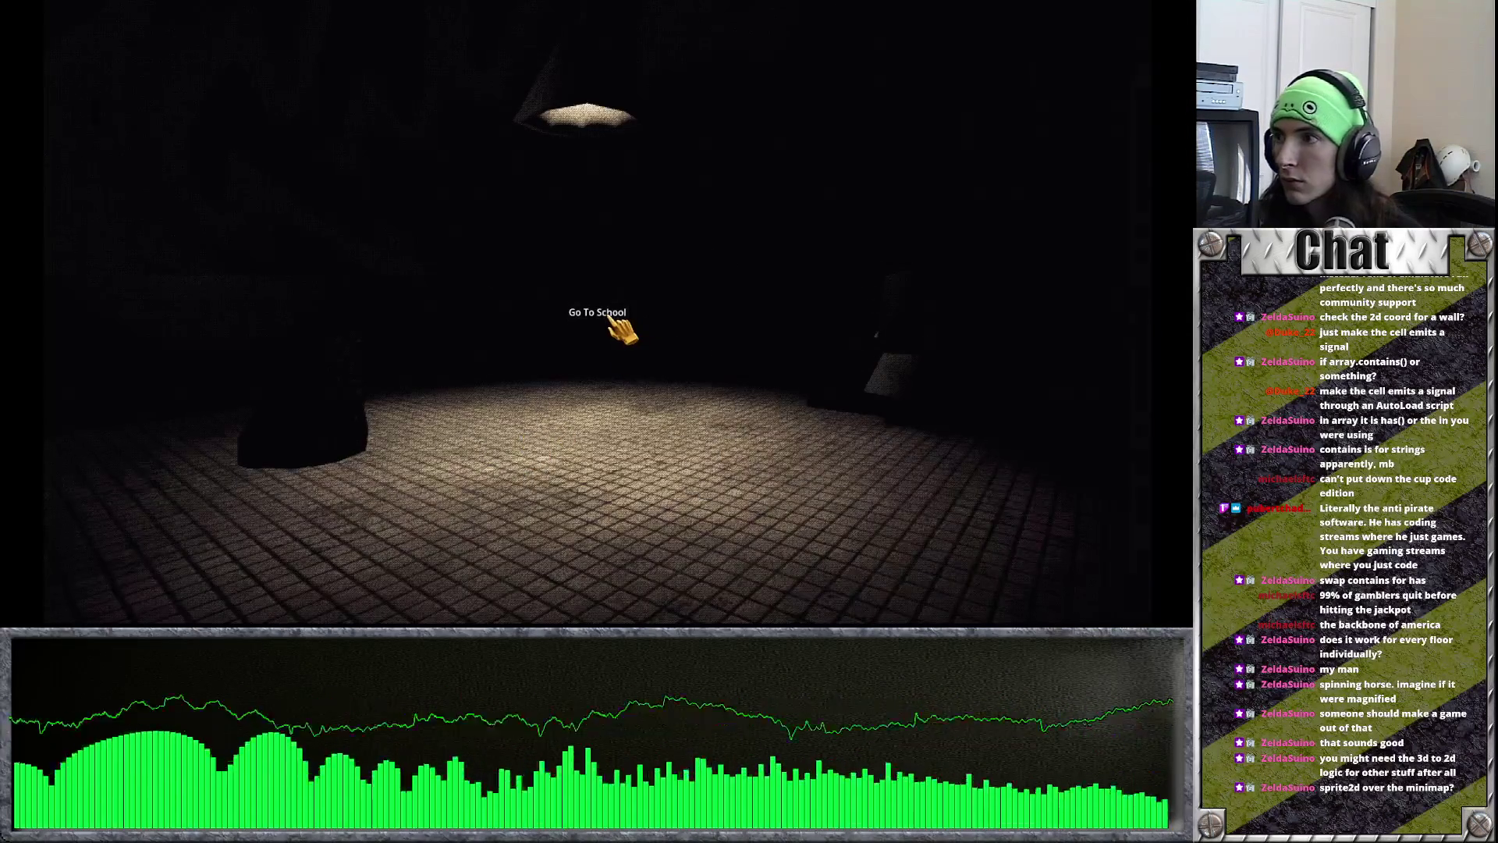
click(610, 319)
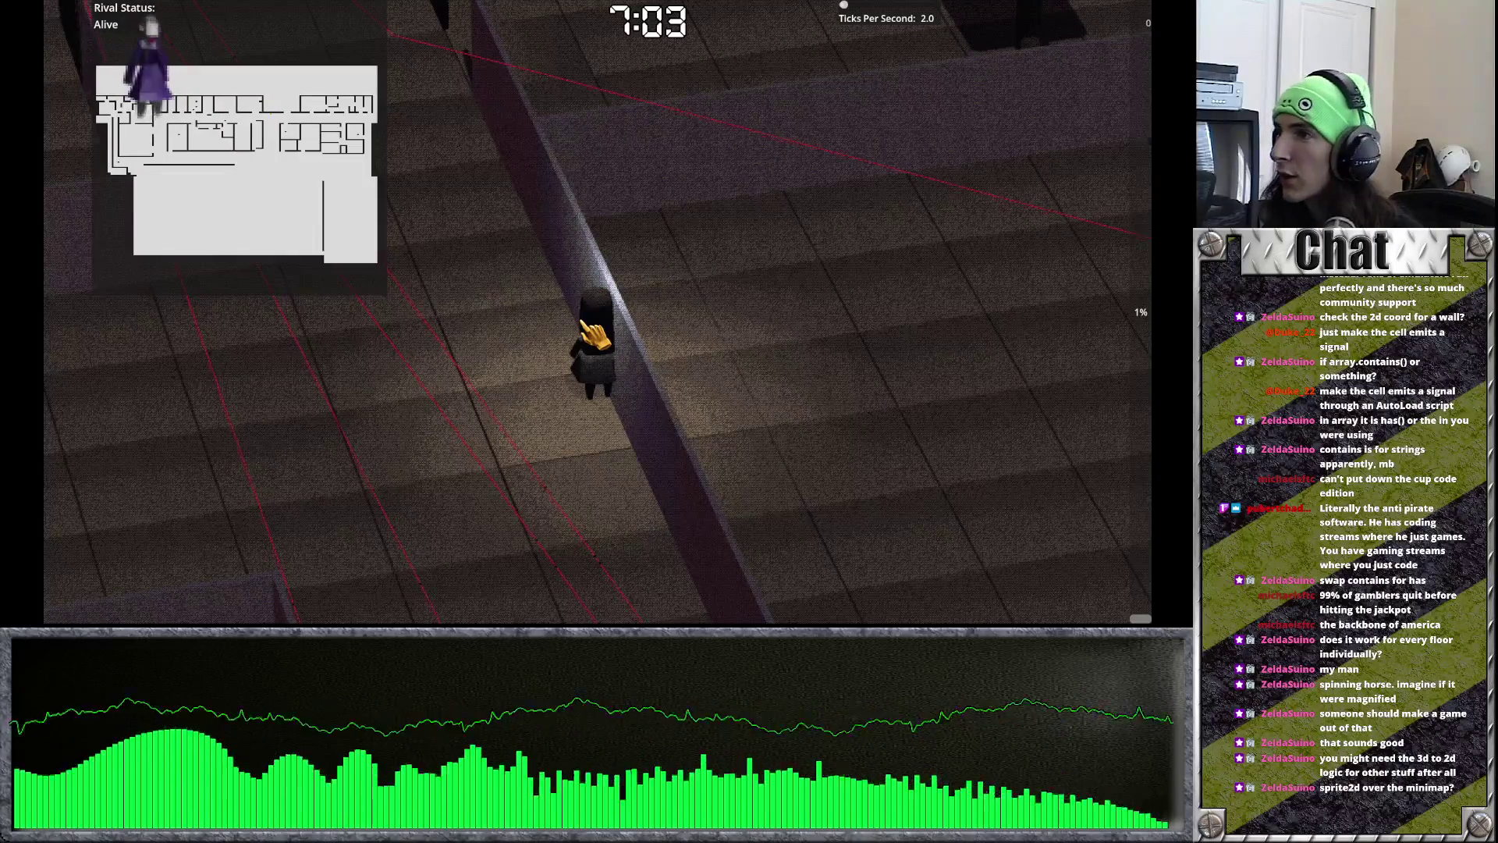
key(alt+Tab)
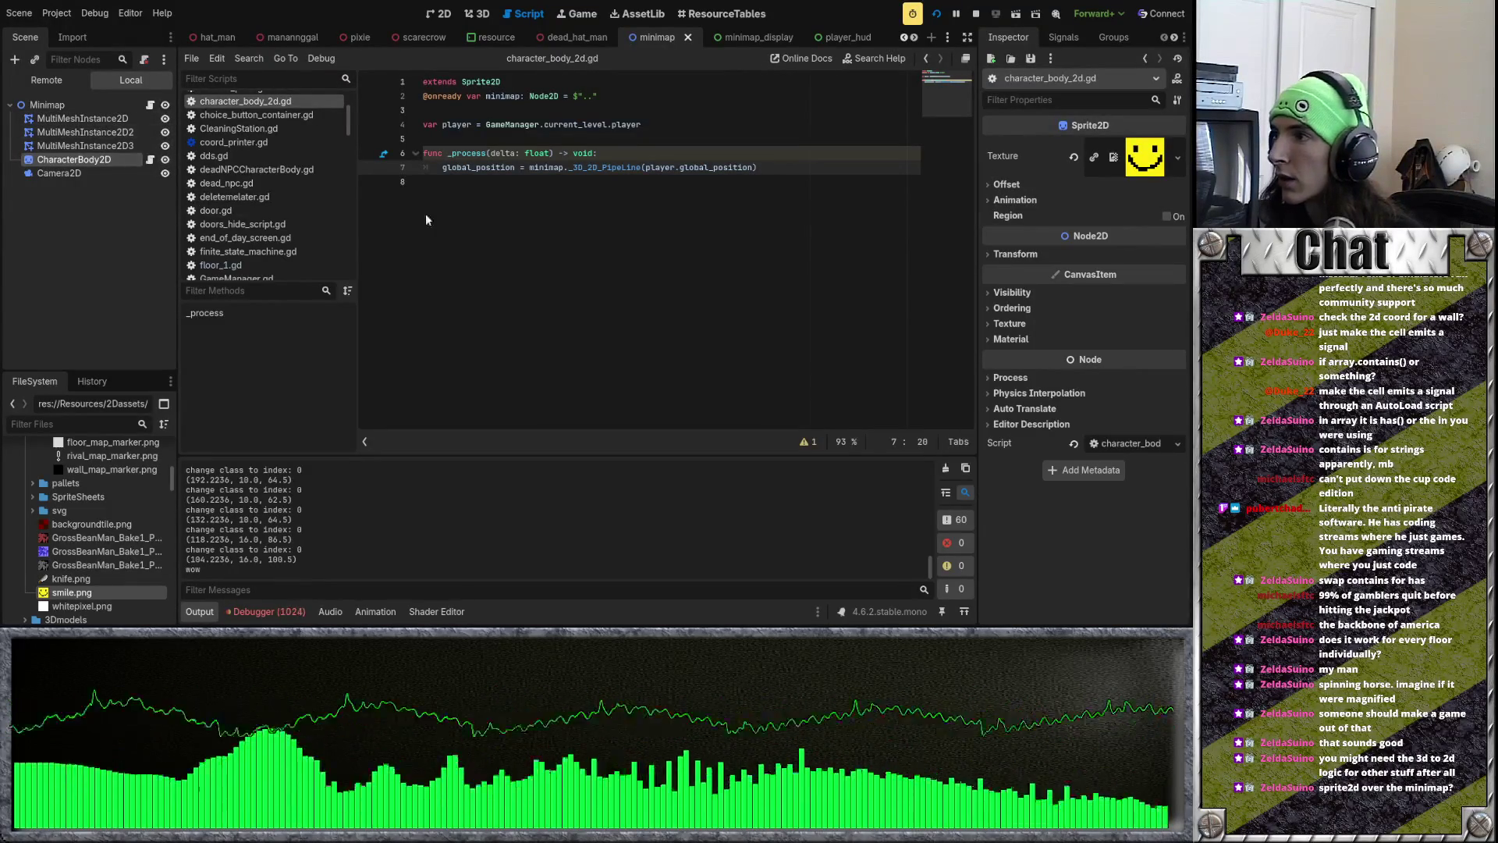
key(alt+Tab)
key(w)
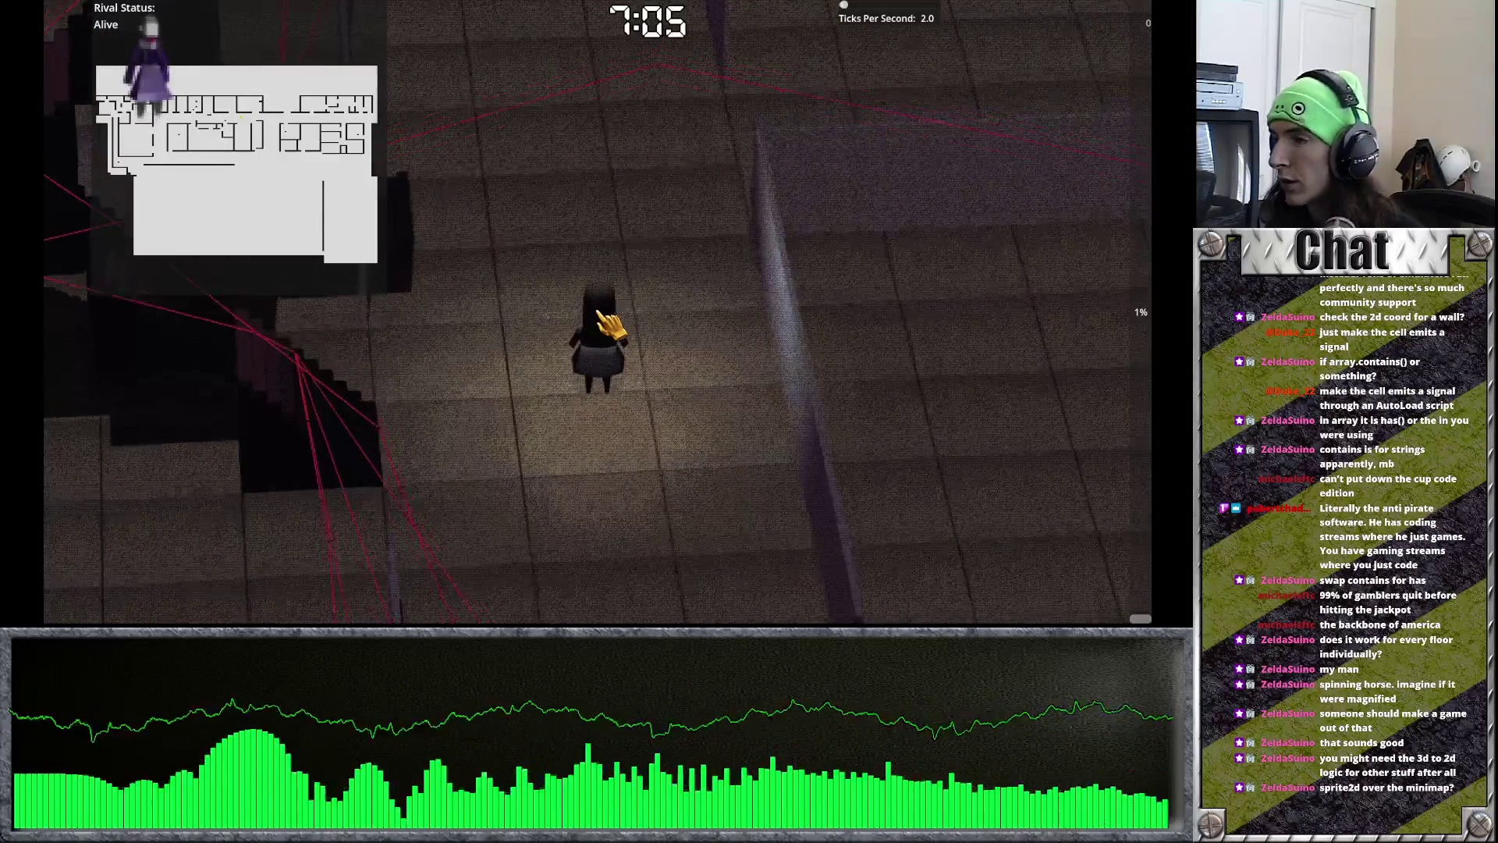
key(w)
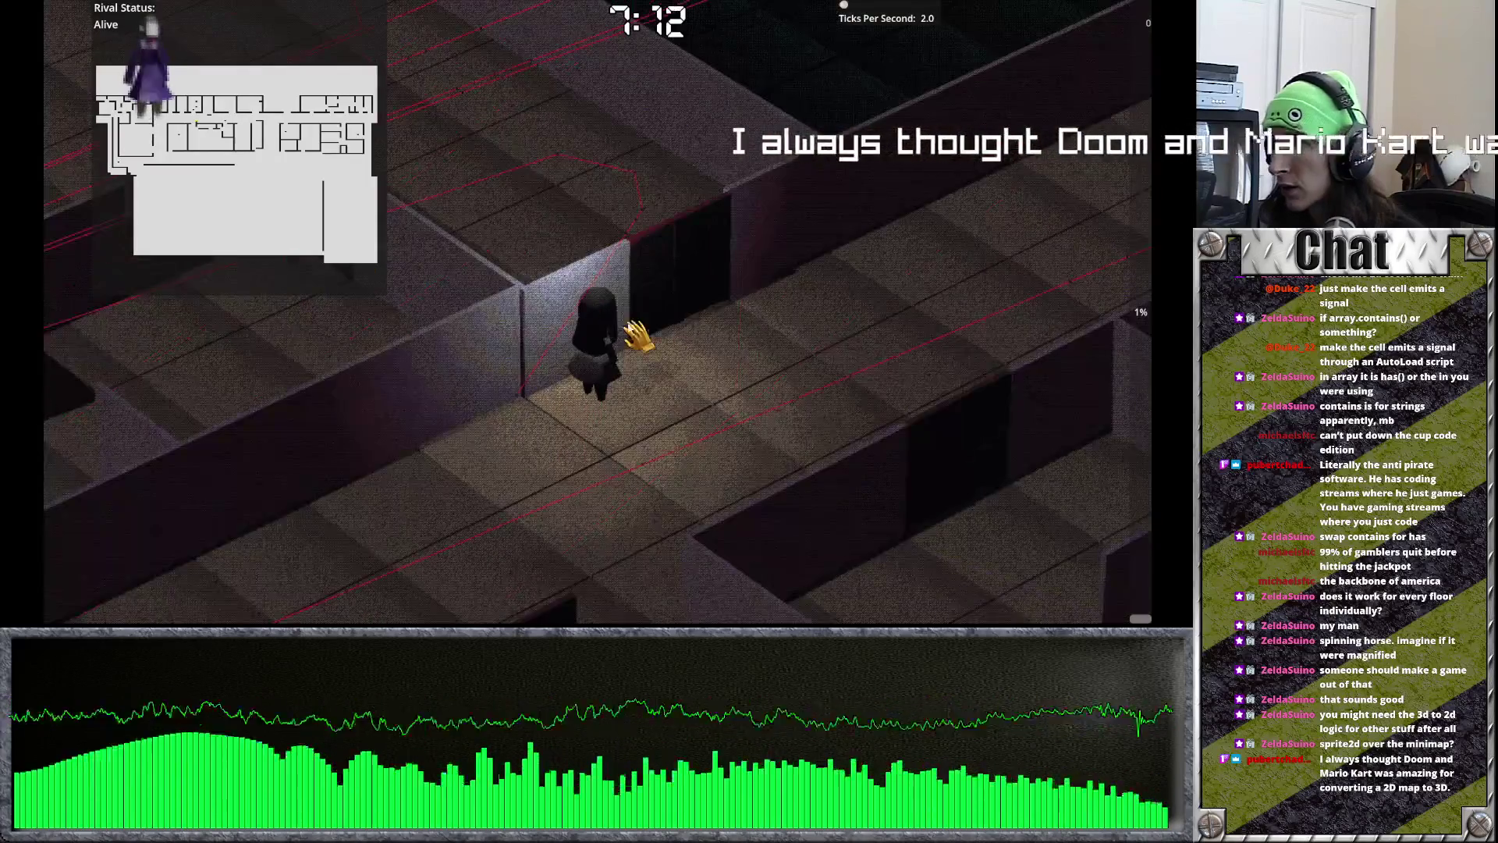
key(alt+Tab)
click(150, 105)
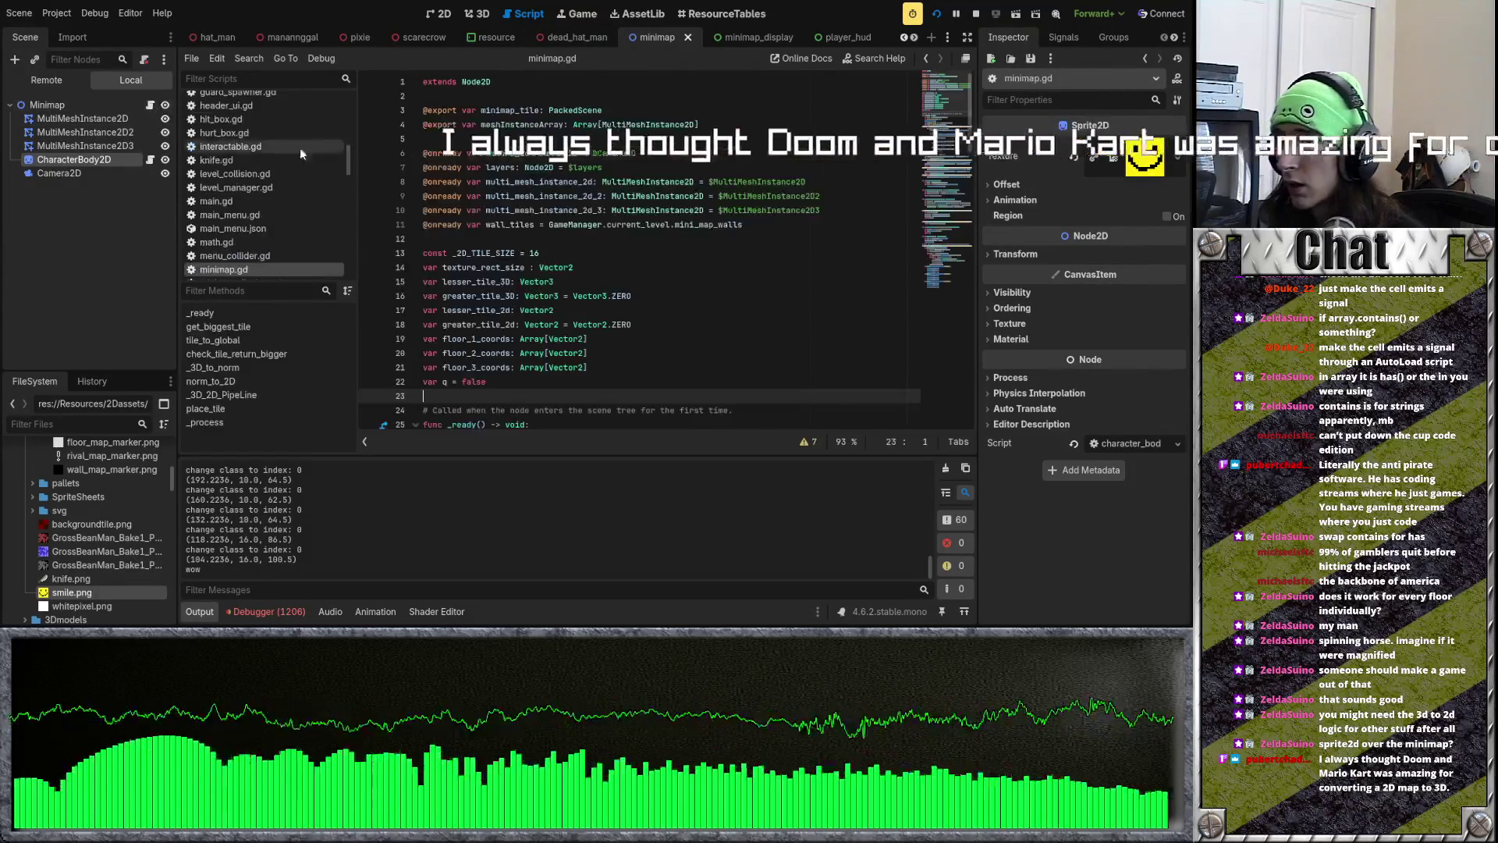
Step: Select the _ready cell loop on lines 31–34 of minimap.gd and compare it with the running game
scroll(551, 246, down, 6)
drag(425, 252, 762, 265)
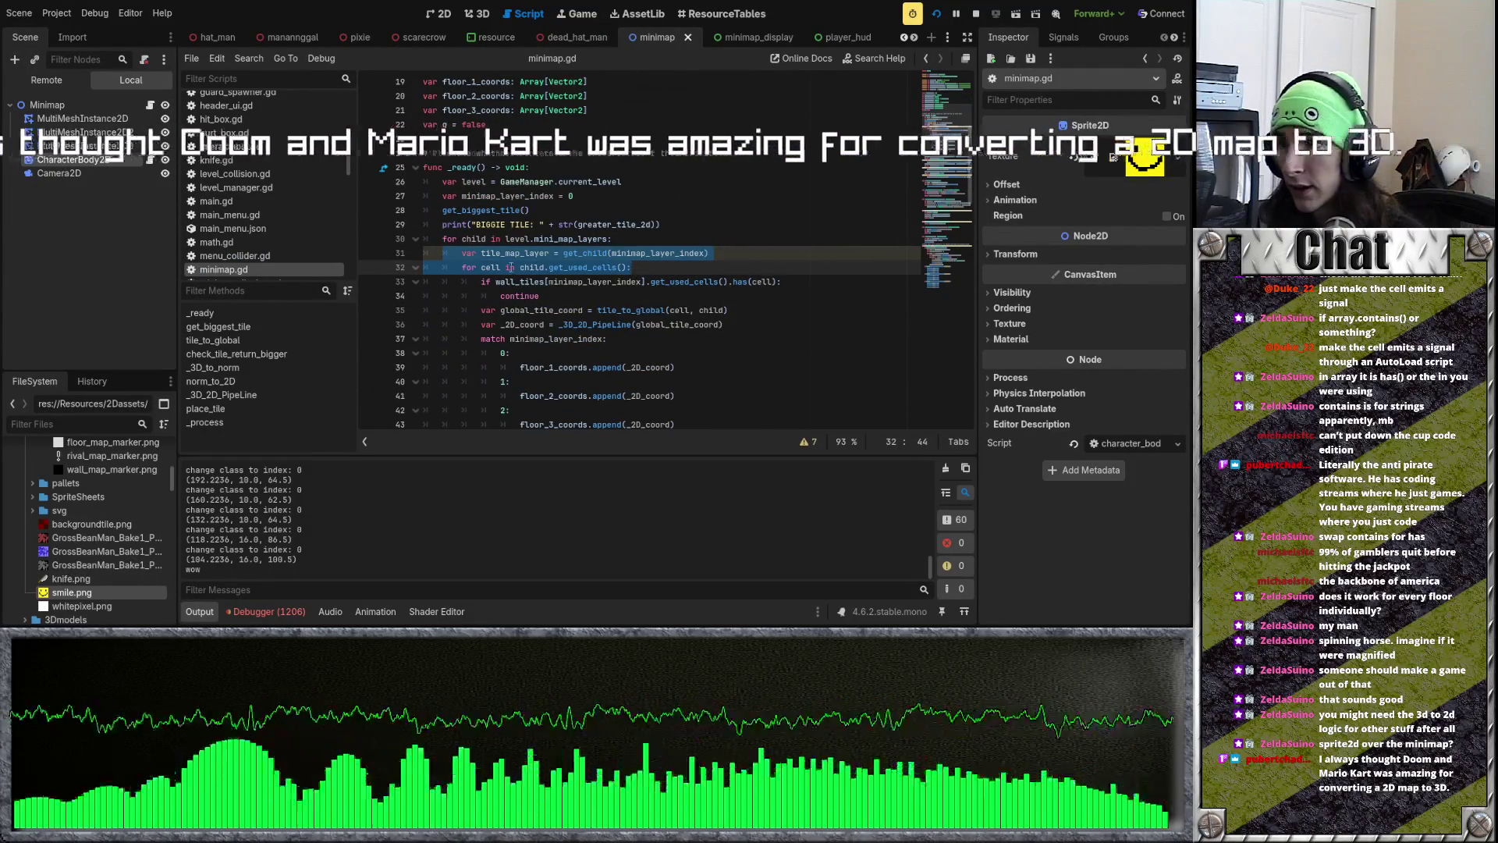
drag(462, 267, 747, 295)
key(F5)
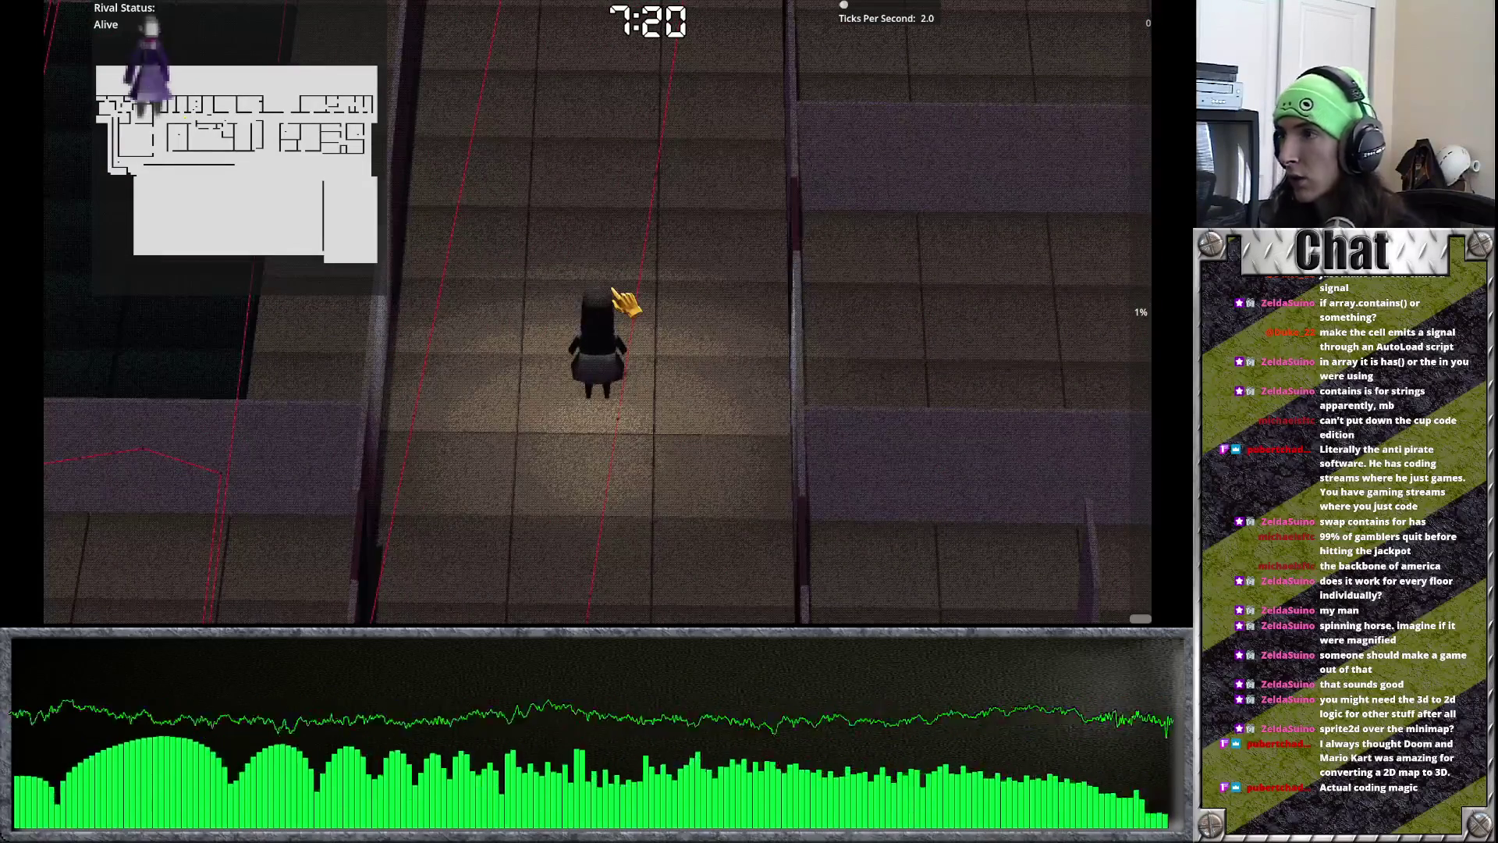
key(alt+Tab)
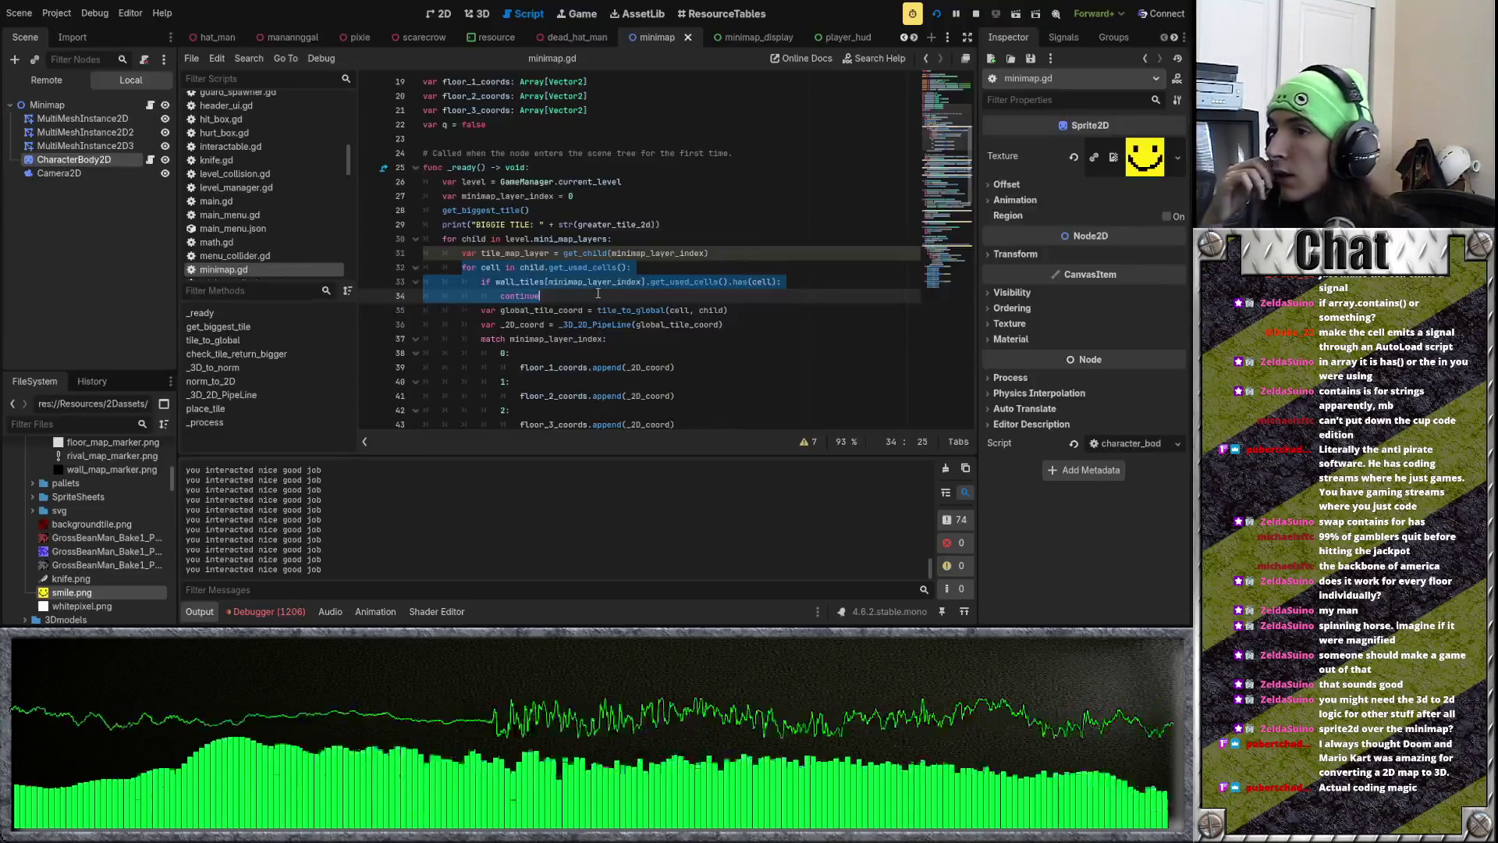
click(95, 221)
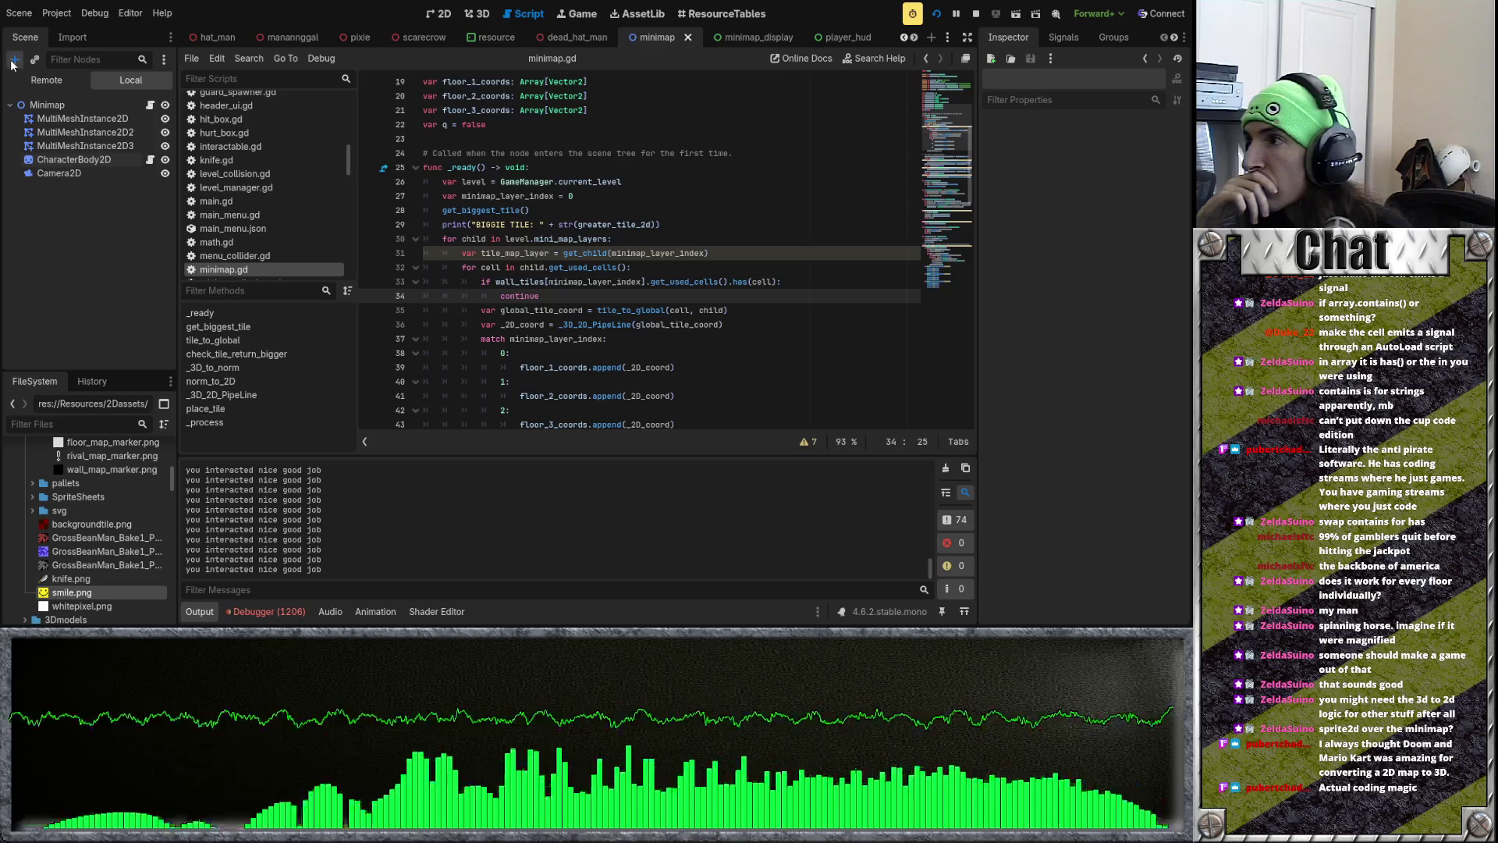
Step: Rename the CharacterBody2D marker node to PlayerMarker
click(121, 159)
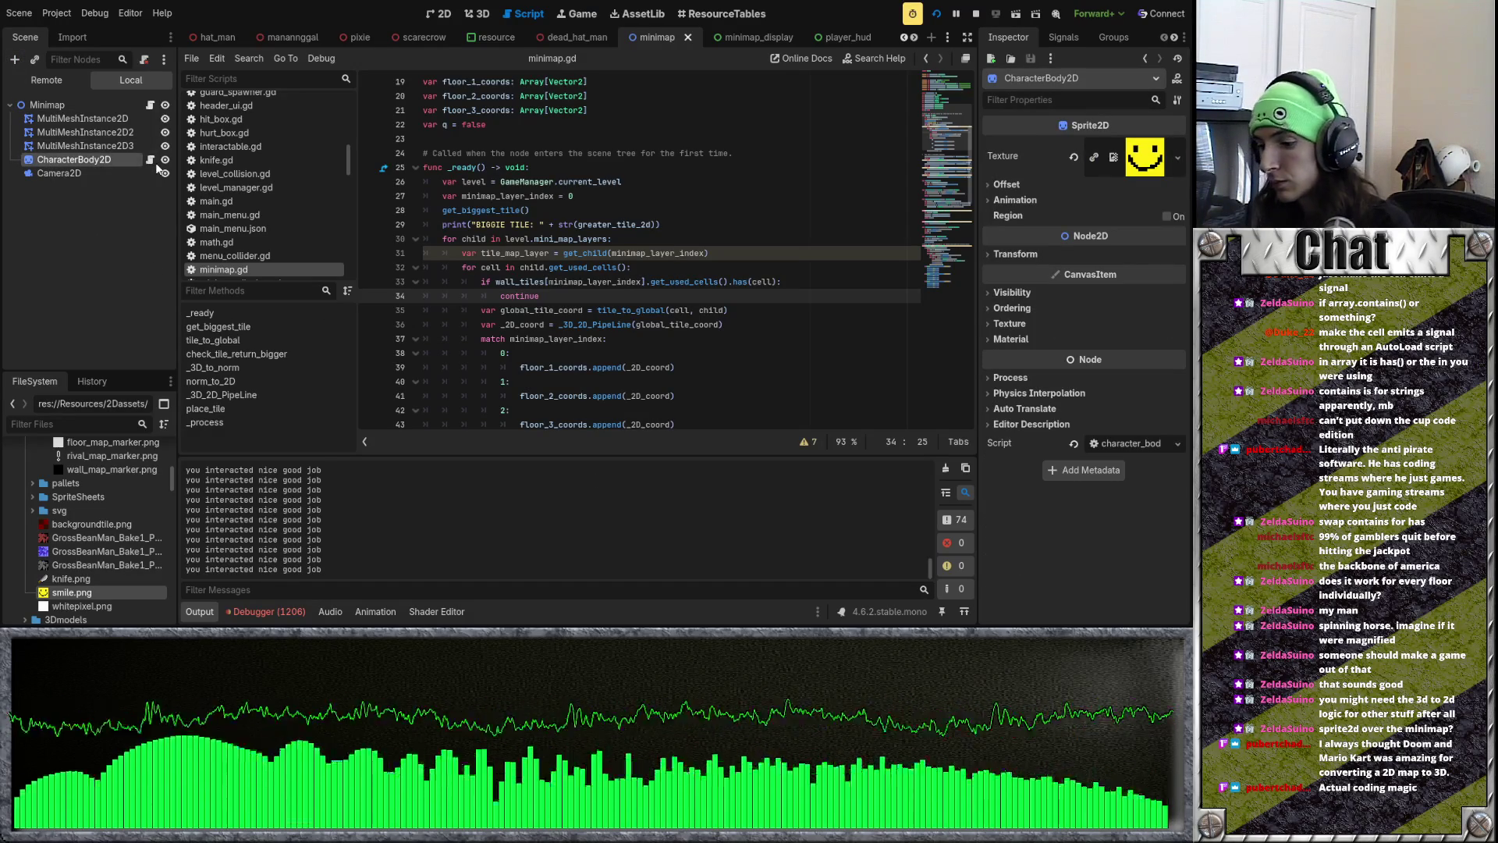
text(PlayerMarker)
key(Return)
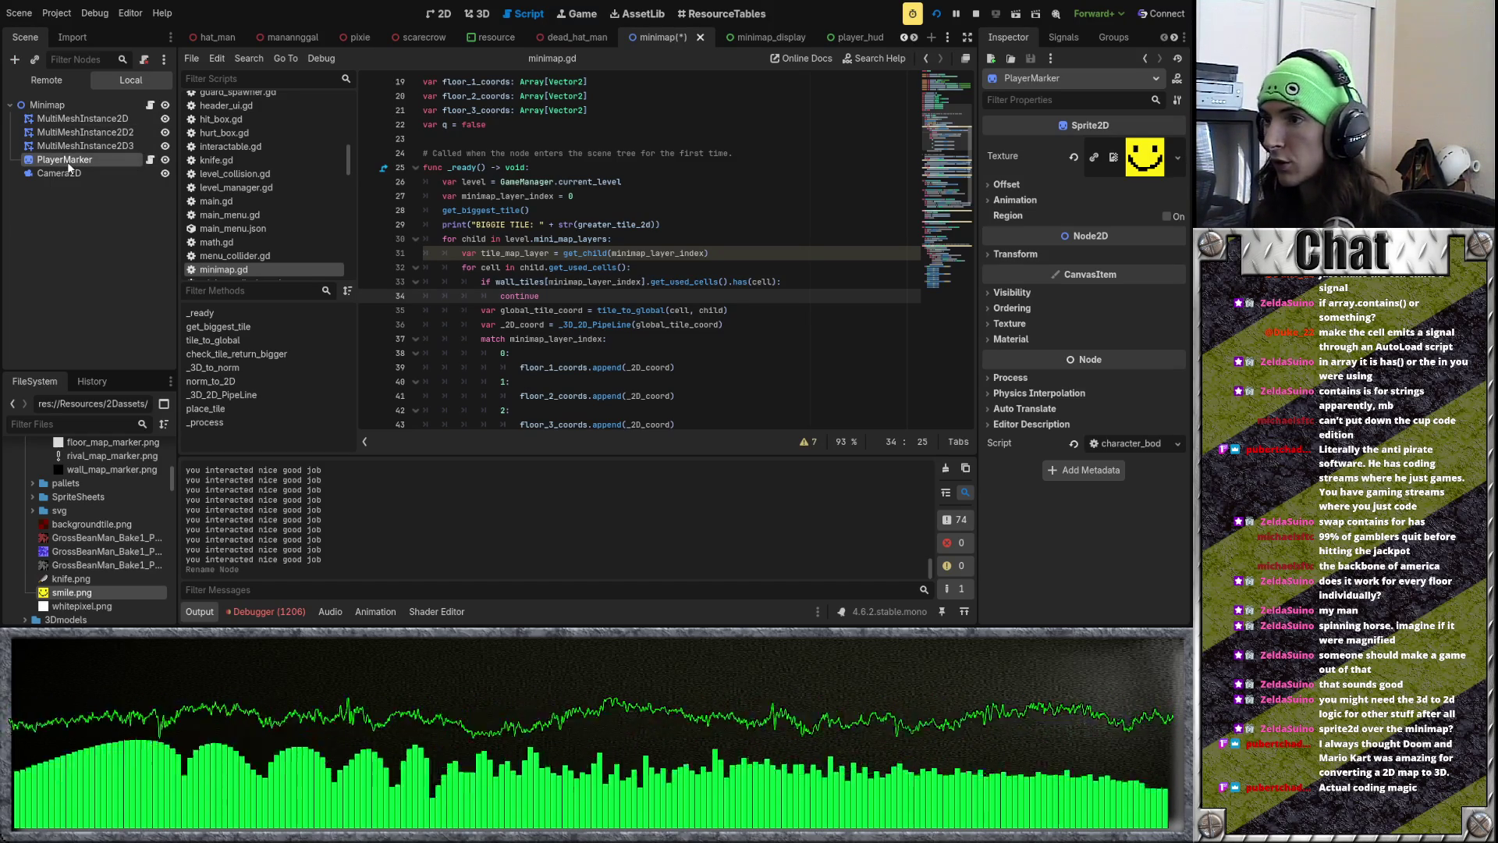
Step: Add a new Sprite2D directly under Minimap and name it RivalMarker
key(ctrl+a)
key(Return)
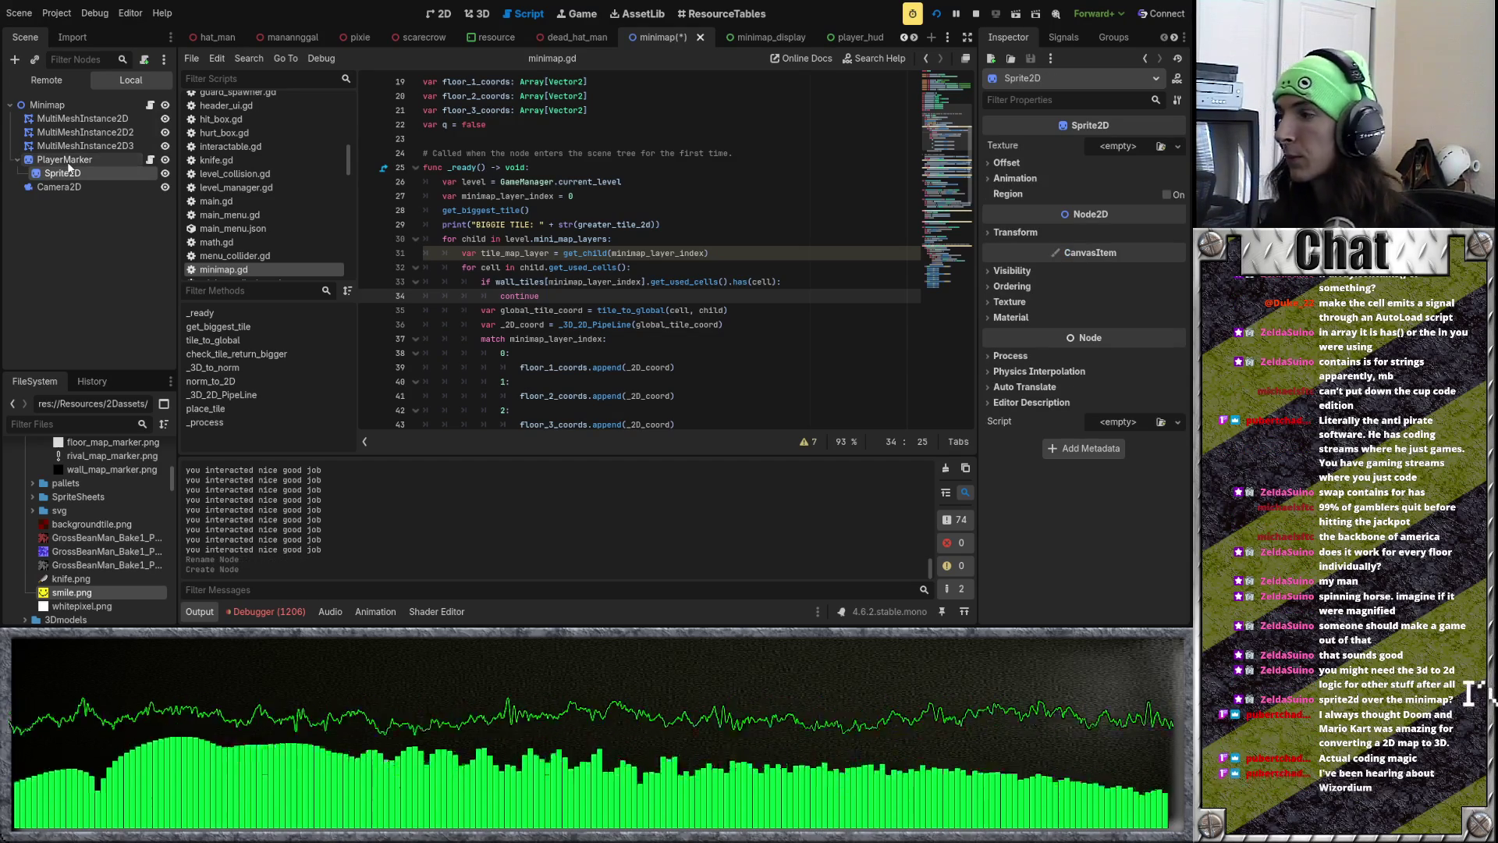
mouse_move(67, 170)
mouse_down()
mouse_move(54, 194)
mouse_move(56, 169)
mouse_up()
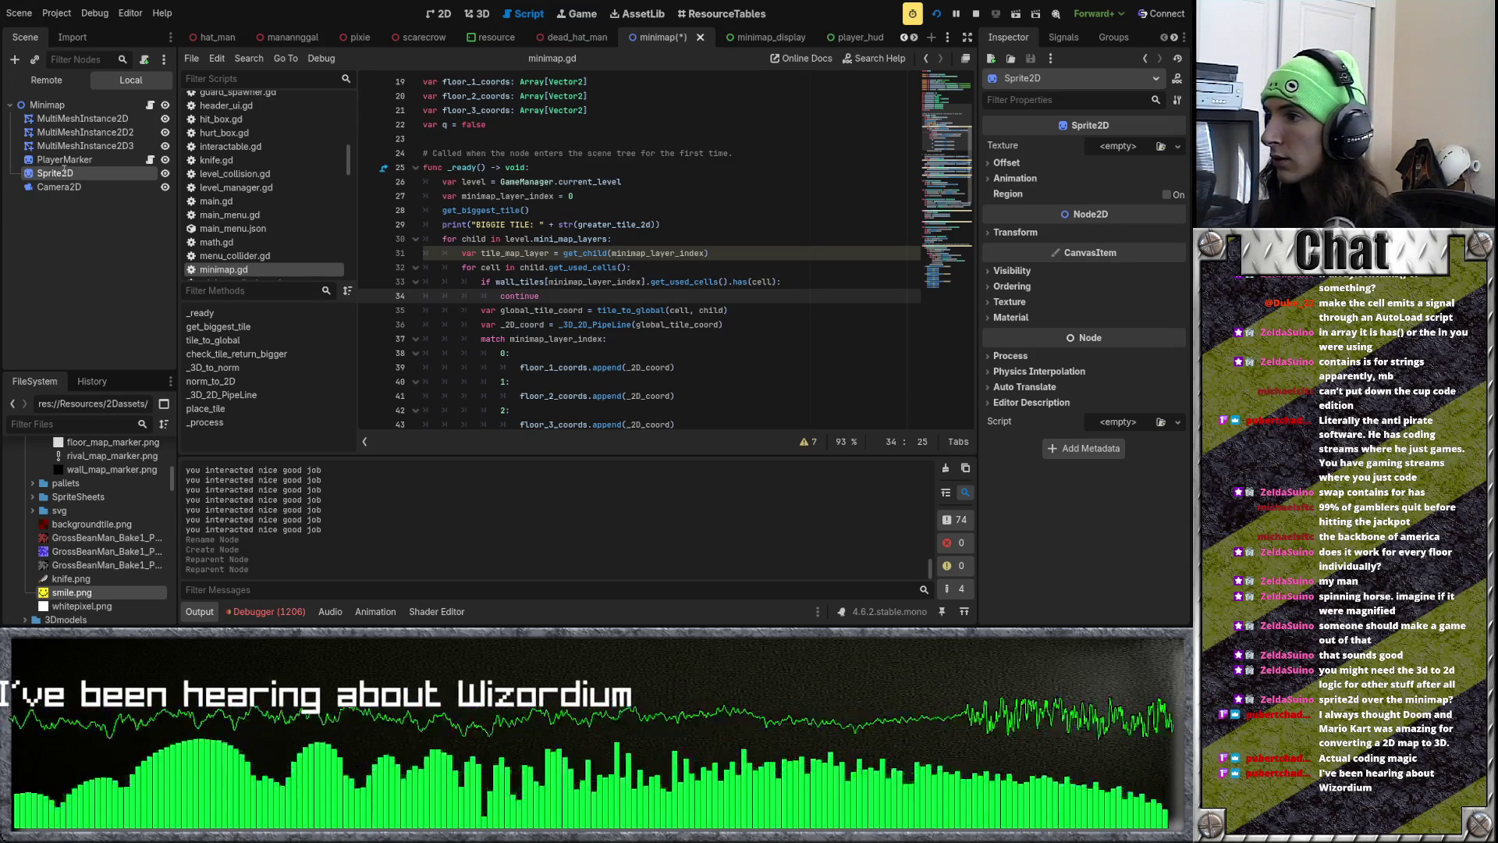
text(RivalMarker)
key(Return)
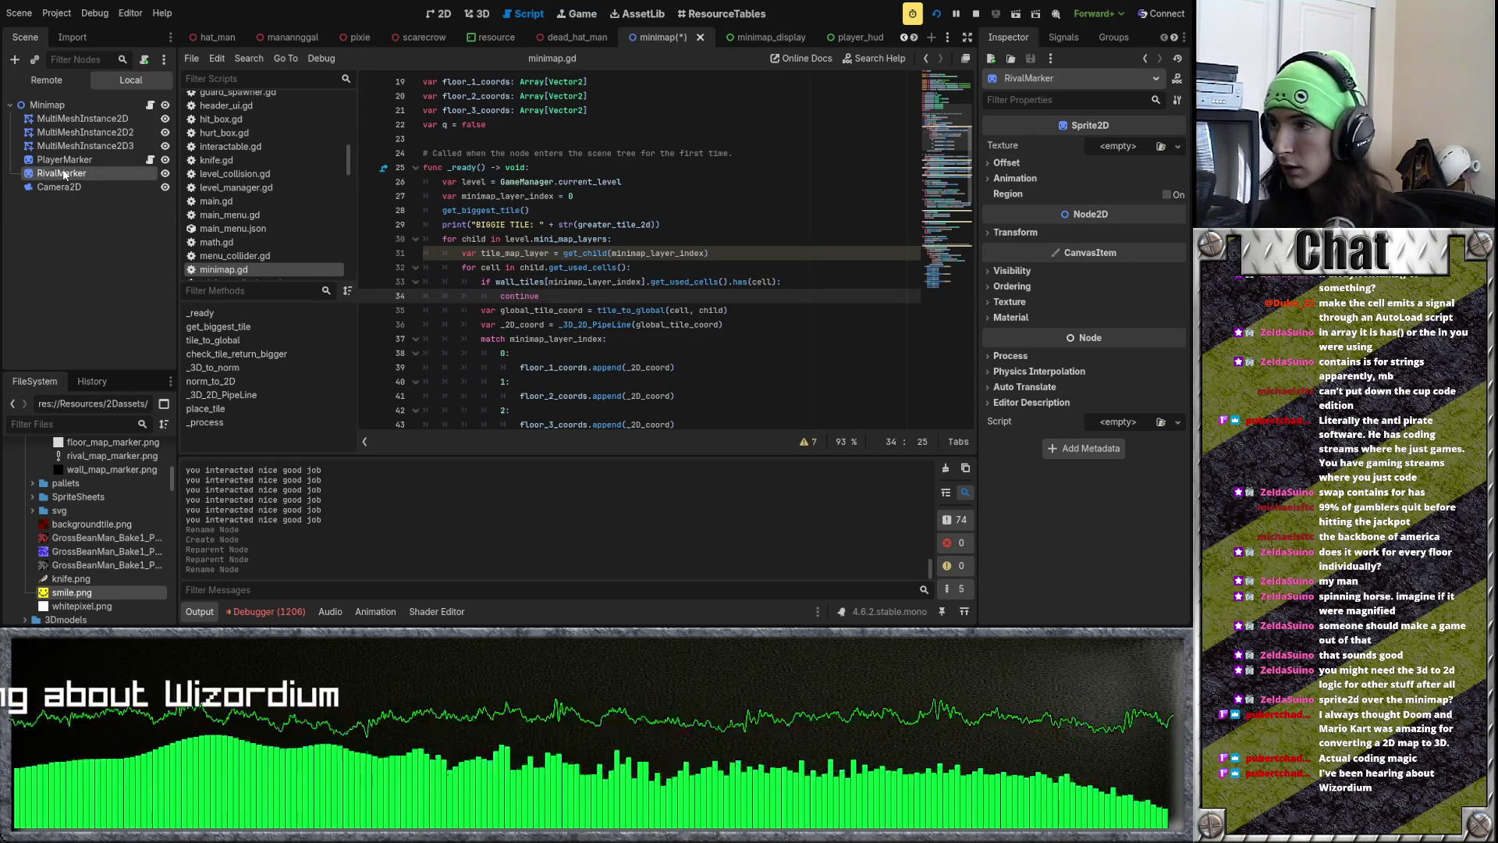
click(150, 159)
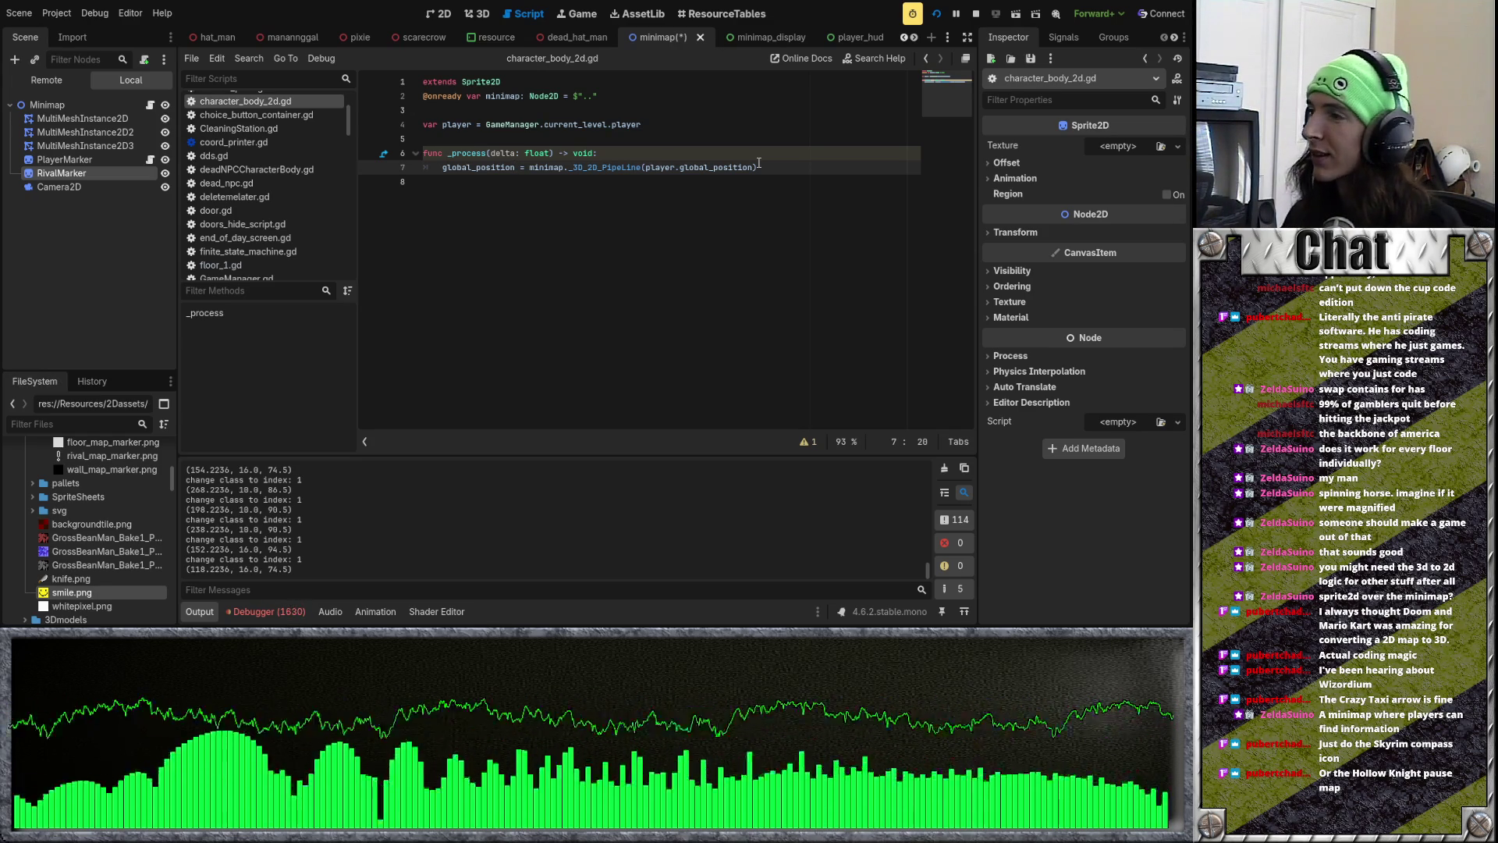
Step: Copy PlayerMarker's _process code and paste it into RivalMarker's new rival_marker.gd script
key(Down)
mouse_move(622, 190)
mouse_down()
mouse_move(425, 141)
mouse_move(391, 150)
mouse_move(384, 87)
mouse_up()
key(ctrl+c)
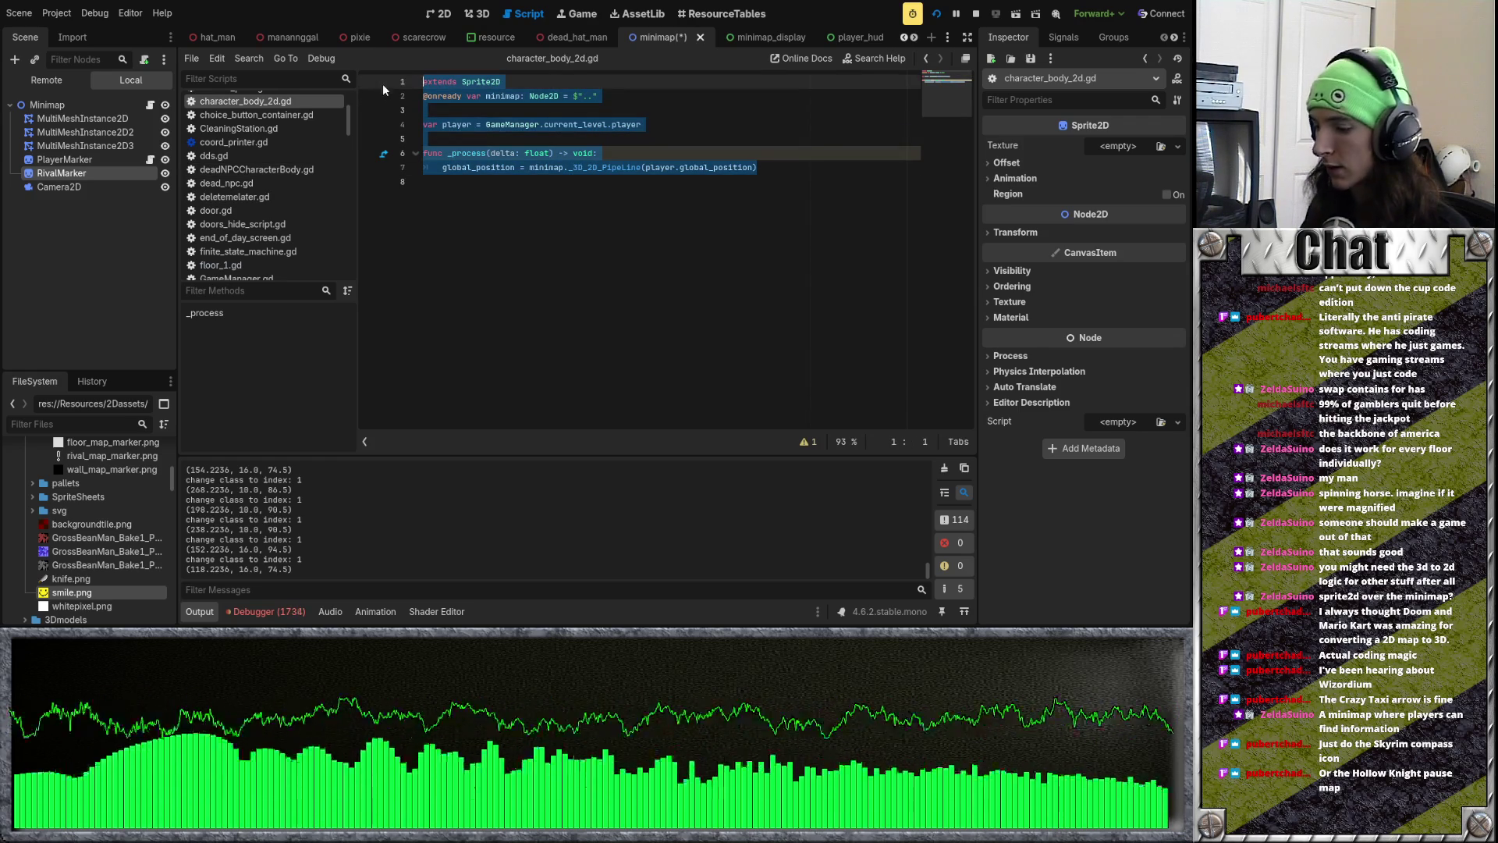
click(151, 104)
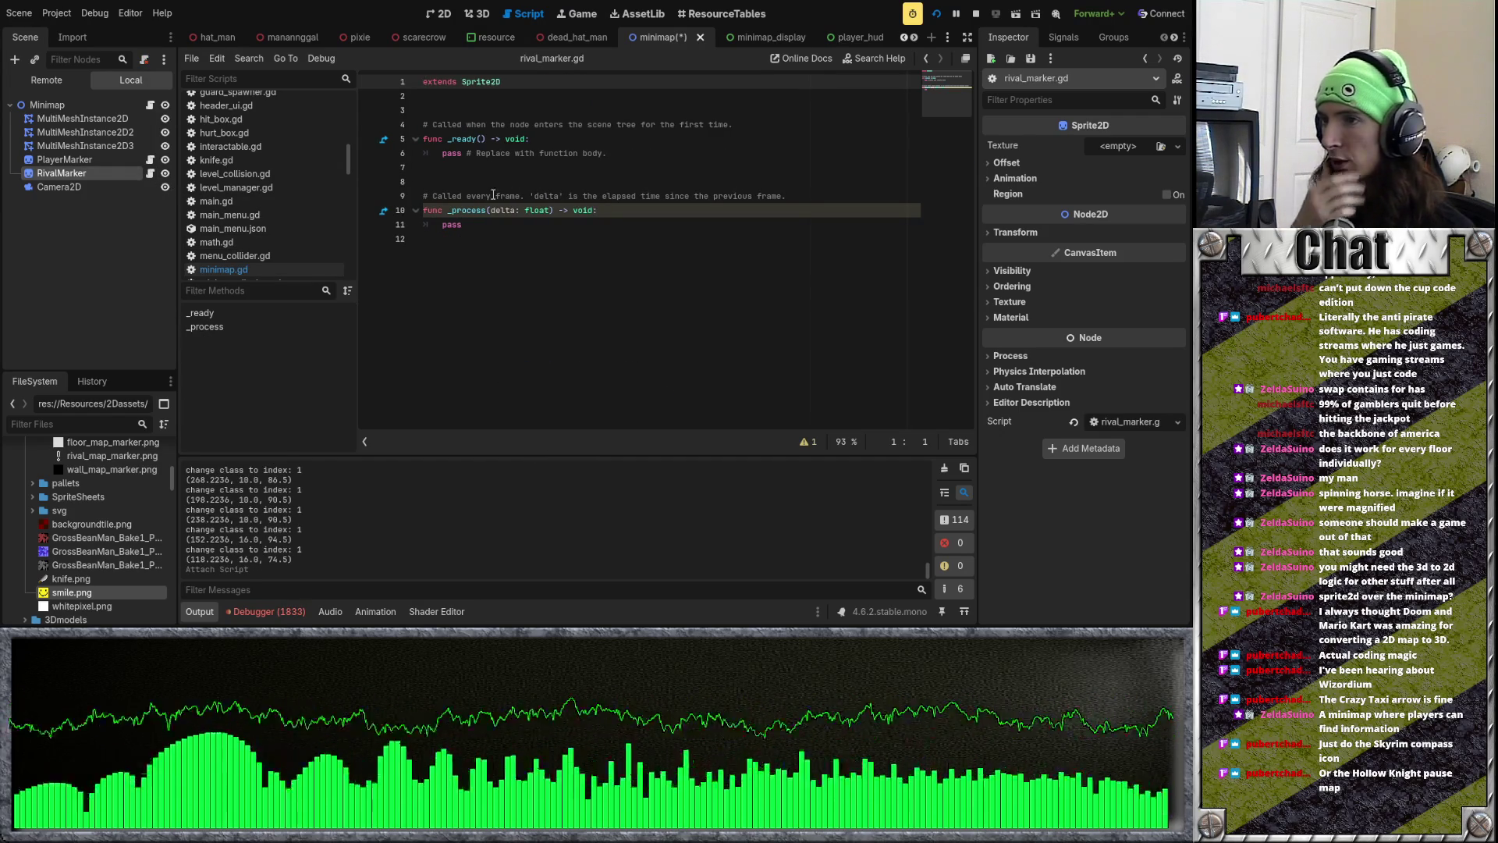
key(ctrl+a)
key(ctrl+v)
Step: Delete the player variable, change player to rival, and open a line for a rival variable
triple_click(639, 124)
key(BackSpace)
key(BackSpace)
drag(678, 153, 647, 152)
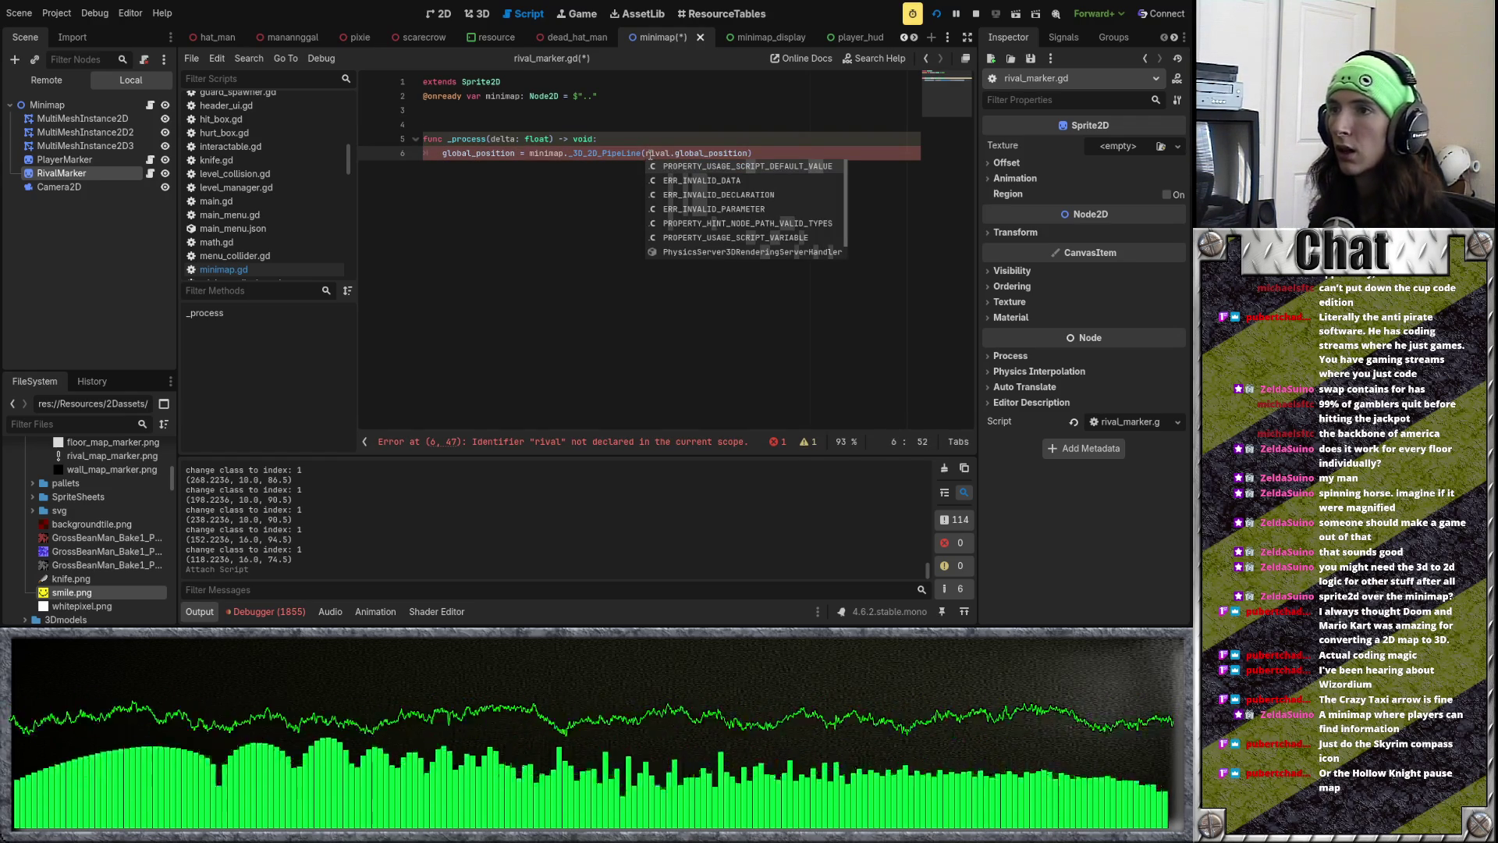
click(652, 115)
key(Return)
scroll(368, 39, down, 7)
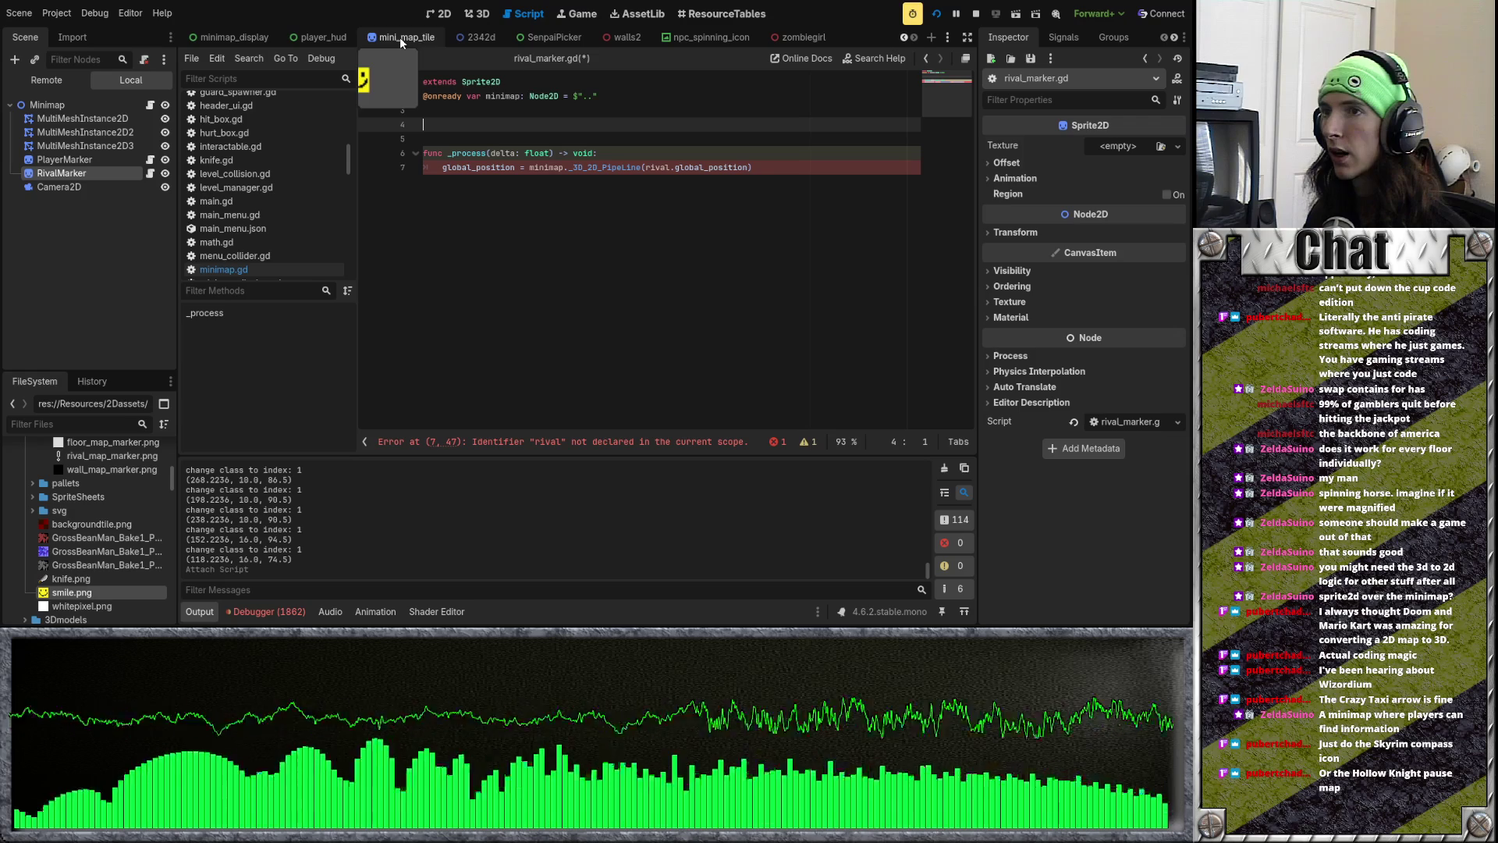
Step: Scroll the scene tabs to the student scene, open it, and bring up its student.gd script
scroll(503, 42, up, 5)
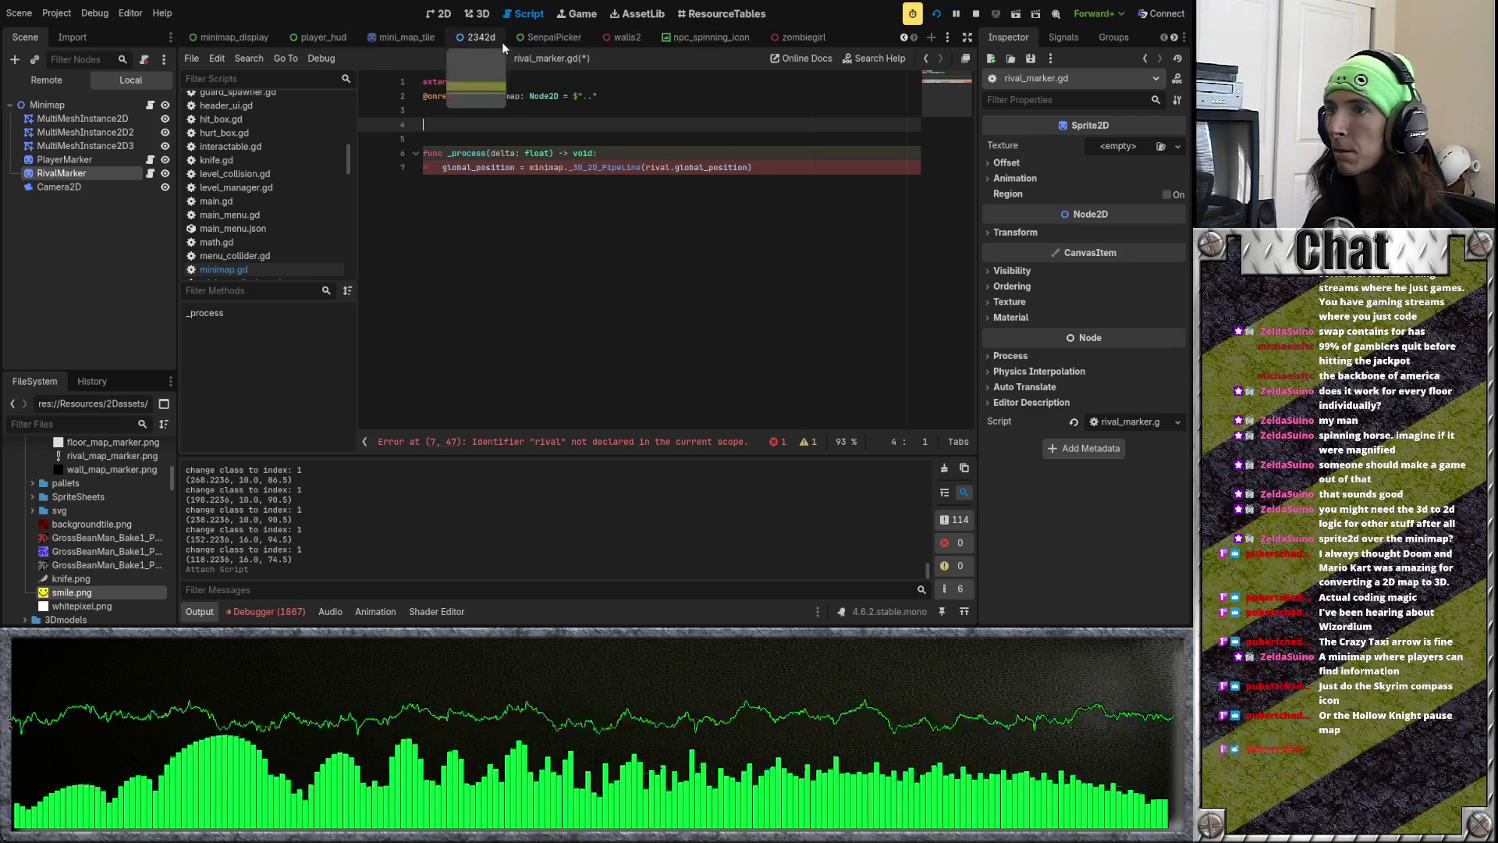
scroll(503, 40, up, 5)
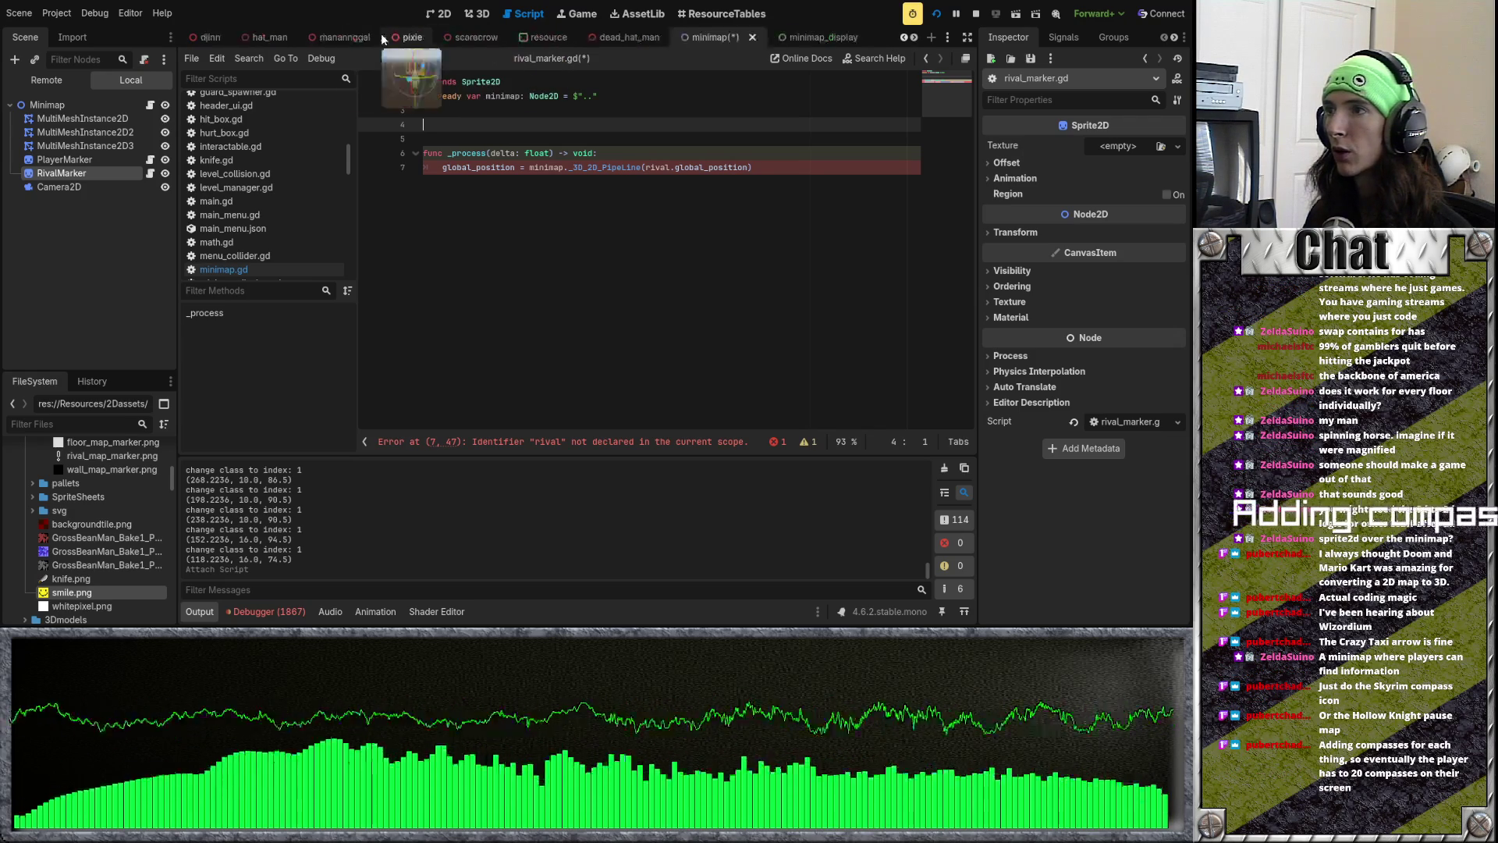
scroll(367, 43, up, 1)
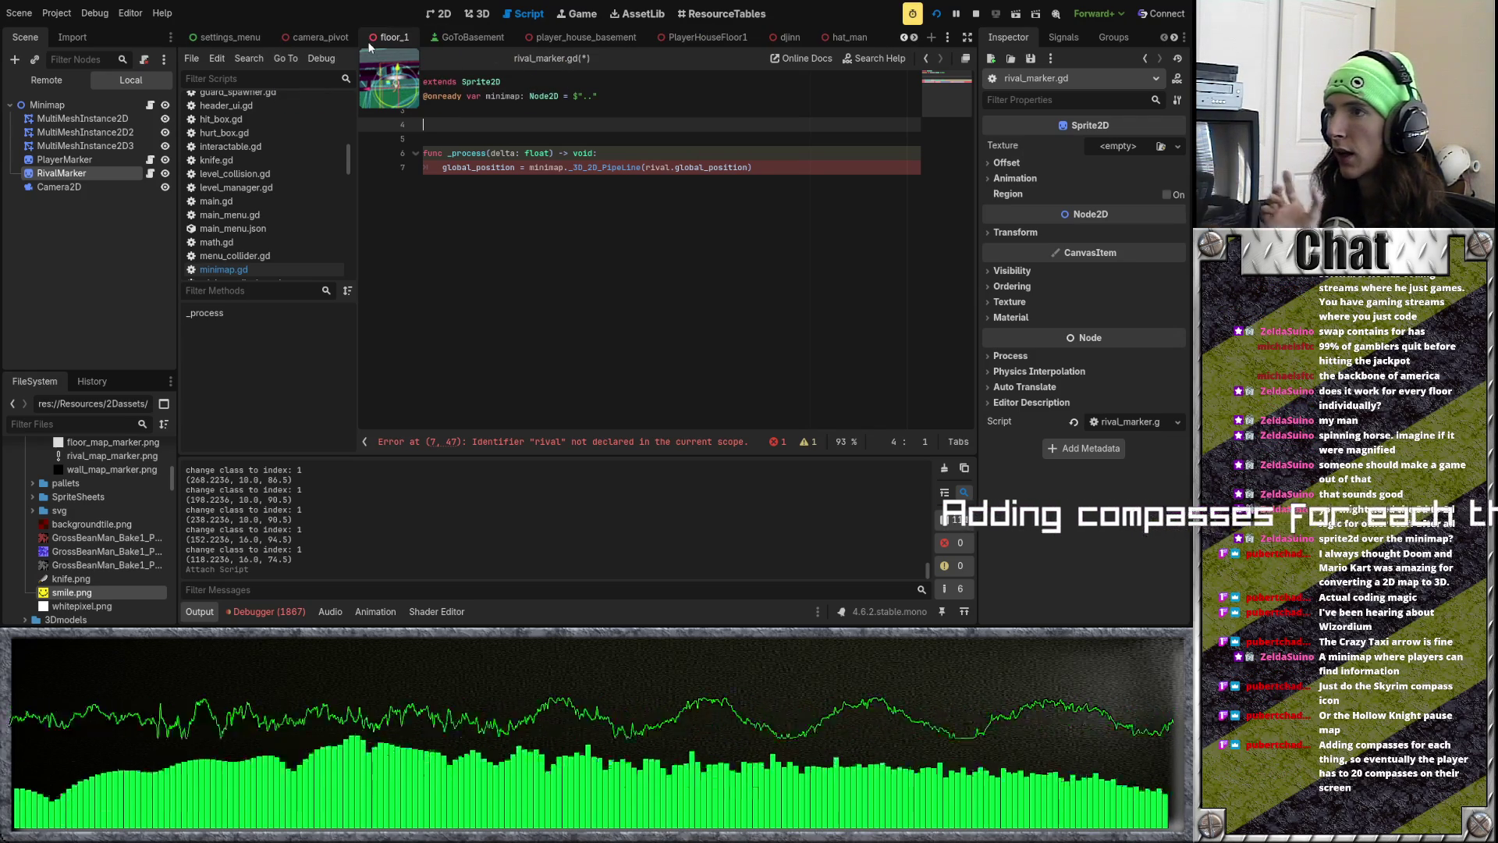
scroll(366, 41, up, 5)
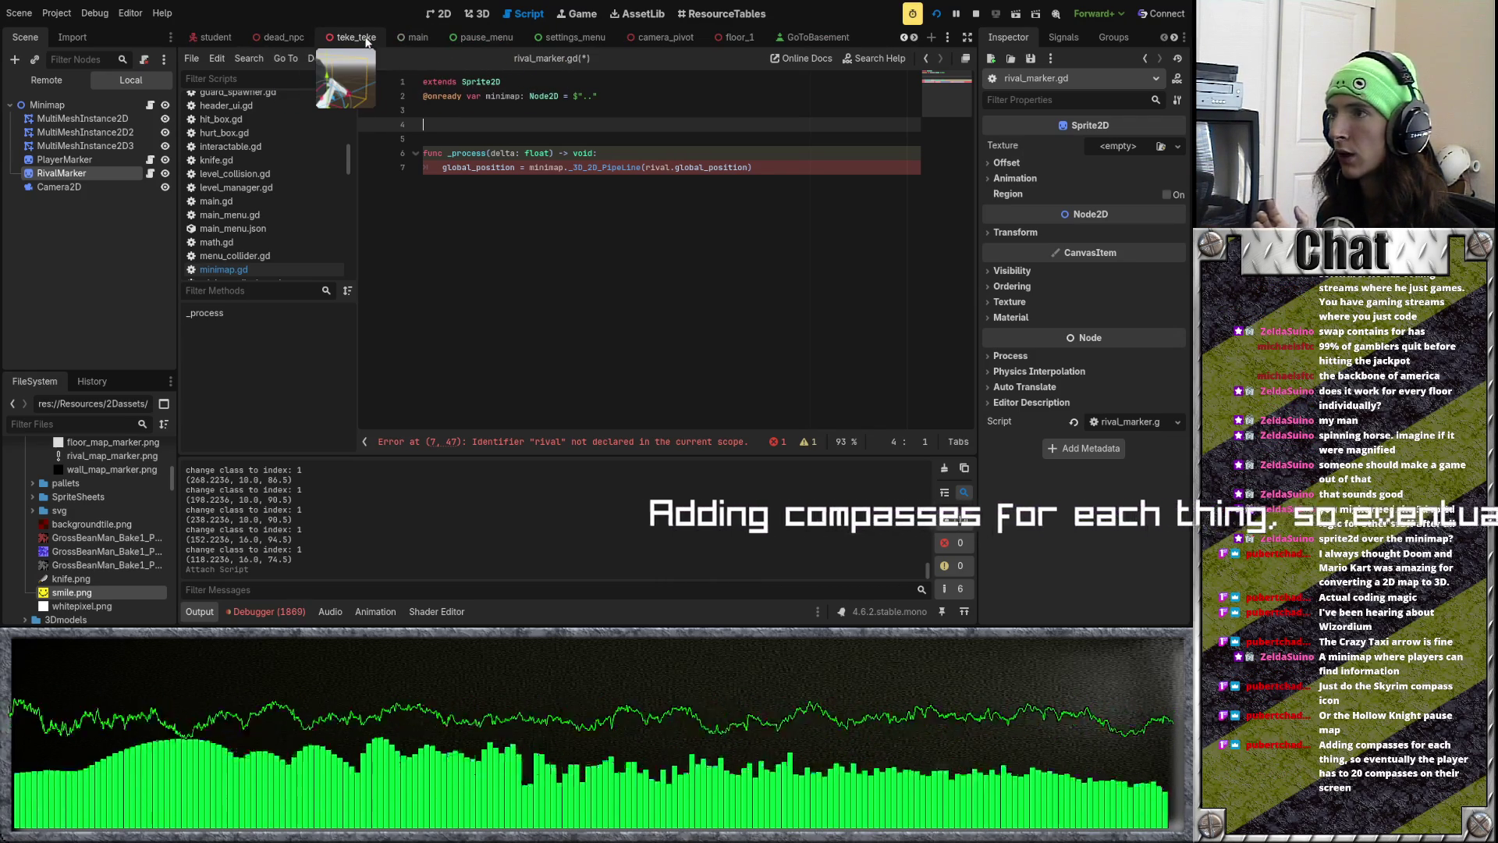
scroll(328, 39, up, 1)
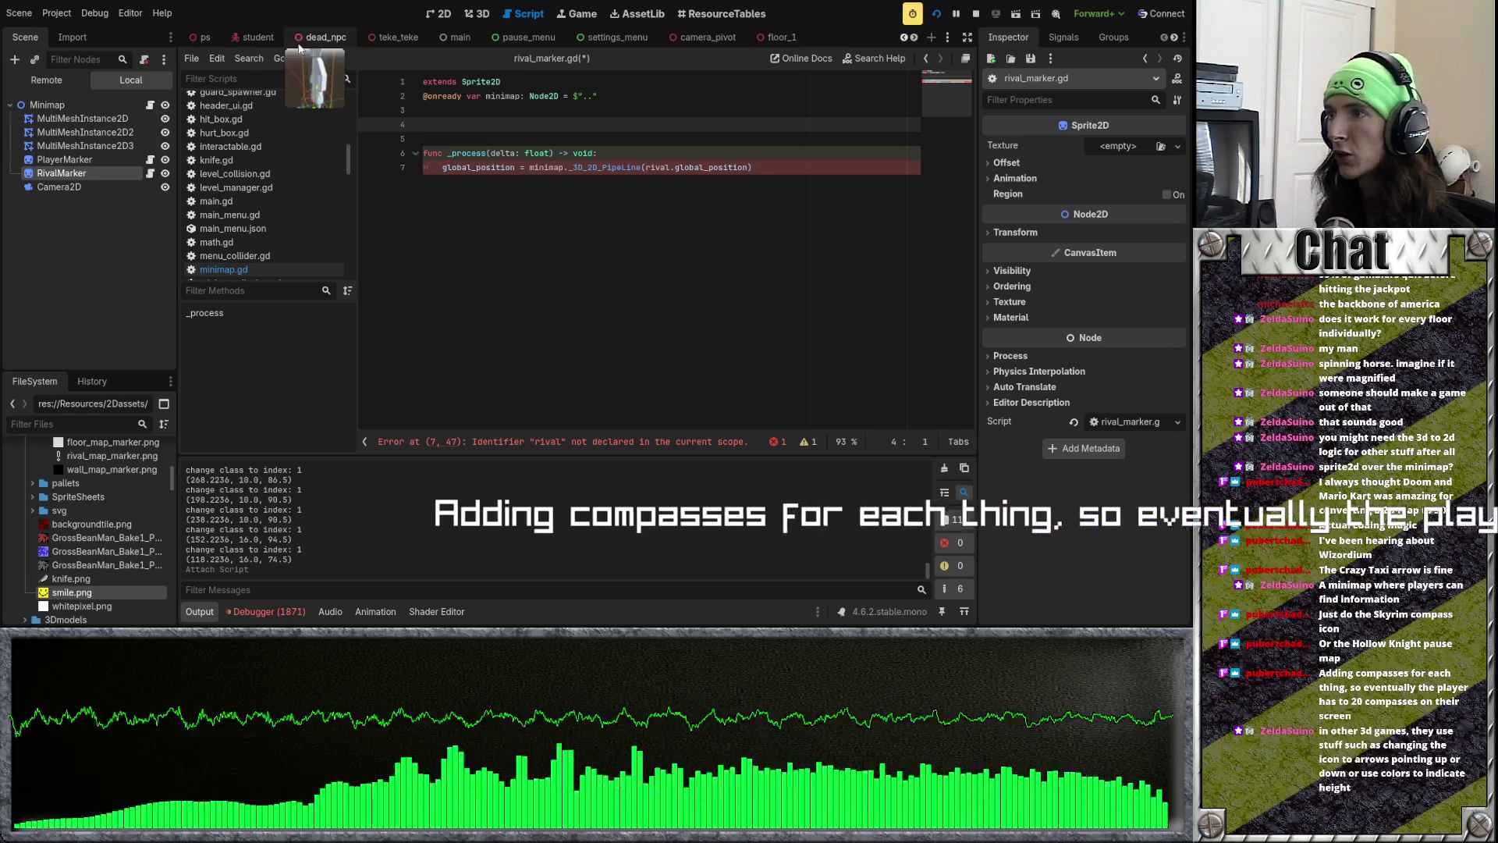
click(257, 36)
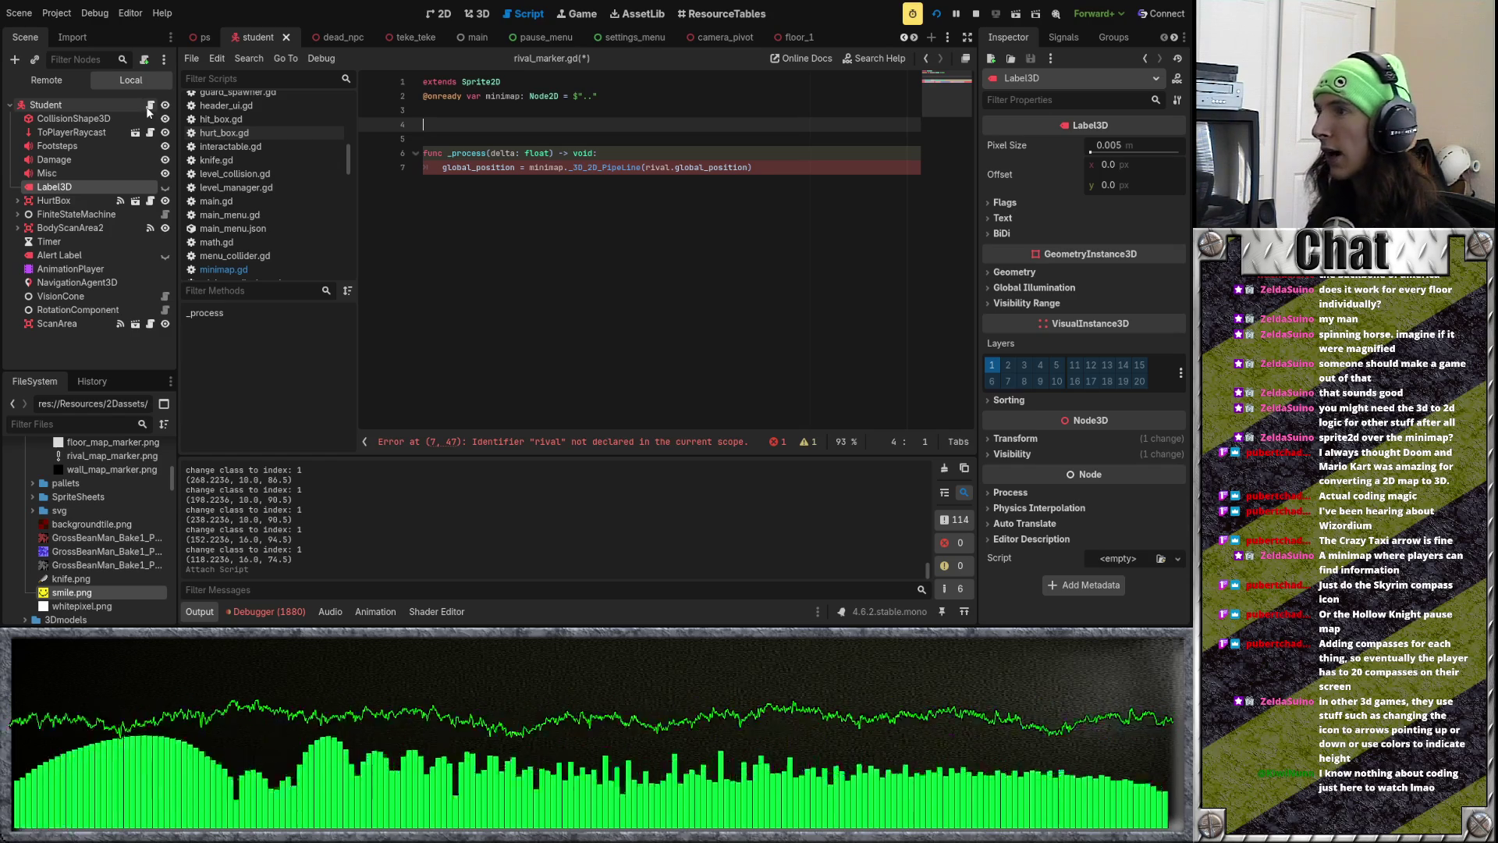
click(149, 108)
scroll(535, 160, up, 8)
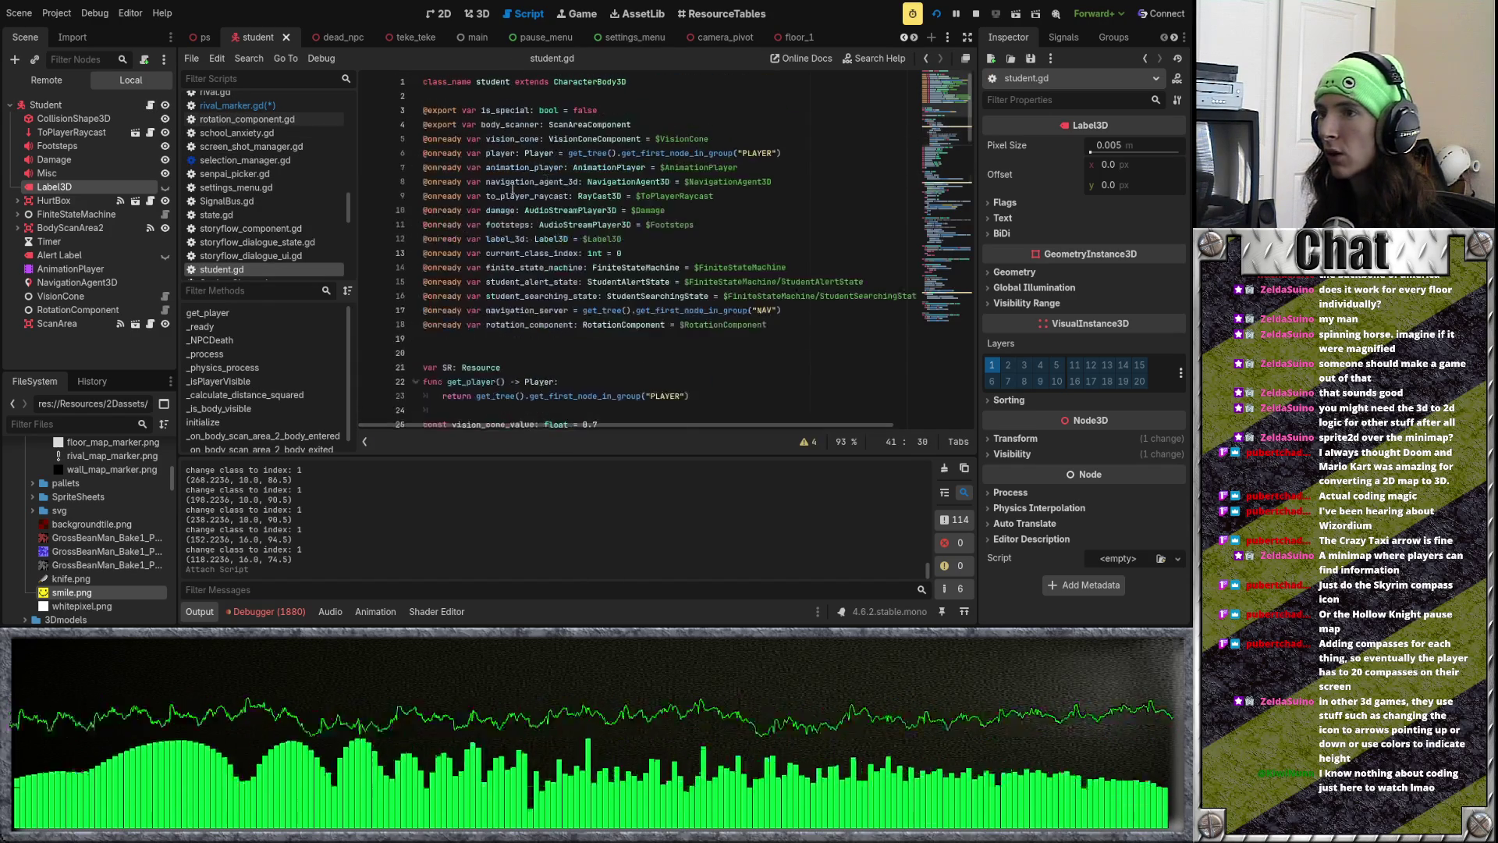
click(585, 102)
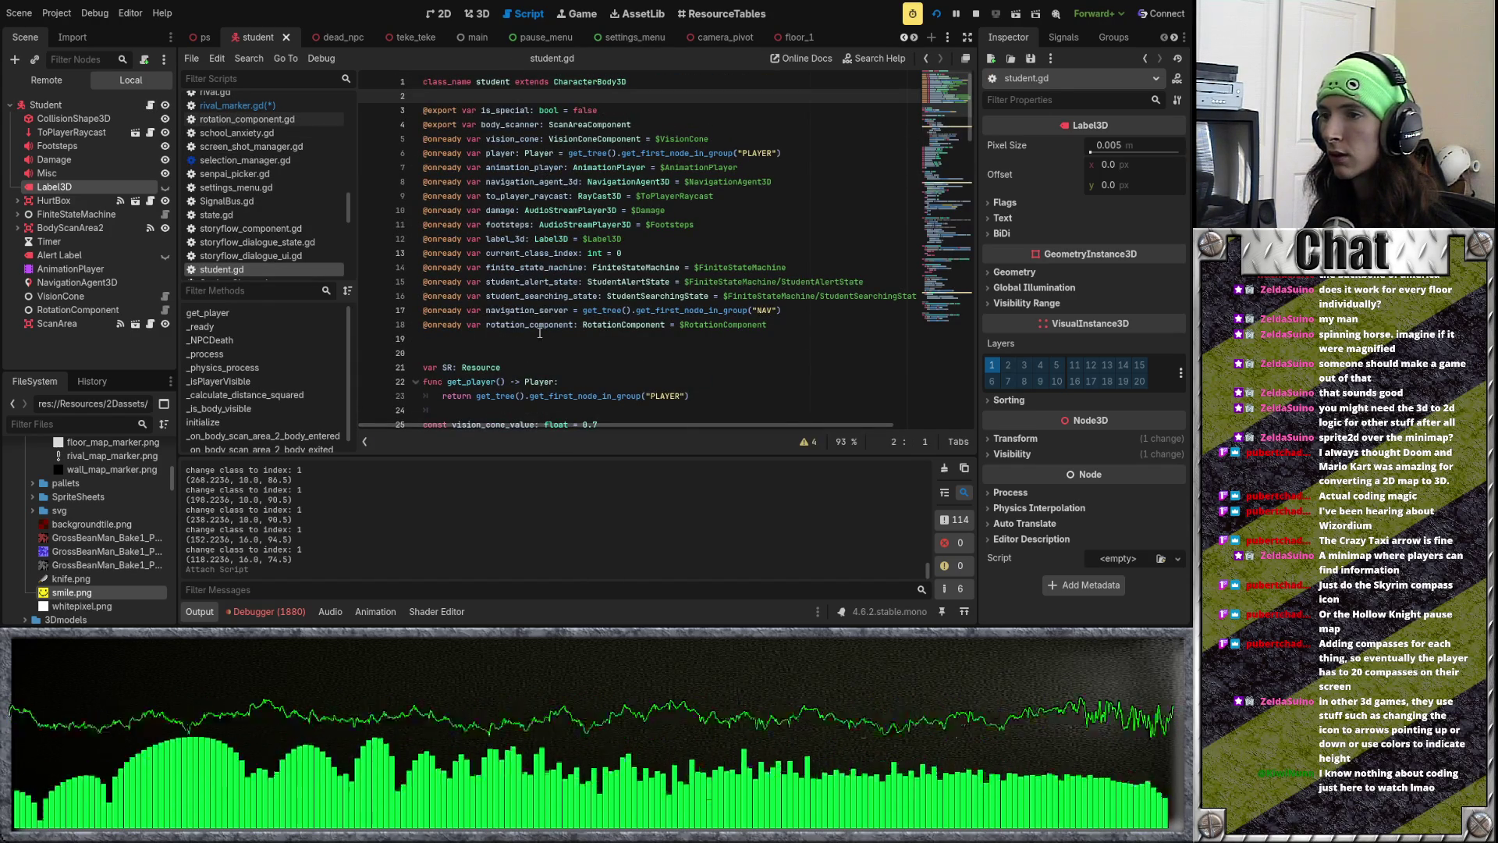
click(506, 340)
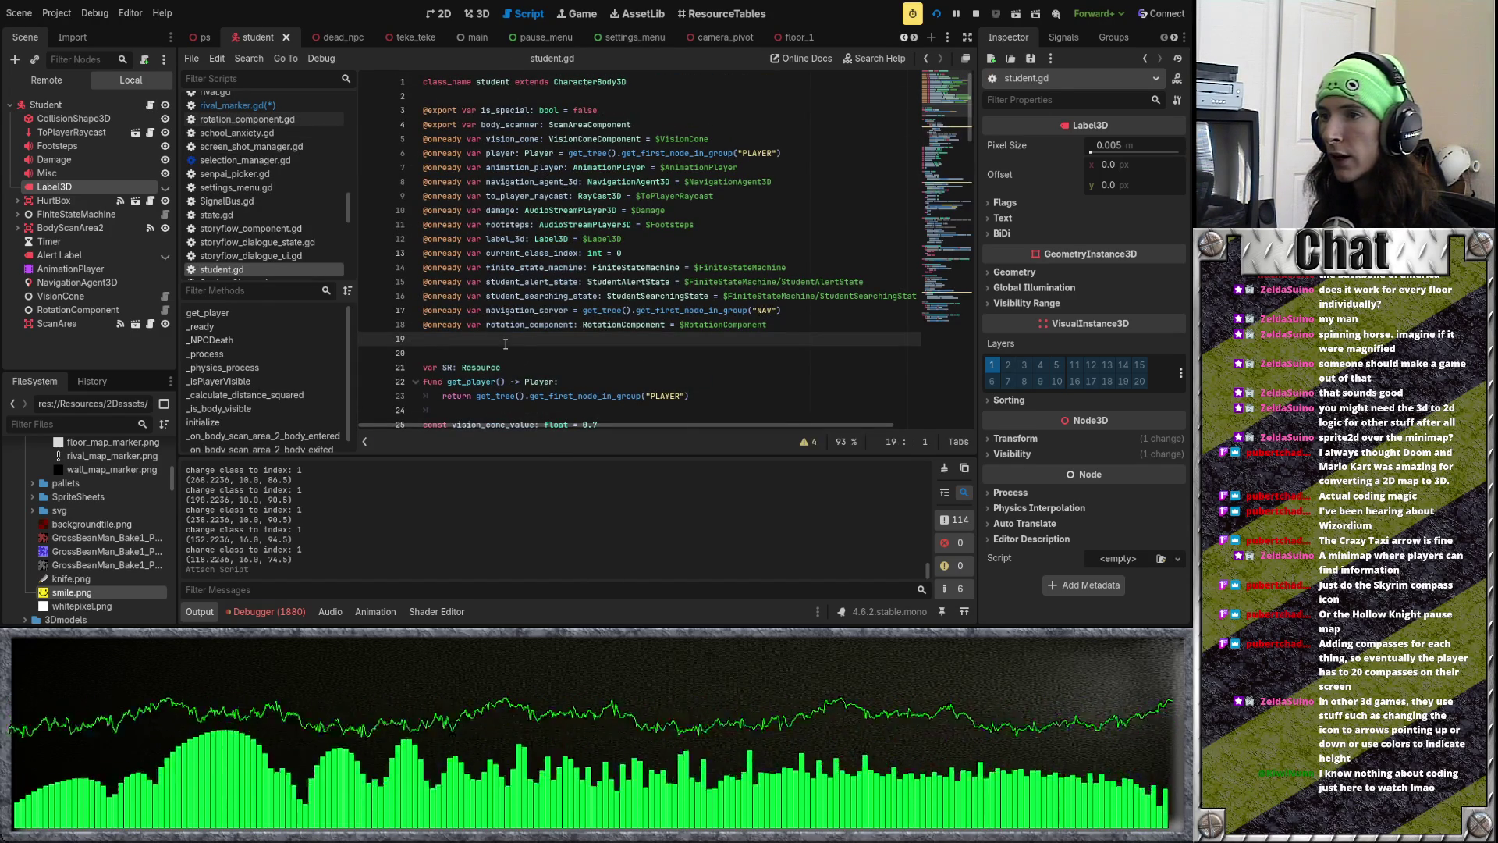
text(@onready var b)
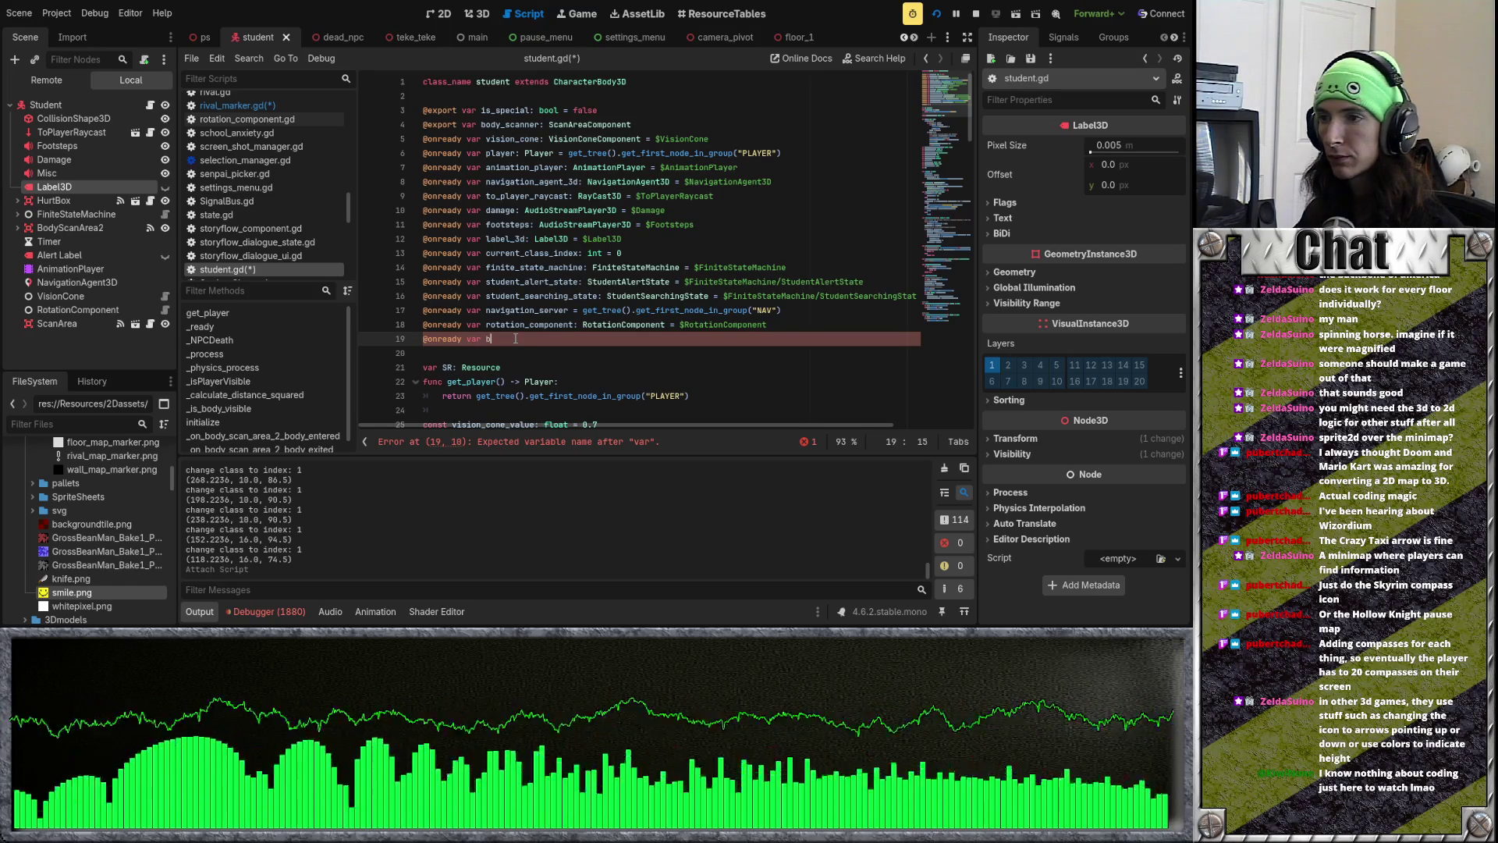
key(BackSpace)
text(is_rival: bool = false)
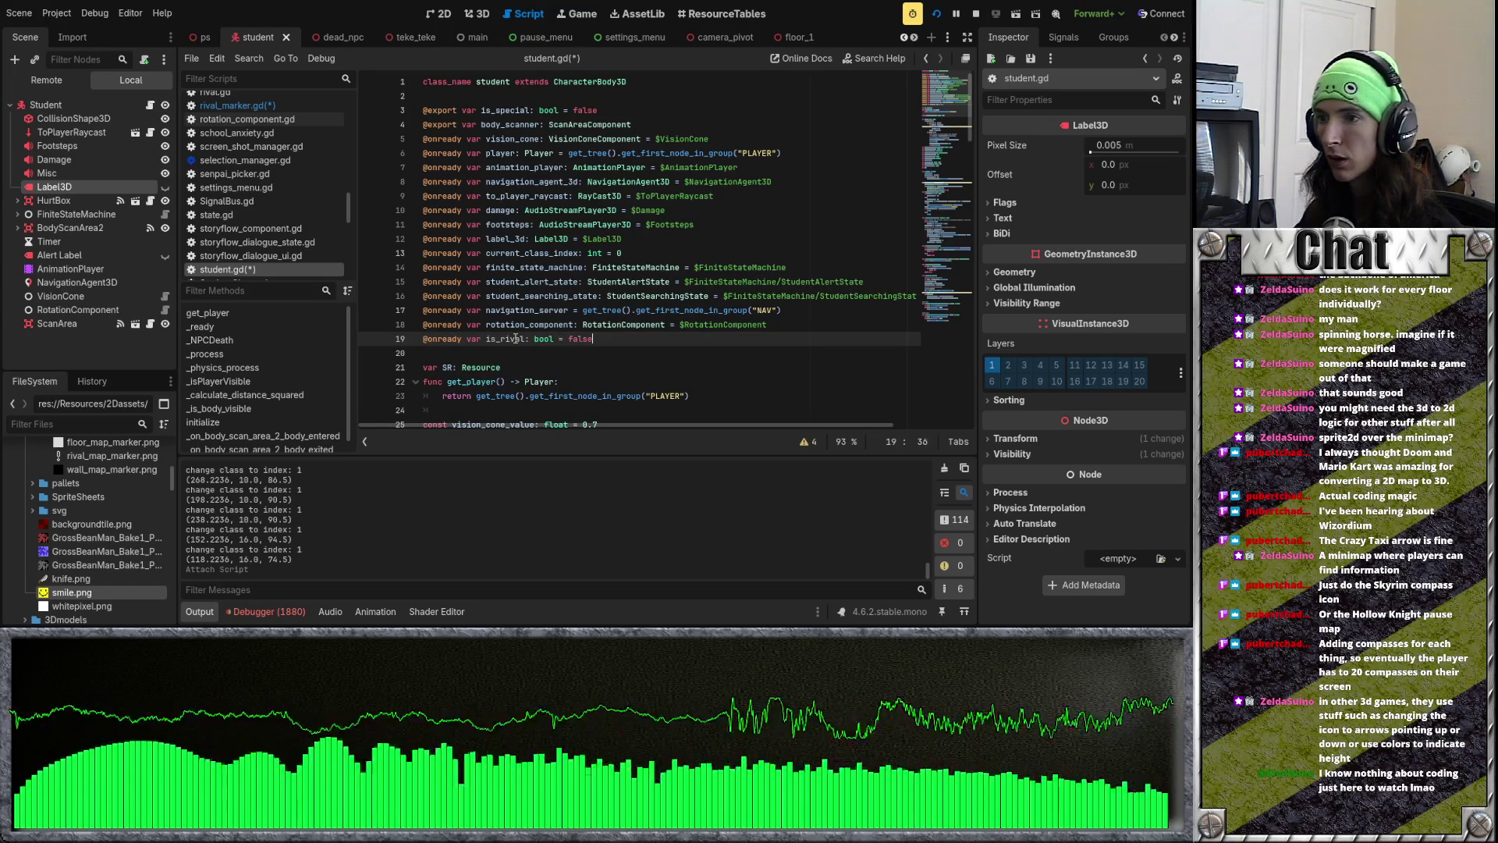
key(ctrl+s)
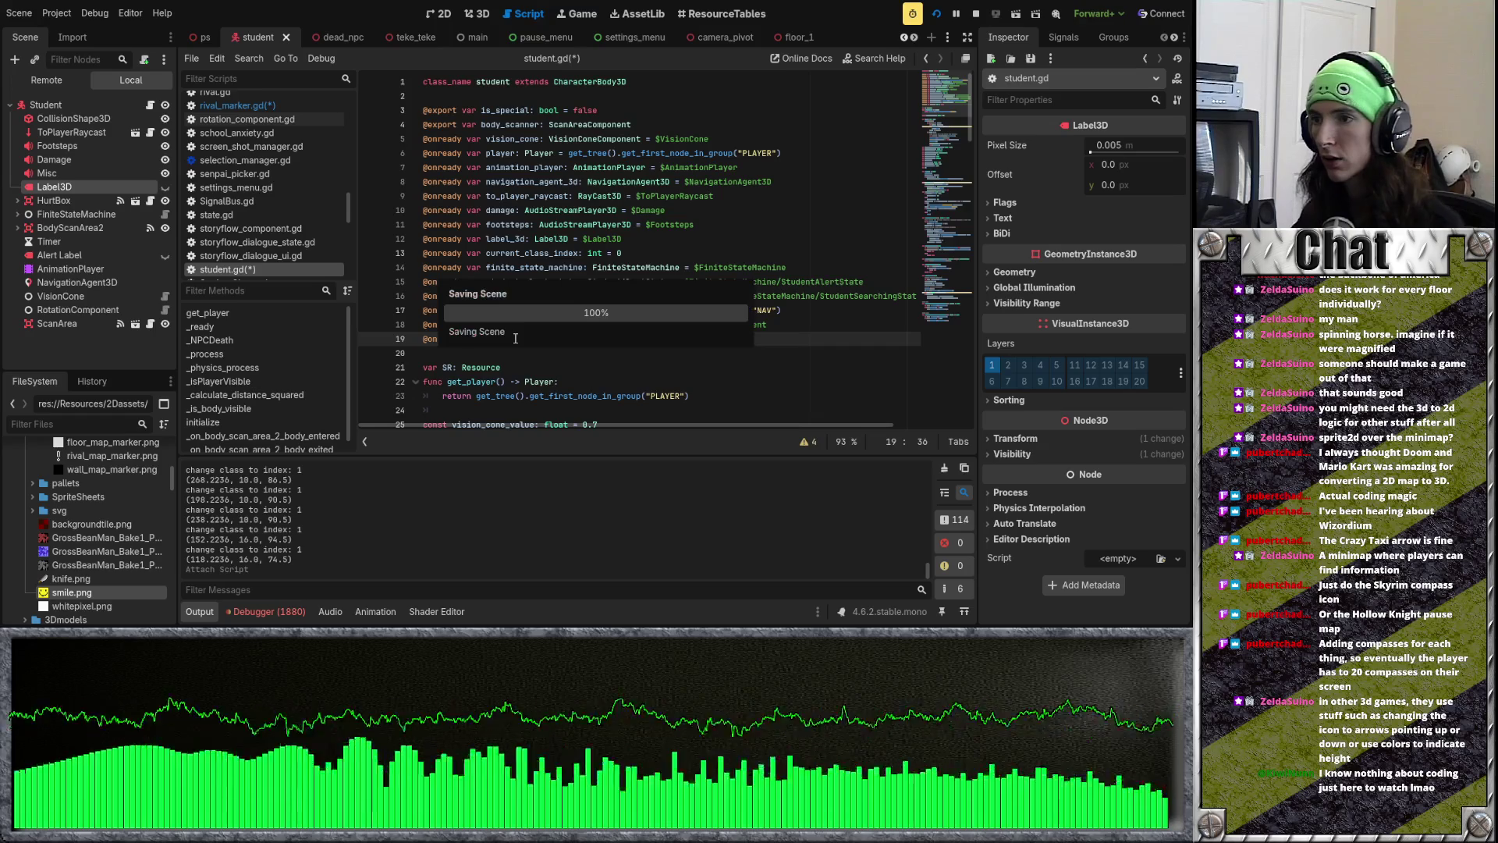
click(583, 239)
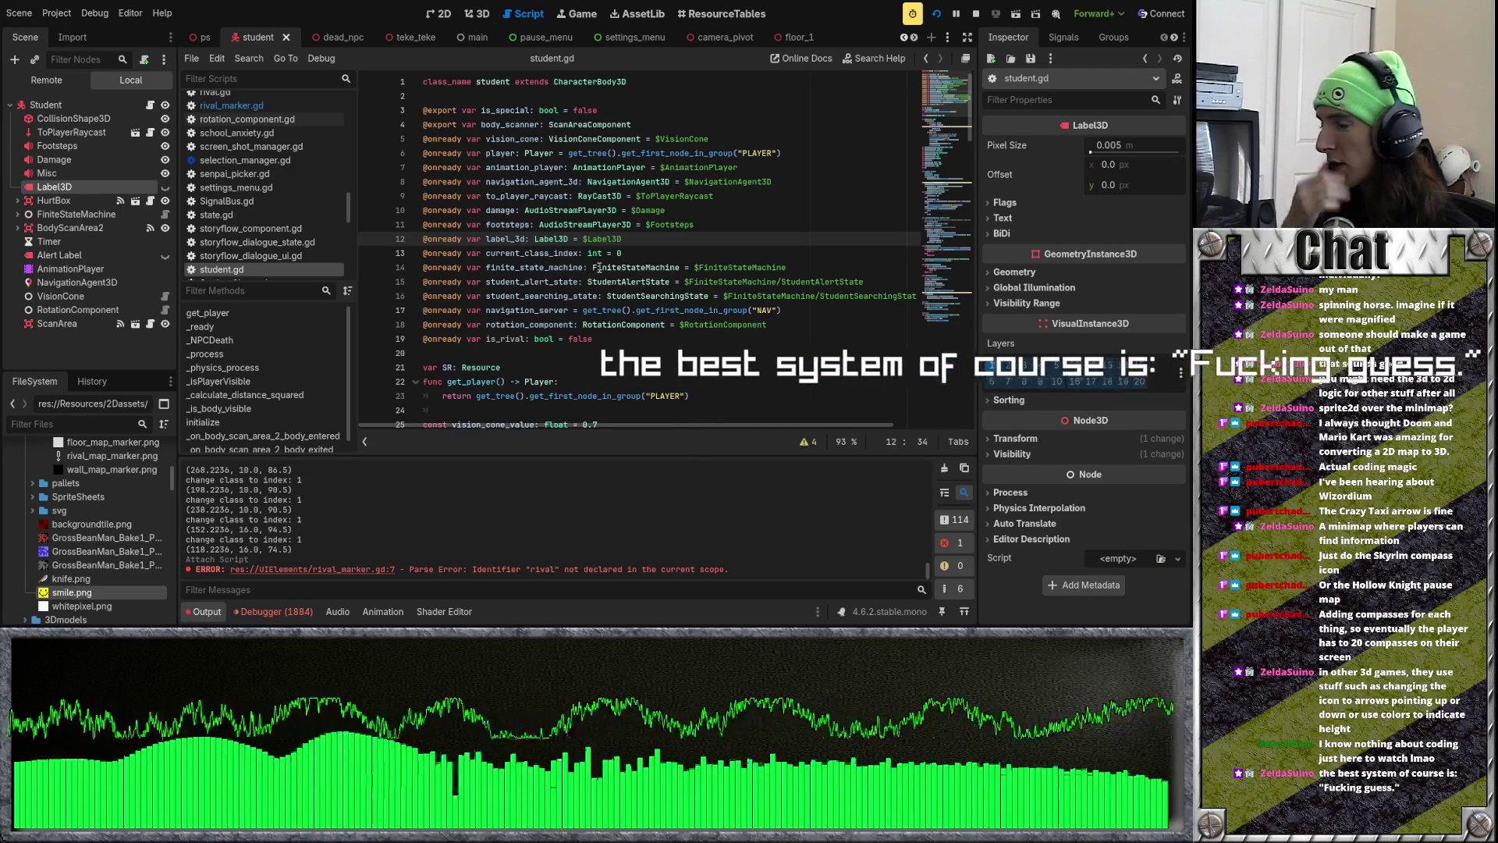
click(597, 325)
key(Down)
scroll(624, 330, down, 3)
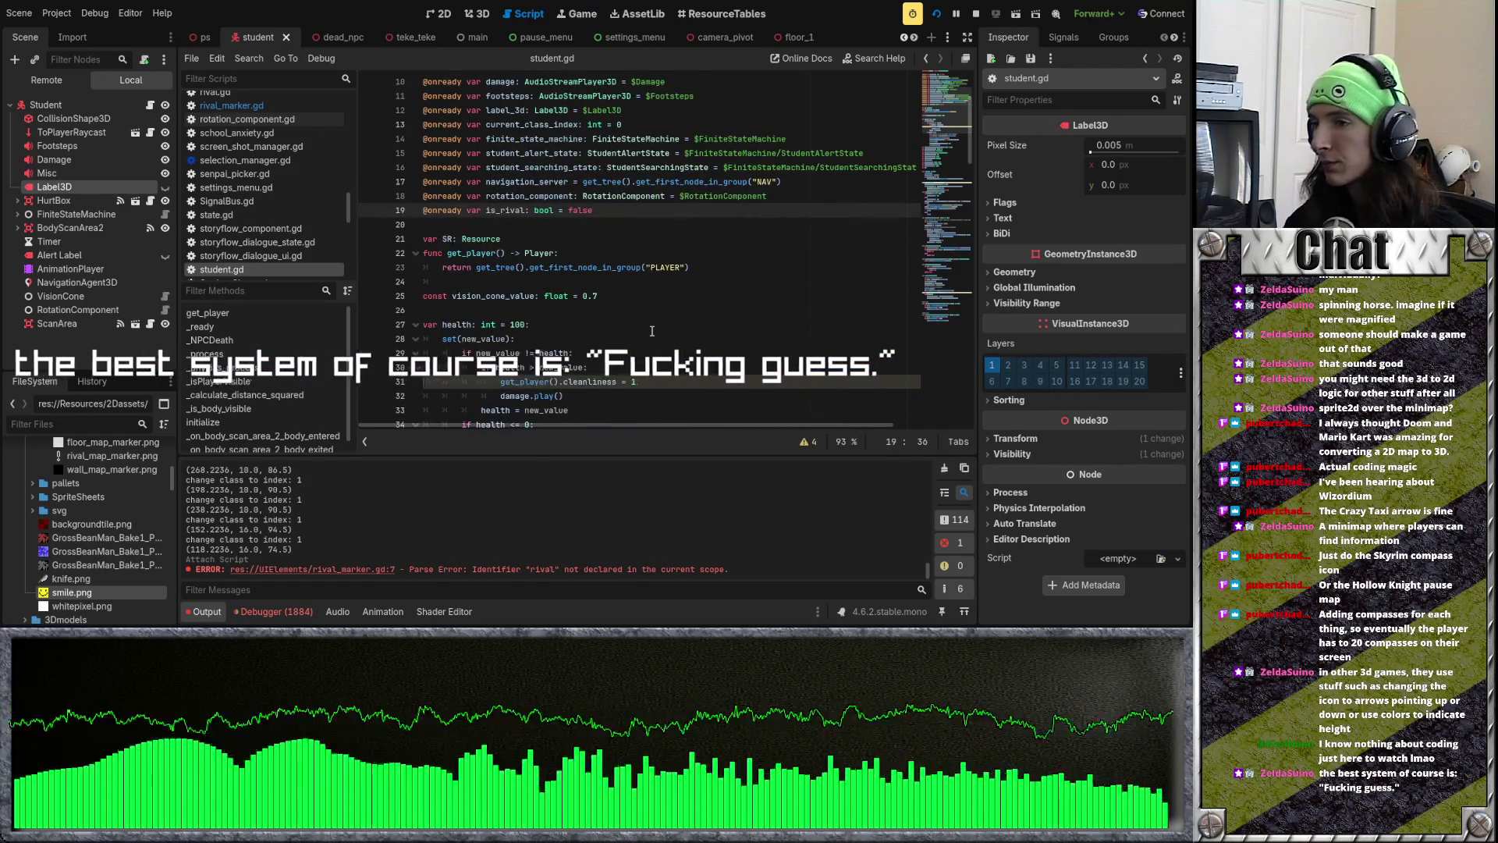
scroll(652, 331, down, 1)
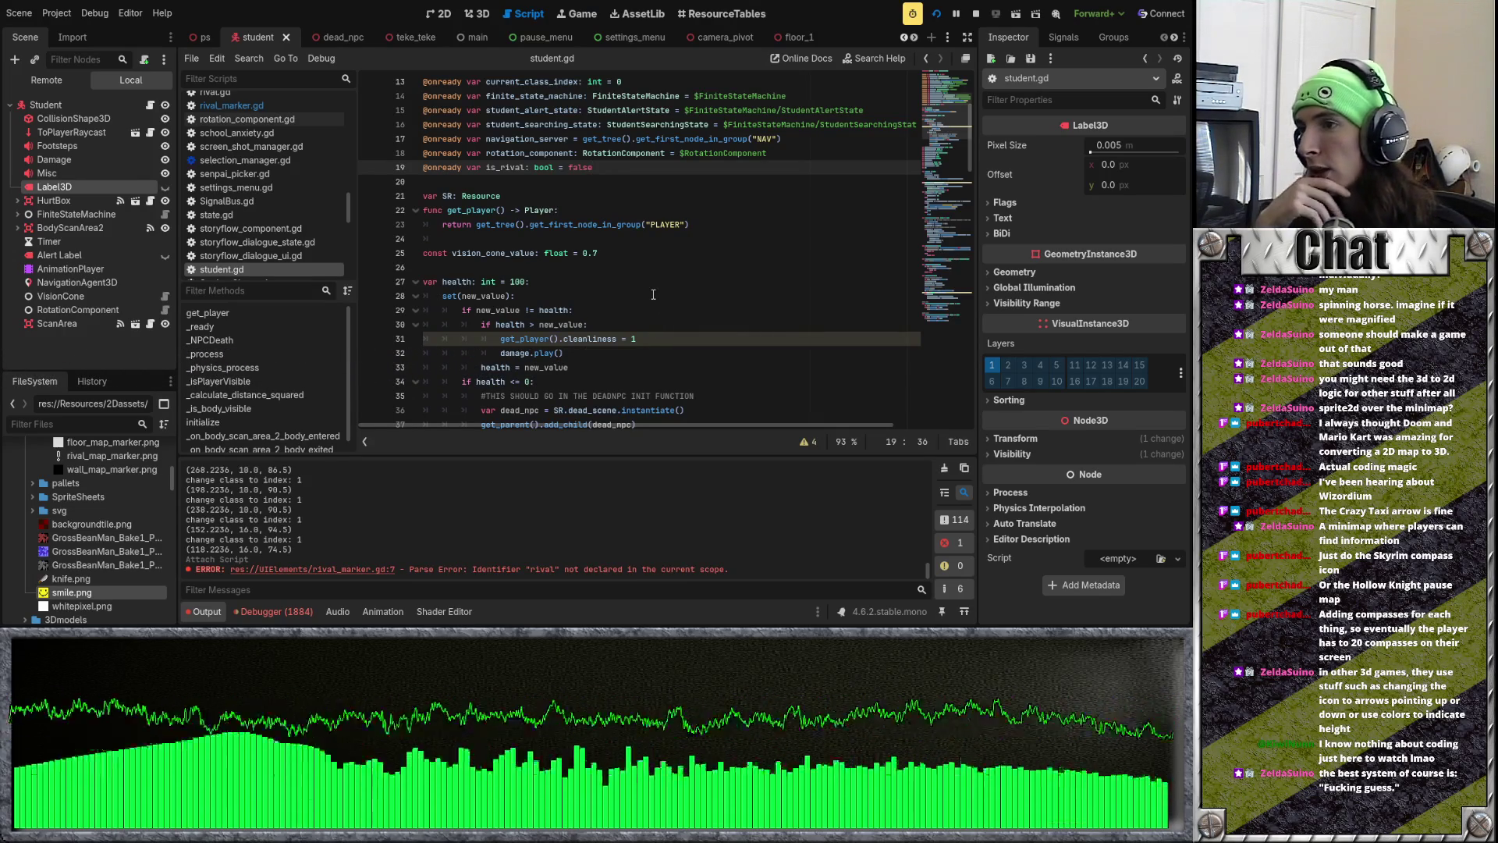
scroll(660, 306, down, 9)
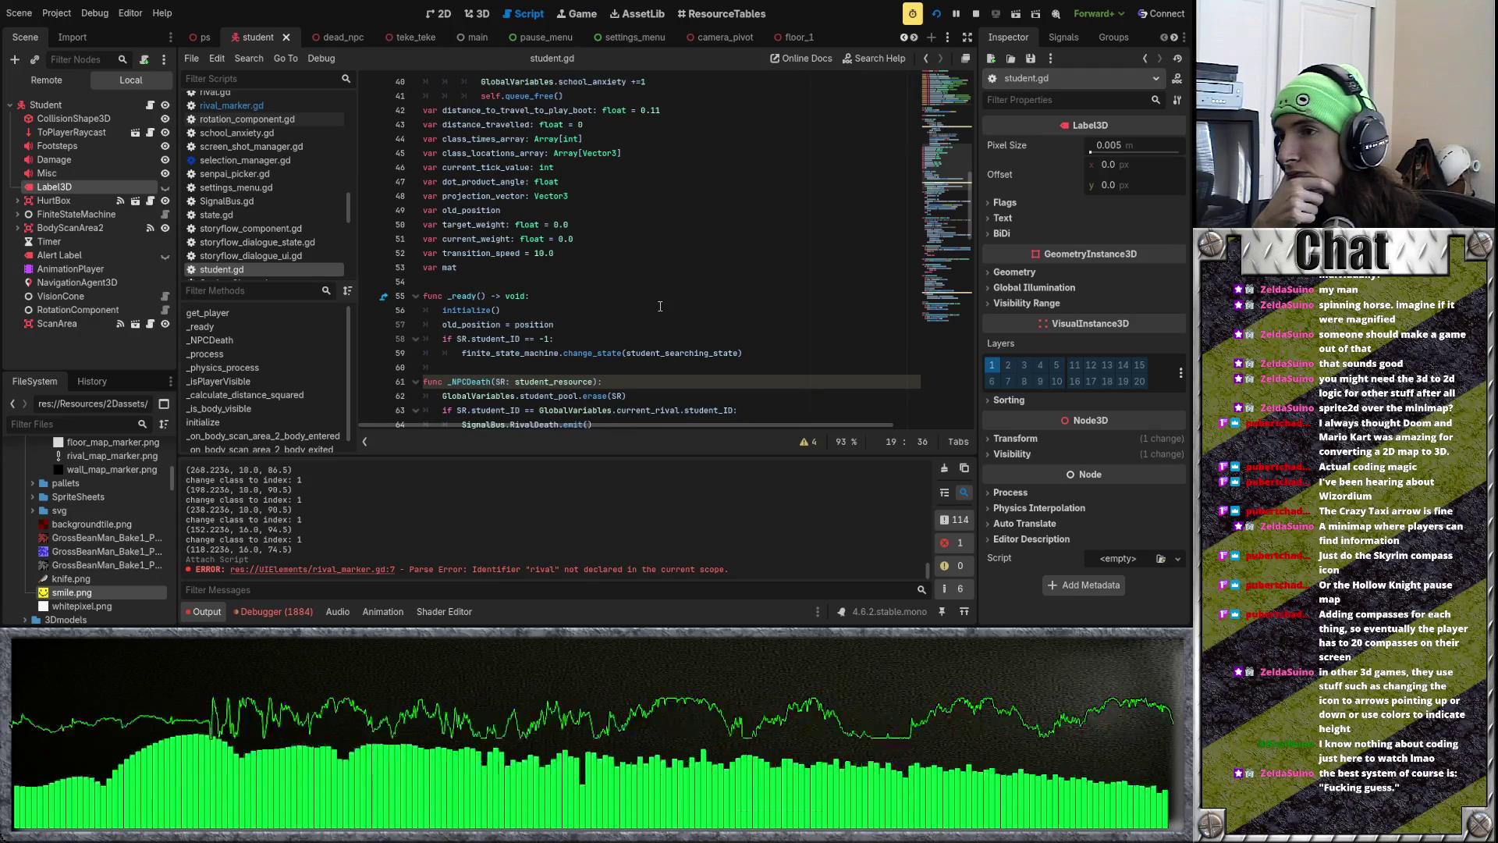
scroll(661, 307, down, 3)
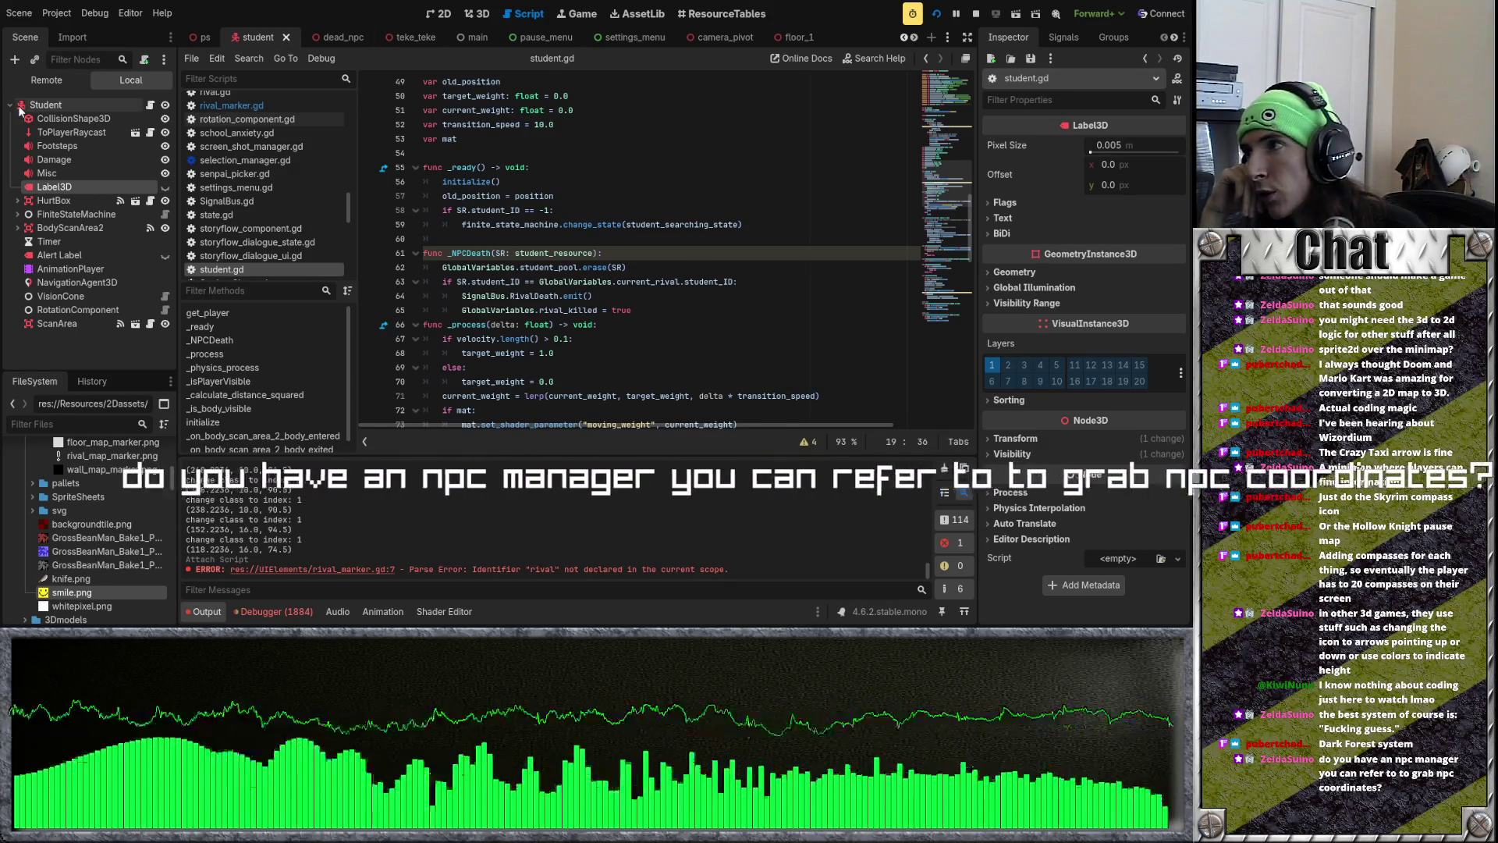
scroll(534, 179, up, 15)
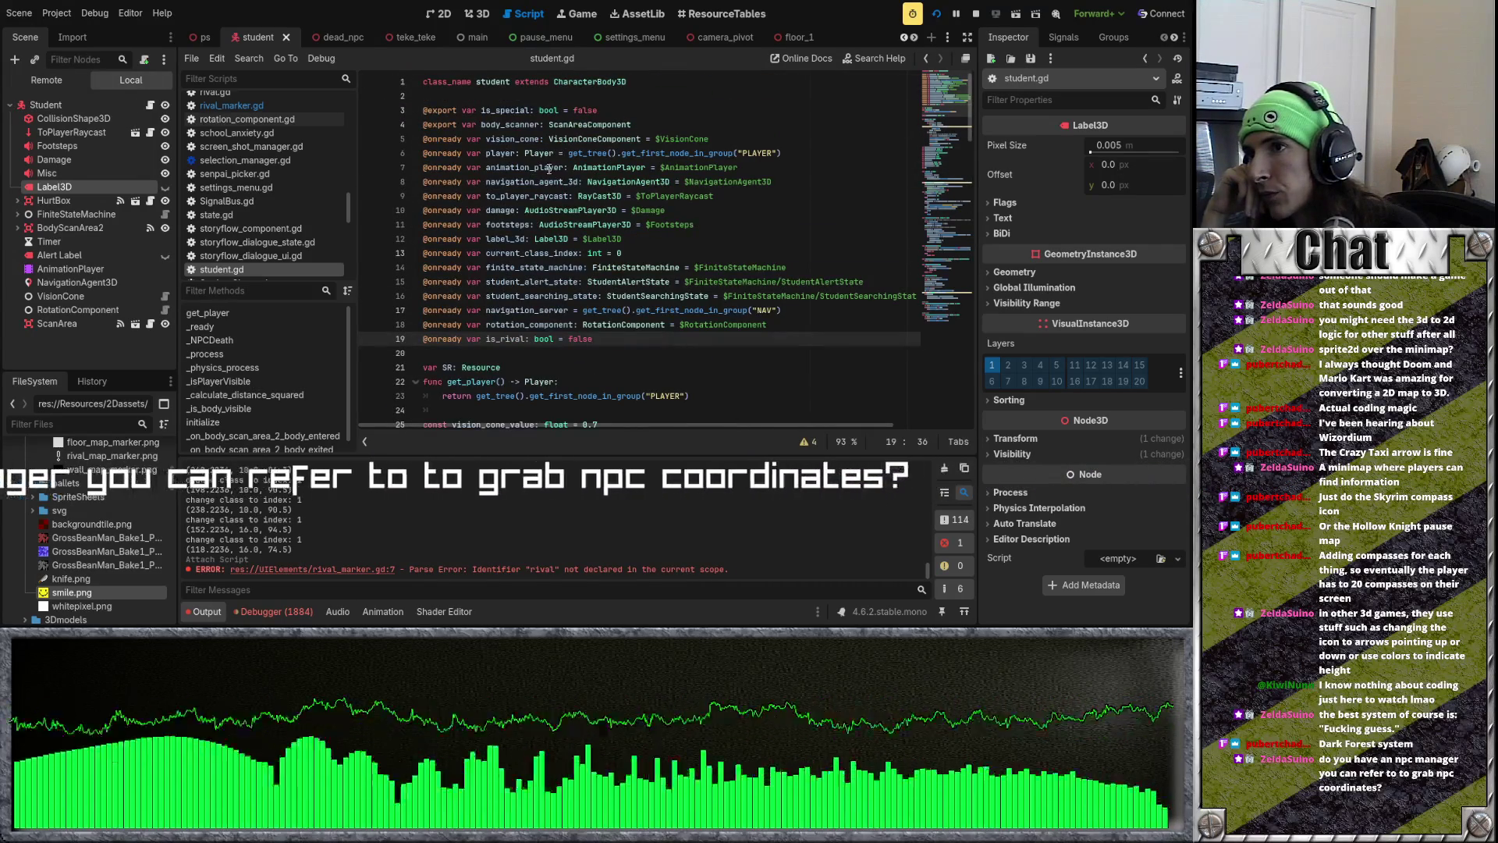
click(526, 90)
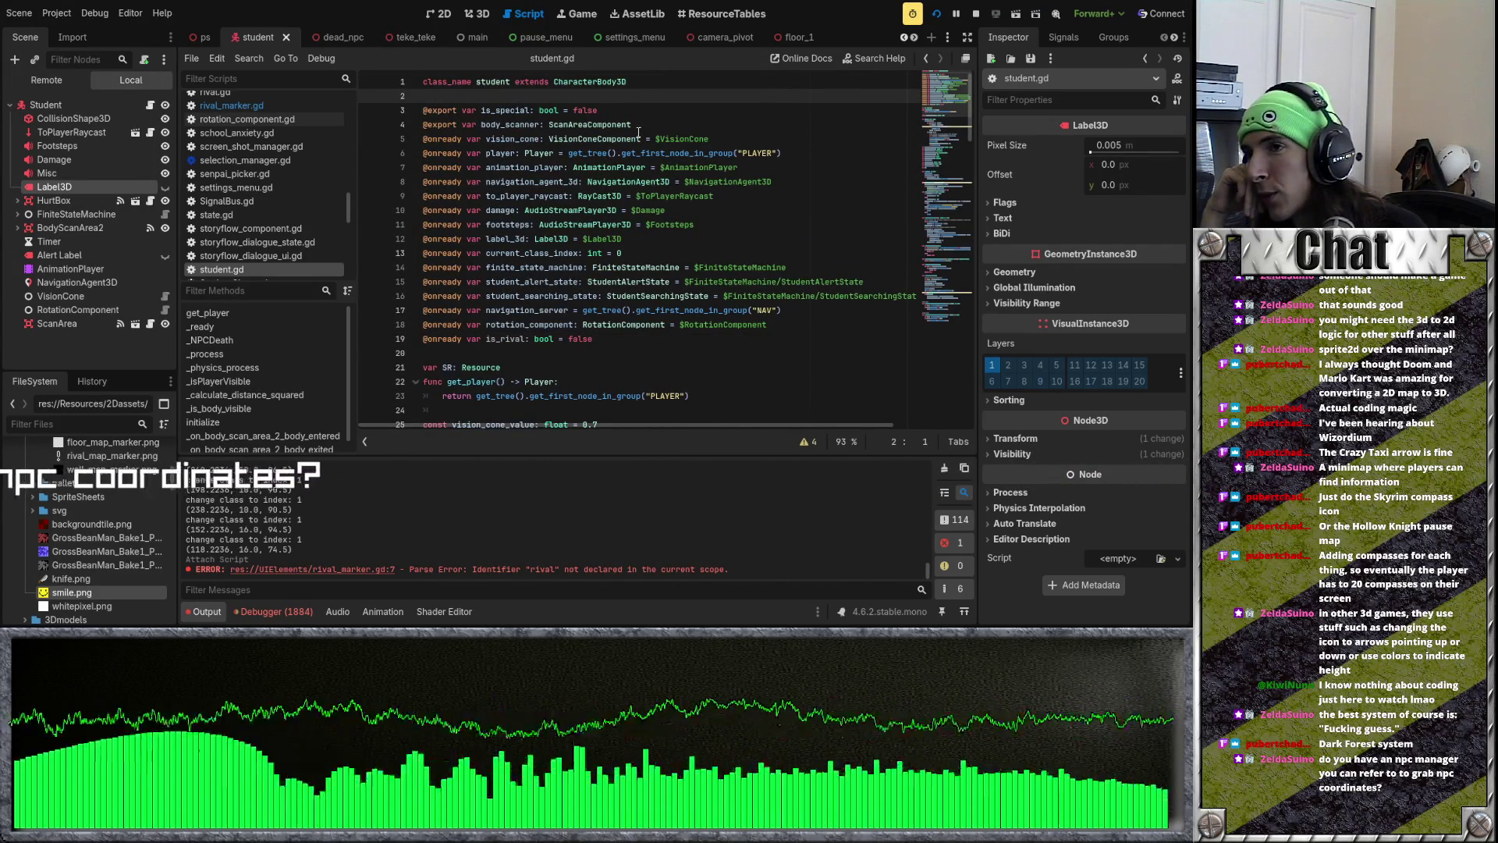
scroll(621, 137, down, 2)
scroll(621, 137, up, 2)
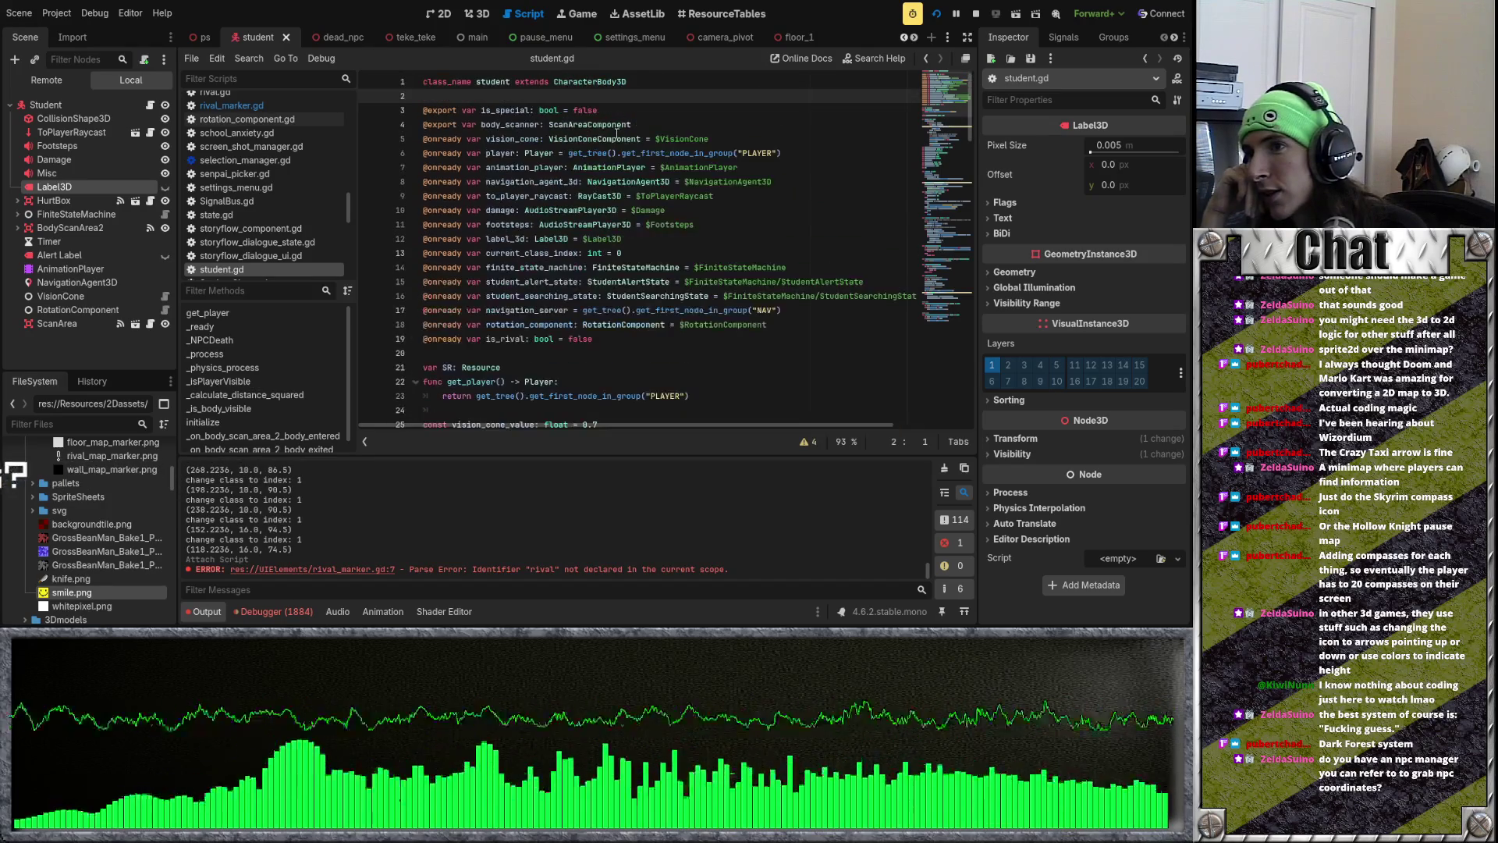
scroll(289, 41, up, 4)
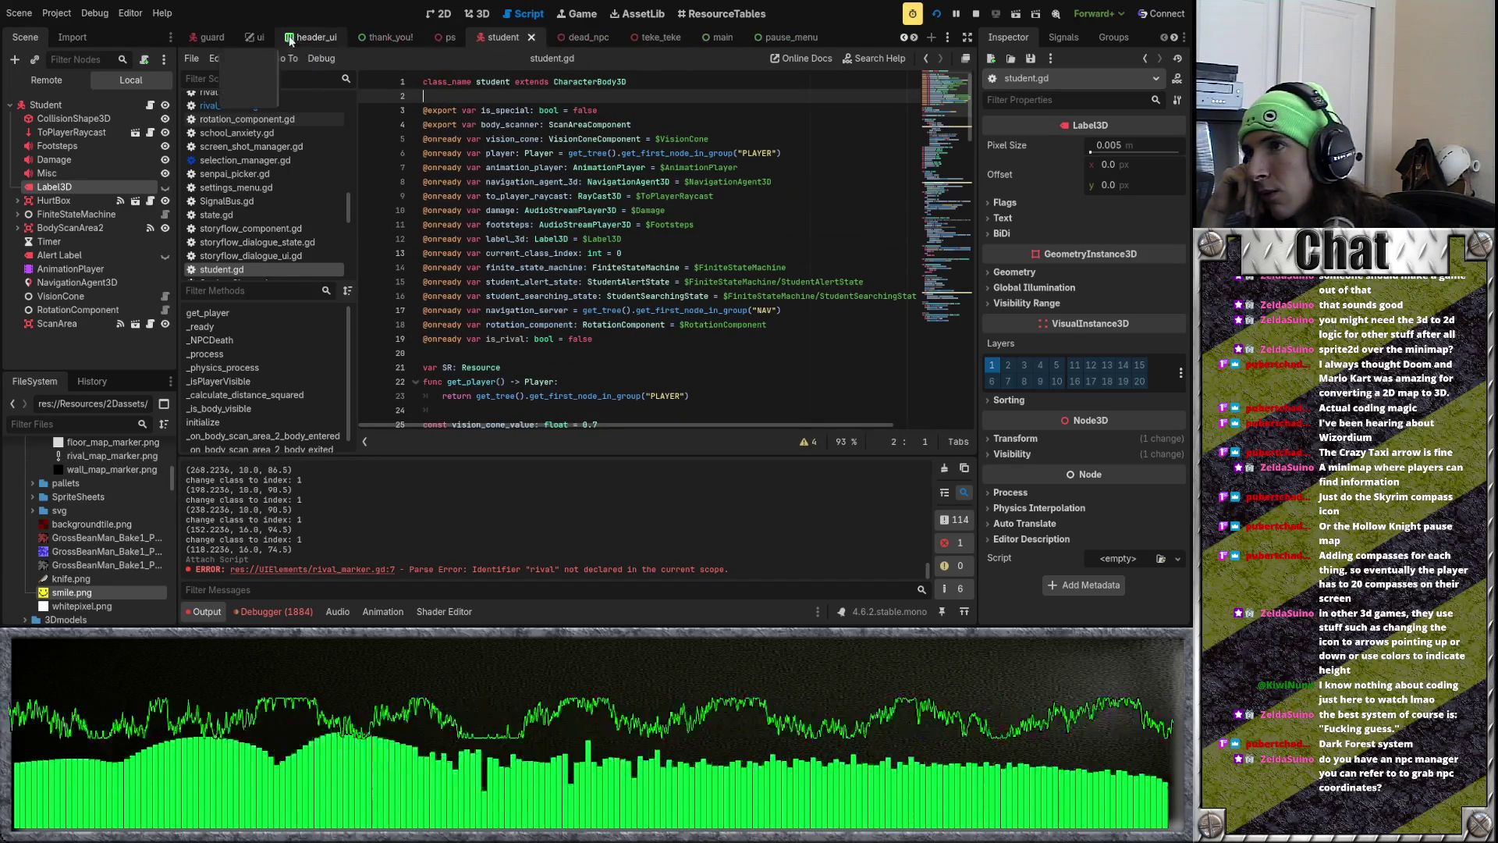
click(580, 356)
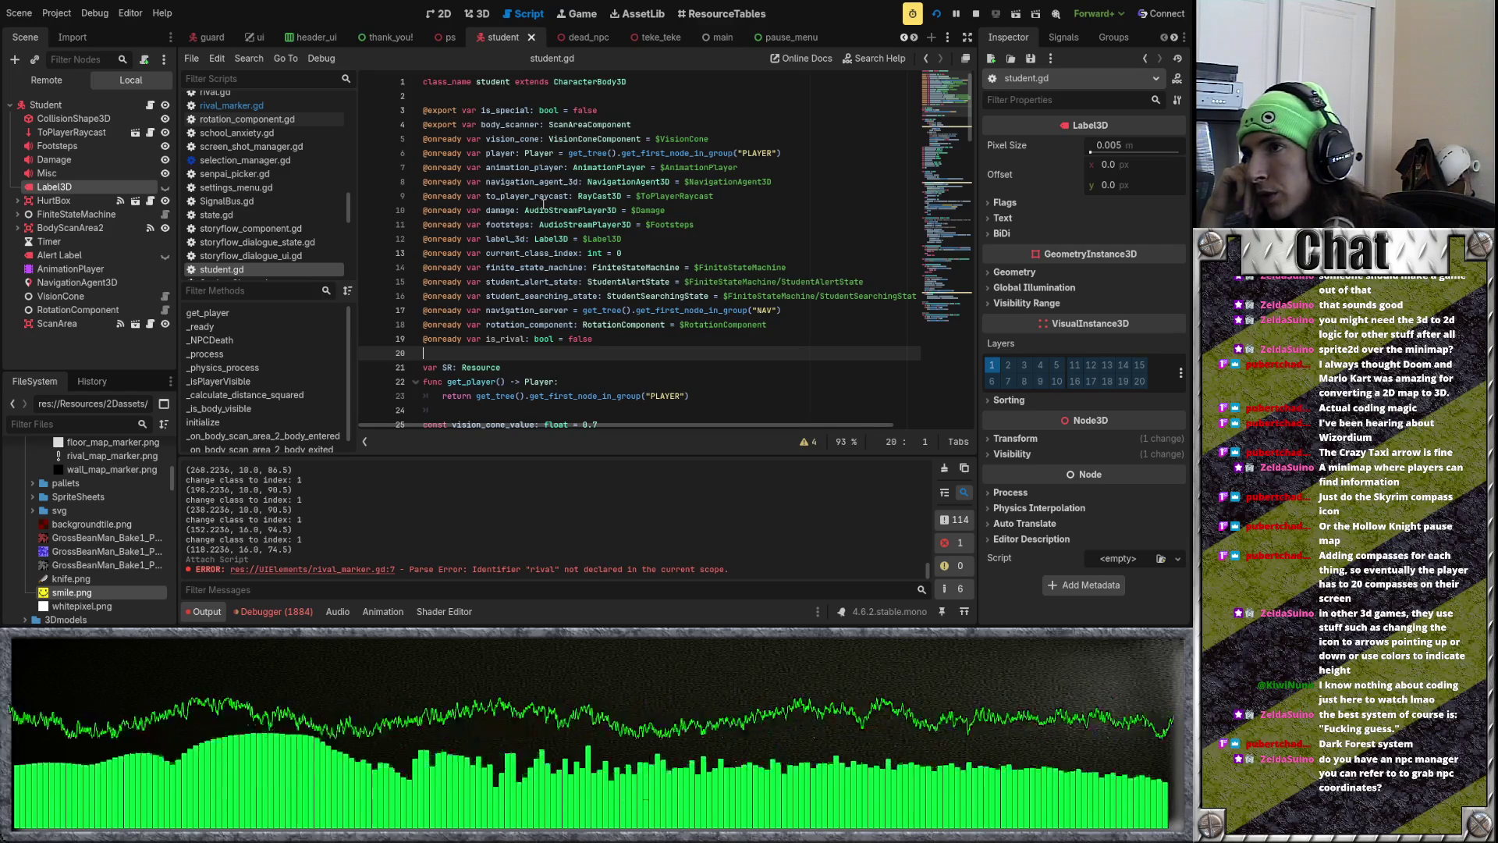
Step: Show the running game's Remote node tree and look over the player and student scenes
scroll(309, 41, up, 3)
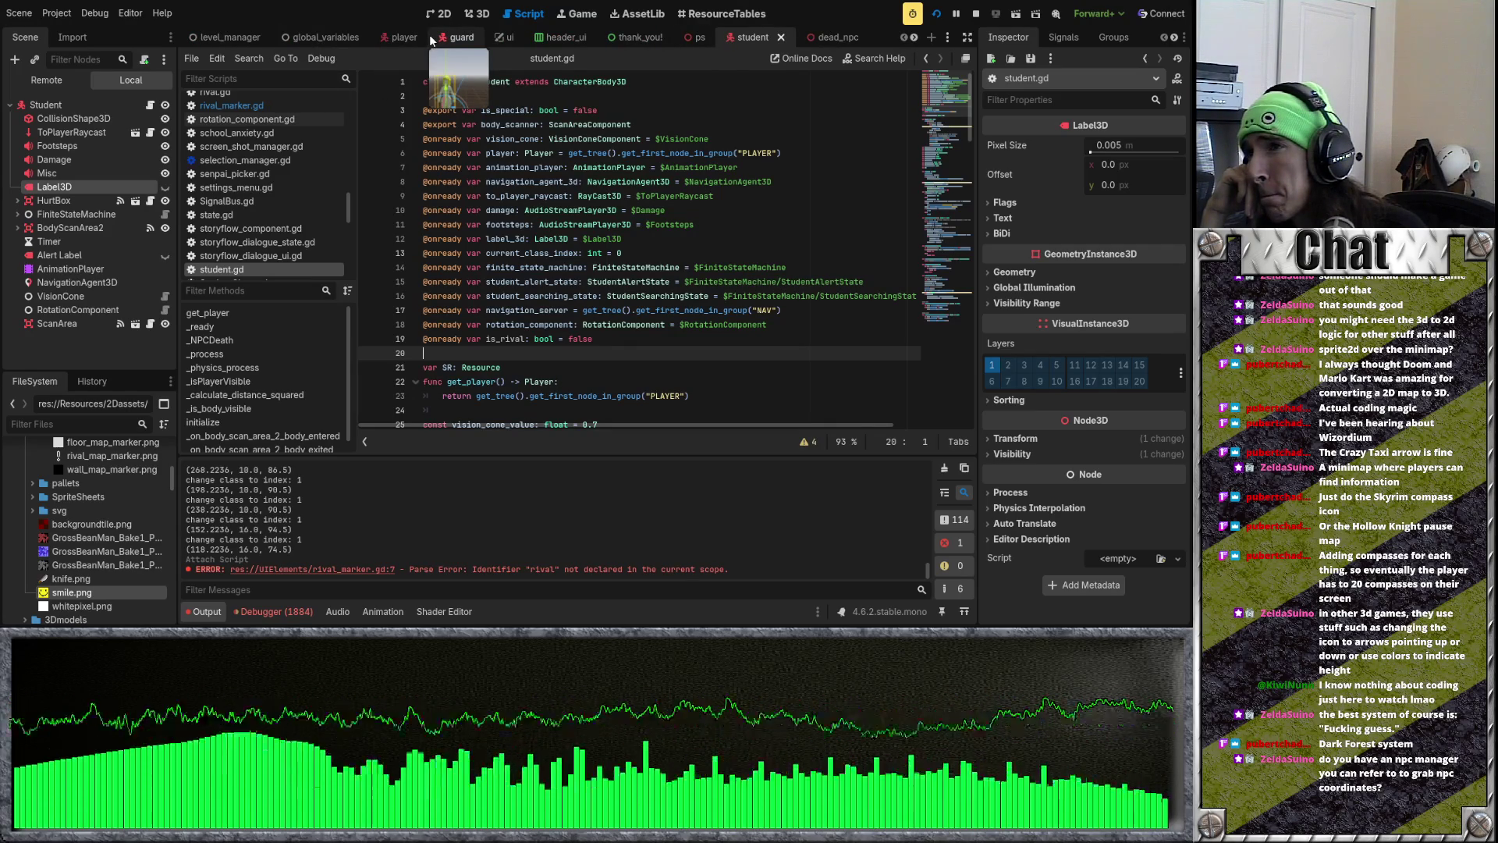
click(43, 85)
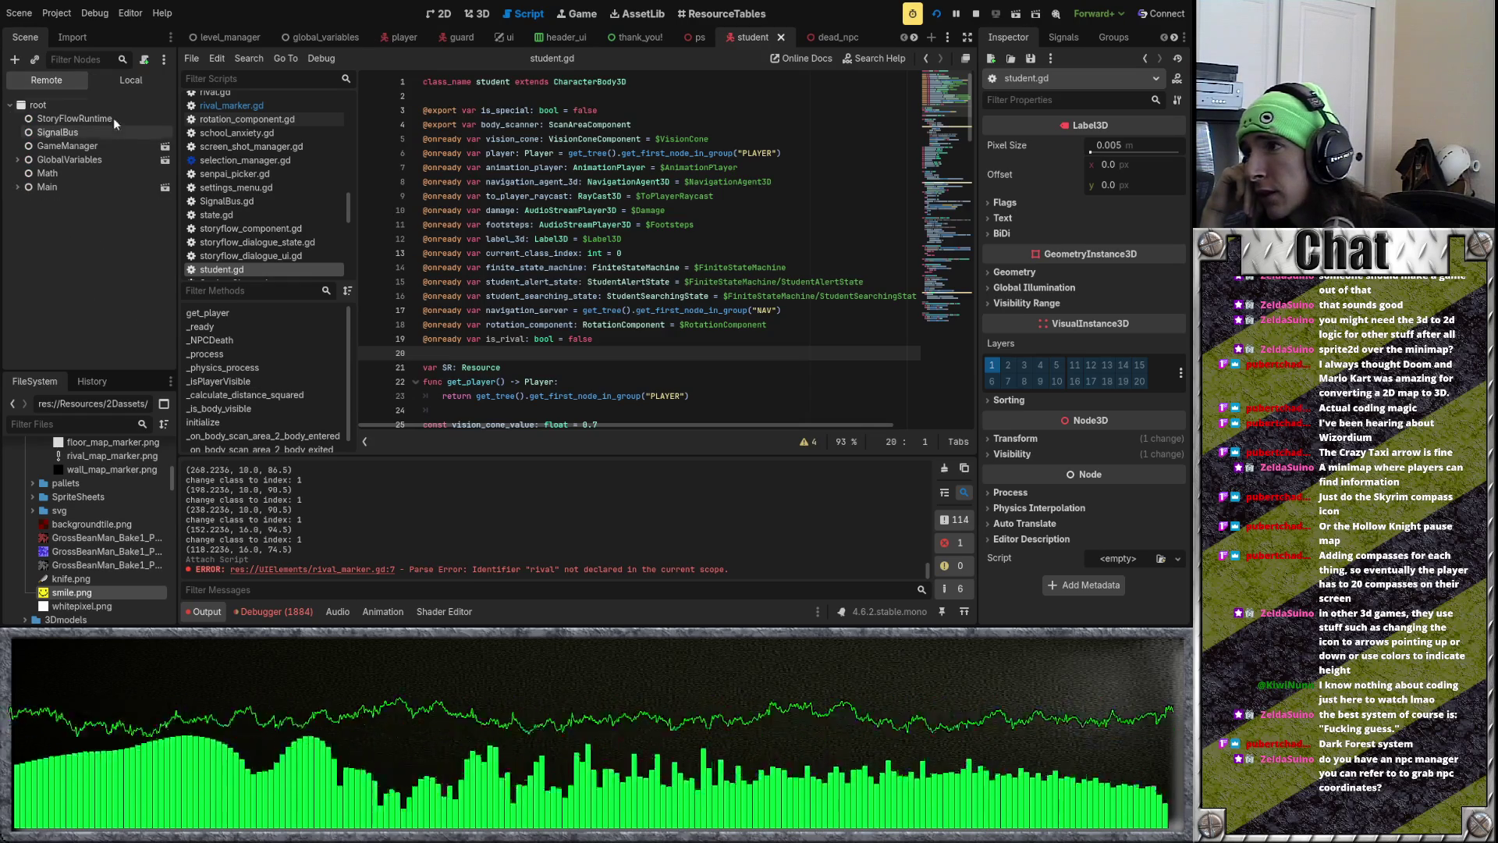
click(405, 38)
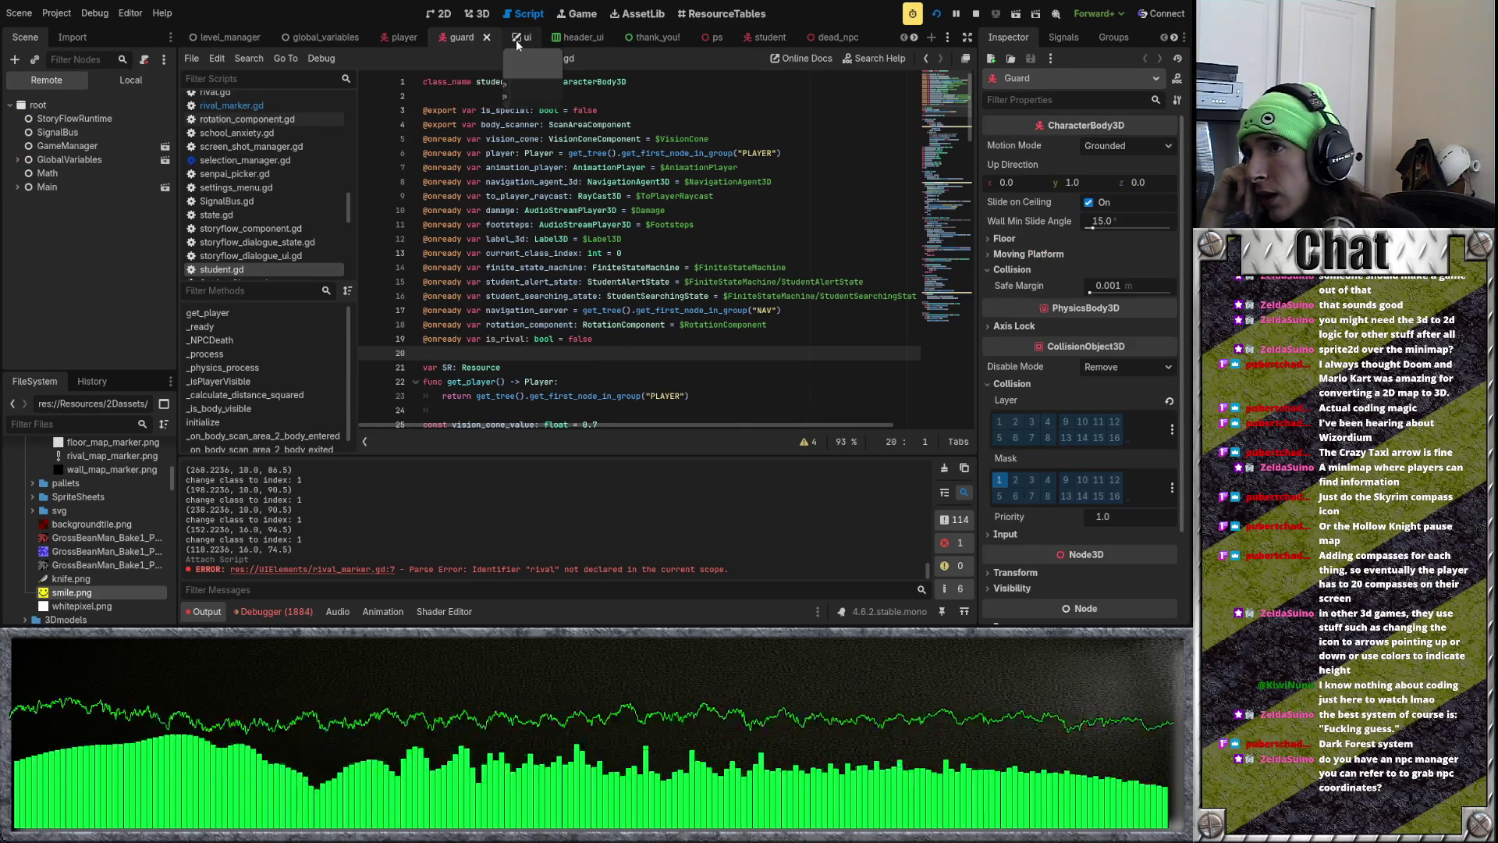
scroll(517, 40, down, 2)
click(560, 38)
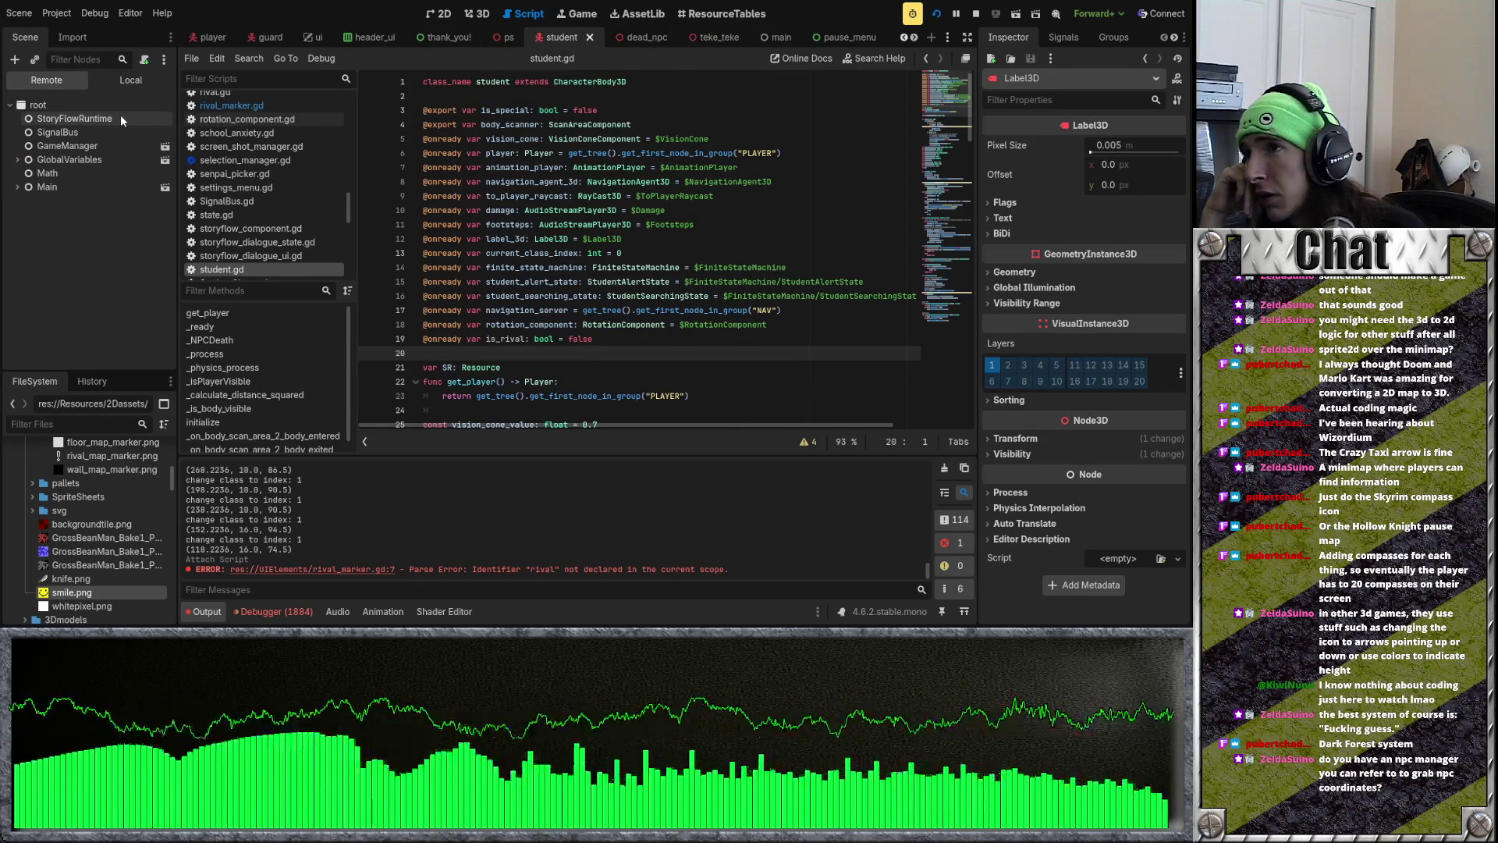
Step: Switch to the floor_1 level scene
scroll(437, 39, up, 2)
scroll(531, 44, down, 7)
scroll(586, 36, down, 2)
click(676, 38)
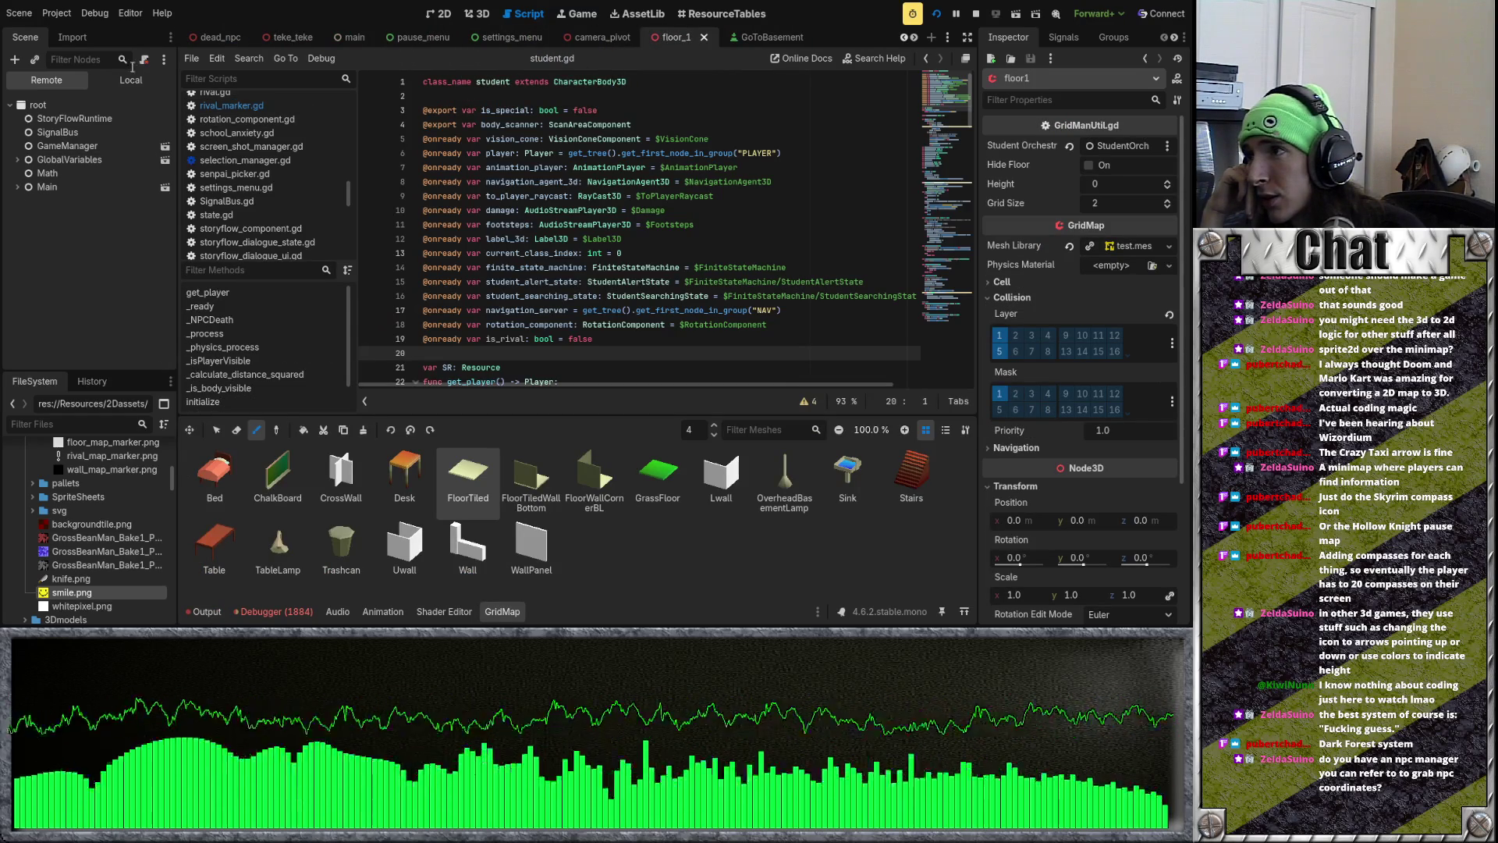
Step: Return to the Local node tree and filter the FileSystem files by 'global'
click(130, 80)
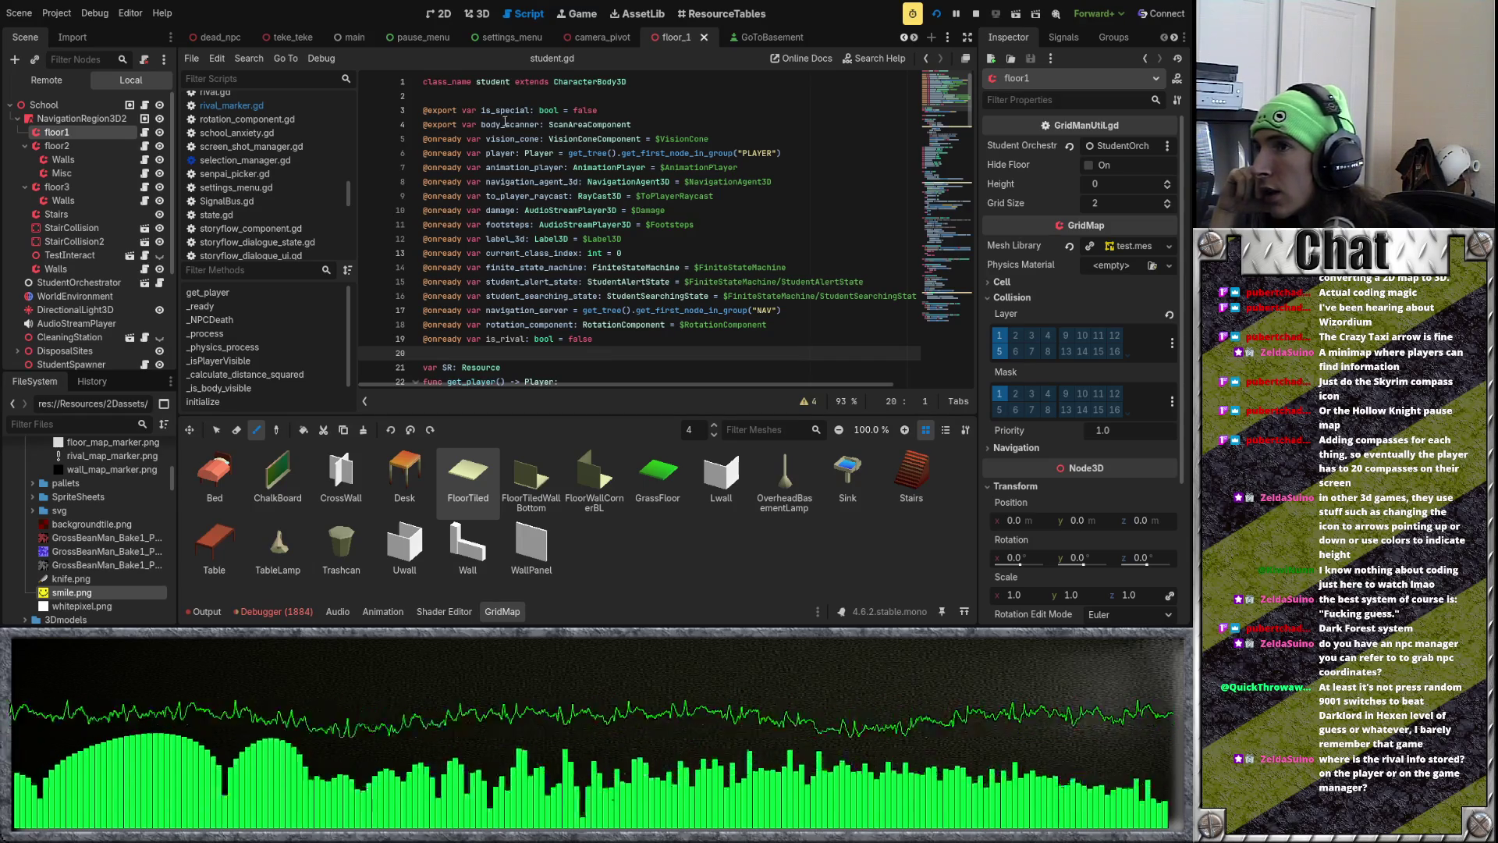
scroll(354, 35, up, 8)
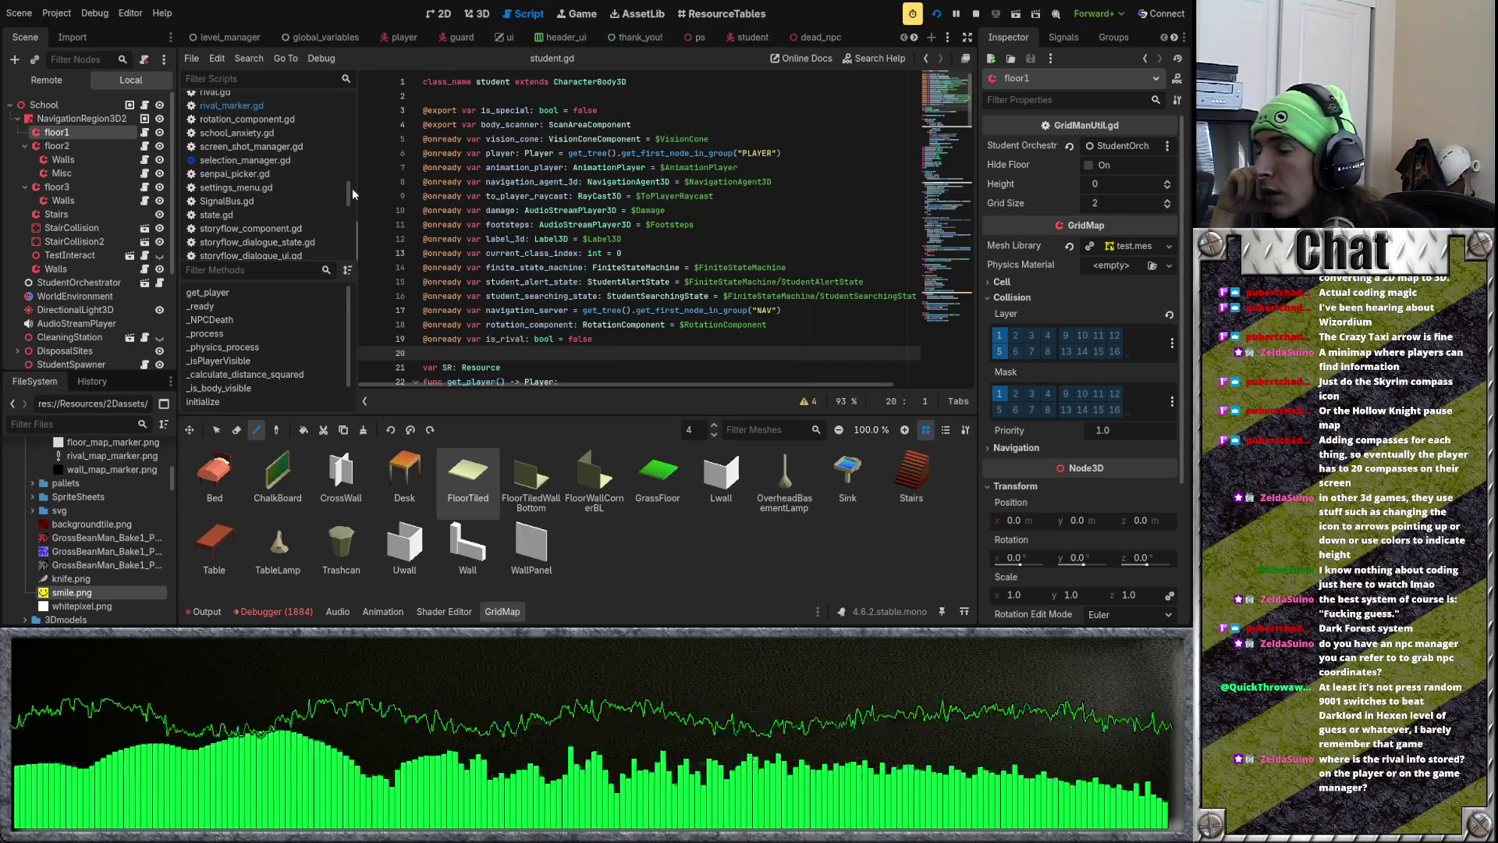
scroll(151, 476, up, 15)
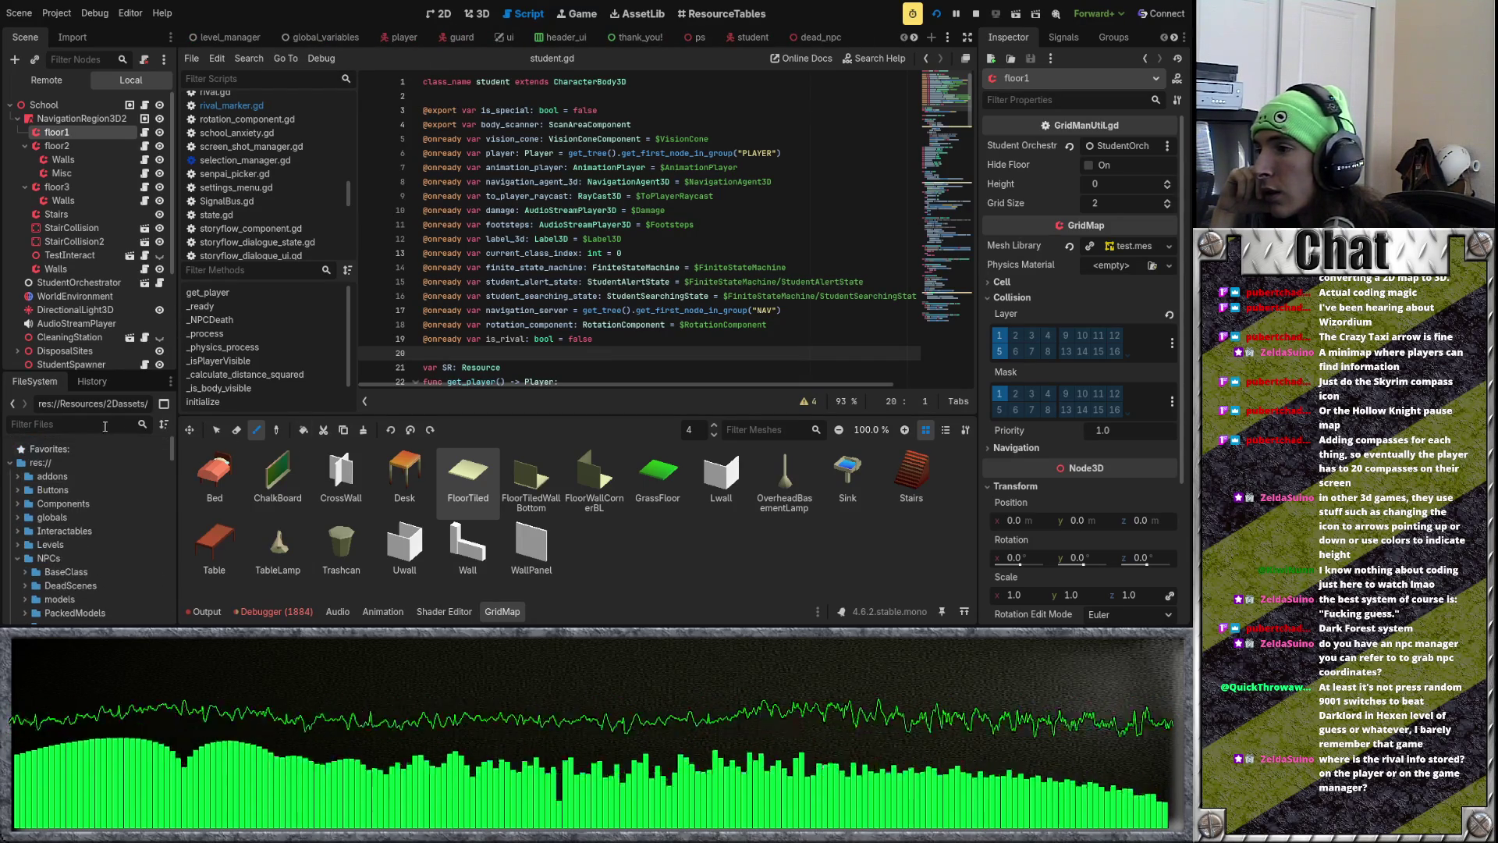
text(lobal)
key(BackSpace)
key(BackSpace)
key(BackSpace)
text(global)
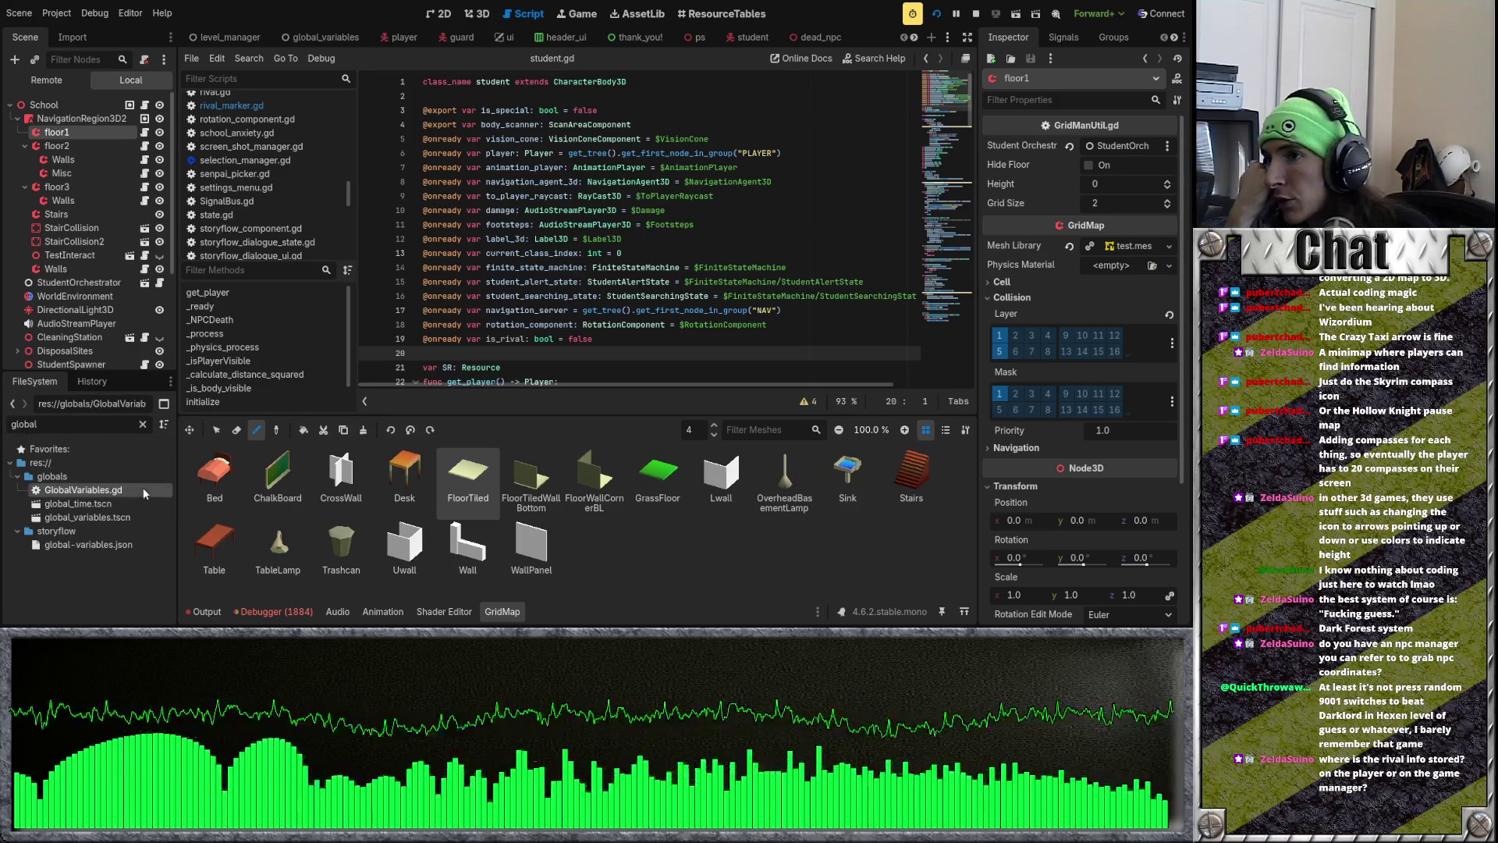
Step: Open GlobalVariables.gd and delete the unused _ready function that printed student_pool
double_click(142, 489)
scroll(569, 297, down, 5)
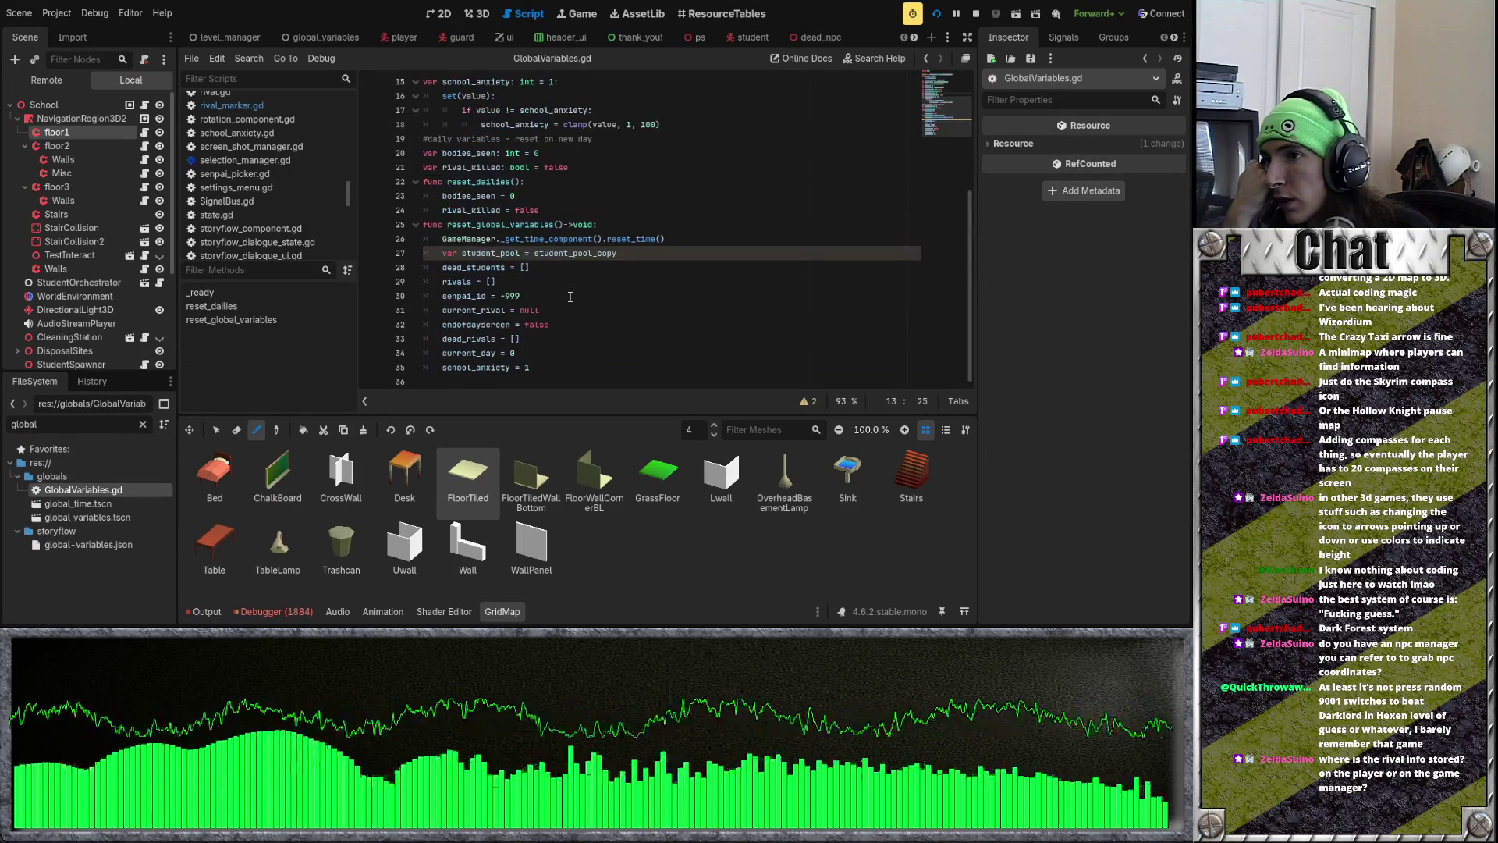
scroll(570, 298, up, 1)
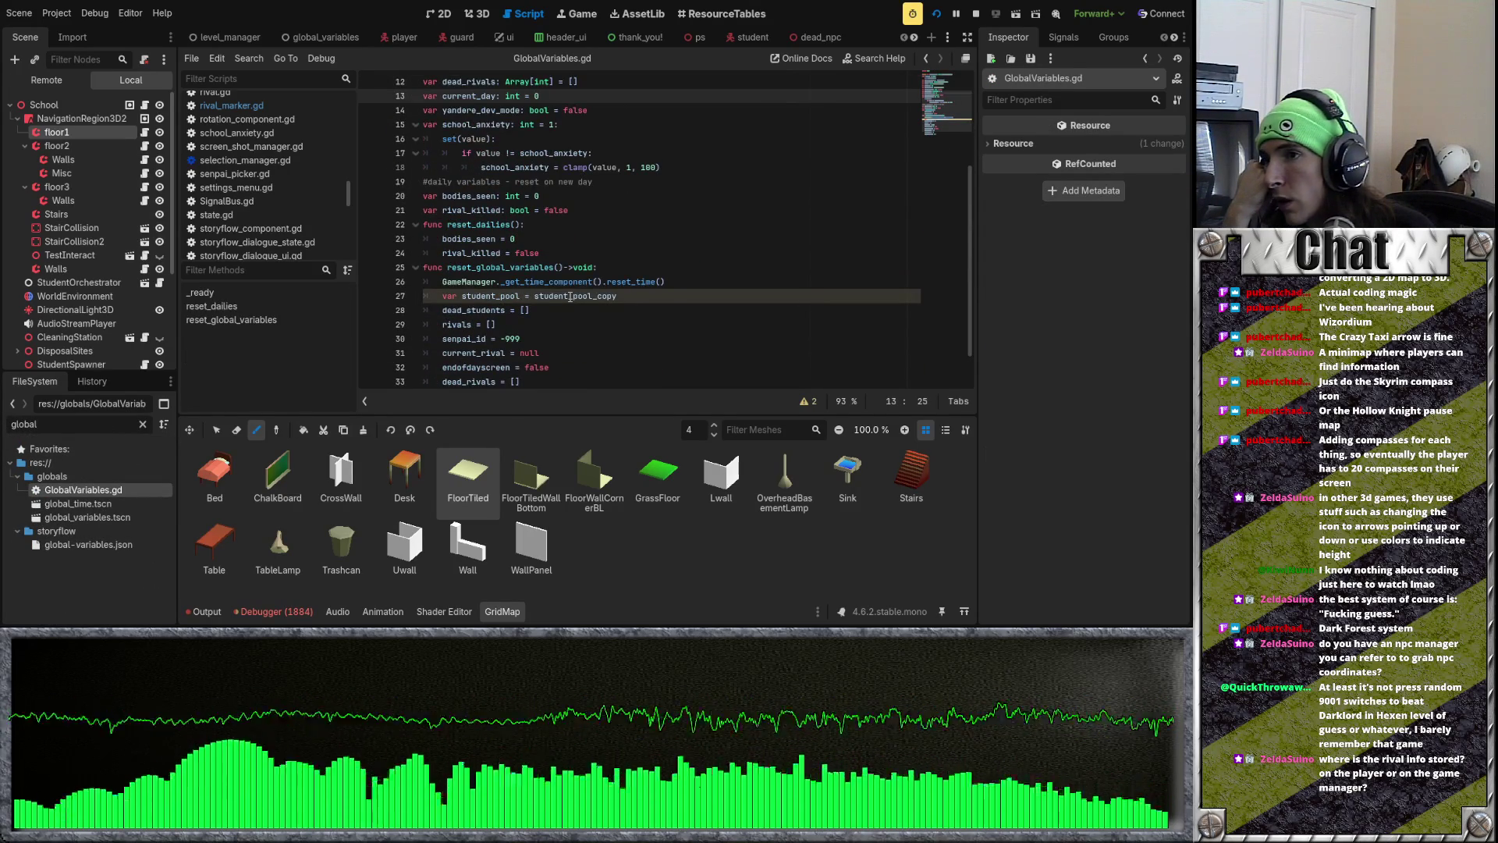
scroll(570, 297, up, 4)
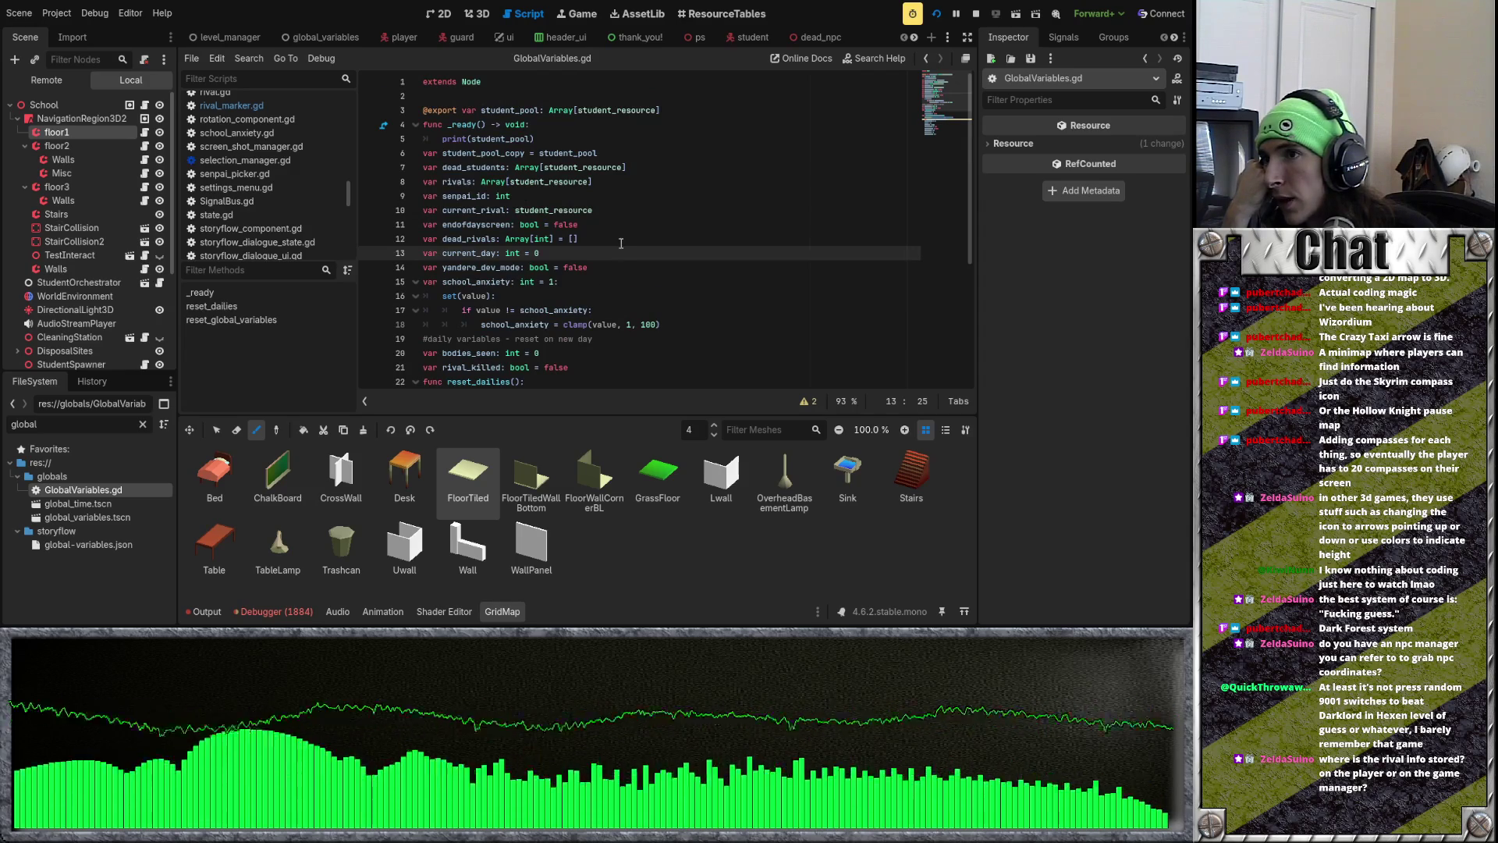
drag(543, 138, 400, 122)
key(BackSpace)
key(BackSpace)
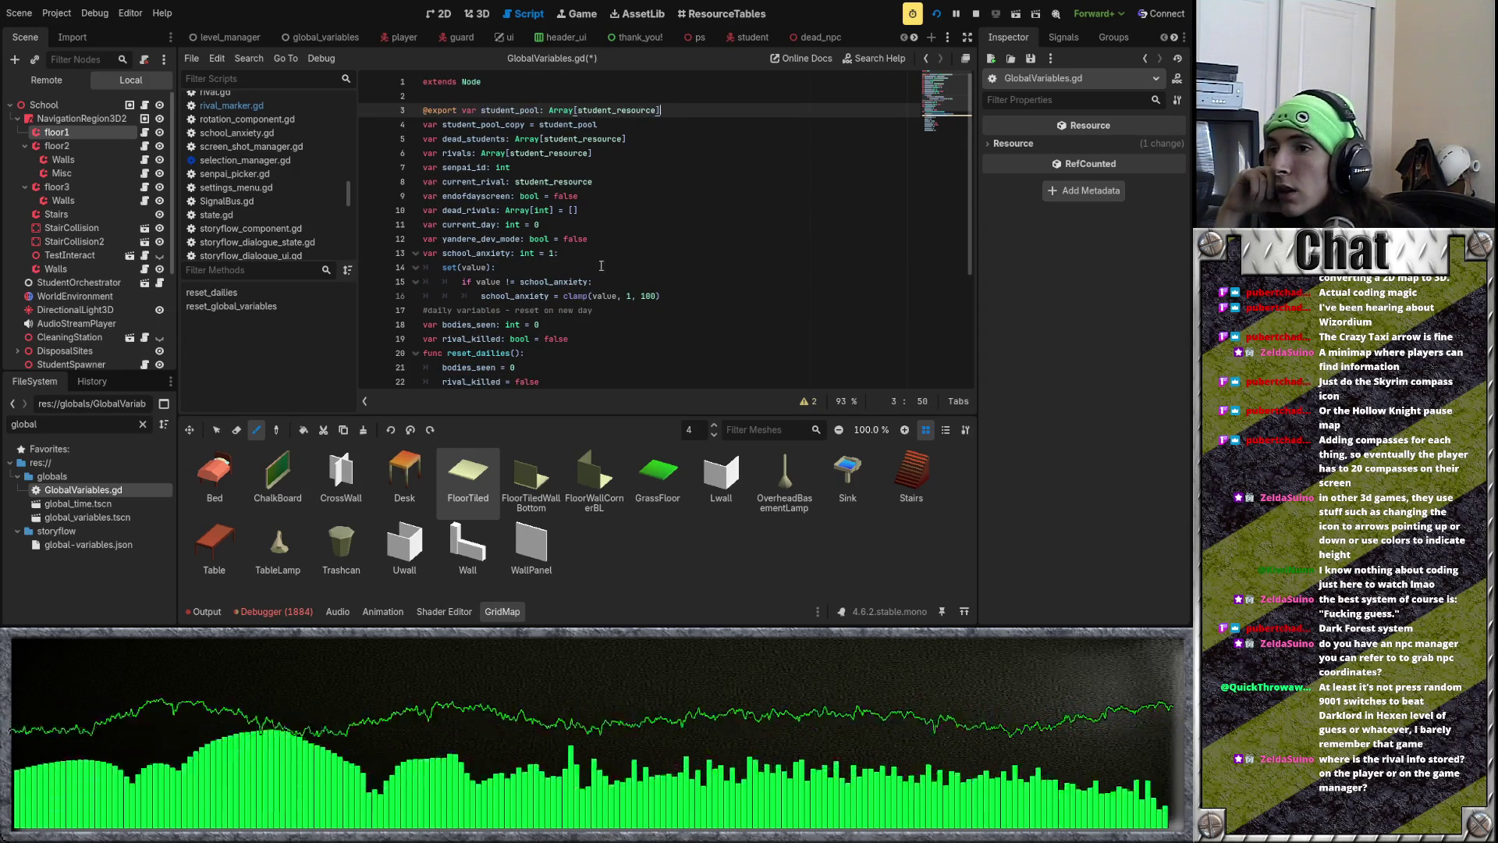
Step: Look over the school_anxiety setter and reset_dailies lines in GlobalVariables.gd
mouse_move(662, 296)
mouse_down()
mouse_move(422, 282)
mouse_move(408, 251)
mouse_up()
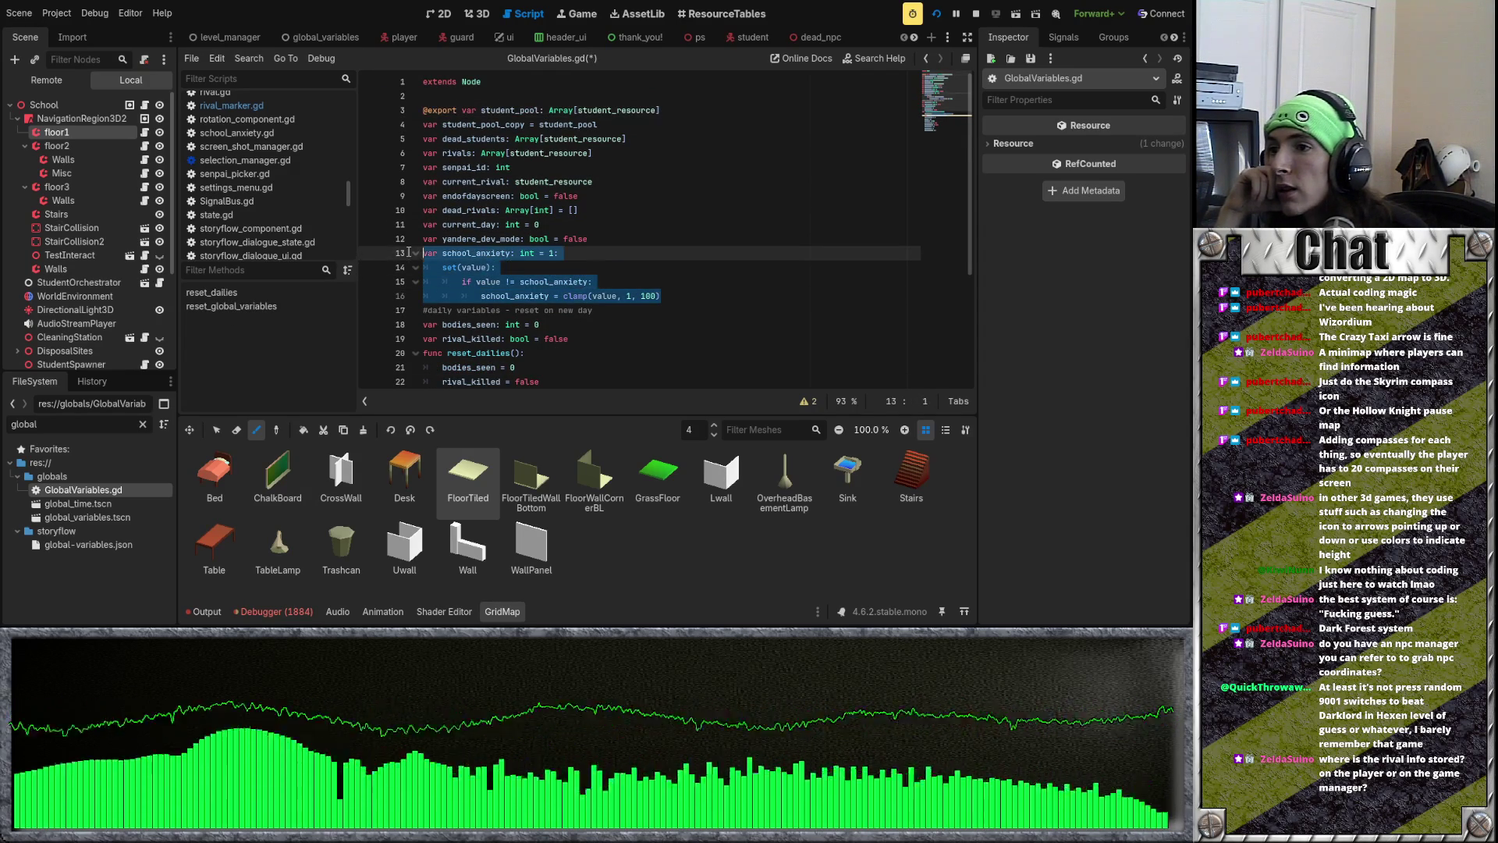
click(591, 268)
drag(539, 325, 423, 253)
scroll(447, 316, down, 2)
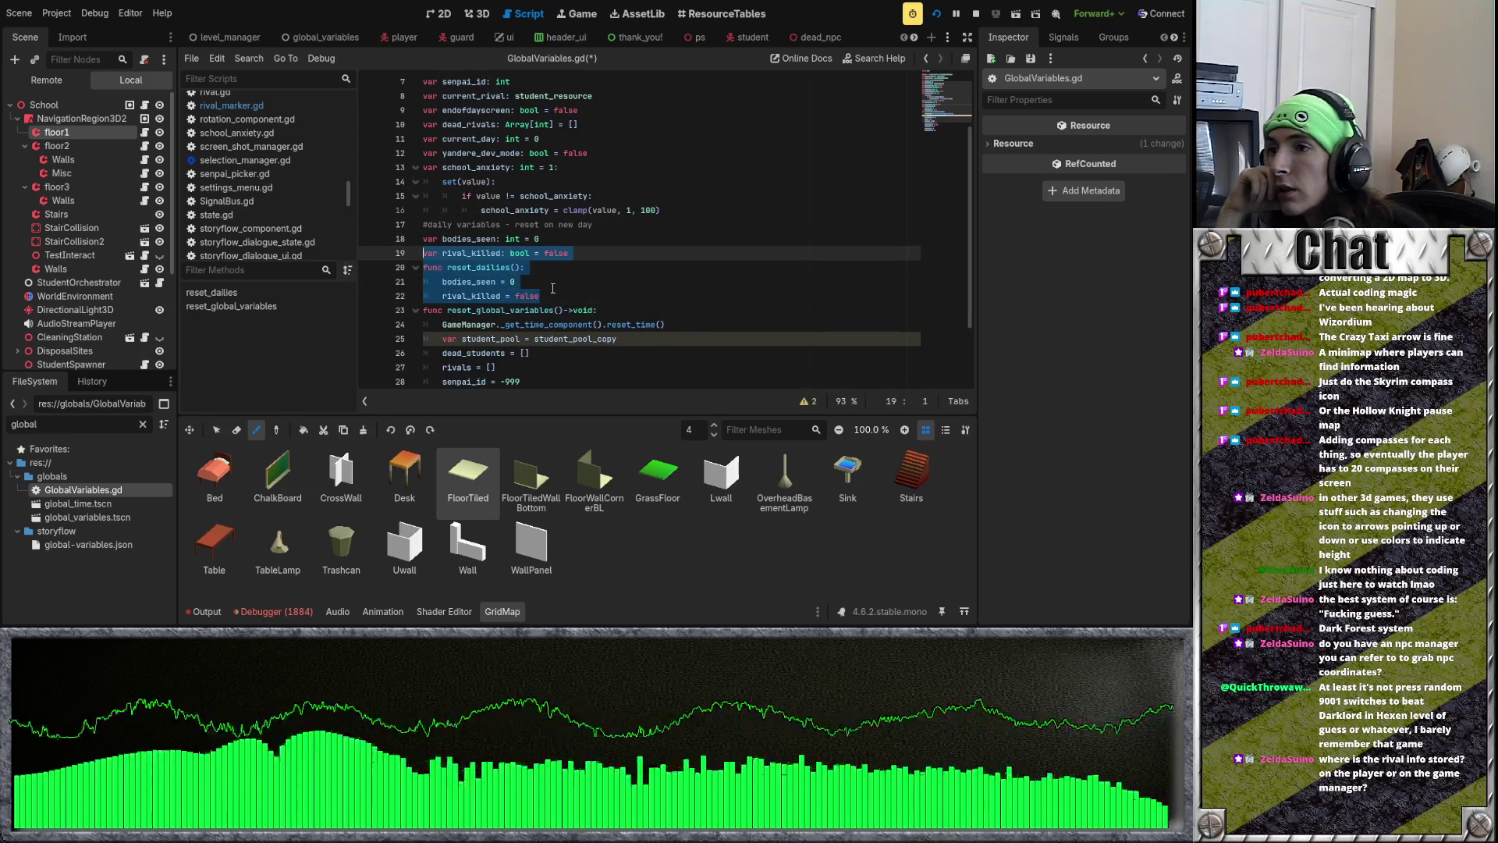
click(552, 286)
scroll(577, 288, up, 2)
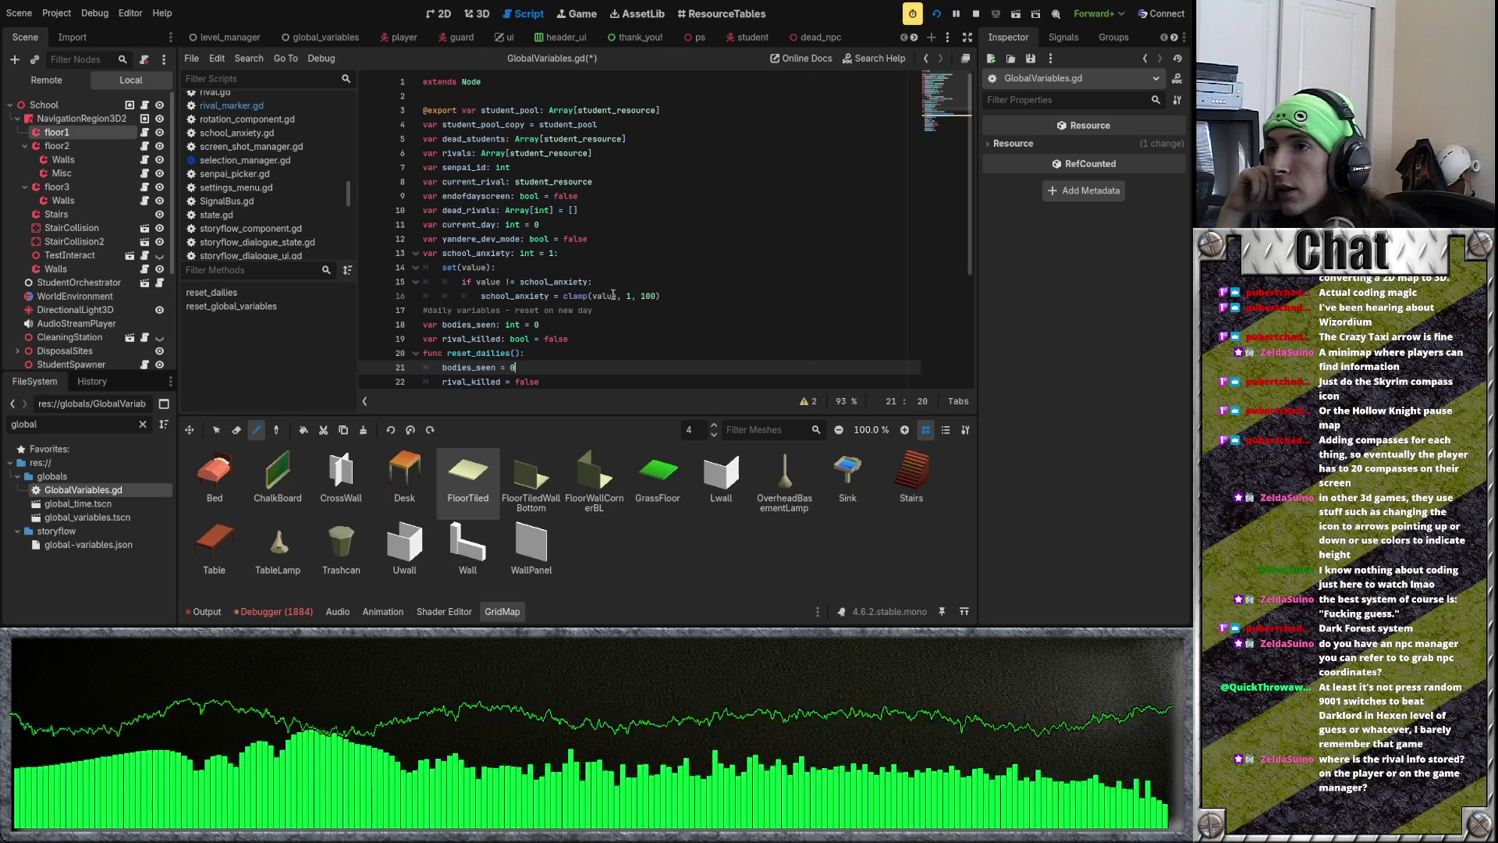
click(706, 238)
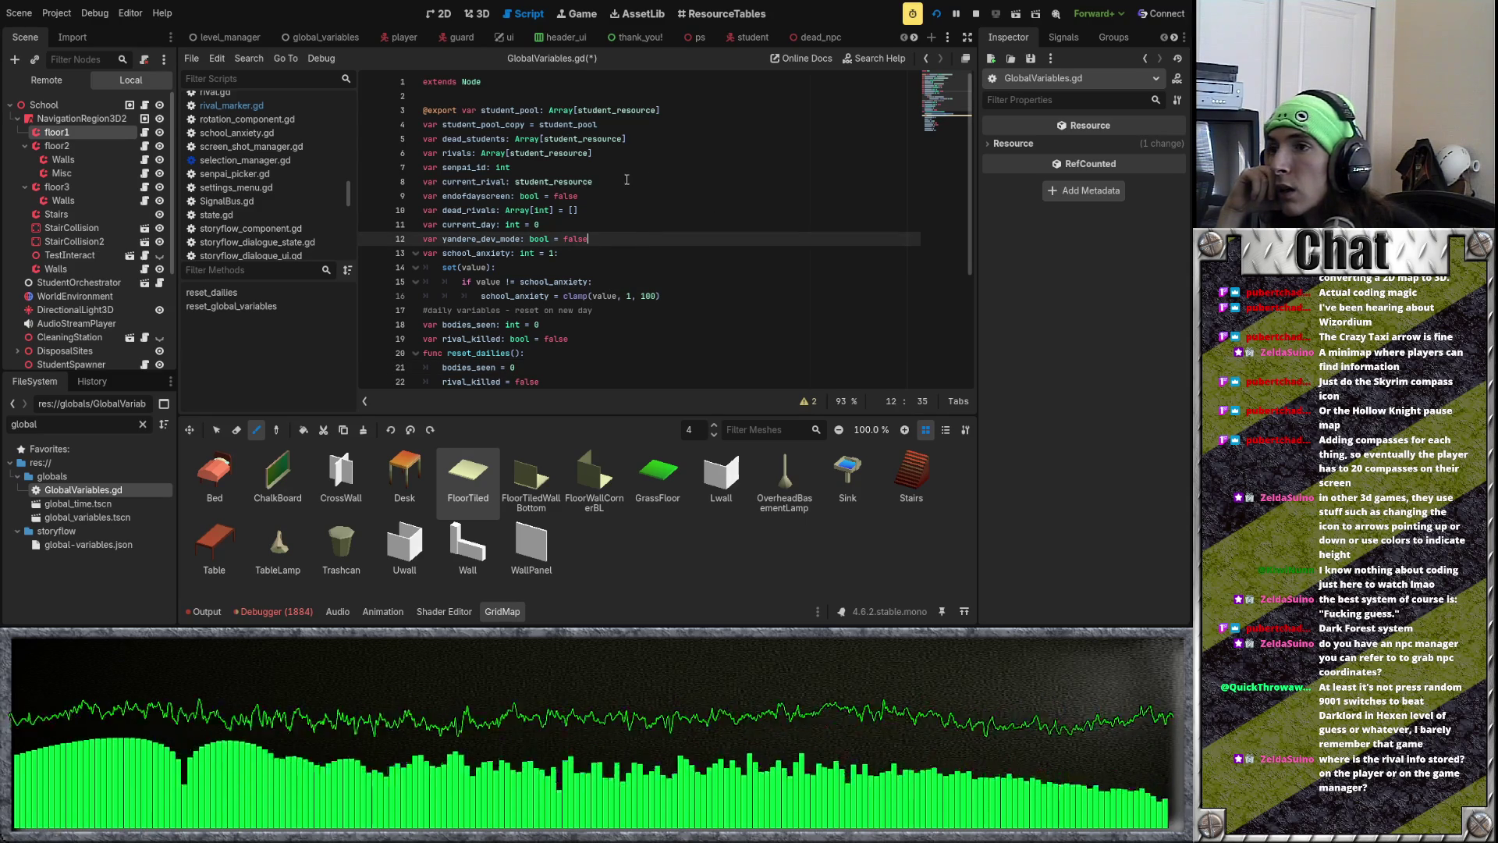
Step: Insert a new line after the current_rival: student_resource declaration
click(601, 182)
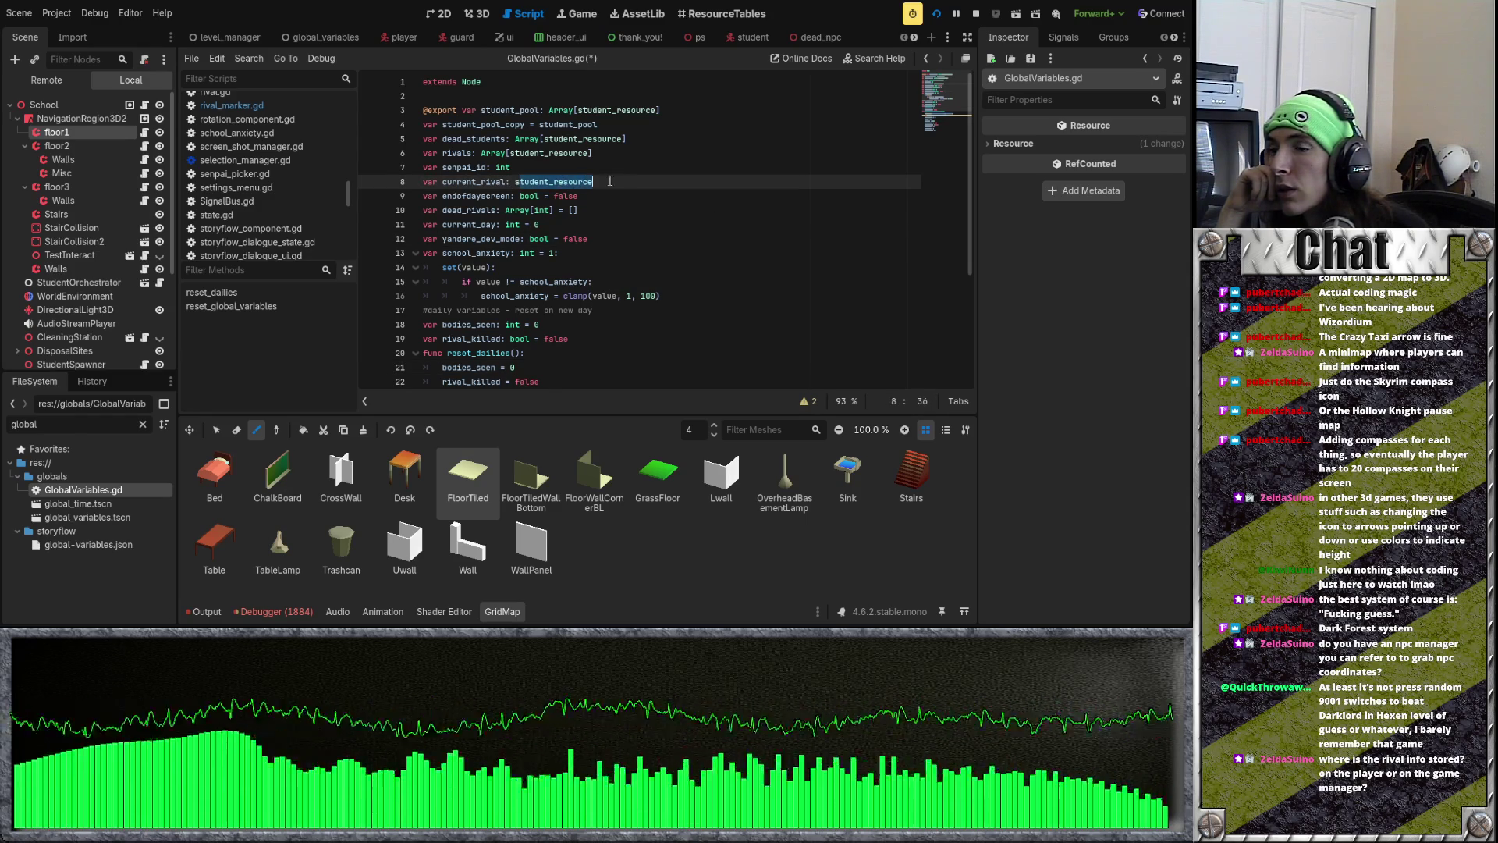
drag(594, 181, 514, 182)
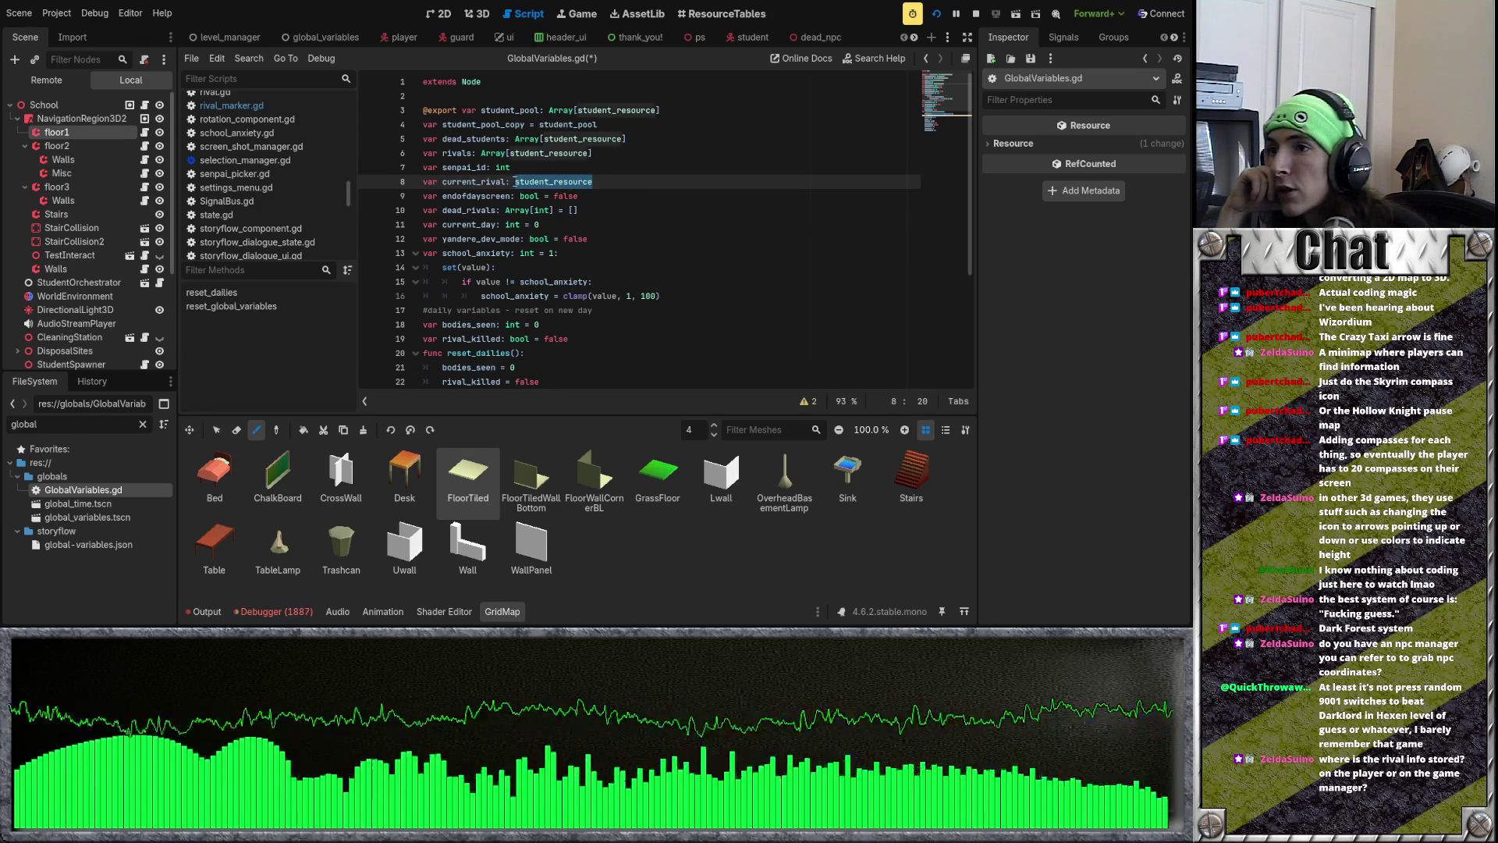
click(626, 186)
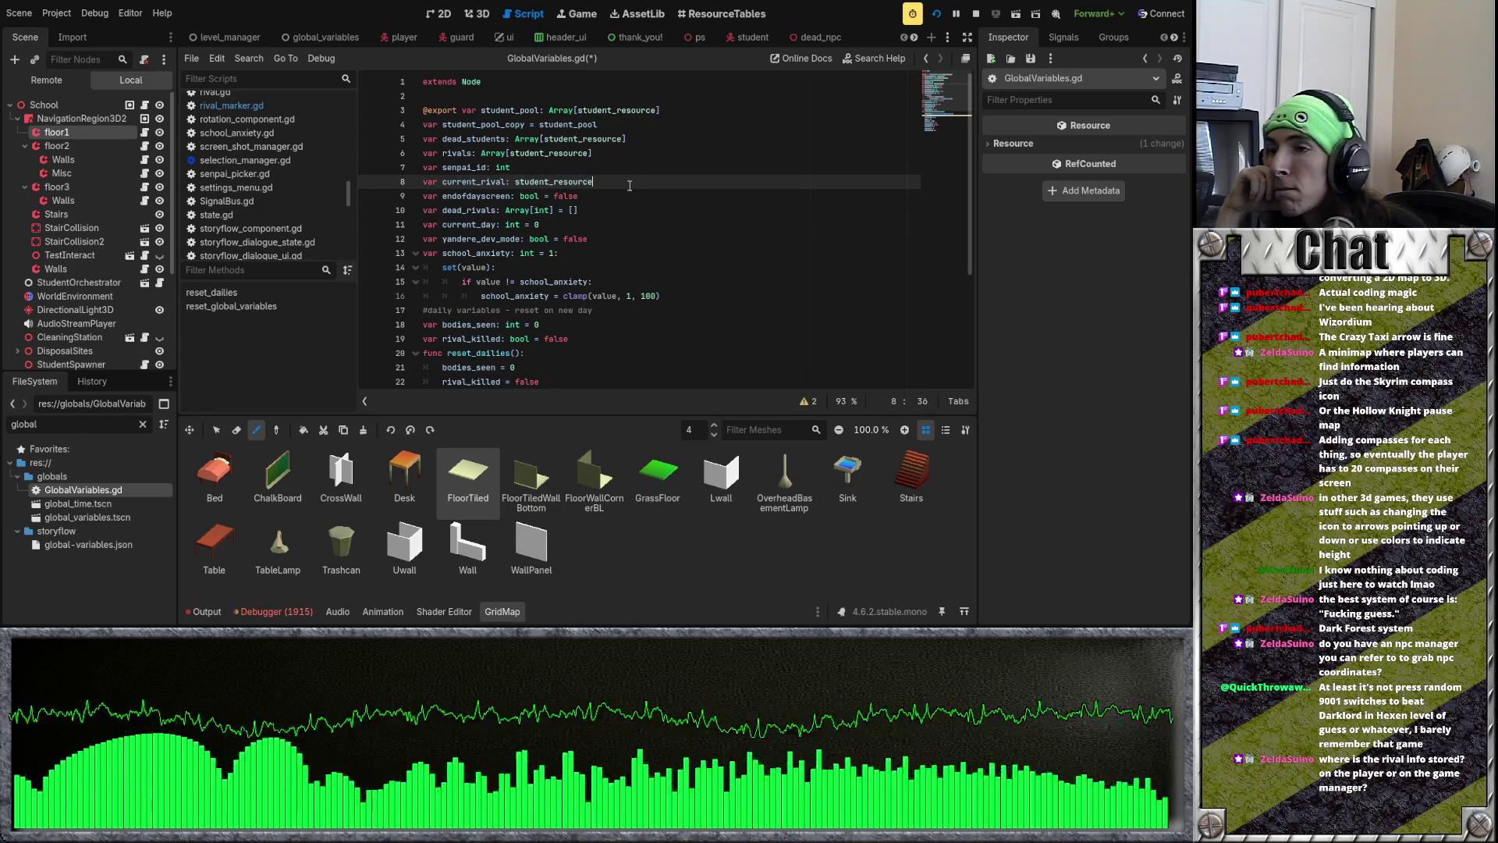
key(Return)
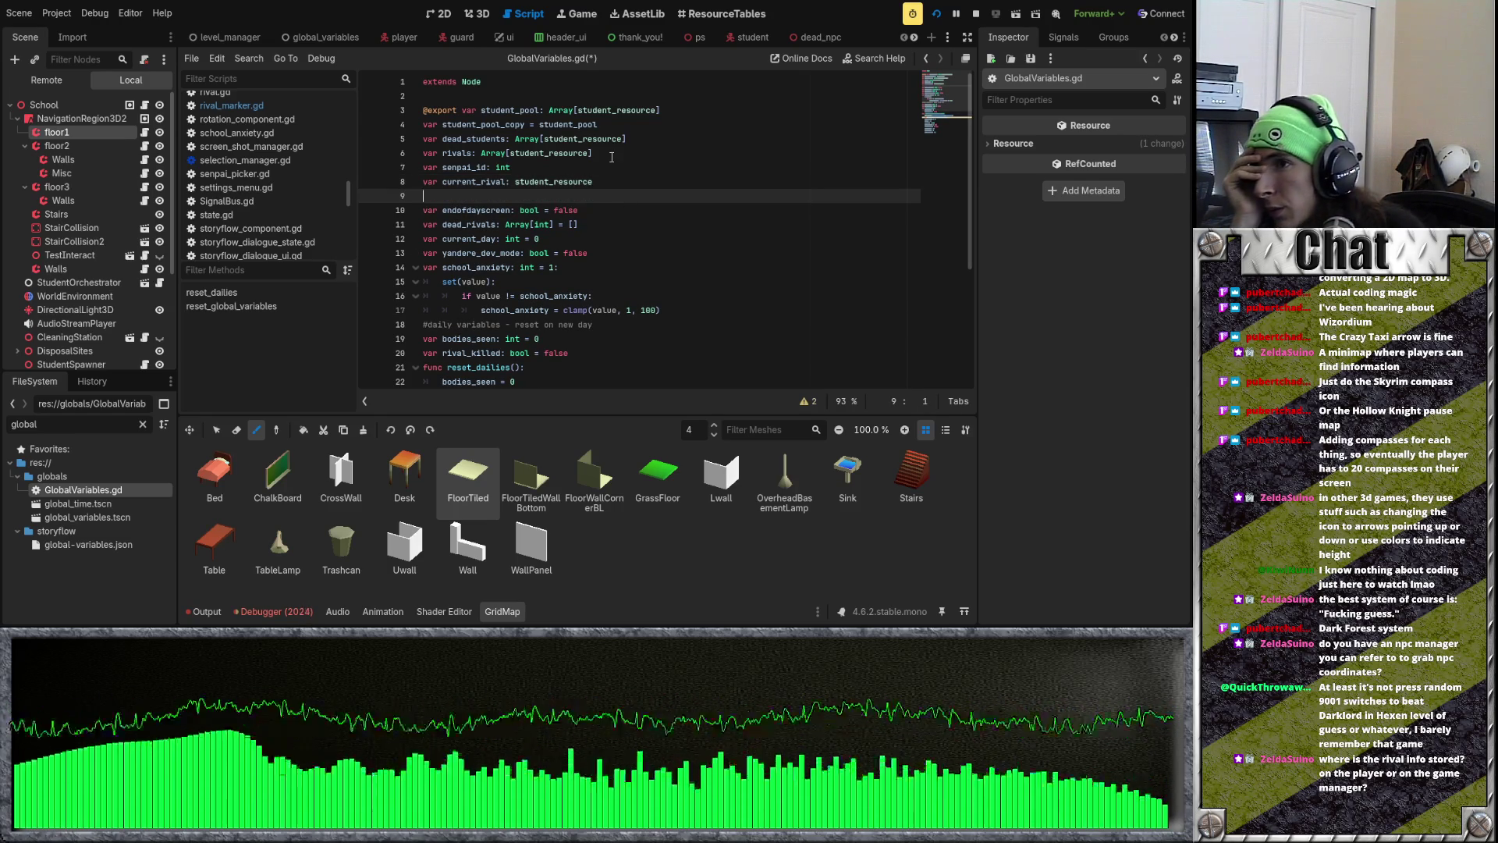
Step: Declare var current_rival_student_node: student on line 9 and save GlobalVariables.gd
text(var )
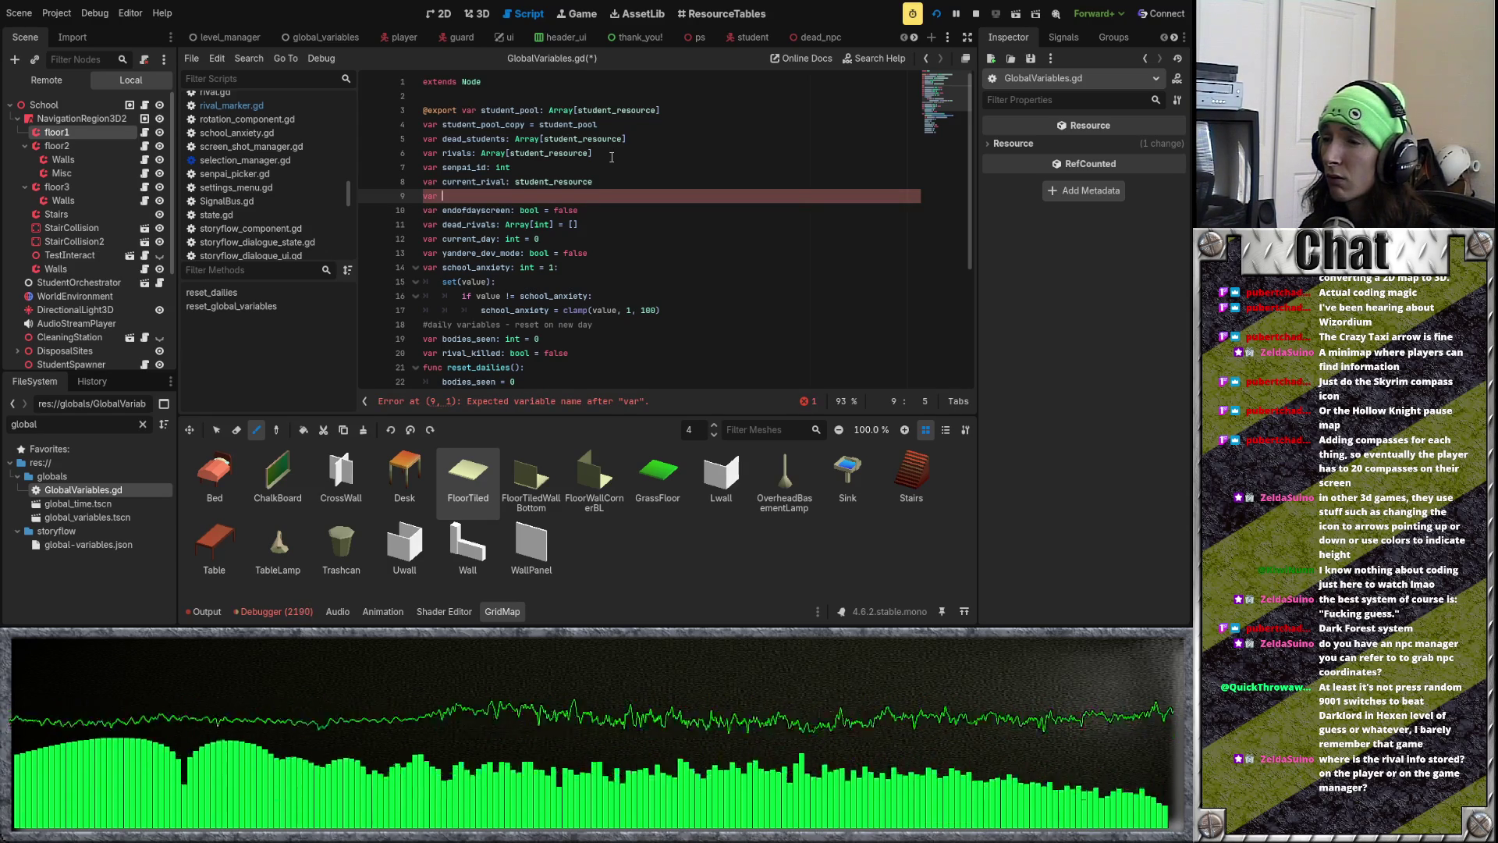
text(current)
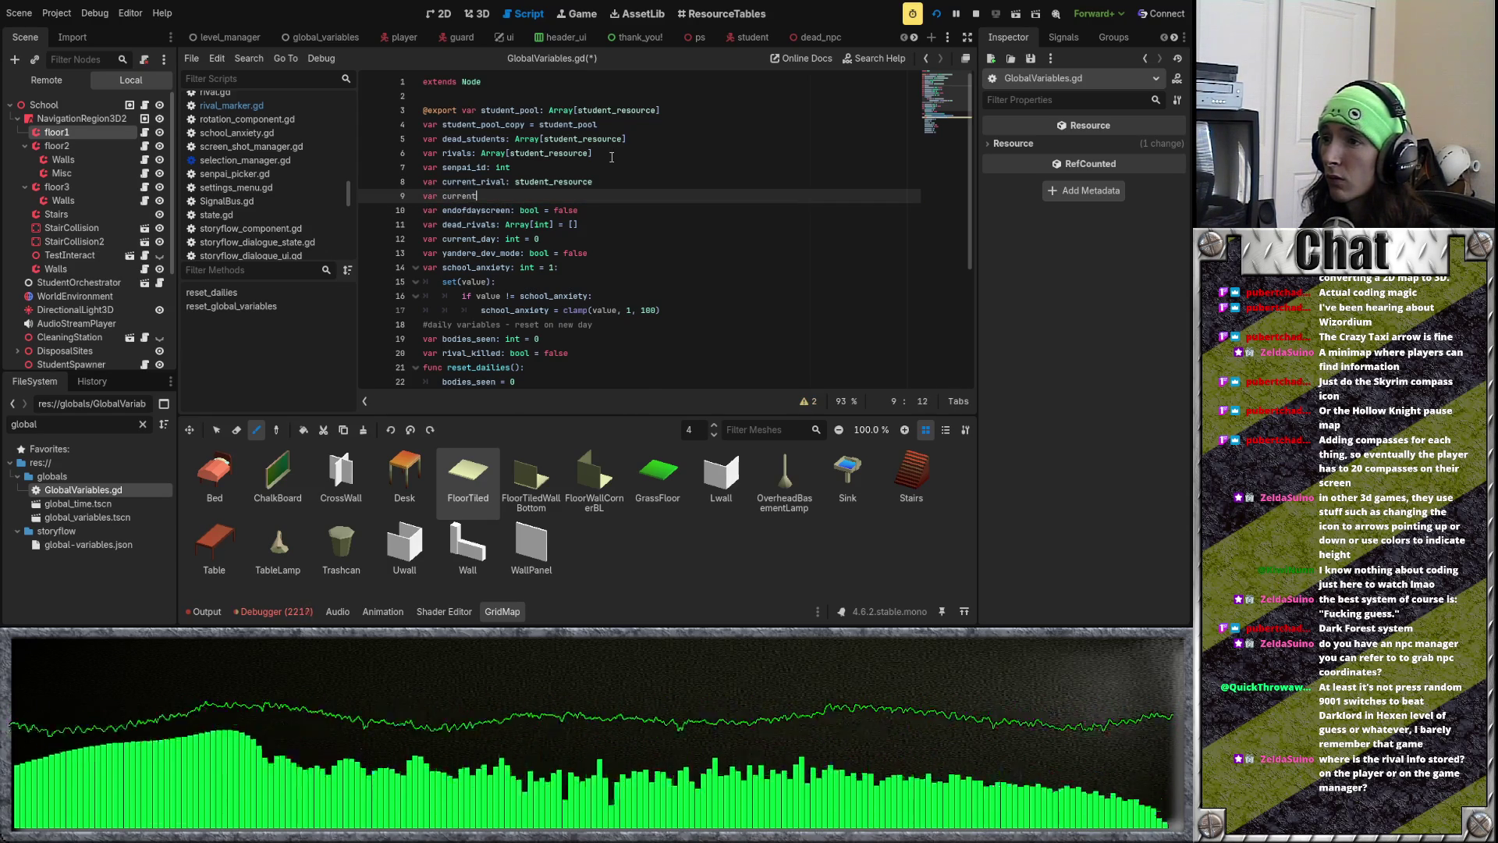
text(_rival_stud)
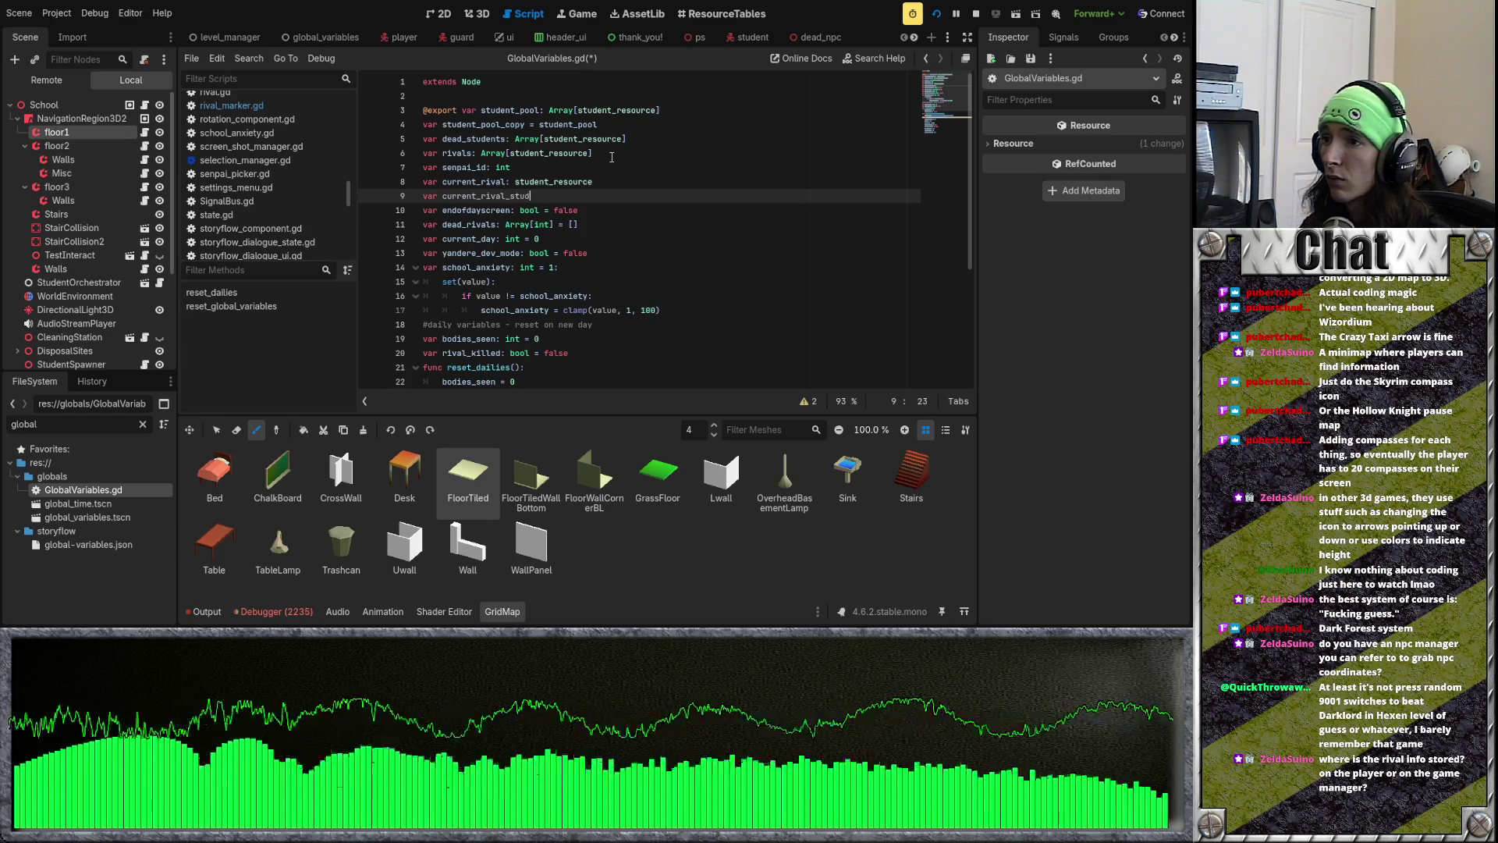
text(ent_node: student)
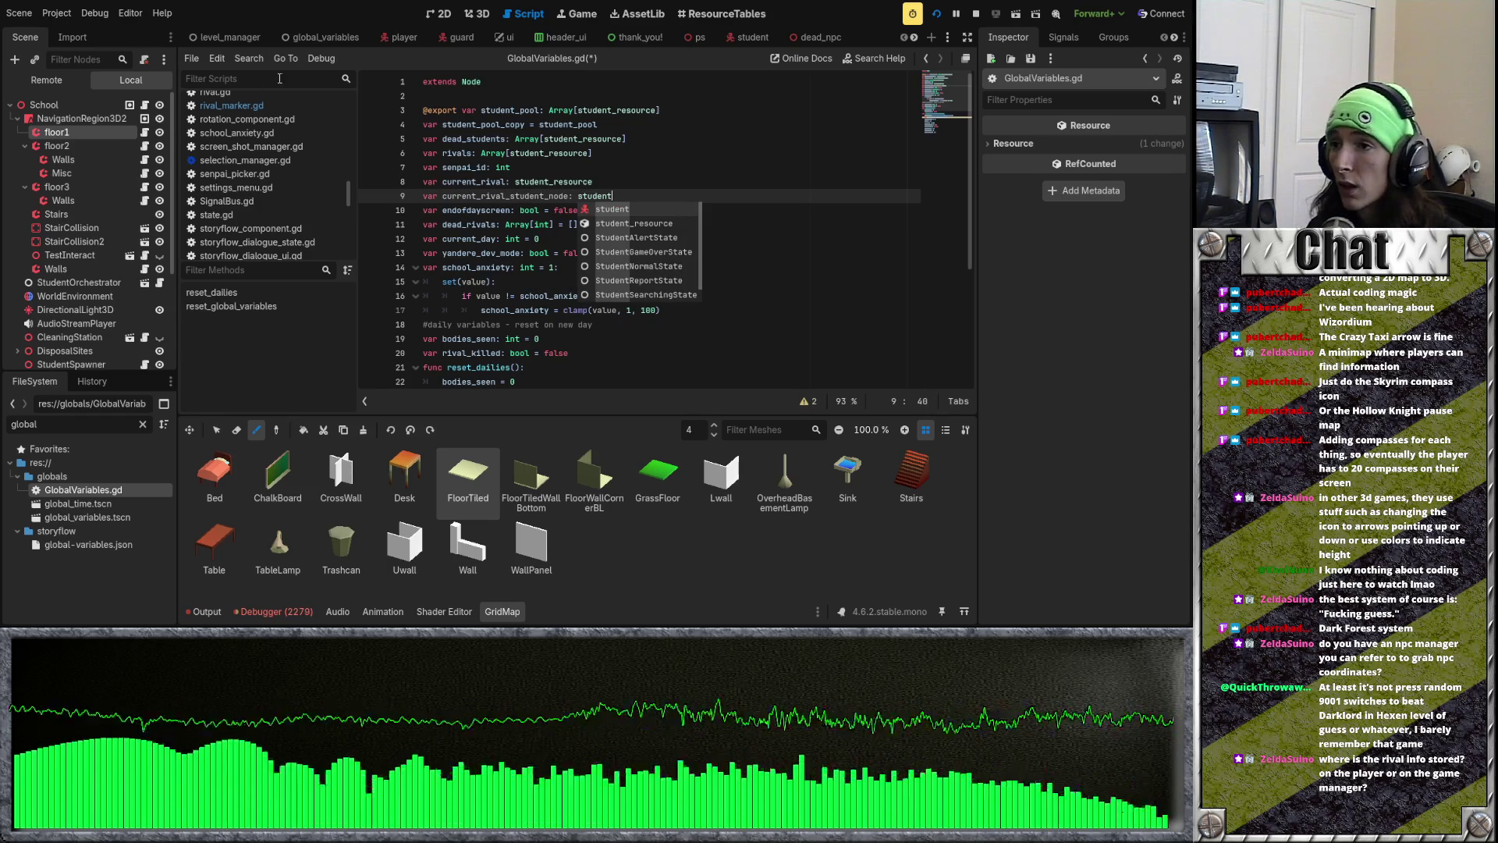
click(623, 157)
key(ctrl+s)
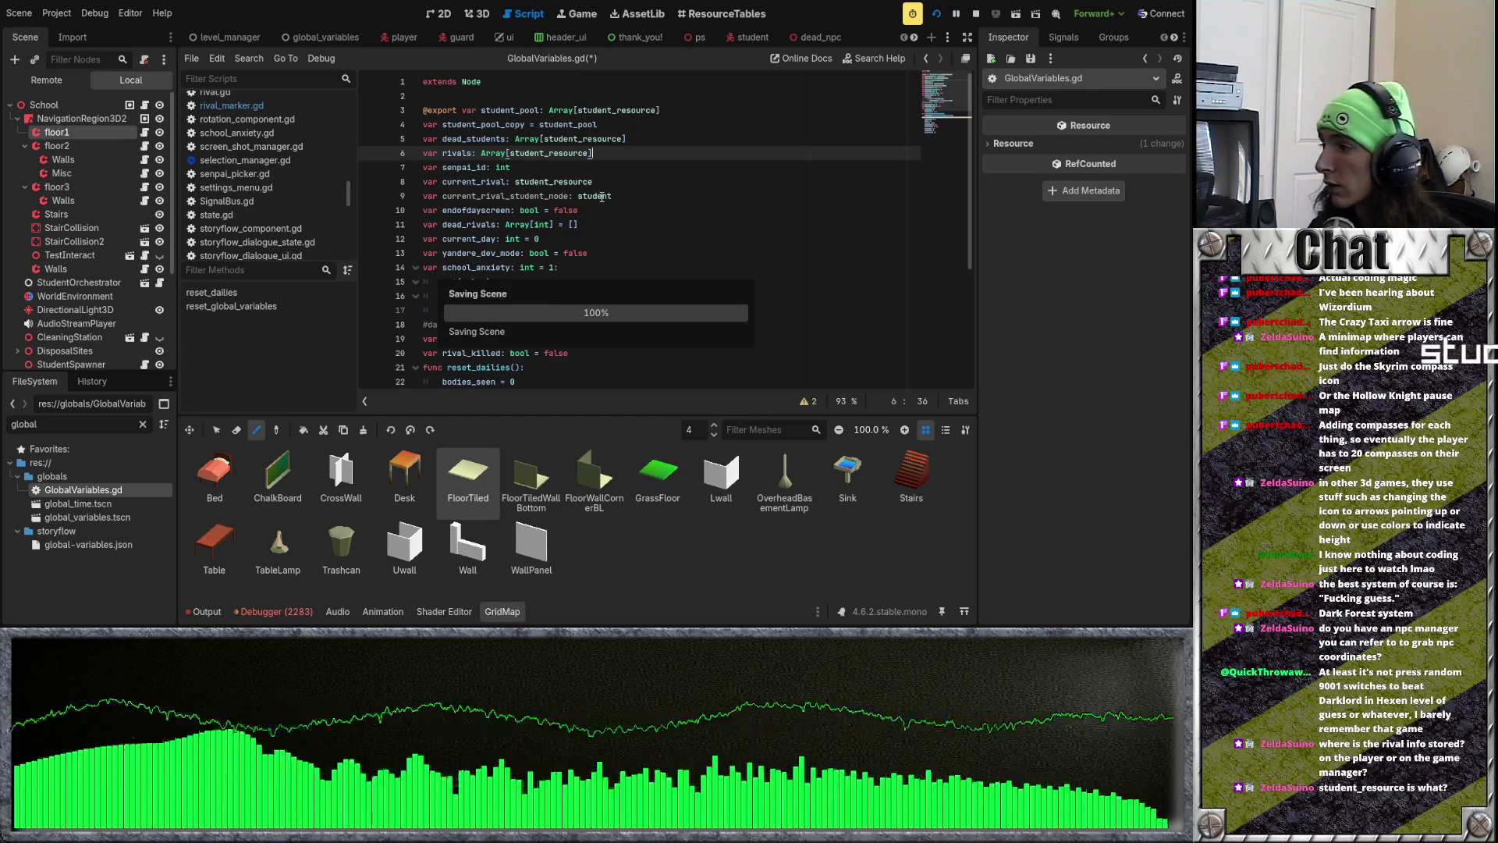
Step: Clear the 'global' filter so the FileSystem lists all project files
click(539, 210)
click(139, 423)
click(146, 423)
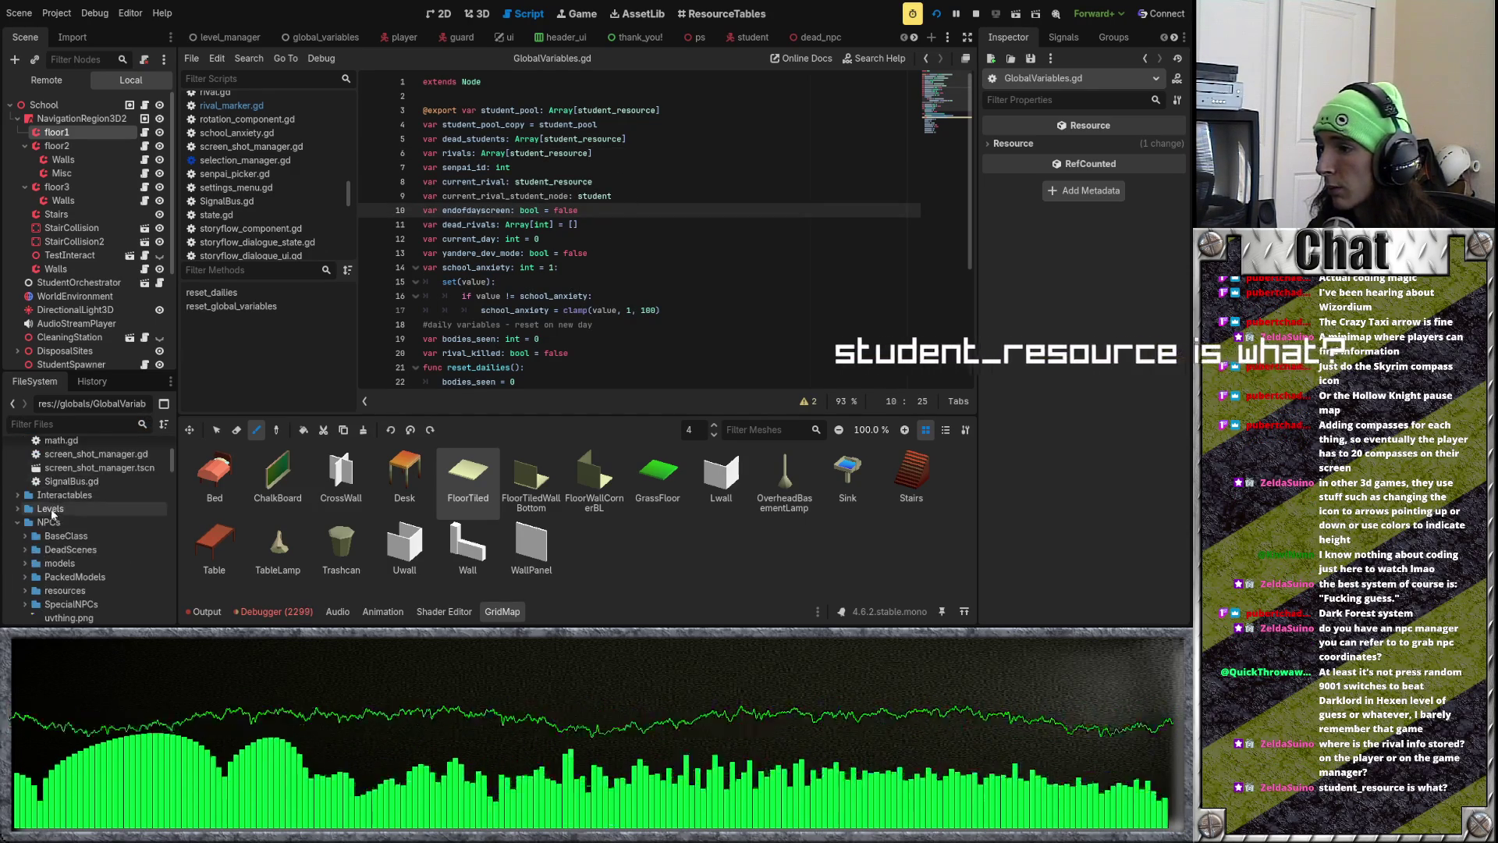
scroll(43, 559, down, 3)
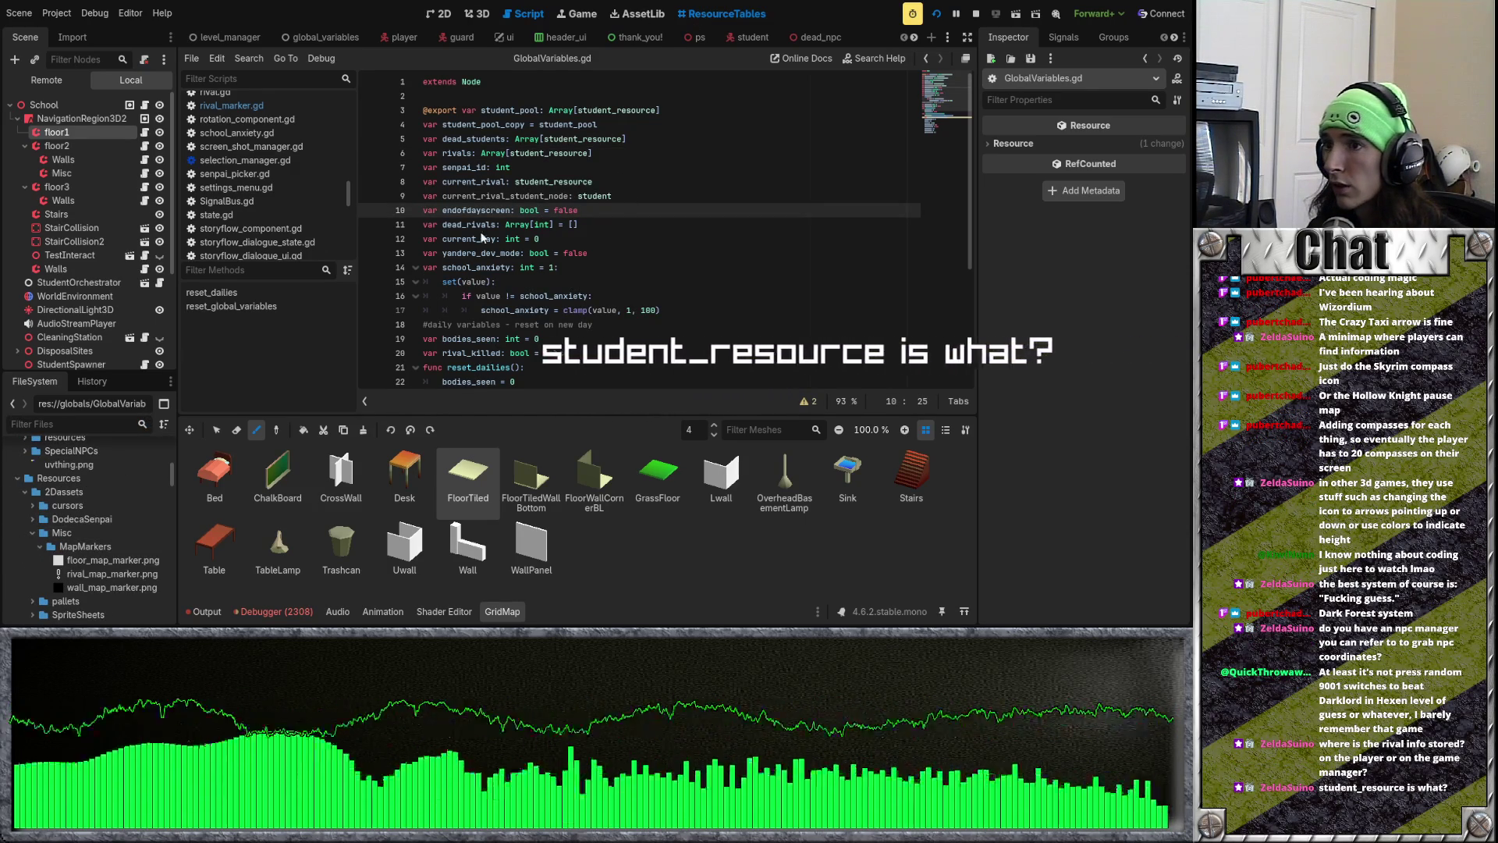
Step: Open ResourceTables and inspect the pugot, revenent and vampire student resources
click(722, 13)
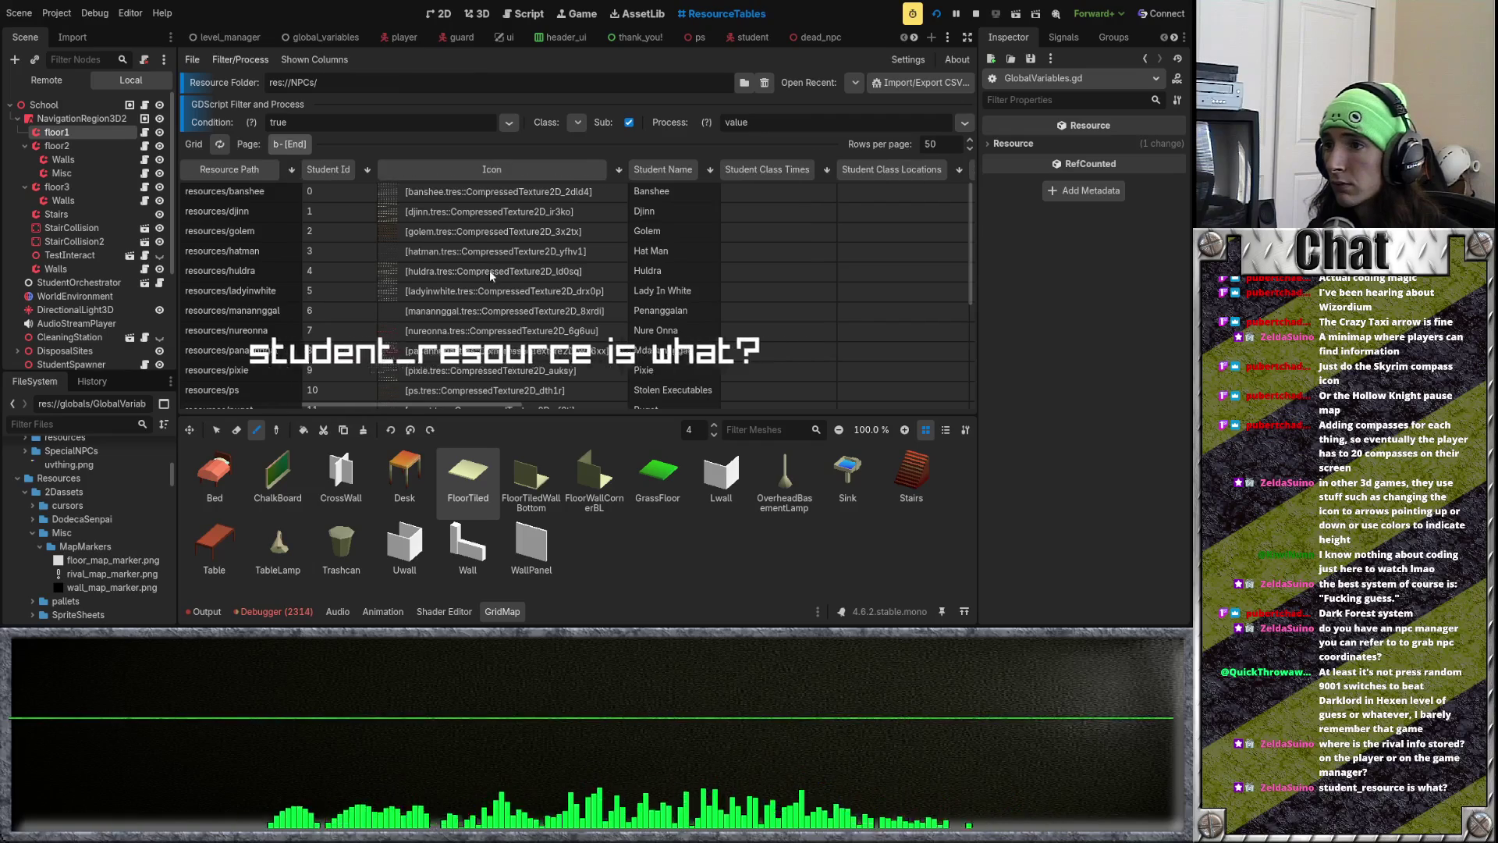
click(460, 273)
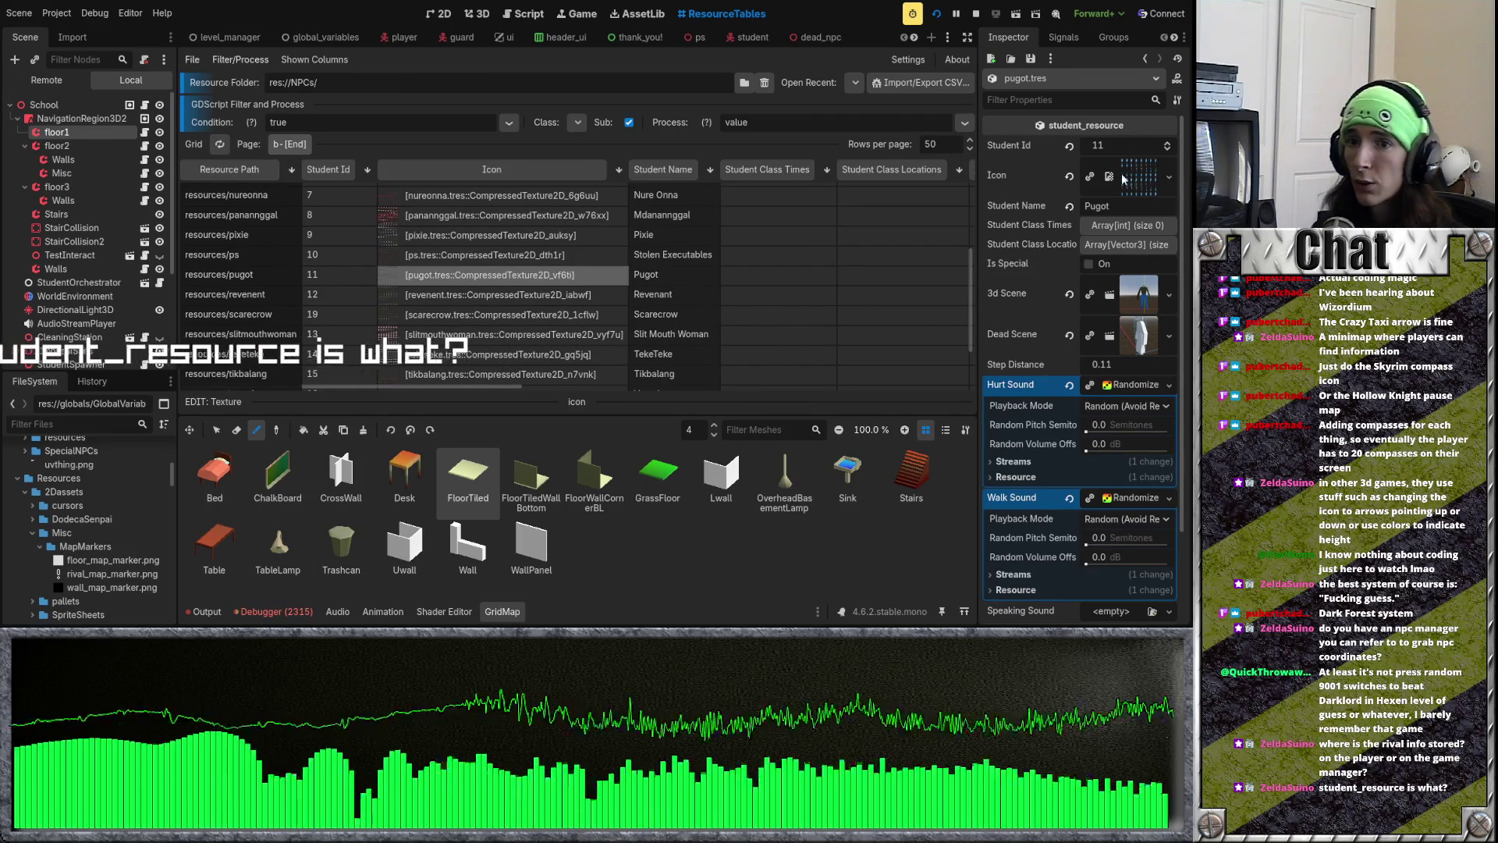
click(420, 300)
scroll(420, 307, down, 3)
click(459, 333)
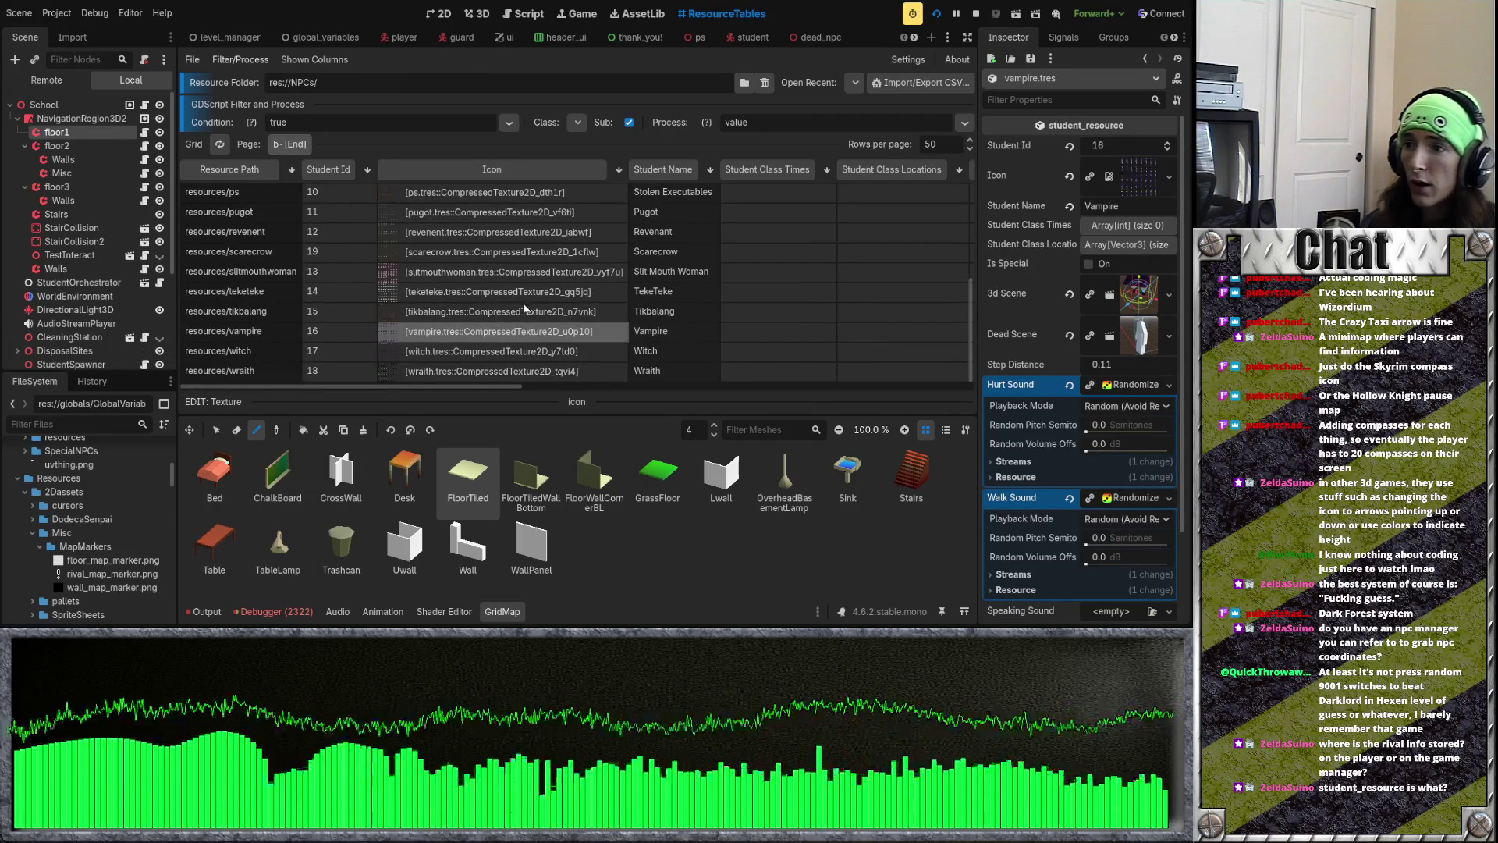
scroll(509, 307, up, 5)
Step: Check the djinn resource, then bring up the student scene's student.gd script
click(491, 245)
scroll(512, 270, up, 2)
click(508, 219)
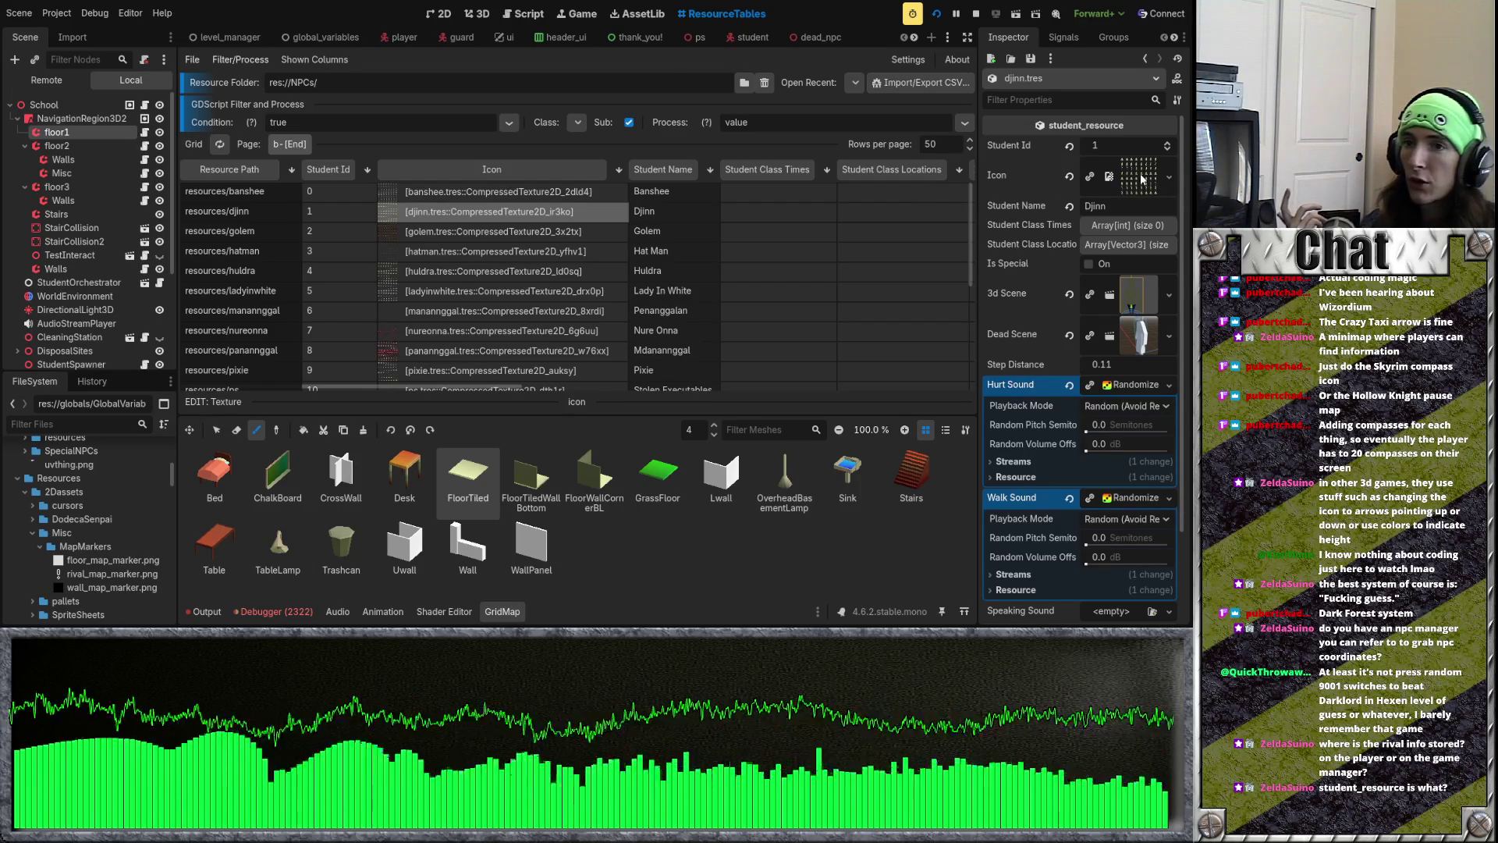
click(750, 37)
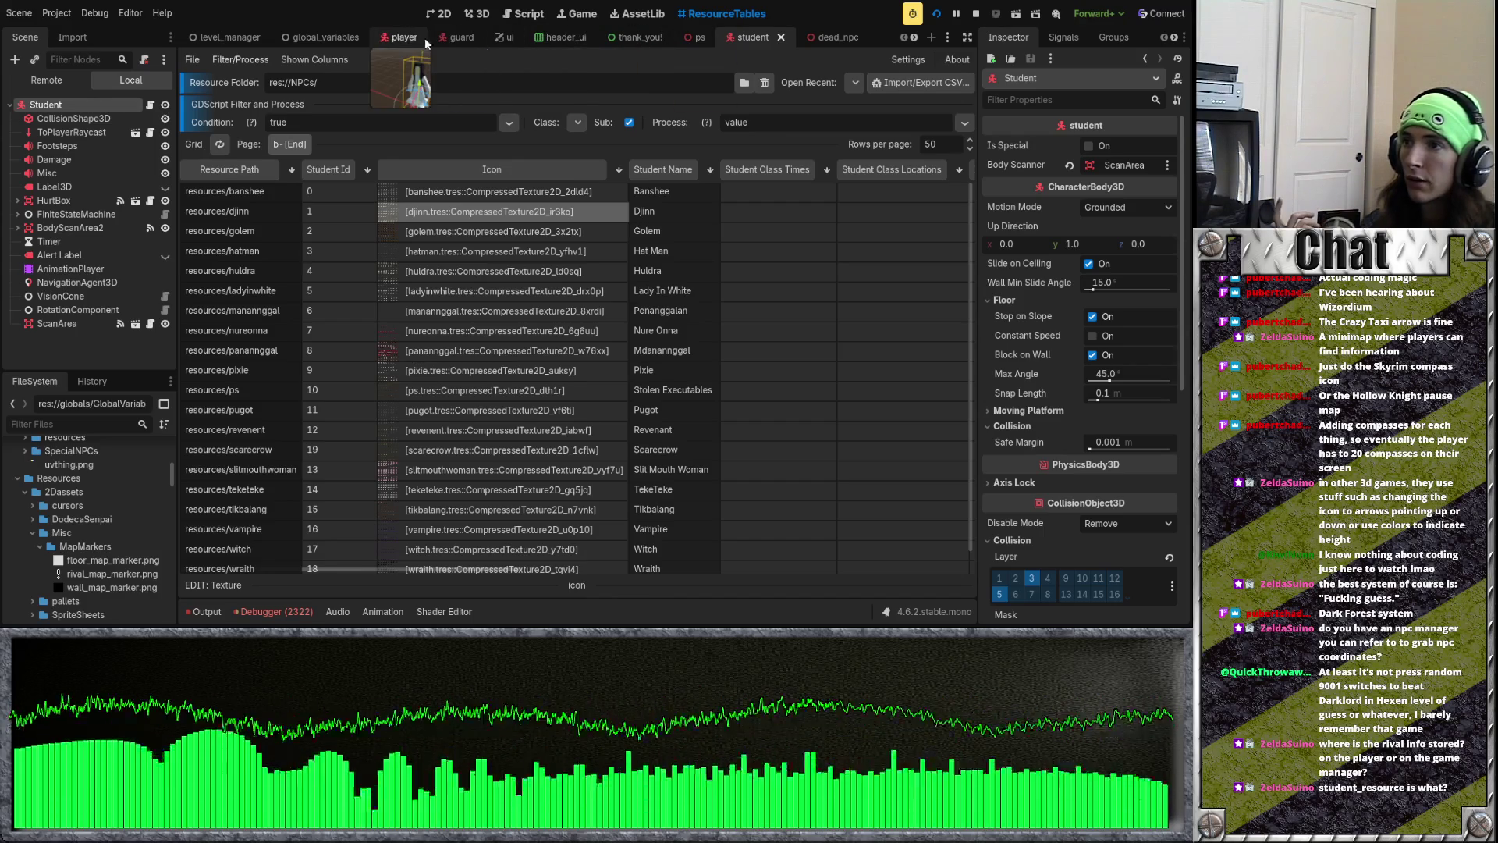
click(150, 105)
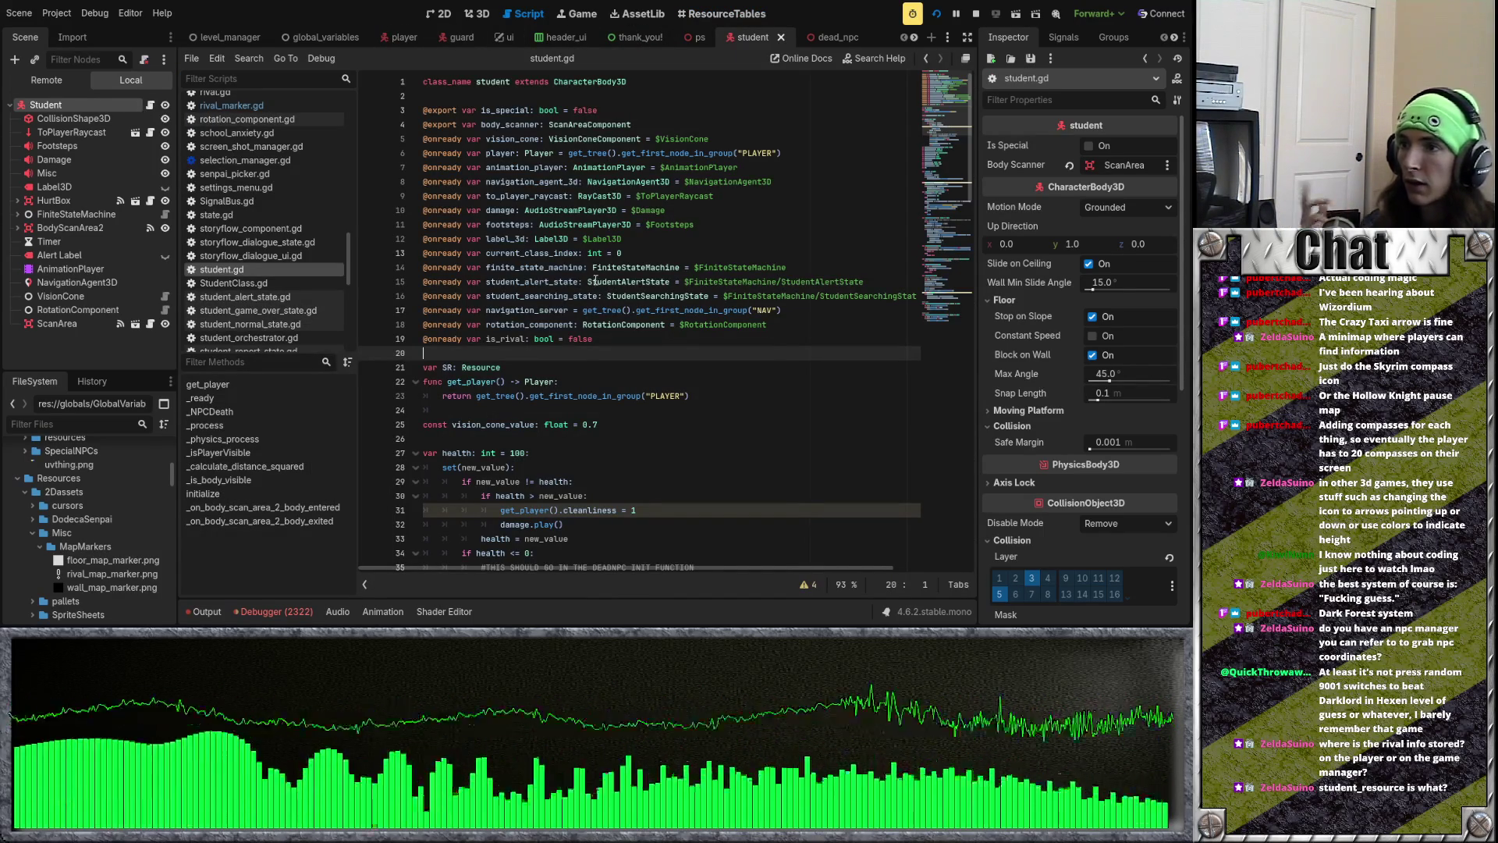
scroll(80, 519, down, 3)
scroll(79, 520, up, 6)
scroll(103, 508, up, 10)
scroll(106, 504, down, 10)
scroll(105, 504, down, 10)
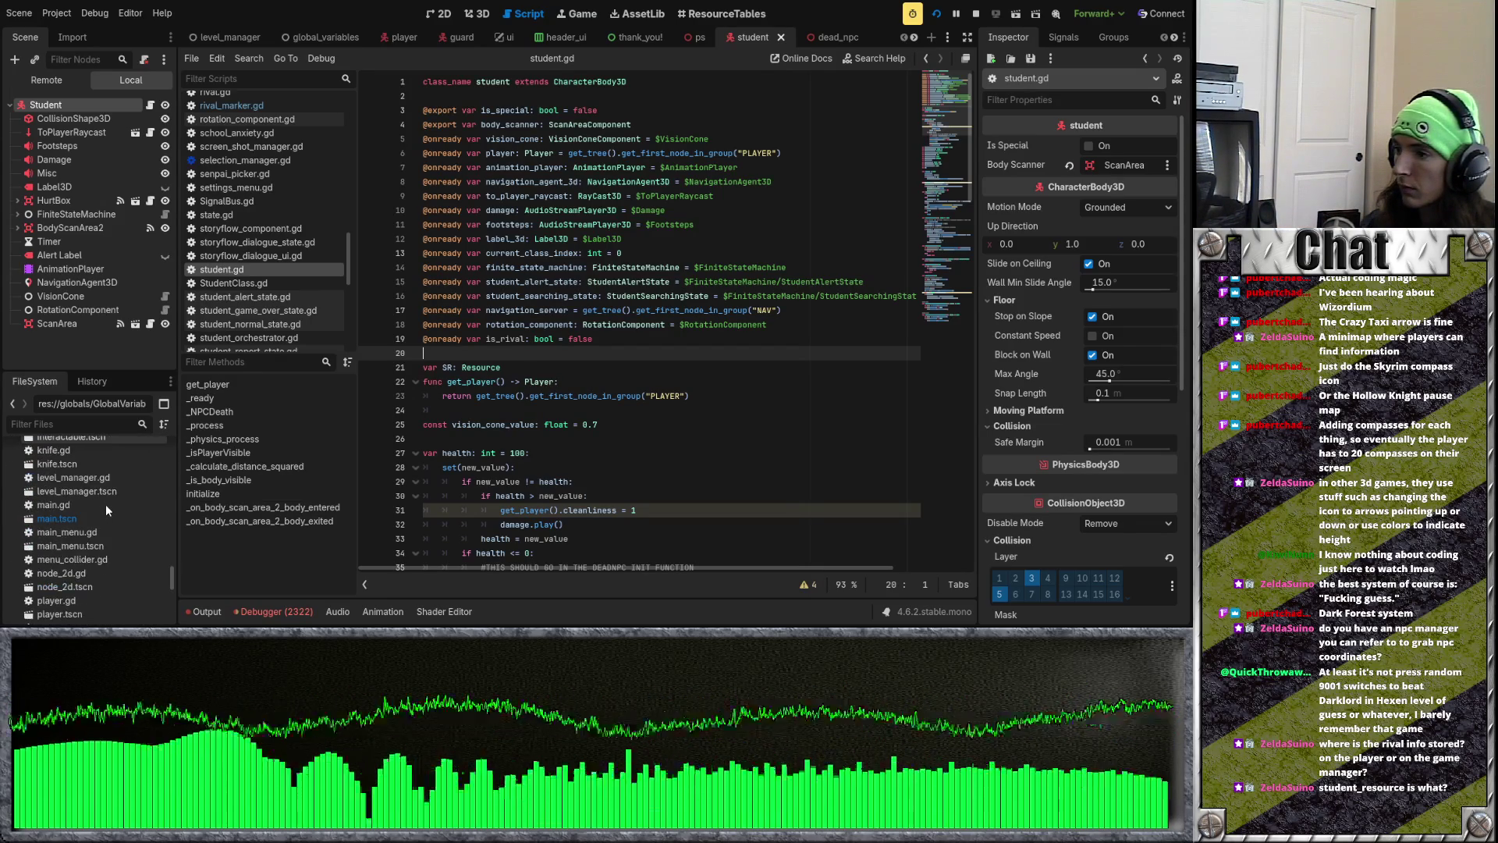
scroll(105, 504, up, 3)
drag(173, 567, 173, 447)
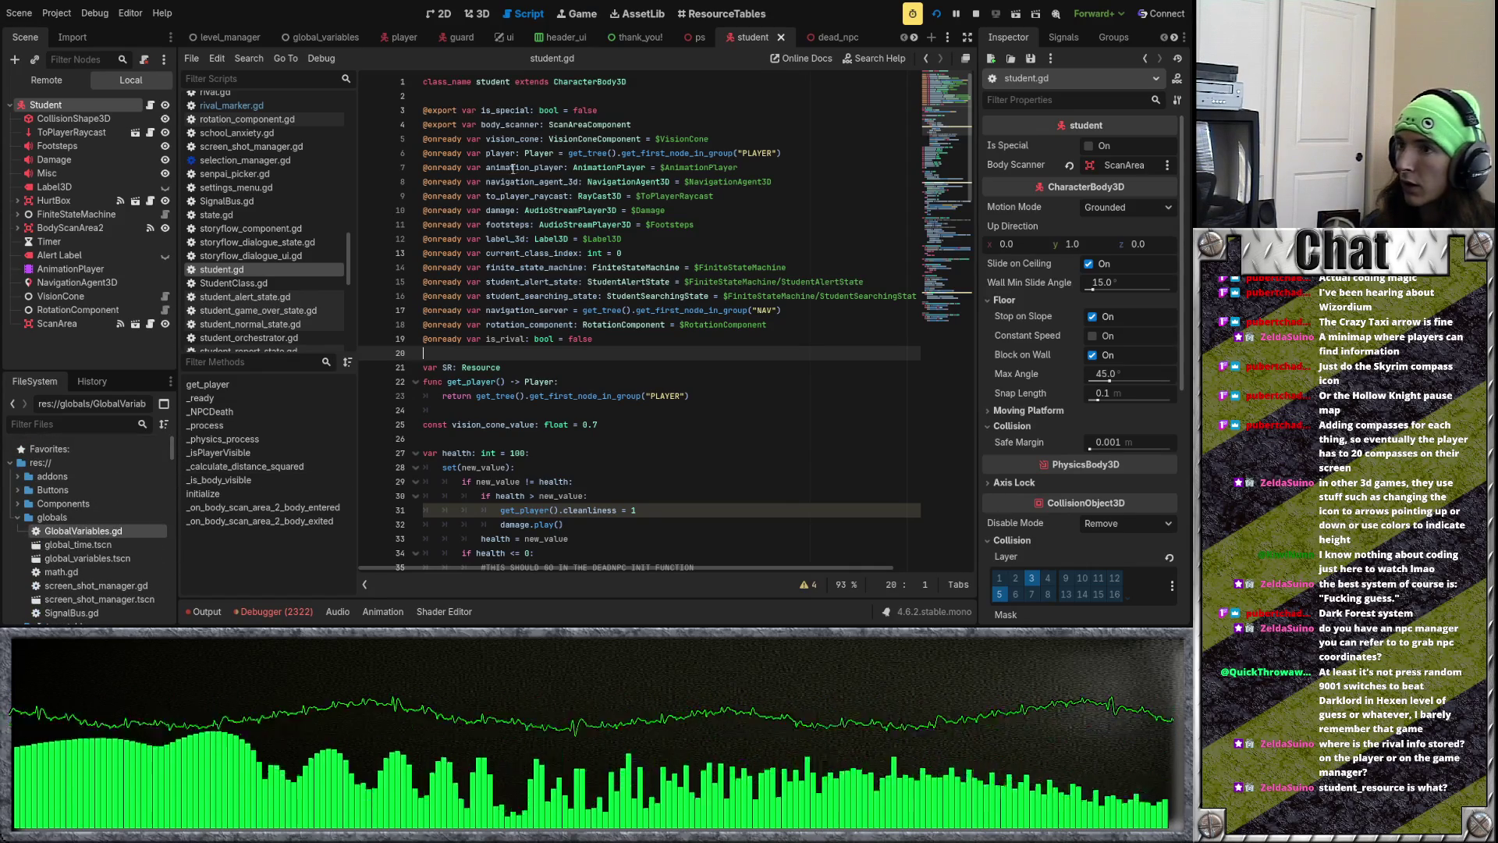
click(489, 87)
key(Down)
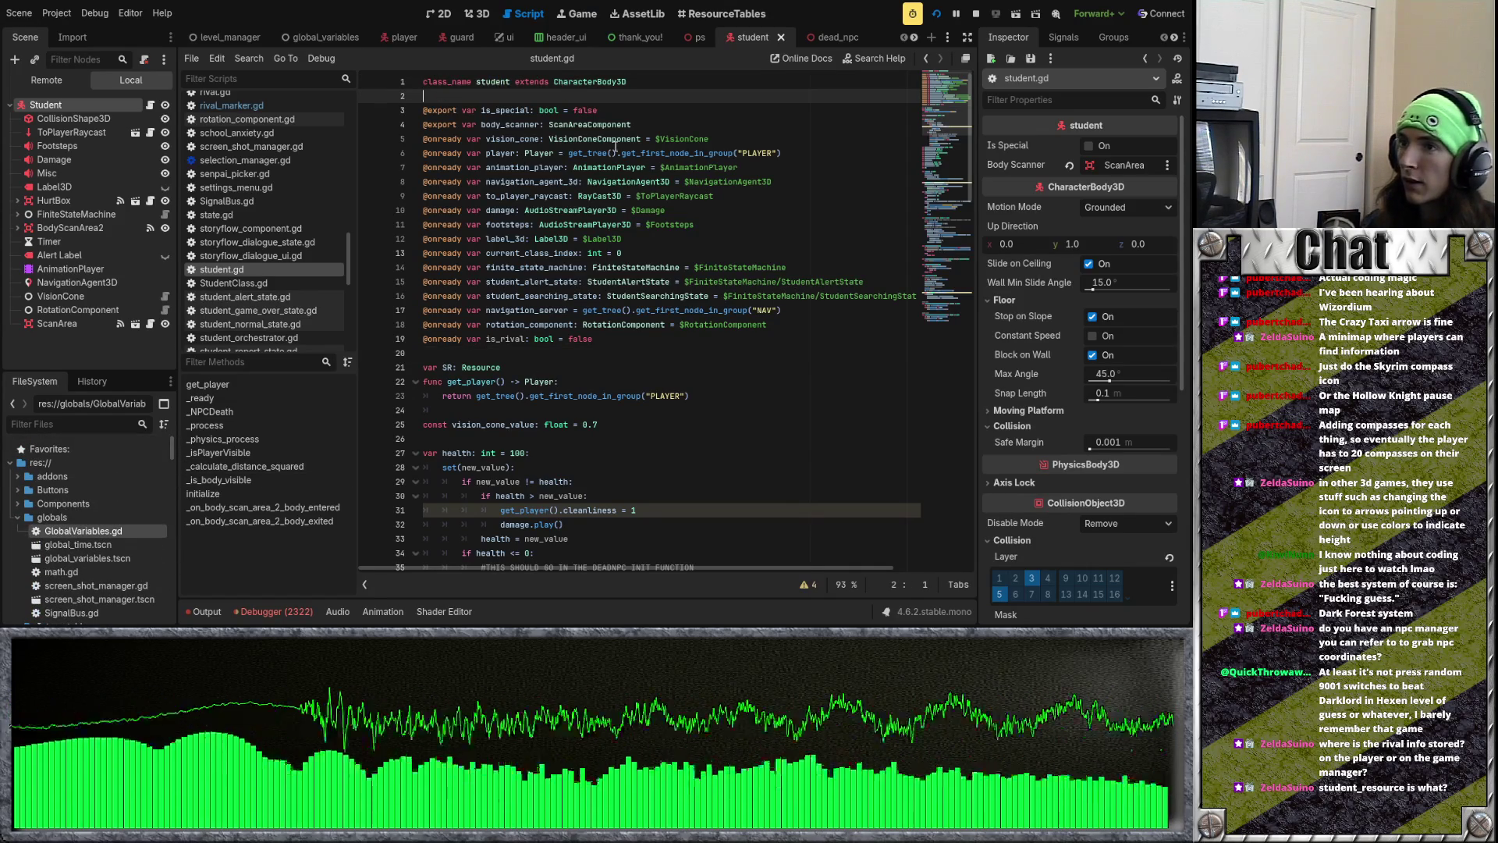
click(487, 87)
click(531, 87)
scroll(409, 142, down, 6)
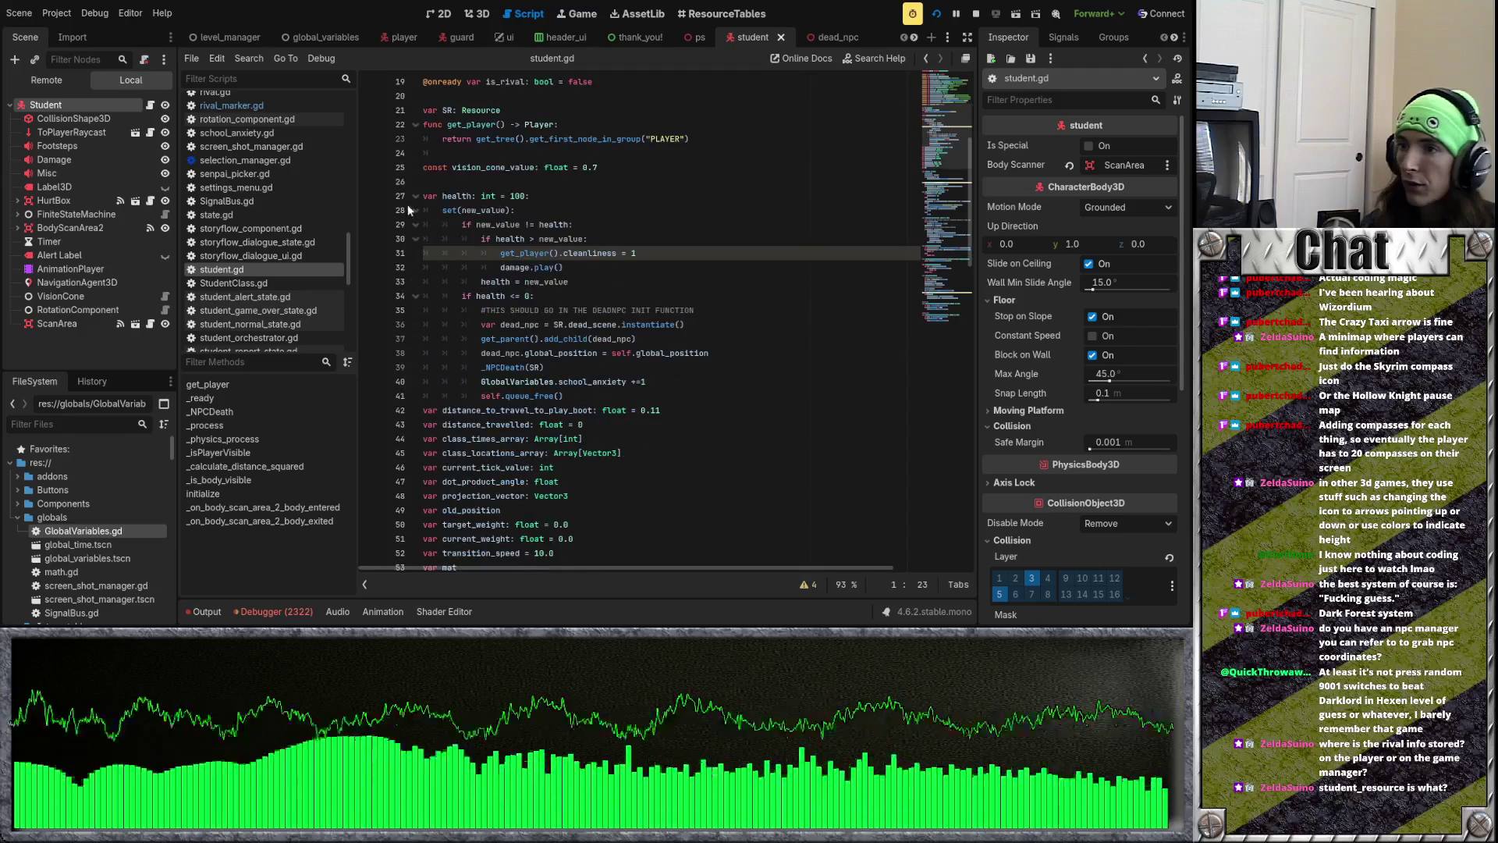
scroll(520, 309, down, 2)
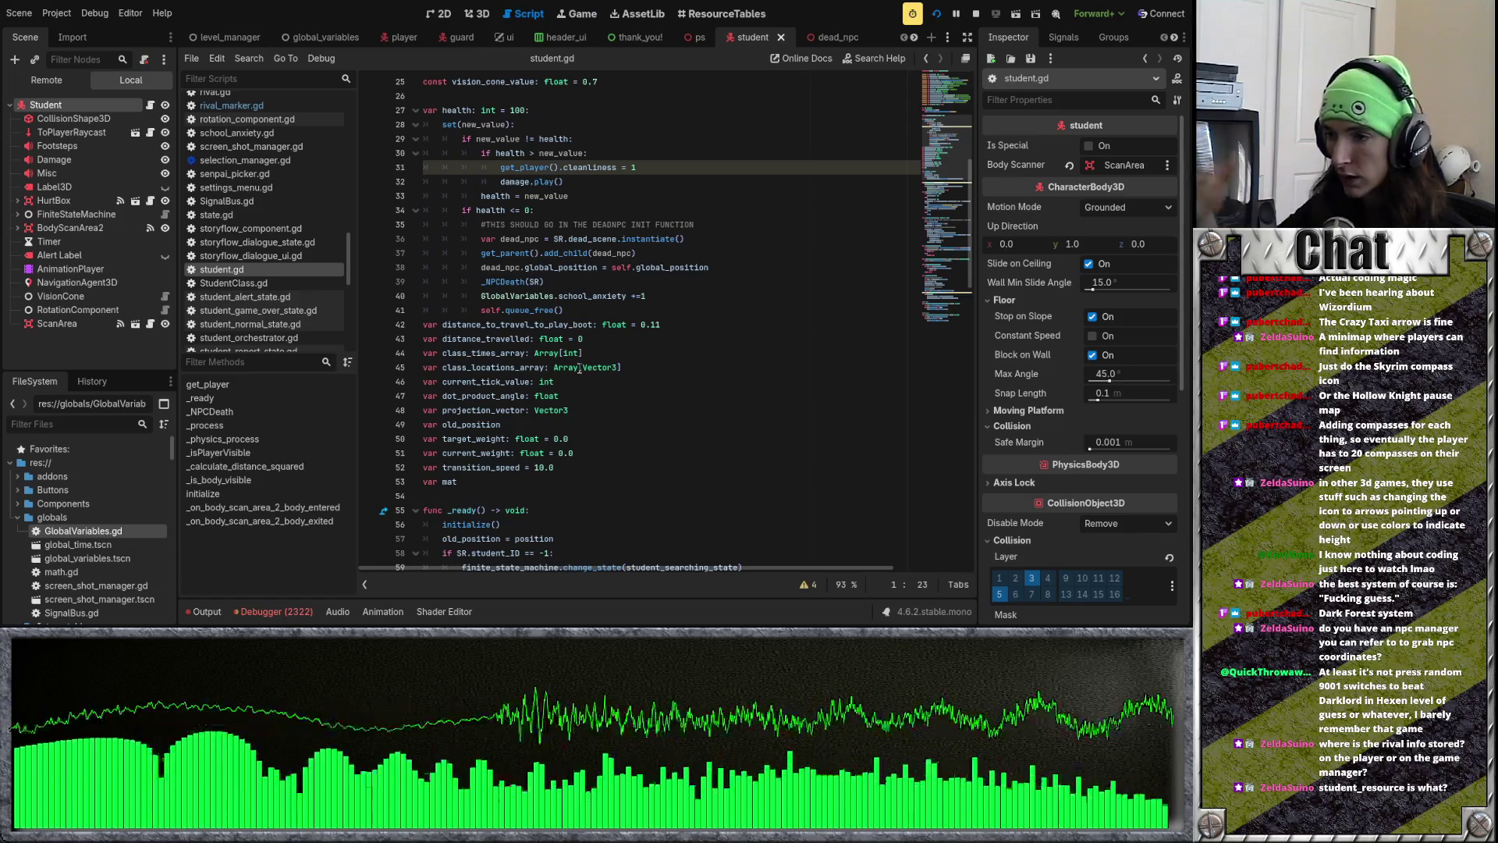
click(593, 296)
click(623, 311)
scroll(620, 312, up, 3)
scroll(620, 312, up, 1)
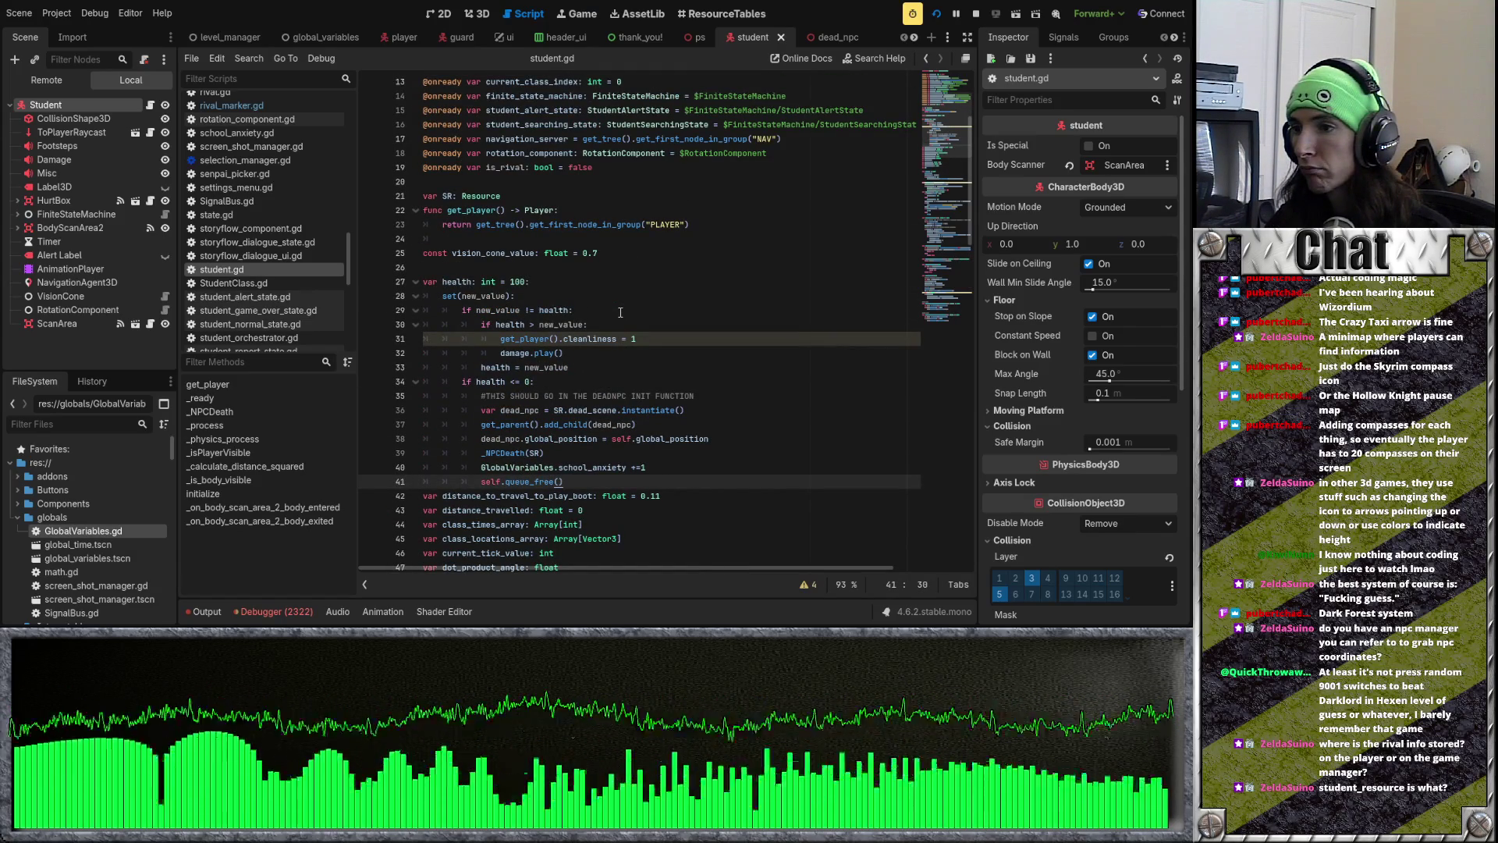
scroll(620, 312, up, 4)
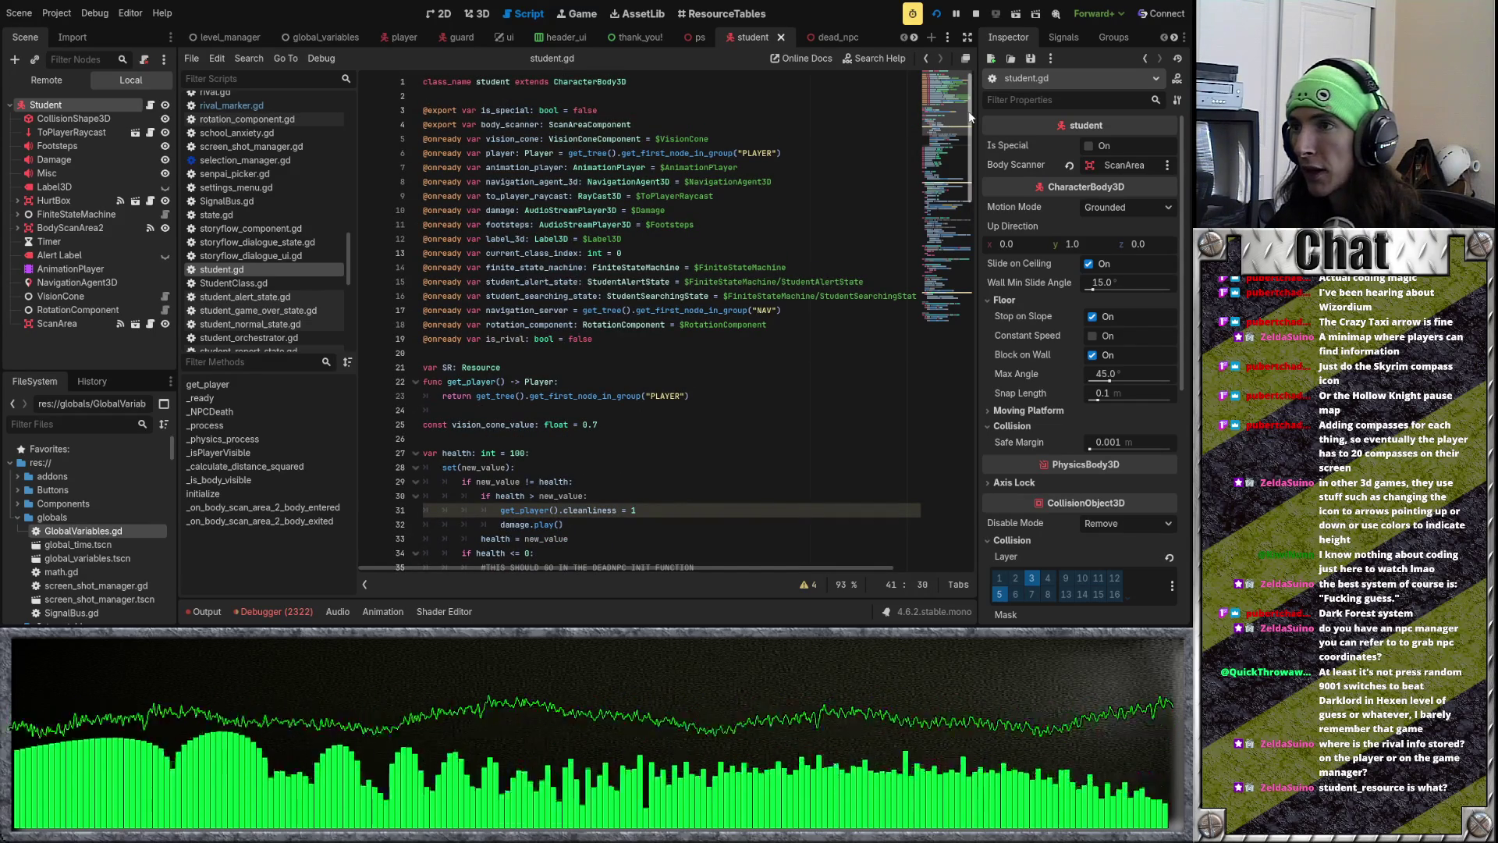
drag(628, 81, 426, 78)
click(426, 78)
mouse_move(972, 110)
mouse_down()
mouse_move(976, 393)
mouse_move(960, 494)
mouse_move(949, 151)
mouse_move(1005, 499)
mouse_move(984, 100)
mouse_up()
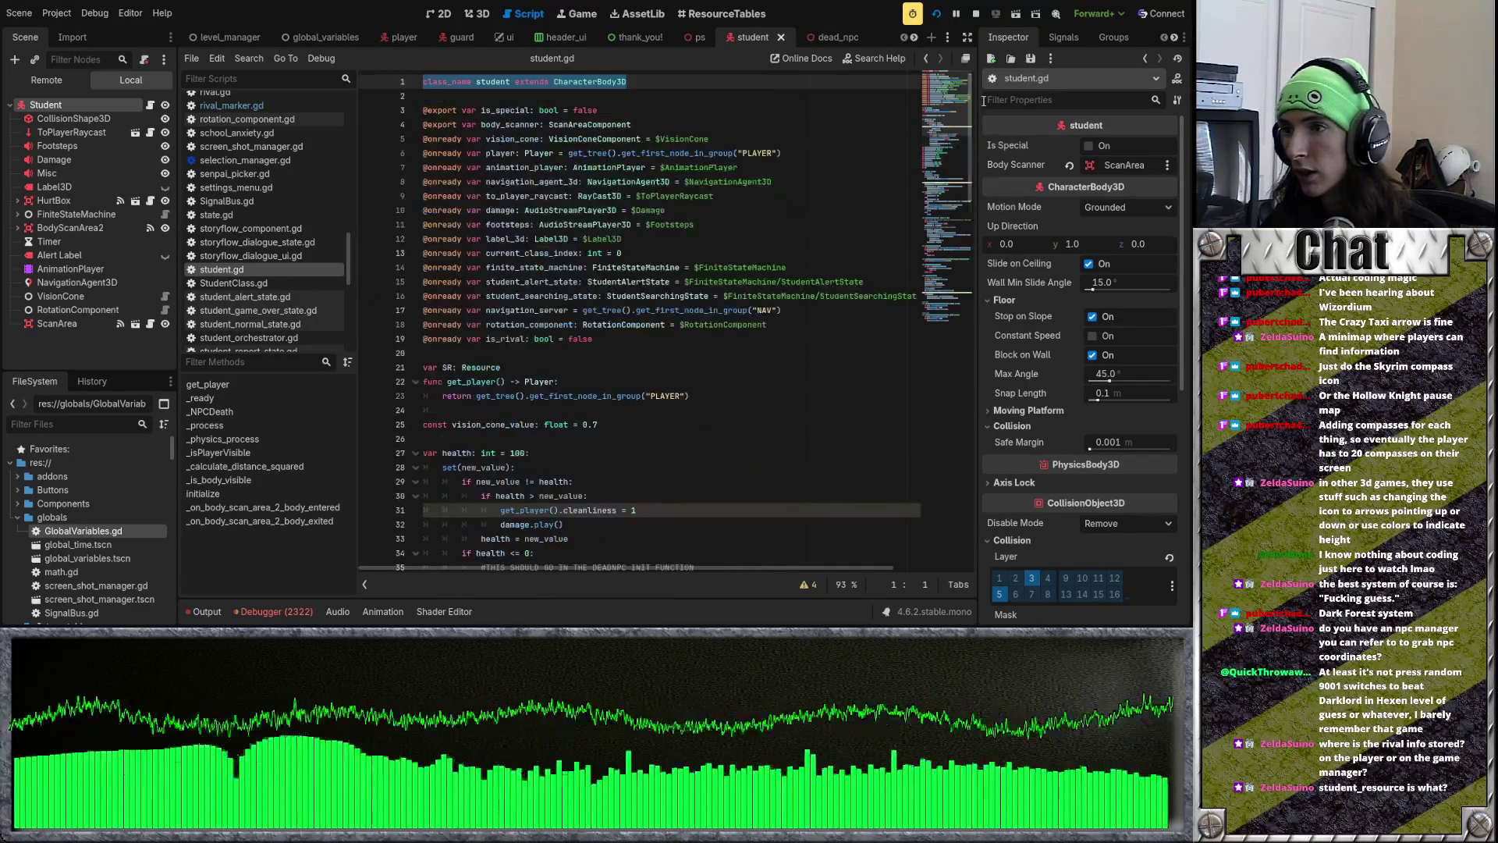
click(826, 162)
click(819, 150)
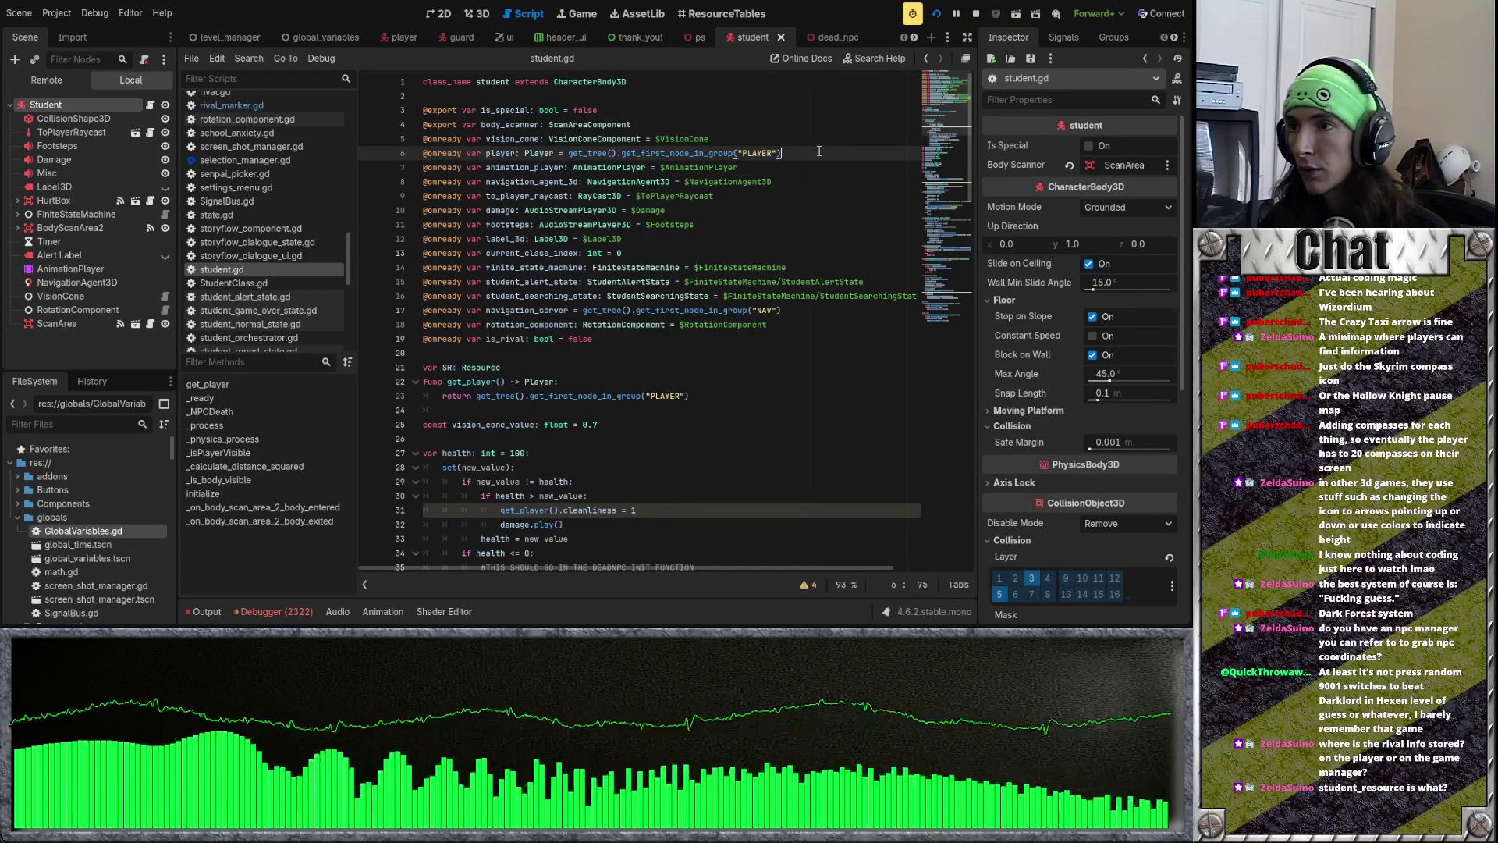
click(807, 141)
click(797, 126)
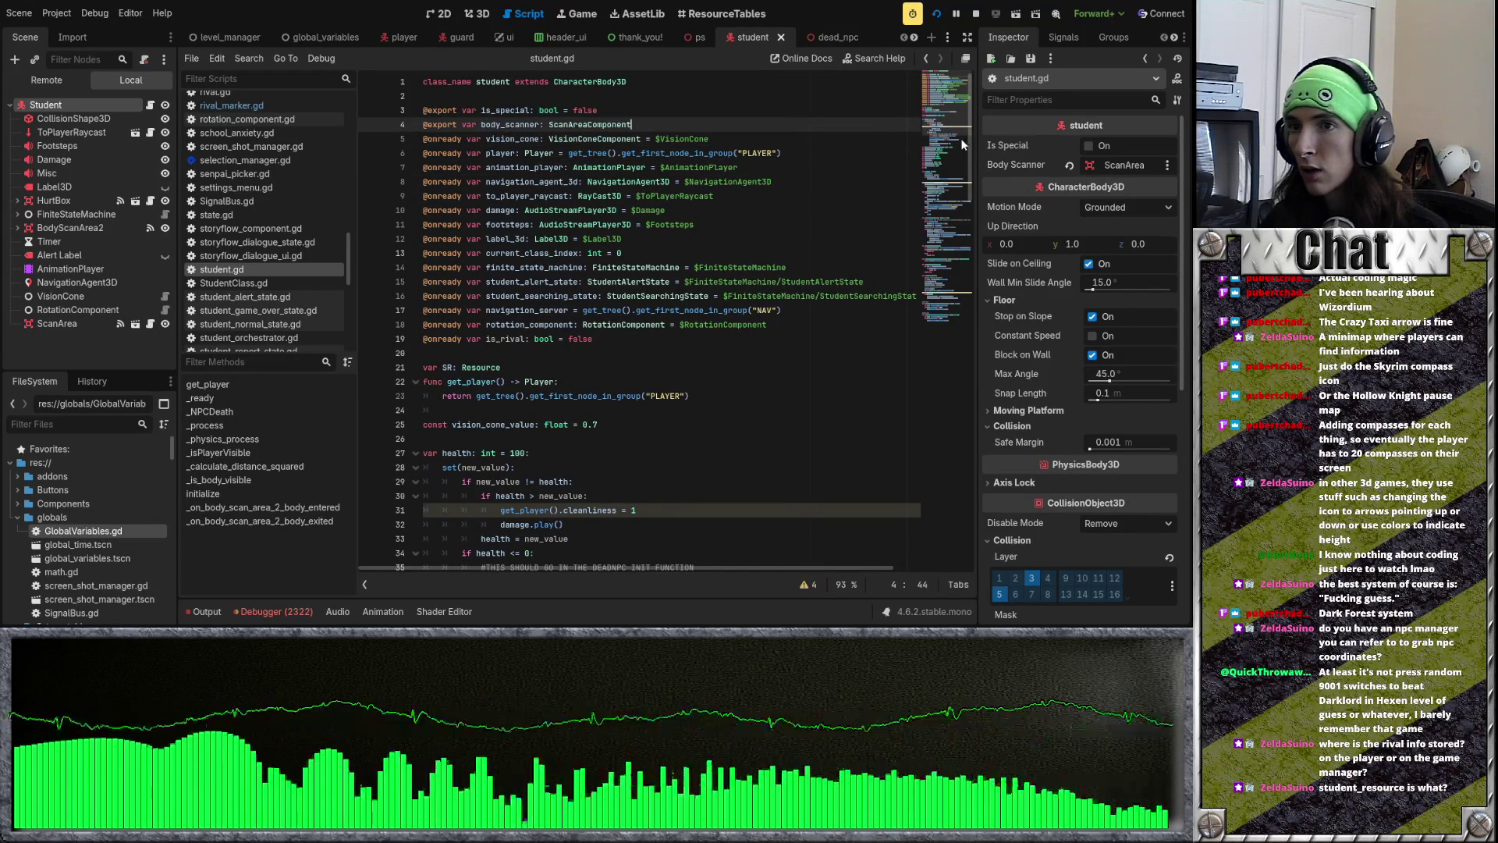
scroll(972, 273, down, 15)
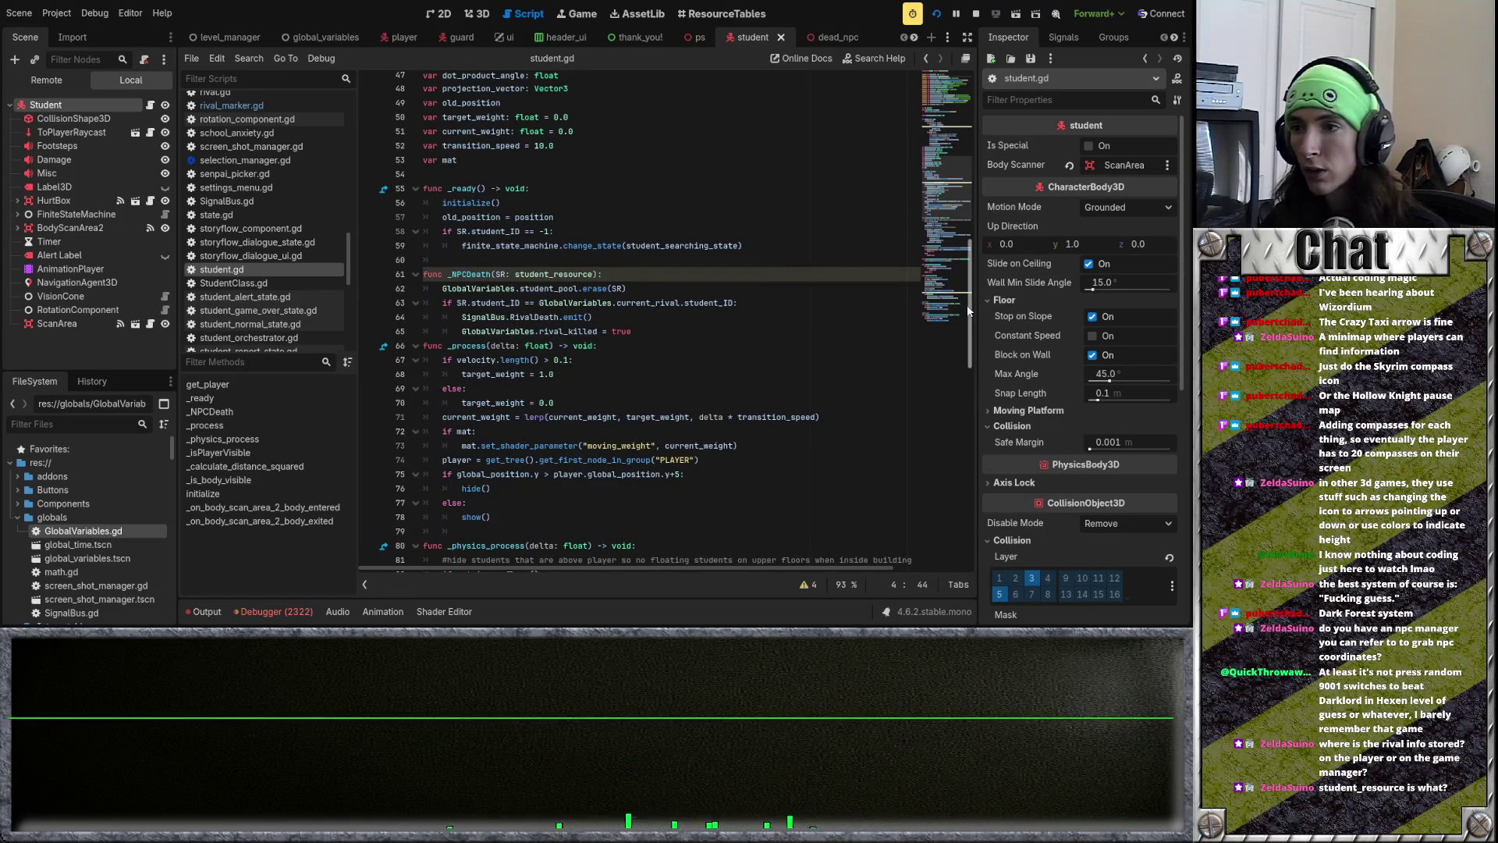
scroll(964, 316, up, 15)
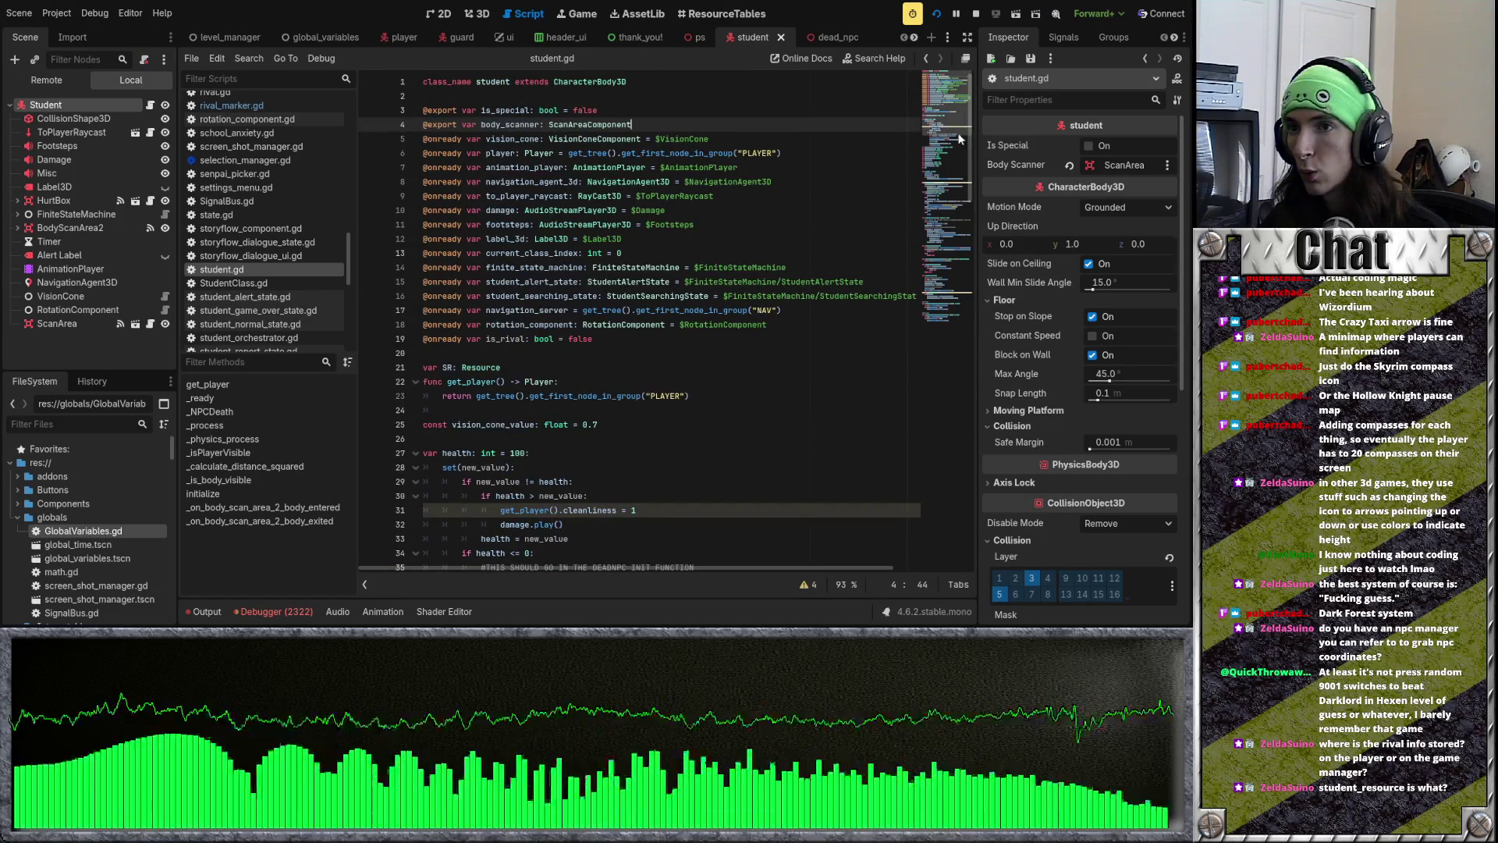
scroll(973, 171, down, 3)
scroll(972, 171, up, 3)
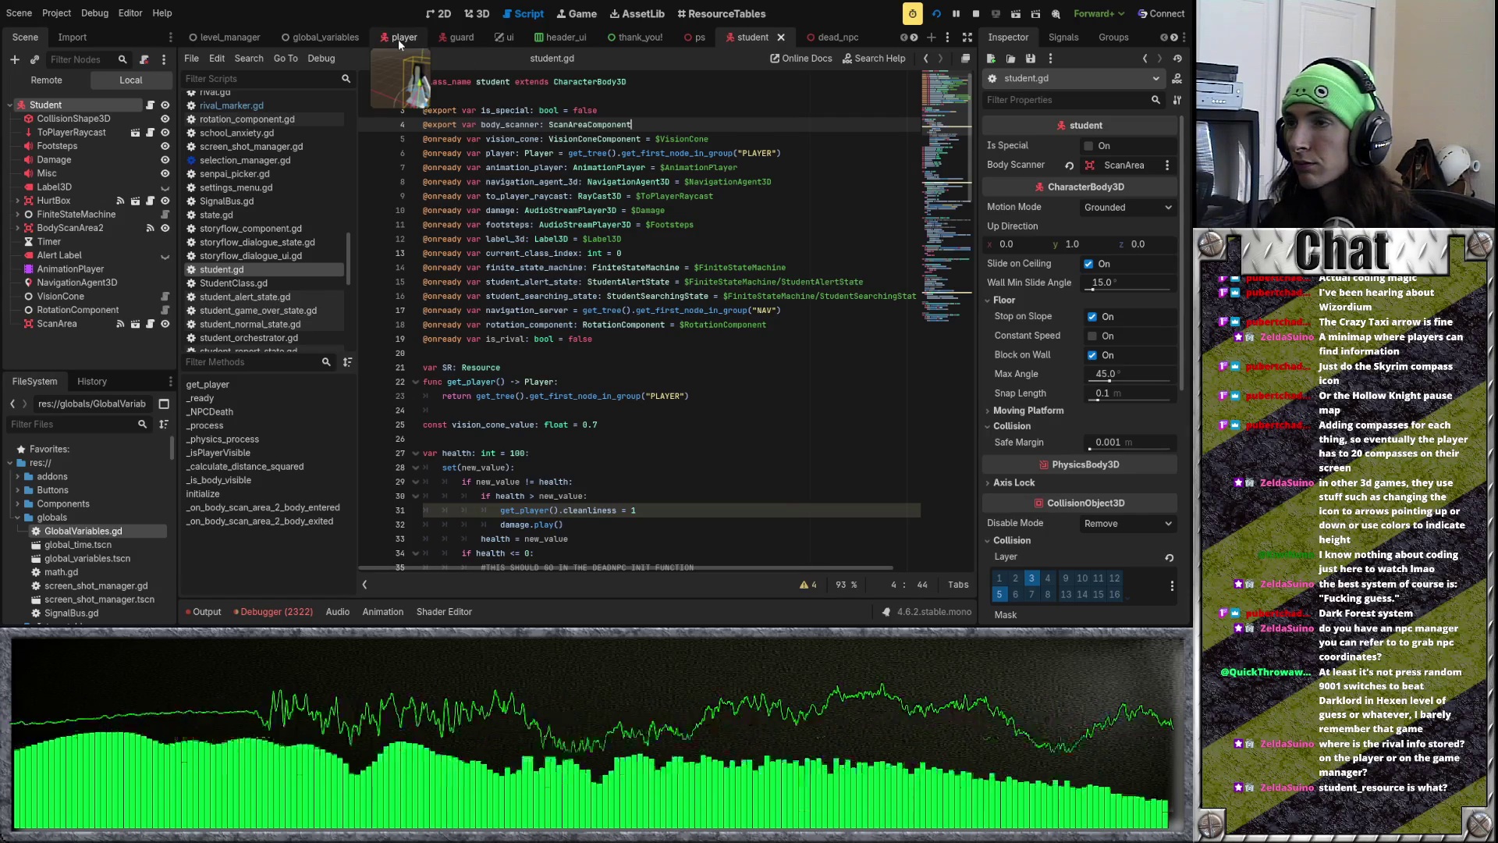
scroll(422, 37, down, 3)
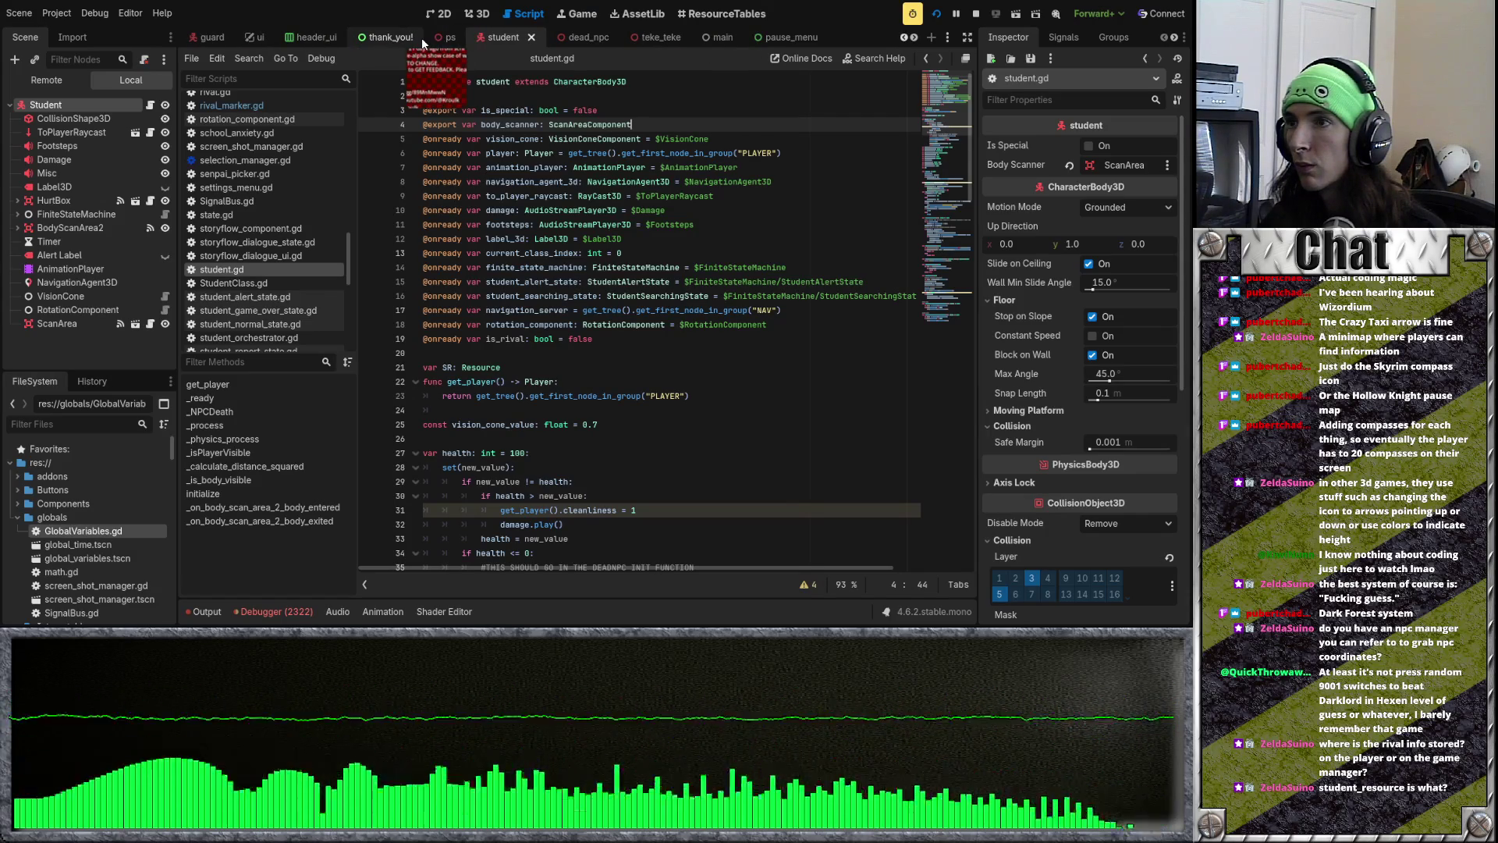
scroll(421, 37, up, 3)
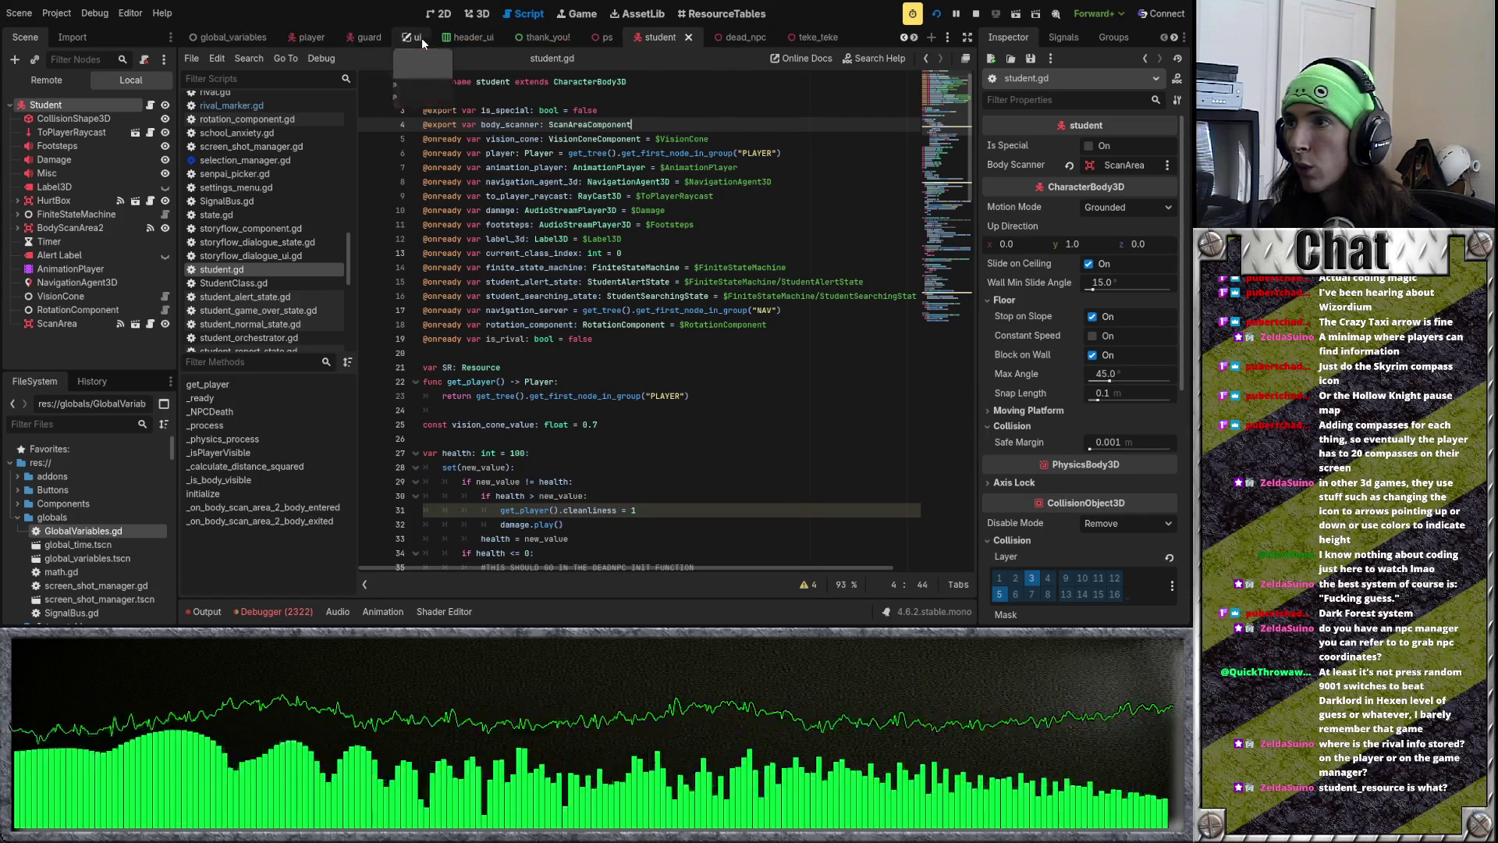
scroll(422, 37, down, 2)
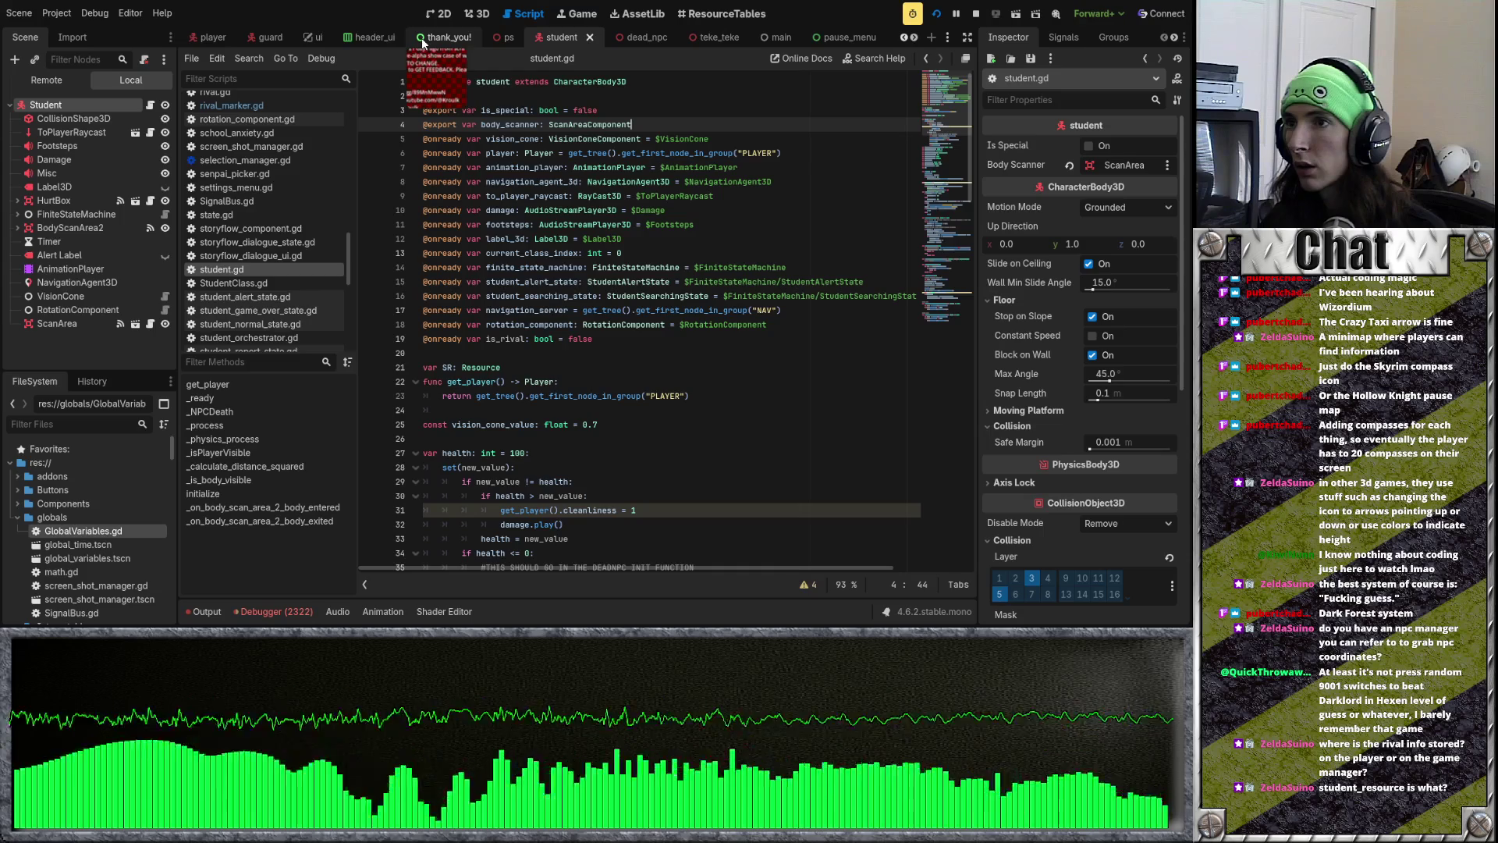
scroll(329, 43, up, 2)
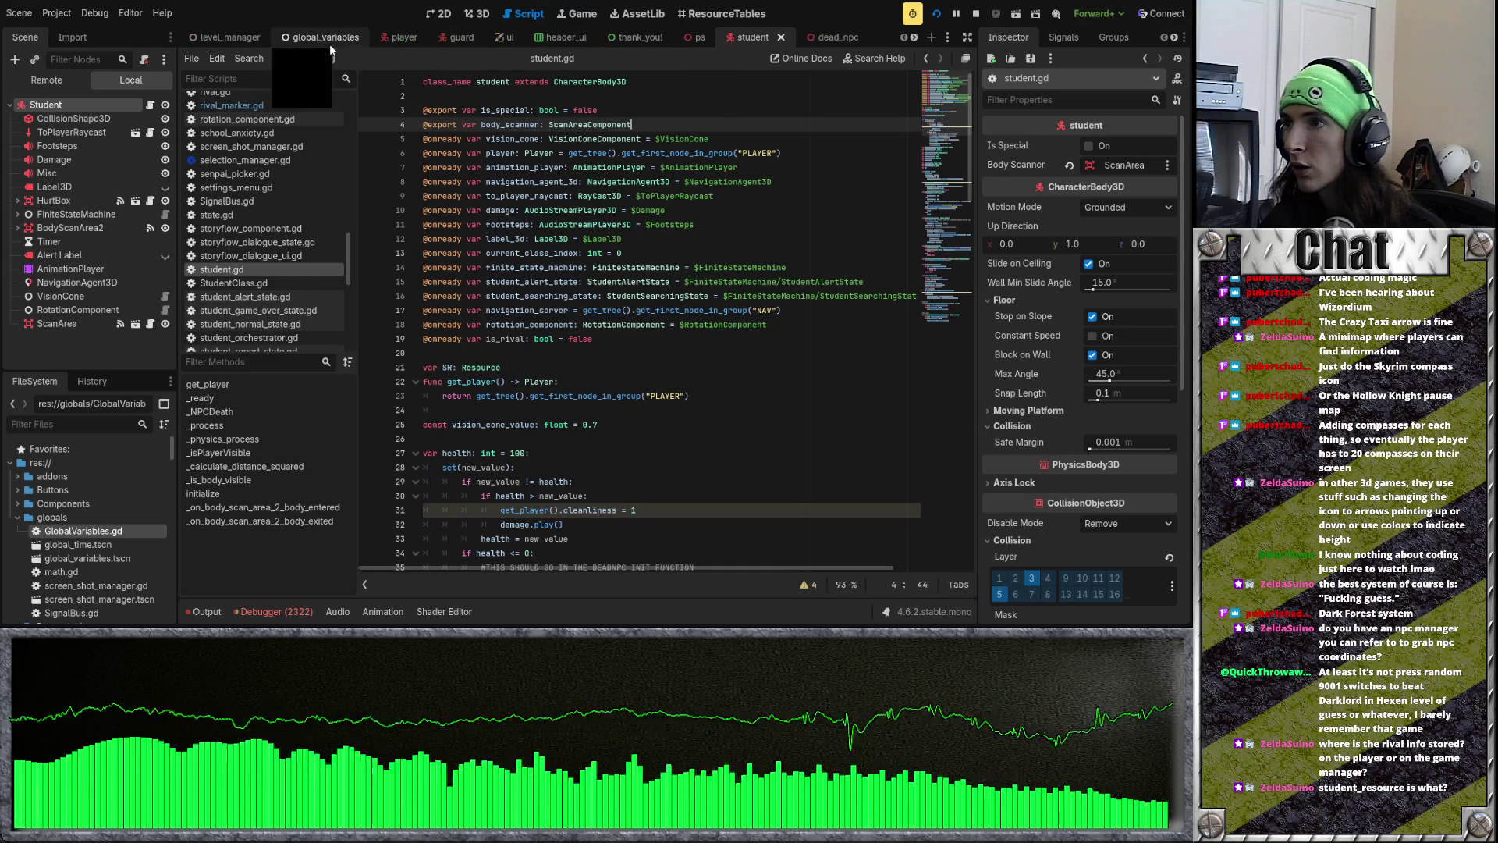
scroll(504, 43, down, 6)
scroll(509, 40, down, 2)
scroll(676, 43, down, 3)
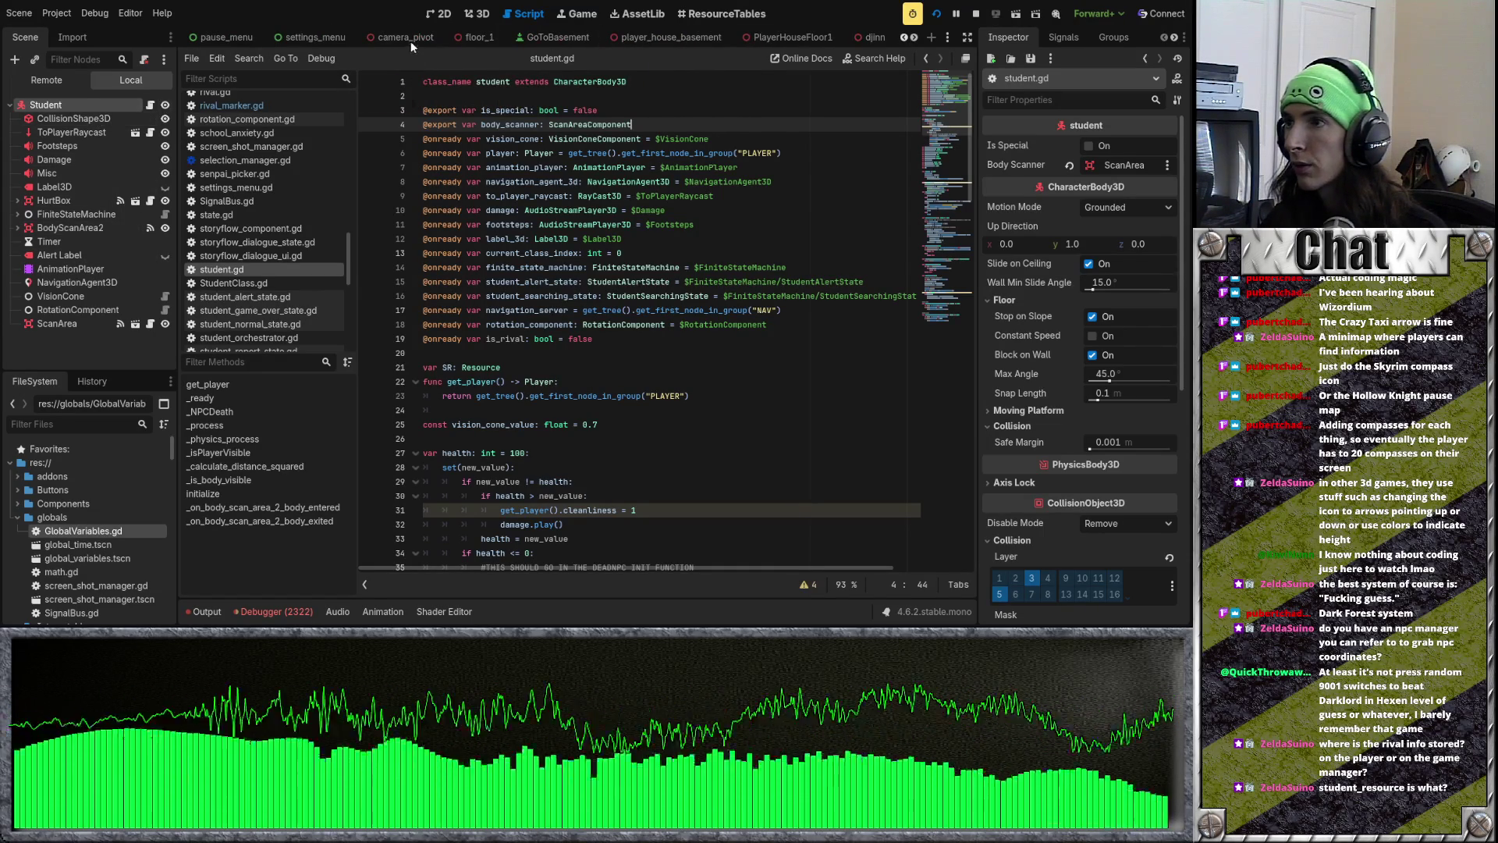
scroll(515, 39, up, 1)
Step: Open floor_1 and the StudentSpawner node's student_spawner.gd script
click(531, 37)
scroll(119, 284, down, 3)
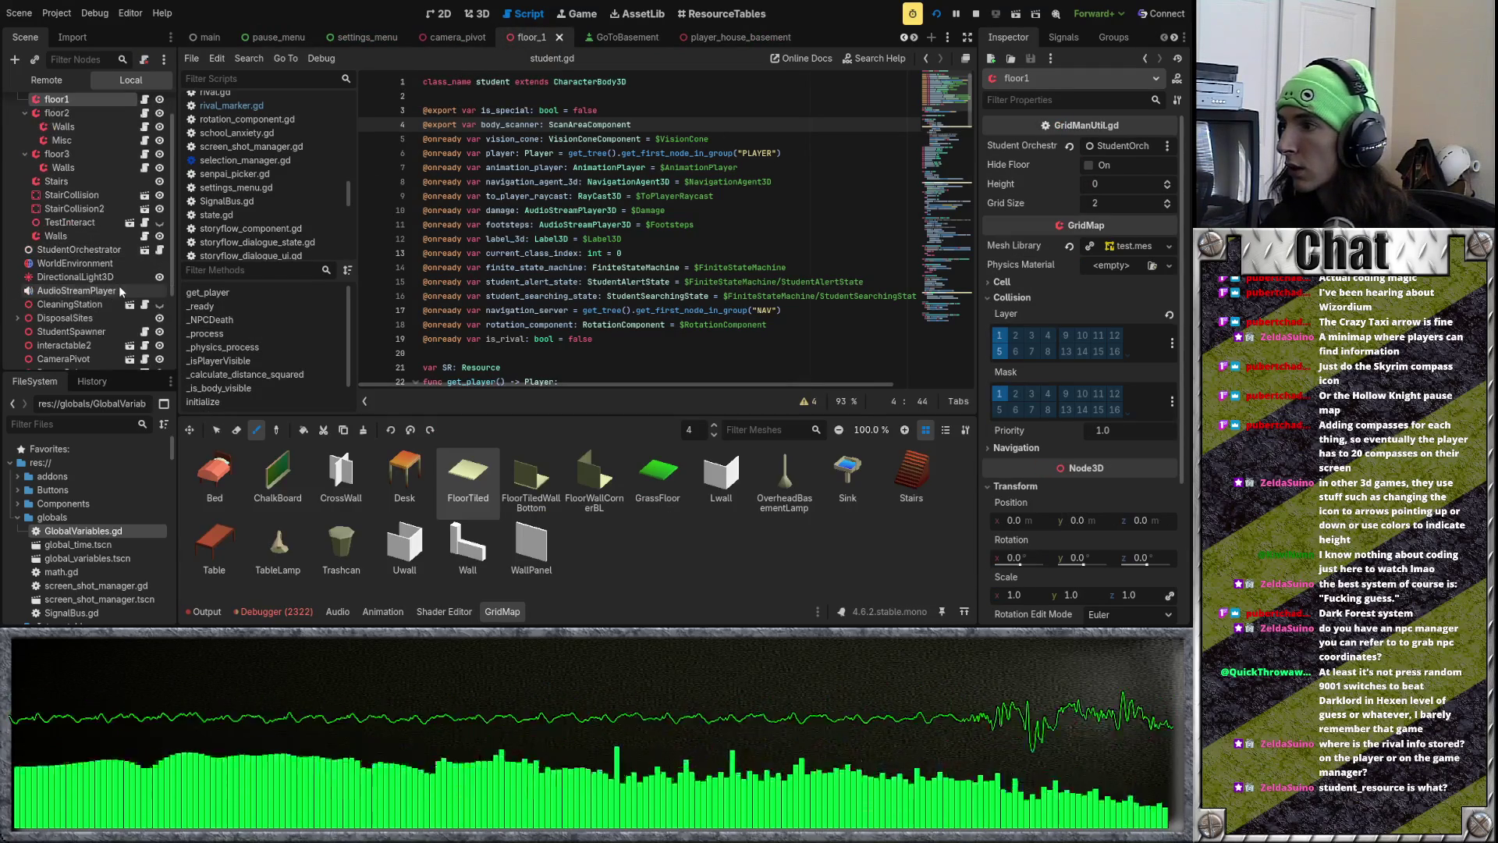
scroll(123, 329, down, 3)
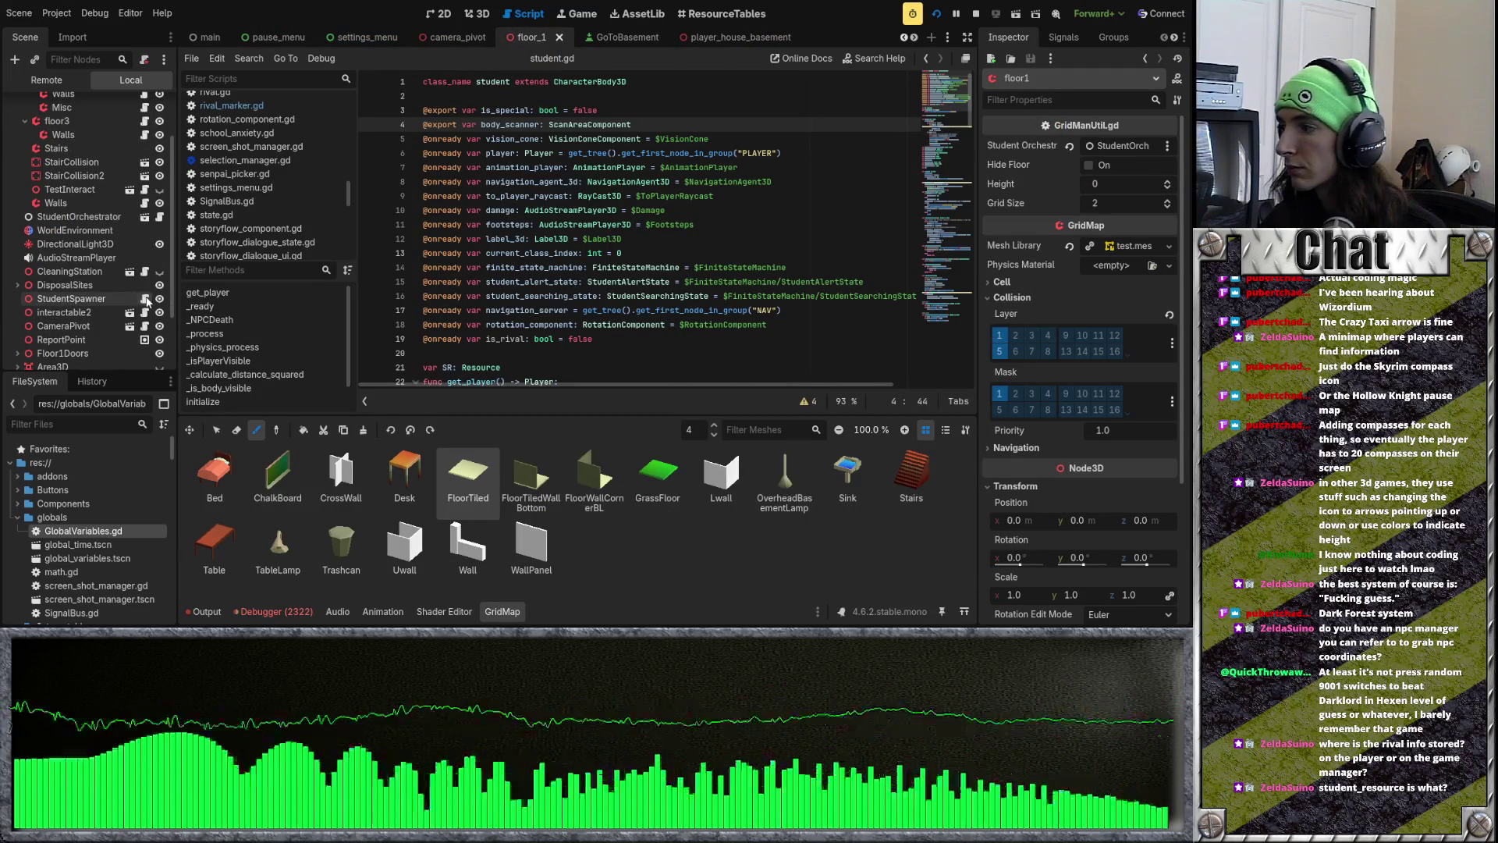
click(144, 299)
Step: Enlarge the script editor and place the caret after the StudentResource assignment in _spawn_students
scroll(570, 308, down, 2)
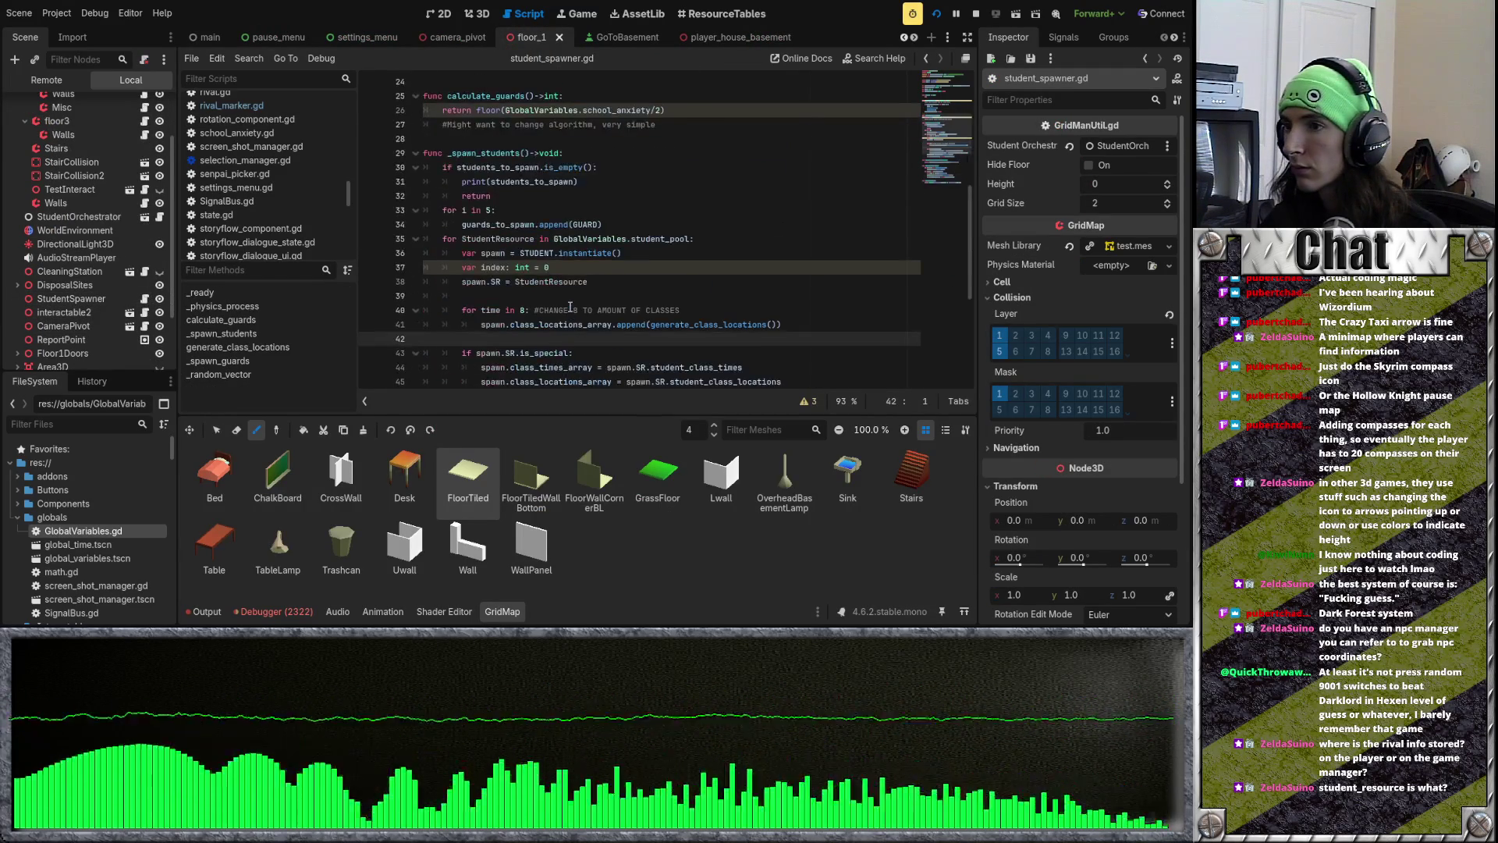
drag(625, 417, 626, 470)
scroll(600, 374, down, 4)
scroll(601, 367, up, 6)
scroll(581, 304, up, 1)
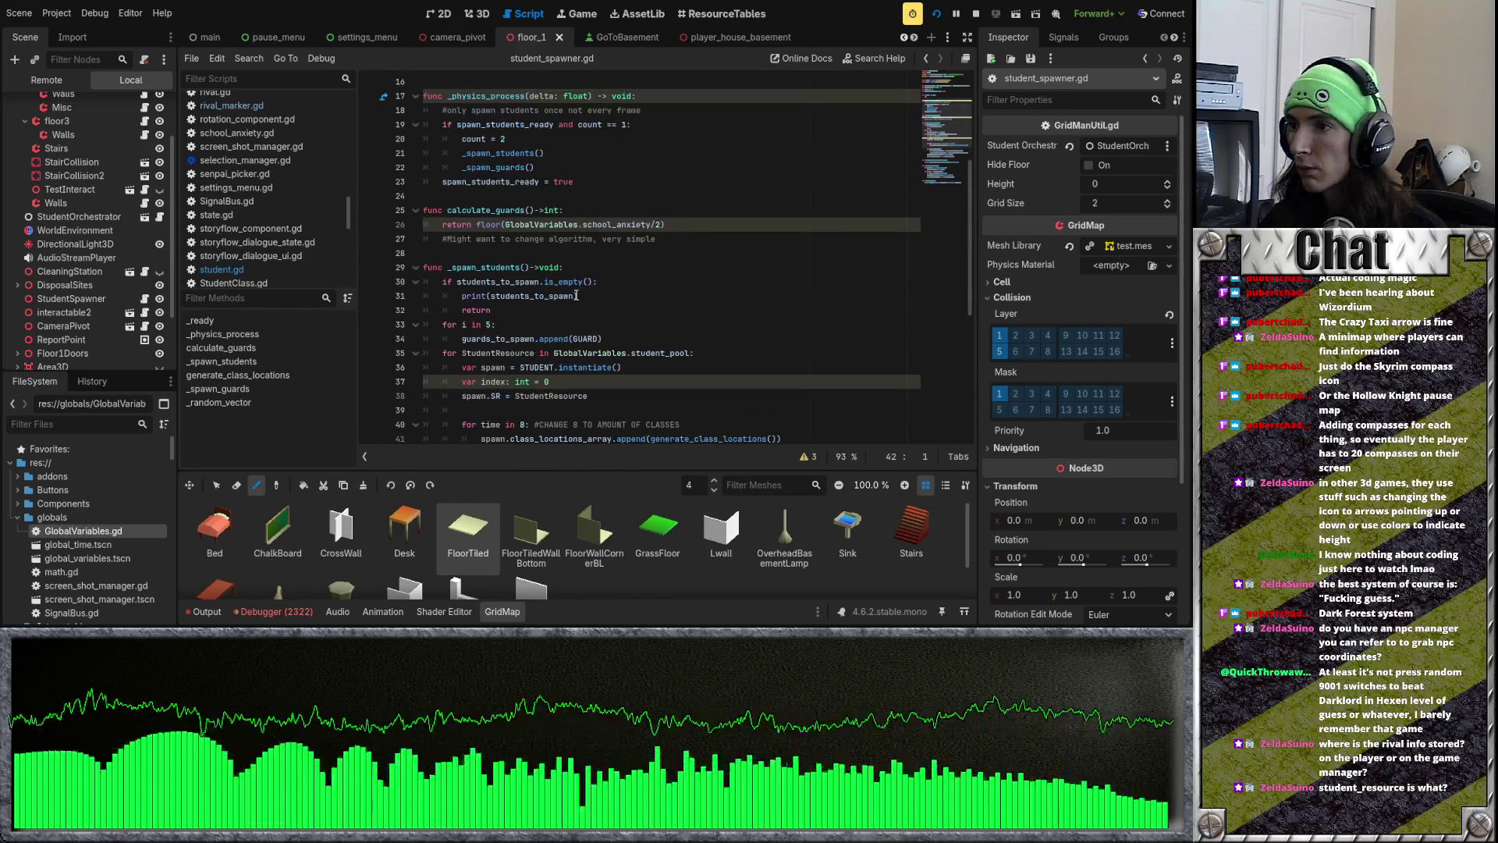
scroll(570, 293, down, 1)
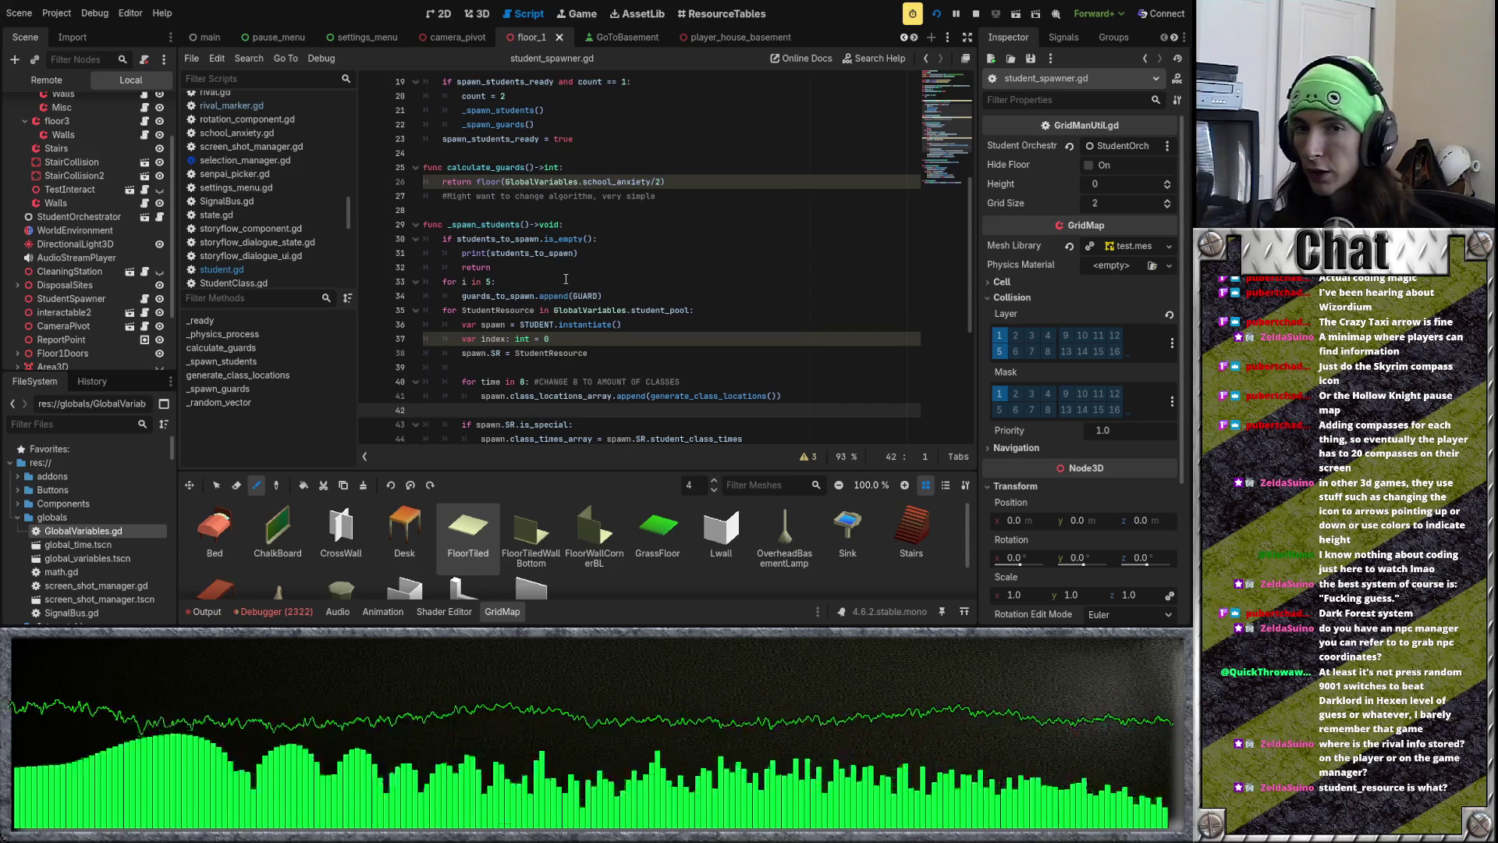
scroll(567, 278, up, 6)
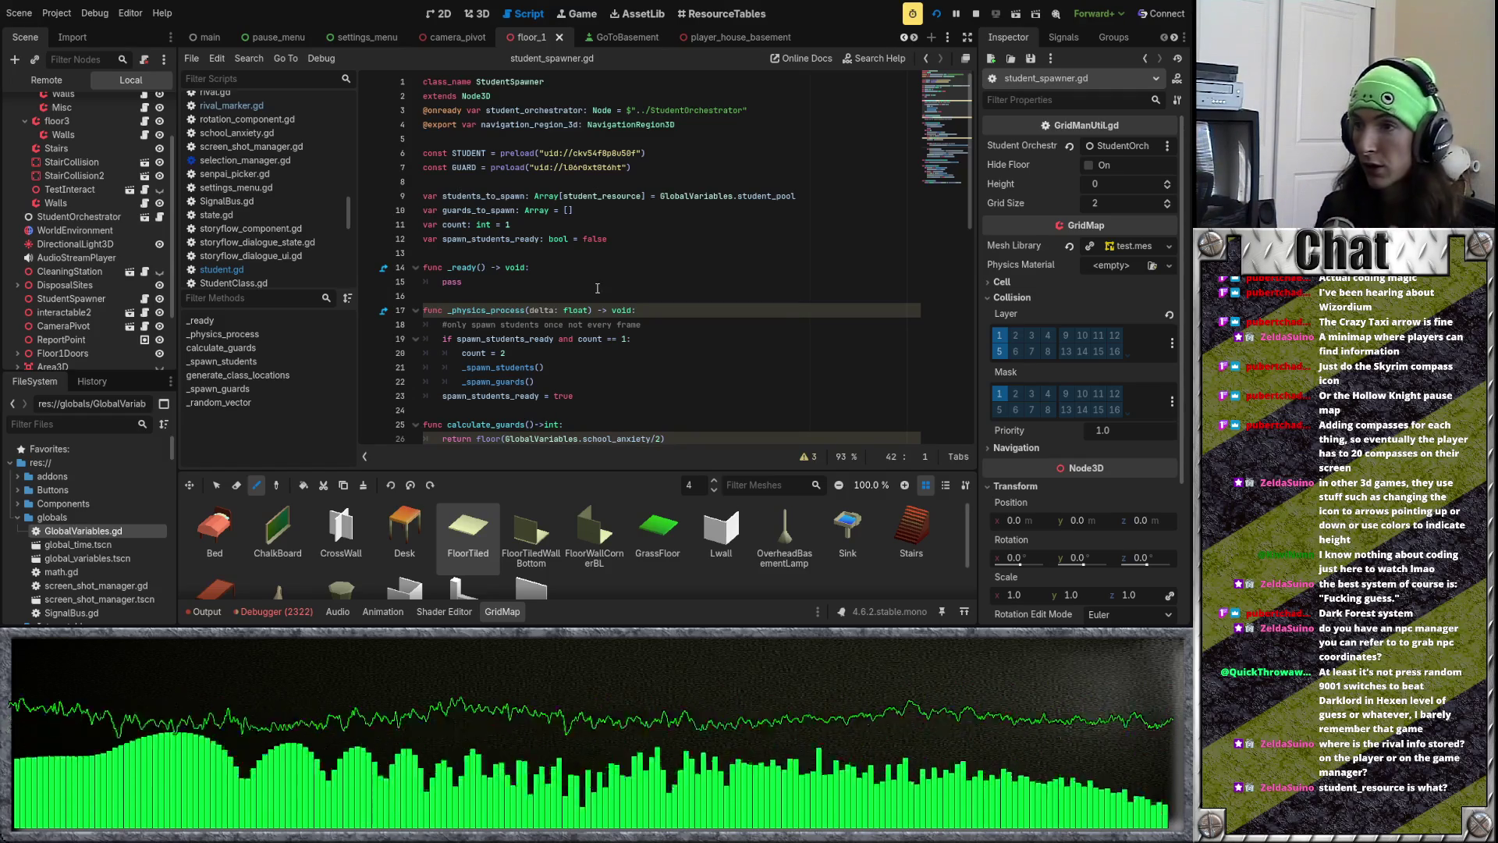
scroll(591, 254, down, 3)
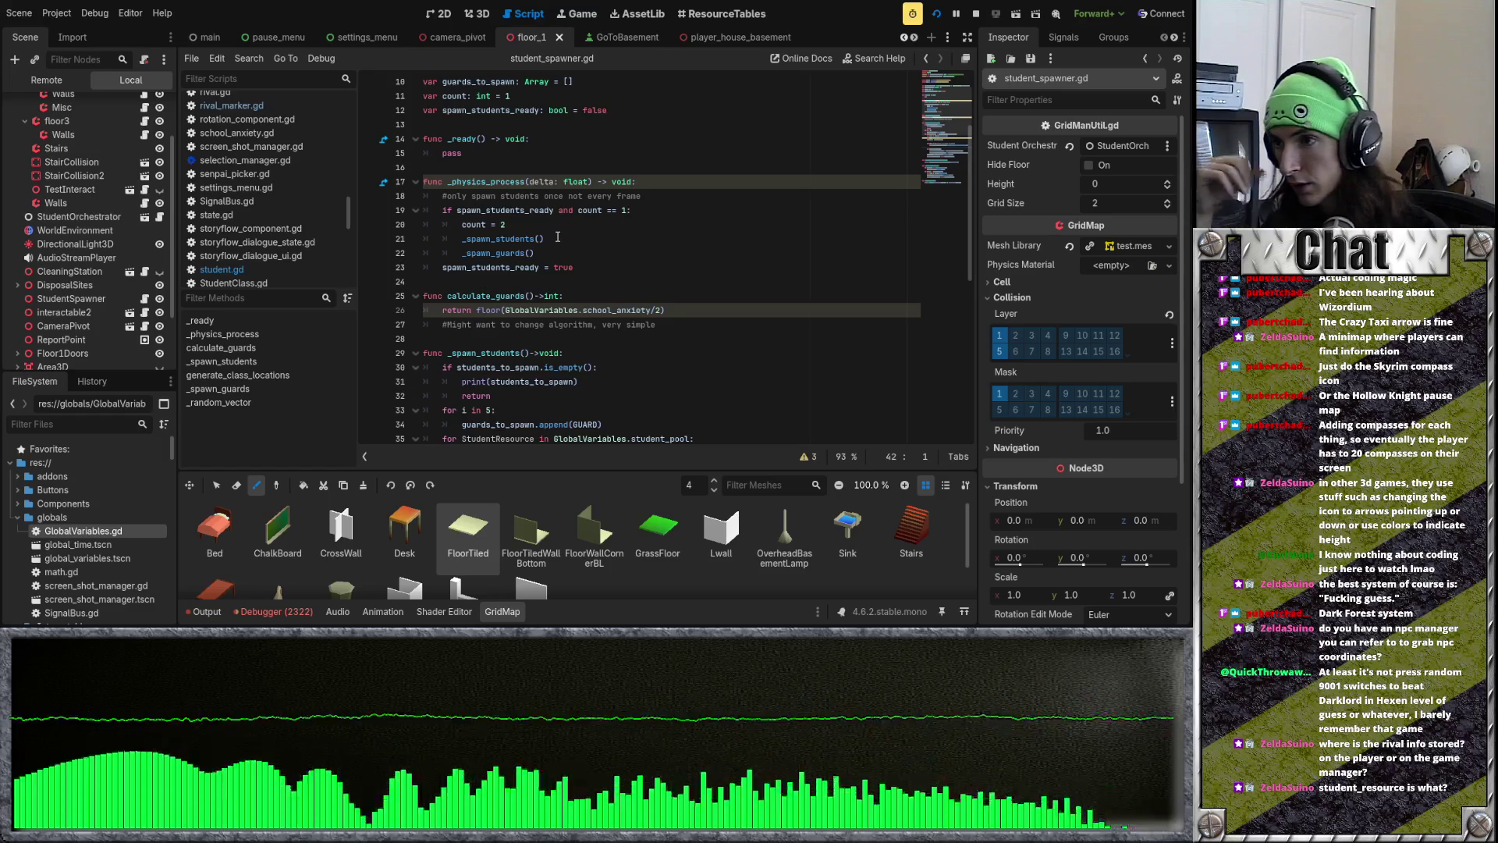
scroll(558, 237, down, 5)
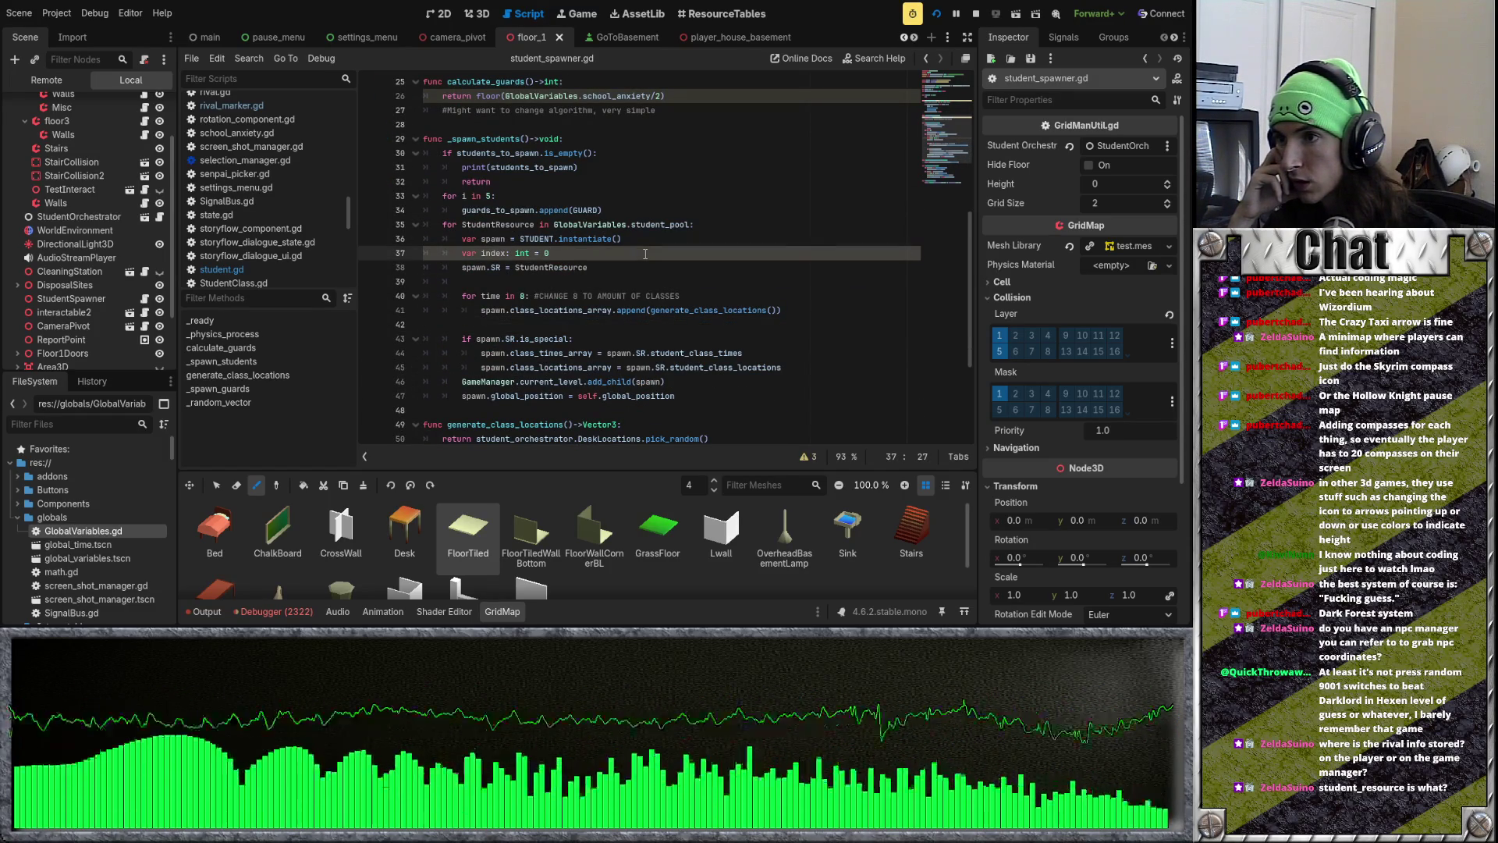
click(628, 278)
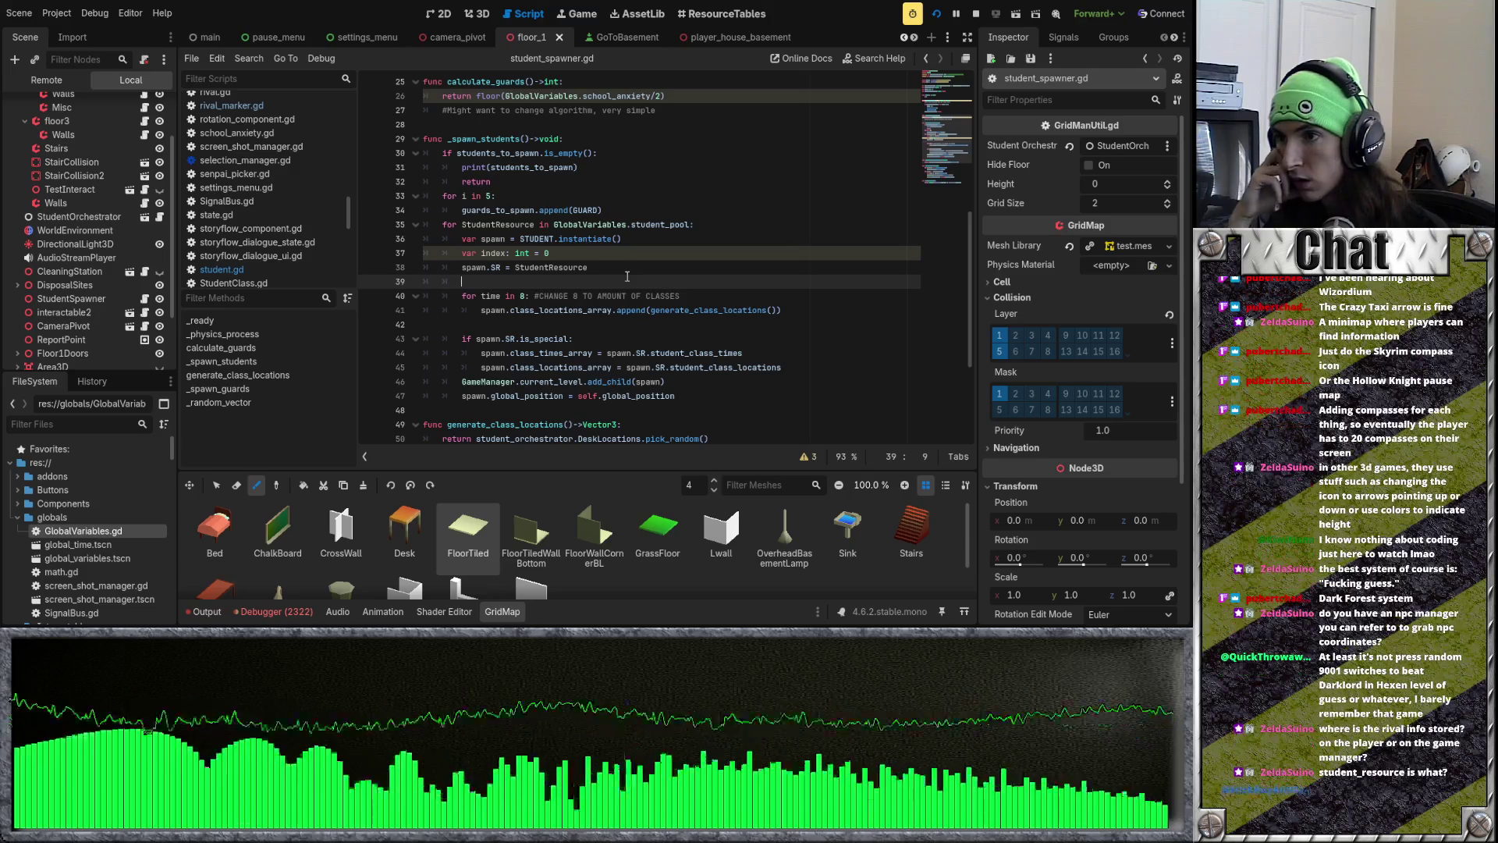
Step: Add an if StudentResource == GlobalVariables.current_rival: branch inside the spawn loop
text(if g)
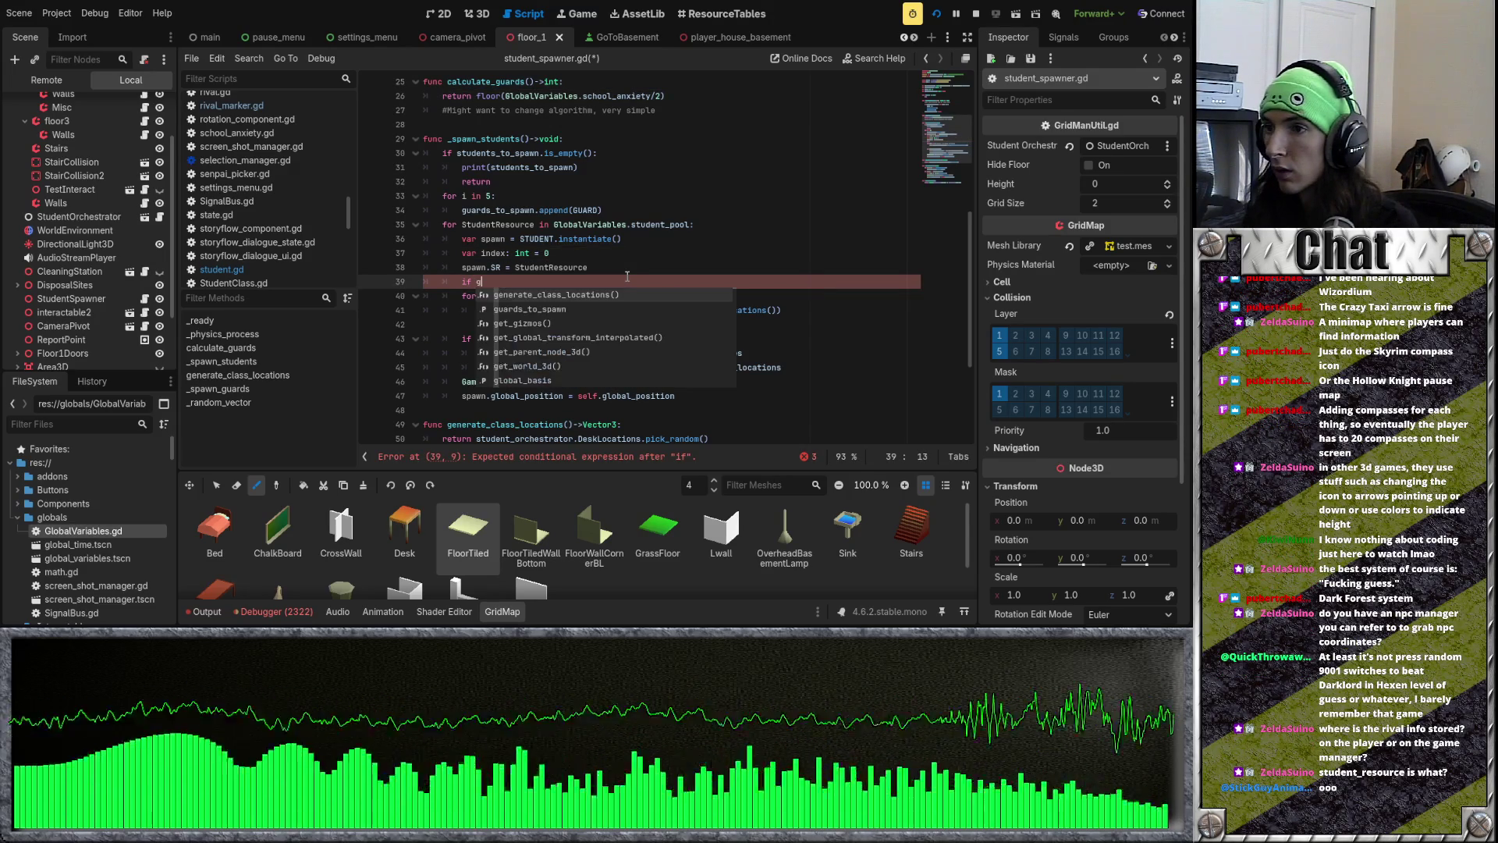
key(BackSpace)
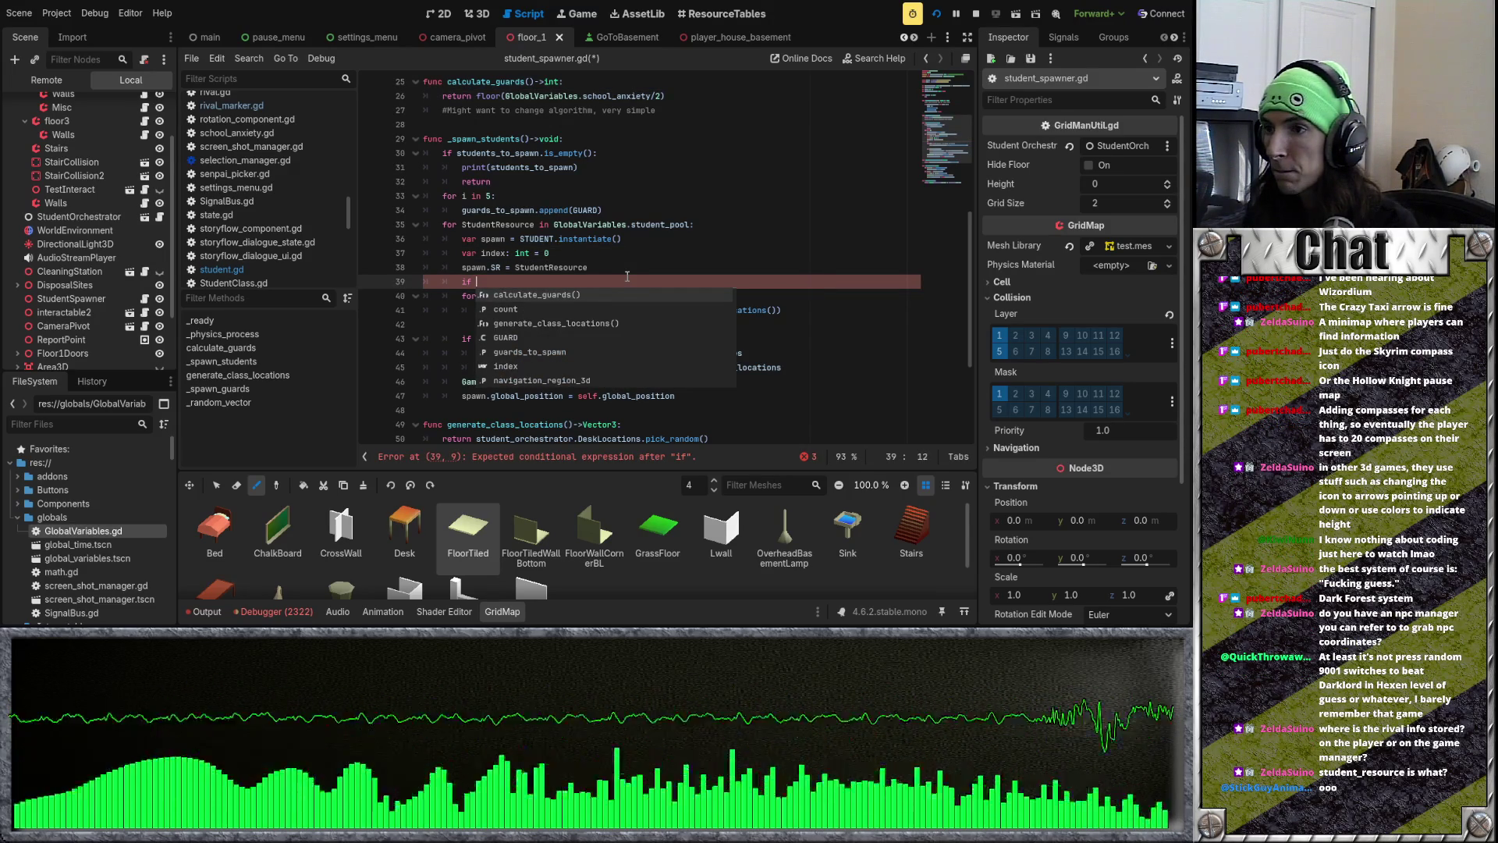
text(S)
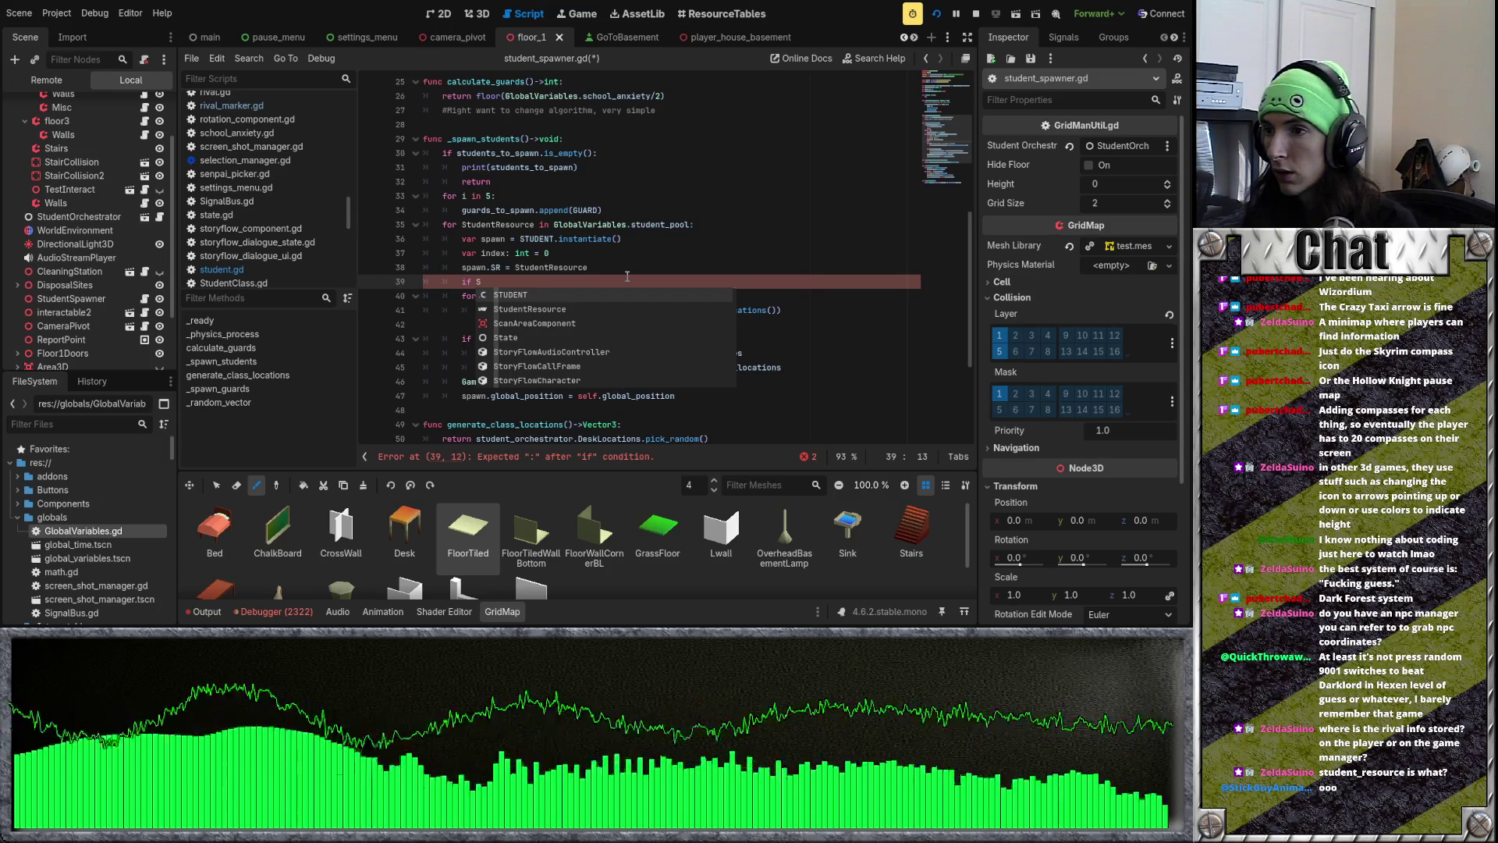
text(tudentR)
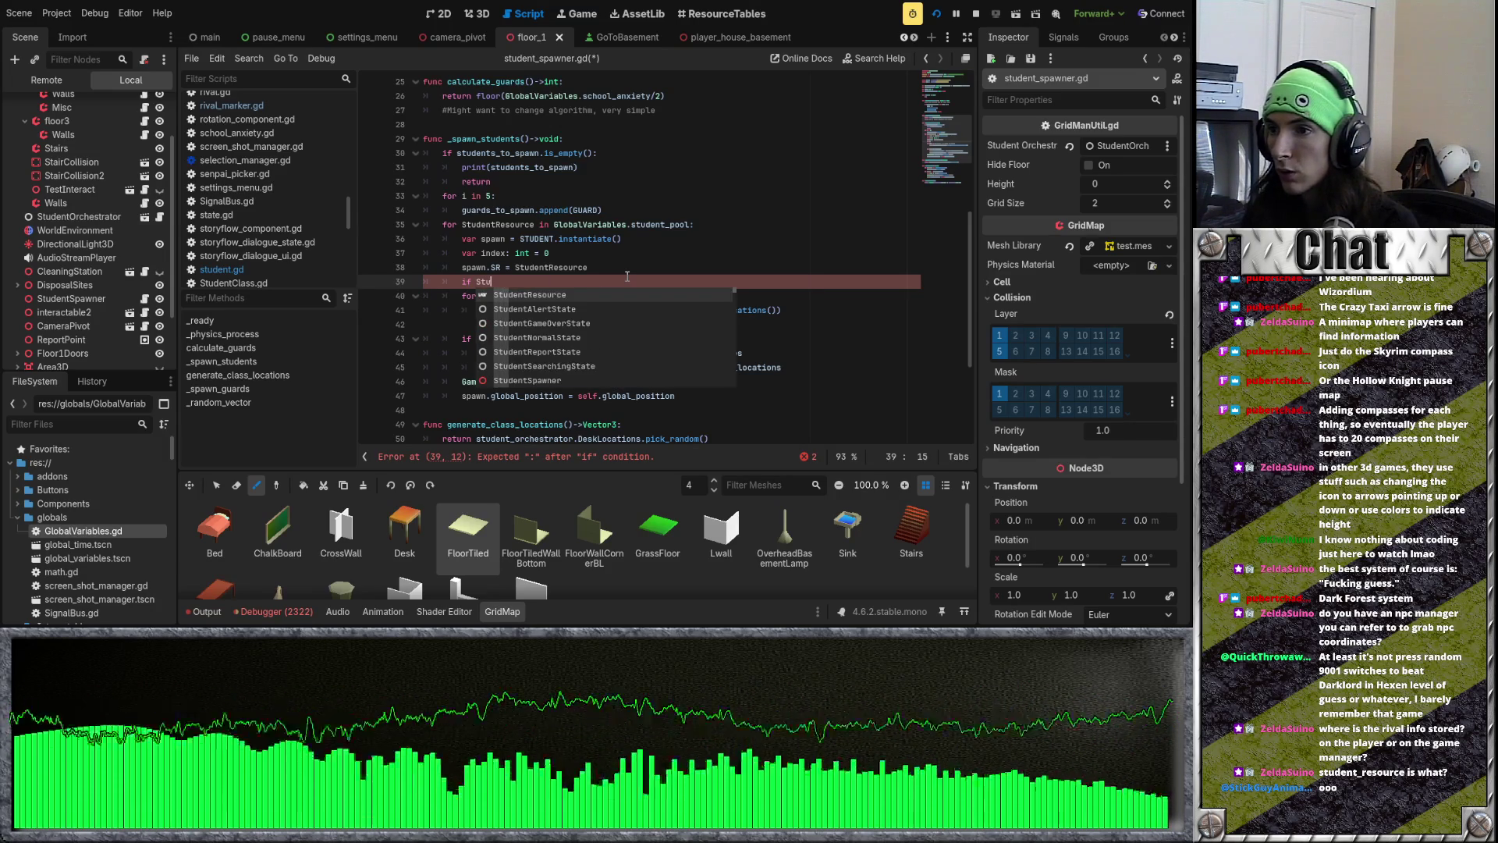
key(Return)
text(cu)
key(BackSpace)
key(BackSpace)
key(BackSpace)
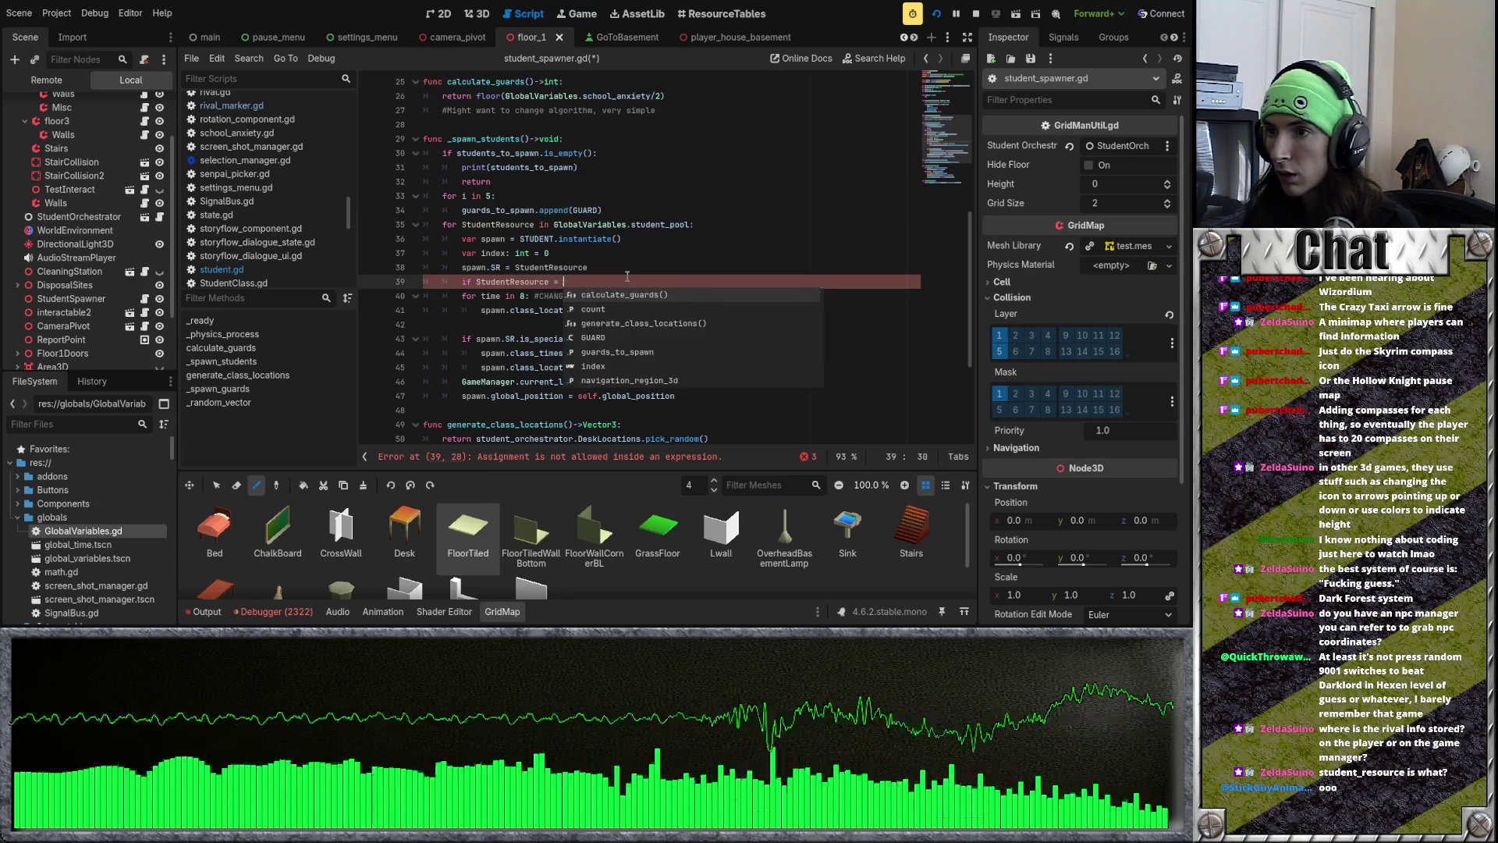
text(c)
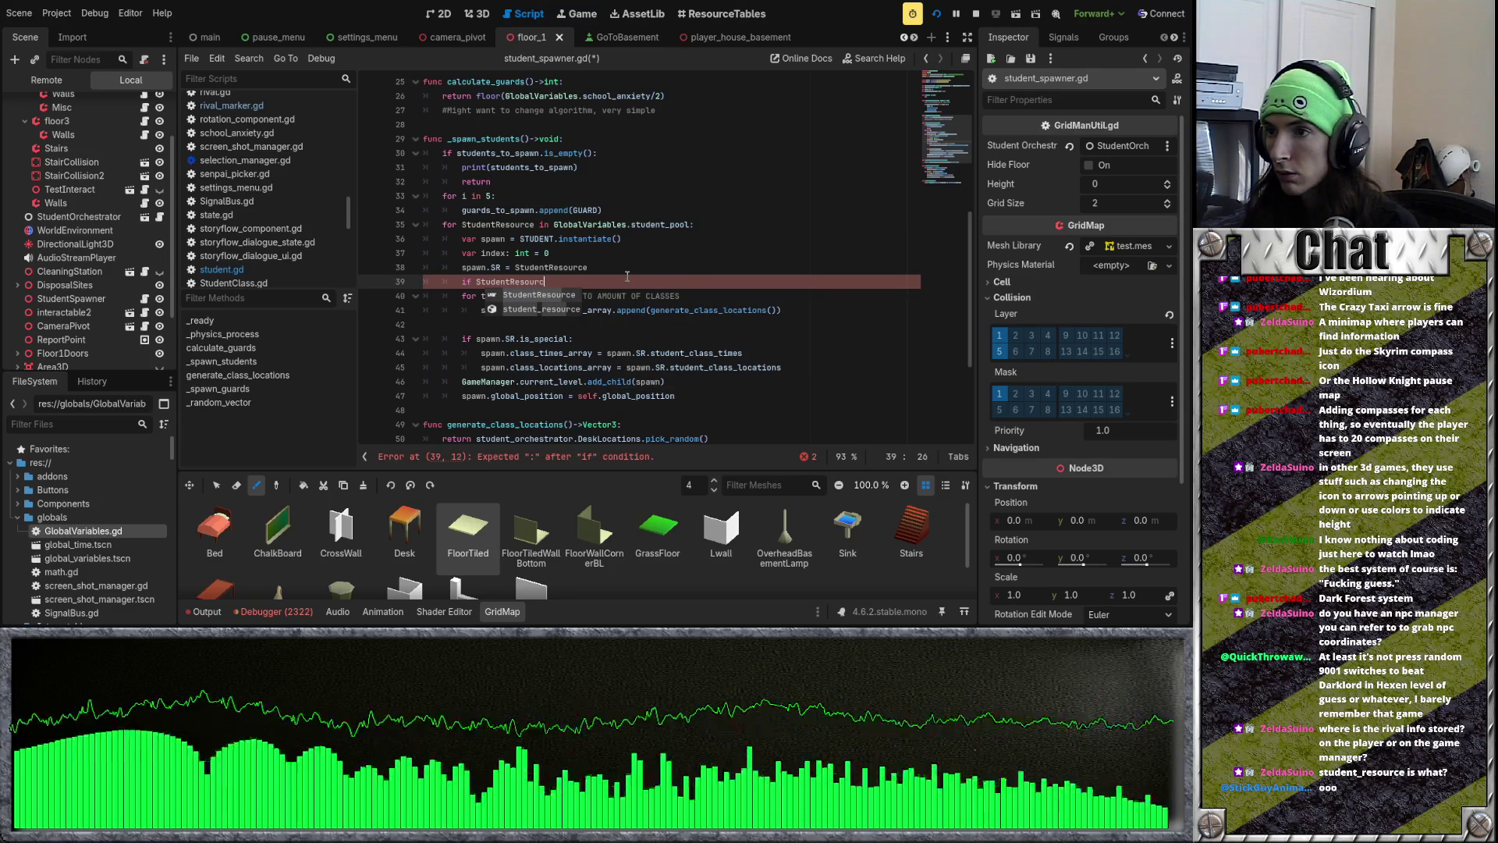
text(e )
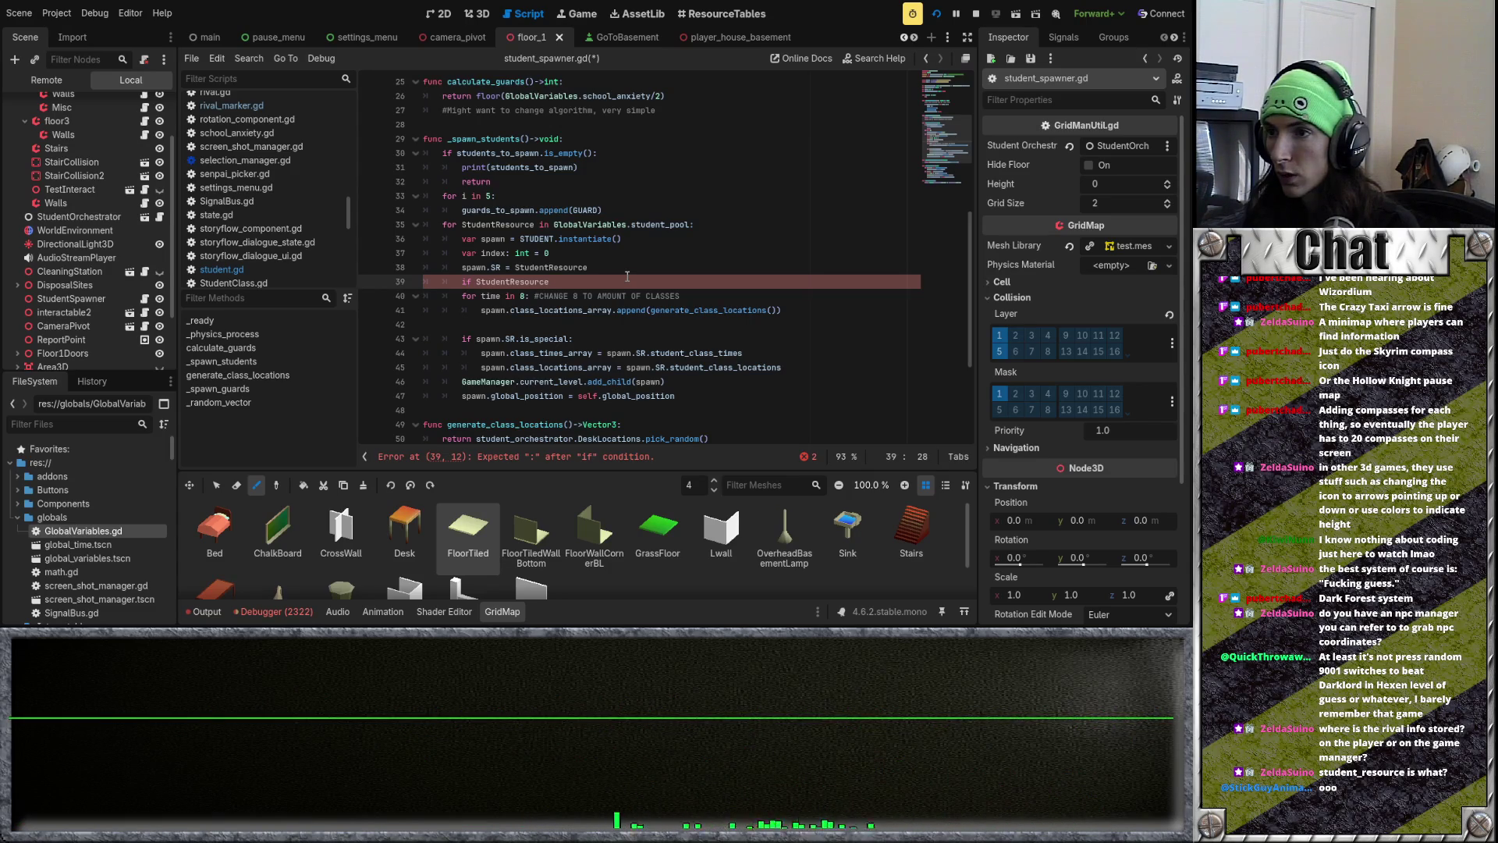
text(== )
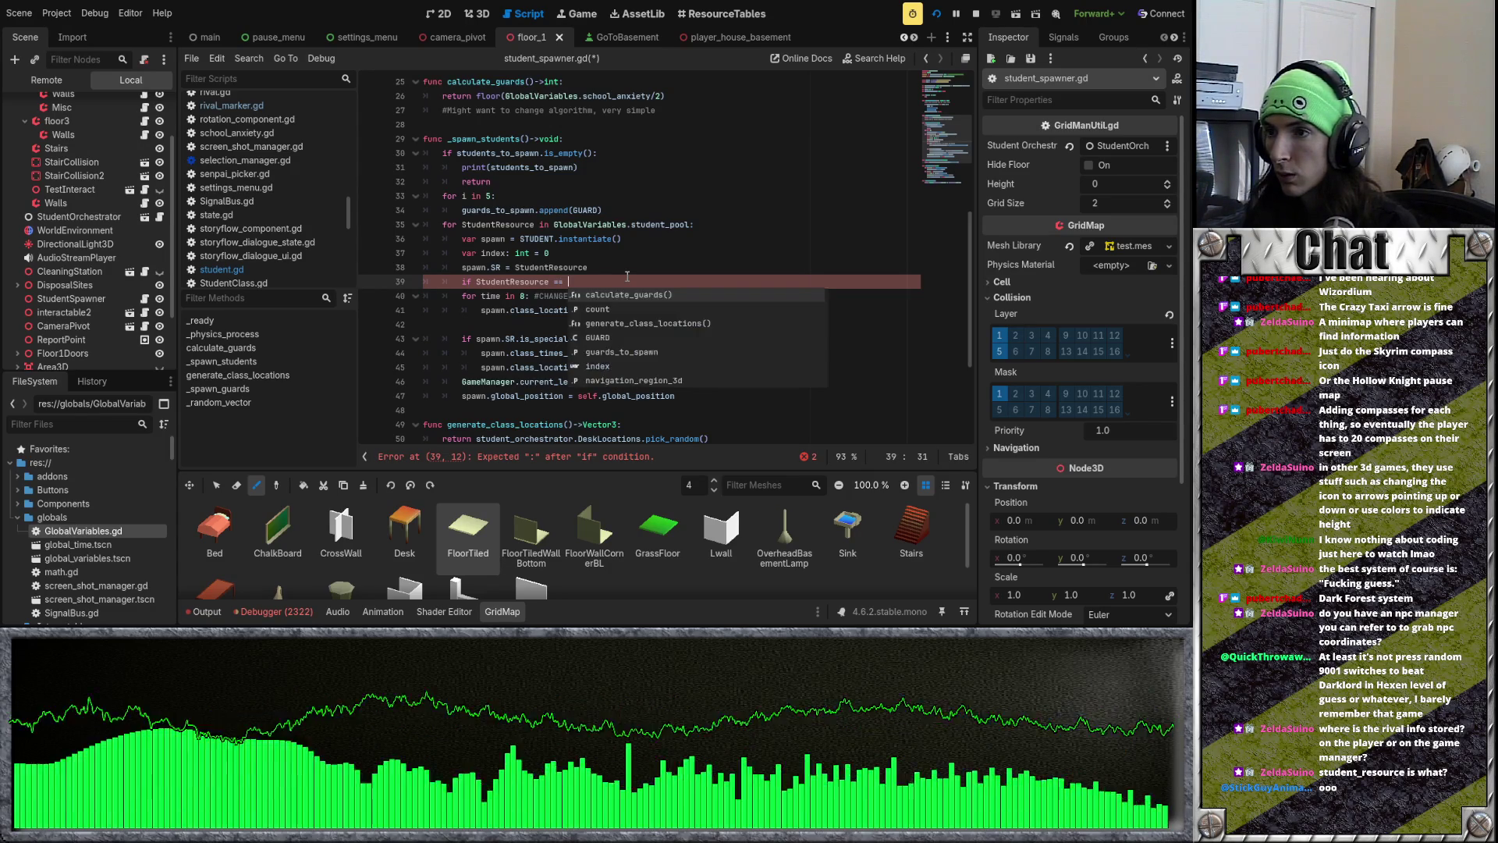
text(GlobalVariables.cu)
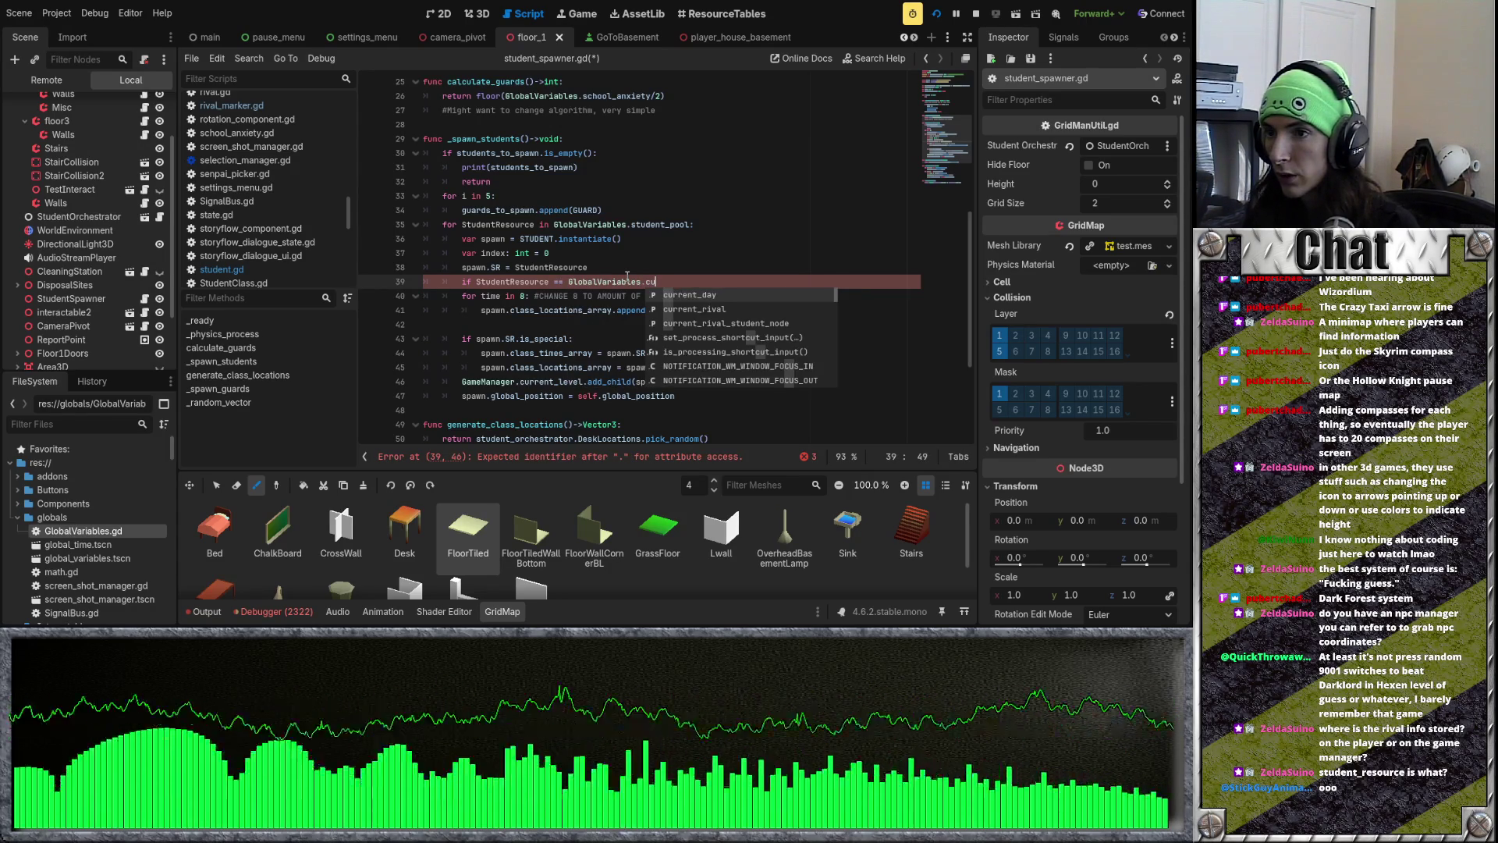
key(Down)
key(Return)
text(:)
key(Return)
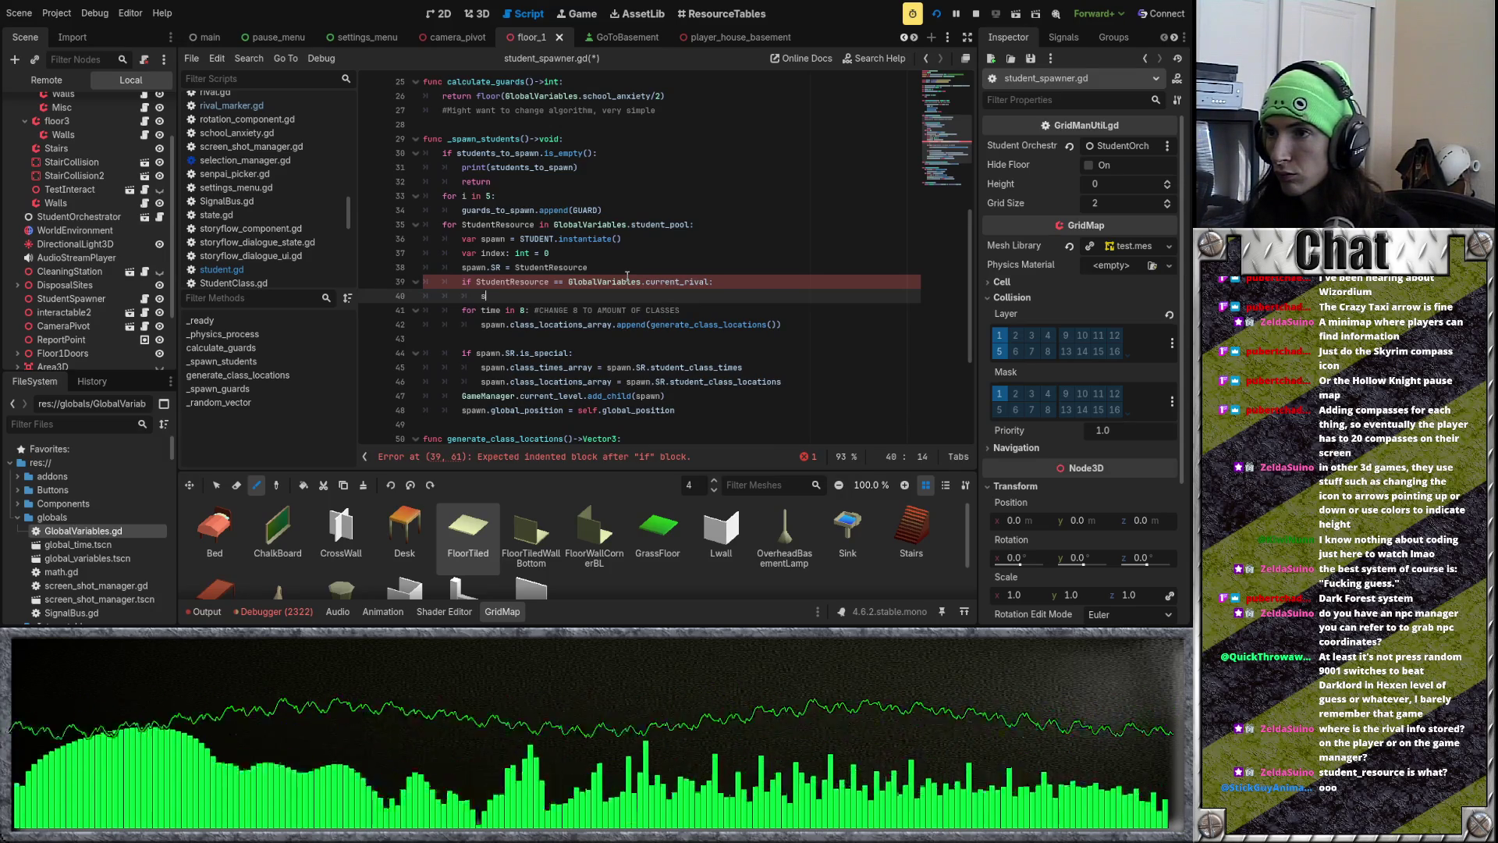
Step: Begin the branch body with spawn = GlobalVariables. and review the code below
text(pawn = )
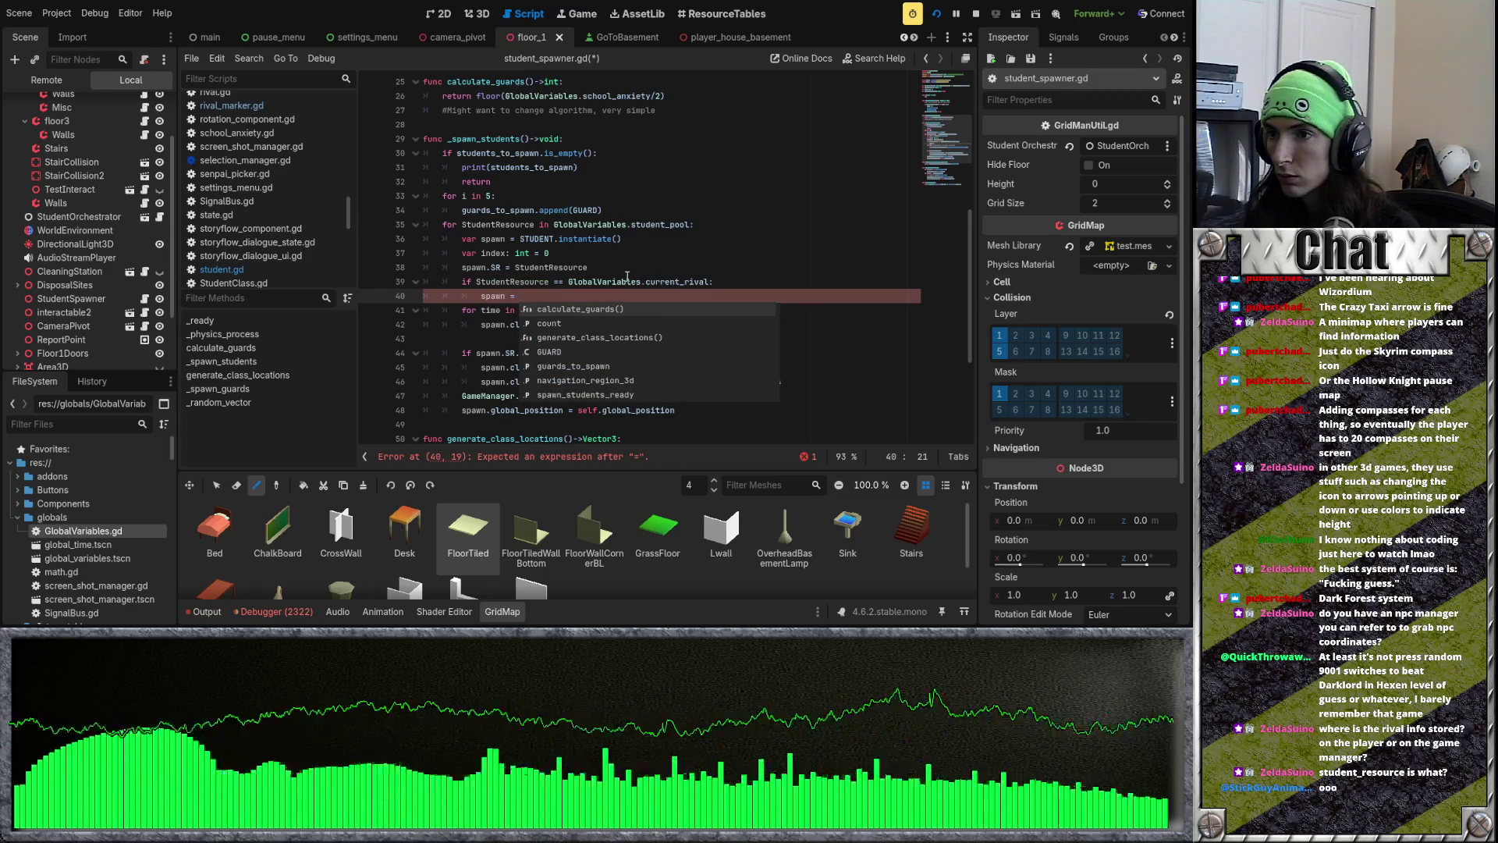
text(Glo)
key(Return)
text(.)
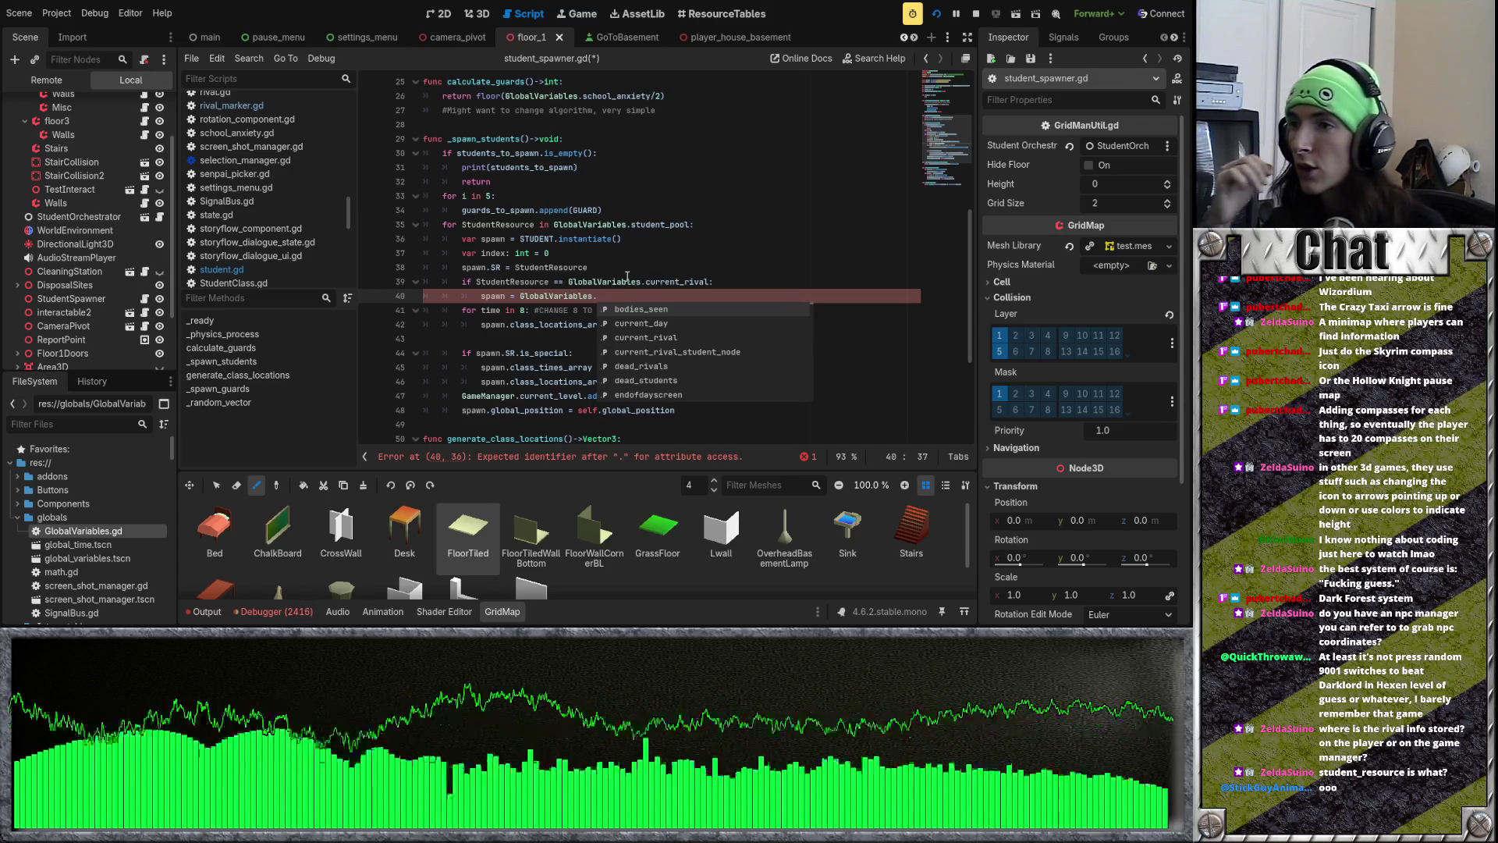
scroll(565, 262, down, 4)
click(565, 267)
scroll(609, 289, up, 1)
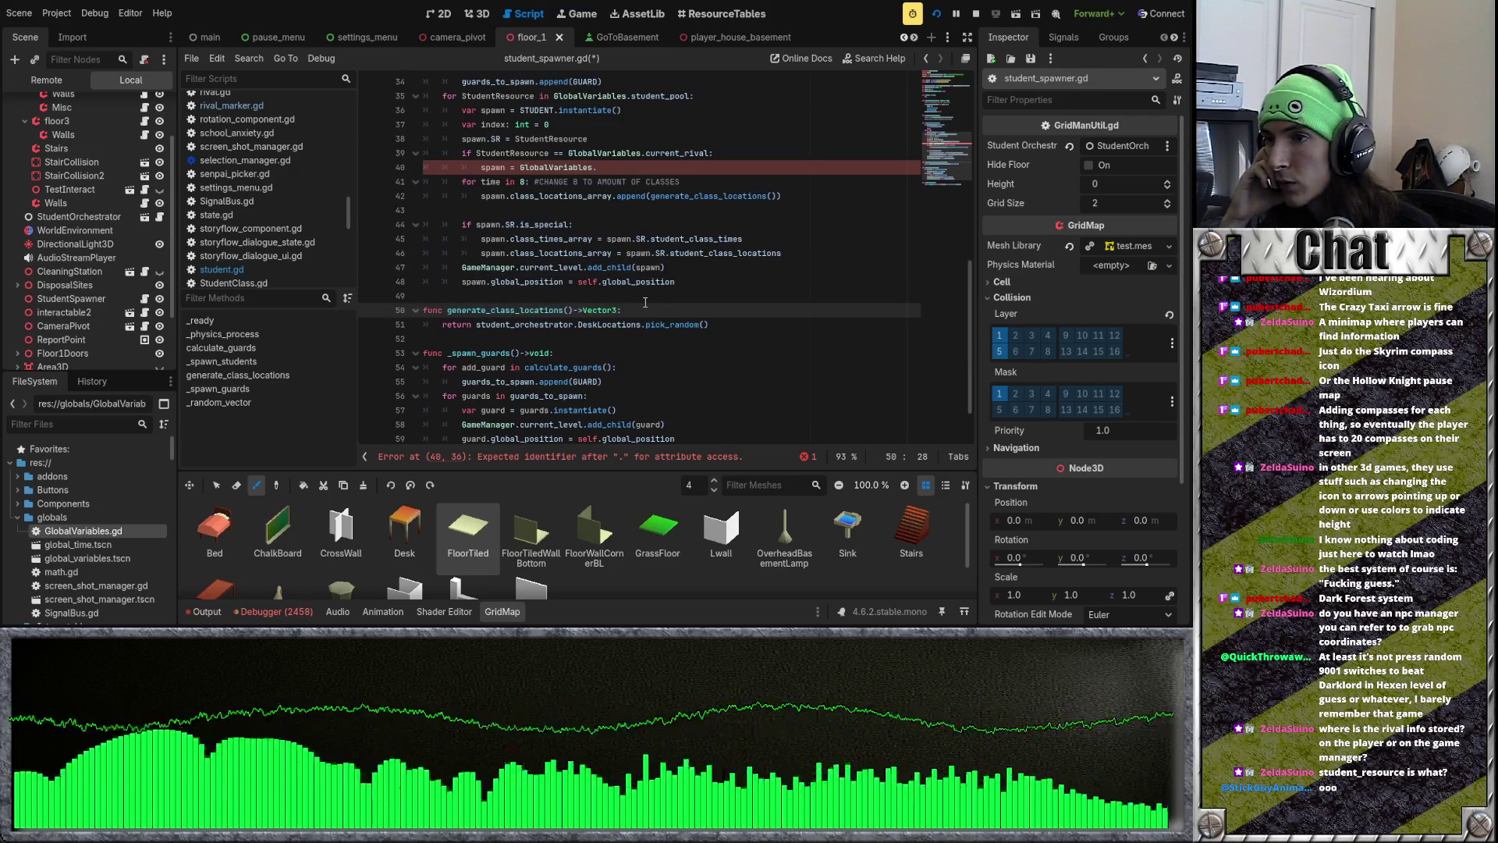
drag(547, 297, 456, 282)
click(544, 299)
scroll(545, 302, up, 5)
Step: Finish line 40 with current_rival_student_node and save student_spawner.gd
click(615, 379)
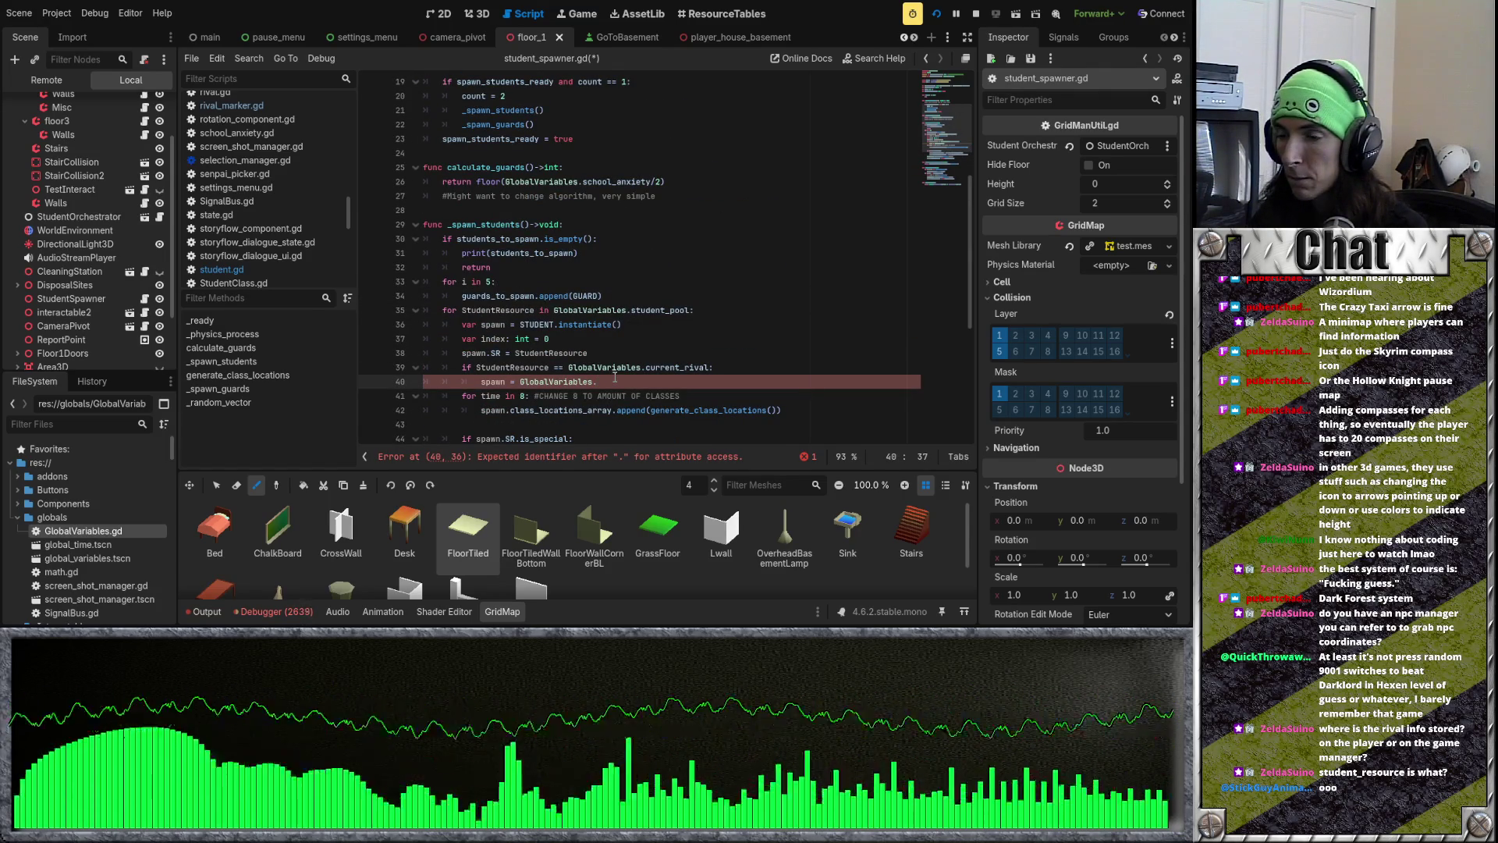
text(cu)
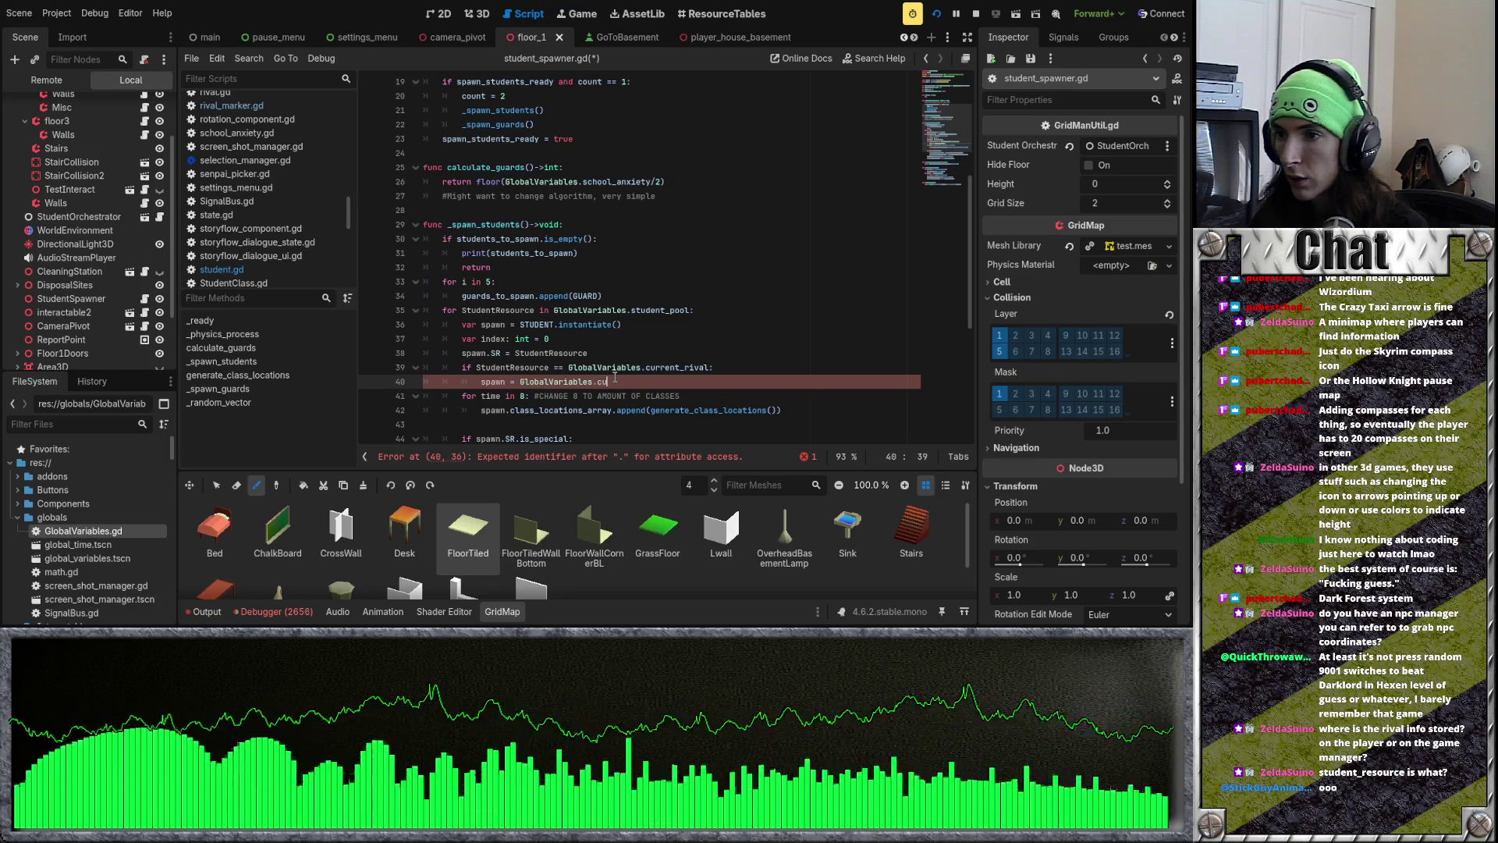
key(Down)
key(Down)
key(Return)
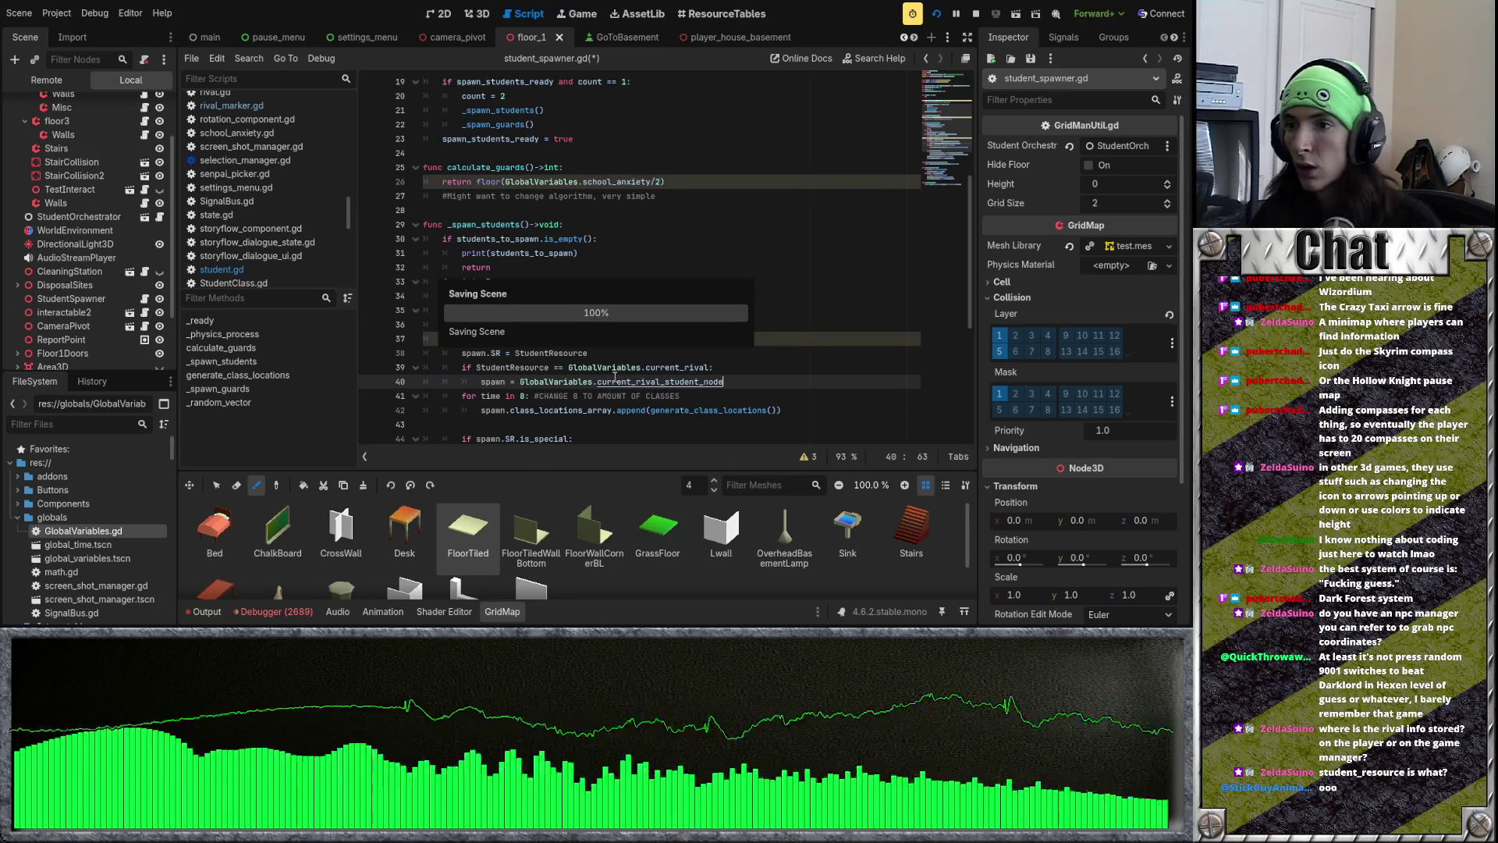
key(ctrl+s)
scroll(632, 35, down, 8)
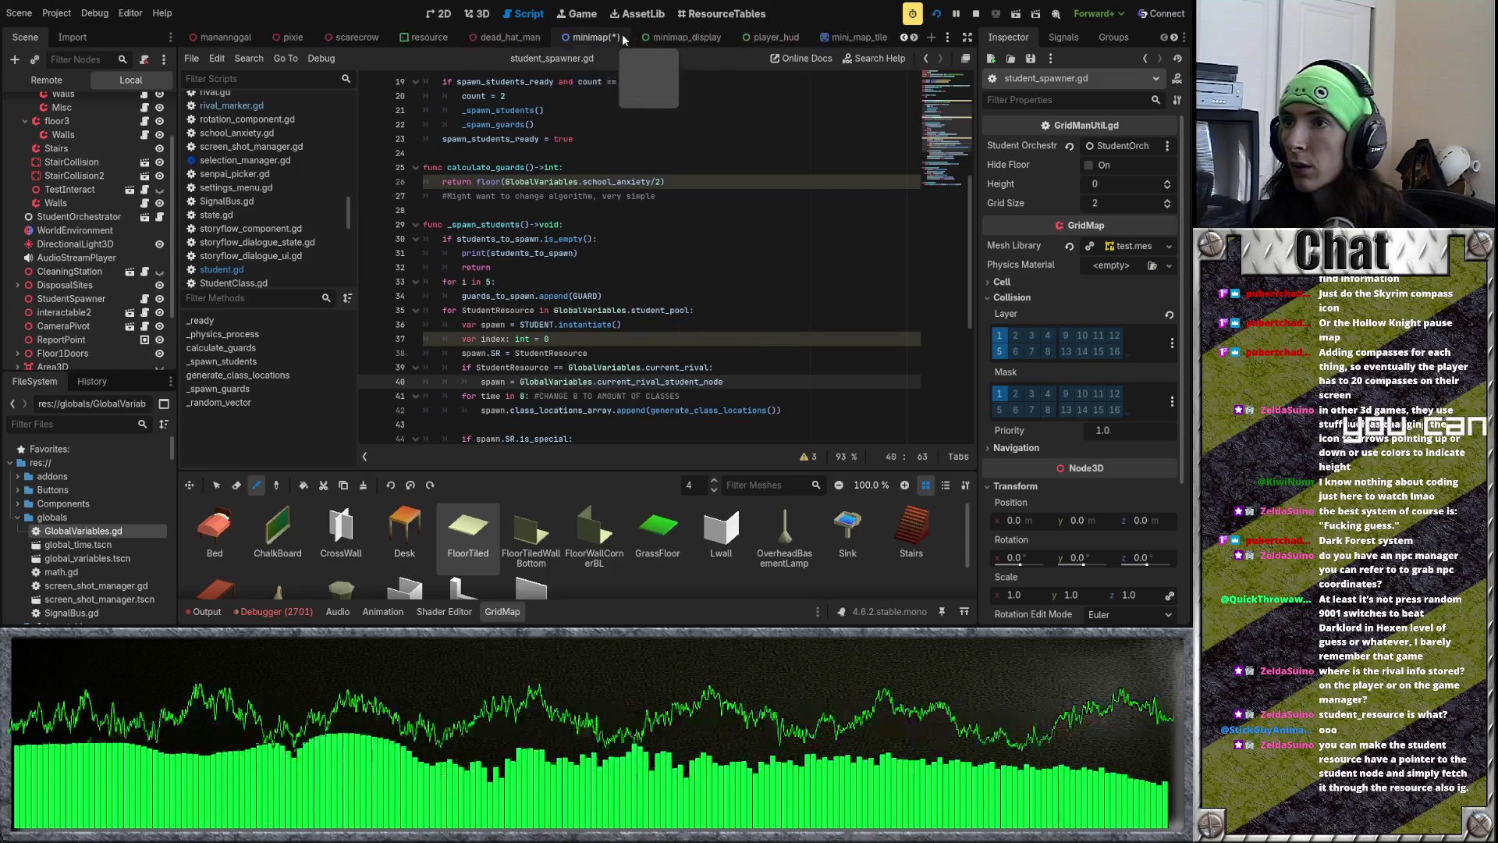
Step: Open the minimap_display scene and its Minimap node's minimap.gd script
click(769, 35)
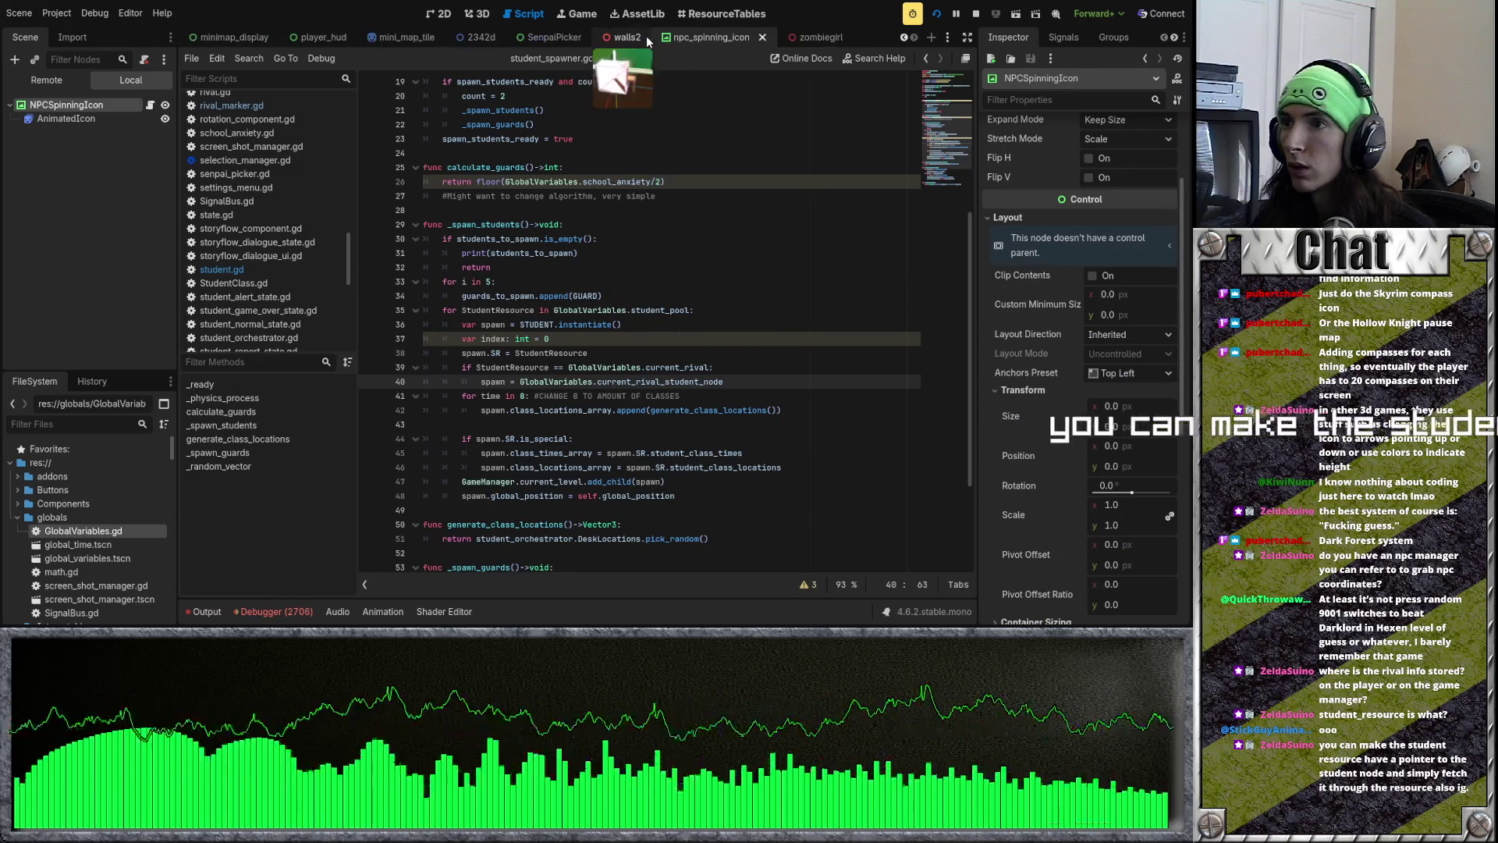
scroll(617, 38, up, 2)
click(488, 37)
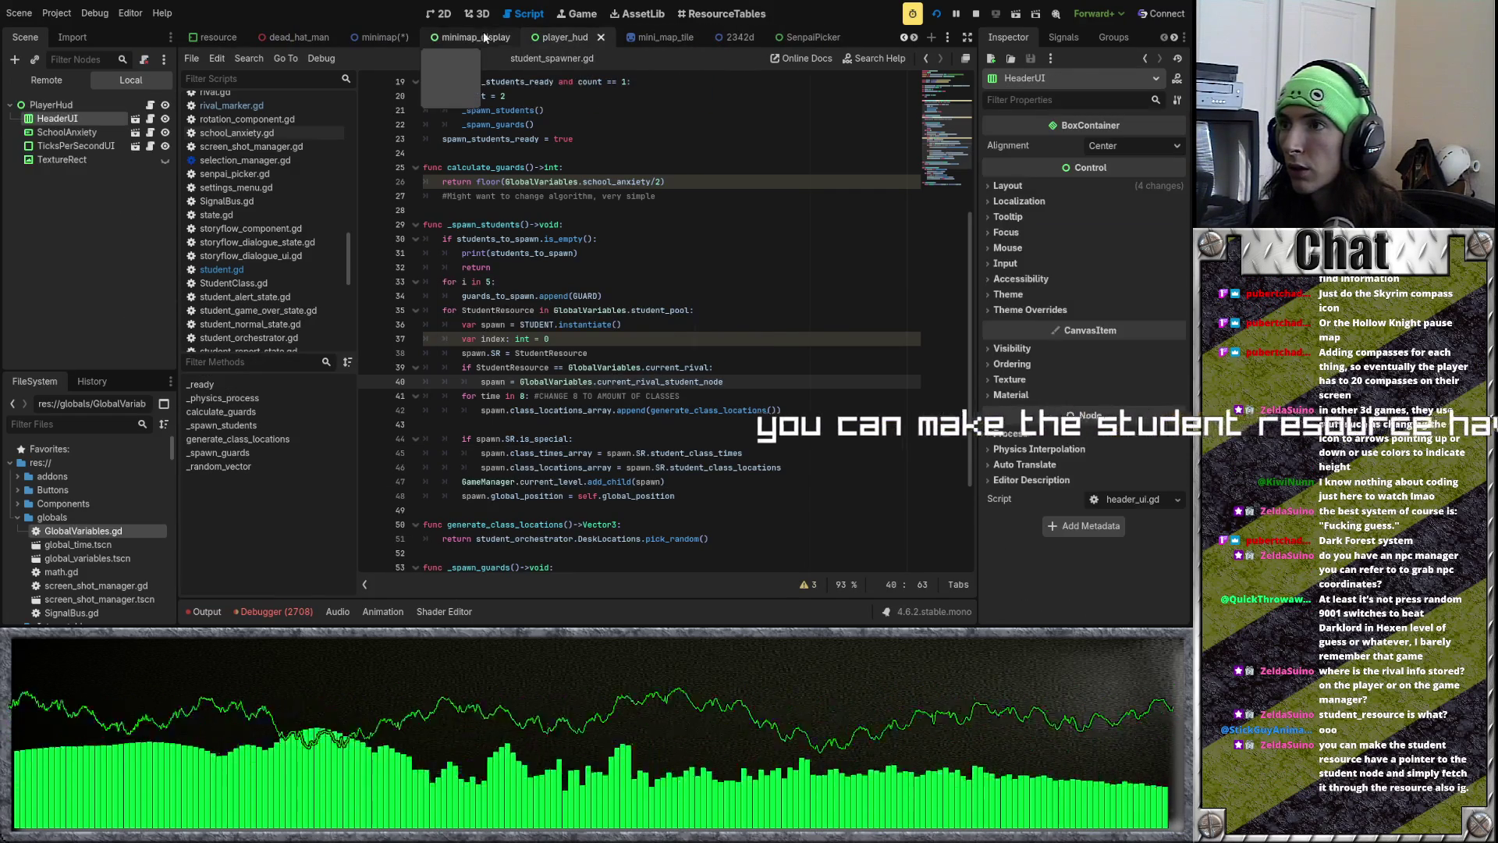
click(150, 160)
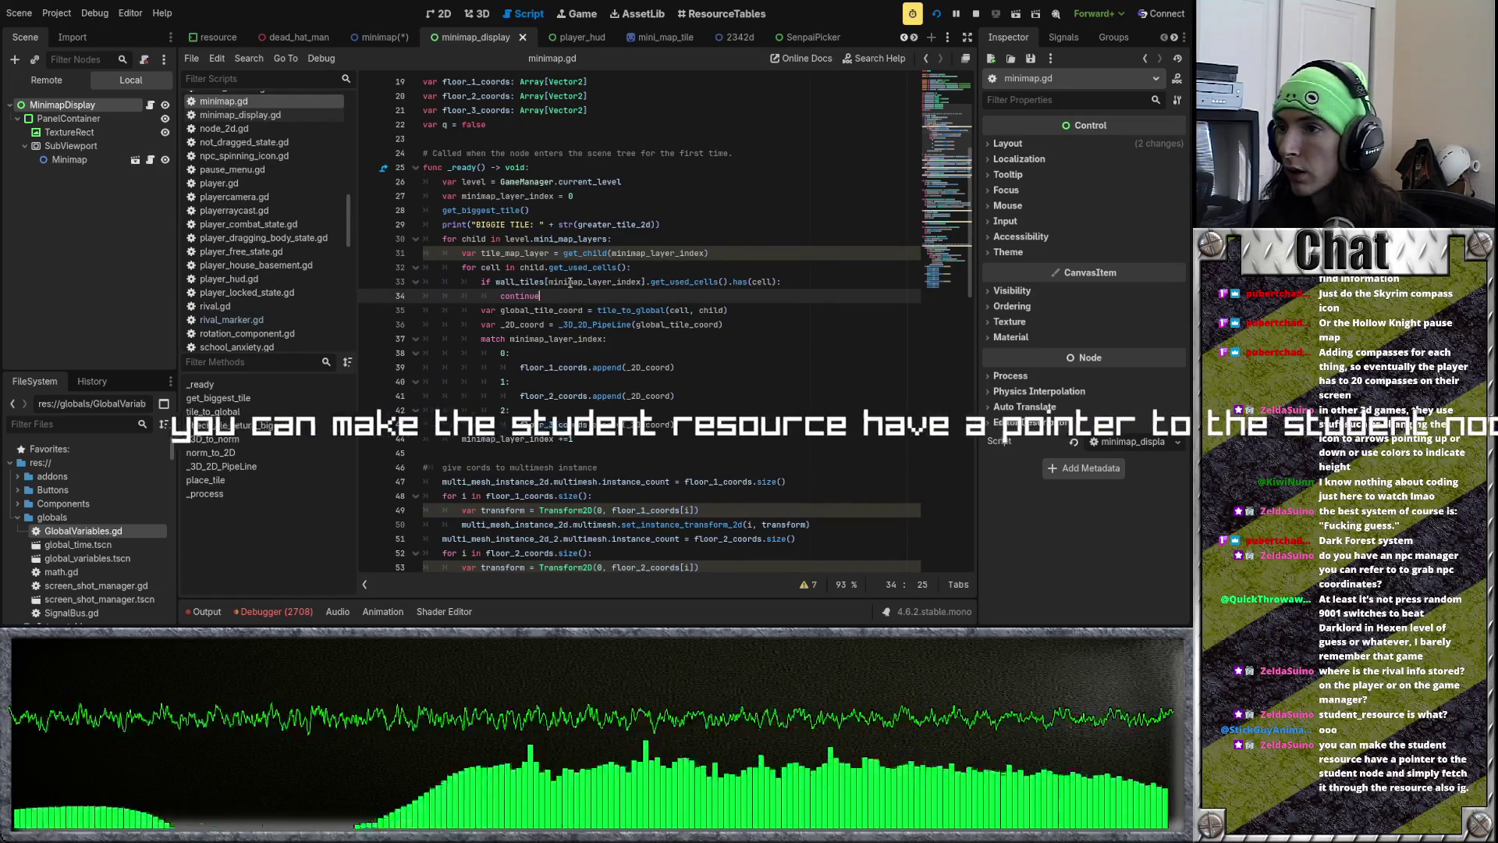
Step: Review the coordinate lines 35–37 and lines 42–45 of minimap.gd
drag(559, 310, 765, 340)
click(745, 325)
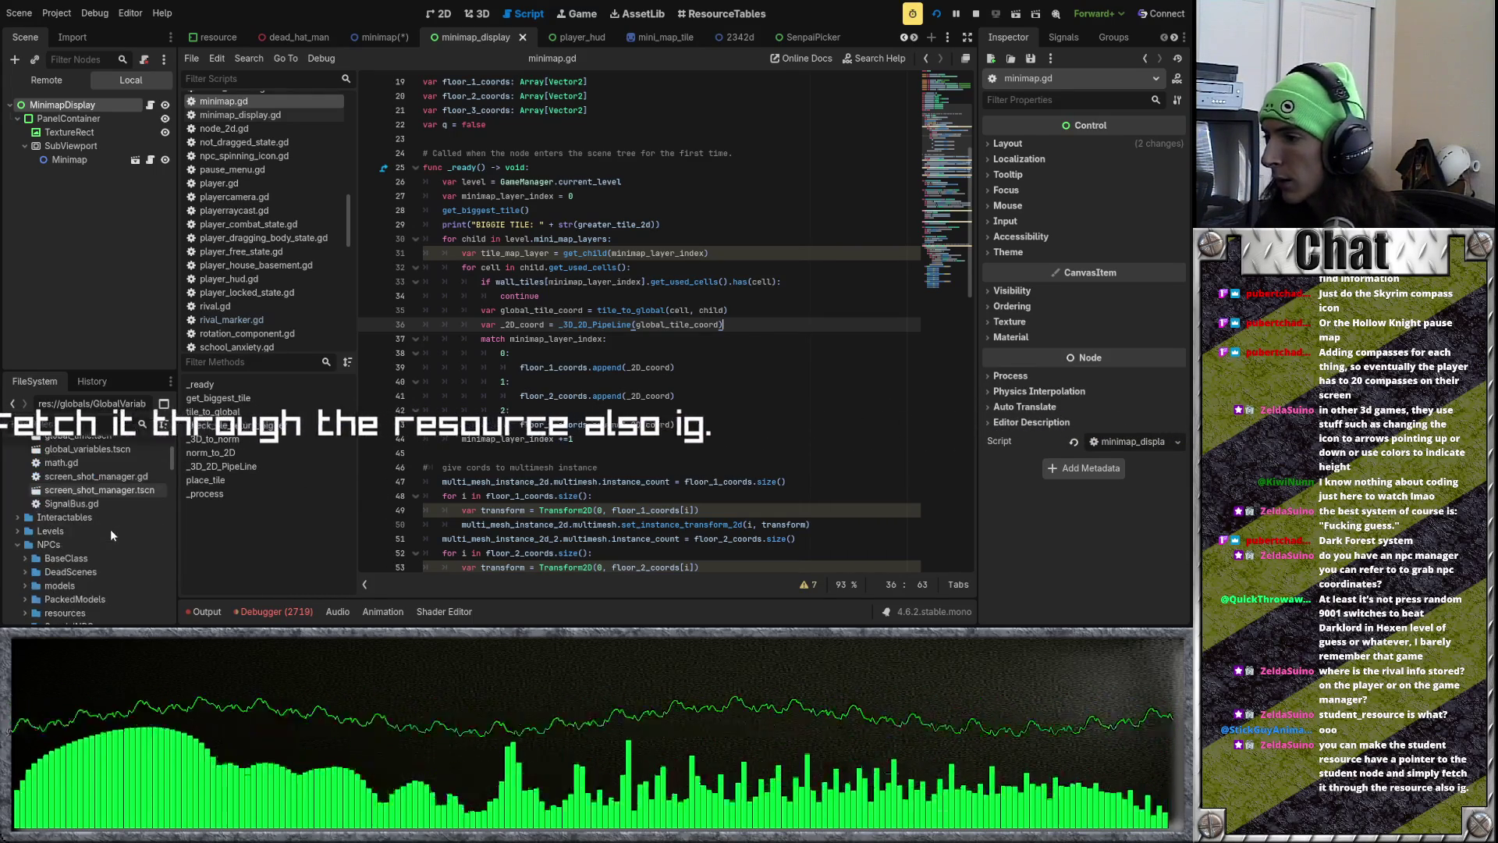
scroll(125, 515, down, 1)
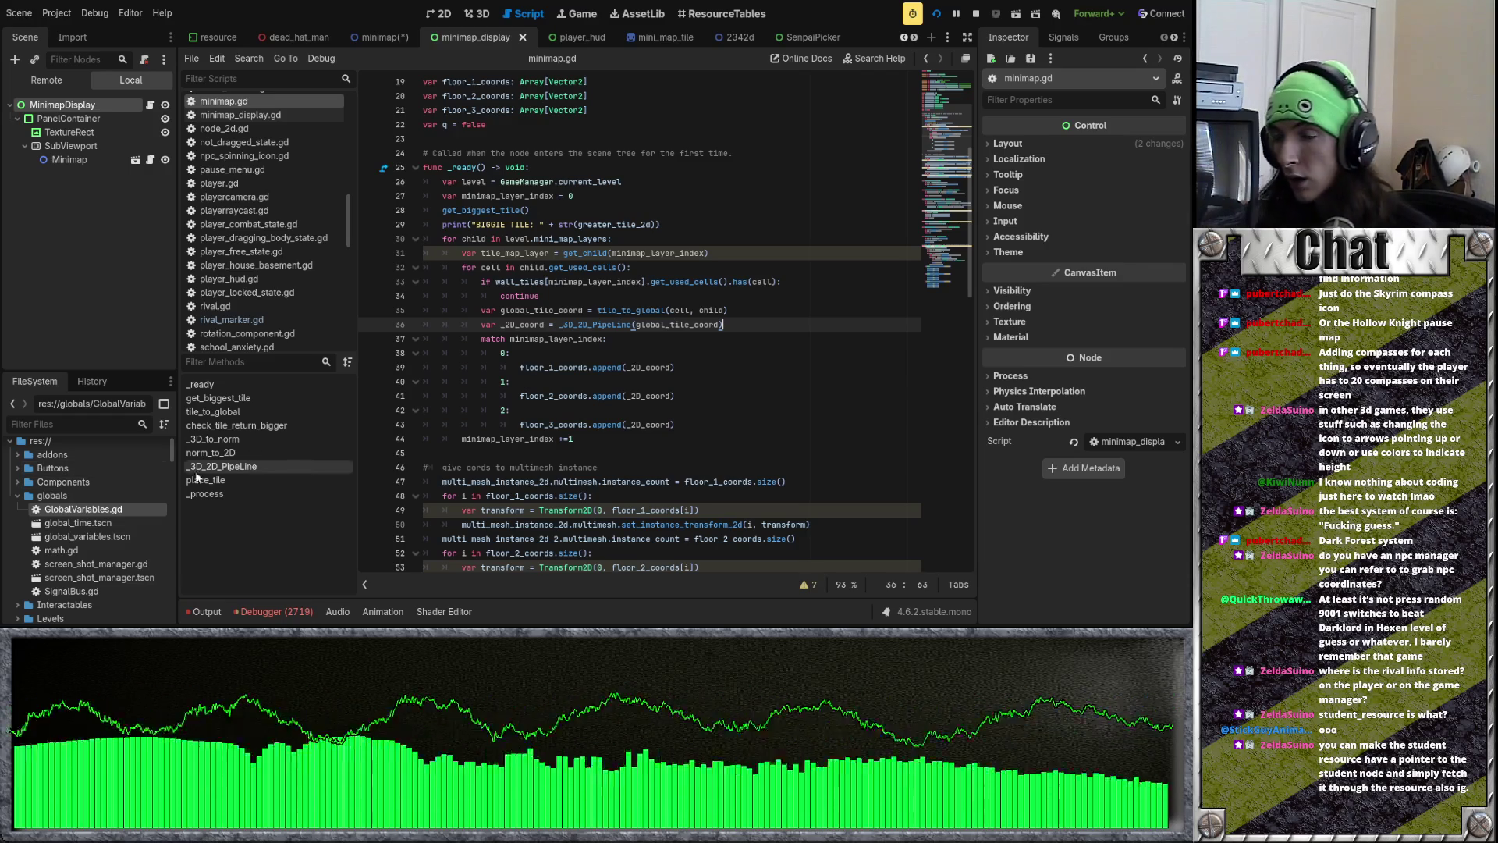
click(565, 415)
click(597, 439)
click(627, 452)
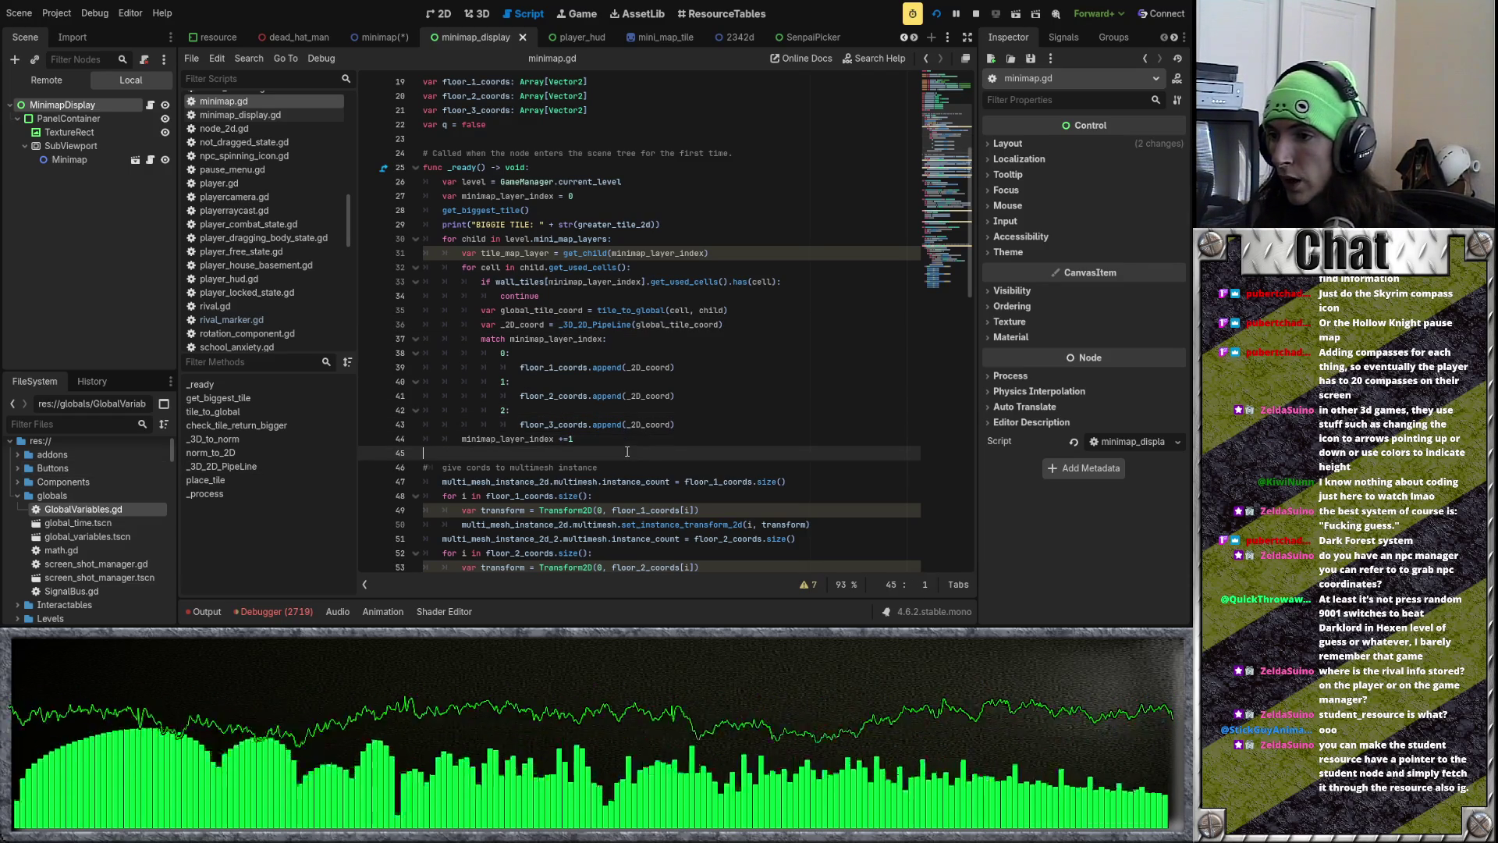
scroll(627, 452, down, 13)
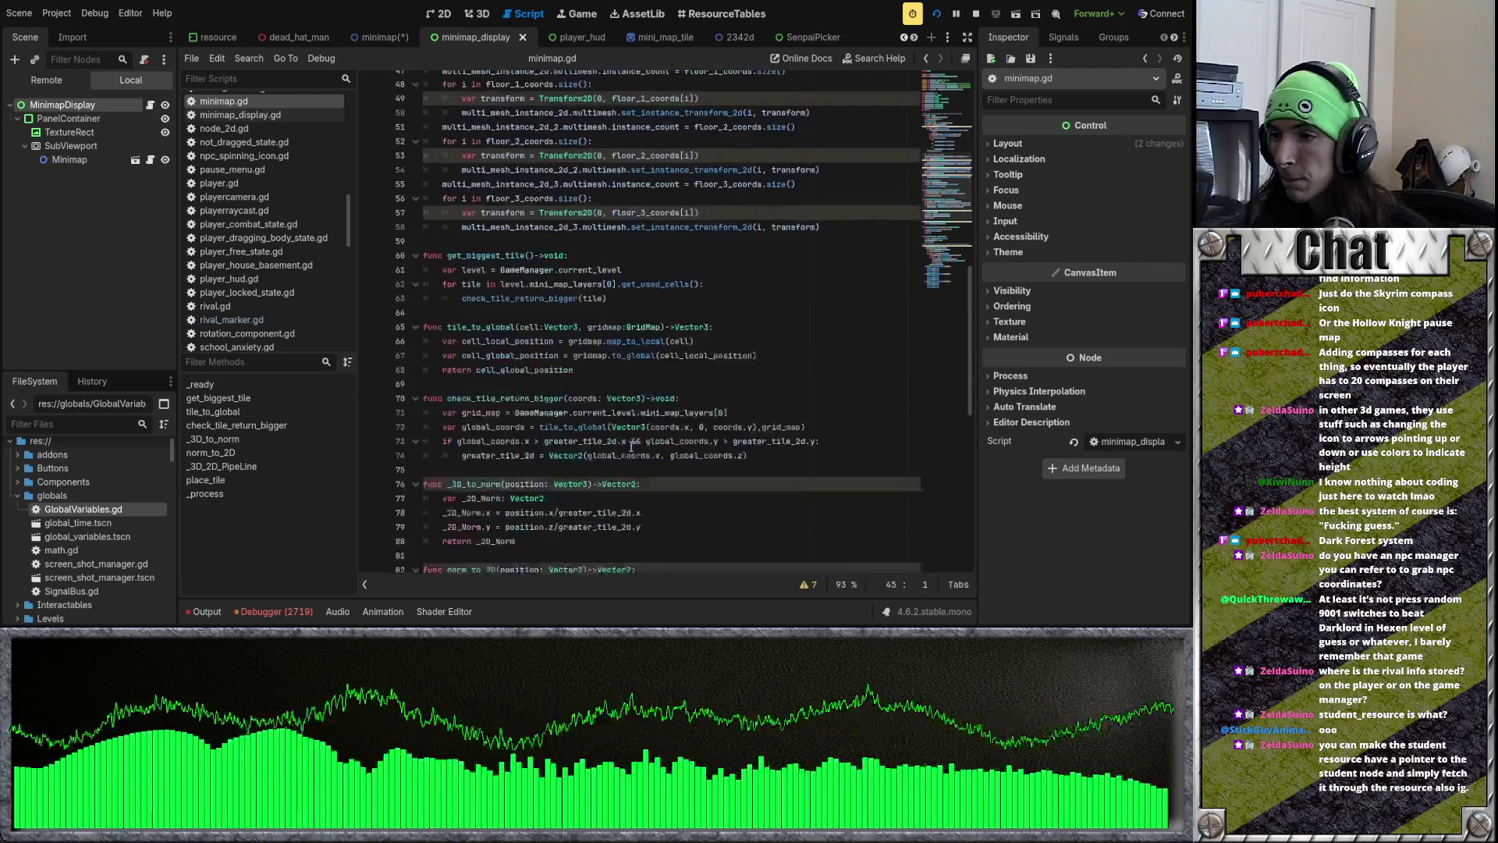
scroll(630, 446, down, 5)
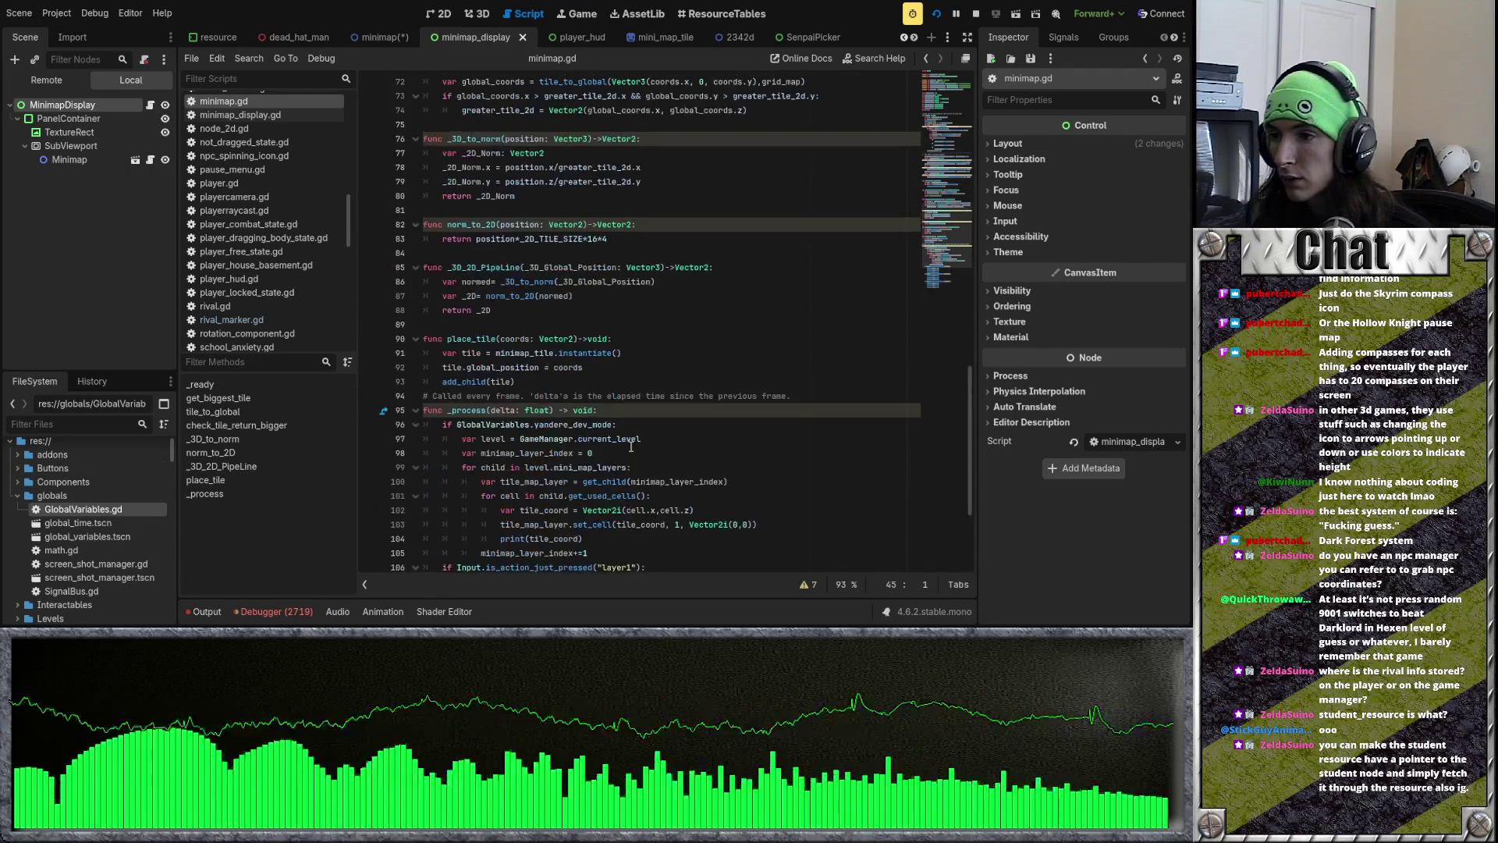
scroll(647, 455, up, 10)
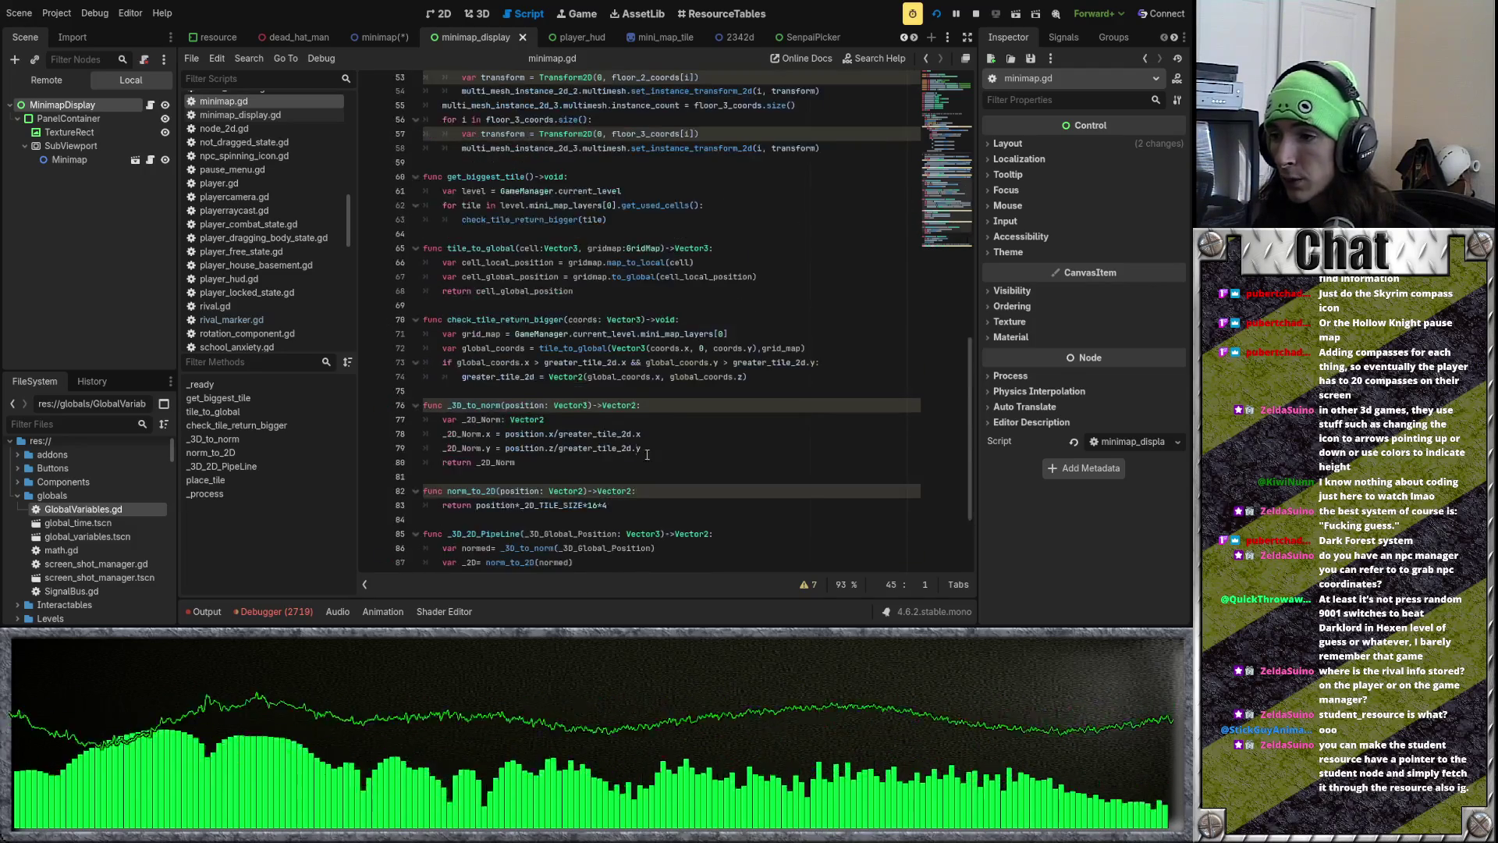
scroll(635, 449, up, 6)
Step: Open RivalMarker's rival_marker.gd in the minimap scene and delete the empty lines above _process
click(382, 37)
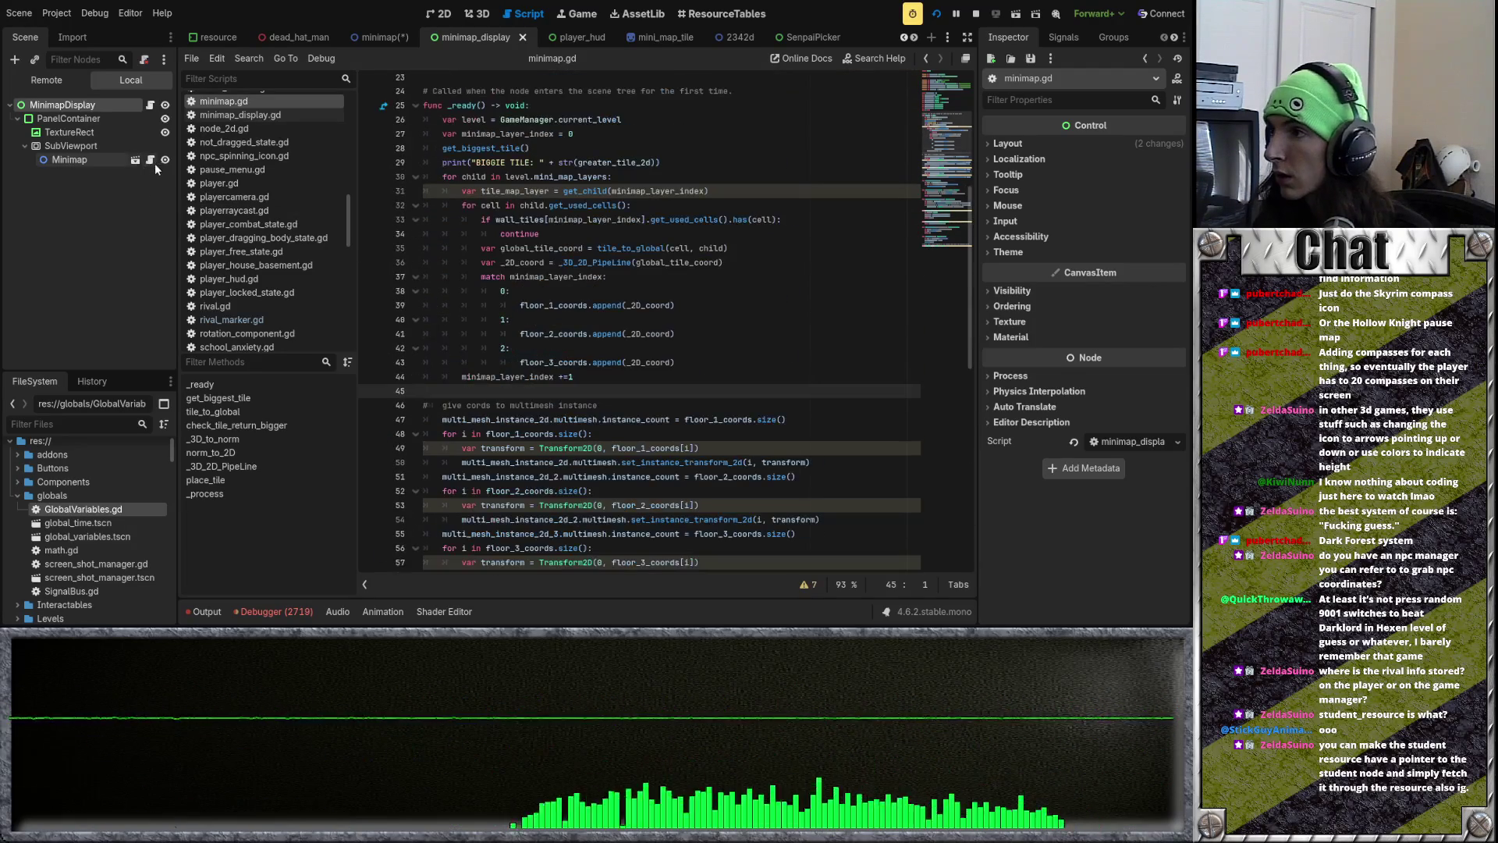
click(117, 173)
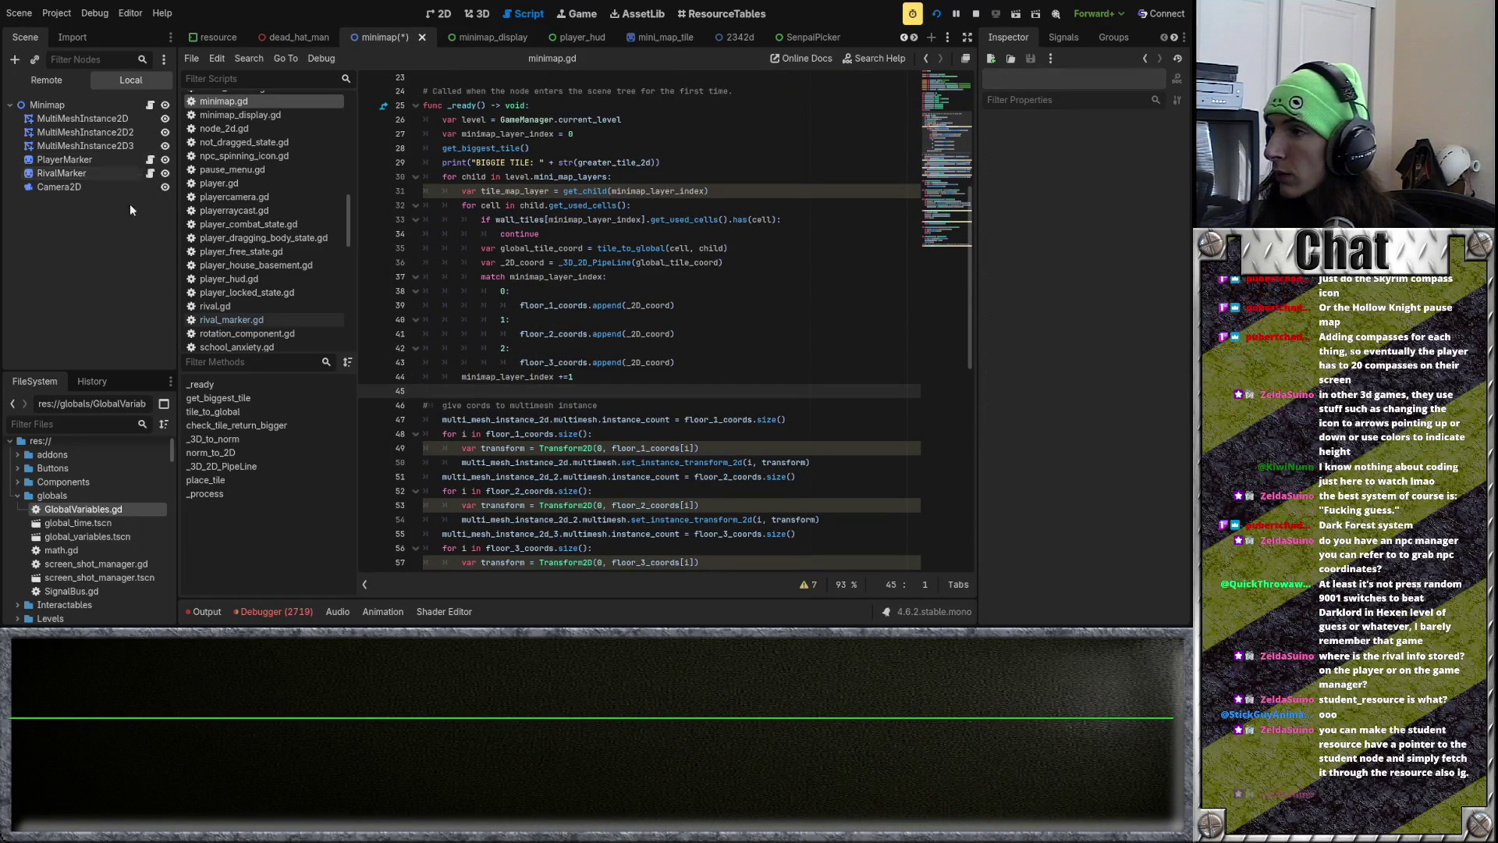
click(150, 173)
click(492, 207)
click(481, 139)
key(BackSpace)
key(BackSpace)
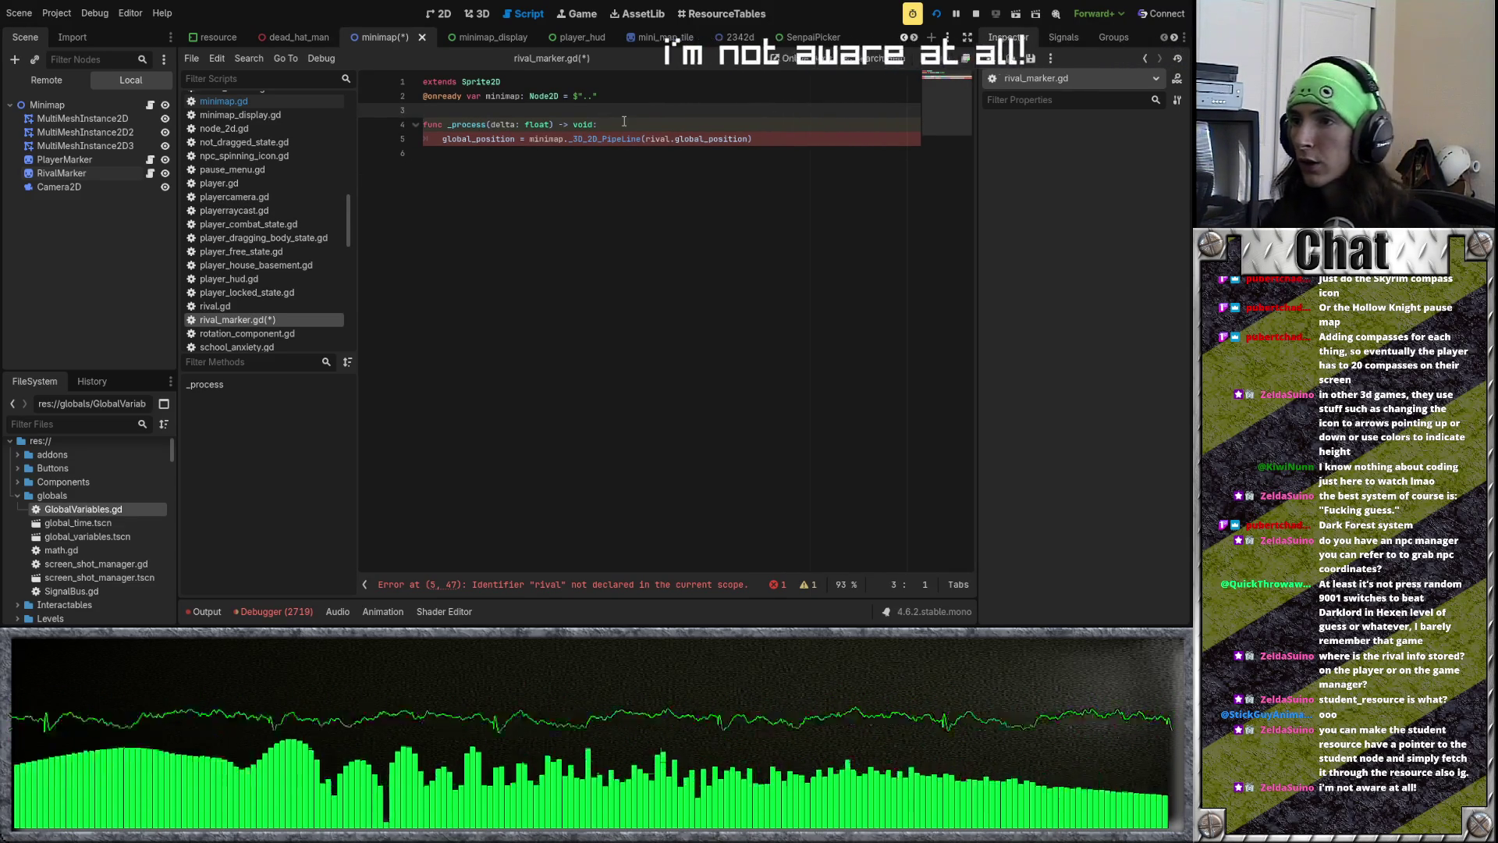
Step: Write the line 'var rival = GlobalVariables.current_rival_student_node' using autocompletion
text(var rival = )
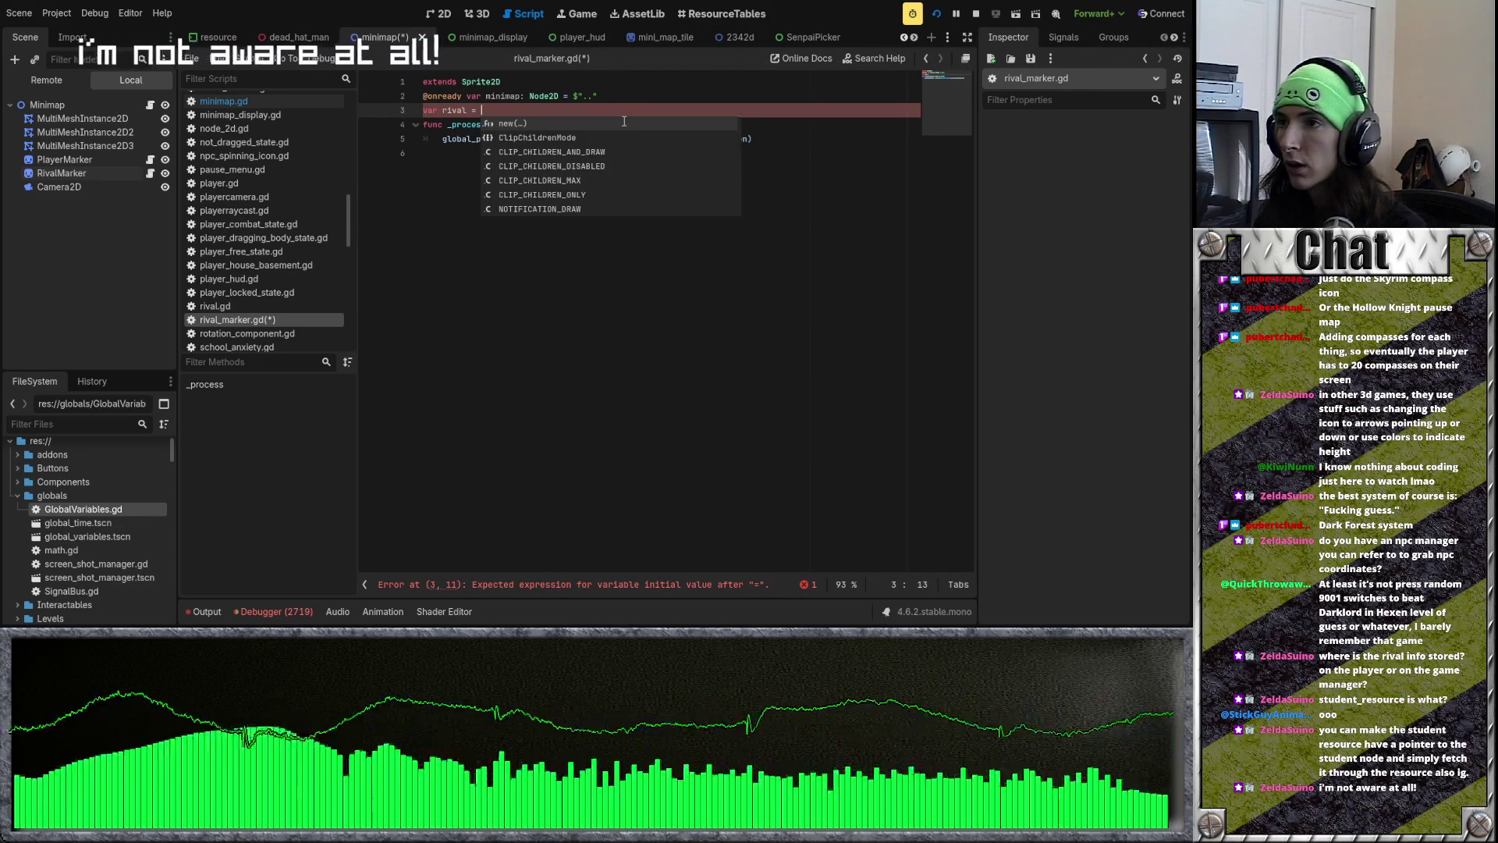
text(Glo)
key(Return)
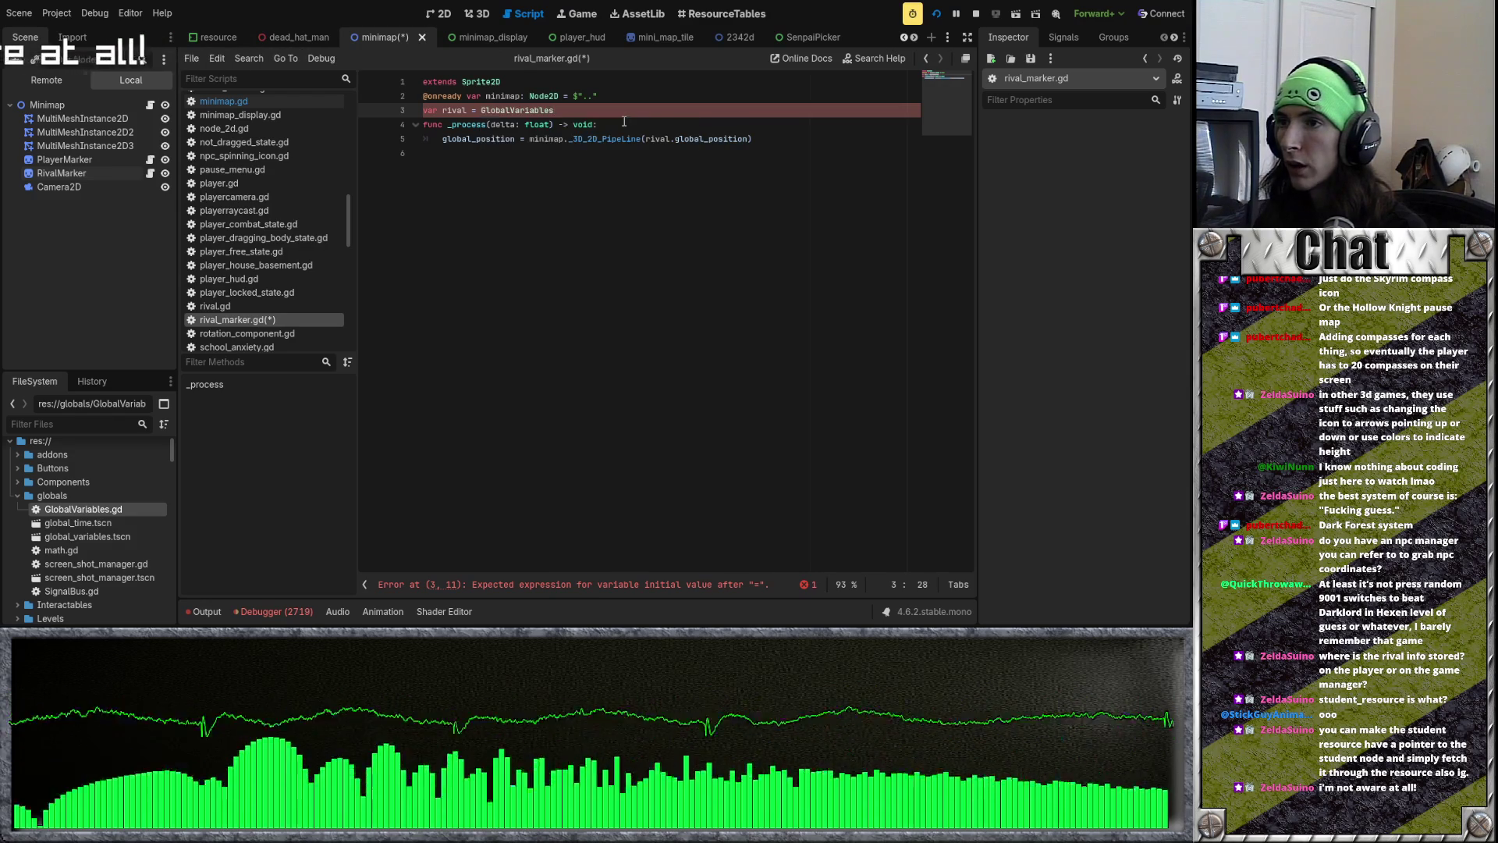
text(.cu)
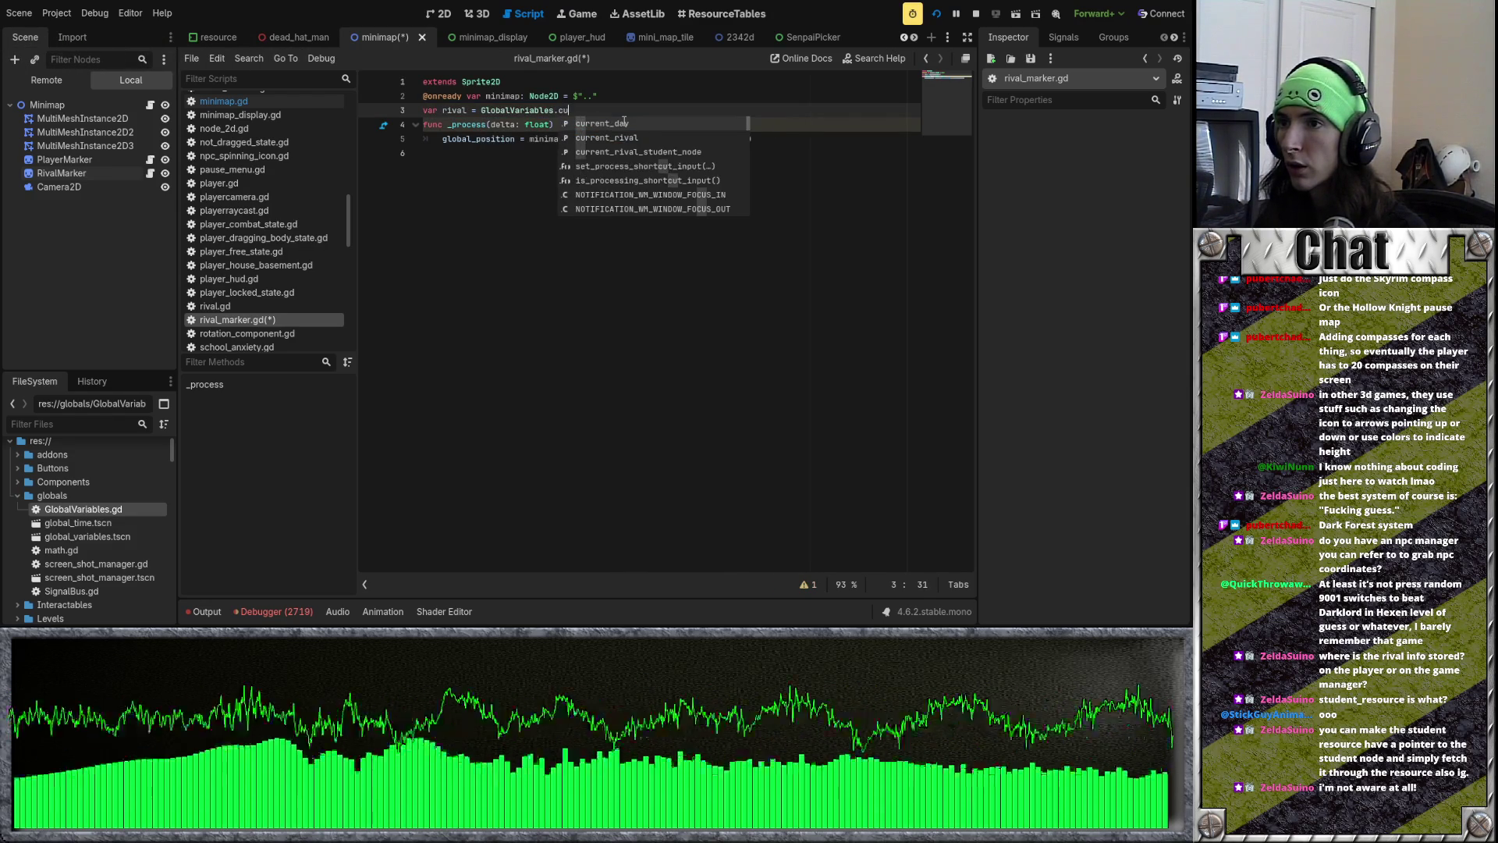
key(Down)
key(Down)
key(Return)
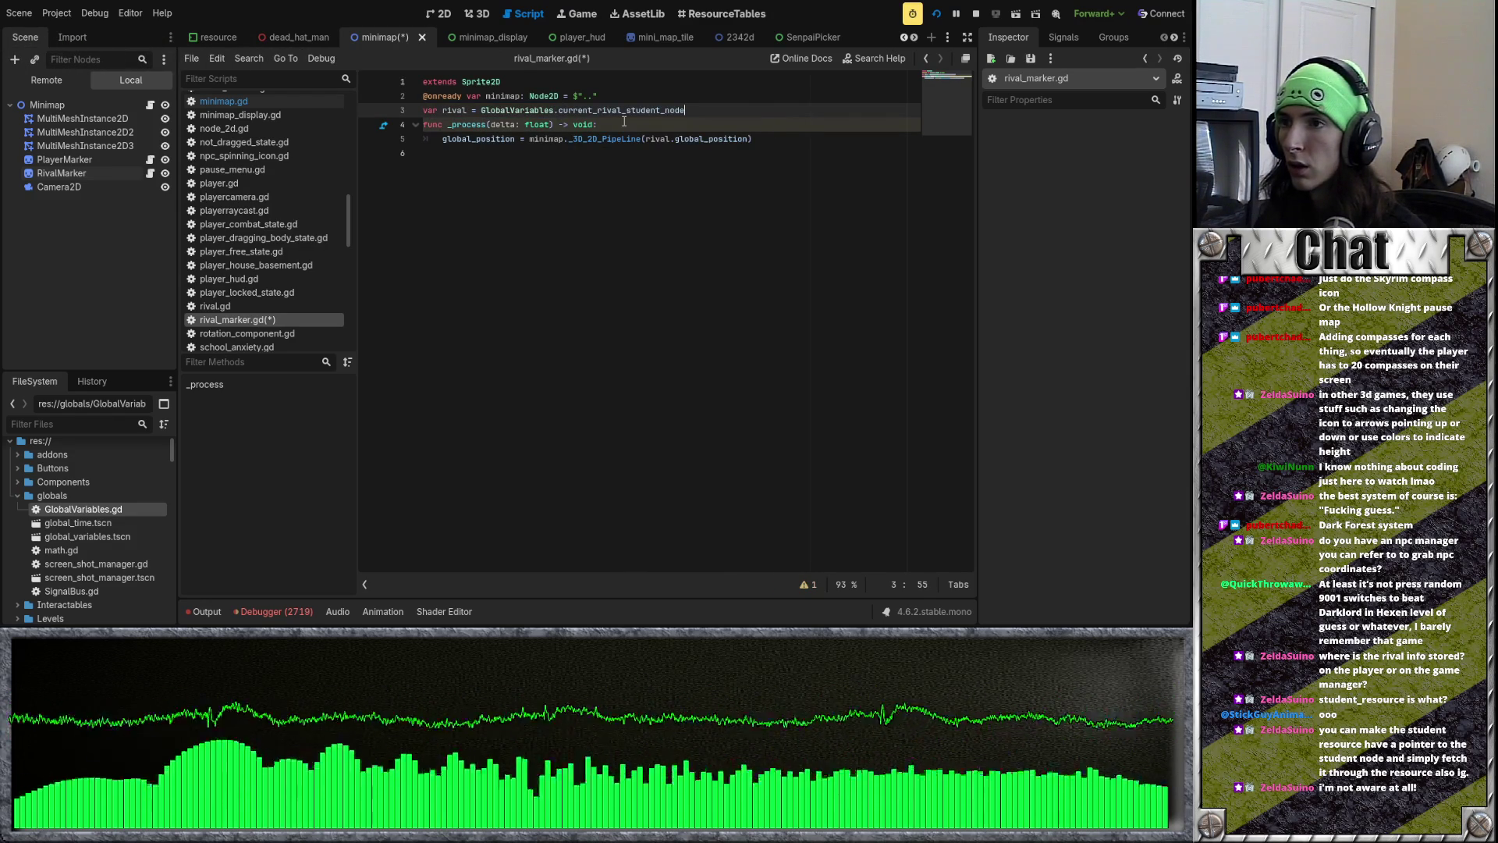
Step: Add a func _ready() header above the rival assignment
key(Up)
key(Return)
text(if)
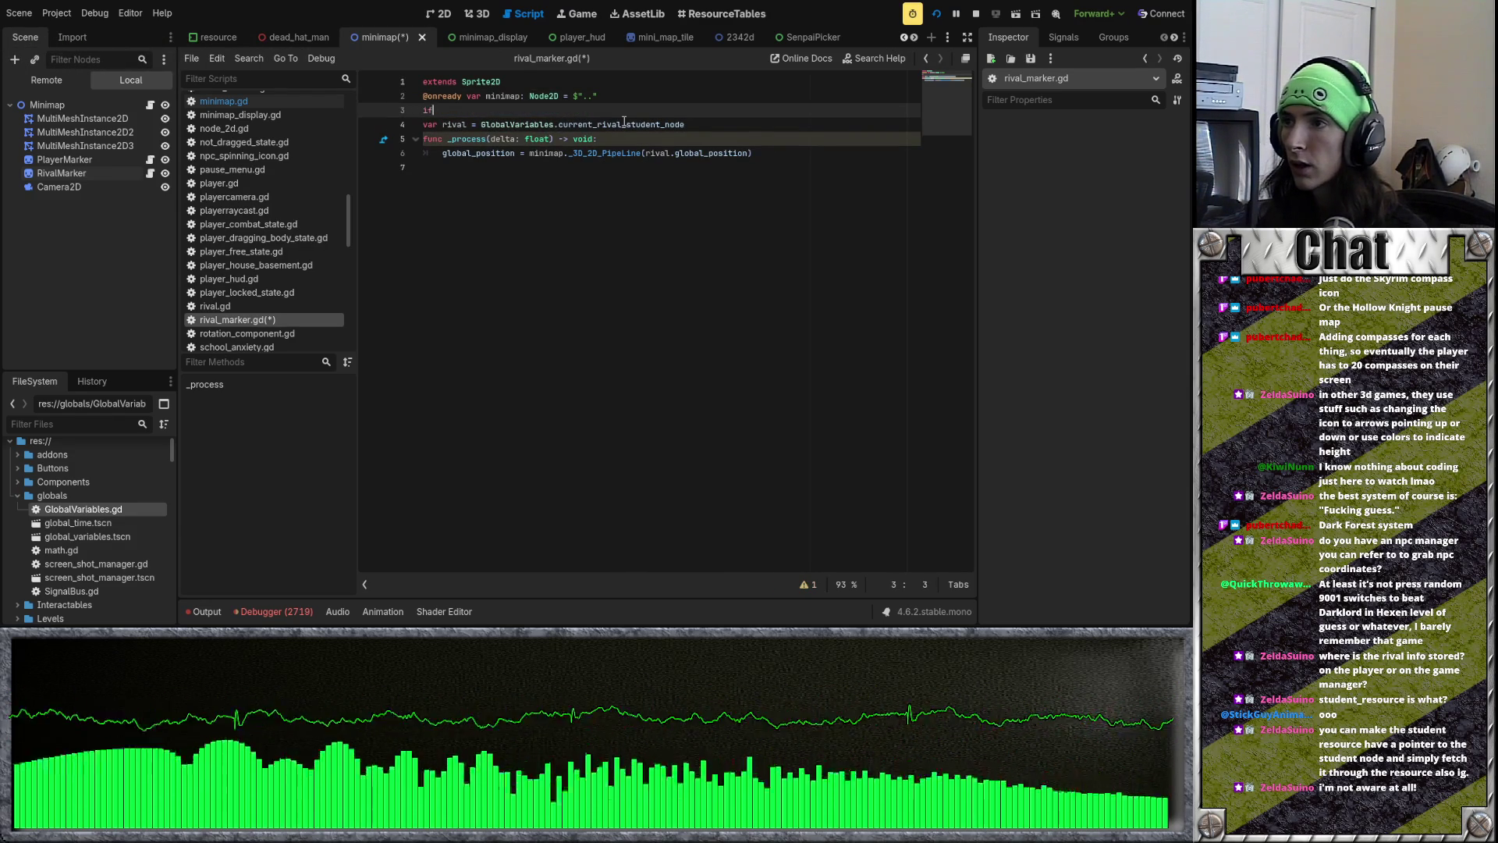
key(BackSpace)
key(BackSpace)
text(func _ready() -> void:)
key(Return)
key(Return)
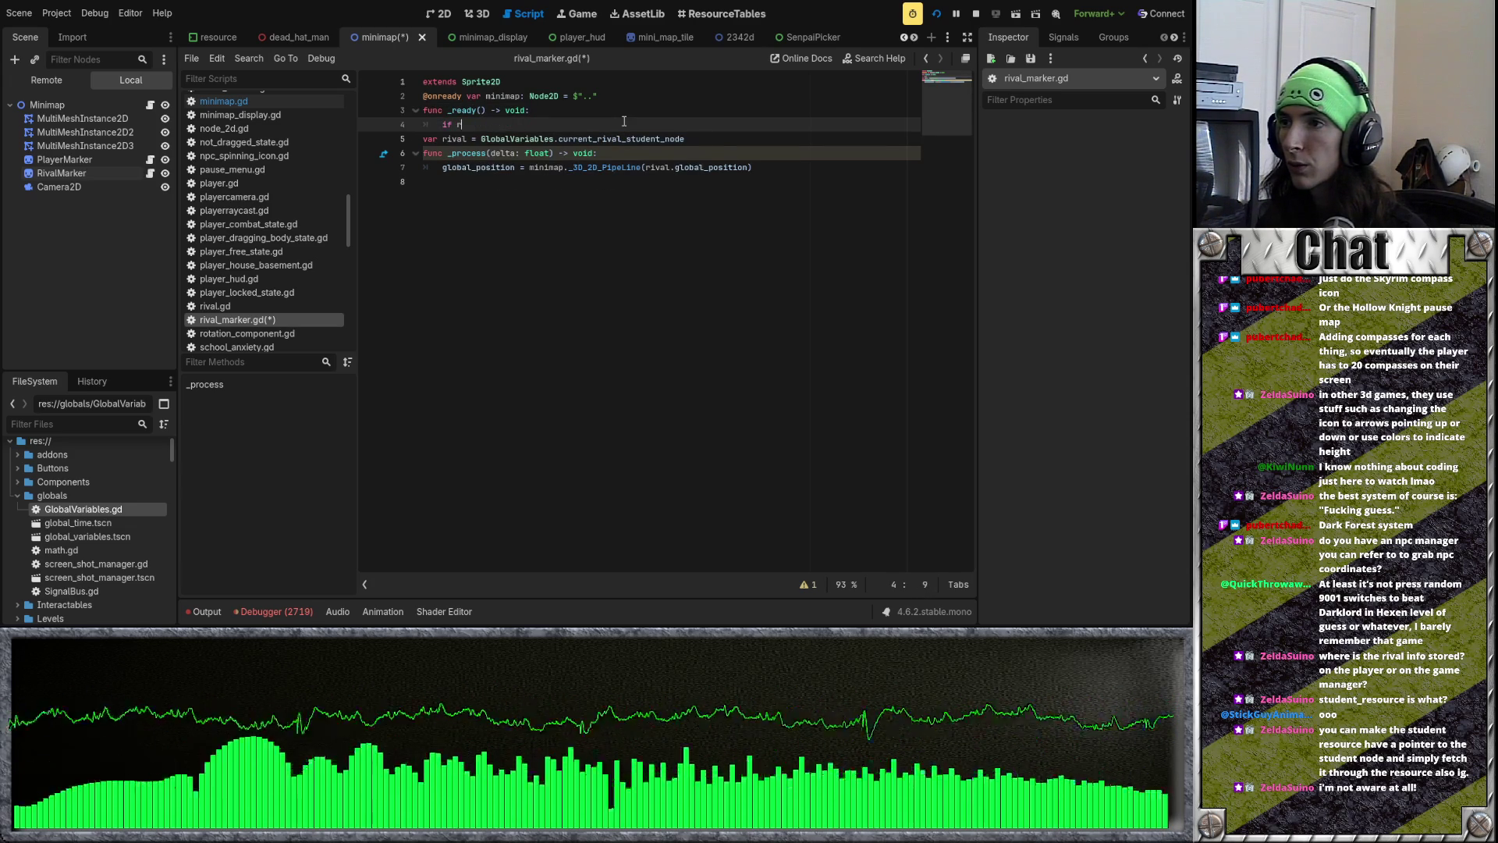
Step: Nest the rival assignment under 'if GlobalVariables.current_rival_student_node:' inside _ready
key(BackSpace)
text(Glob)
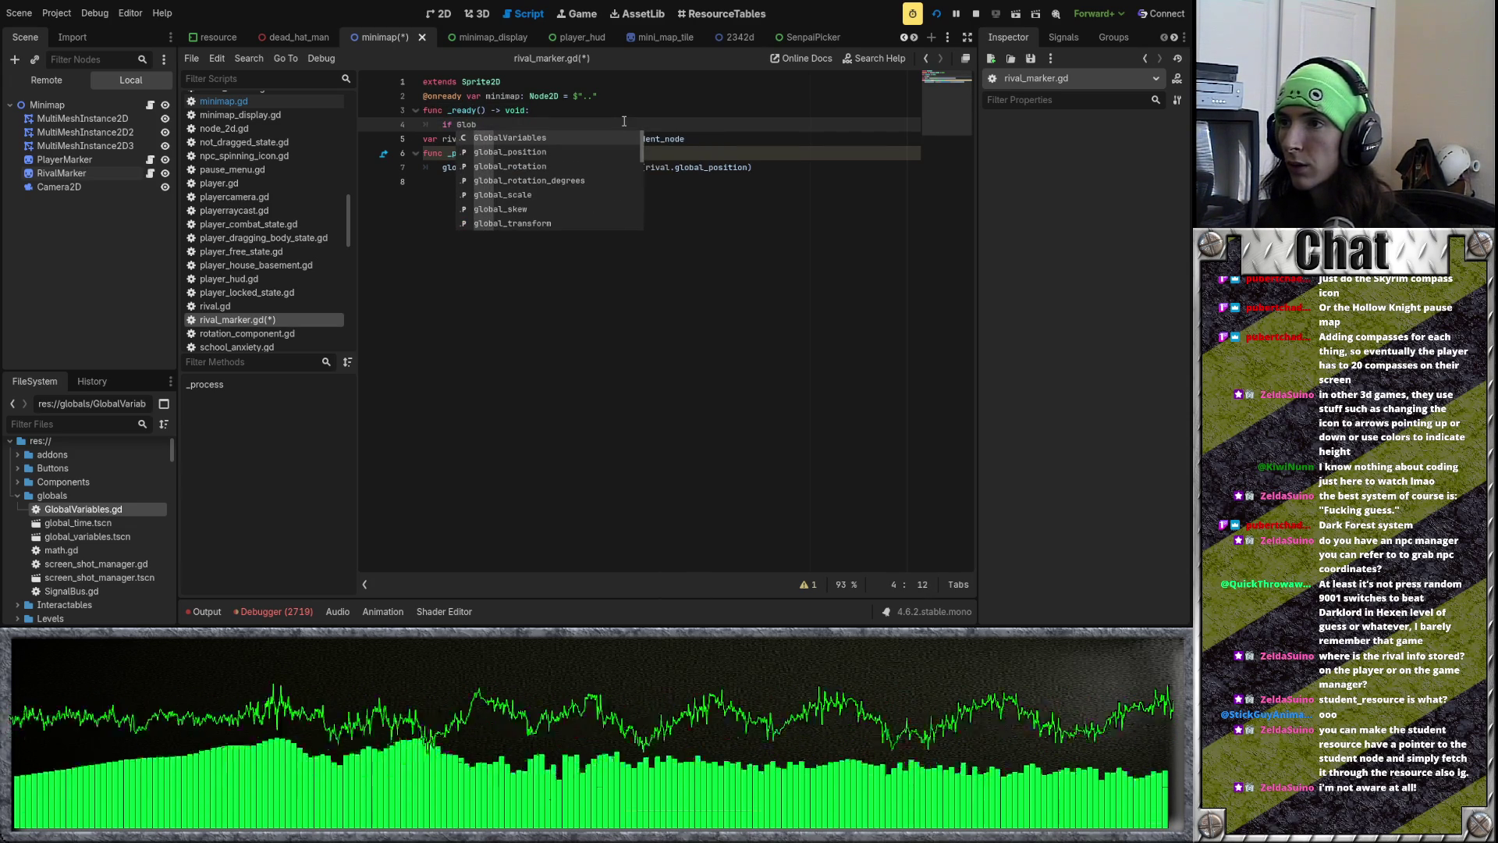
key(Return)
text(.)
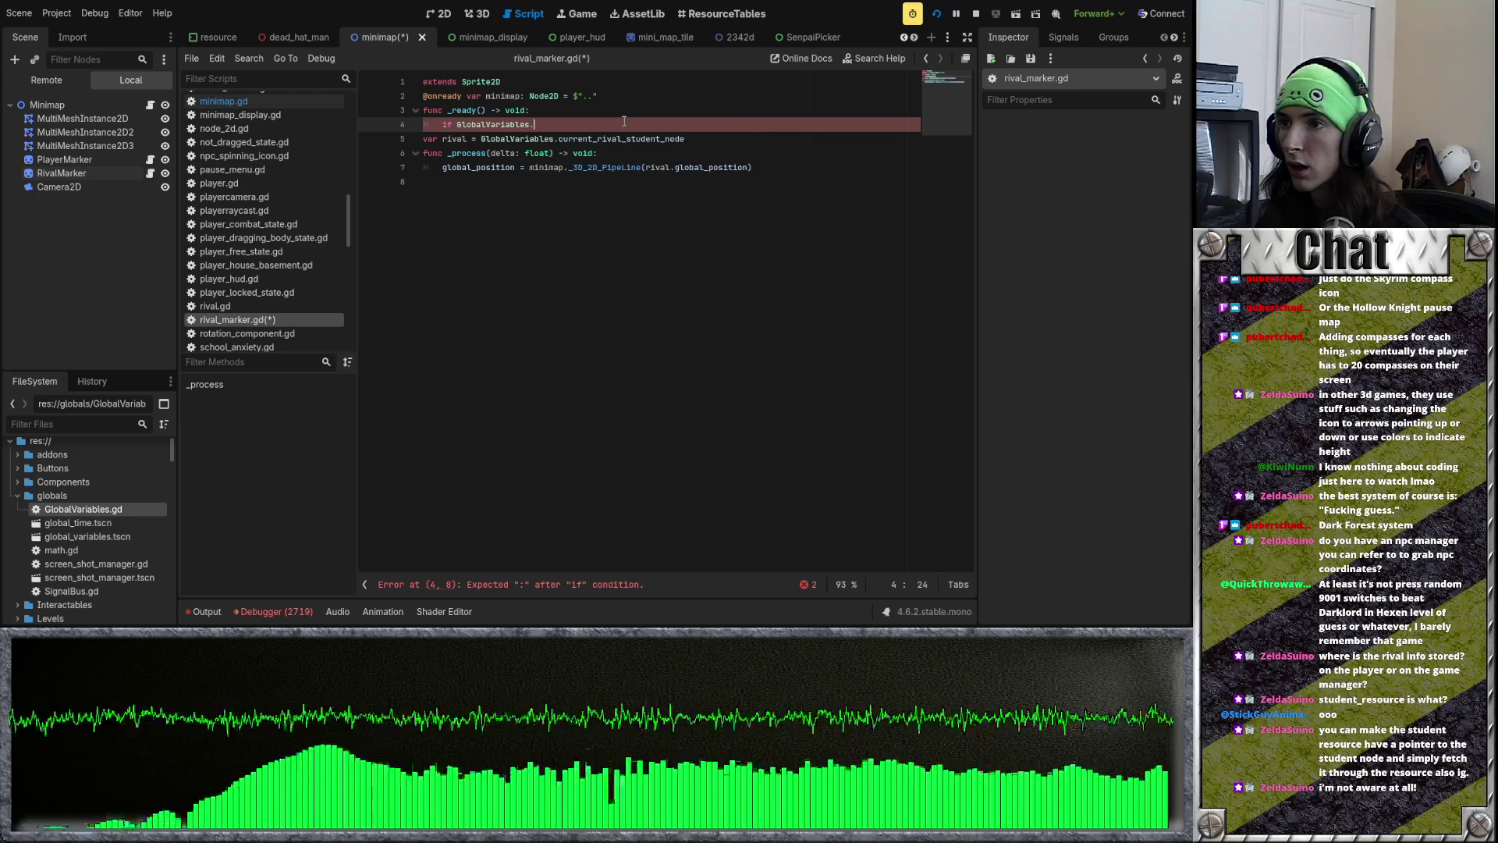
text(cur)
key(Down)
key(Down)
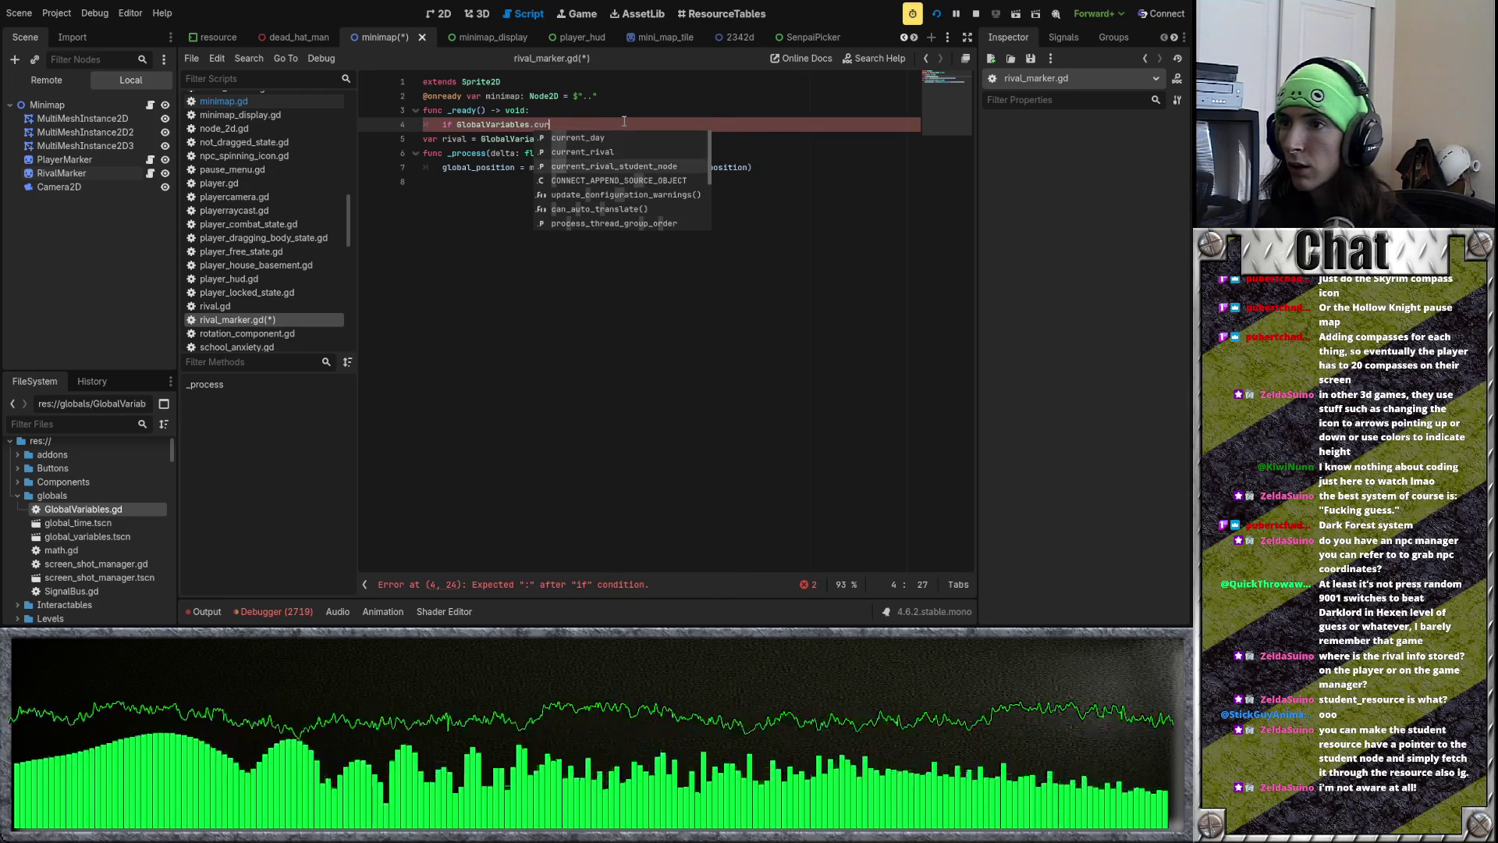
key(Return)
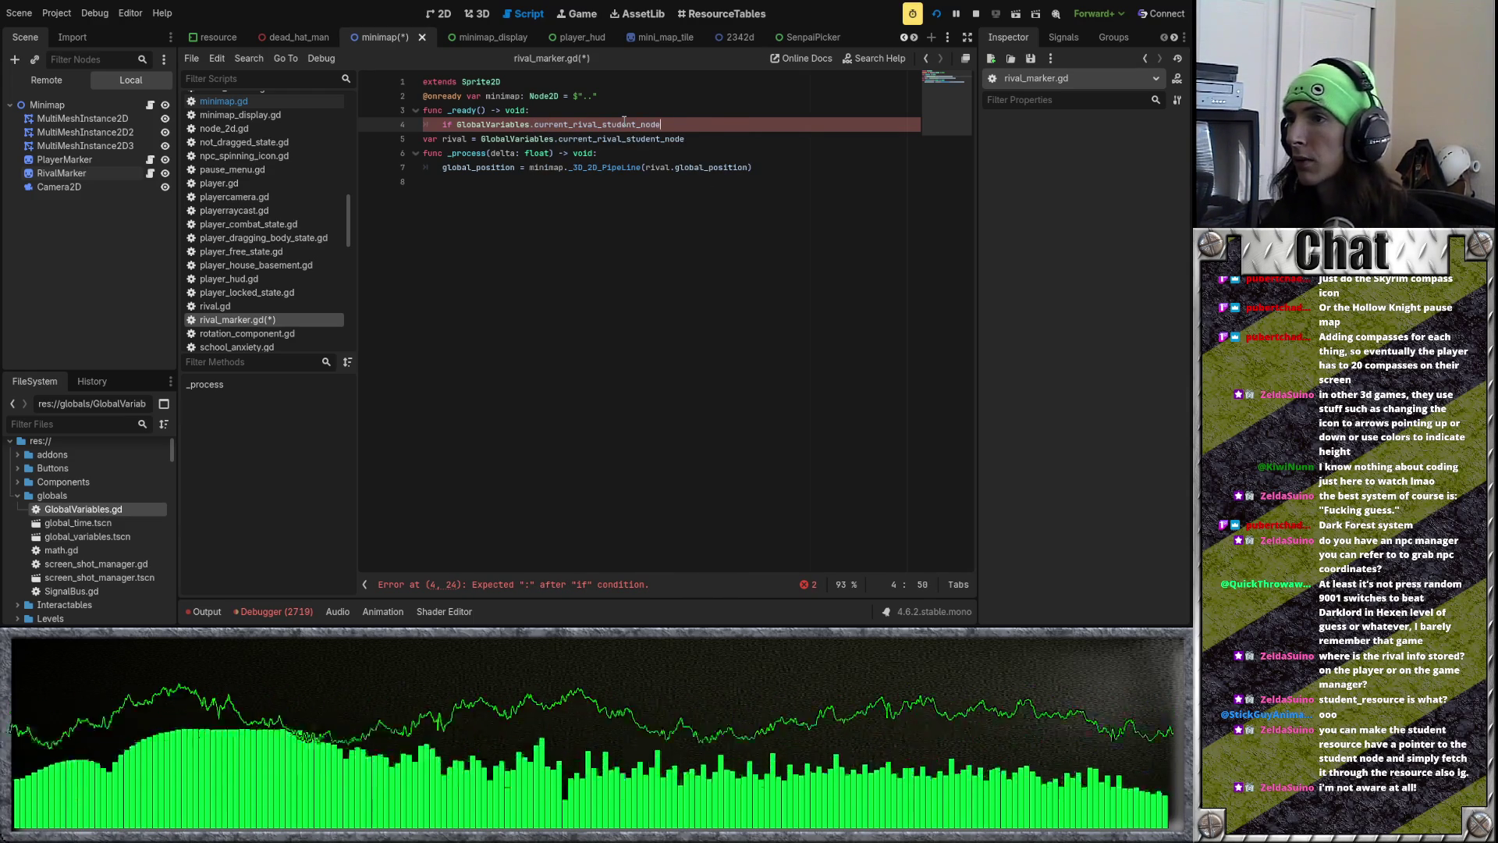
click(429, 141)
key(Tab)
key(Tab)
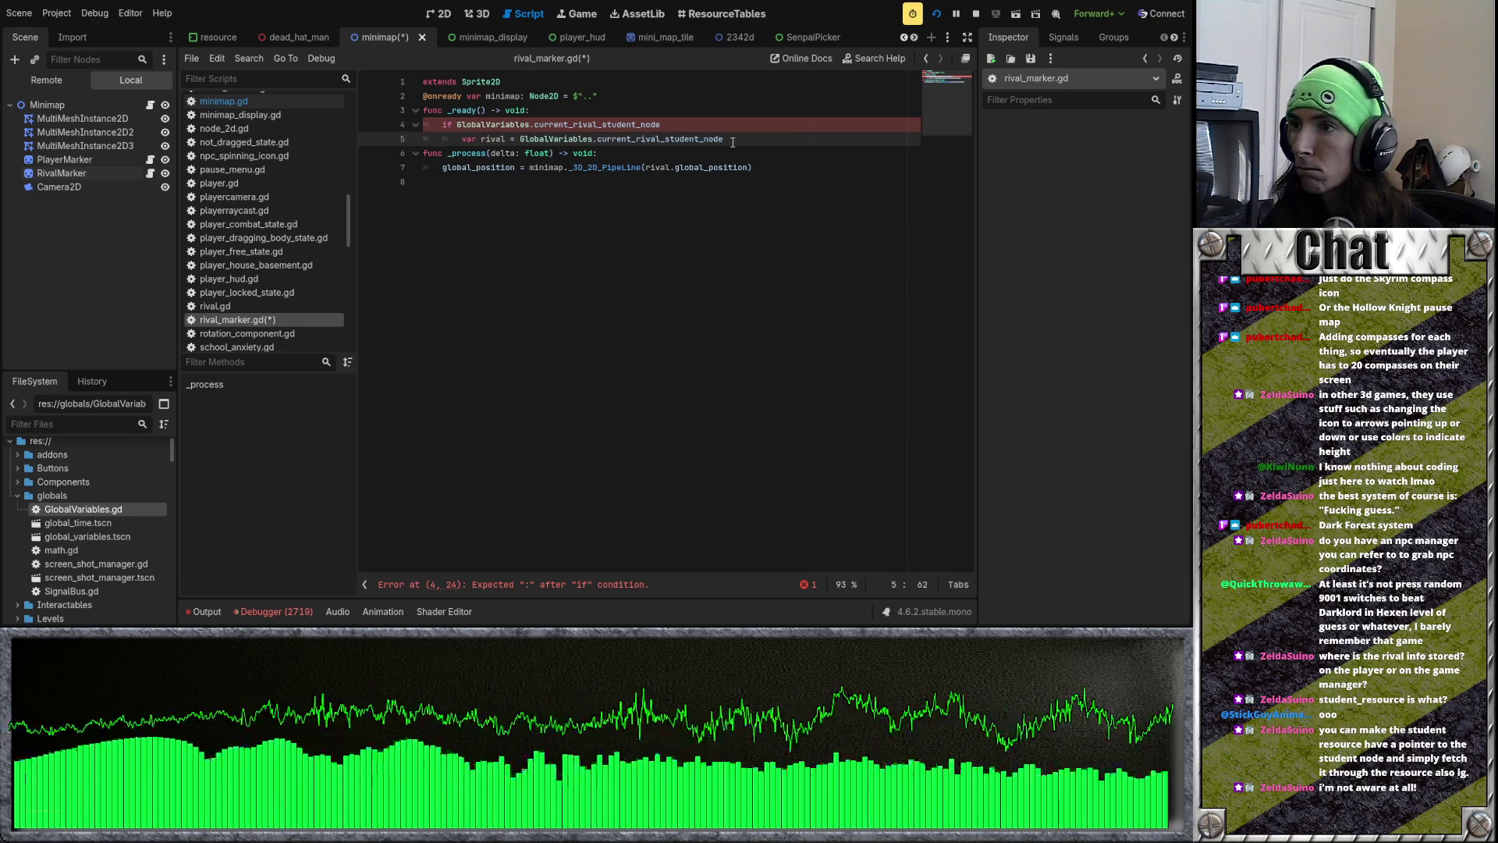
key(Up)
text(:)
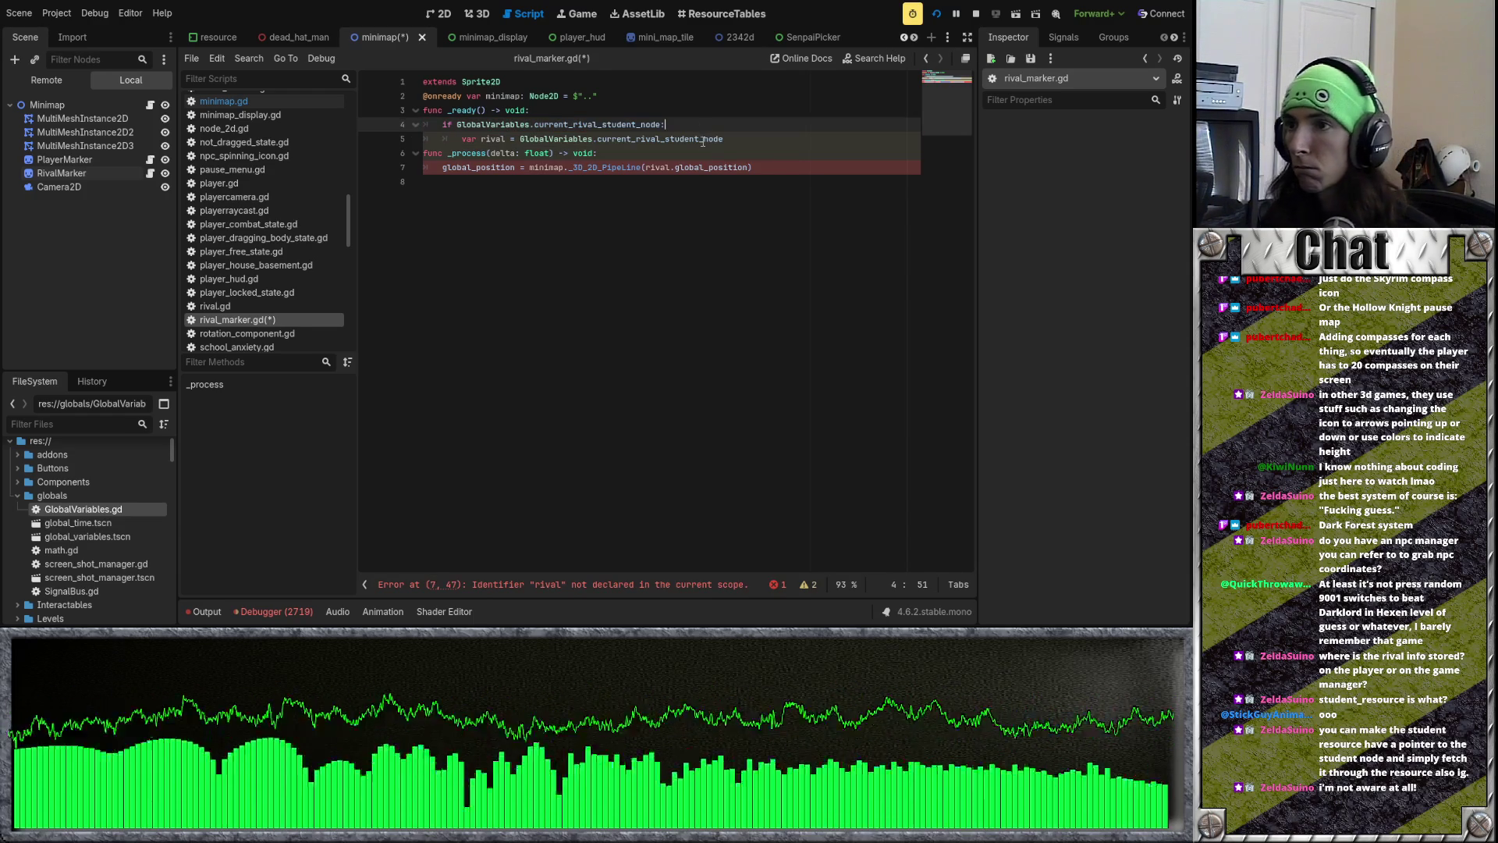
Step: Declare 'var rival' below the minimap variable and drop var from the _ready assignment
click(659, 97)
key(Return)
text(var rival)
click(481, 153)
key(BackSpace)
key(BackSpace)
key(BackSpace)
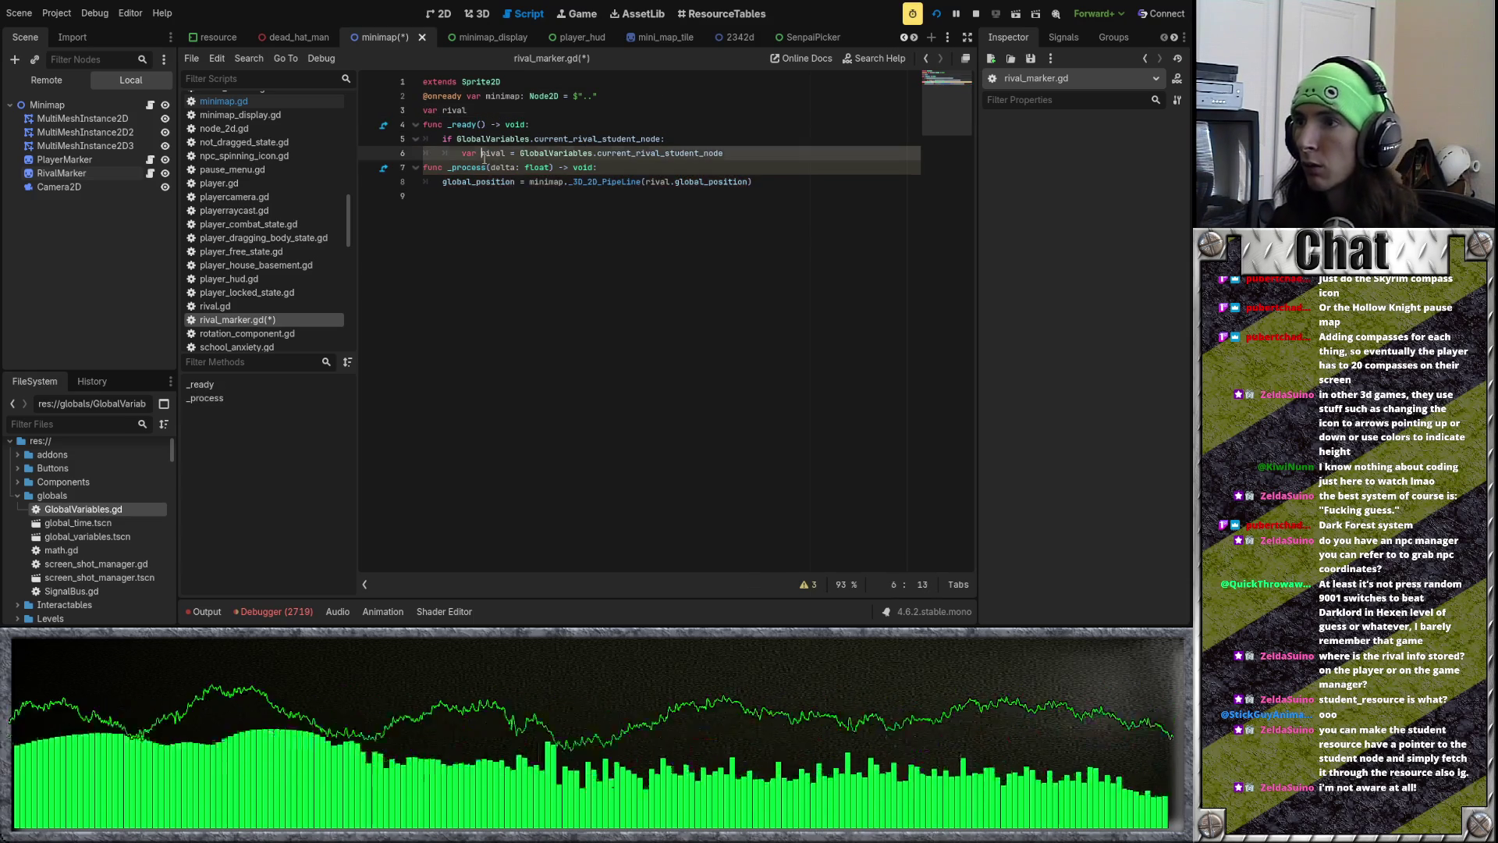
key(BackSpace)
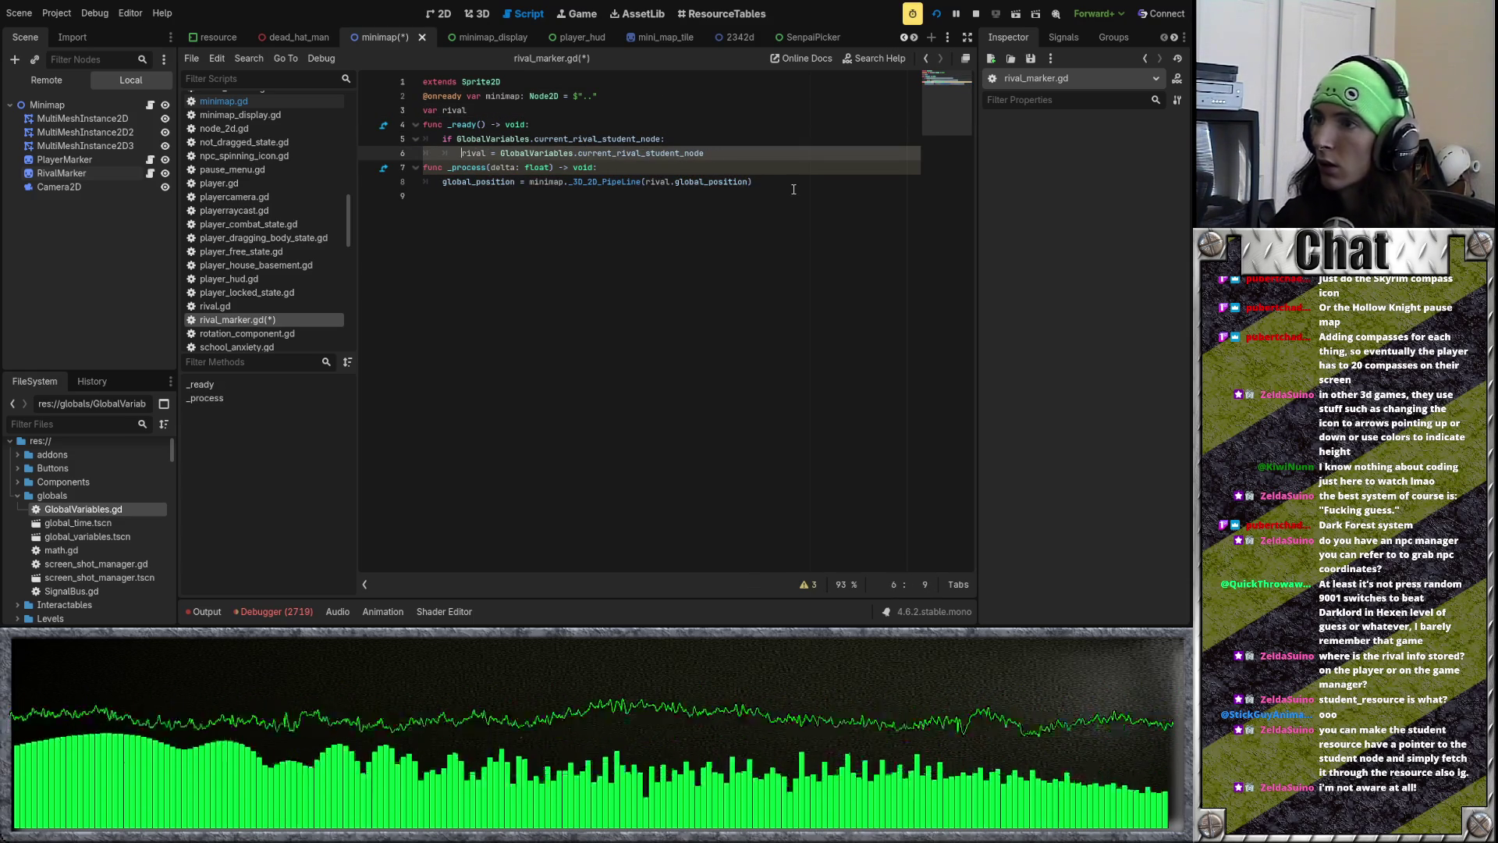
Step: Save rival_marker.gd and run the project
key(ctrl+s)
click(778, 178)
click(938, 14)
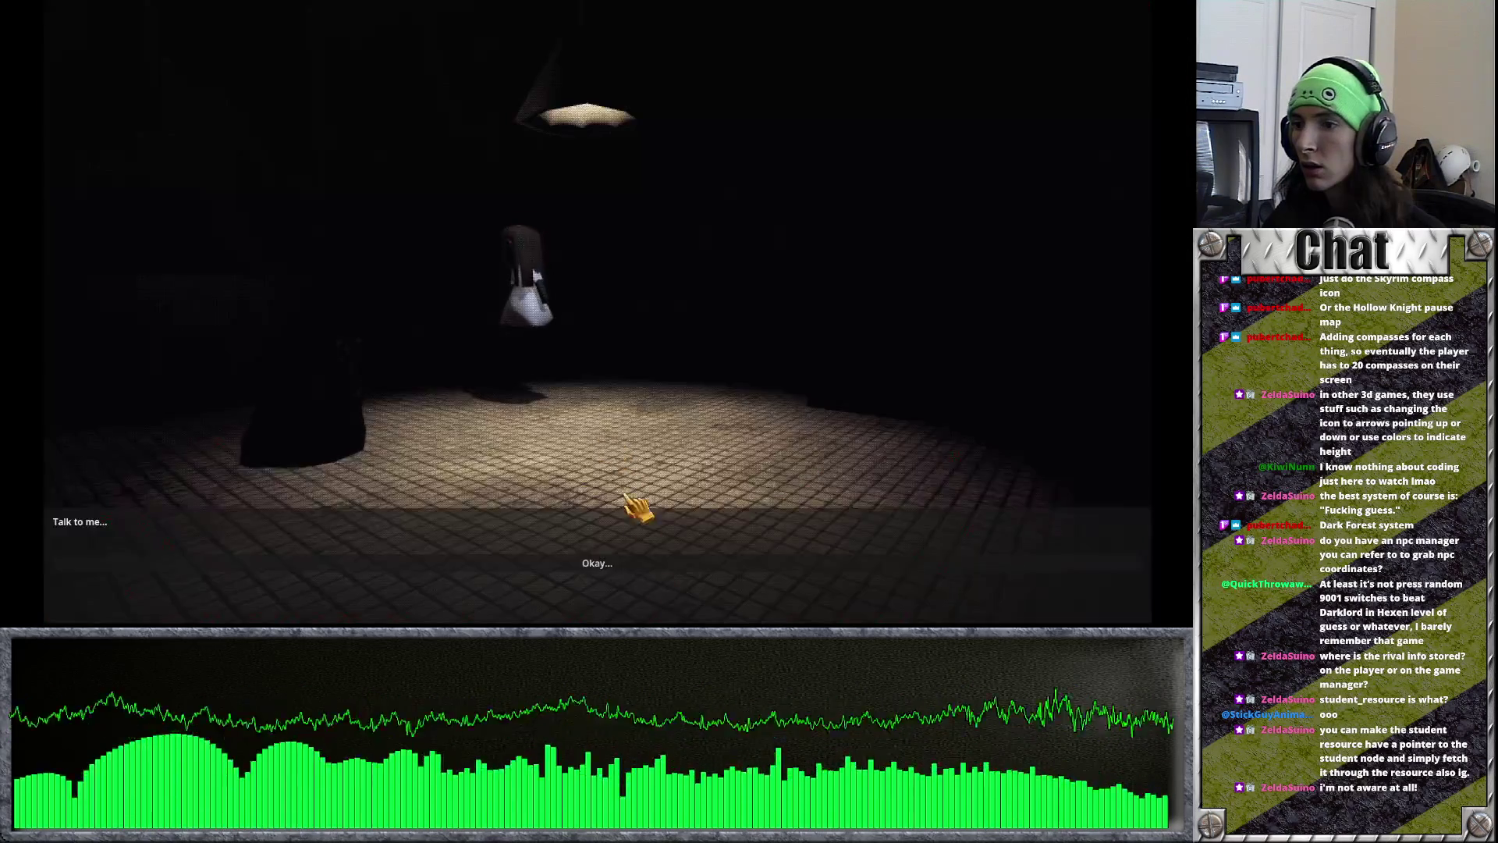
Step: Click through the game's intro, then nest the _process position update under 'if rival:'
click(616, 562)
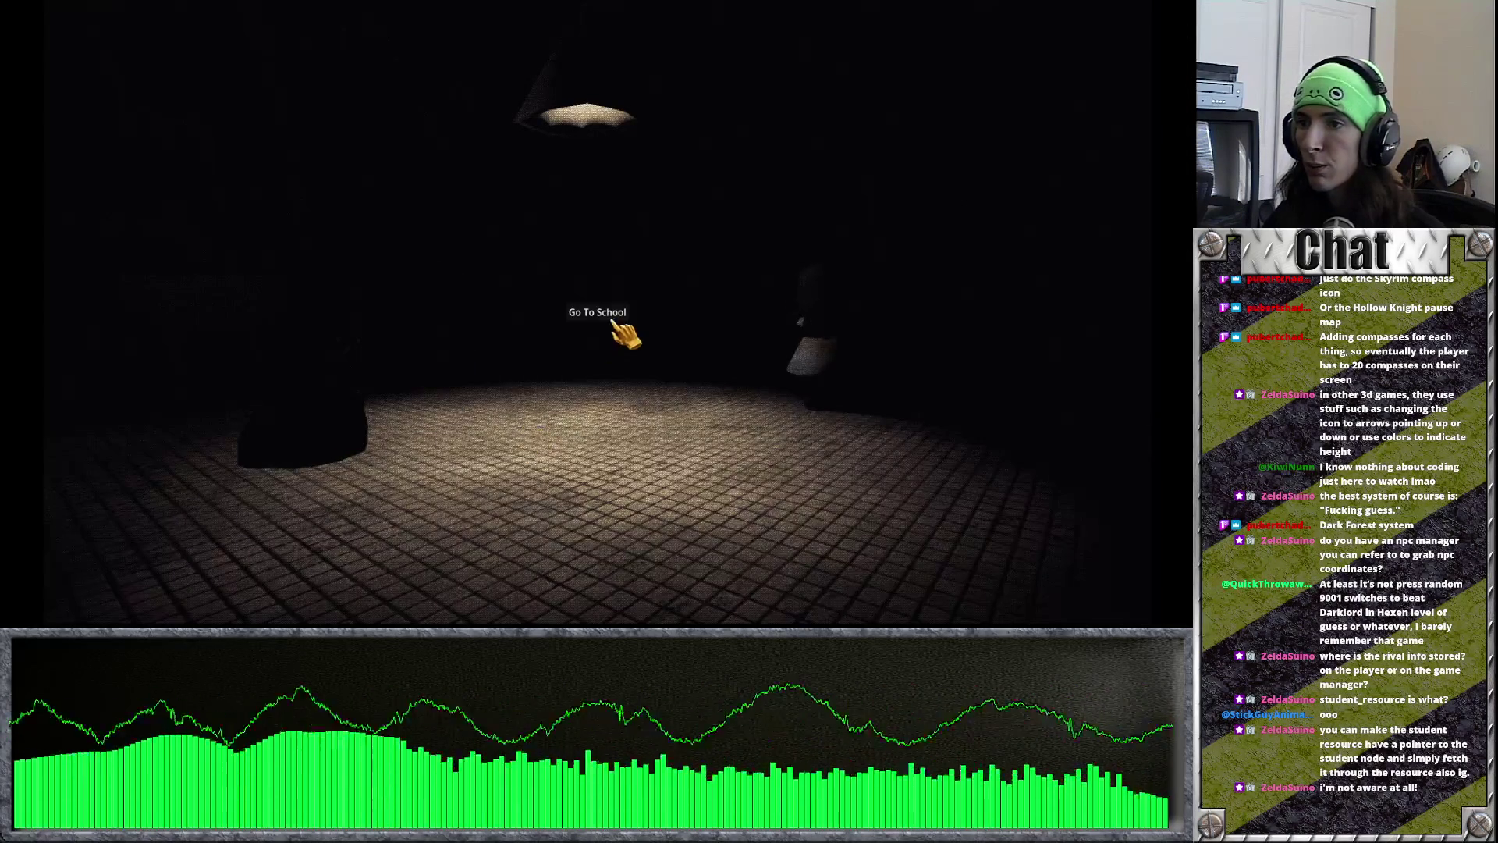
click(613, 323)
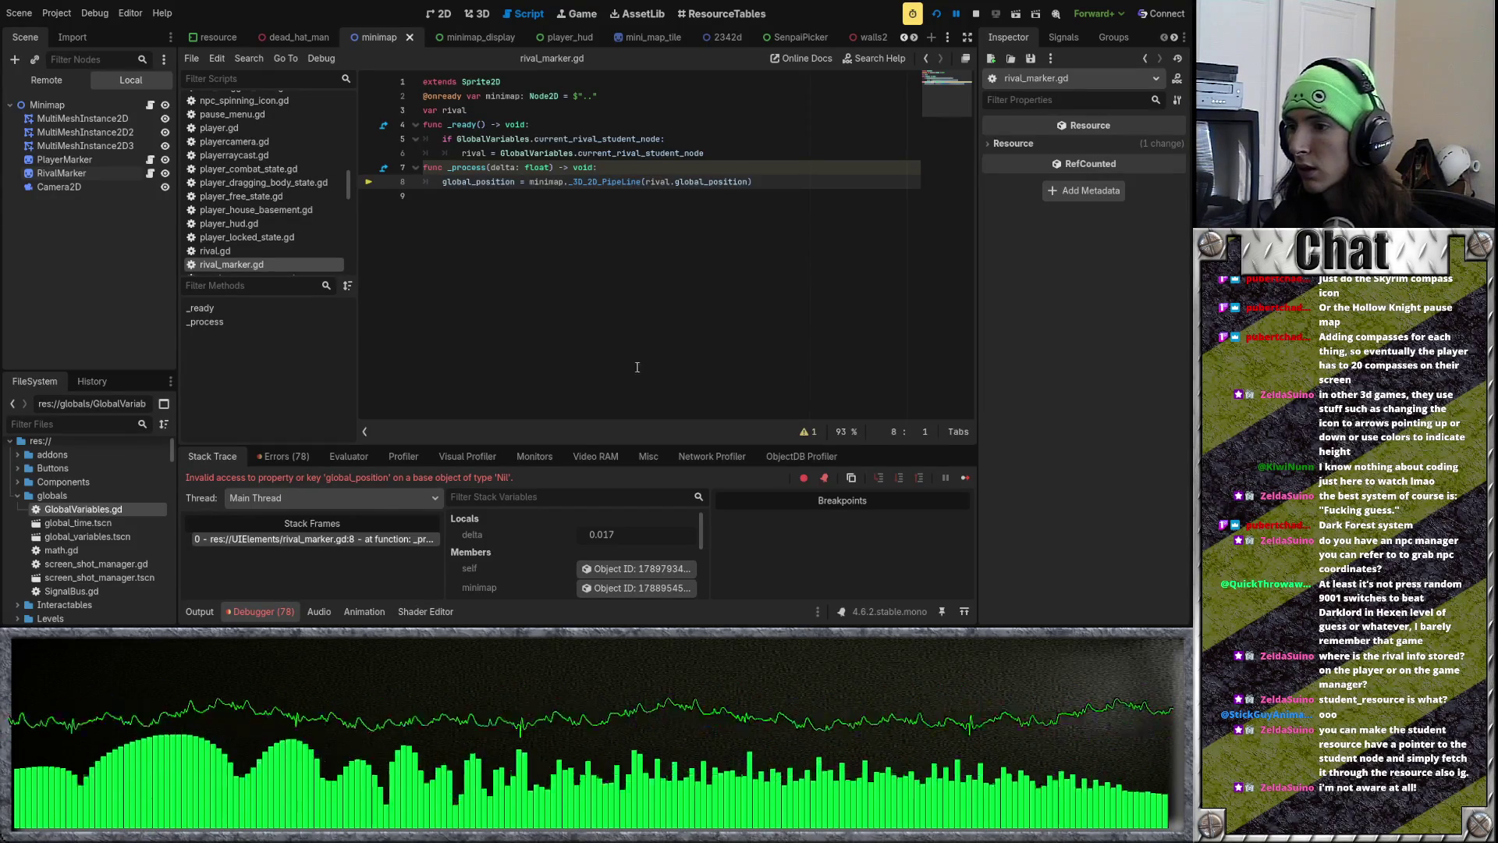
click(665, 170)
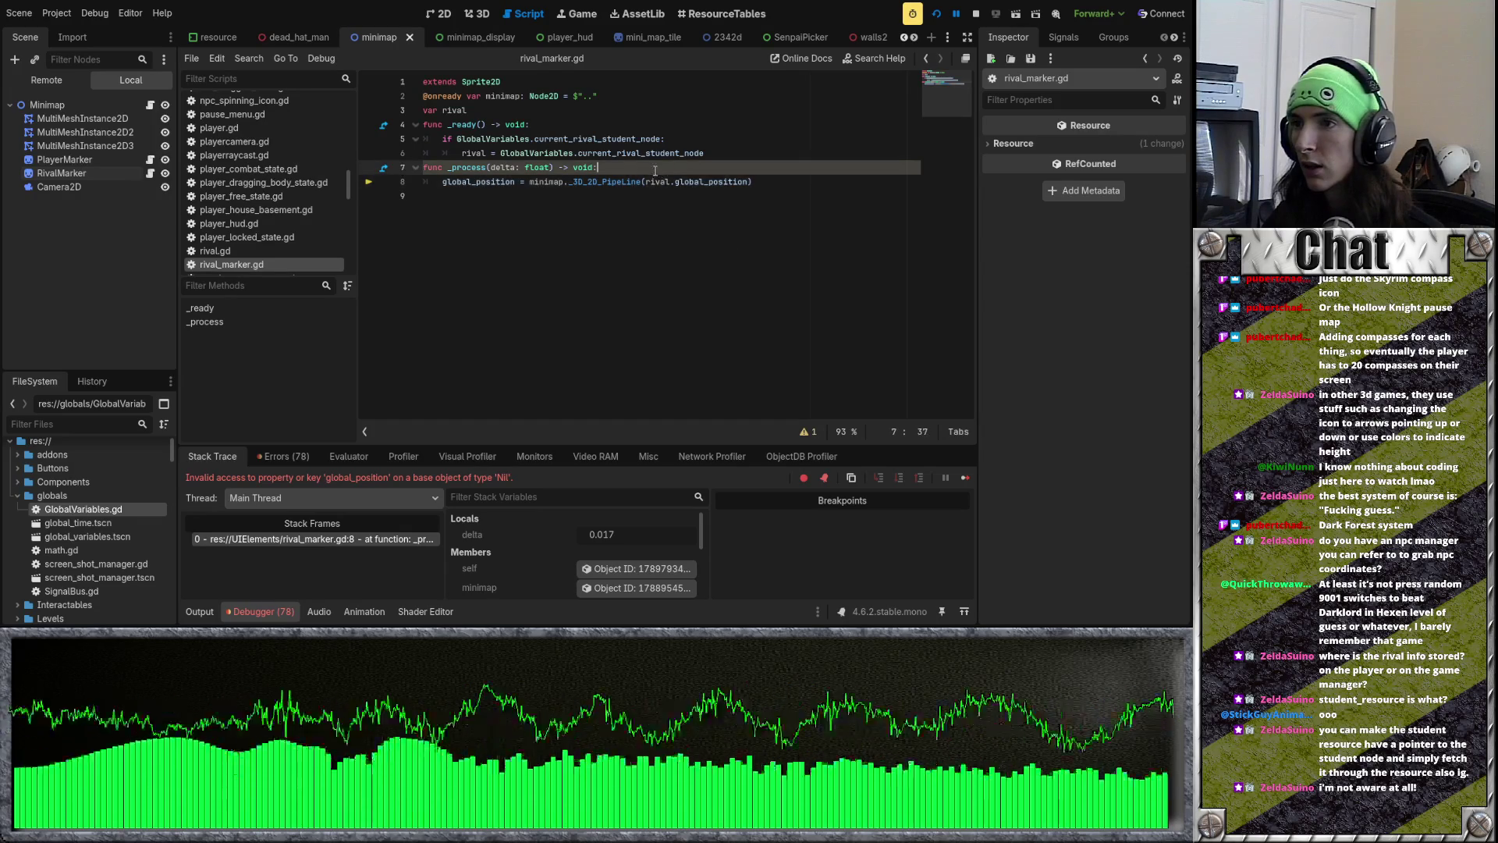
key(Return)
text(if)
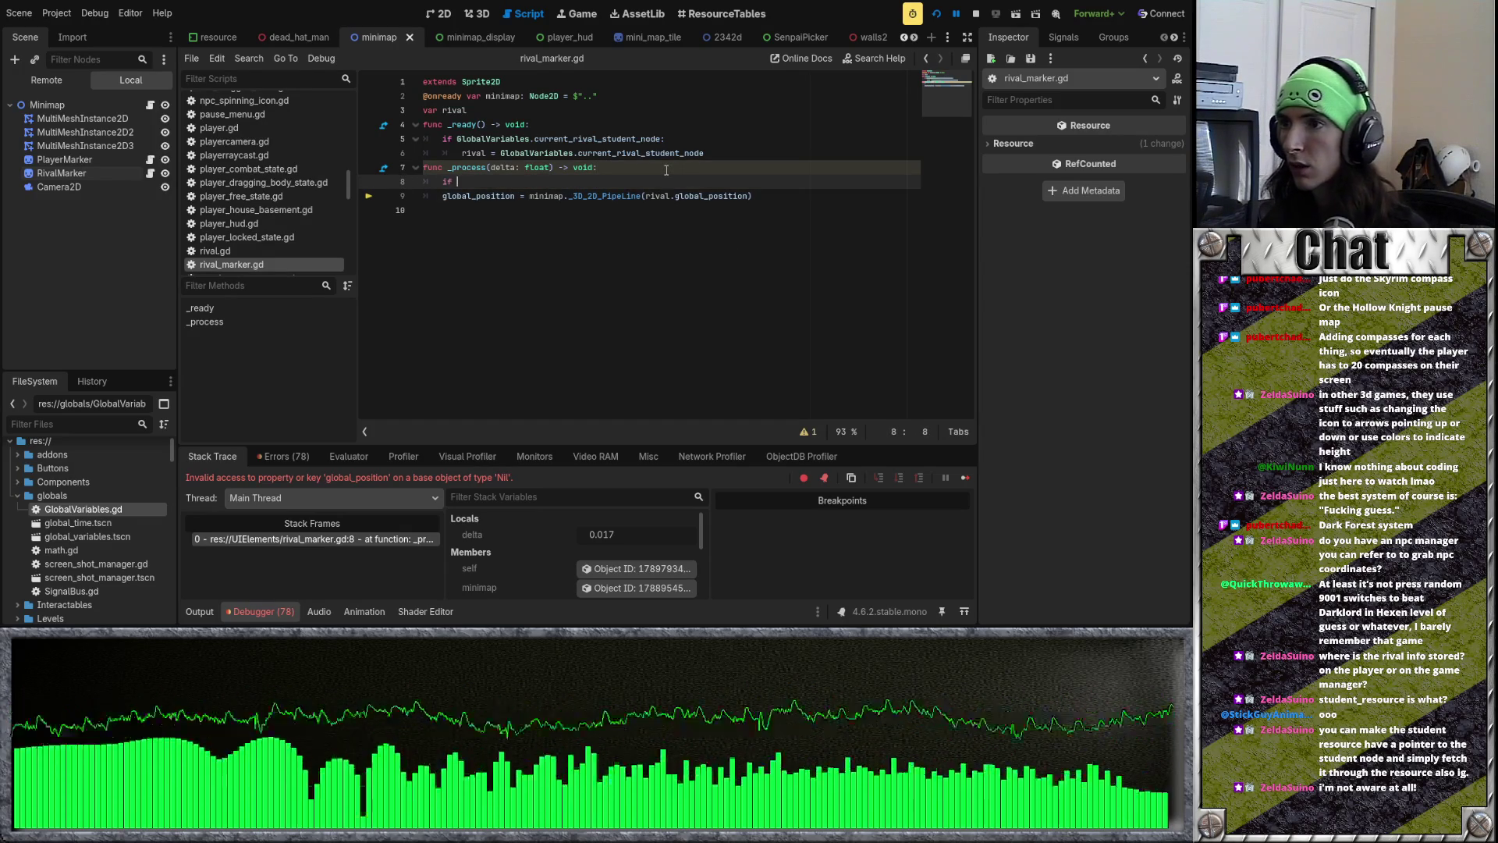
text(riva:)
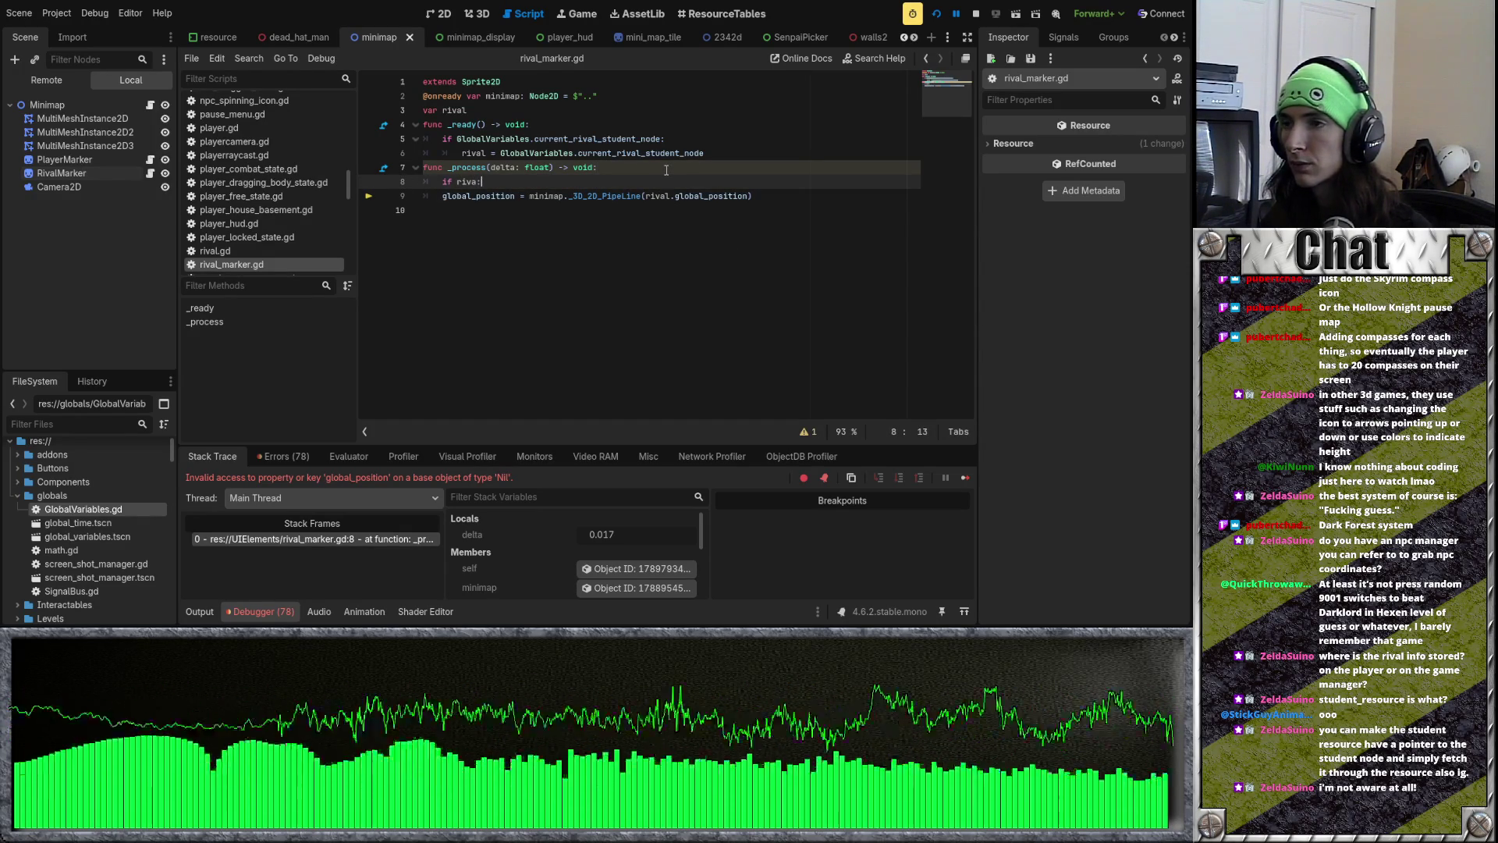
key(Down)
key(Home)
key(Tab)
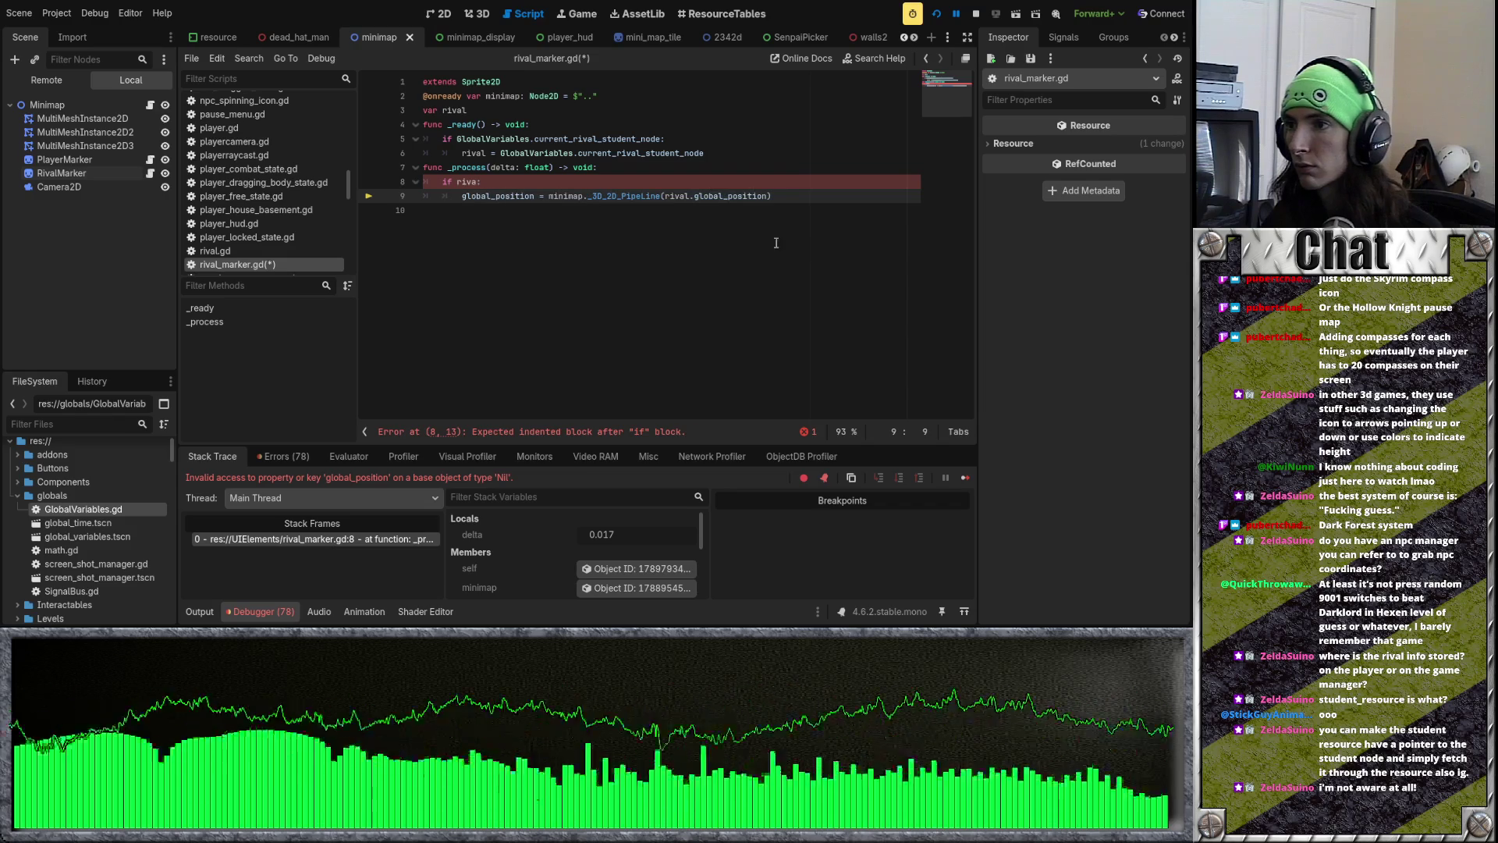
click(479, 182)
text(l)
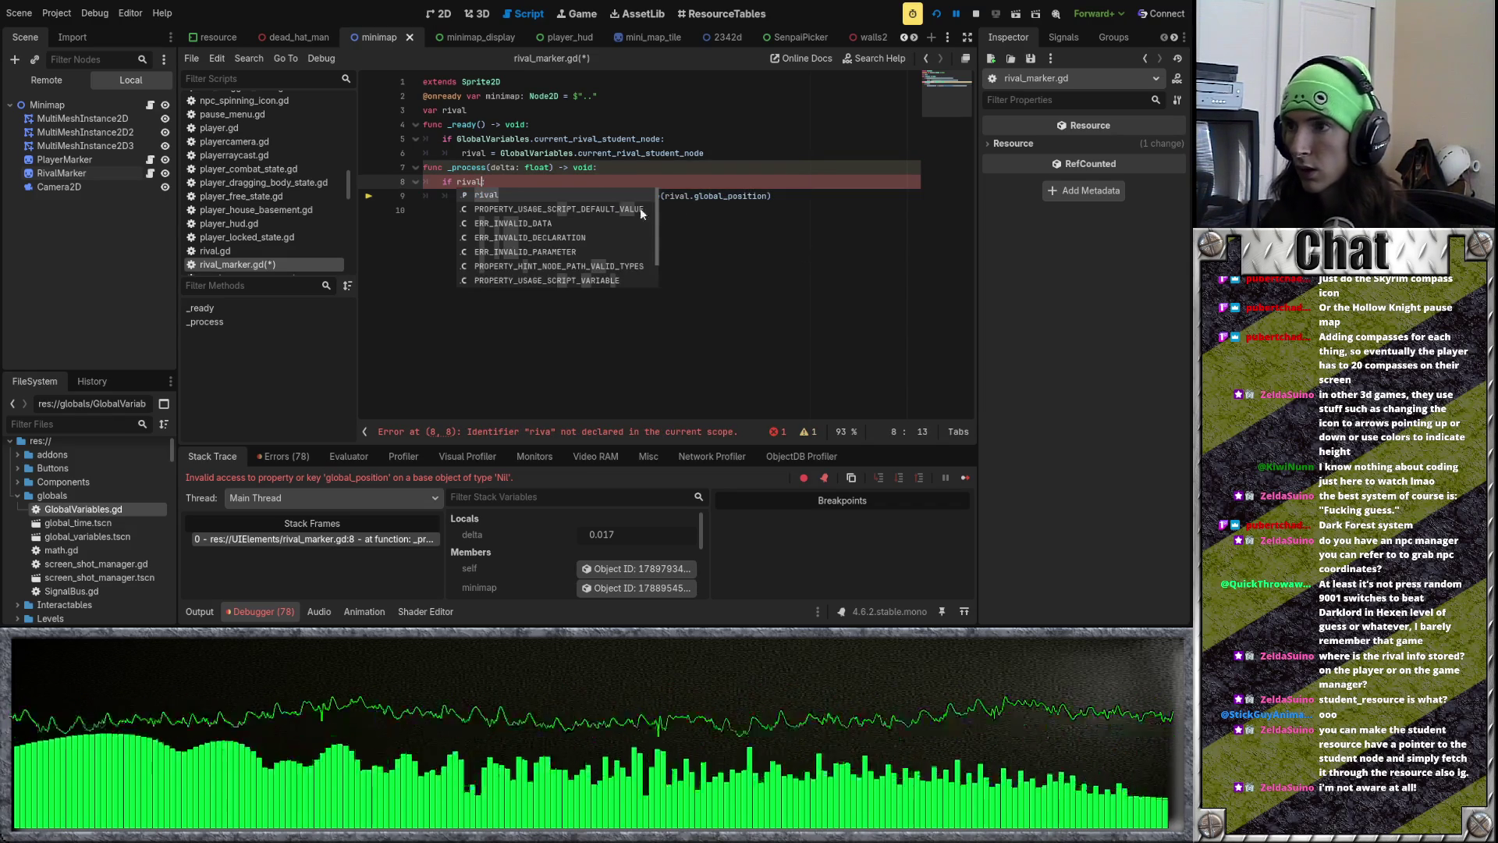
Step: Initialise rival to null, save, and relaunch the game to its selection screen
click(531, 109)
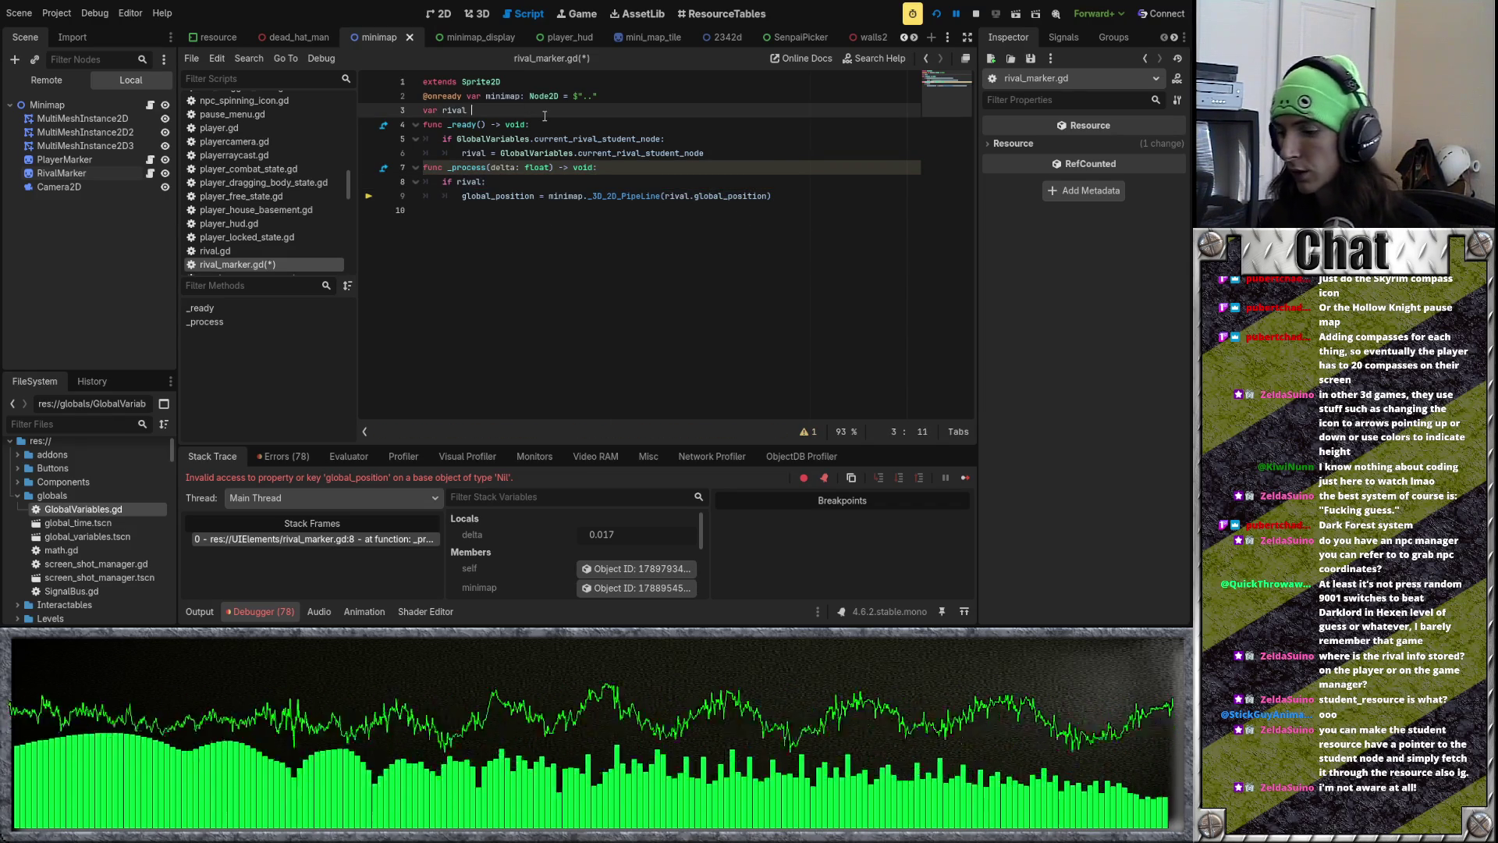
text(= null)
key(ctrl+s)
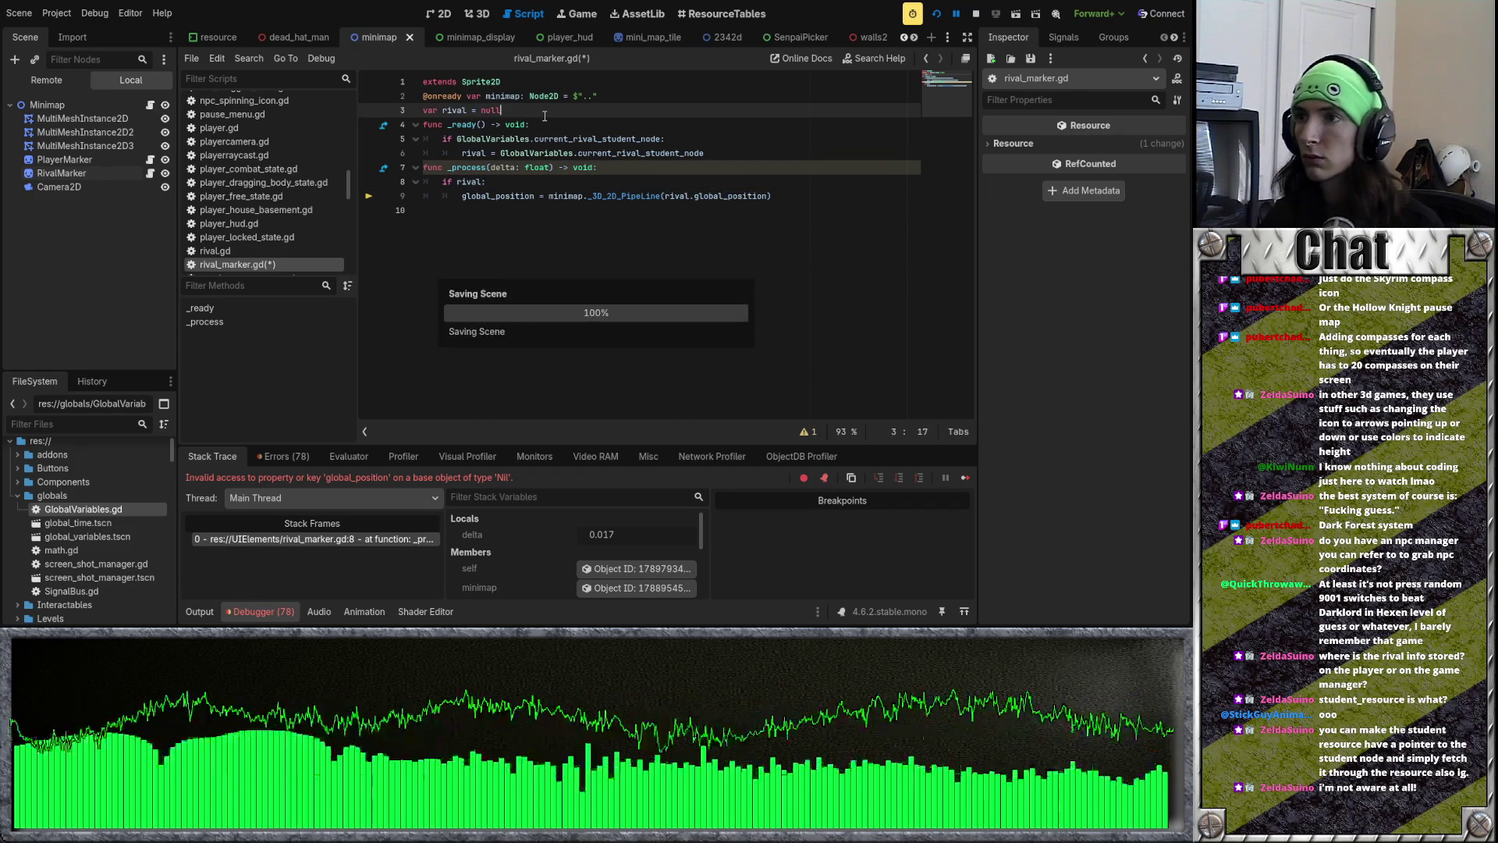
click(936, 14)
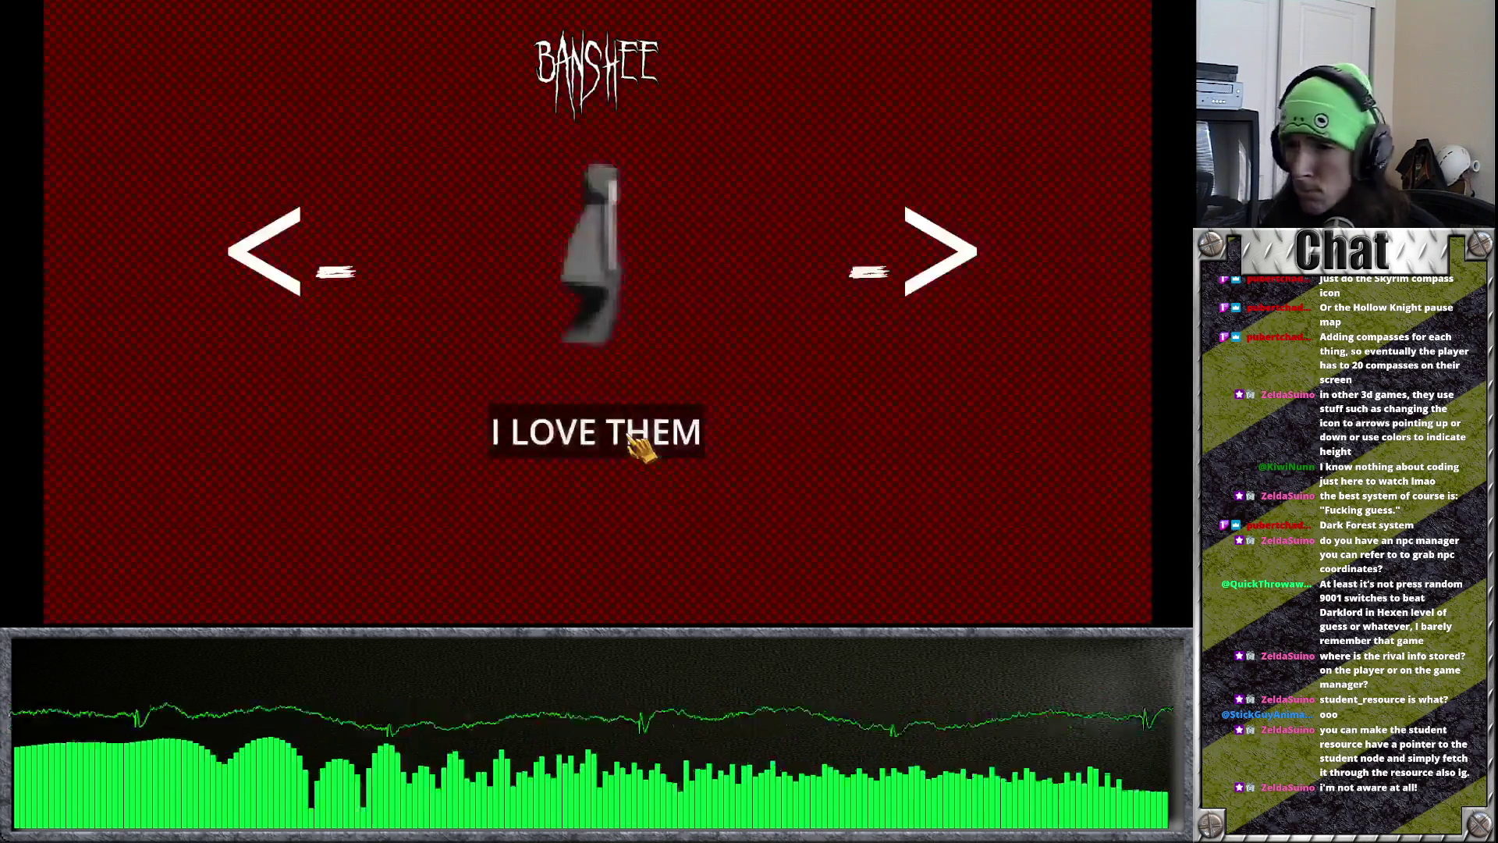
click(628, 433)
Step: Play into the level, then inspect the append call around line 42 of student_spawner.gd
click(609, 565)
click(585, 425)
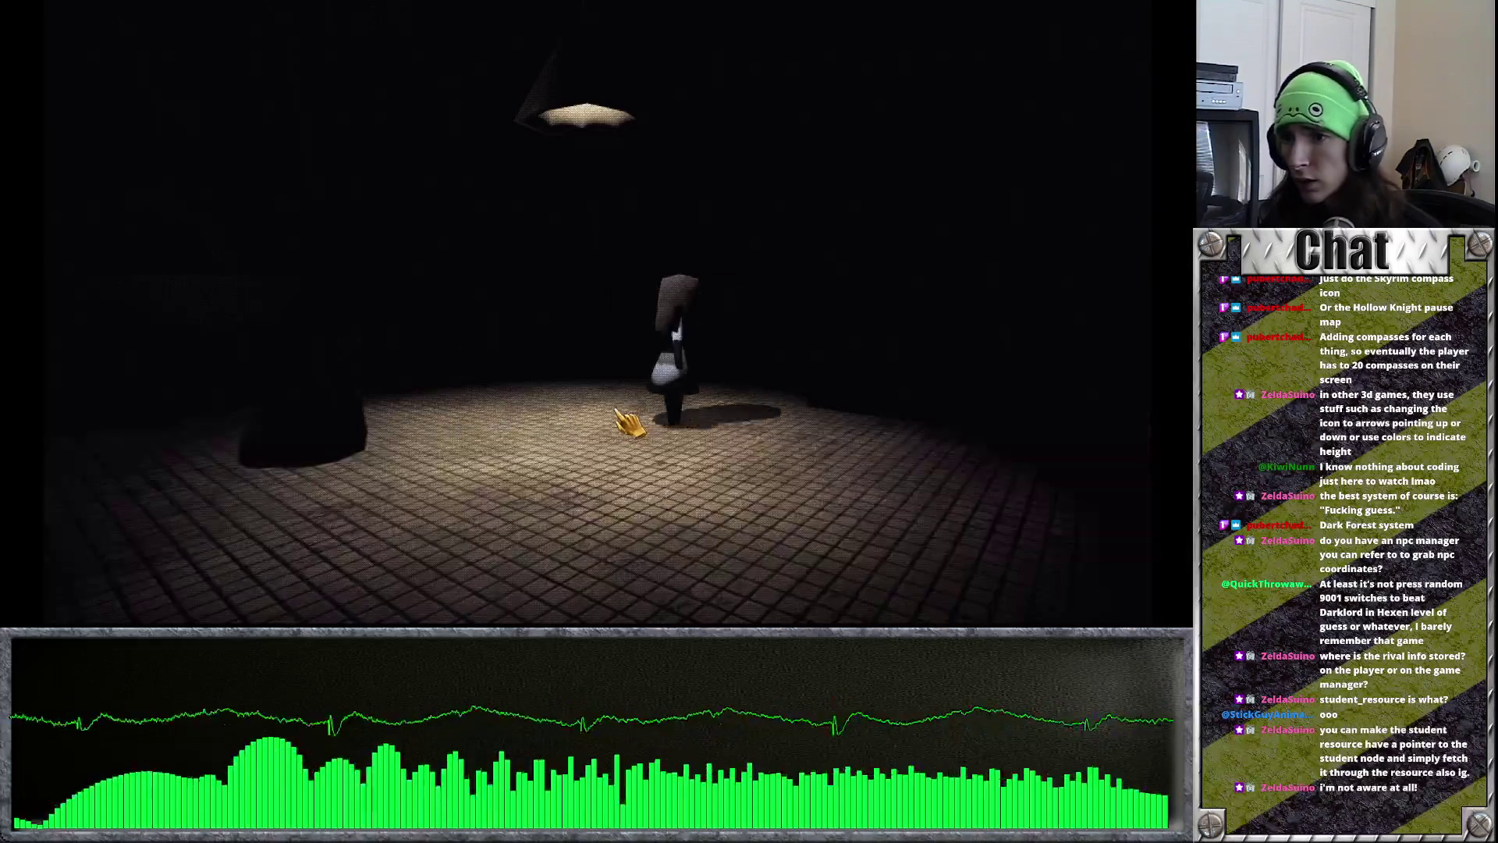
click(628, 334)
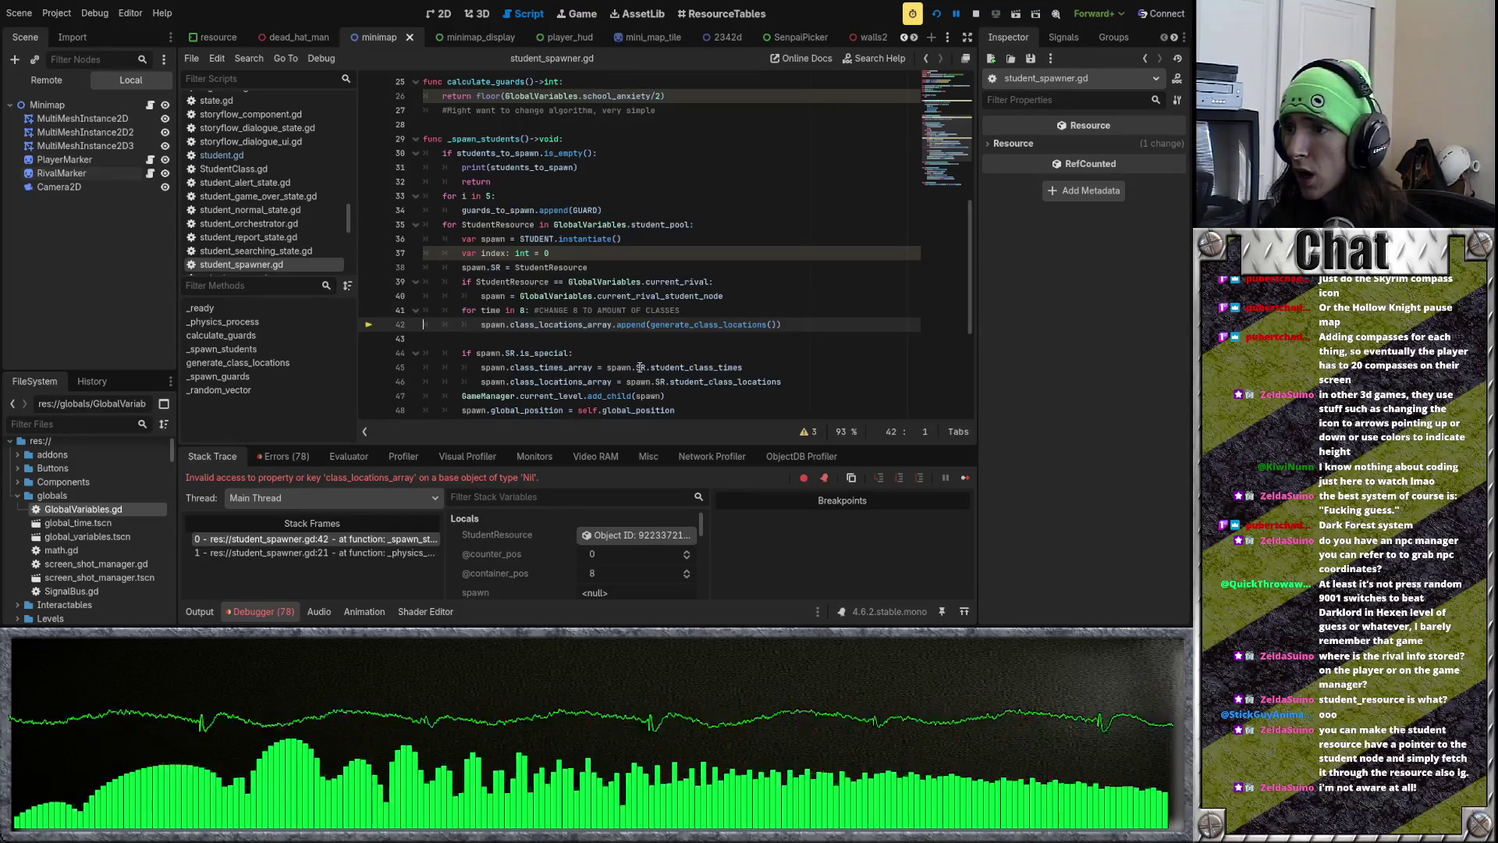
click(630, 338)
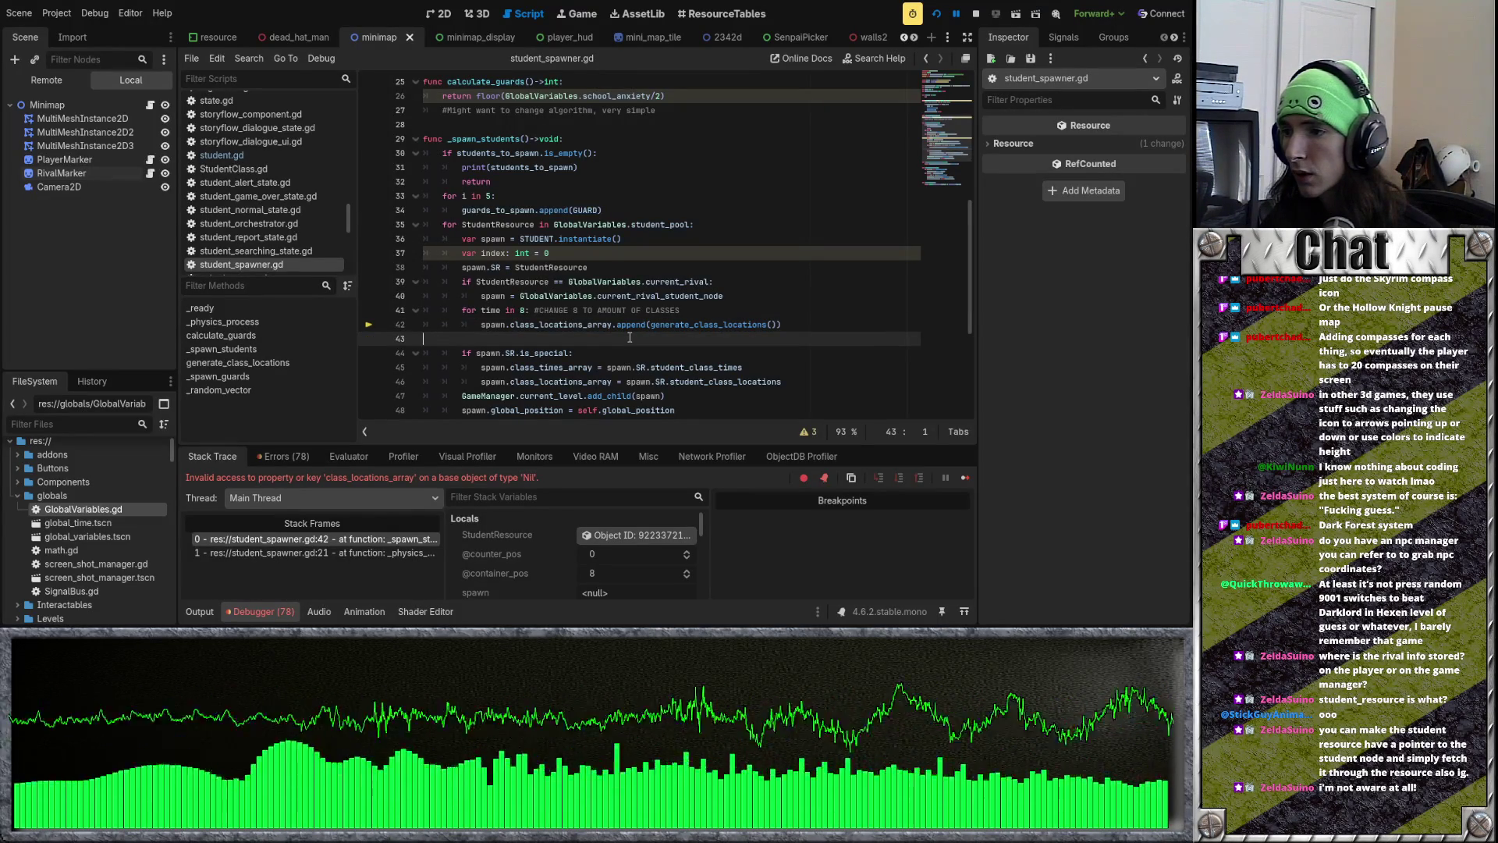
click(621, 323)
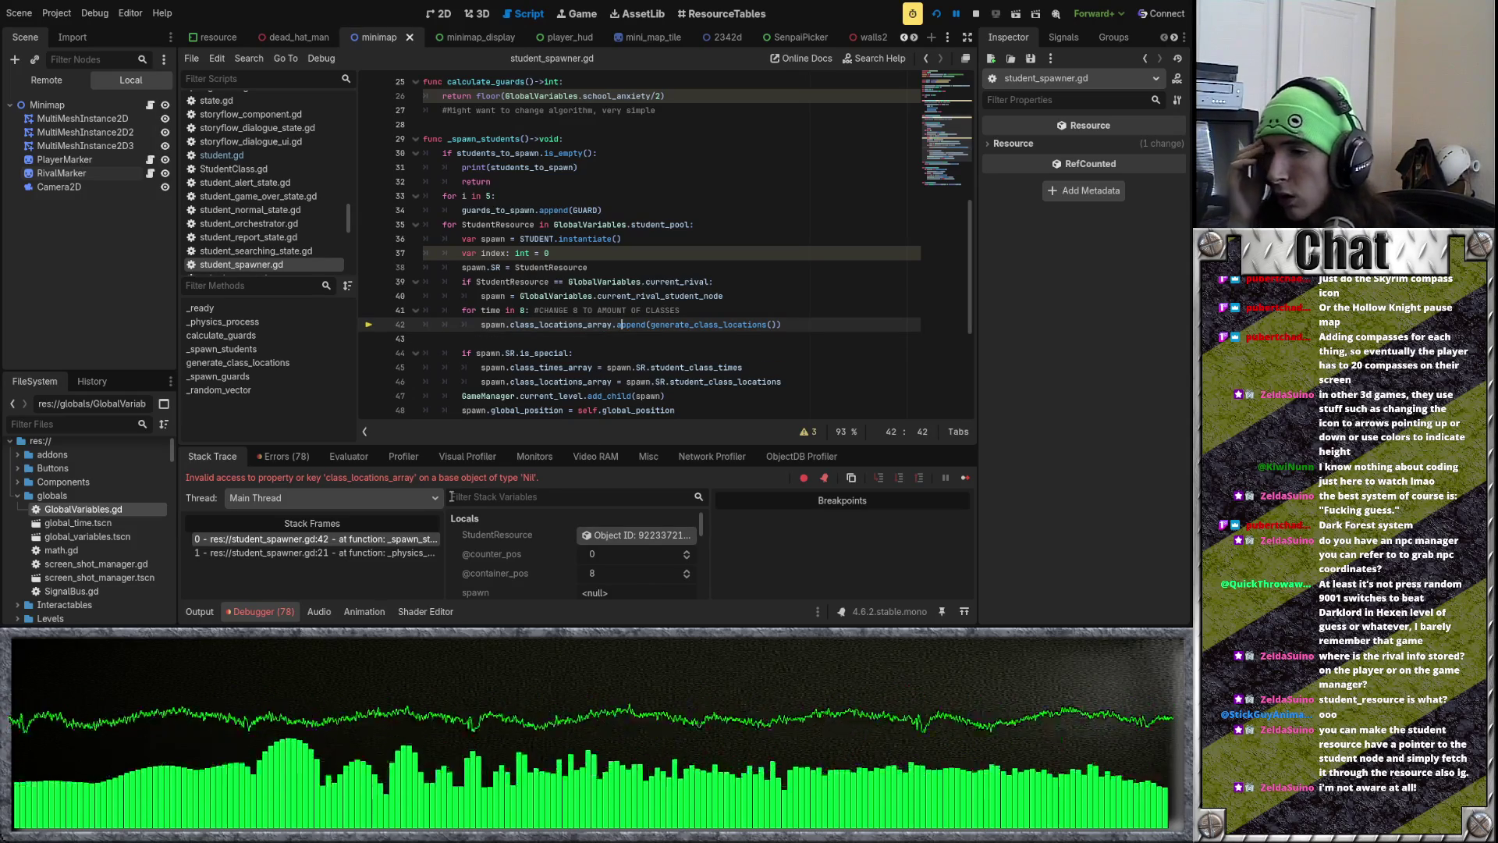
click(632, 340)
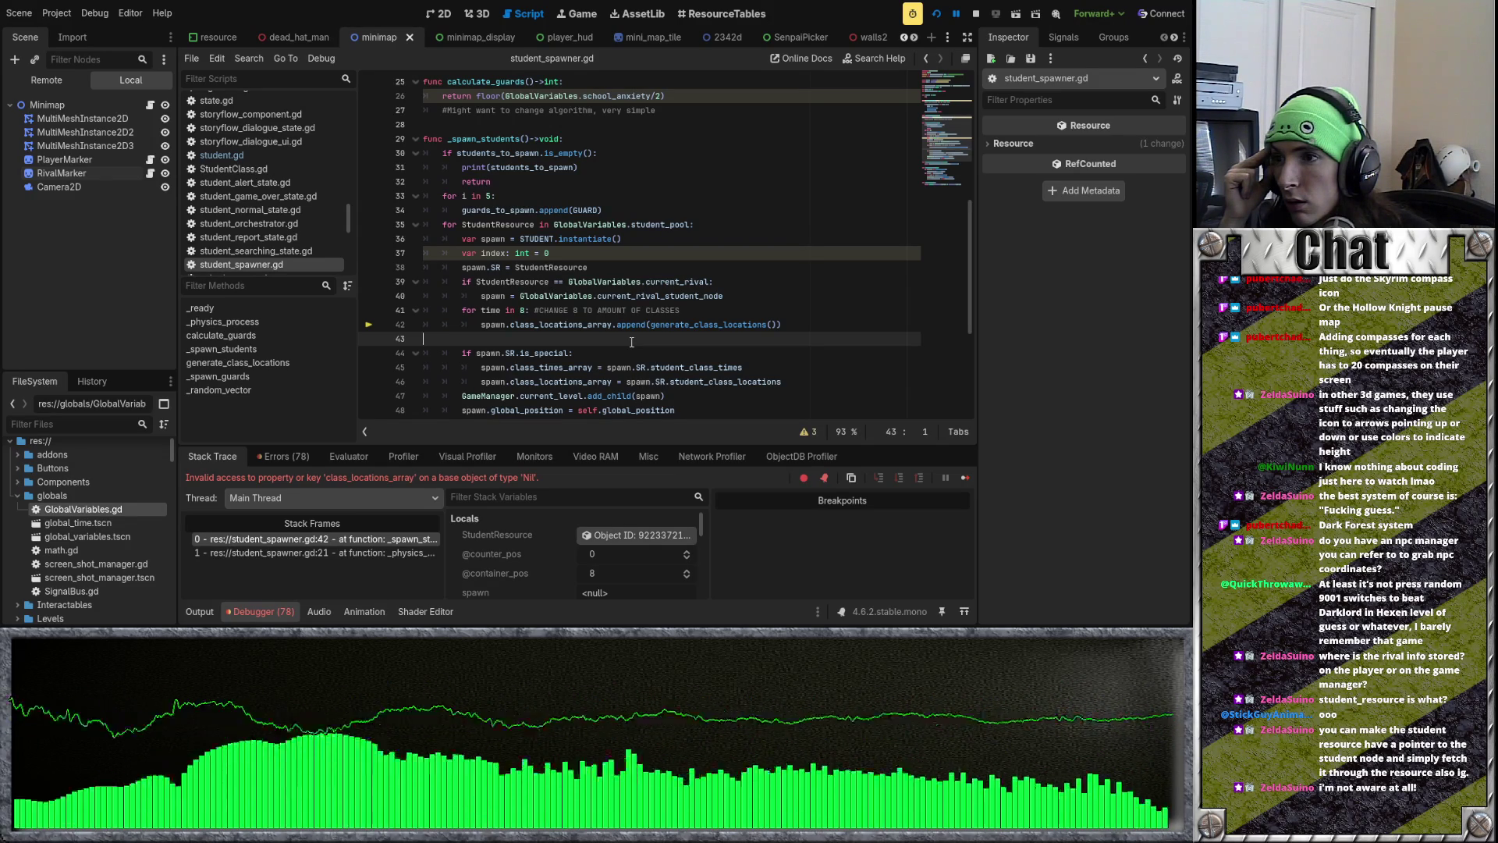
Step: Make line 40 assign spawn to GlobalVariables.current_rival_student_node, then rerun the game
mouse_move(520, 296)
mouse_down()
mouse_move(465, 296)
mouse_move(480, 297)
mouse_up()
key(BackSpace)
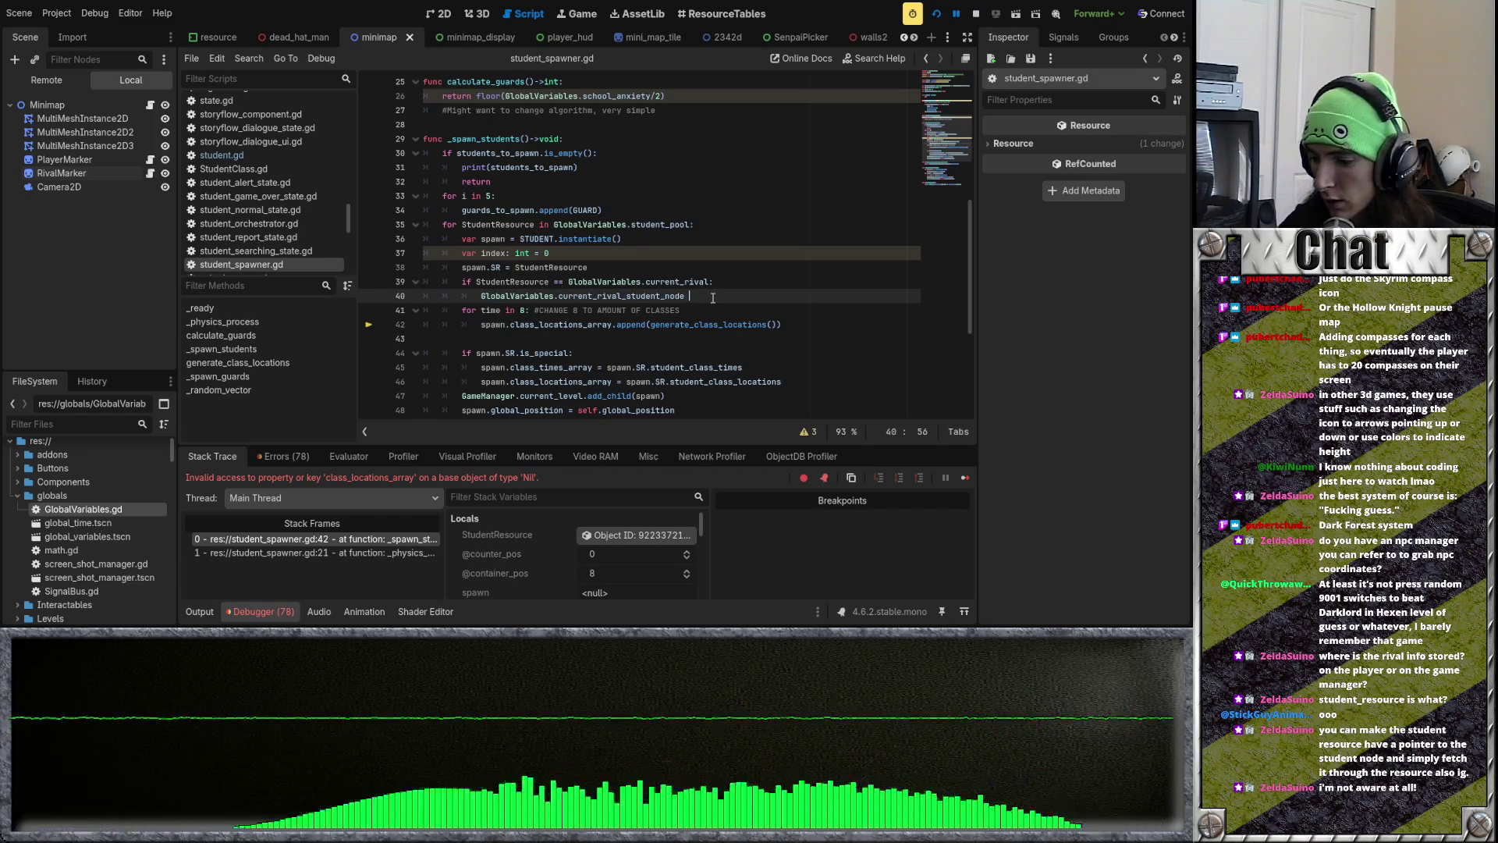
text(=spawn)
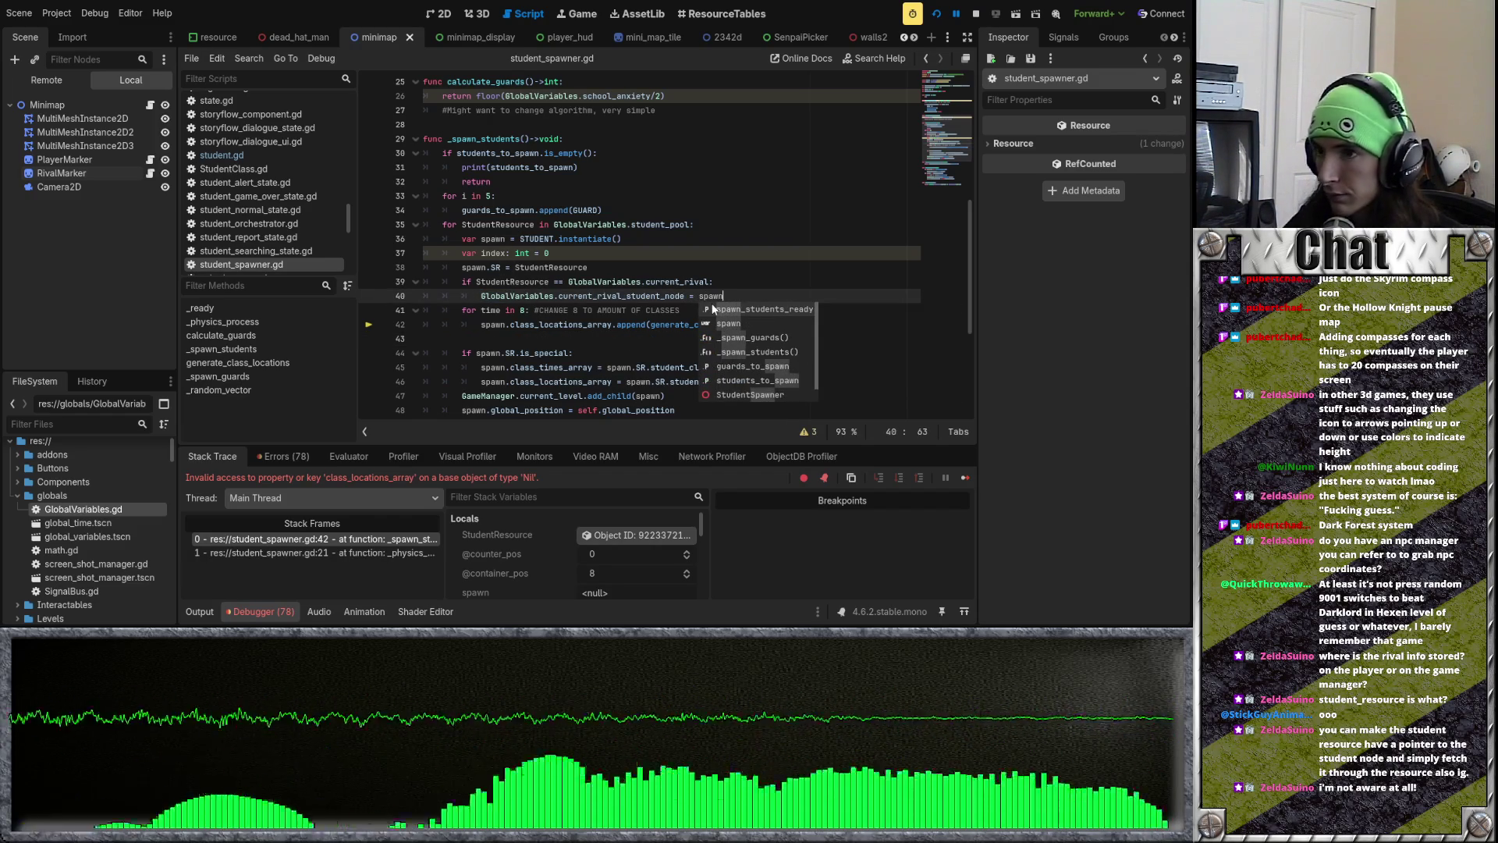
click(789, 201)
click(940, 14)
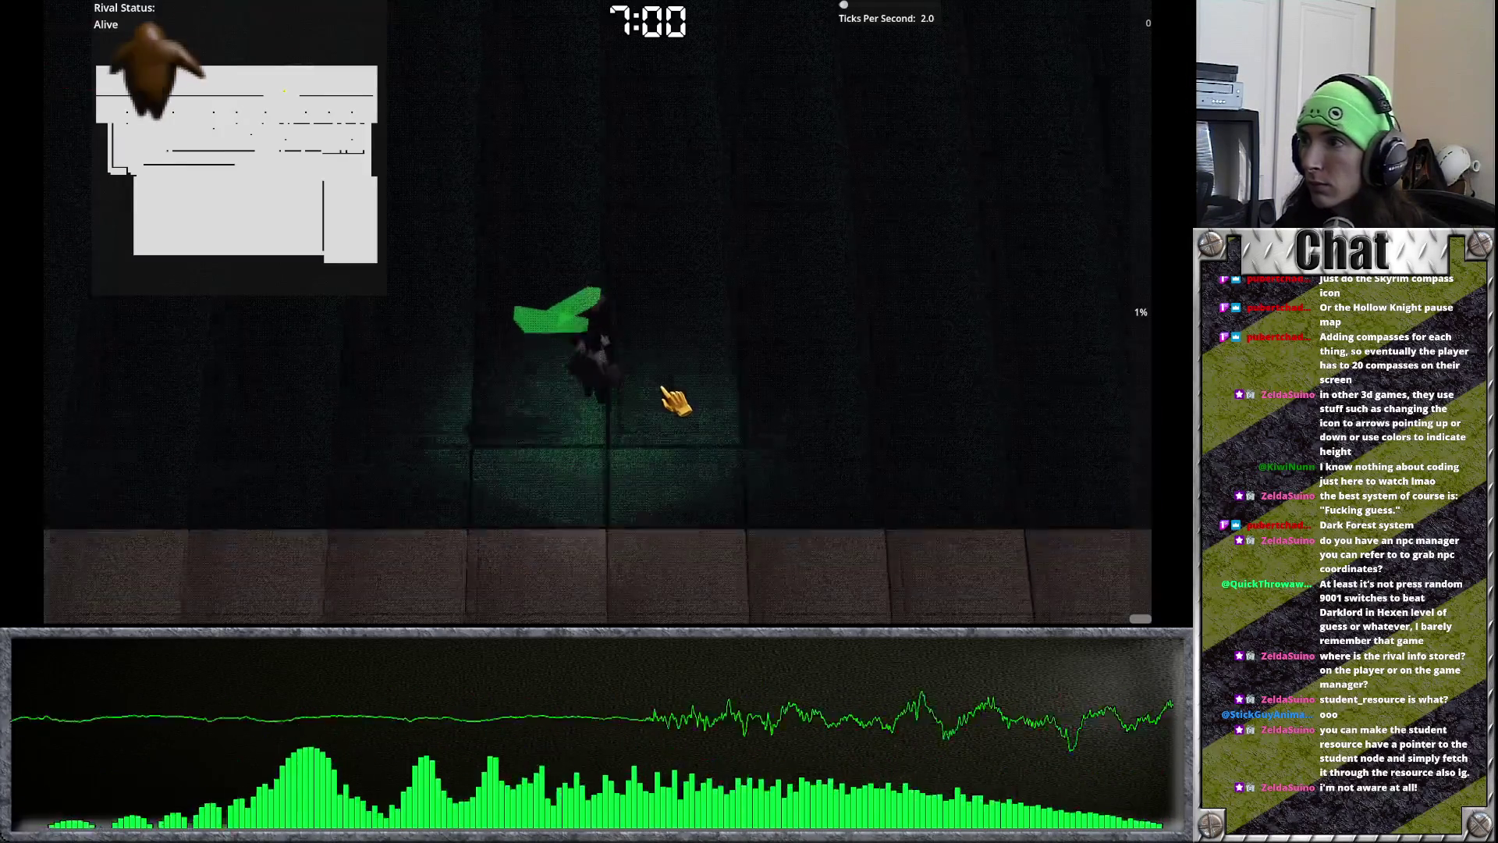
Step: Stop the game and give the RivalMarker sprite the rival_map_marker.png texture
key(F8)
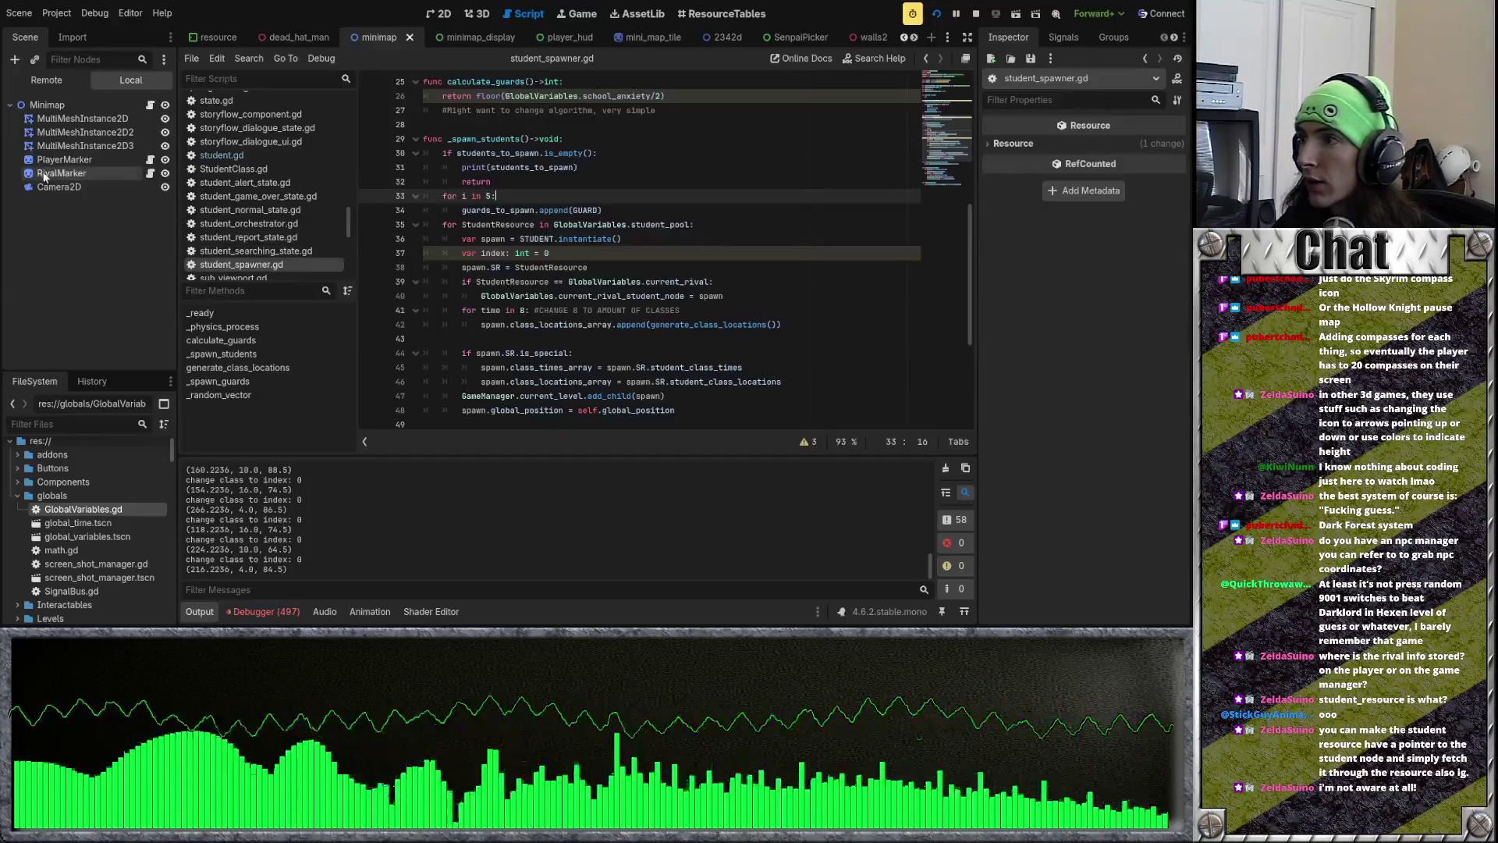
click(63, 173)
scroll(100, 550, down, 10)
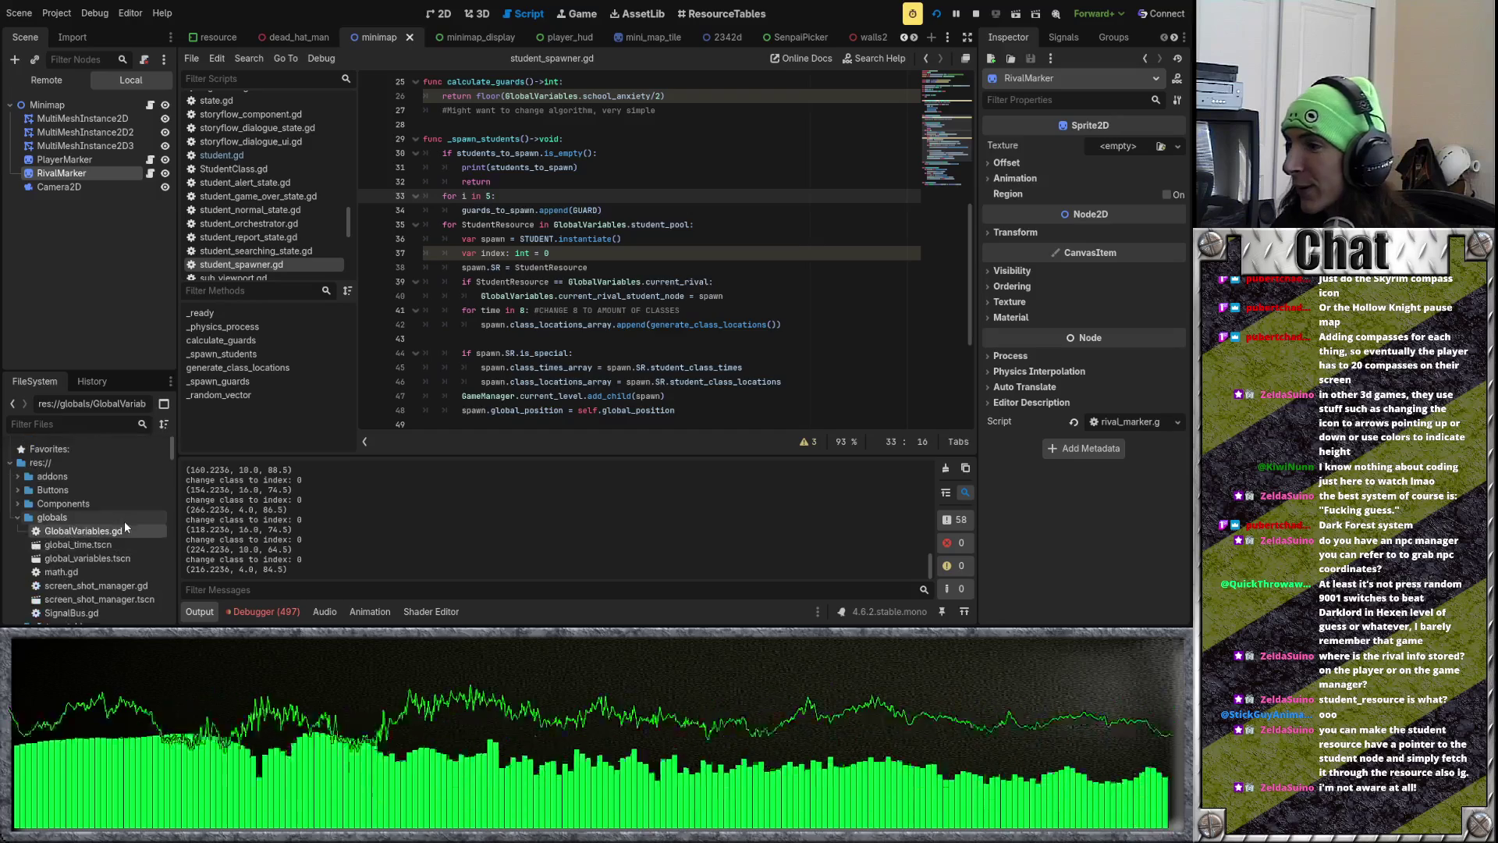
drag(99, 509, 1123, 147)
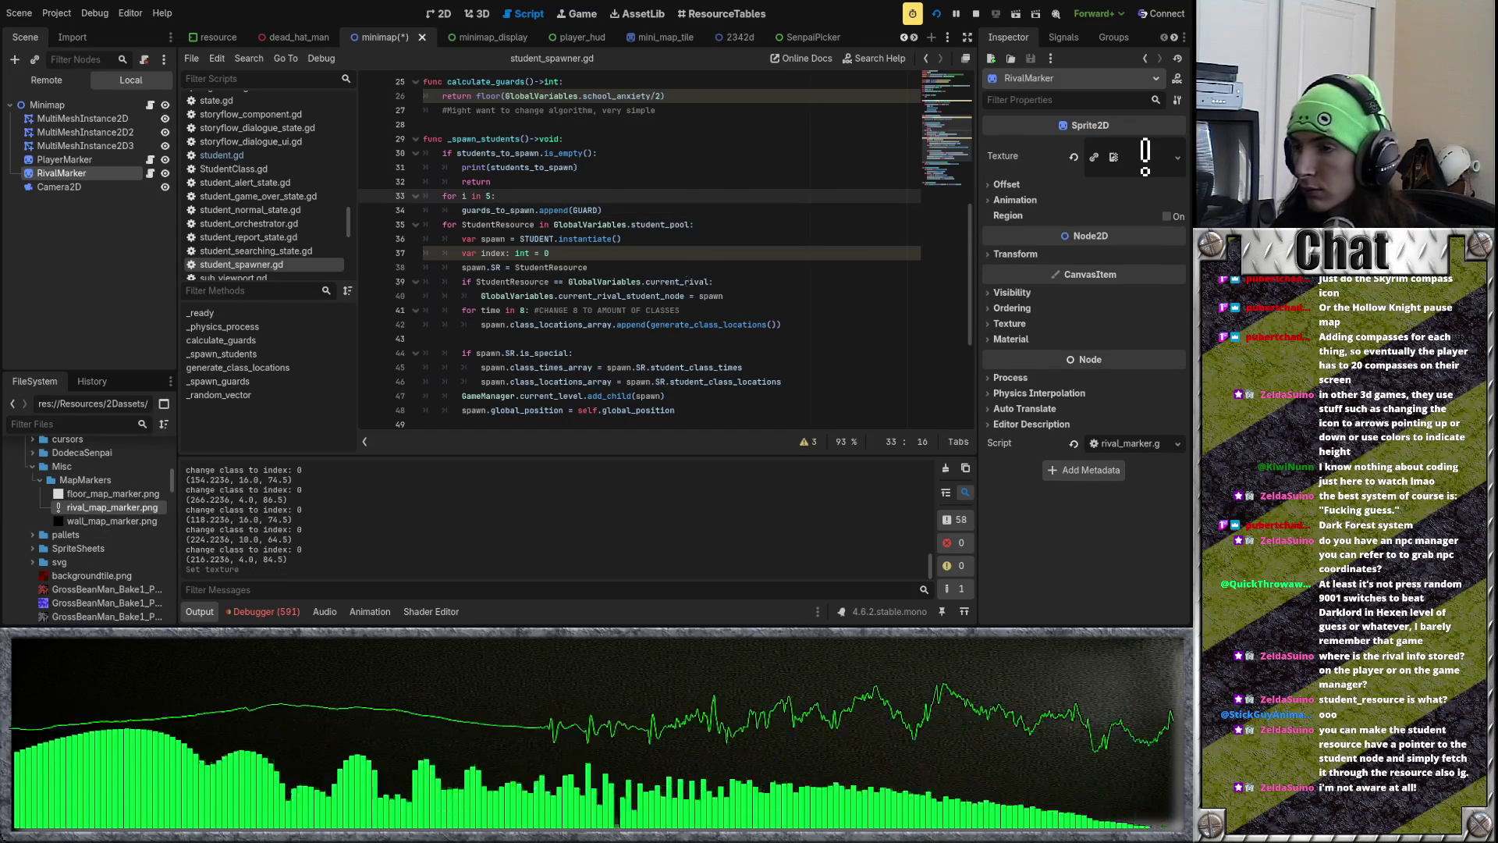
Step: Play-test the new rival marker on the minimap, then open the debugger's Errors list
key(F5)
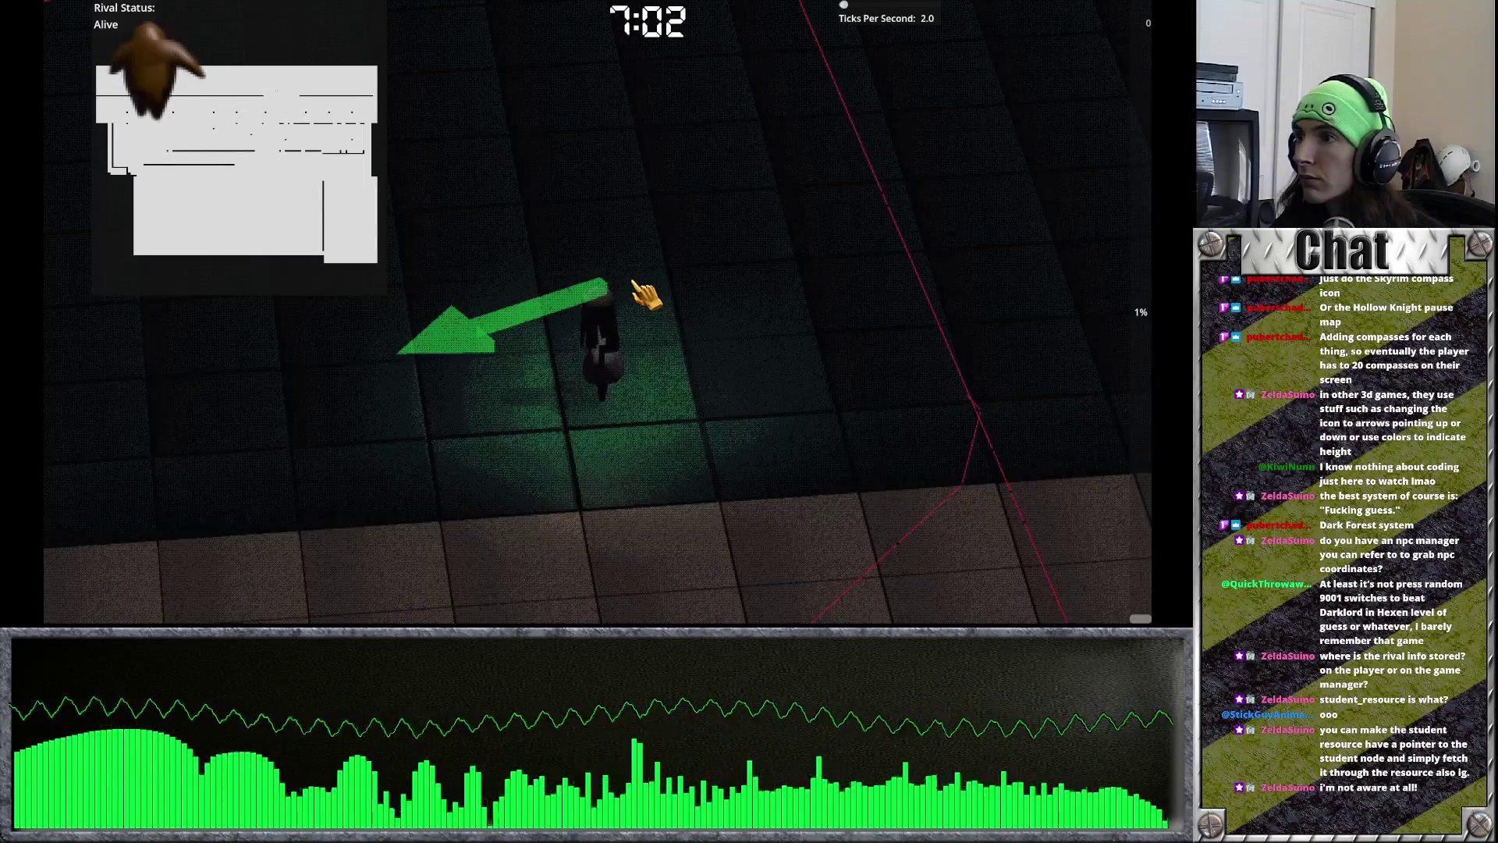
key(F8)
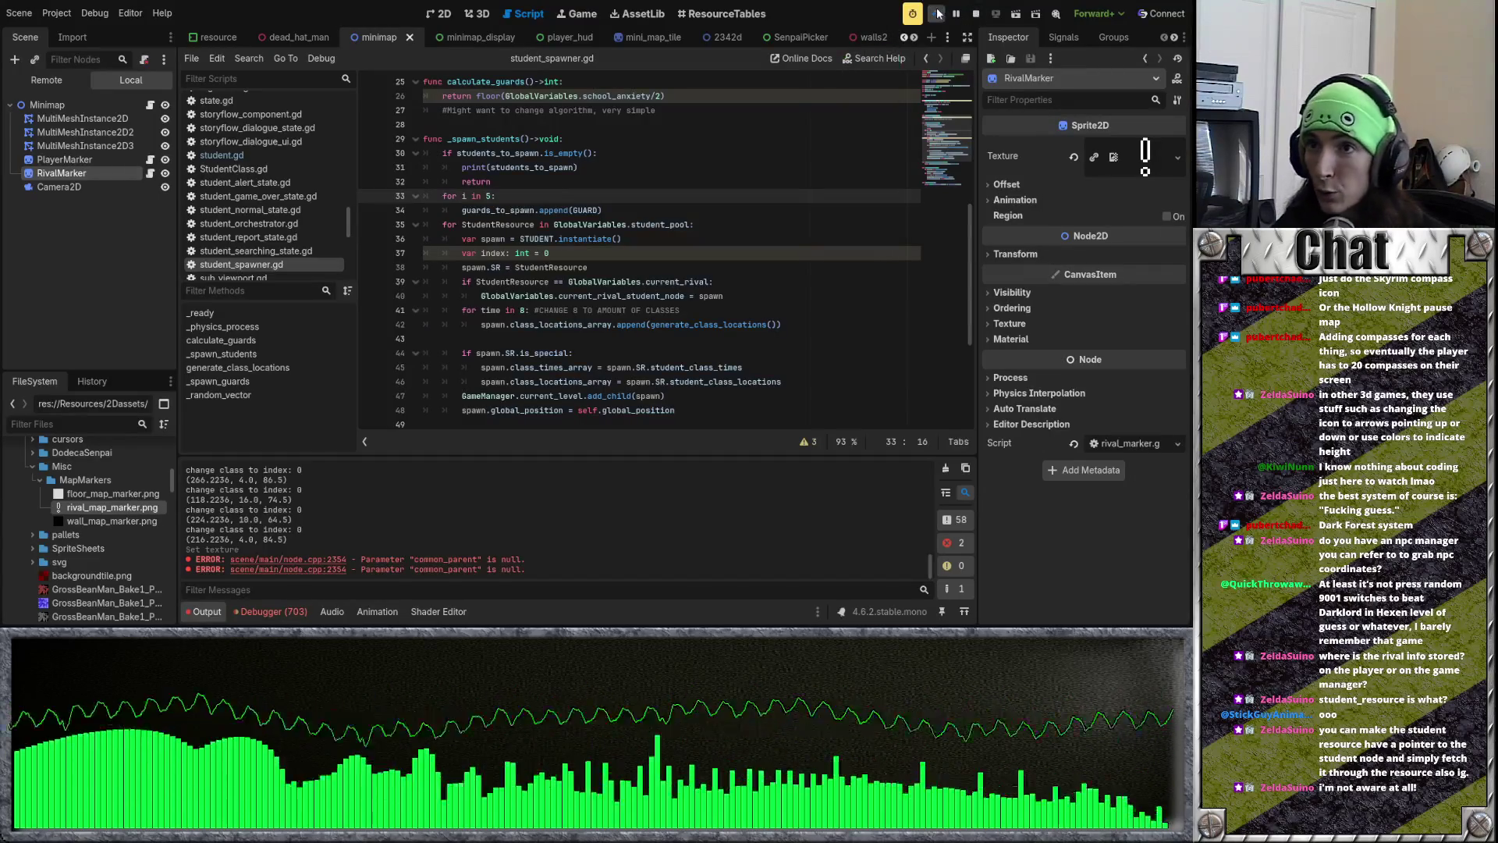
click(942, 14)
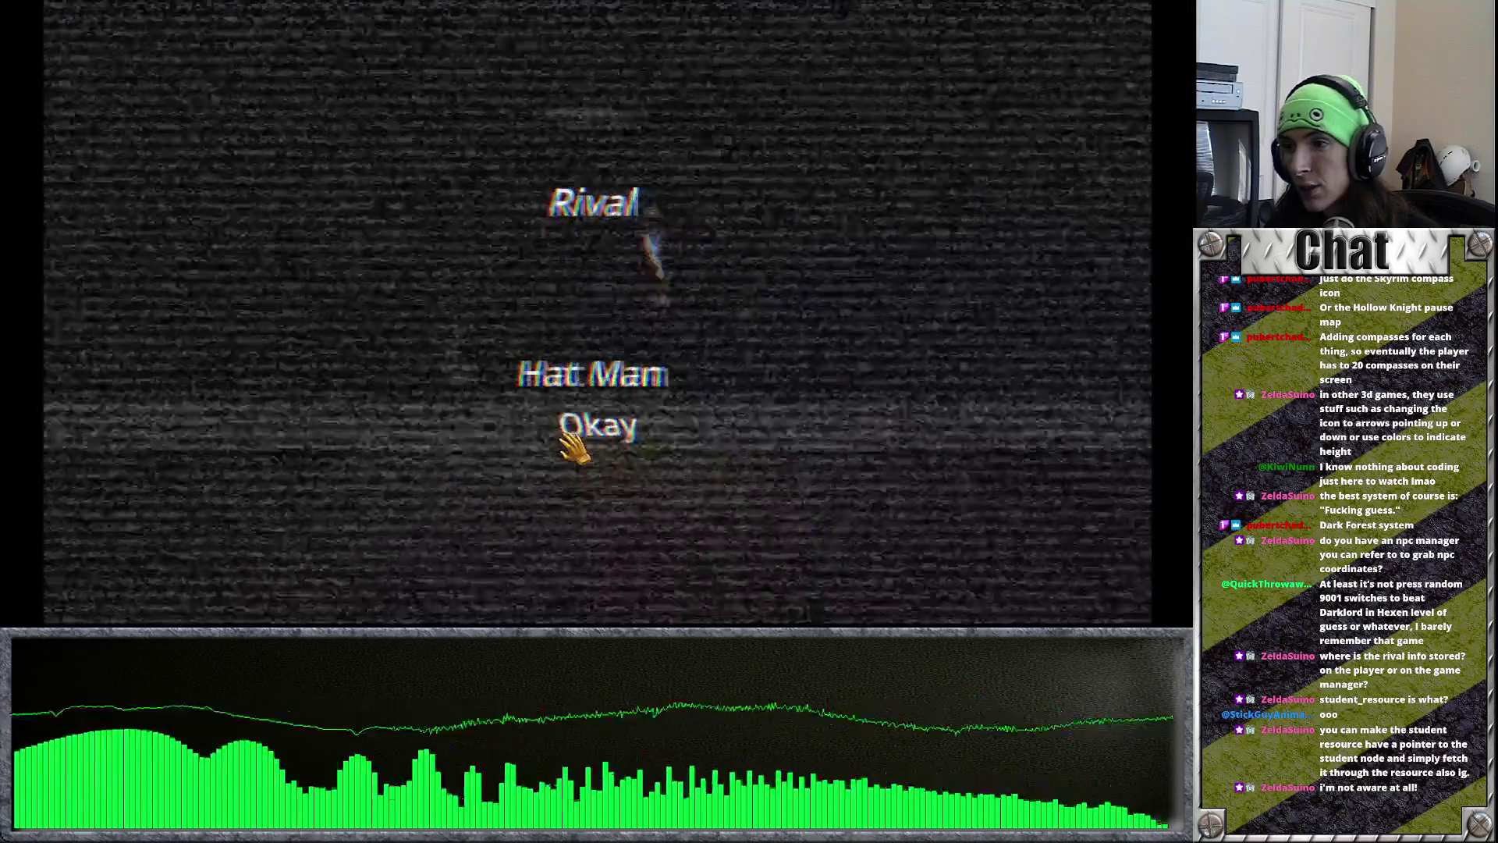
click(573, 429)
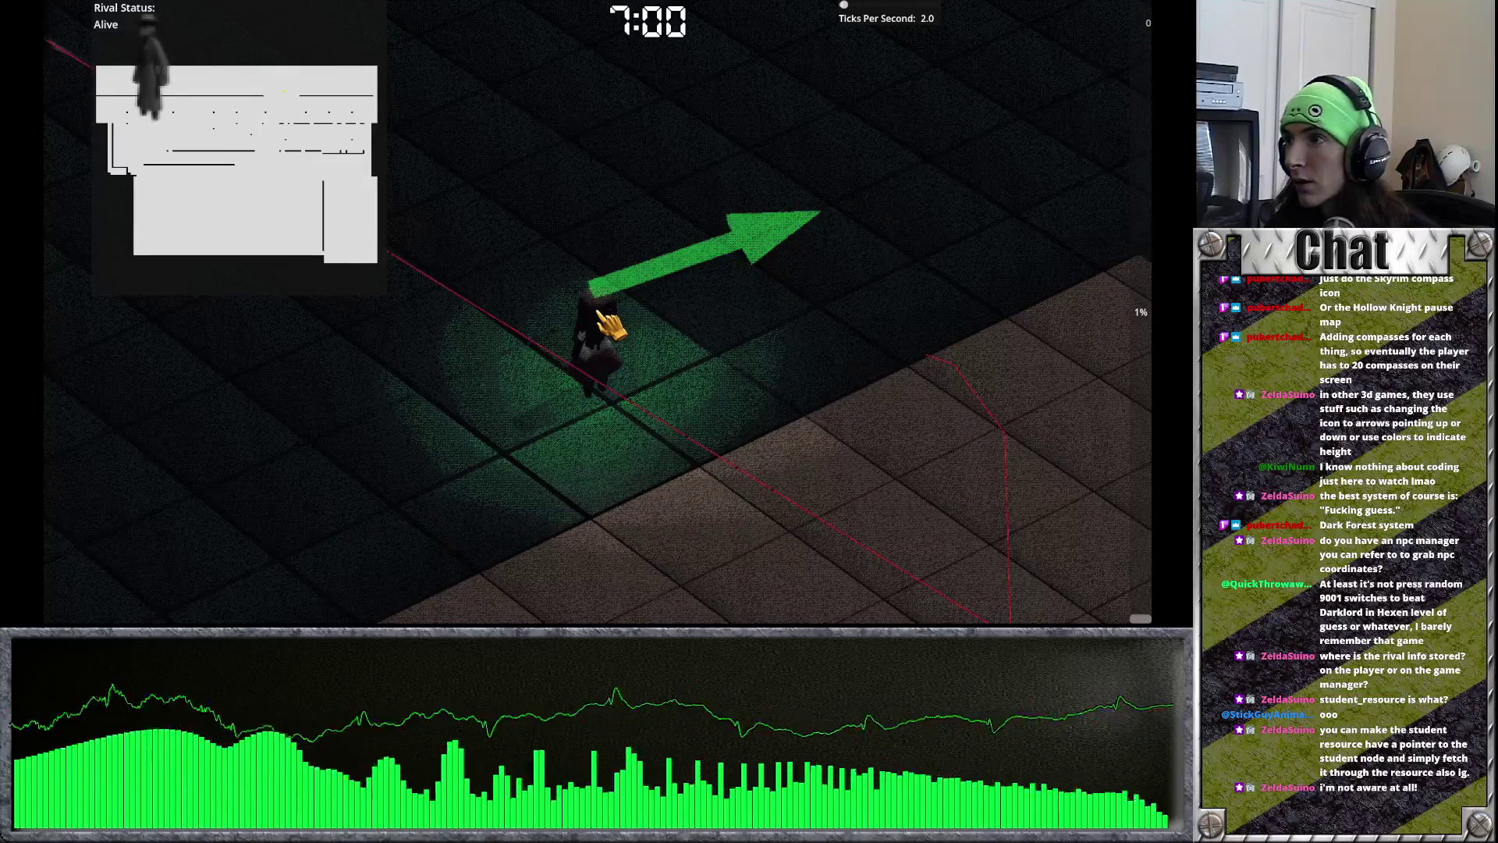
key(s)
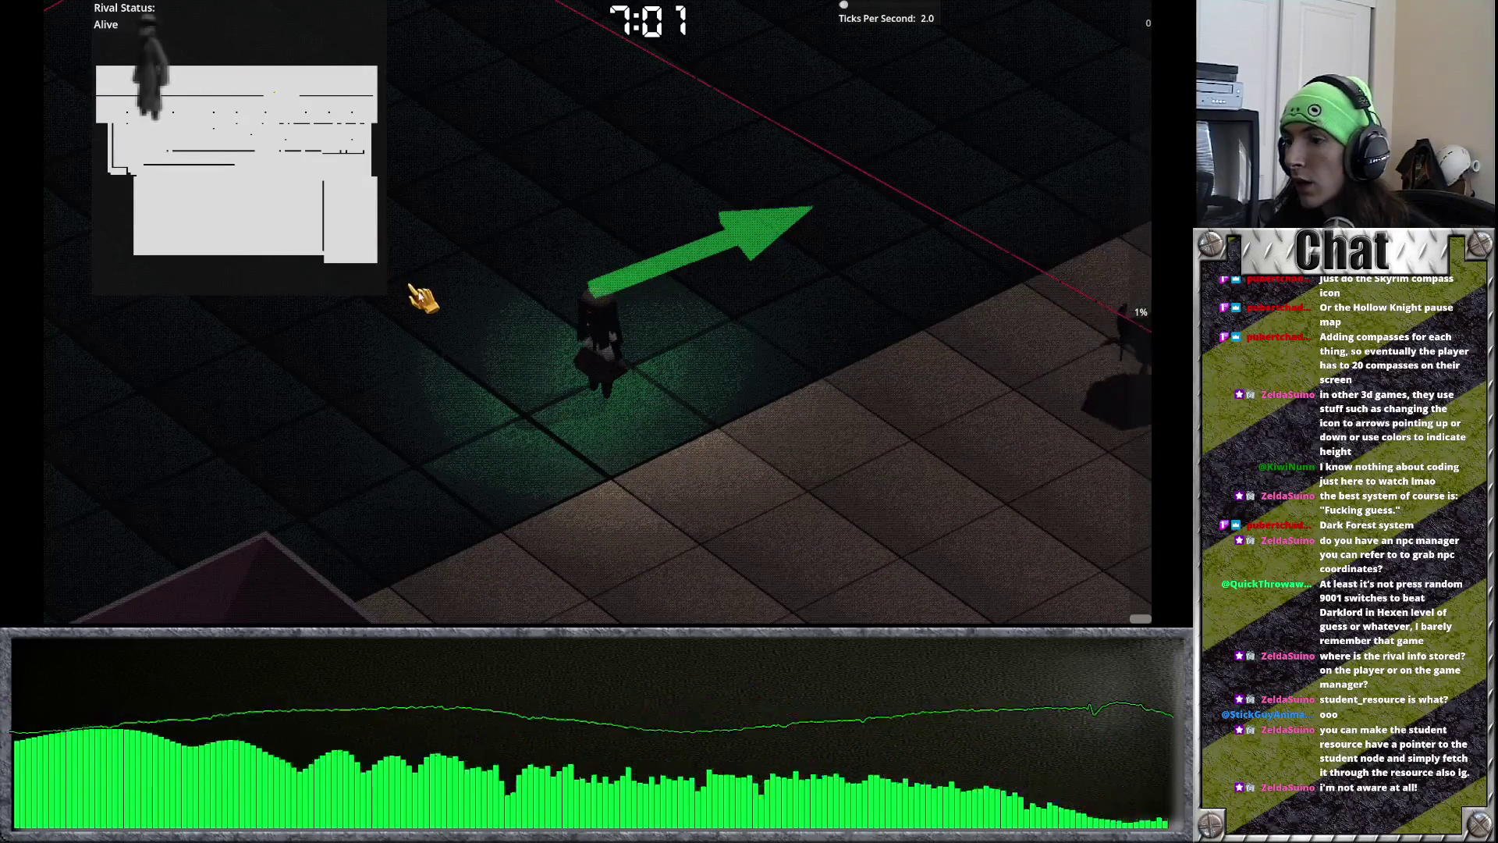
key(F8)
click(267, 612)
click(289, 456)
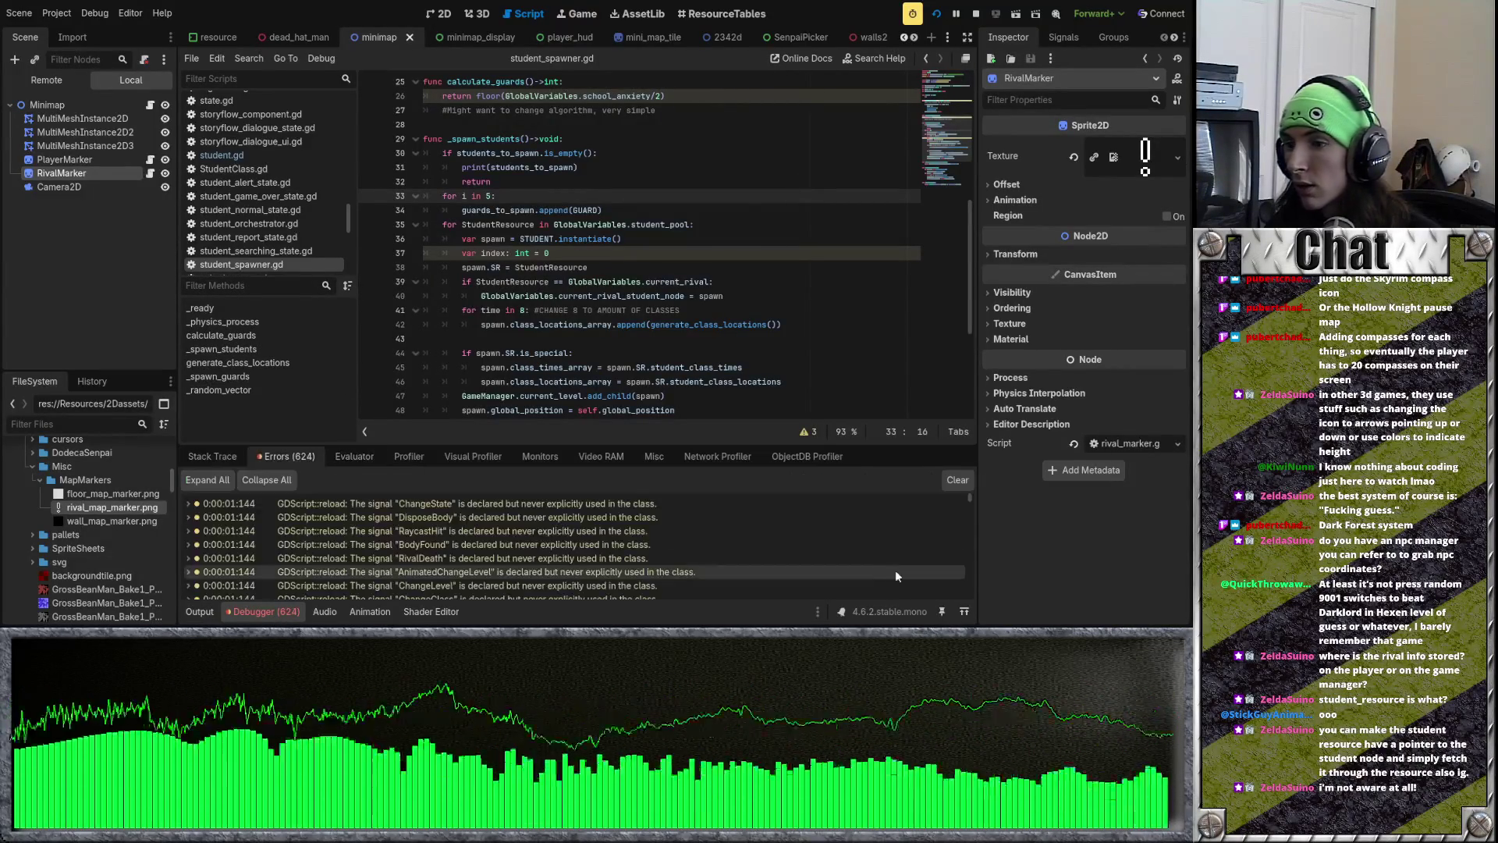
scroll(966, 507, down, 10)
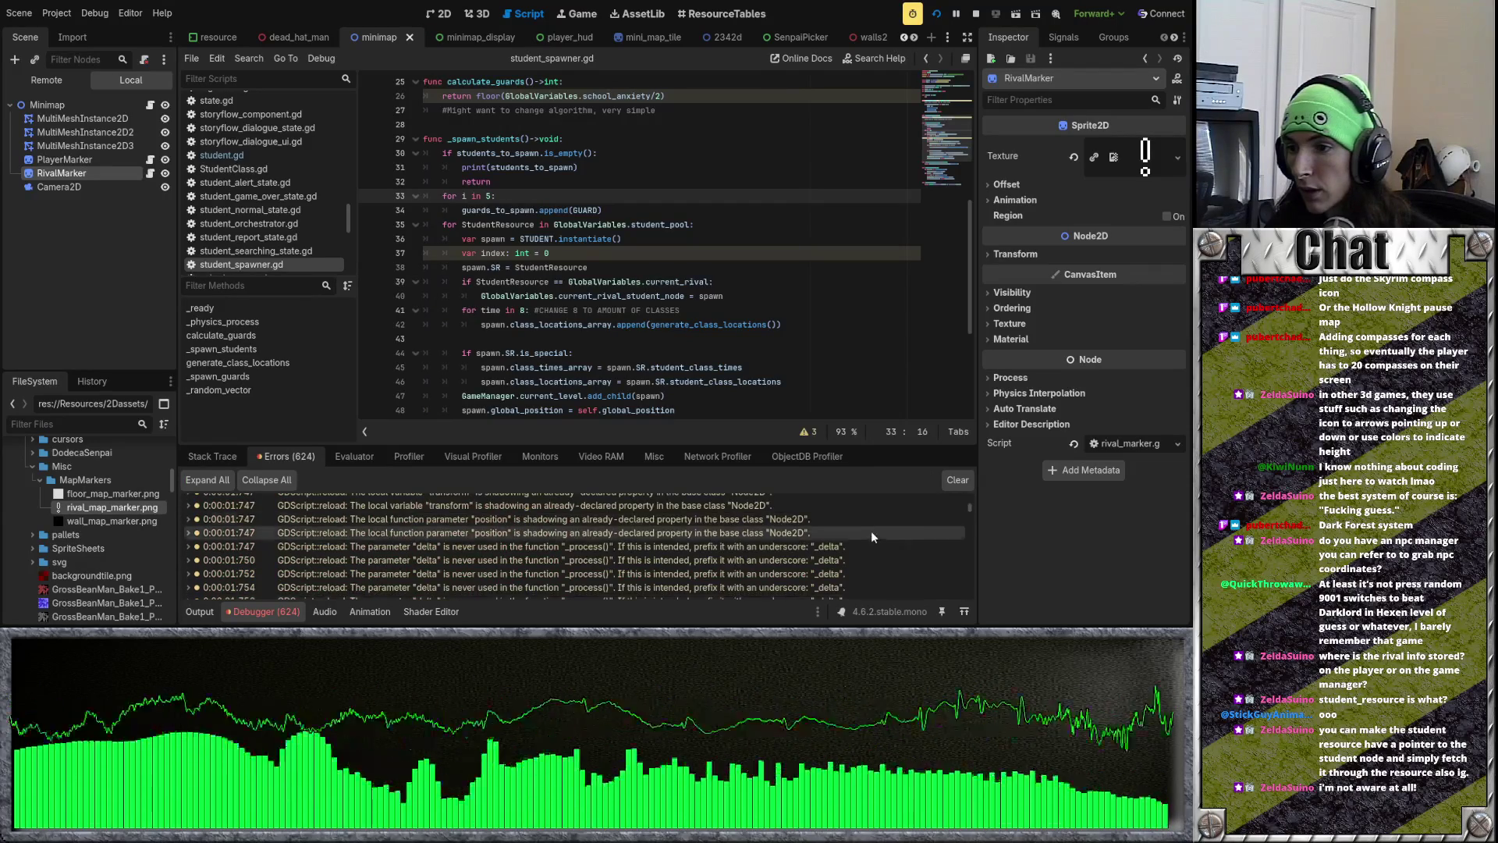
scroll(869, 536, down, 1)
click(630, 540)
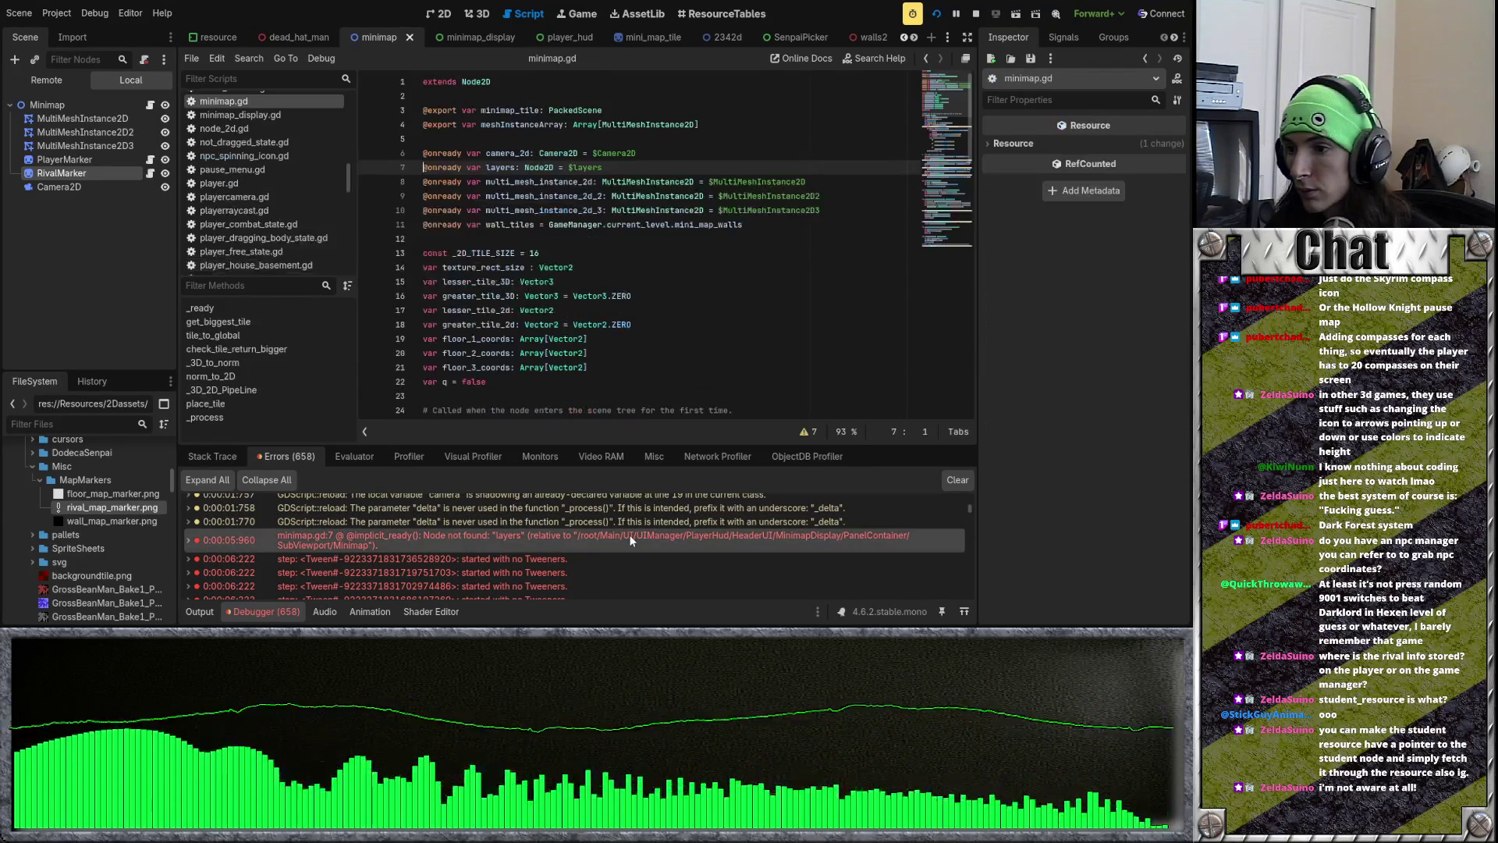
shift+click(623, 167)
key(BackSpace)
key(BackSpace)
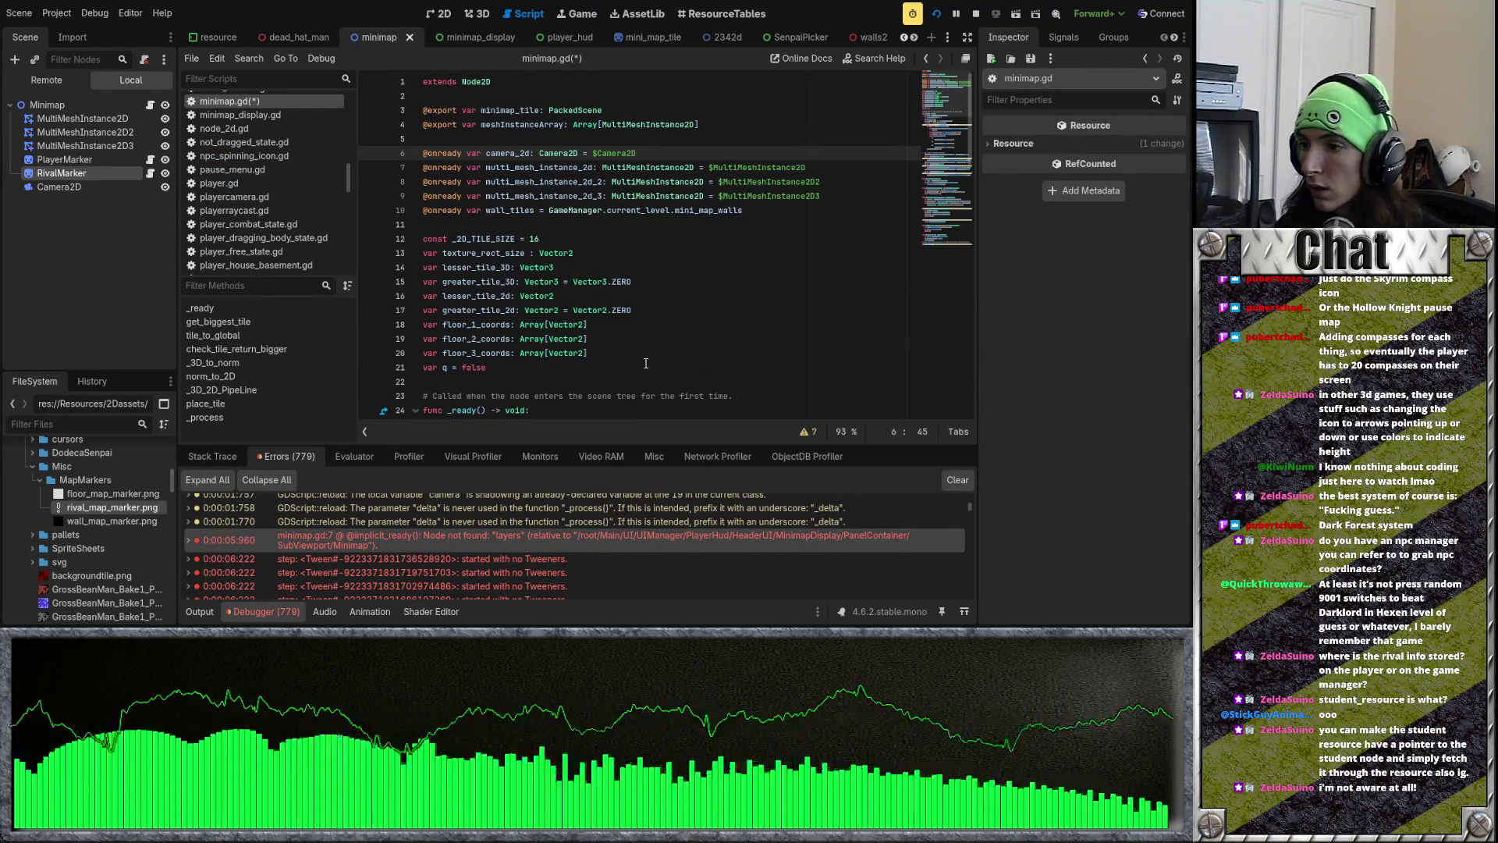
Step: Inspect RivalMarker in the 2D view, check the running game, and reopen rival_marker.gd
mouse_move(970, 504)
mouse_down()
mouse_move(975, 564)
mouse_move(970, 496)
mouse_up()
click(471, 14)
click(439, 13)
scroll(550, 203, up, 20)
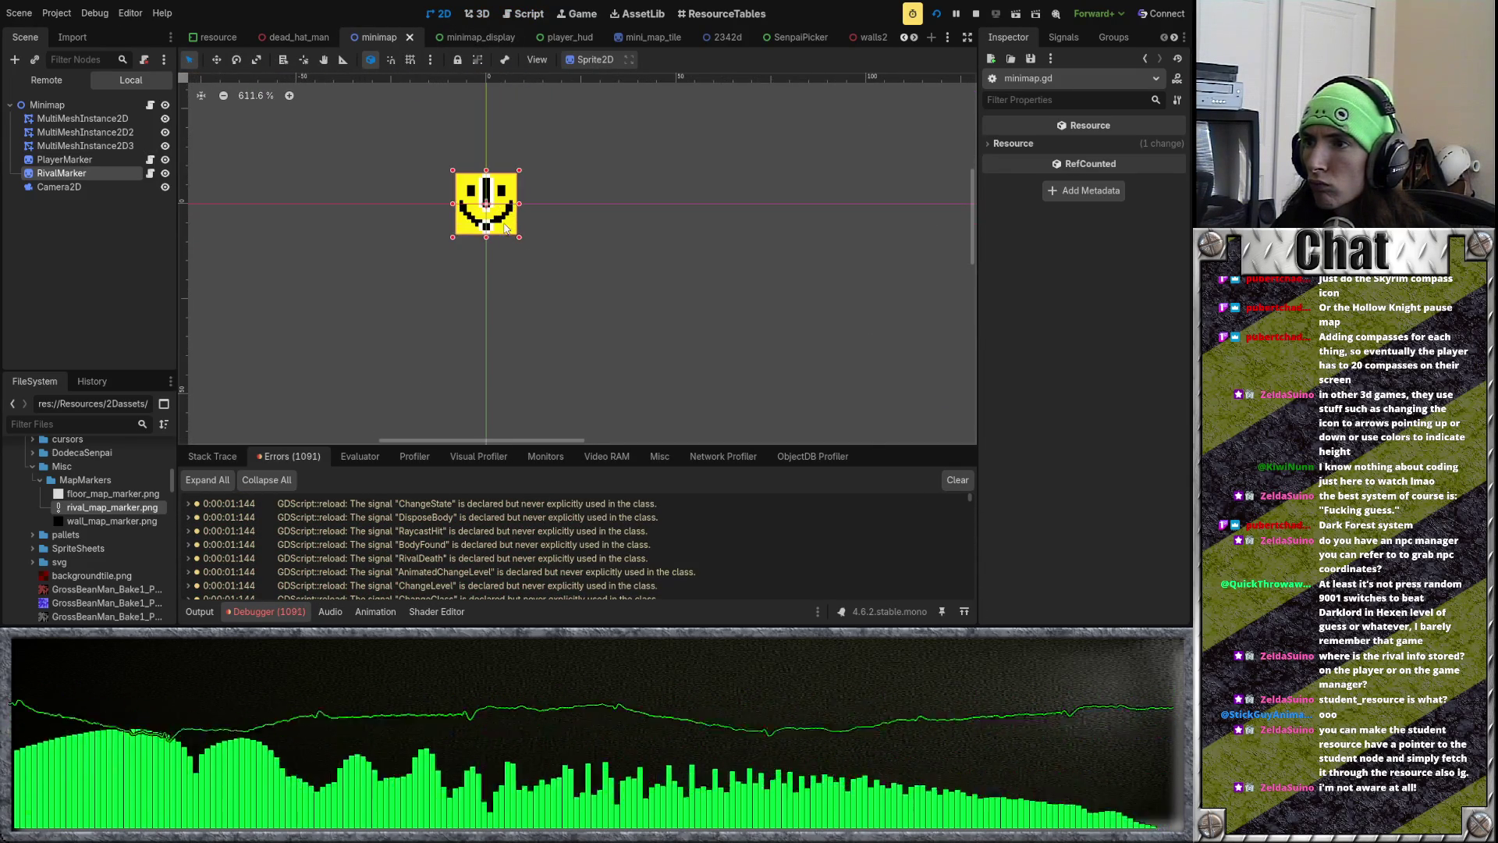
key(alt+Tab)
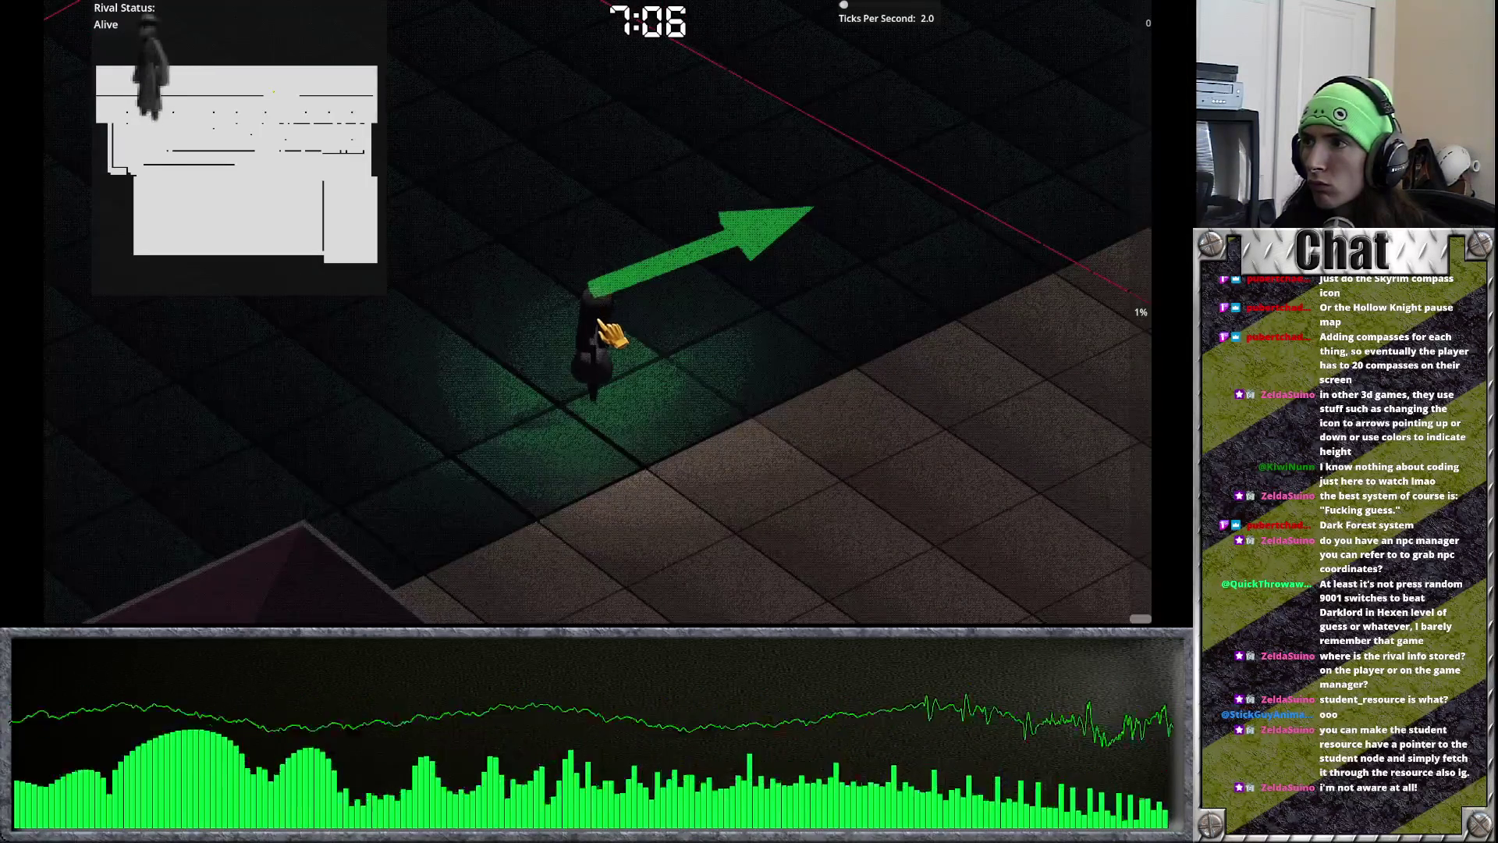
key(alt+Tab)
click(150, 173)
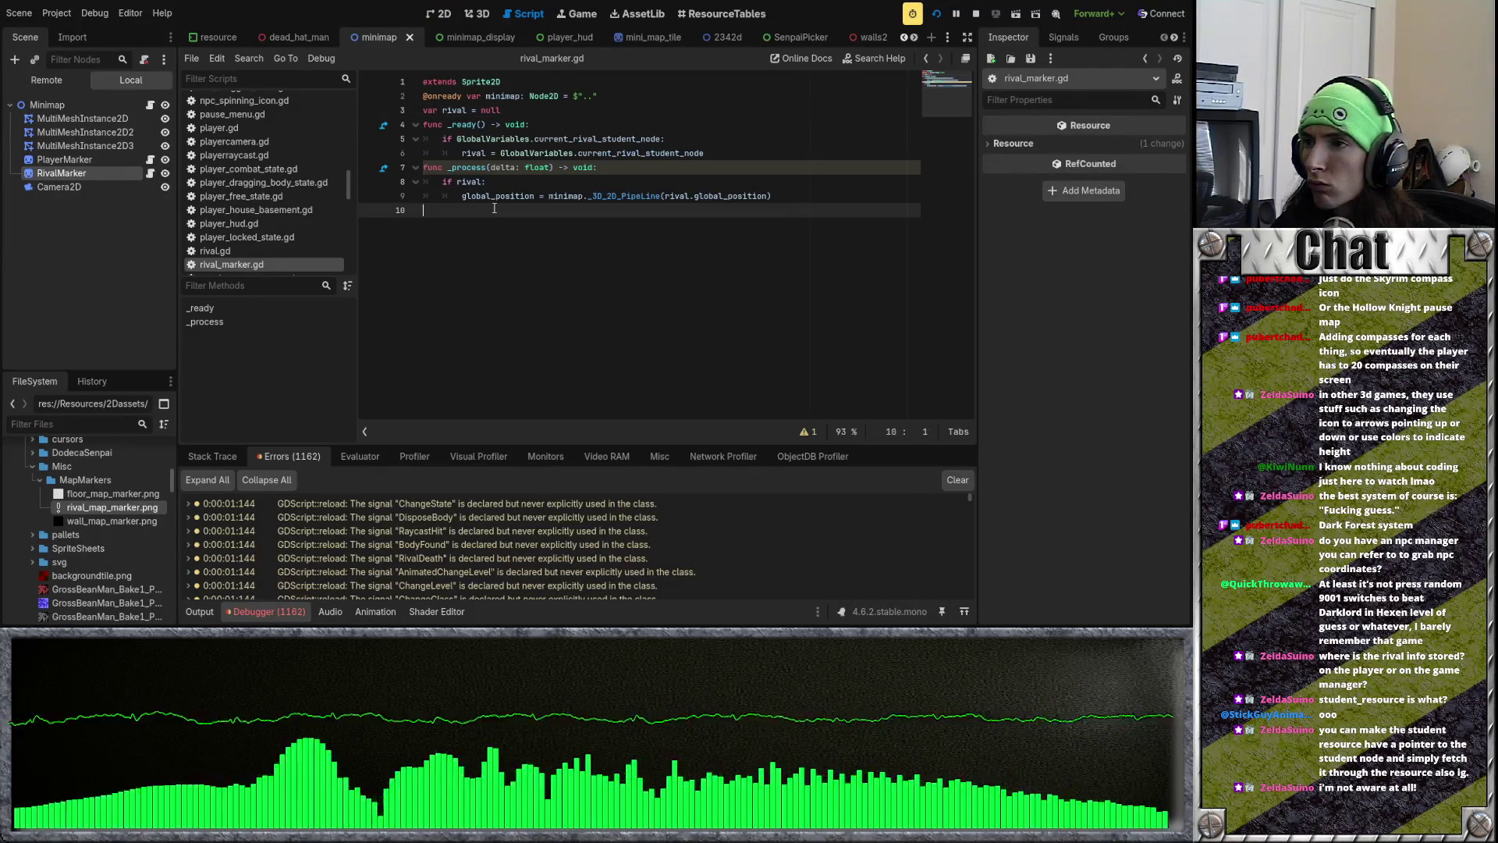
Step: Add an else: branch with a debug print at the end of rival_marker.gd and save
click(494, 209)
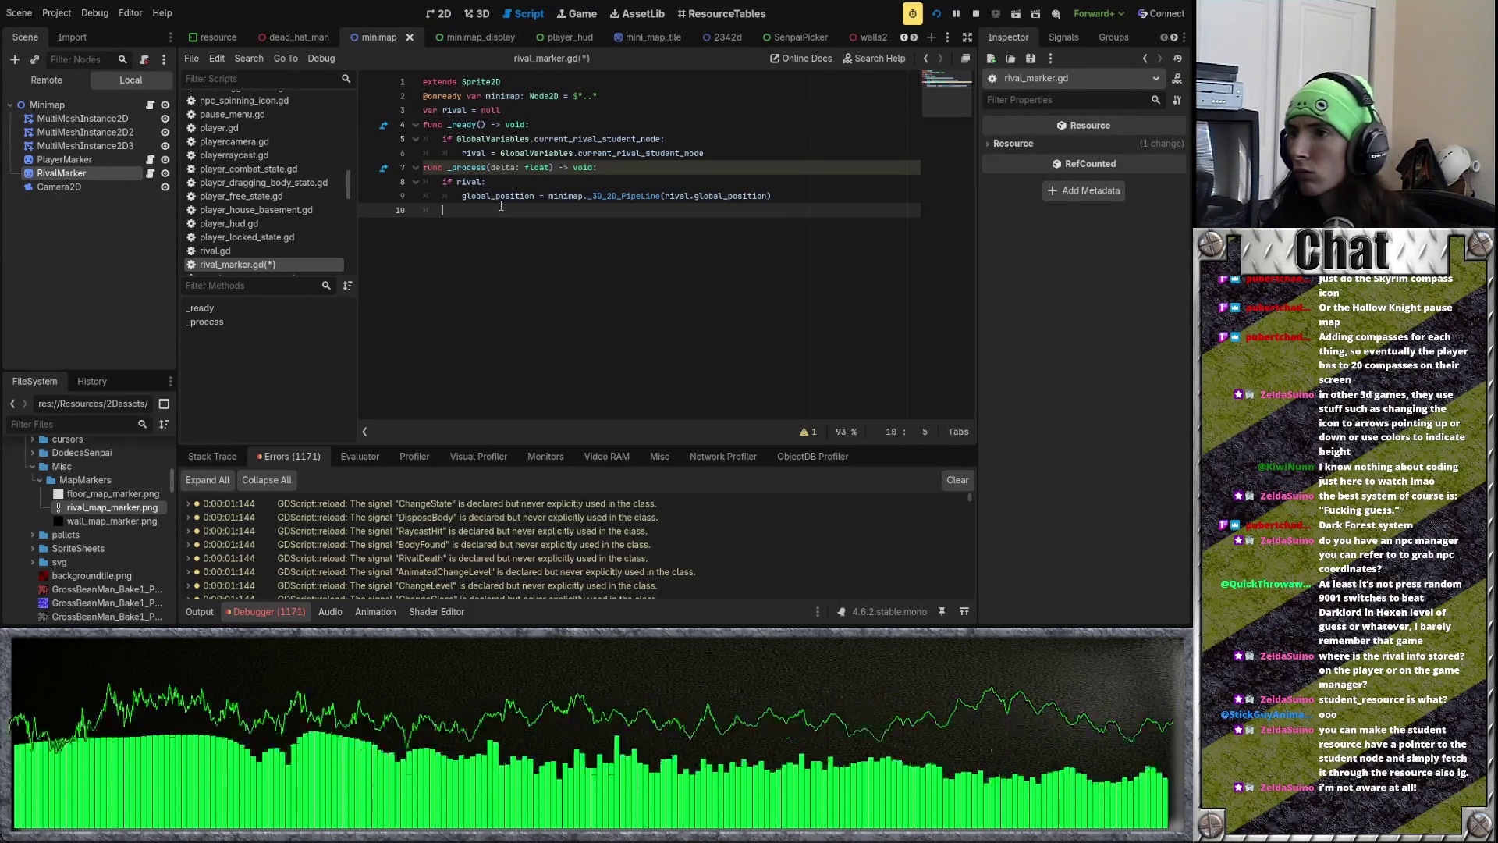
text(else:)
key(Return)
text(print("fuck"))
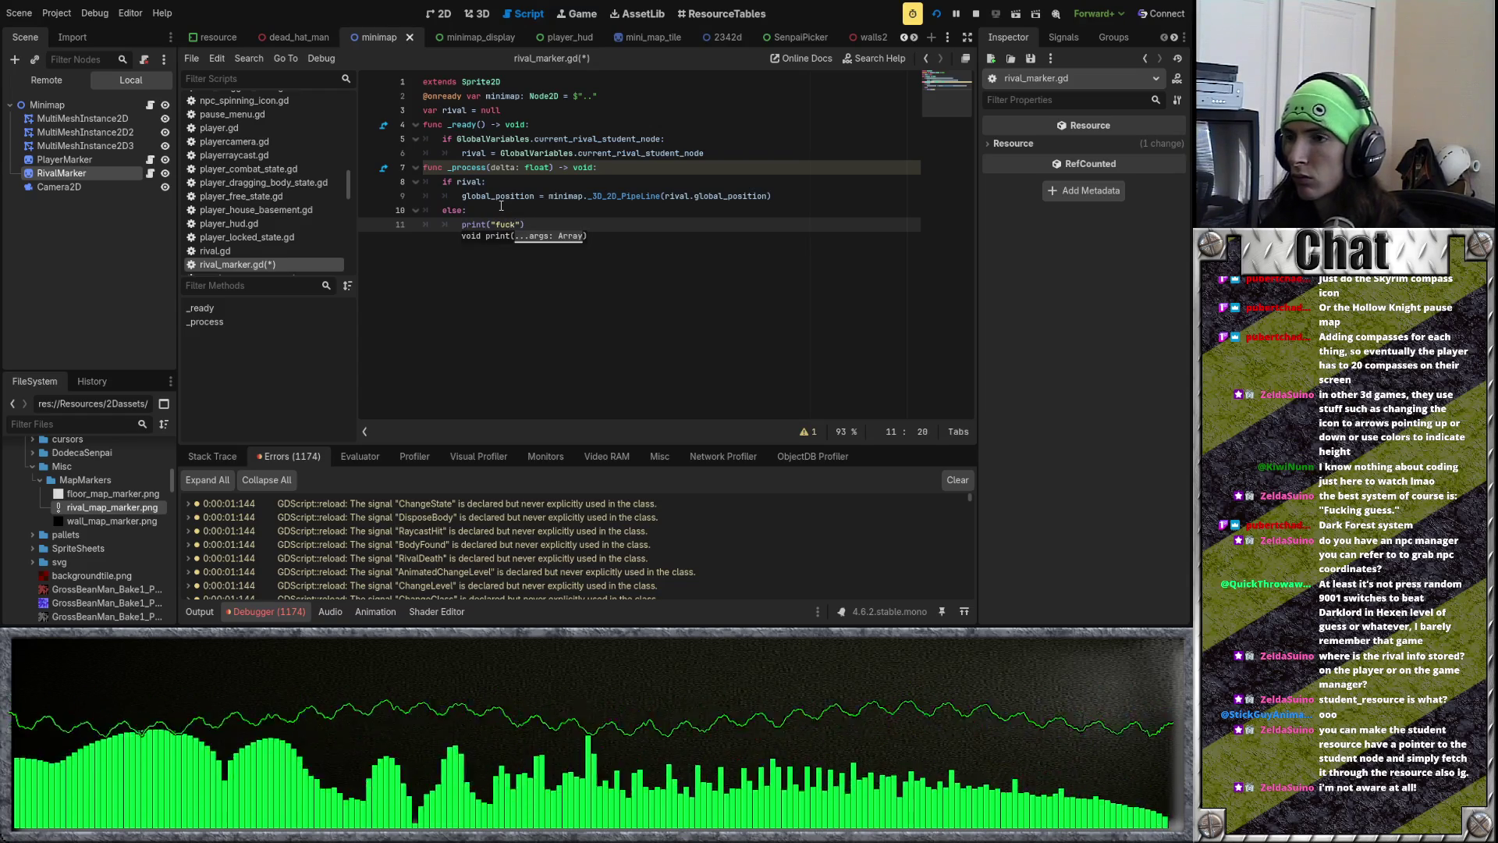
text(("fuck"))
key(ctrl+s)
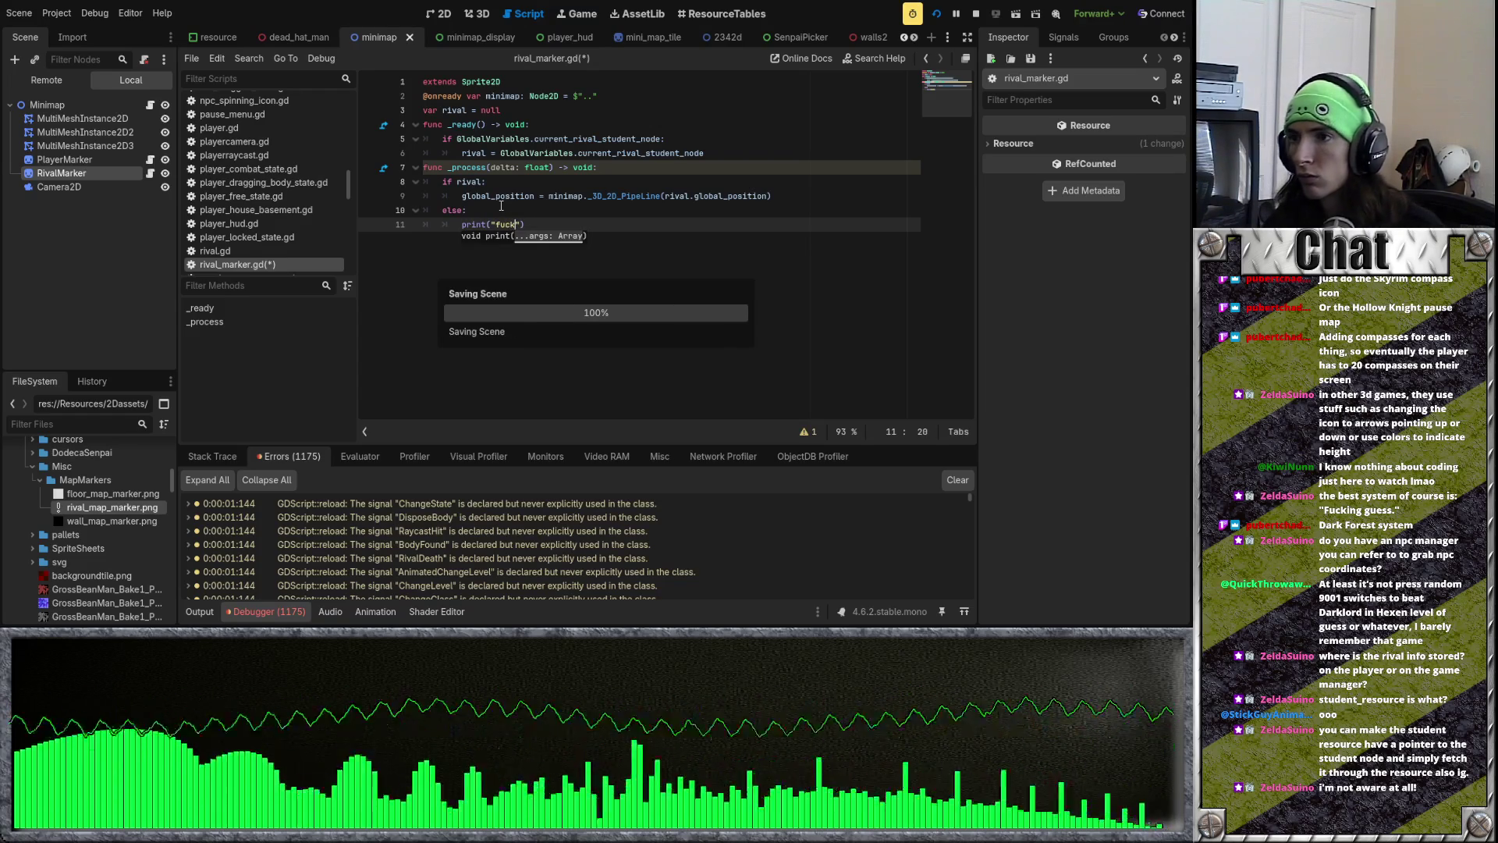
Step: Reopen and resize the Debugger errors panel, then run the project
click(271, 614)
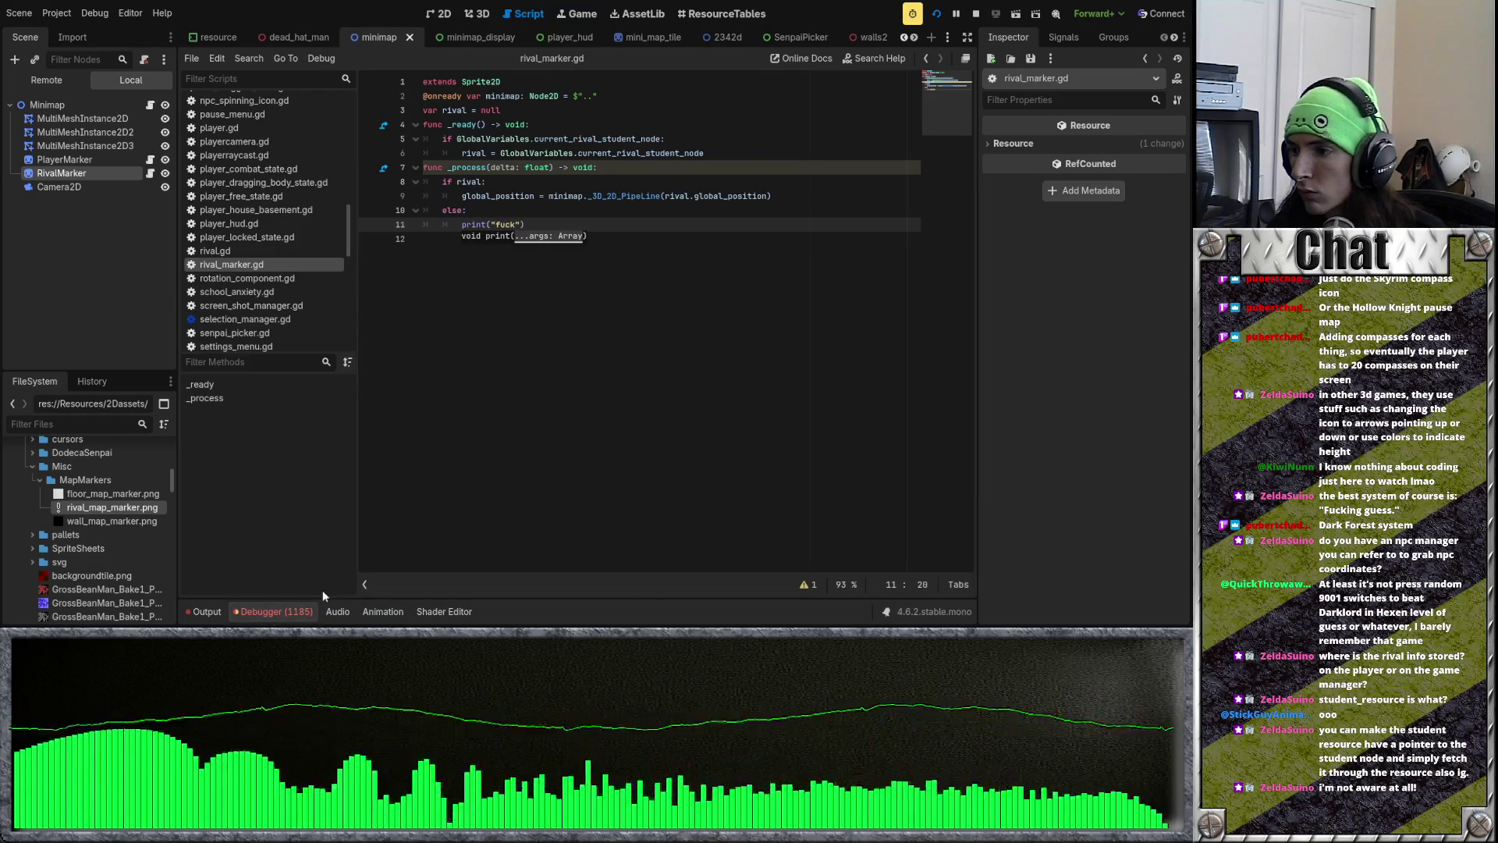
click(272, 614)
mouse_move(969, 497)
mouse_down()
mouse_move(972, 597)
mouse_move(972, 583)
mouse_up()
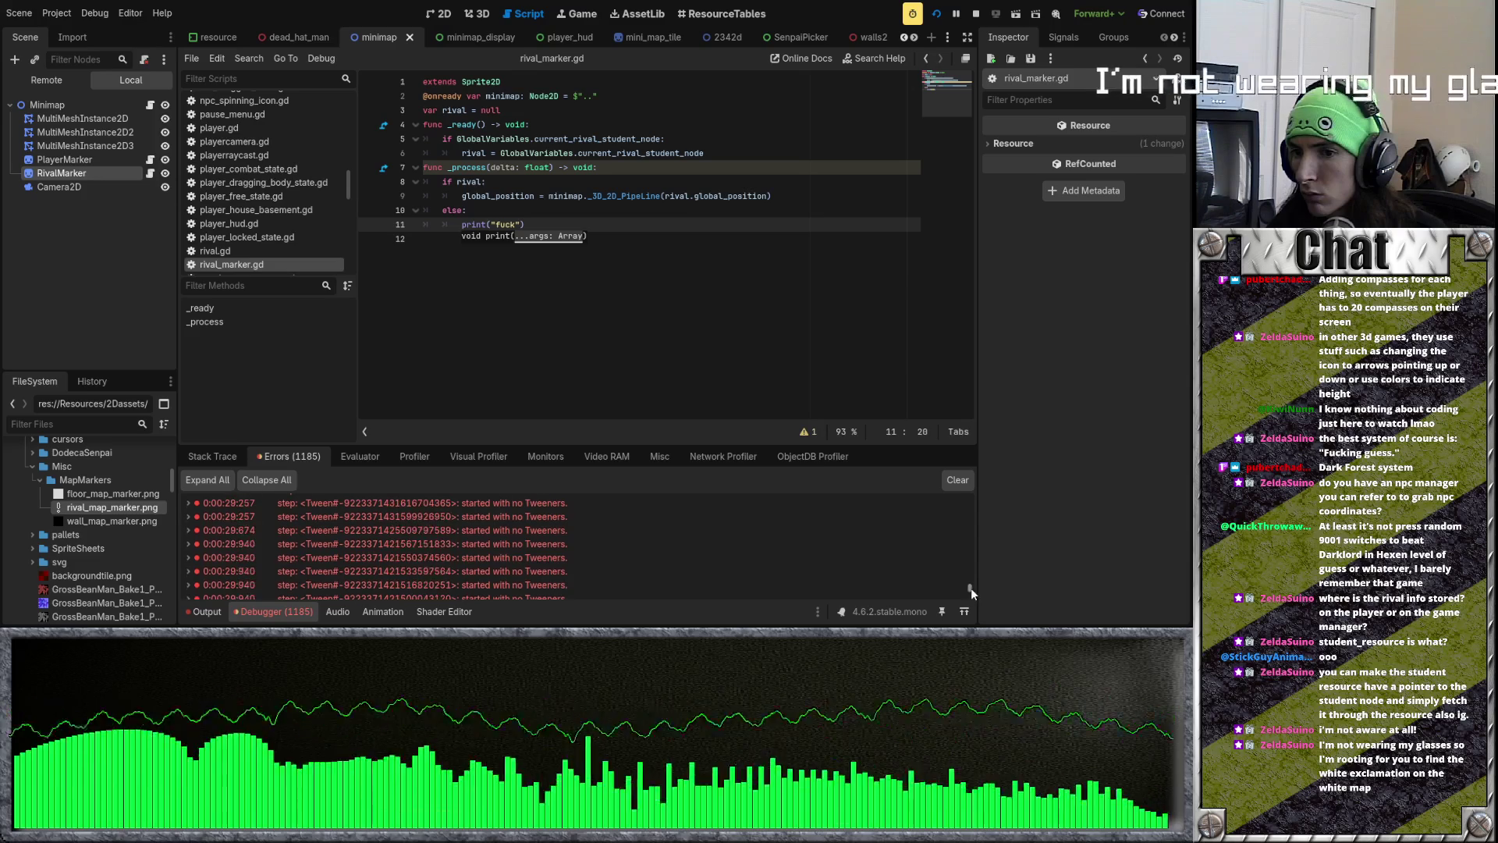
click(939, 15)
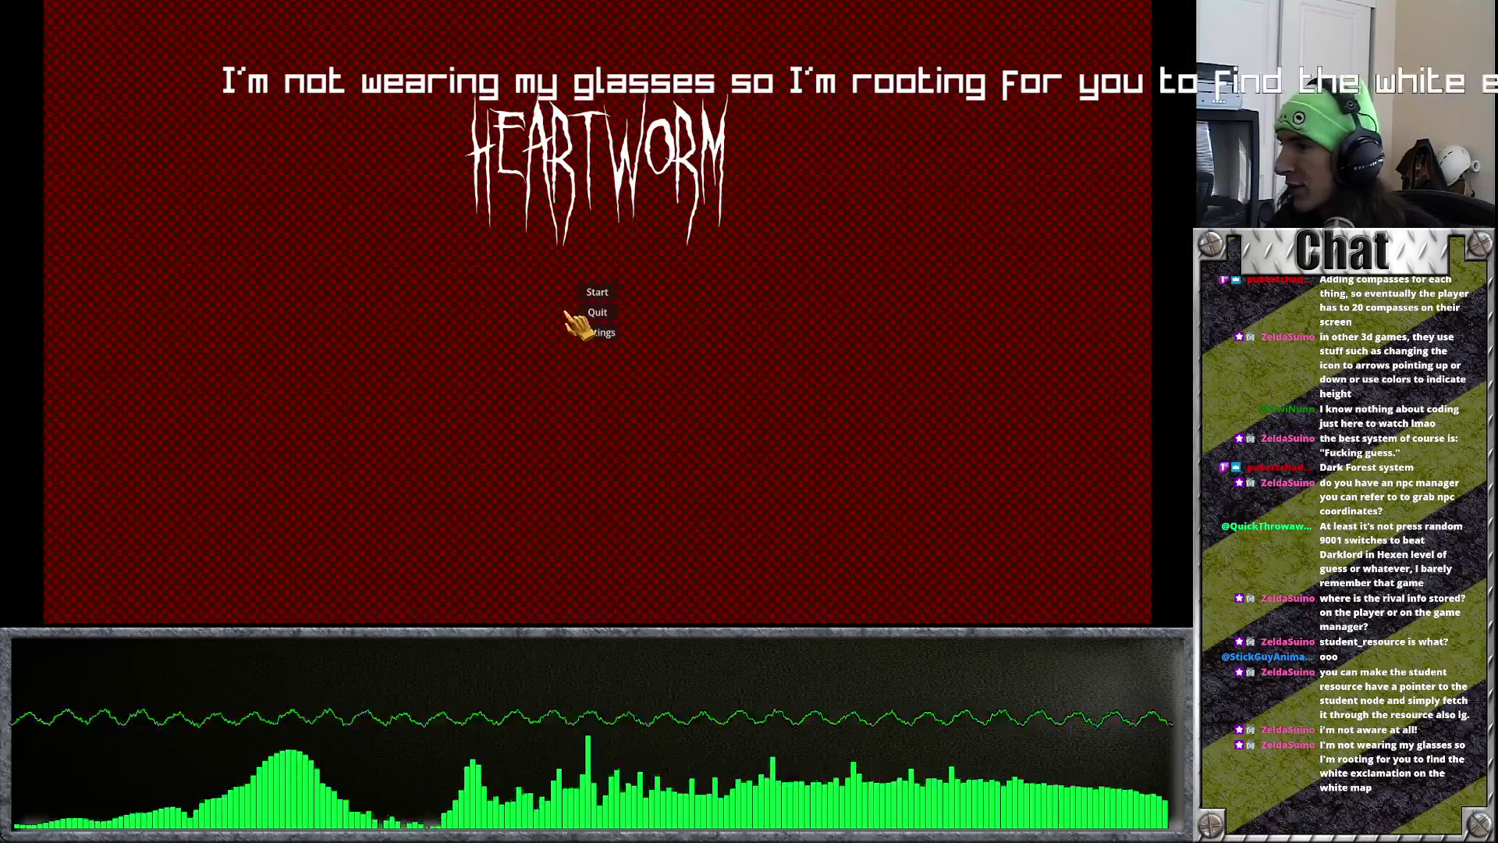
Step: Start a new game, confirm the rival, enter the school, walk around with W, then stop with F8
click(597, 293)
click(617, 429)
click(597, 562)
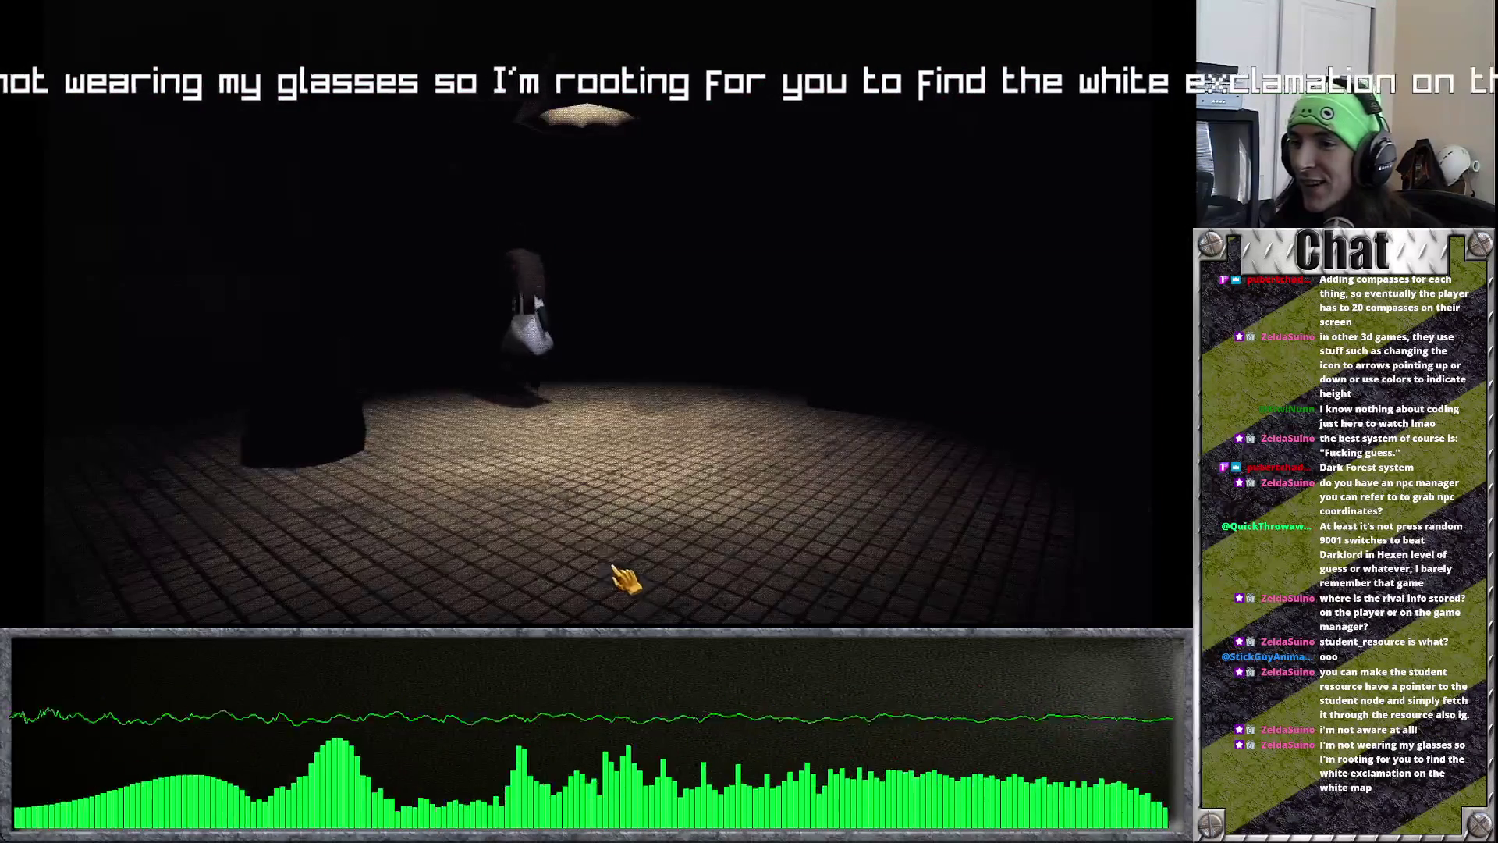
click(585, 425)
click(625, 312)
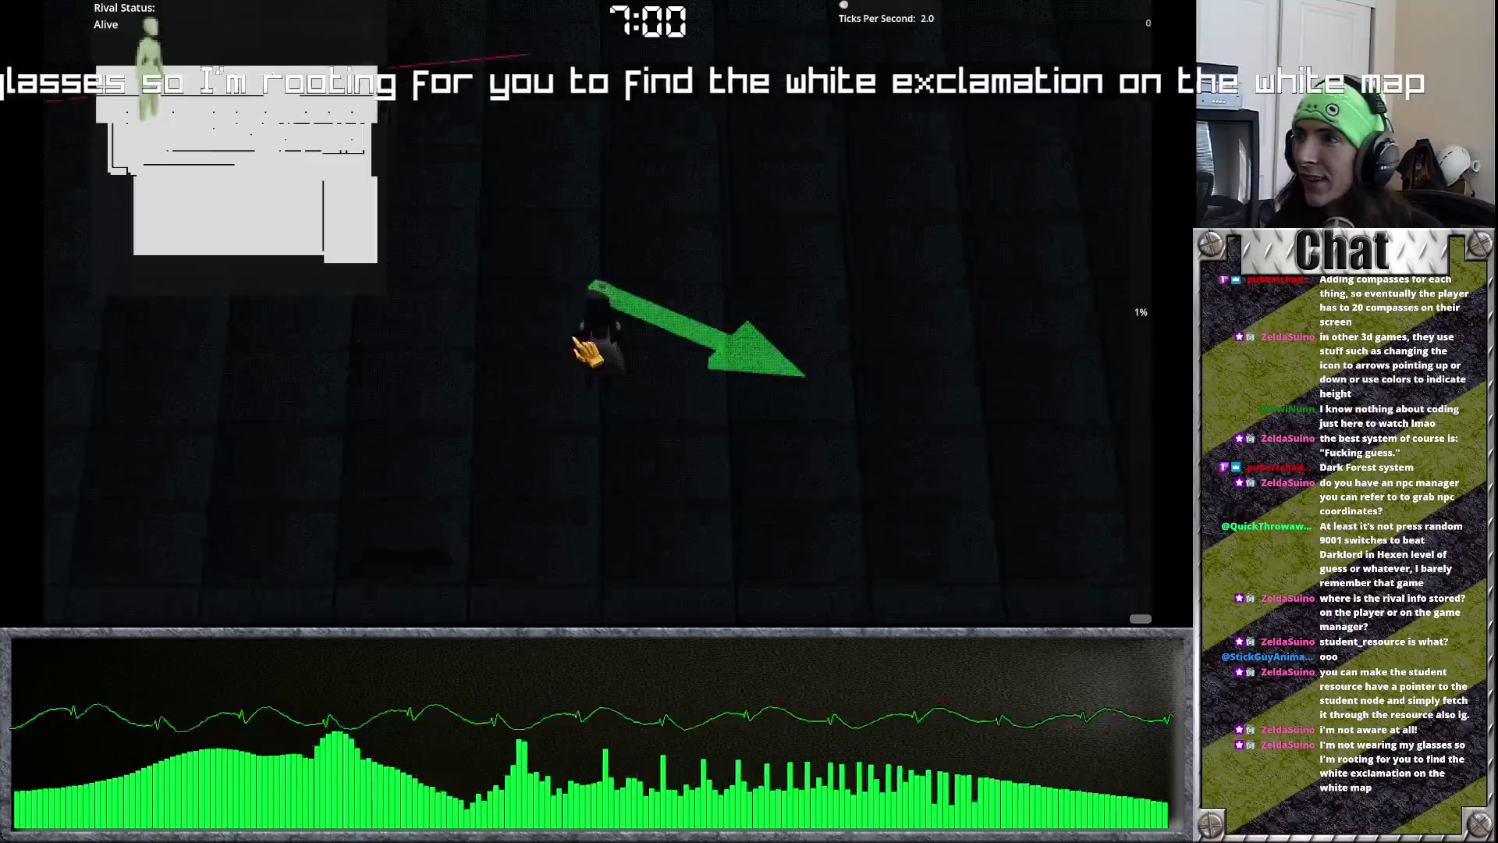
key(w)
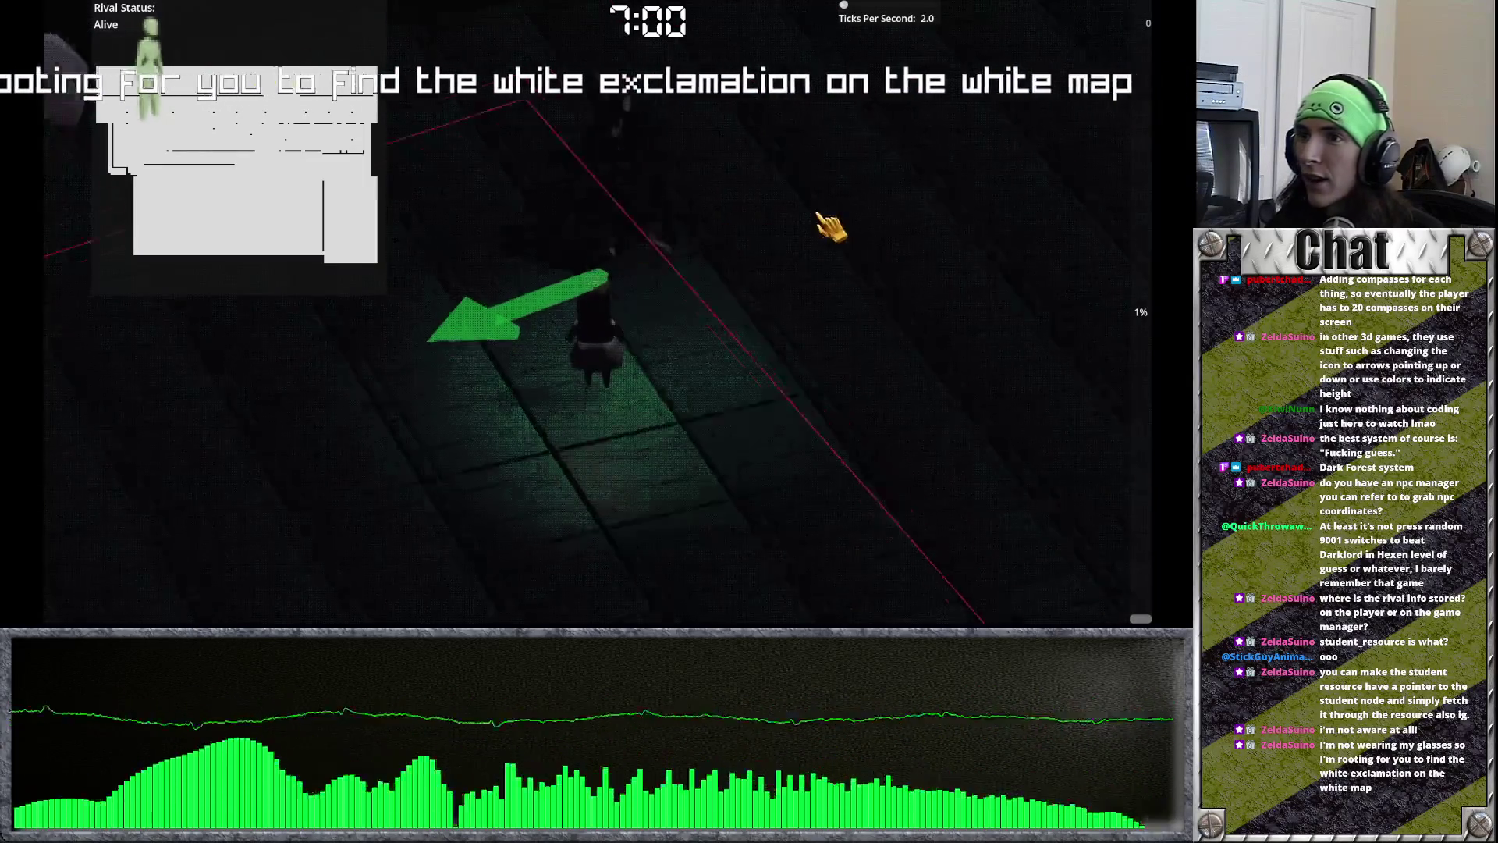
key(w)
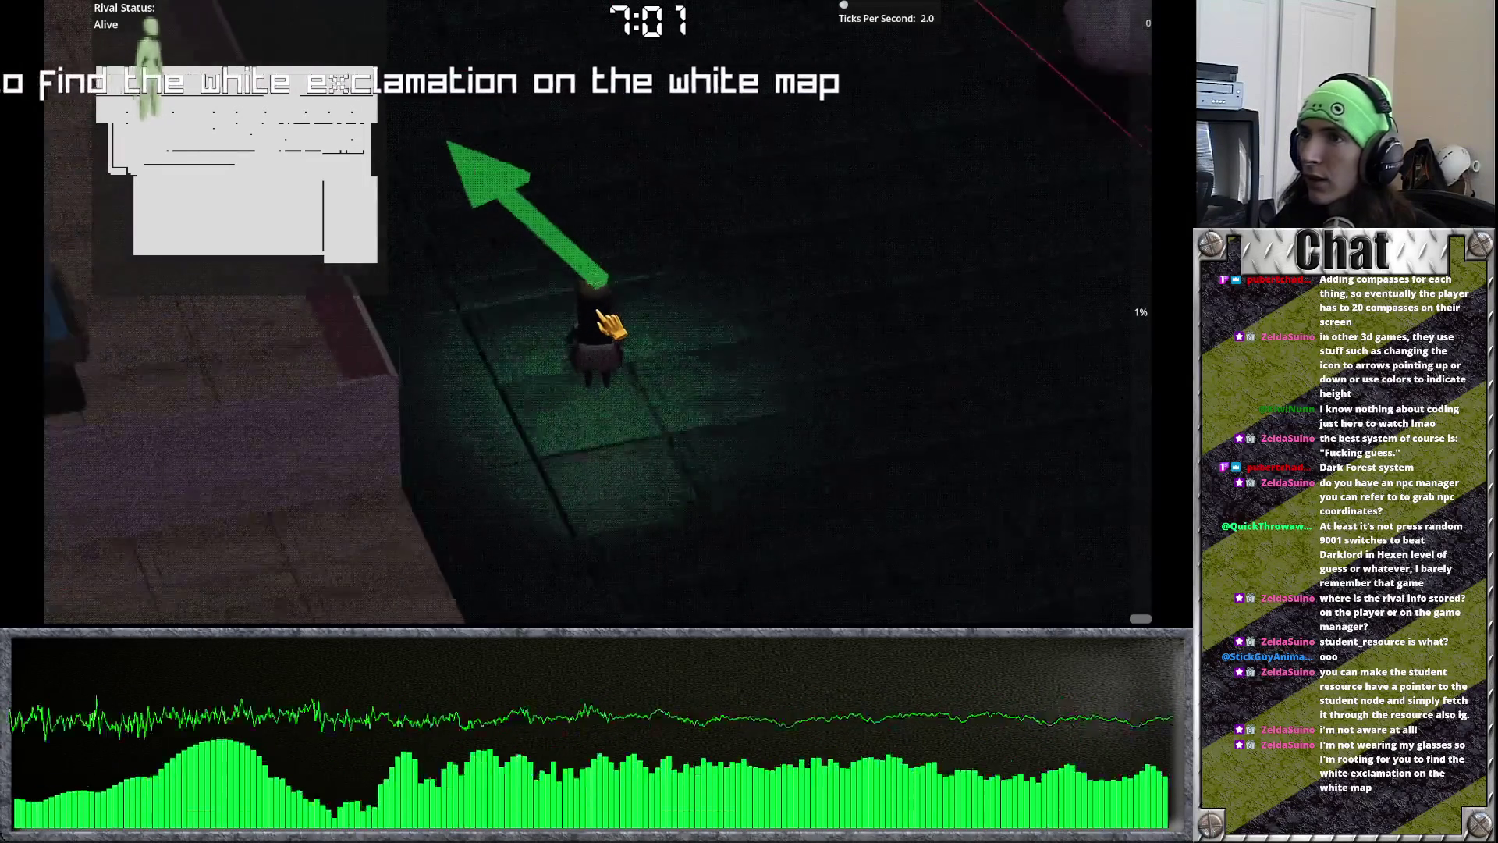
key(w)
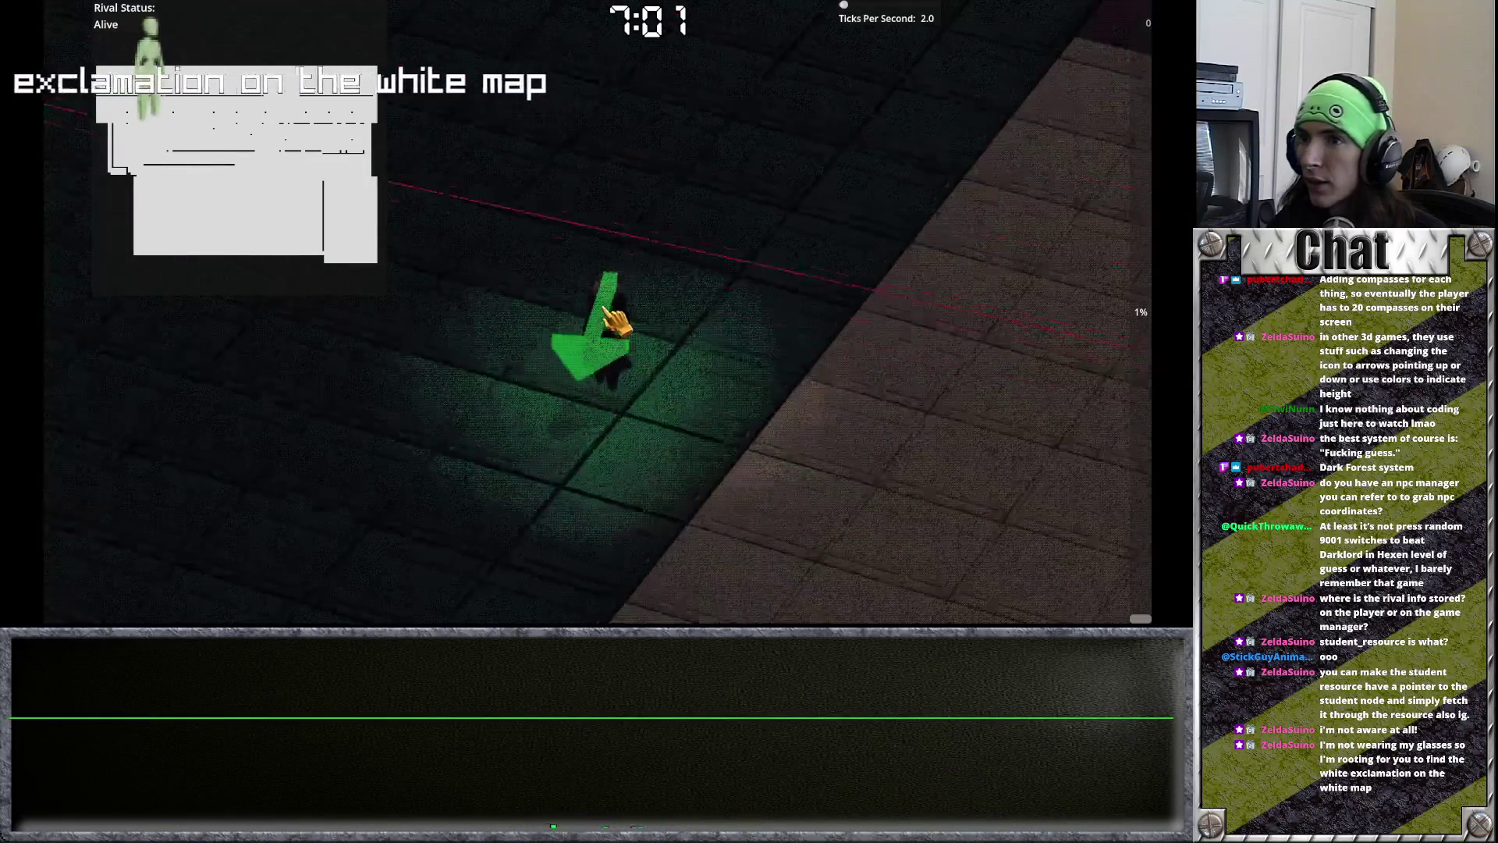
key(F8)
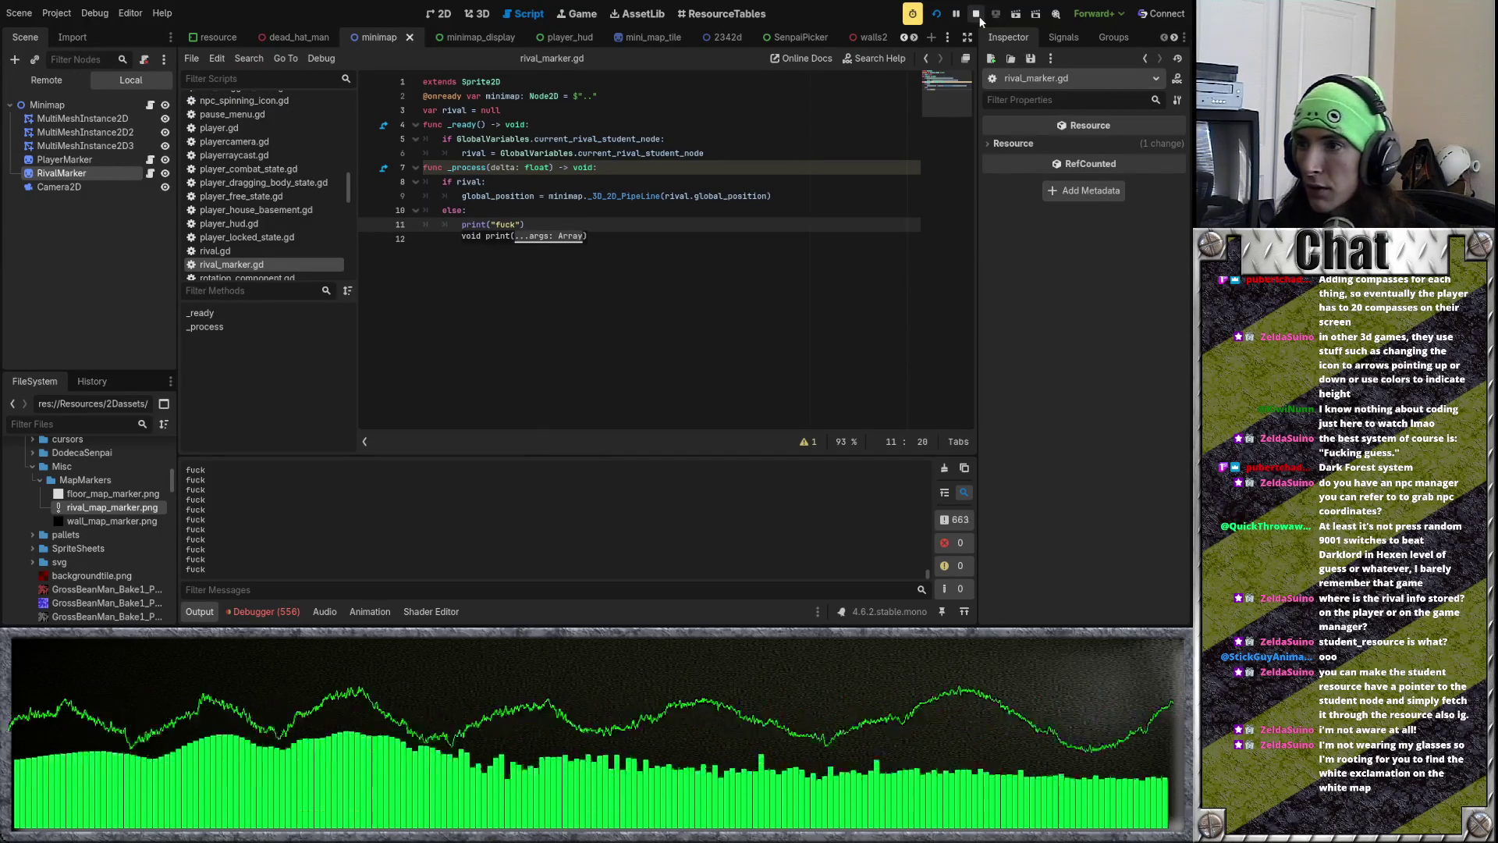
Step: Select the position-update line in _process, then stop the running game
click(457, 194)
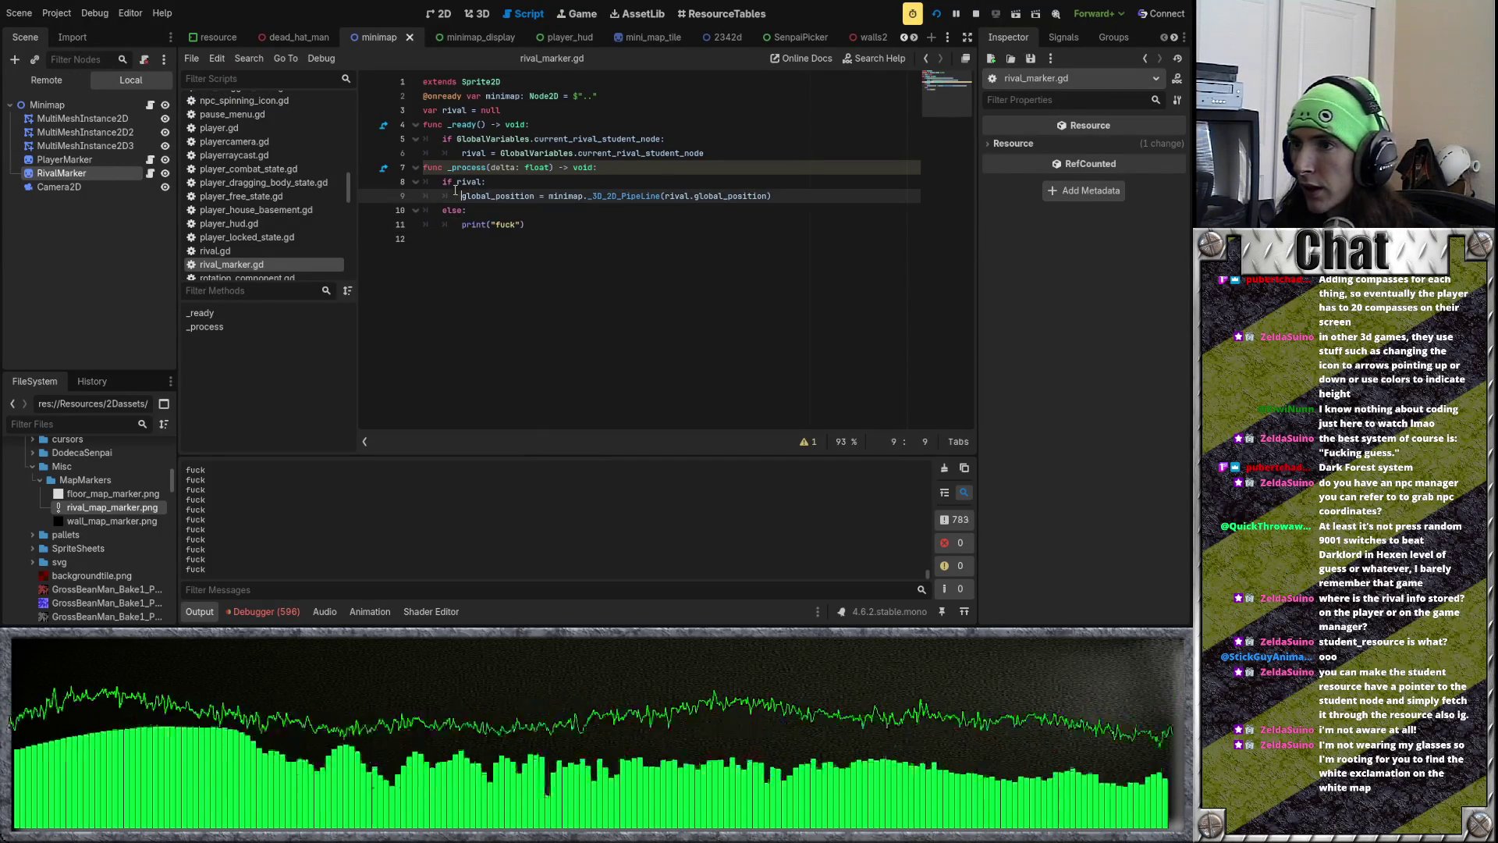
drag(452, 189, 814, 191)
click(819, 192)
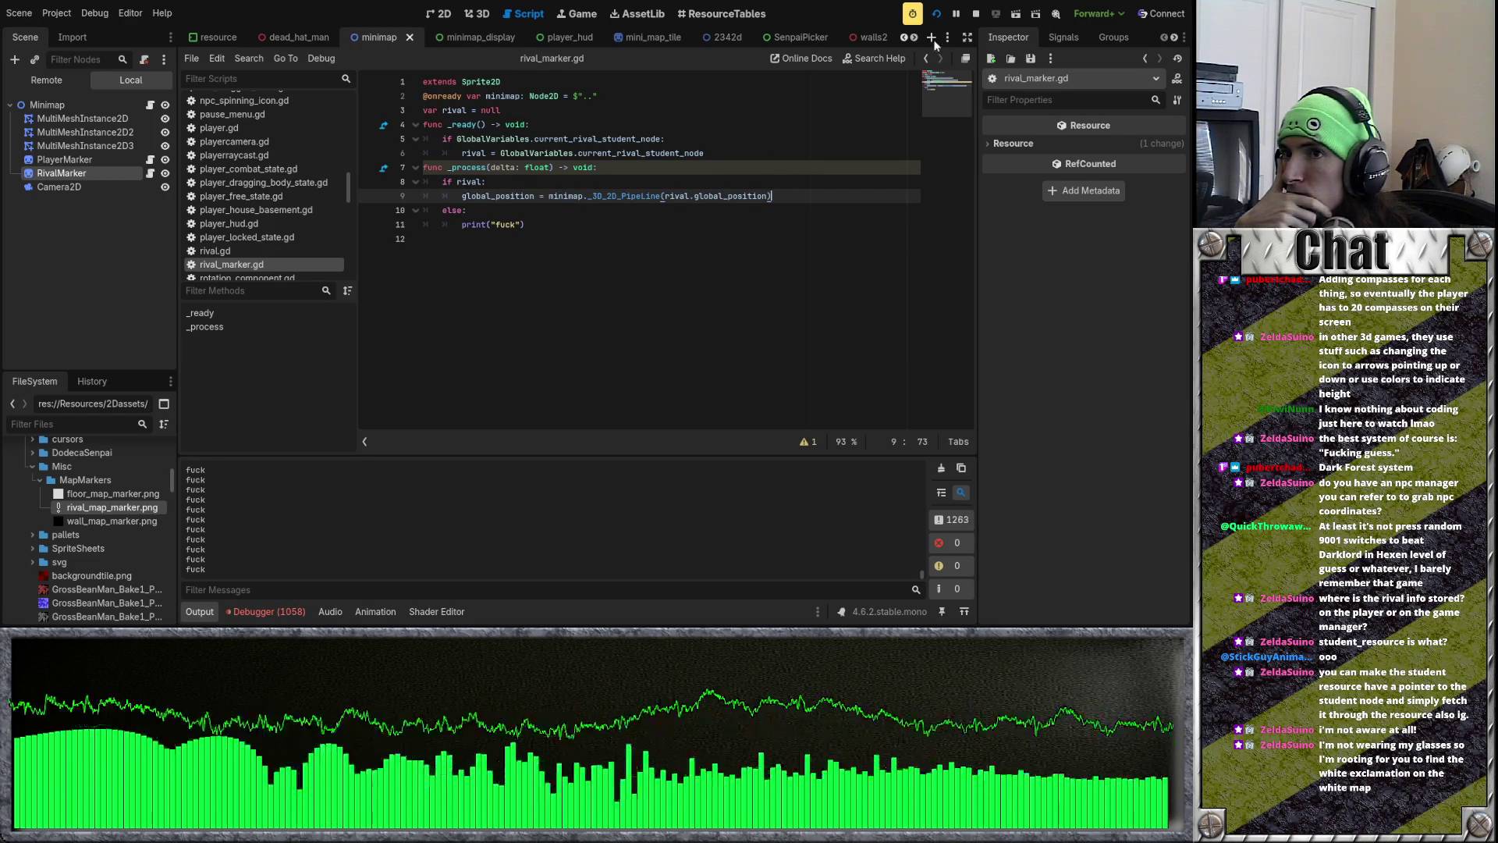
click(975, 15)
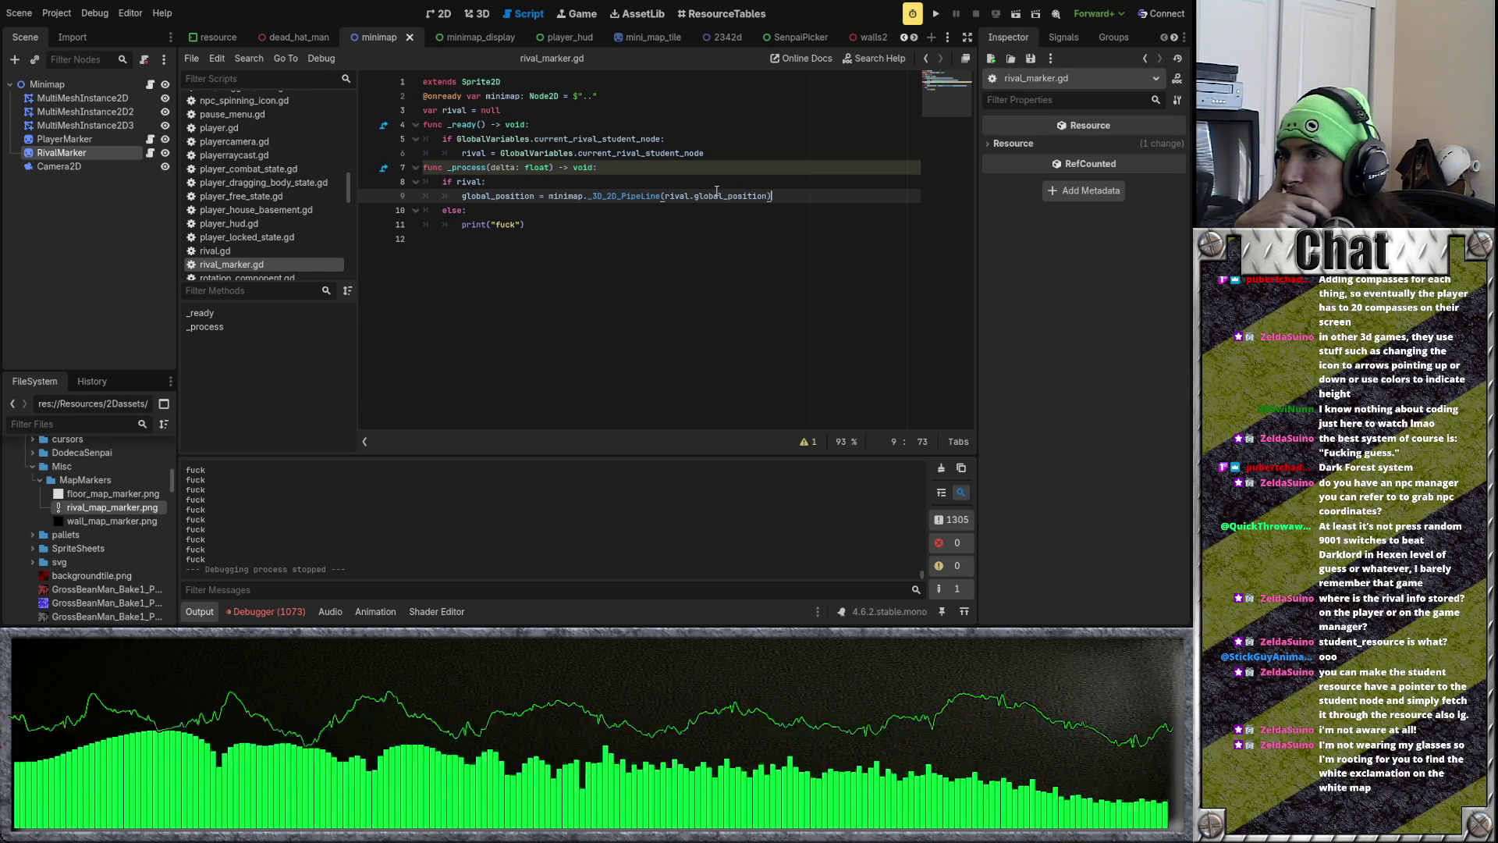
Step: Copy the rival lookup if-block from _ready to the top of _process, then run the game
drag(704, 153, 463, 150)
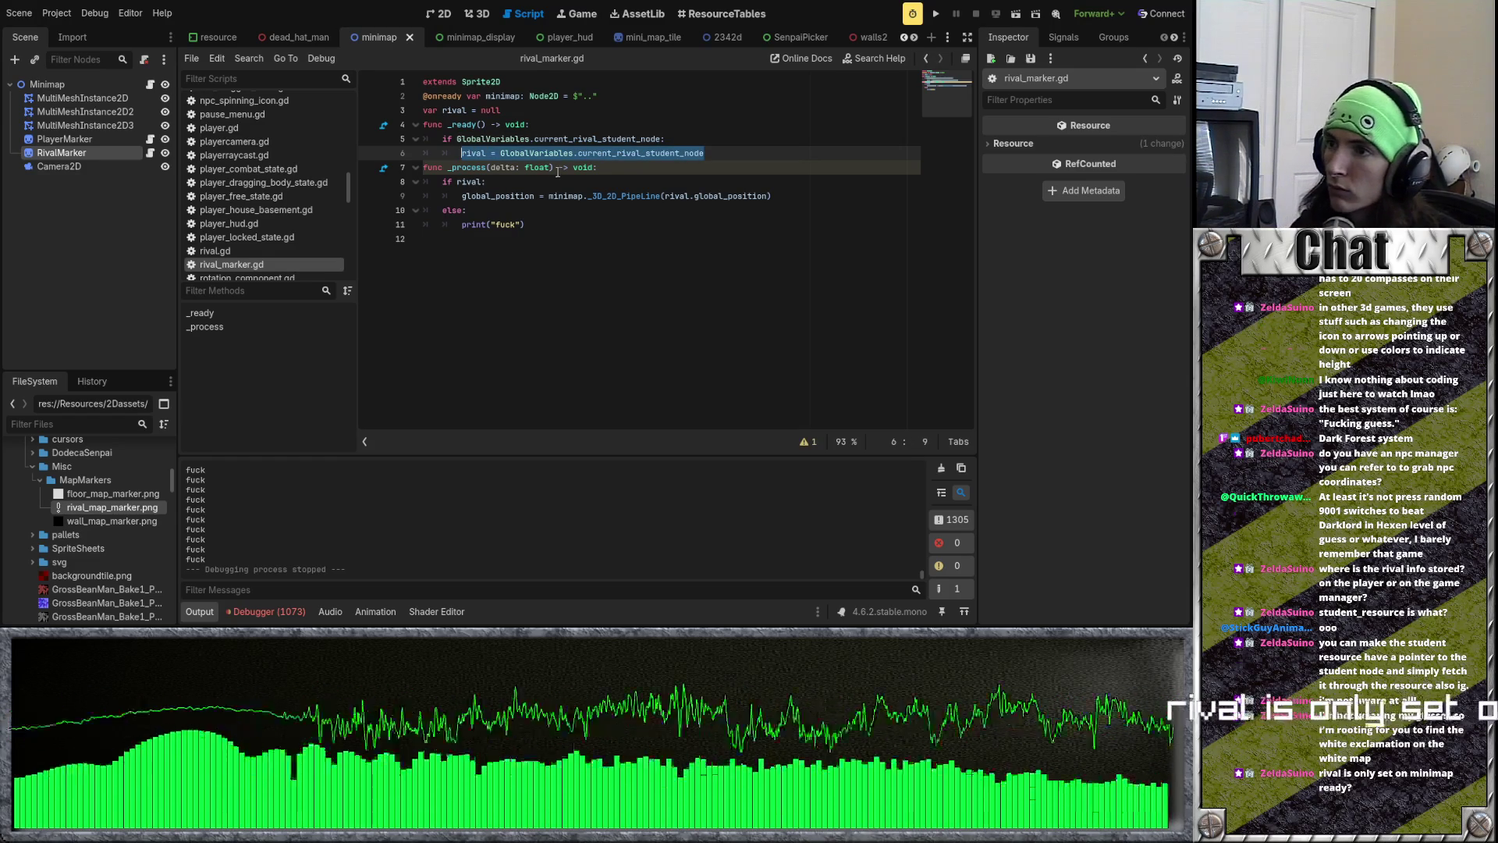
click(524, 153)
mouse_move(442, 139)
mouse_down()
mouse_move(715, 153)
mouse_move(416, 125)
mouse_up()
key(ctrl+c)
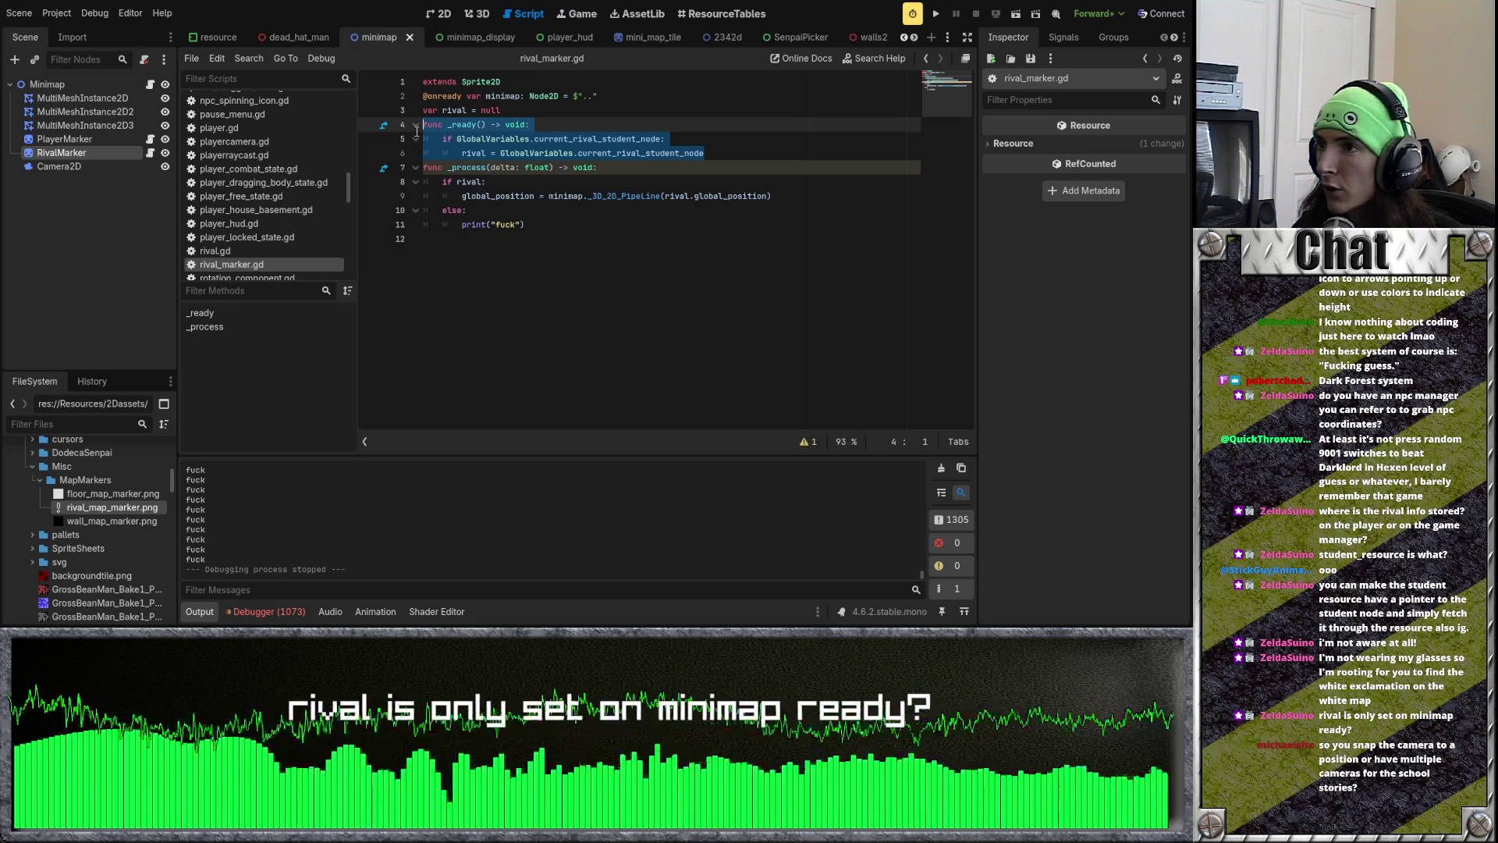
drag(657, 146, 480, 138)
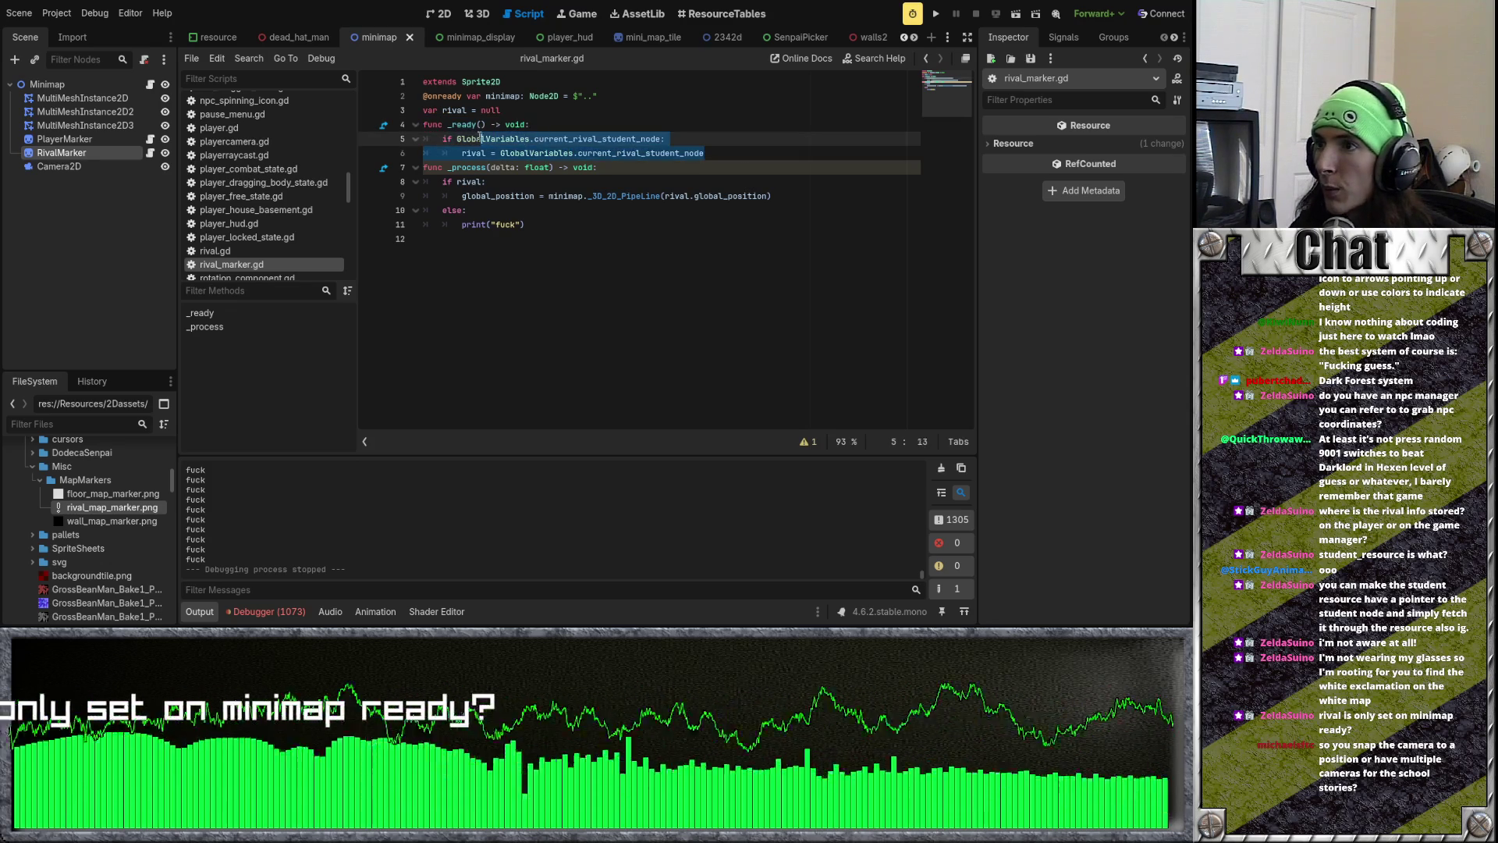
click(700, 171)
key(Return)
key(ctrl+v)
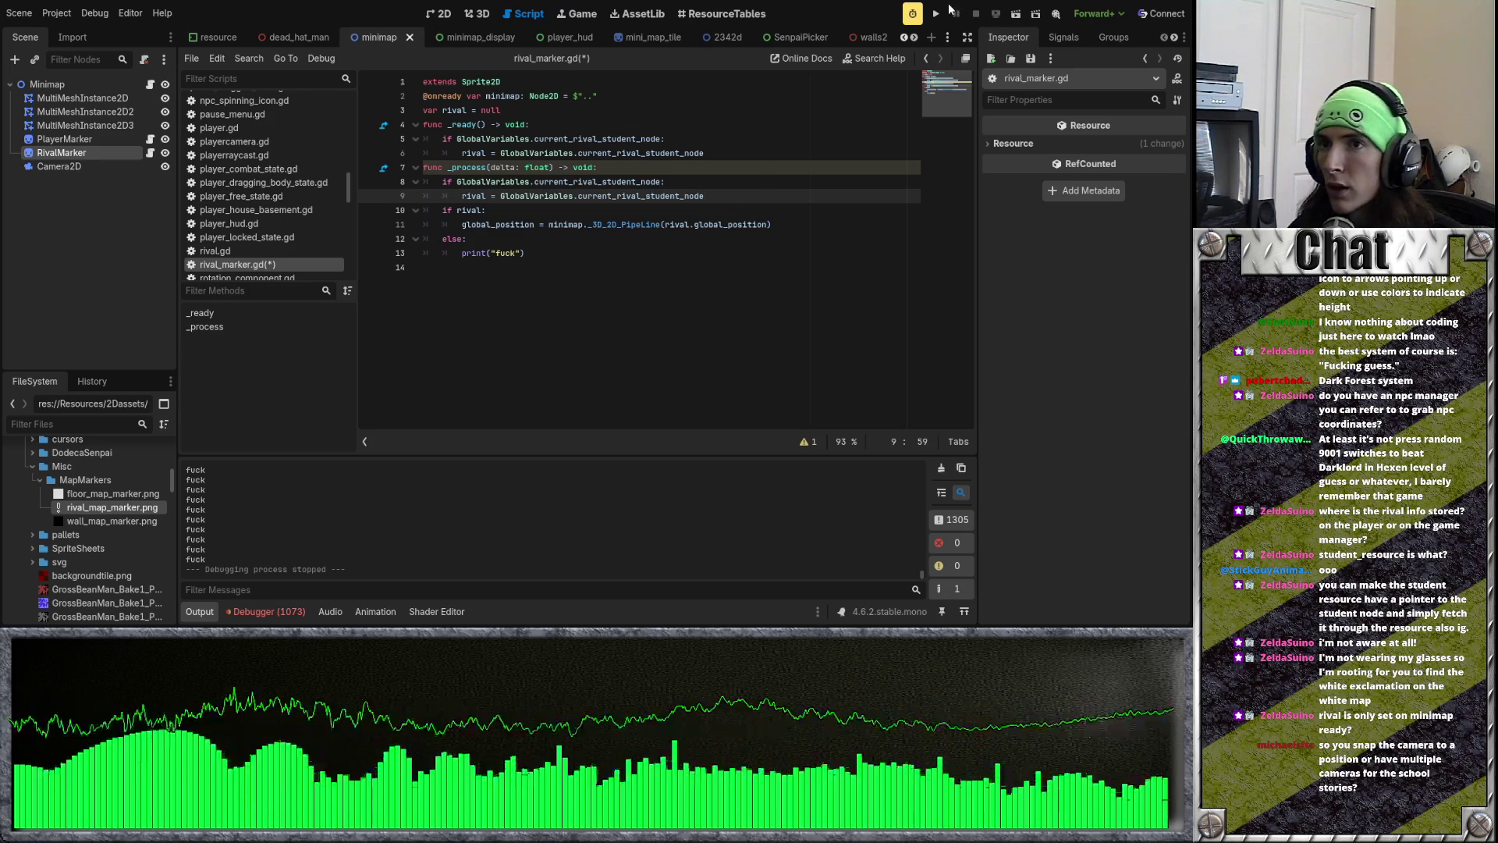
click(937, 14)
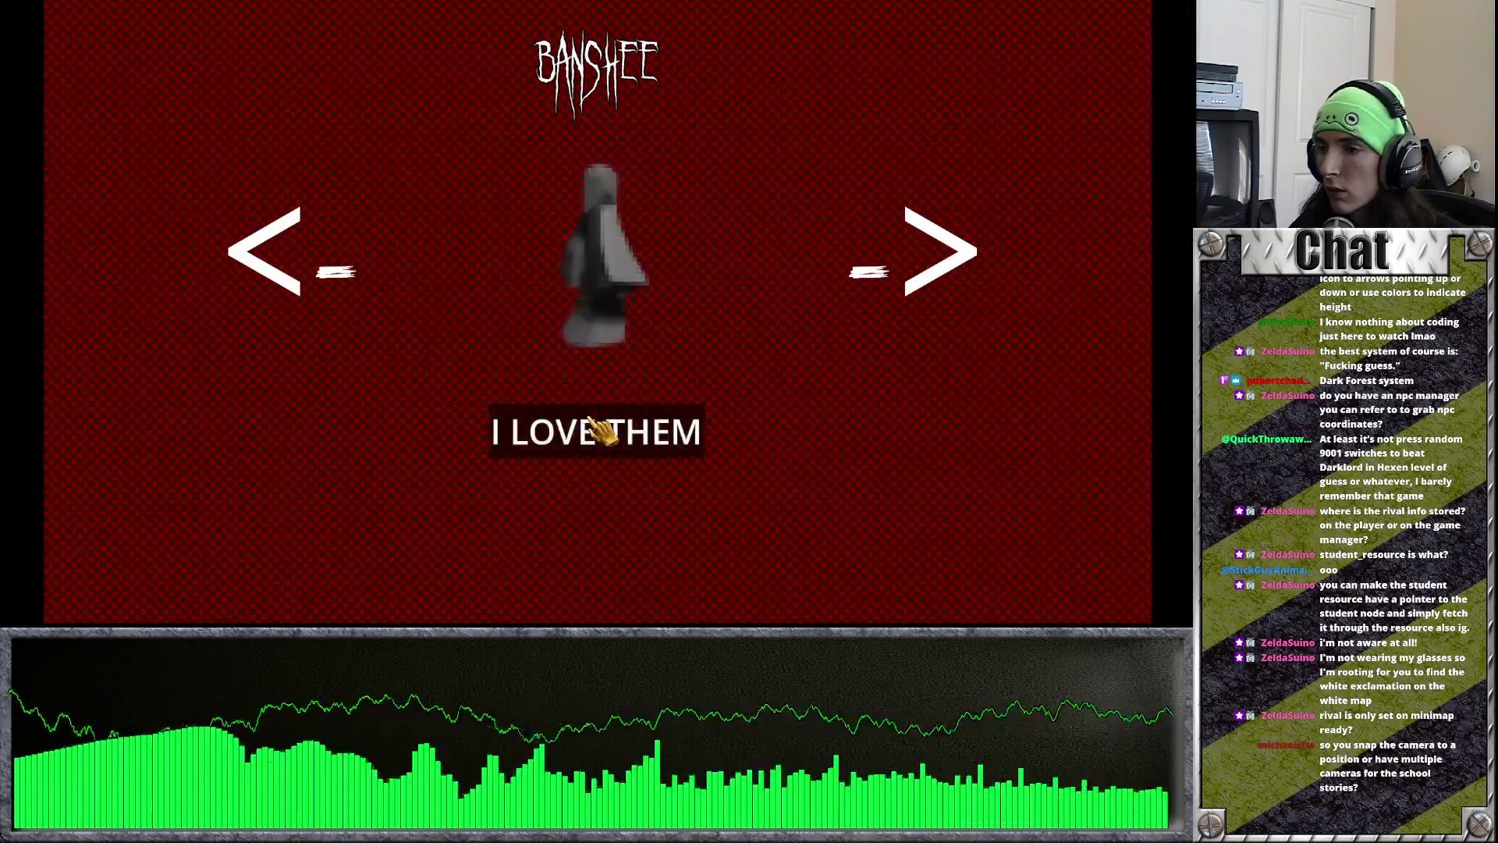
Step: Pick the character, confirm the rival, enter the school, and rotate the camera with E
click(605, 430)
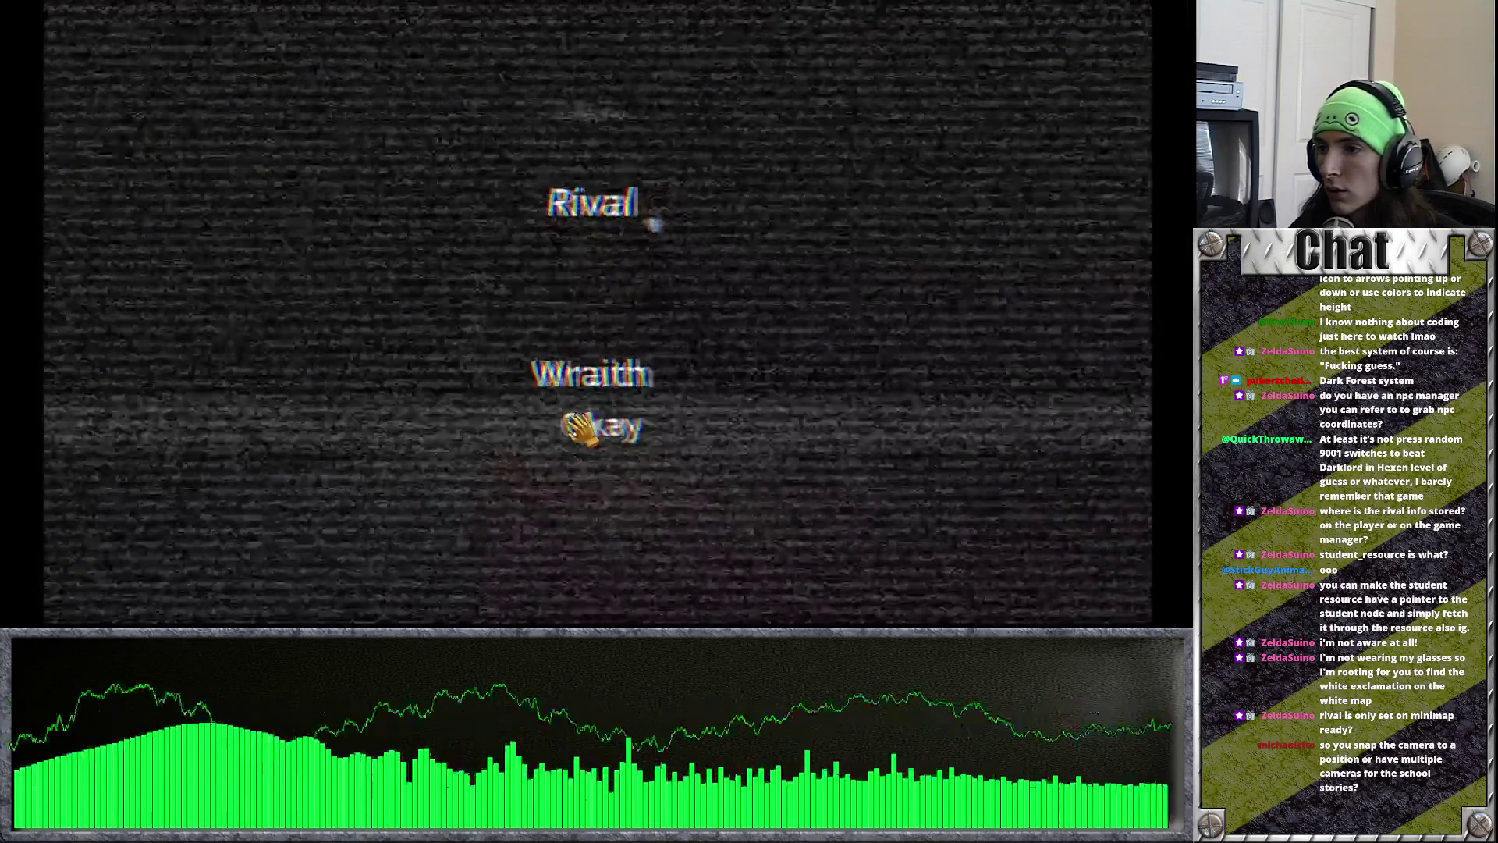
click(582, 424)
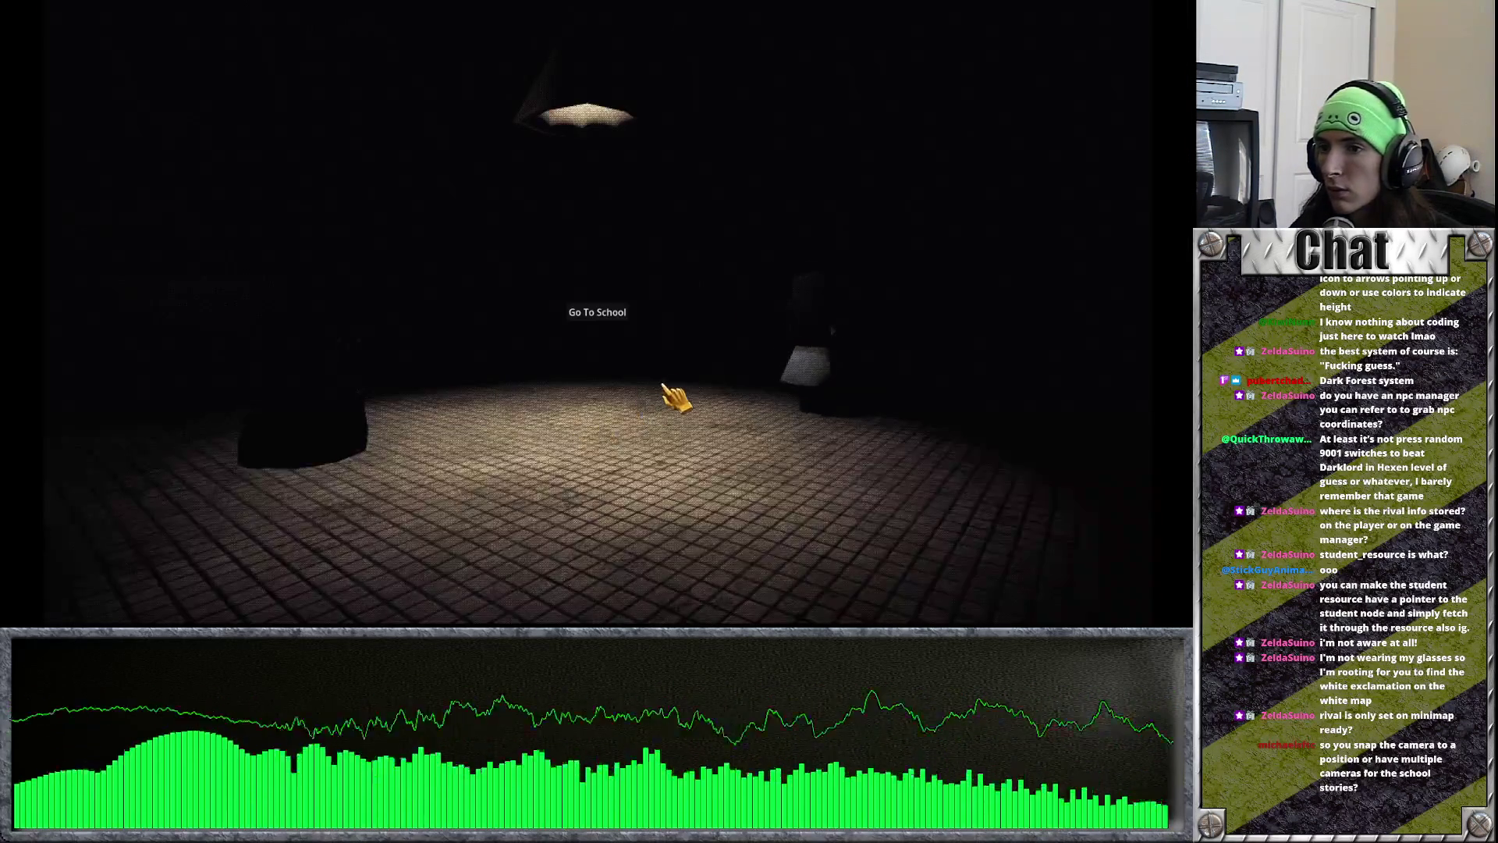
click(629, 323)
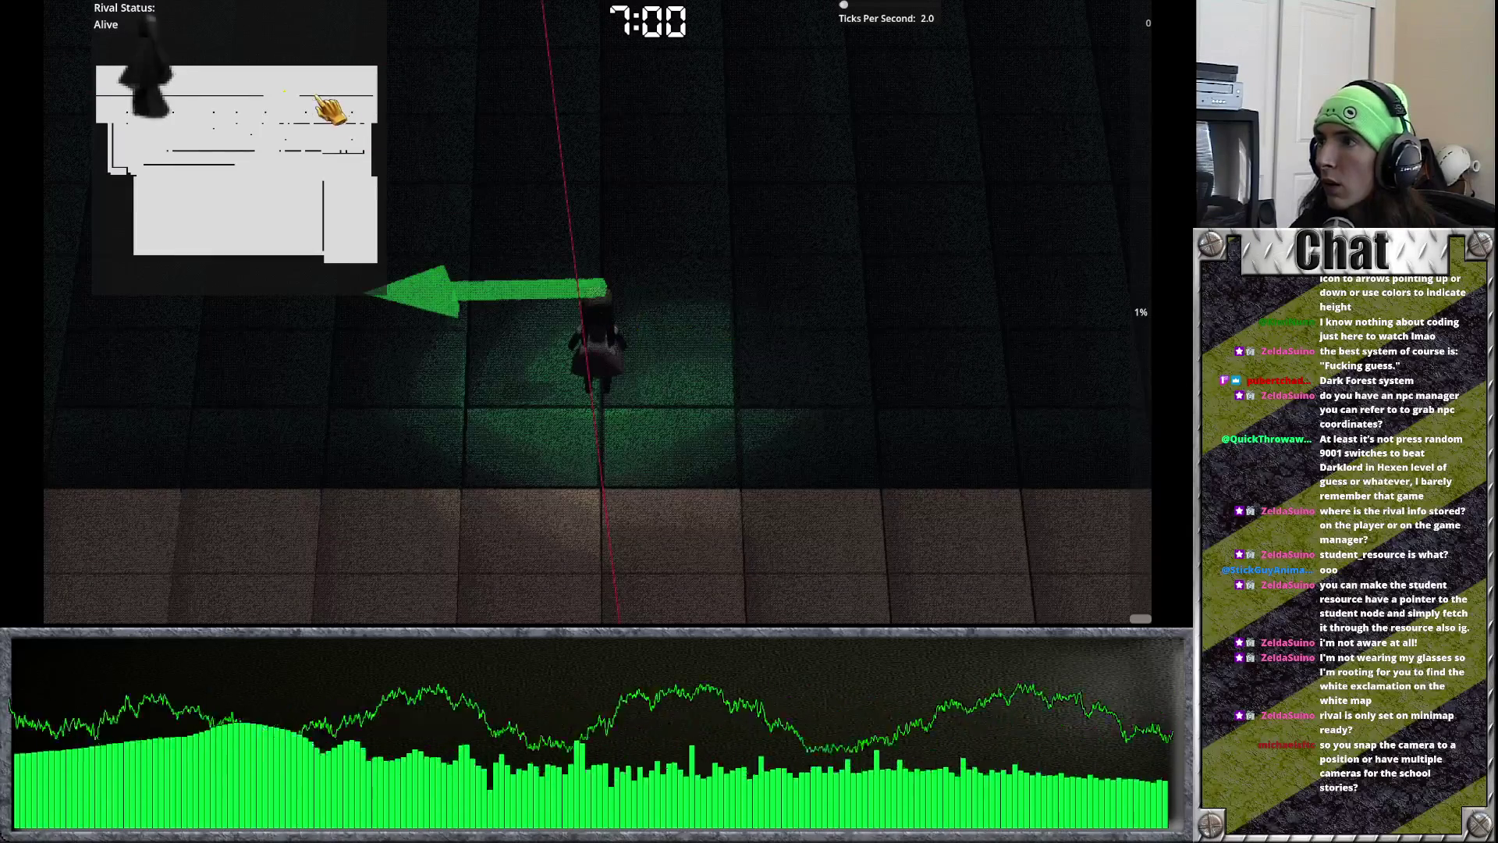
key(a)
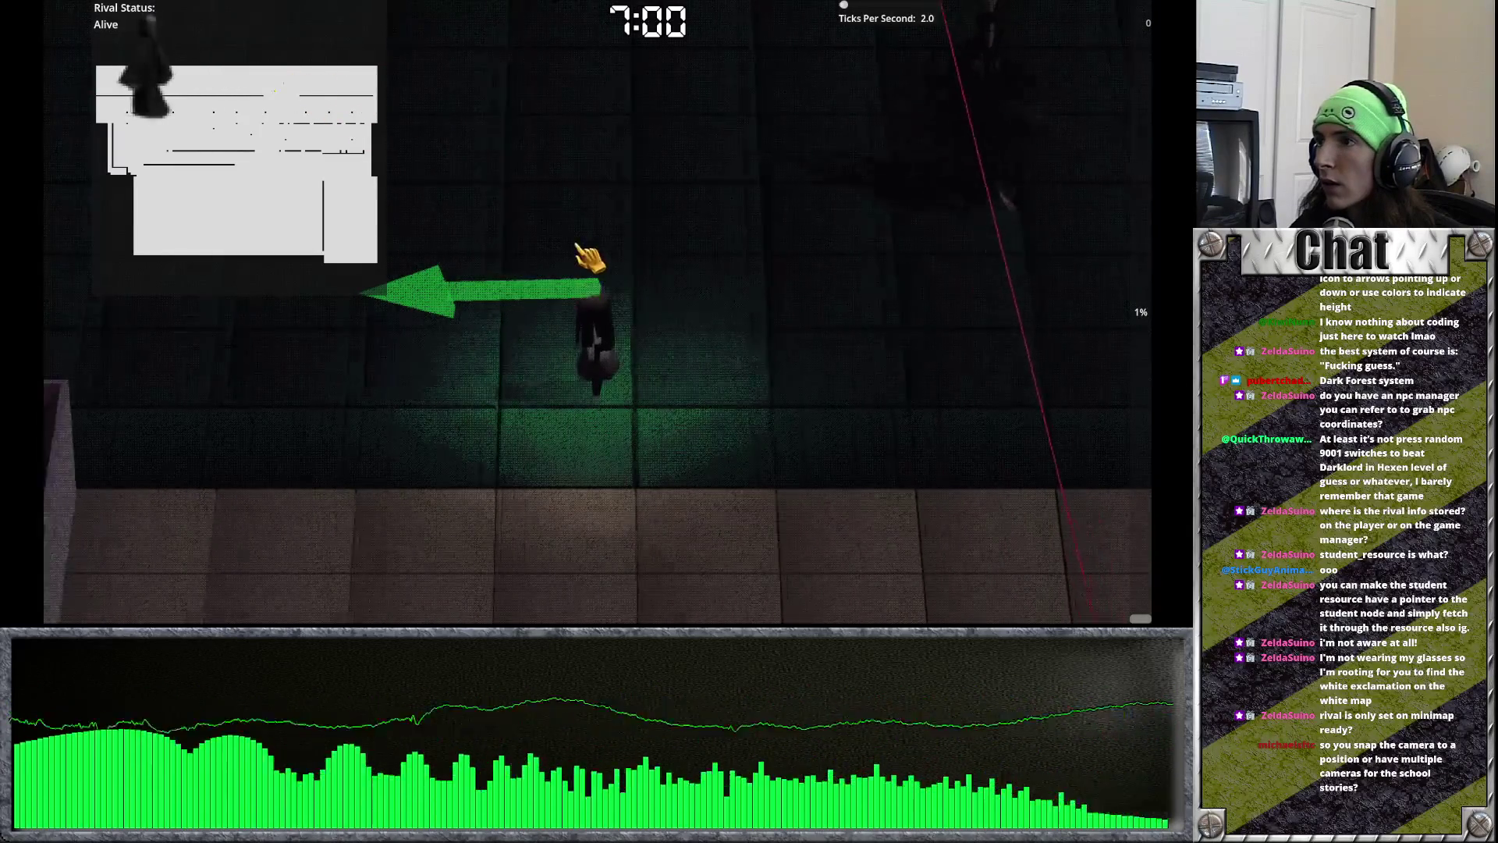
key(e)
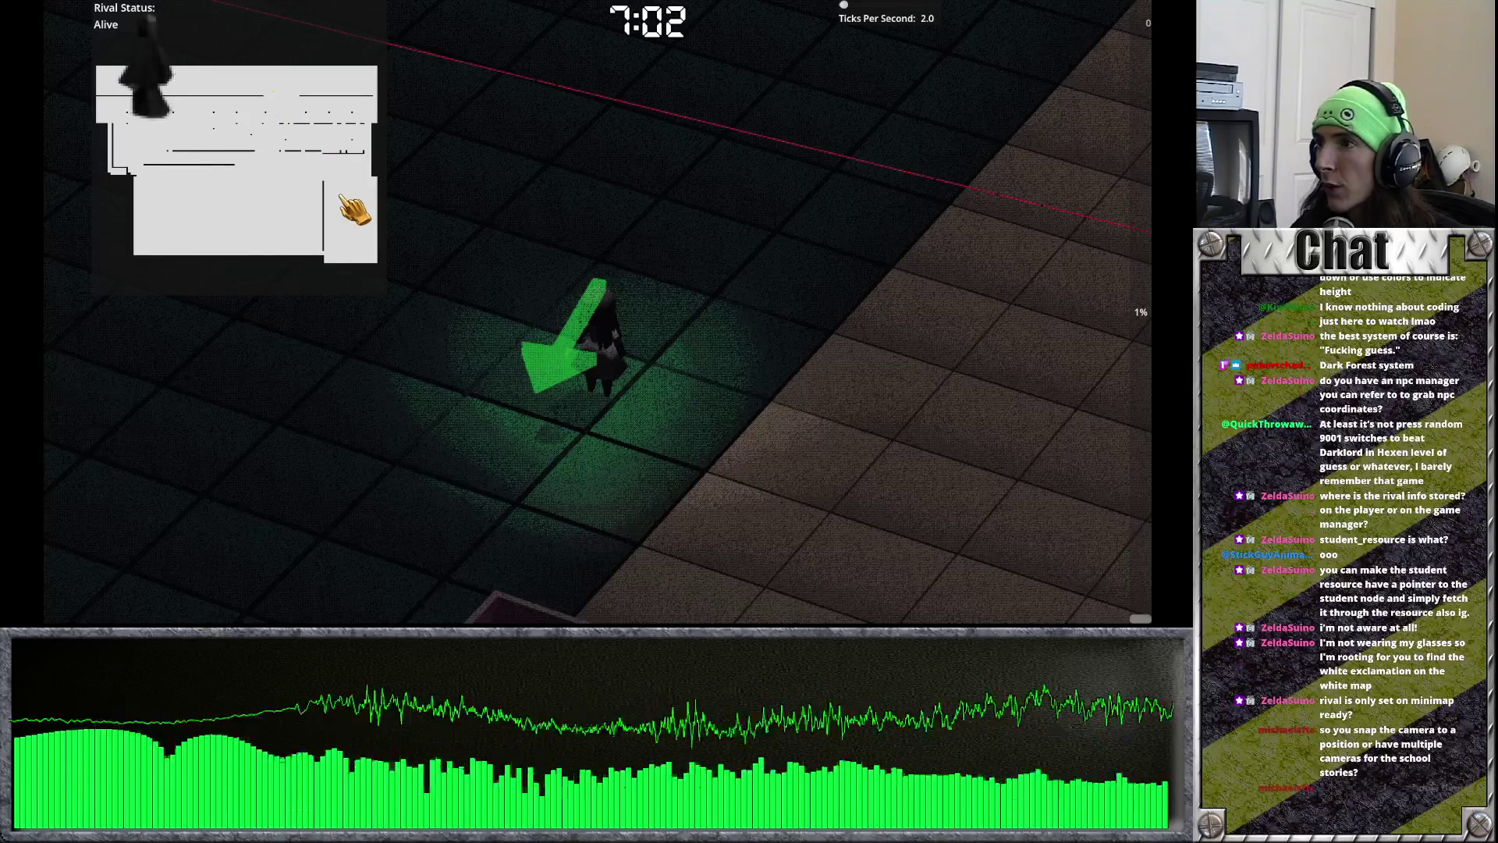
key(e)
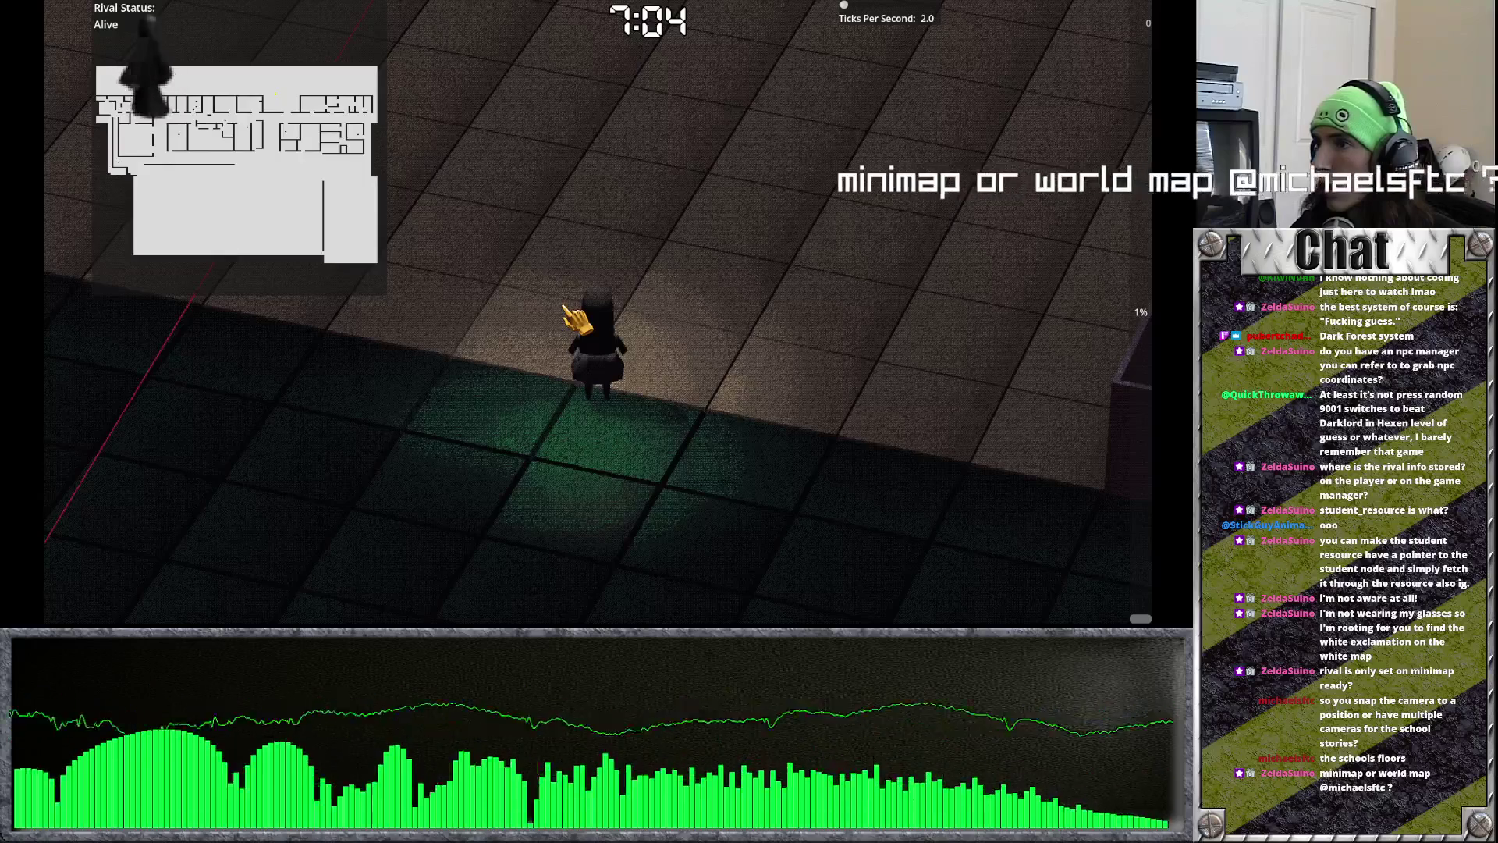
key(e)
key(e)
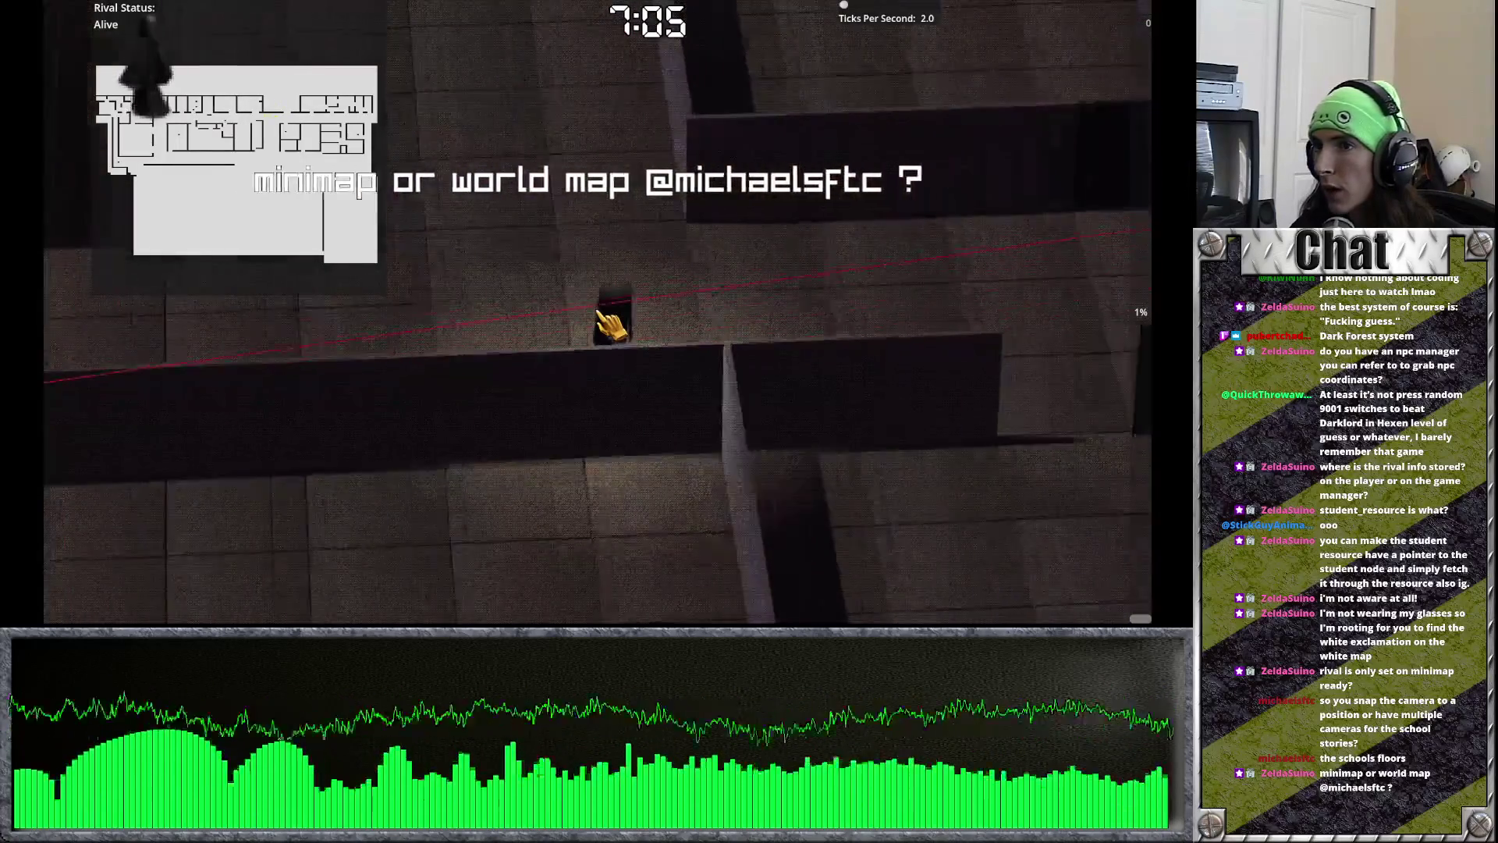
Step: Walk the character down and up the stairs across school floors while watching the minimap
key(w)
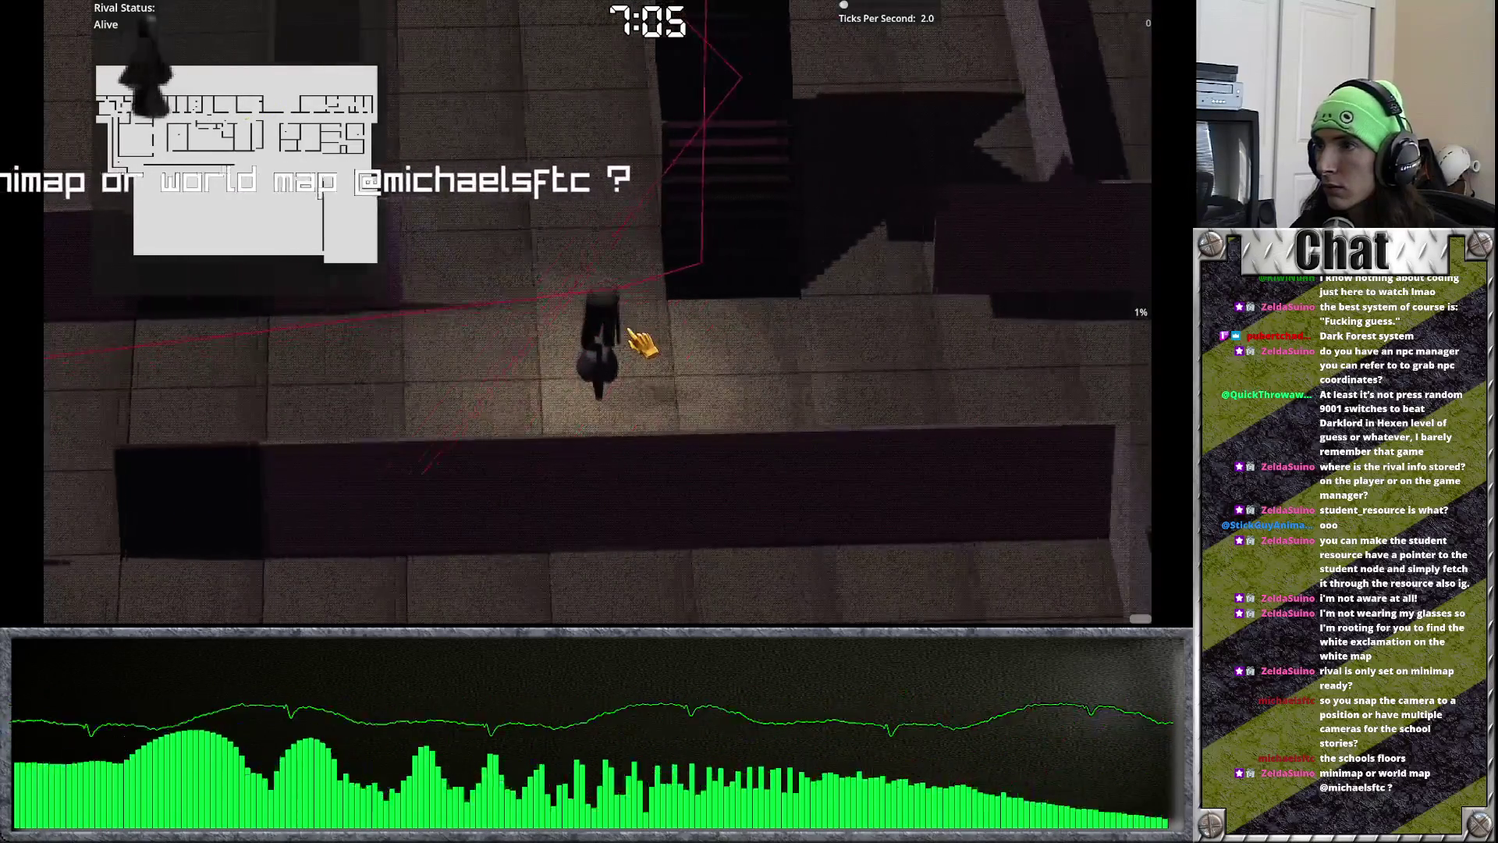
key(s)
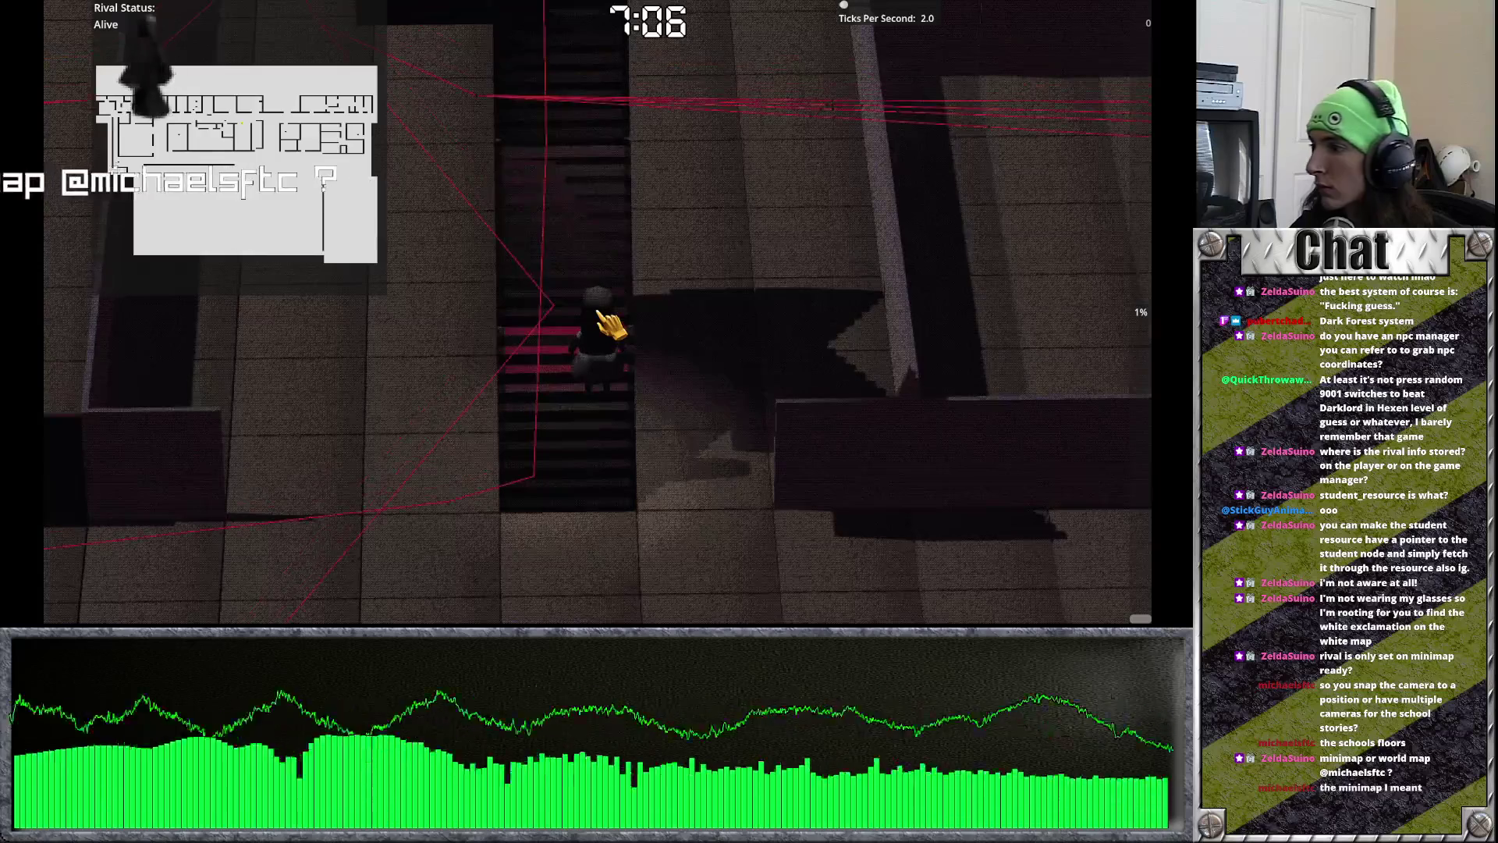
key(s)
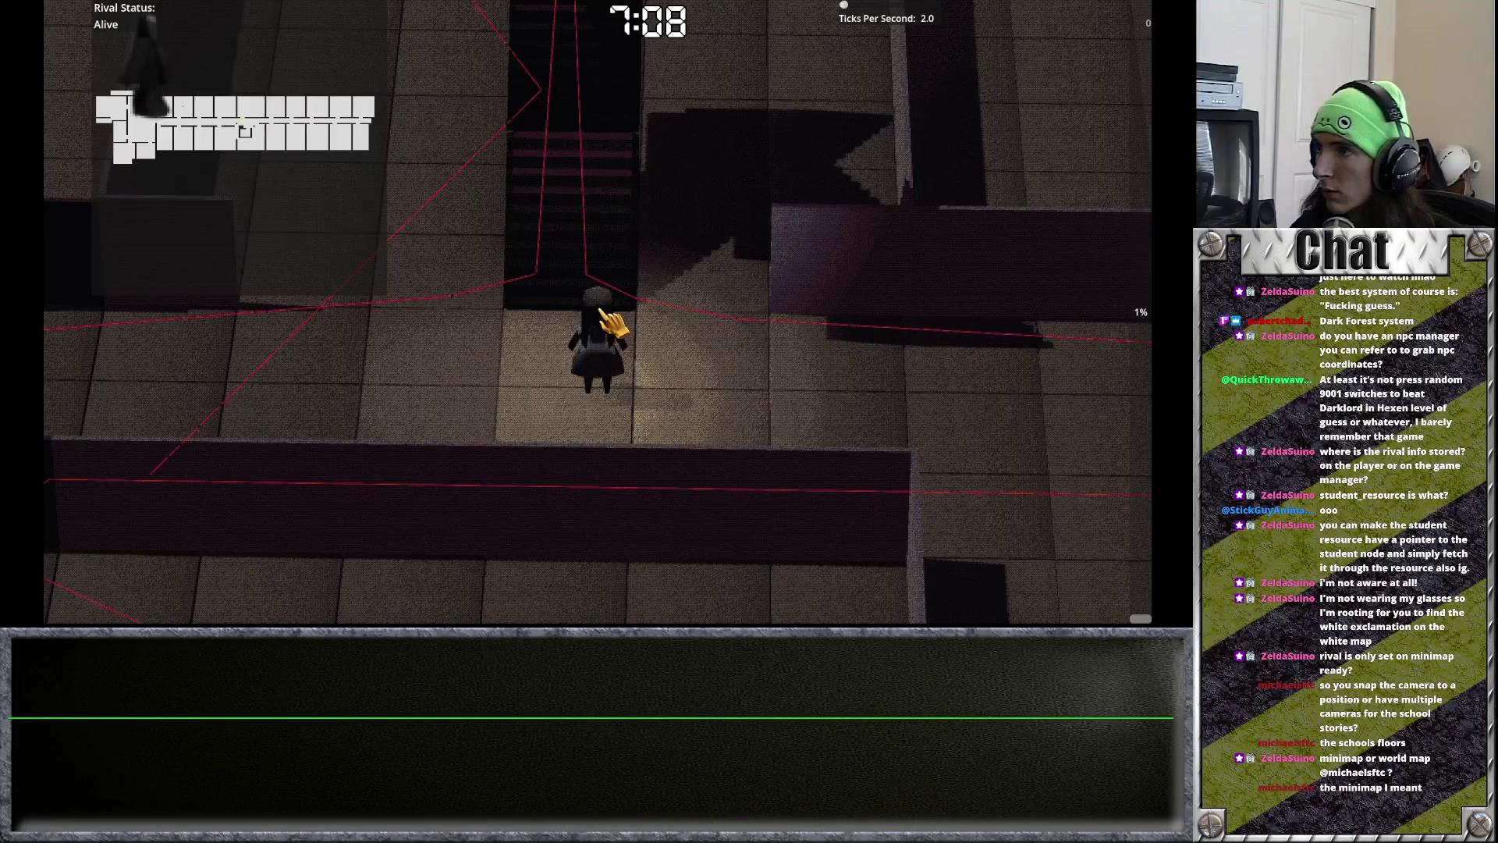
key(a)
key(w)
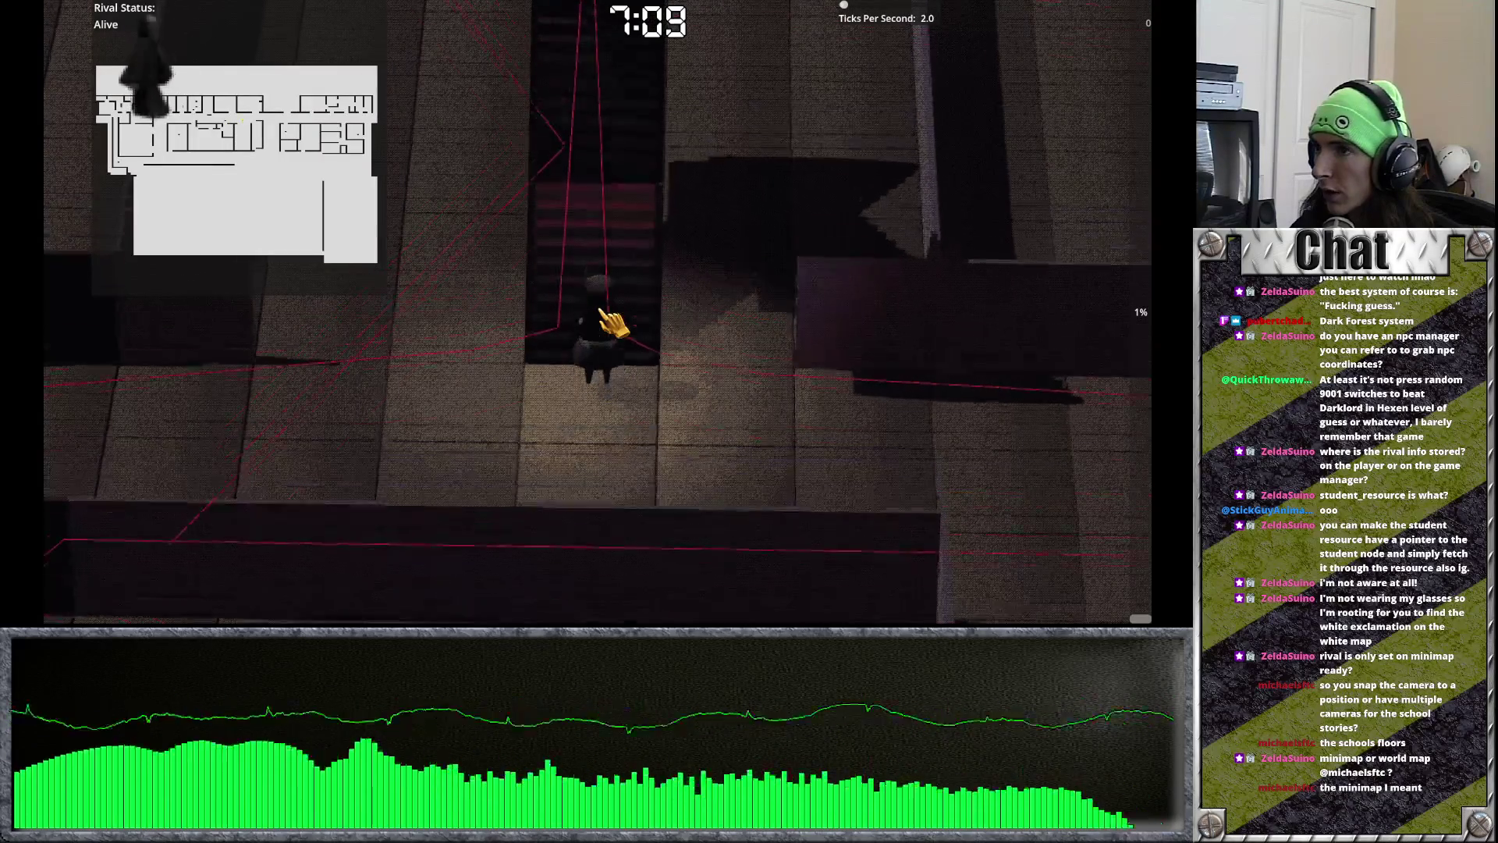
key(w)
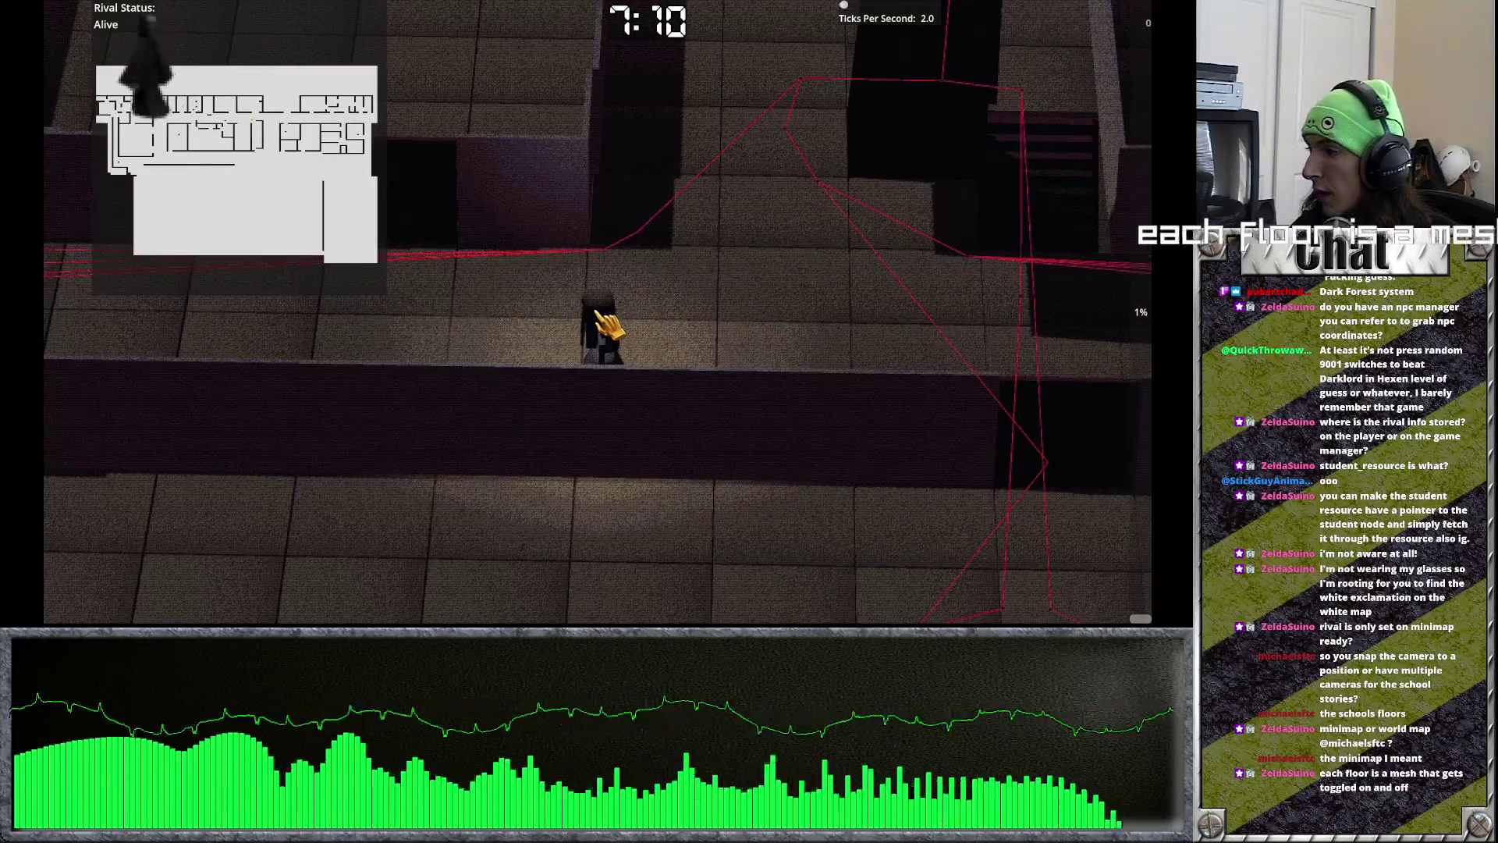
key(w)
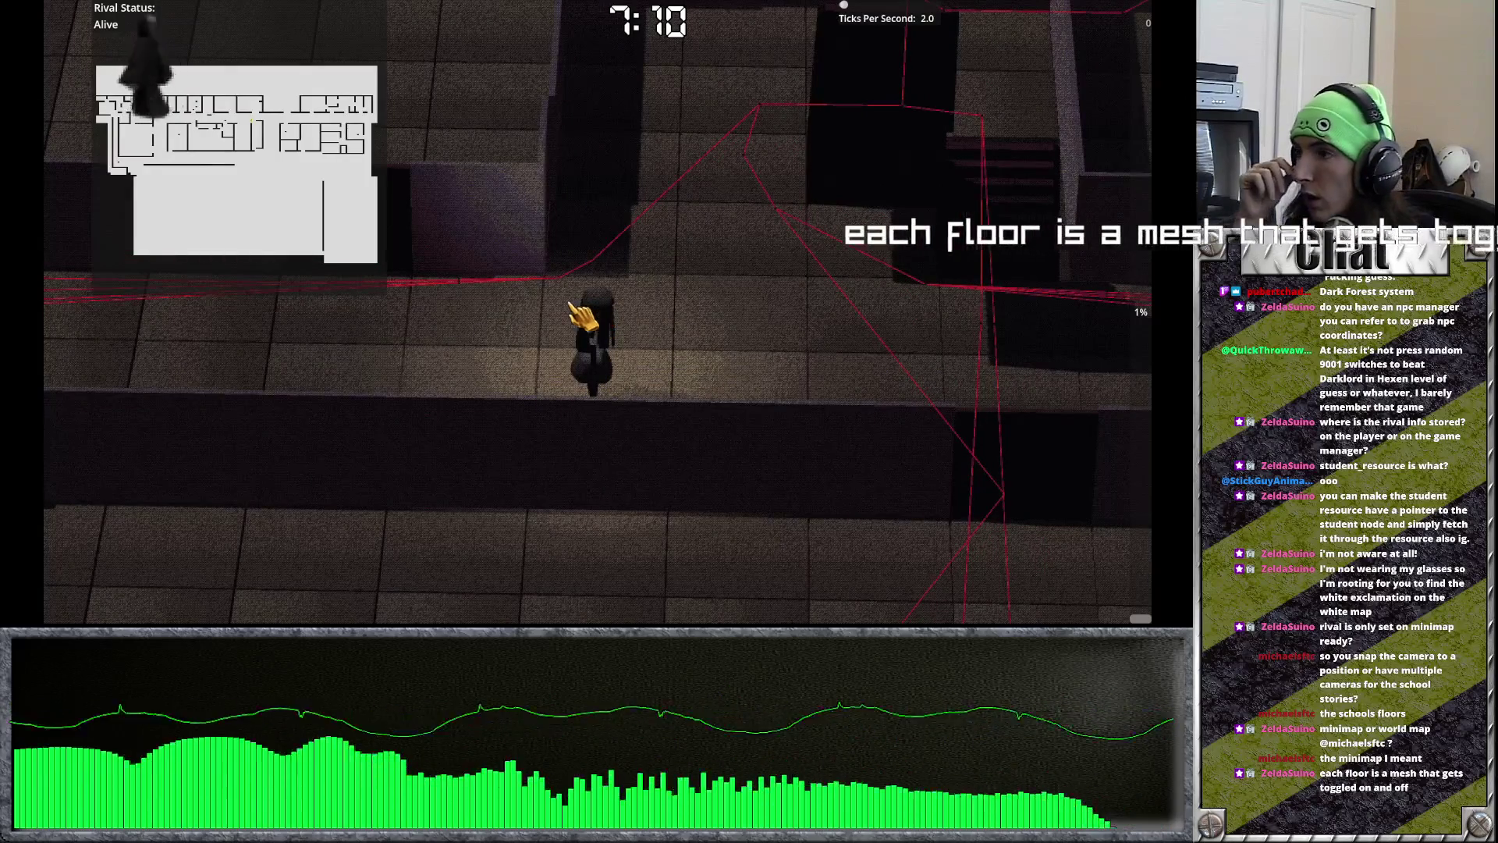
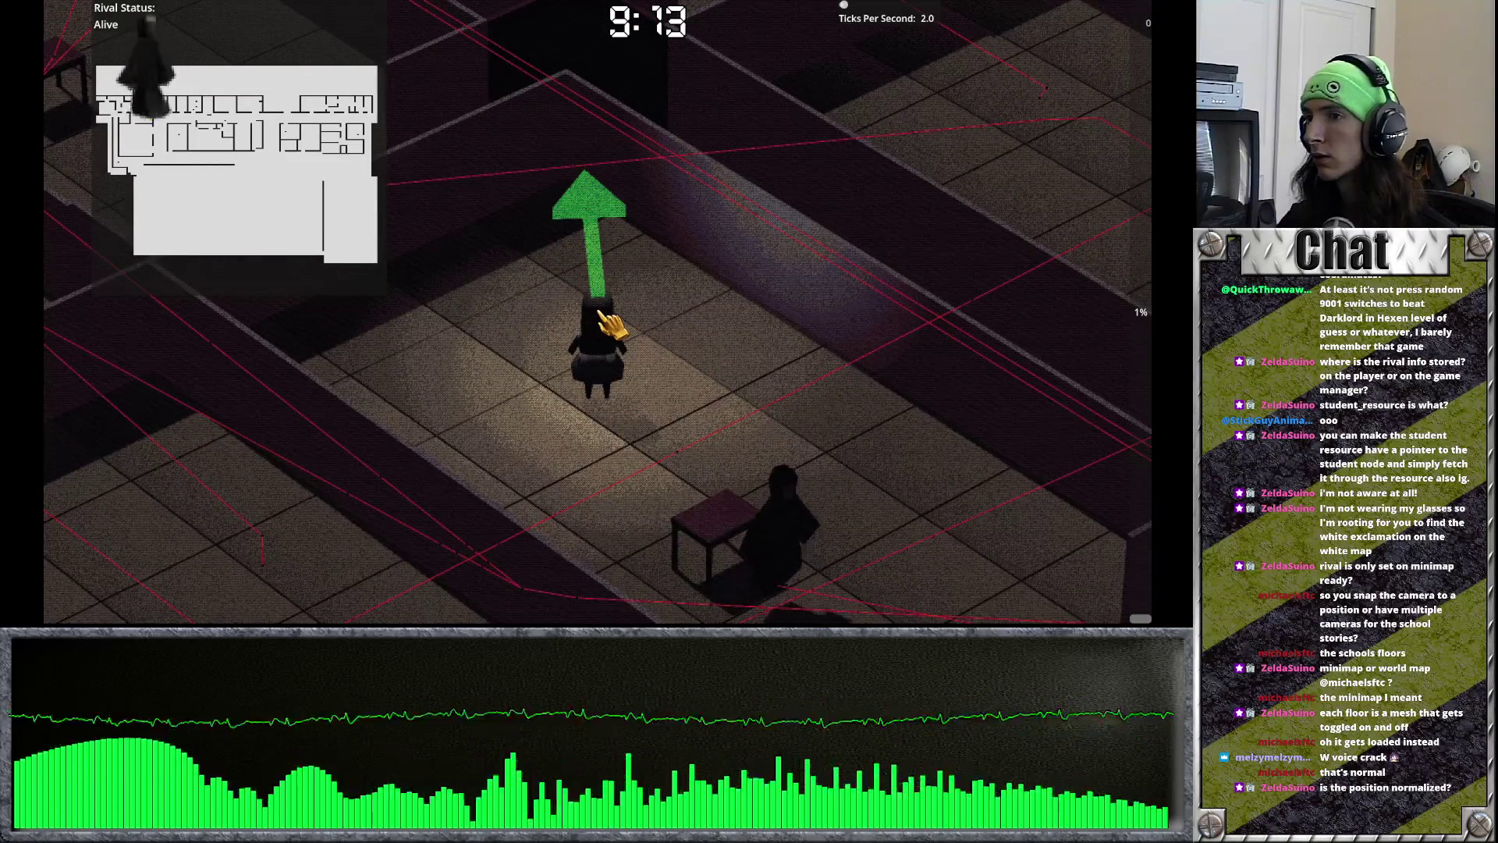
Step: Compare PlayerMarker's script with rival_marker.gd's code that maps the rival onto the minimap
key(alt+Tab)
click(584, 224)
click(664, 248)
click(150, 159)
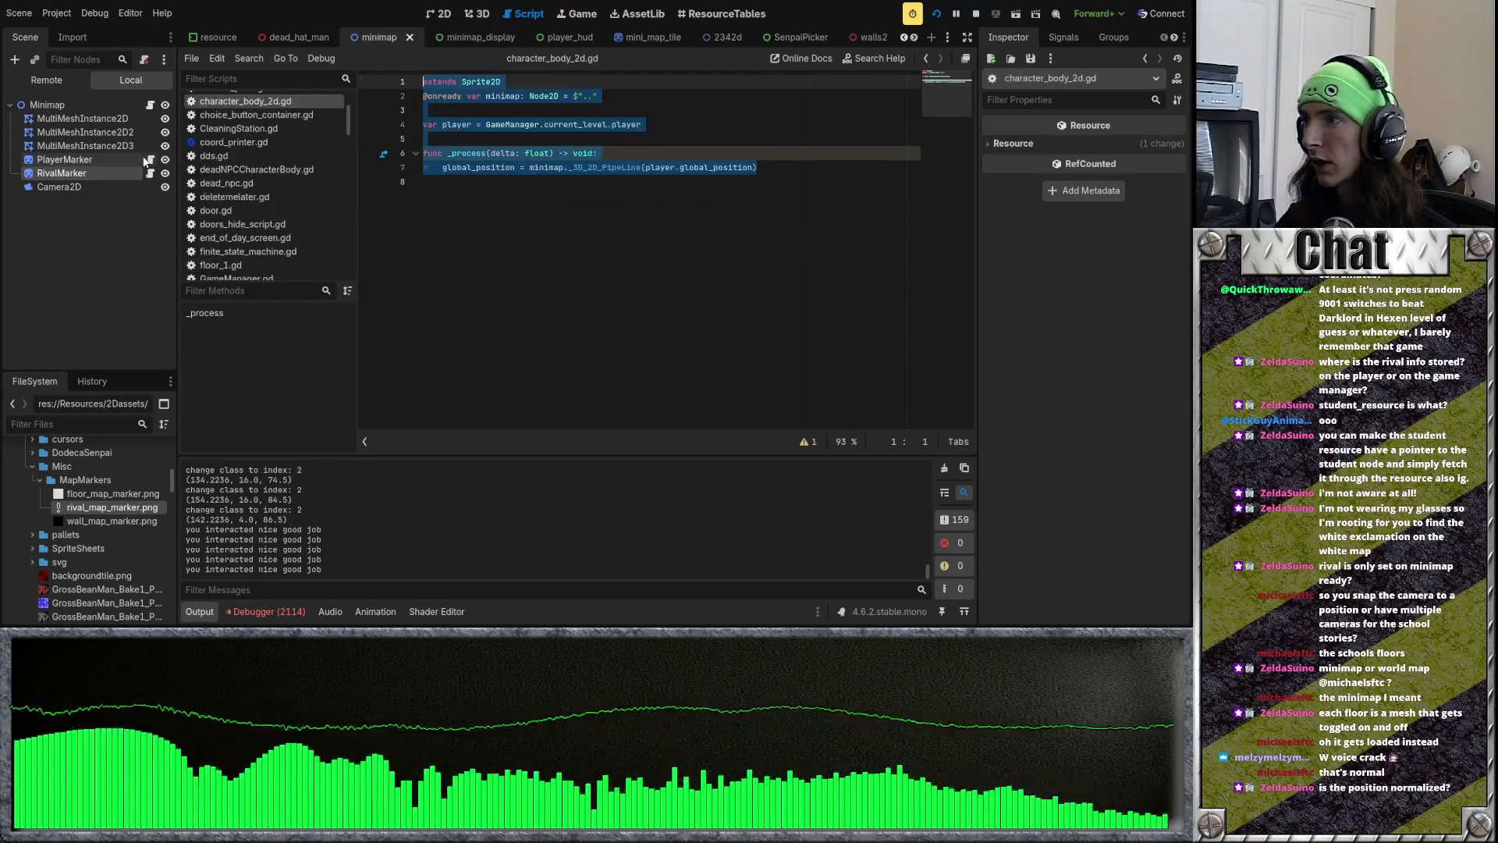
click(149, 173)
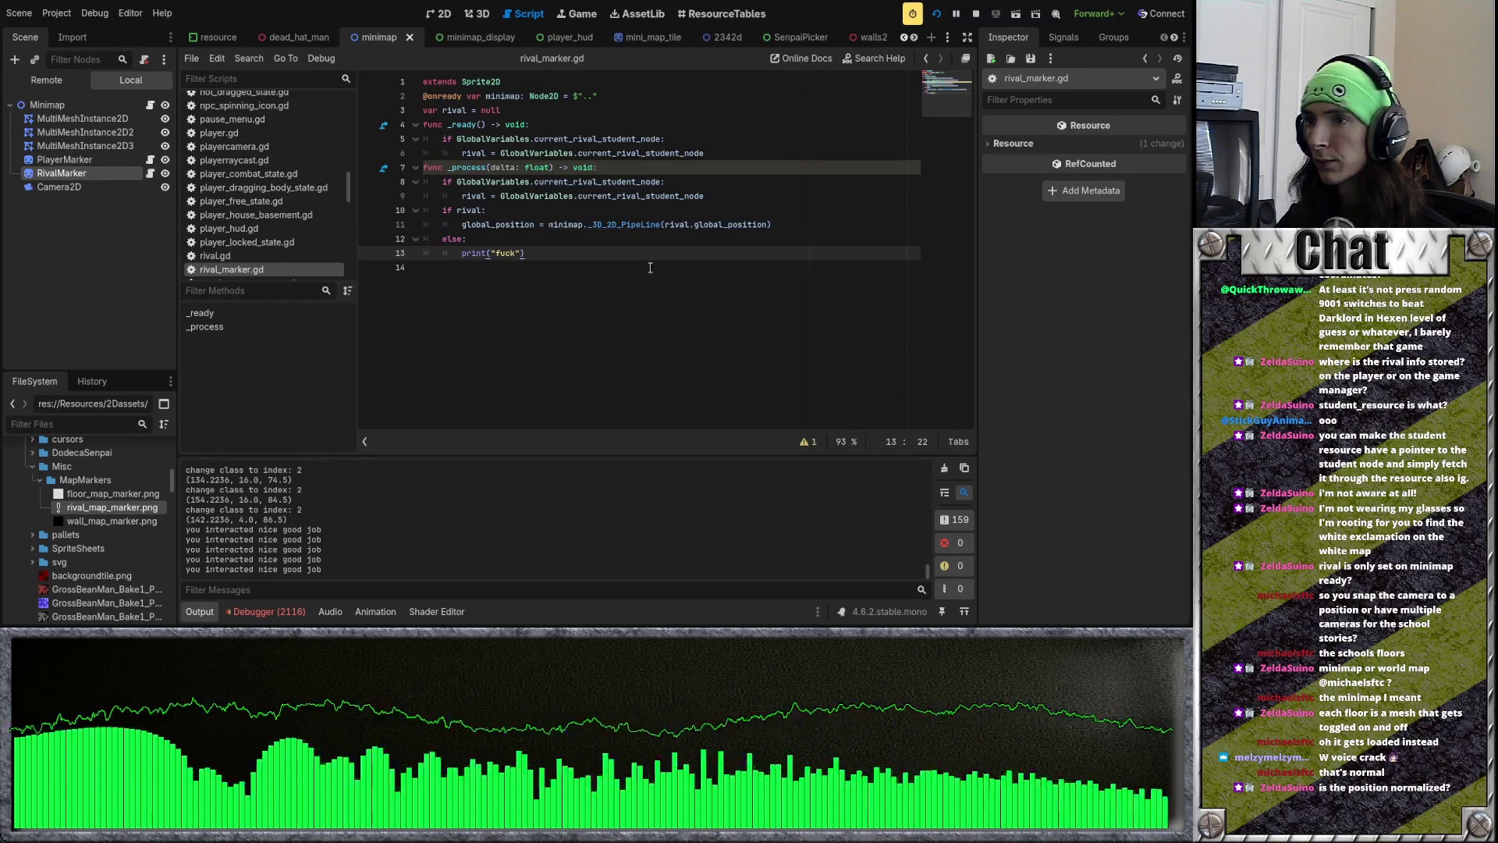
double_click(624, 225)
click(674, 251)
click(673, 244)
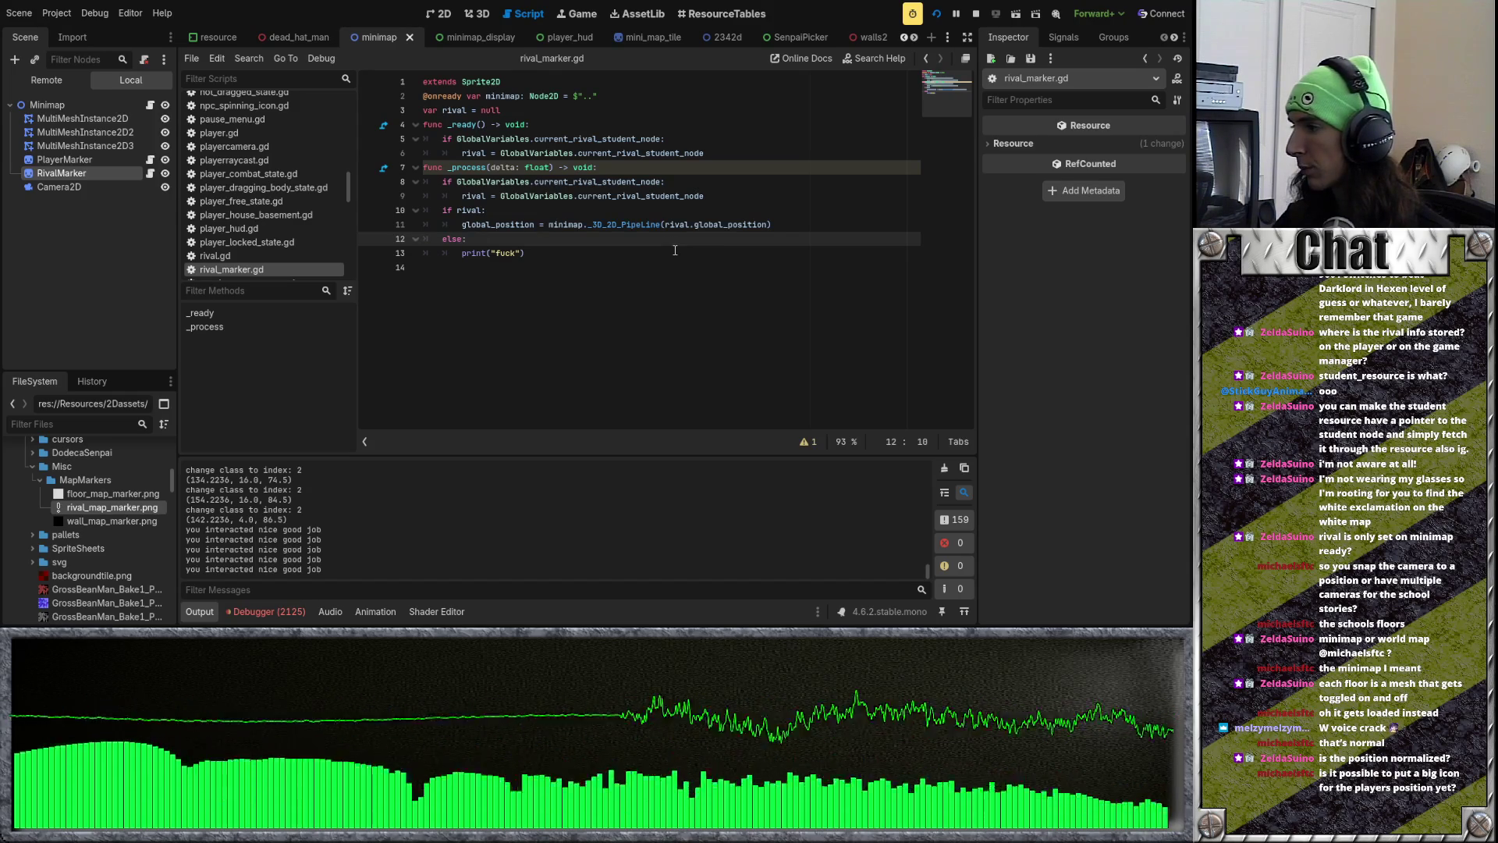
Step: Check the minimap in the running game, then select the PlayerMarker node with its smiley texture
key(alt+Tab)
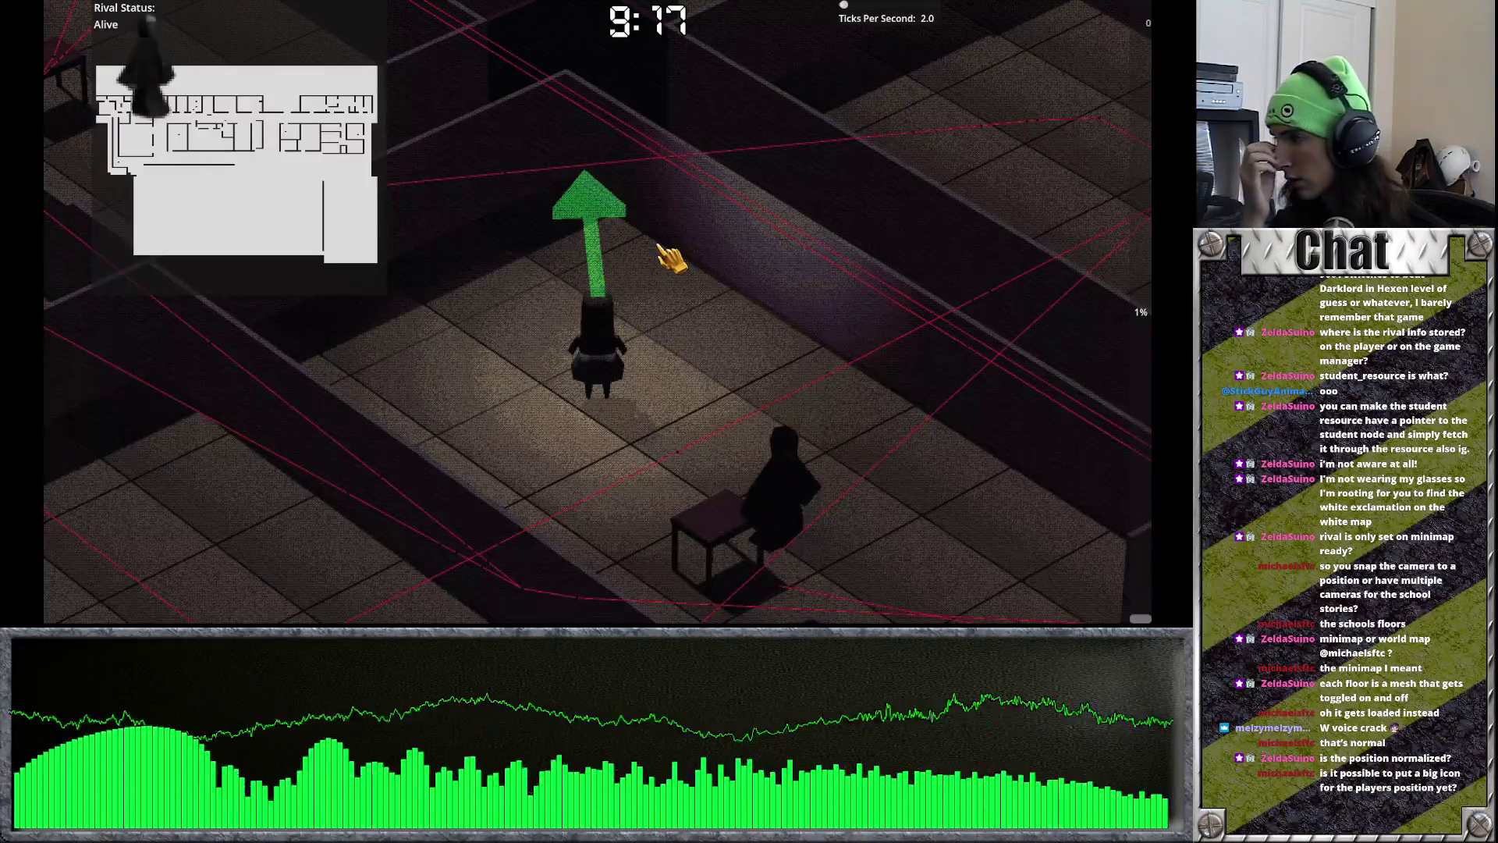
key(alt+Tab)
key(alt+Tab)
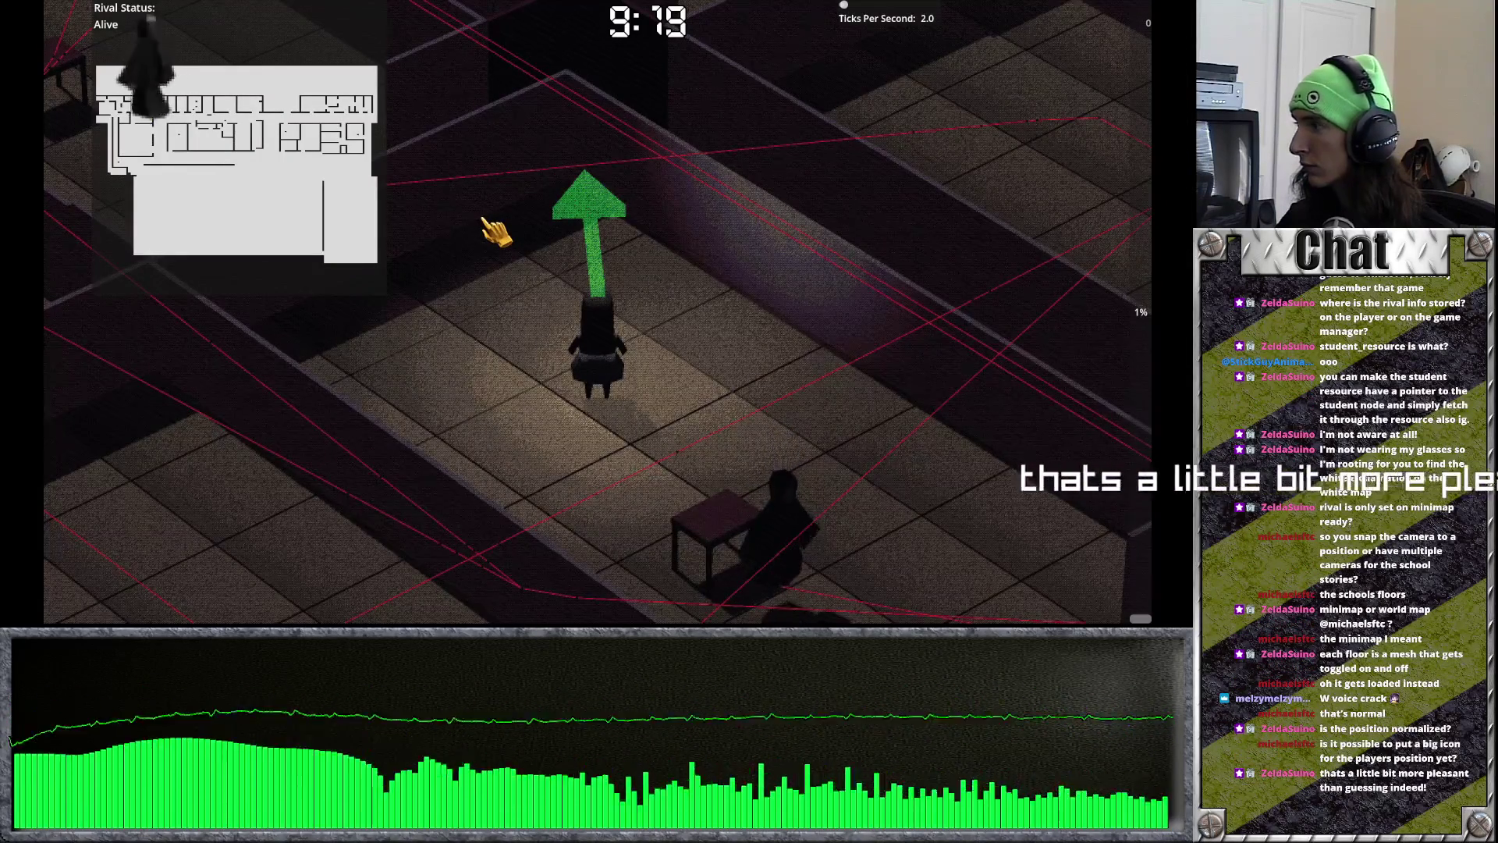
key(alt+Tab)
click(99, 159)
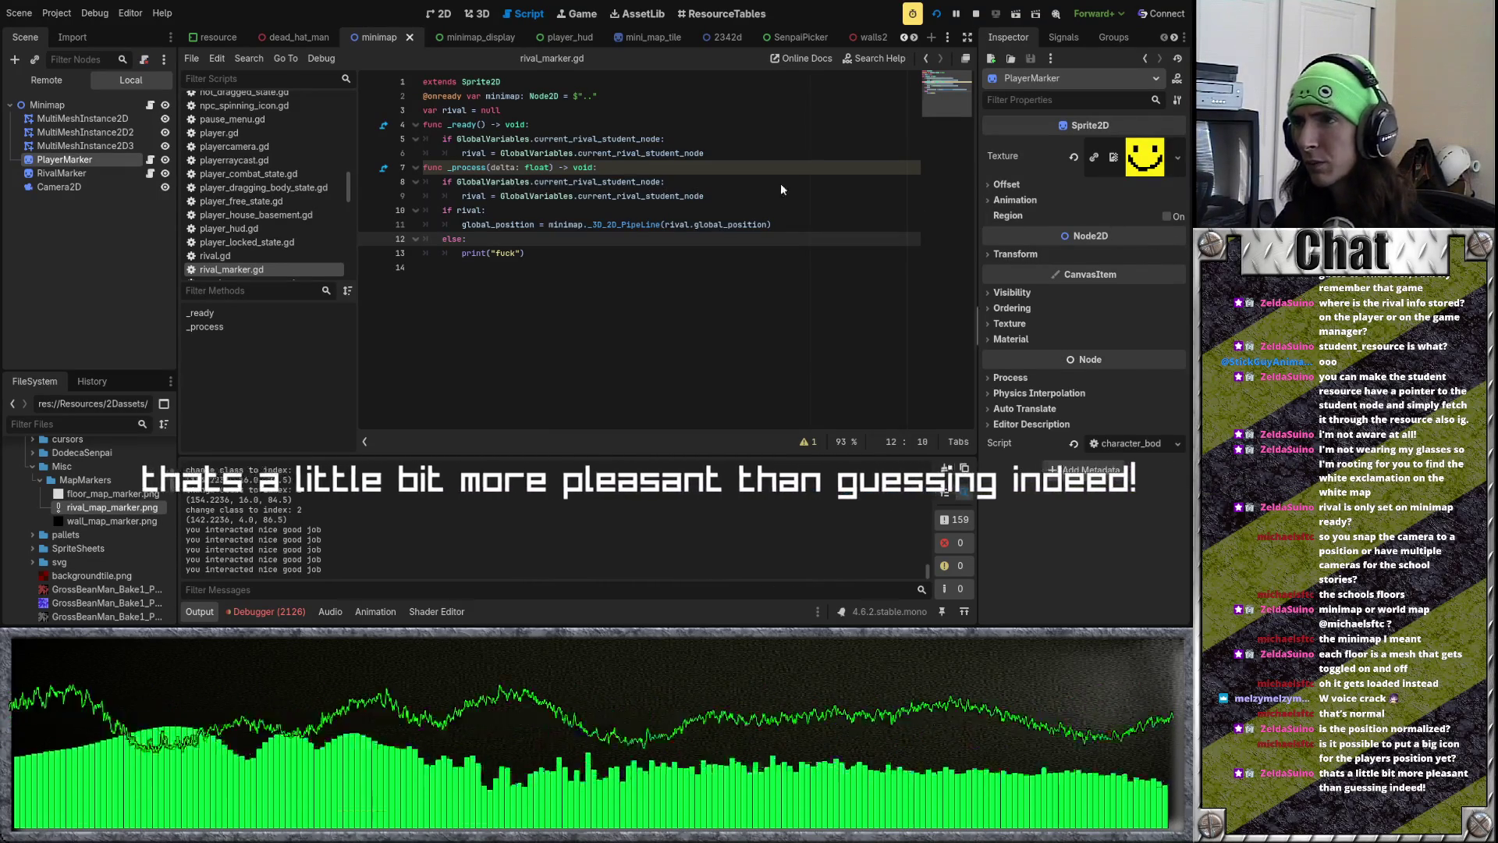
Step: Set the minimap_display SubViewport size to 1000 × 1000 px and check it in-game
click(473, 42)
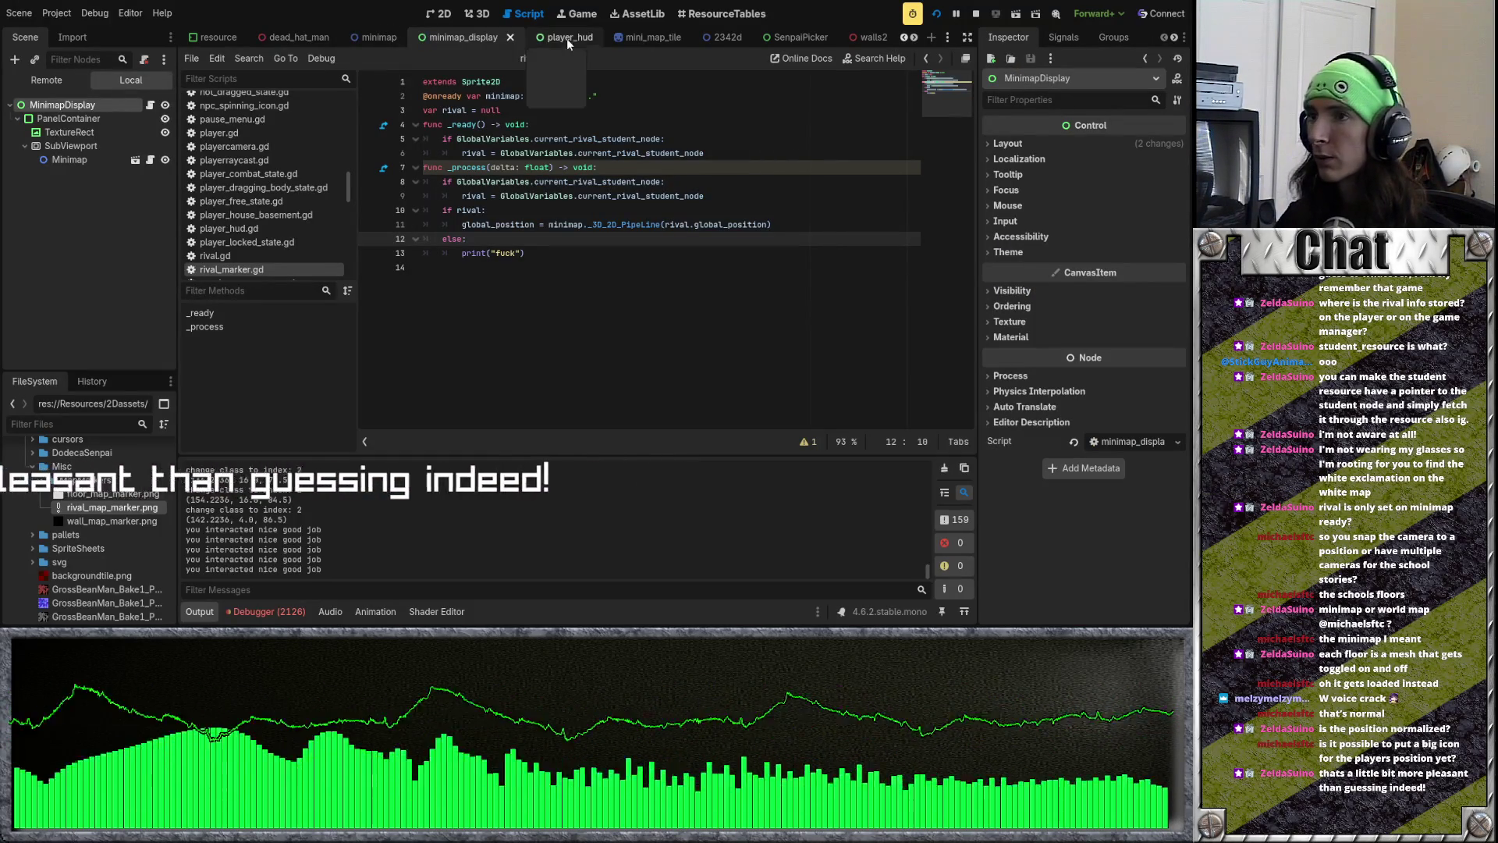
click(114, 160)
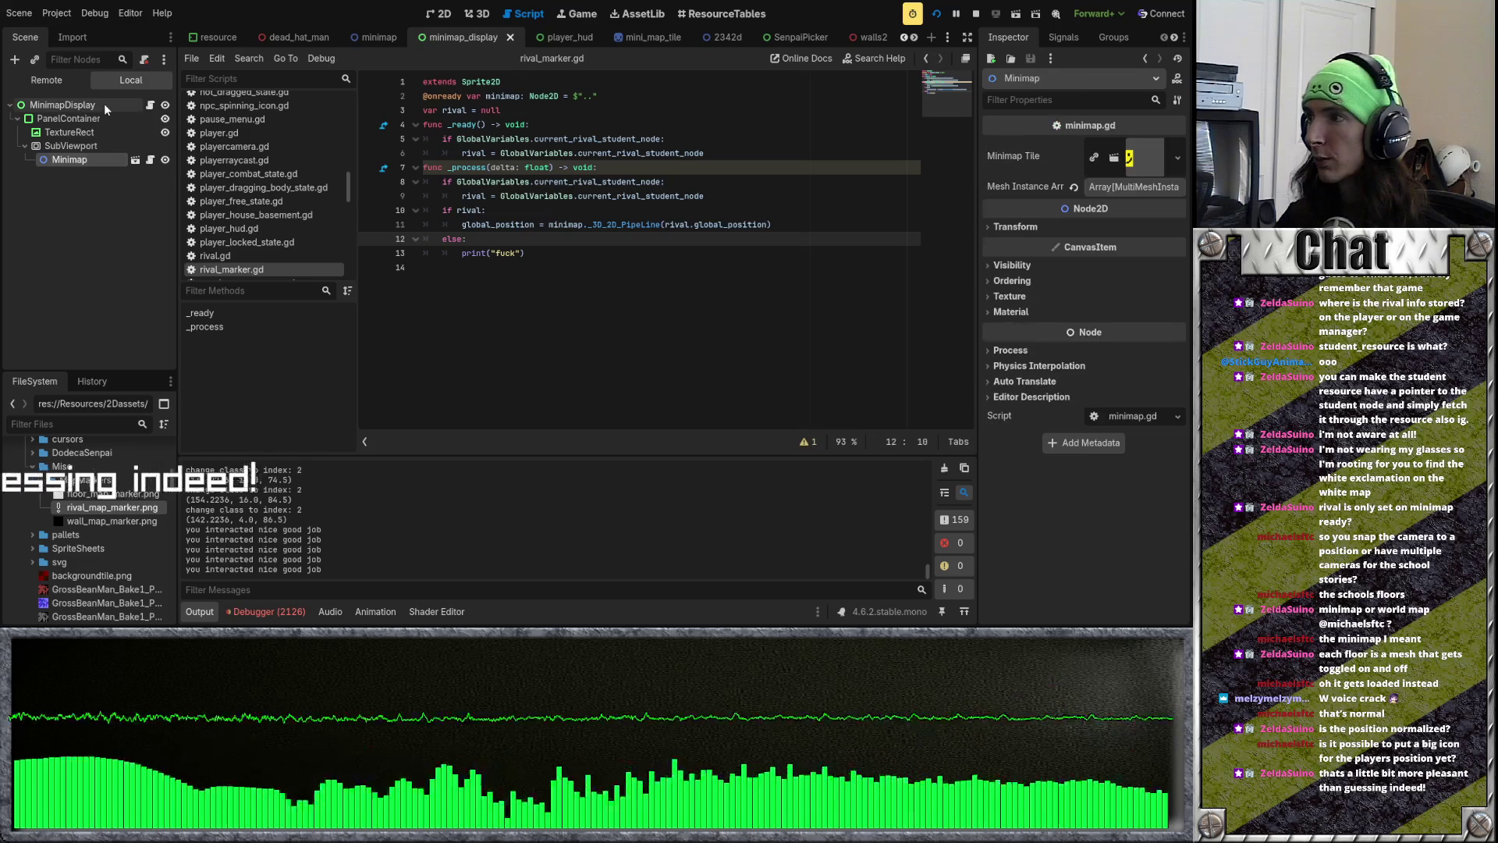
click(93, 146)
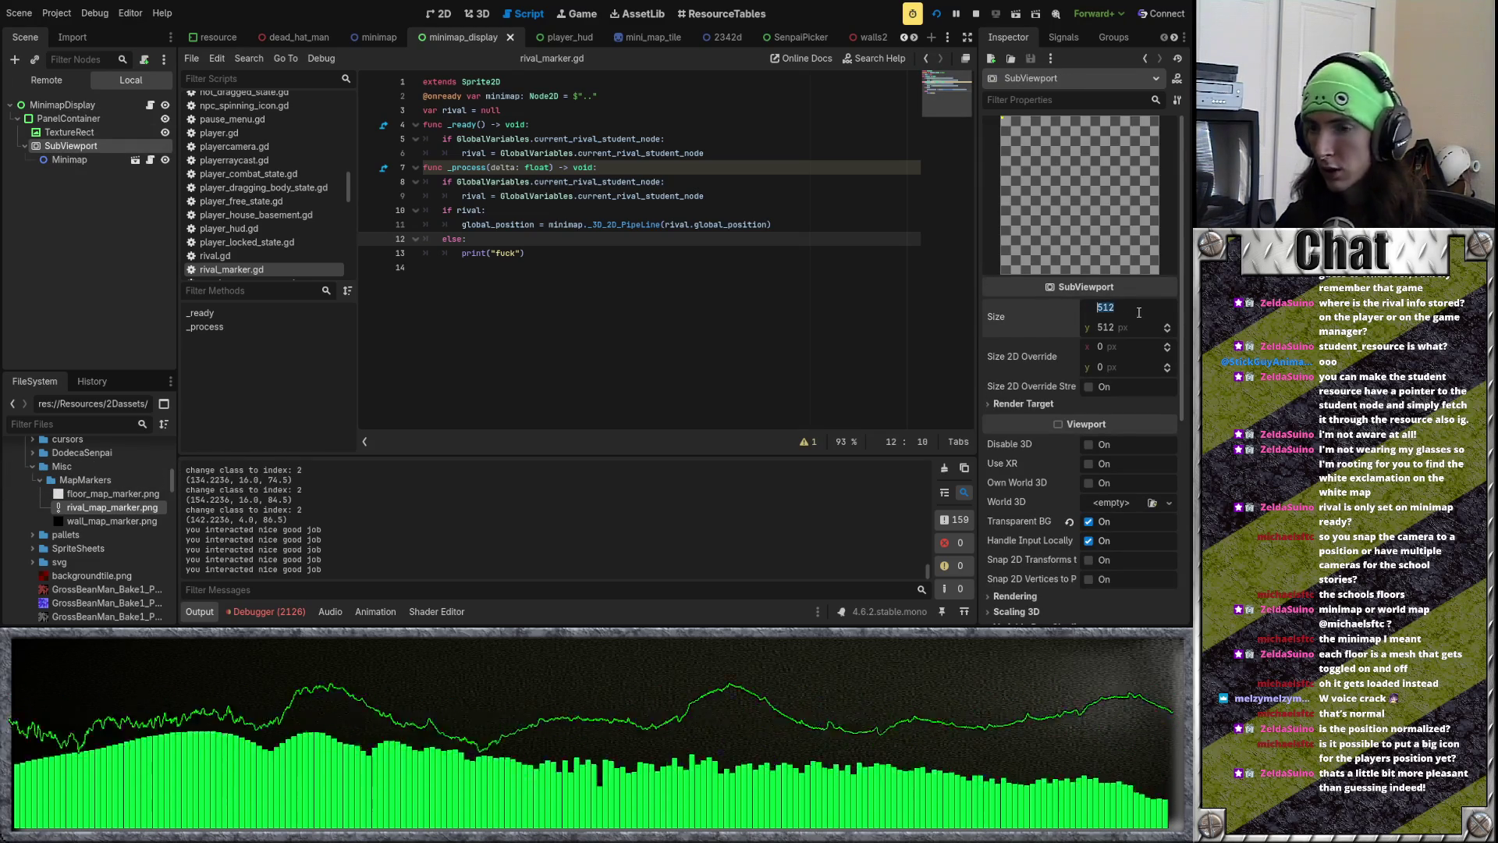
click(1136, 330)
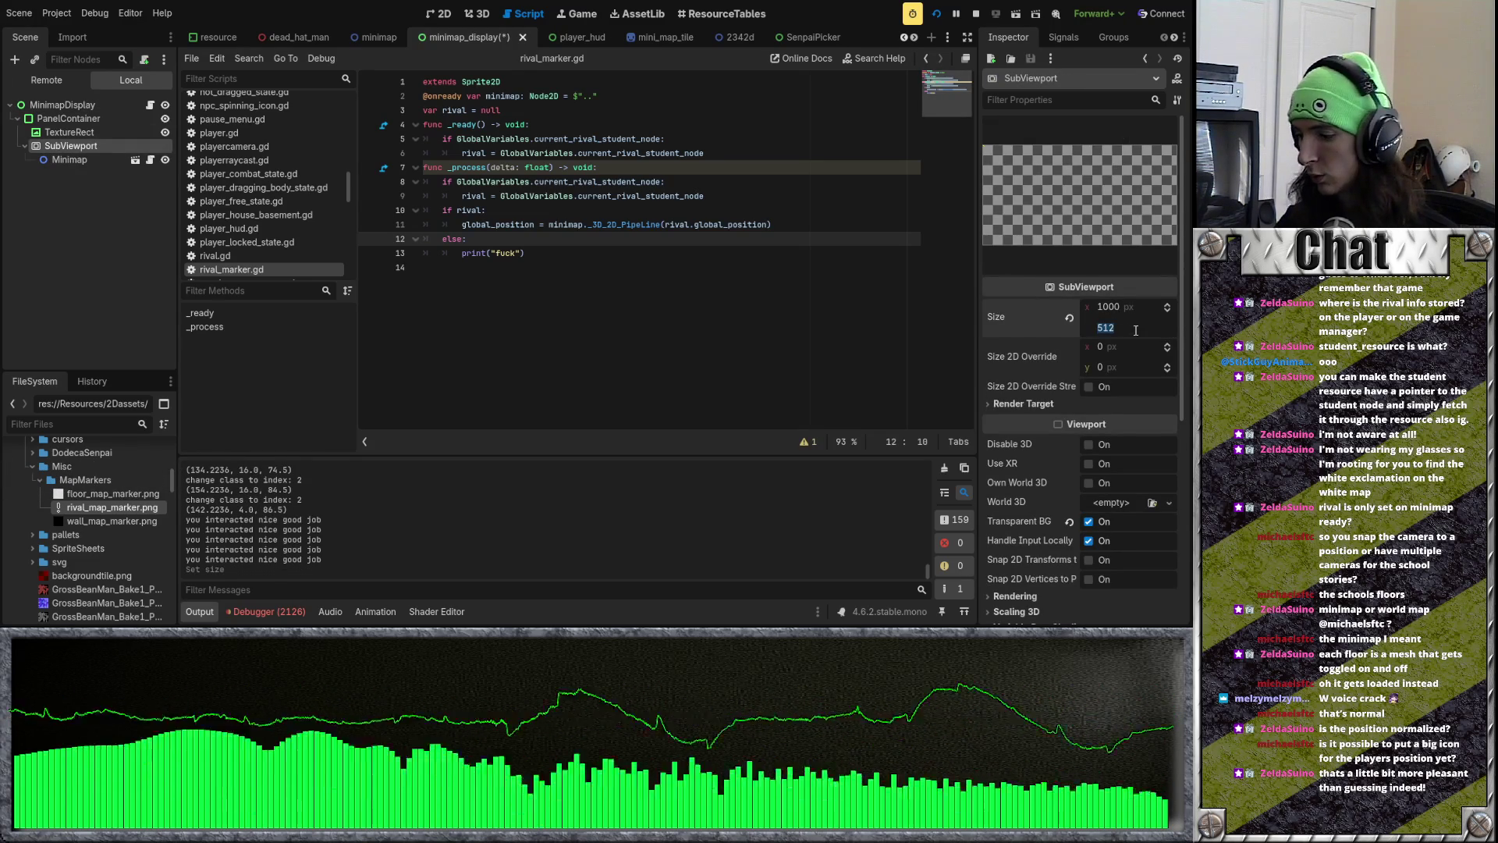
text(1000)
key(Return)
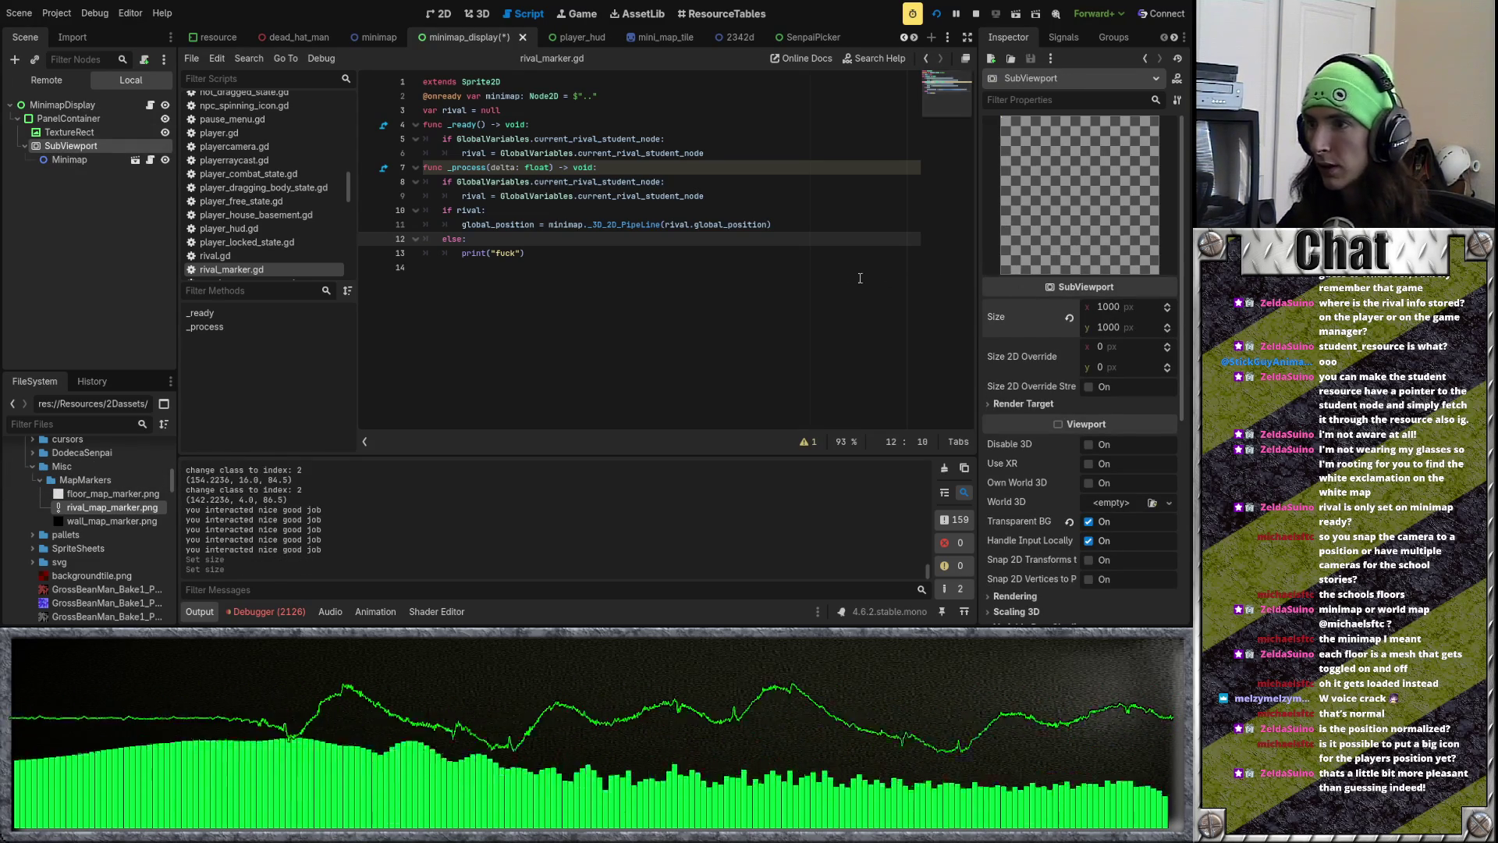
key(F5)
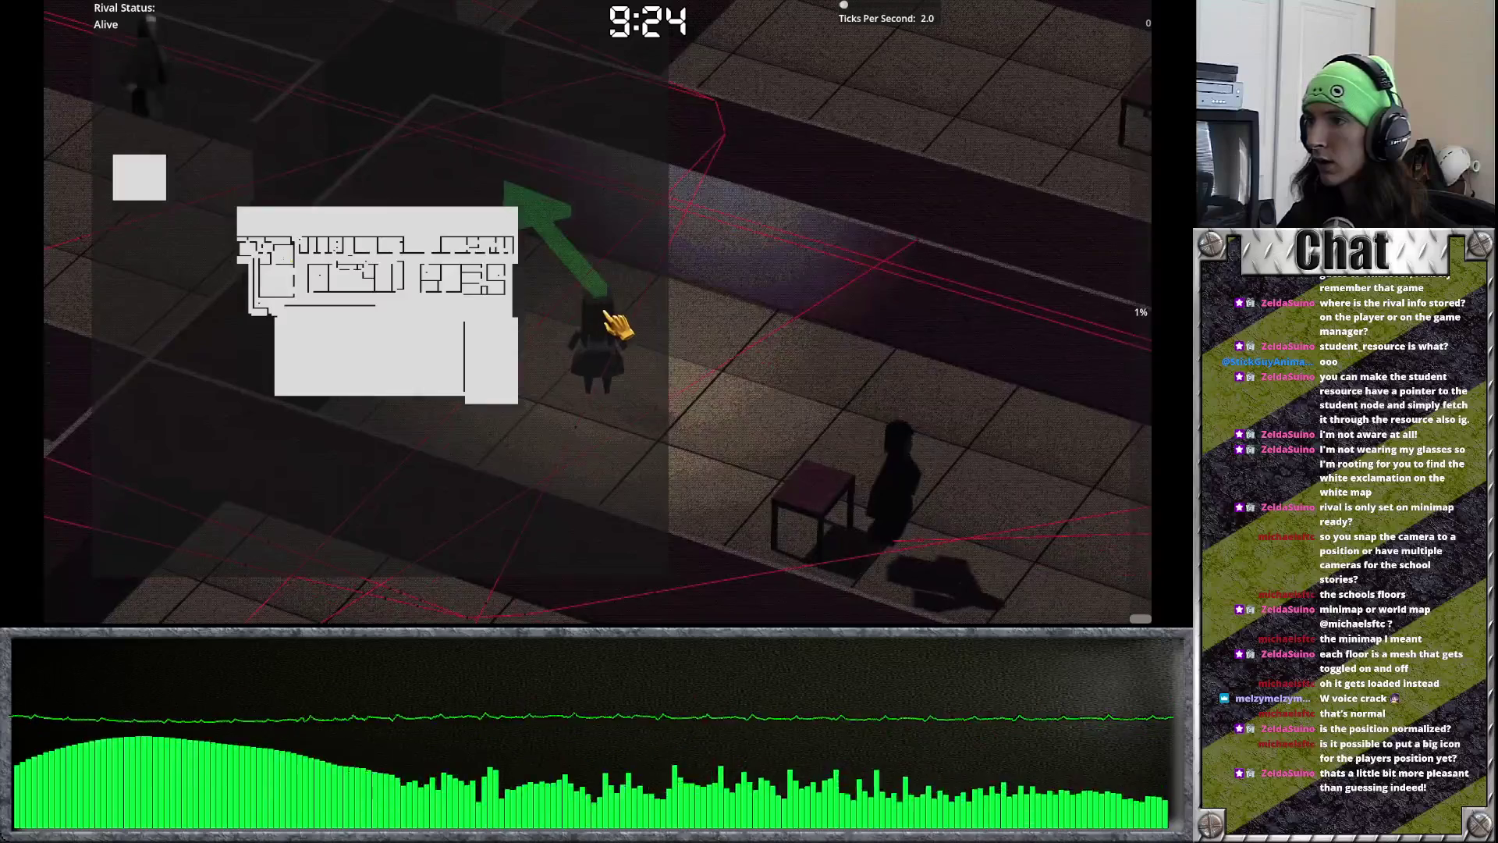
key(alt+Tab)
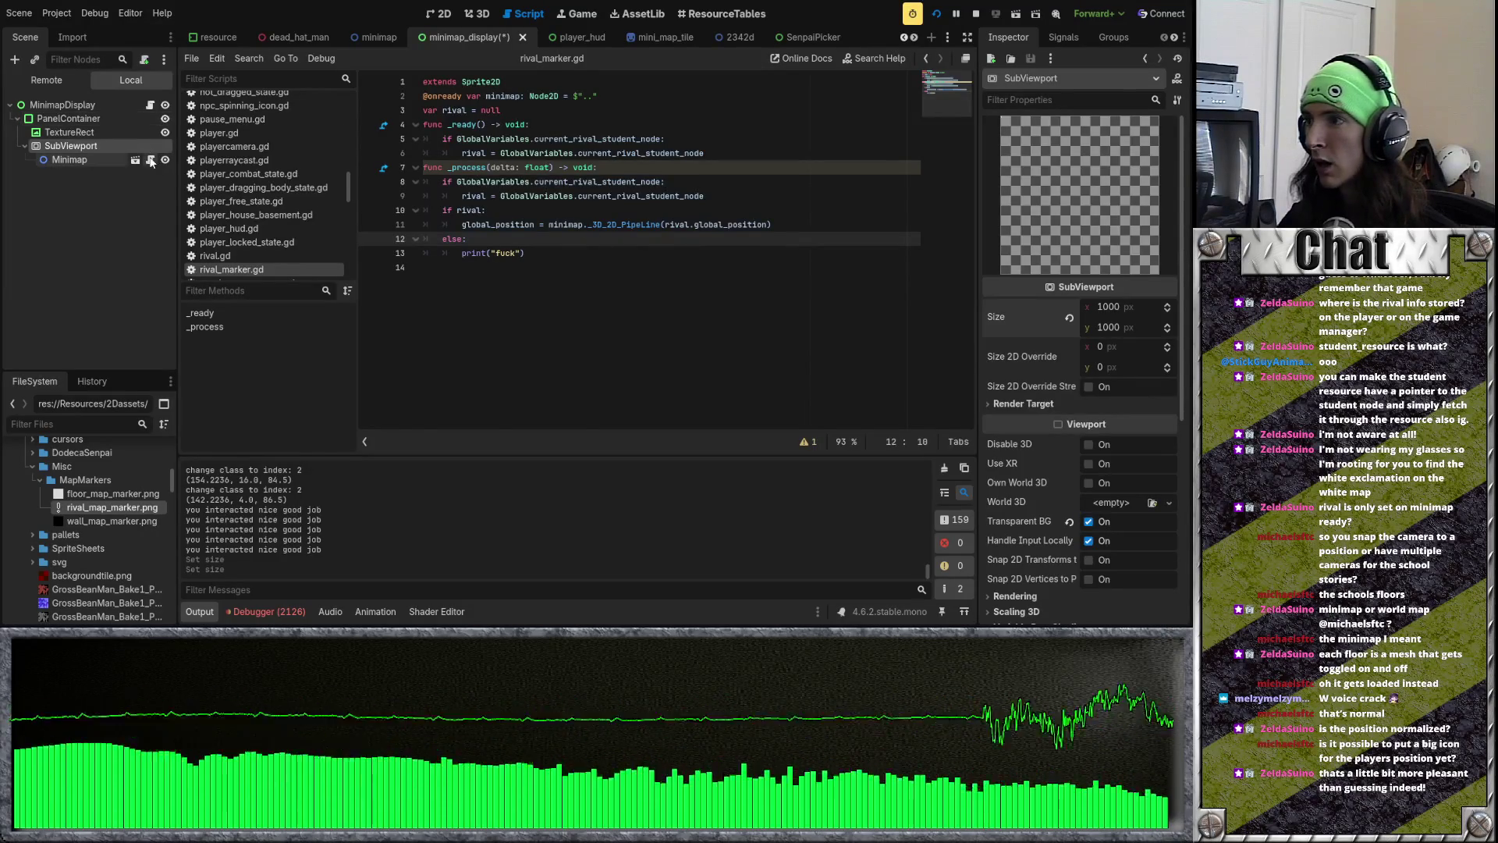
Step: Raise the Minimap scene's Camera2D zoom to 0.425, relaunching the game to compare
click(135, 160)
click(128, 162)
click(63, 187)
drag(1130, 248, 1151, 248)
key(F5)
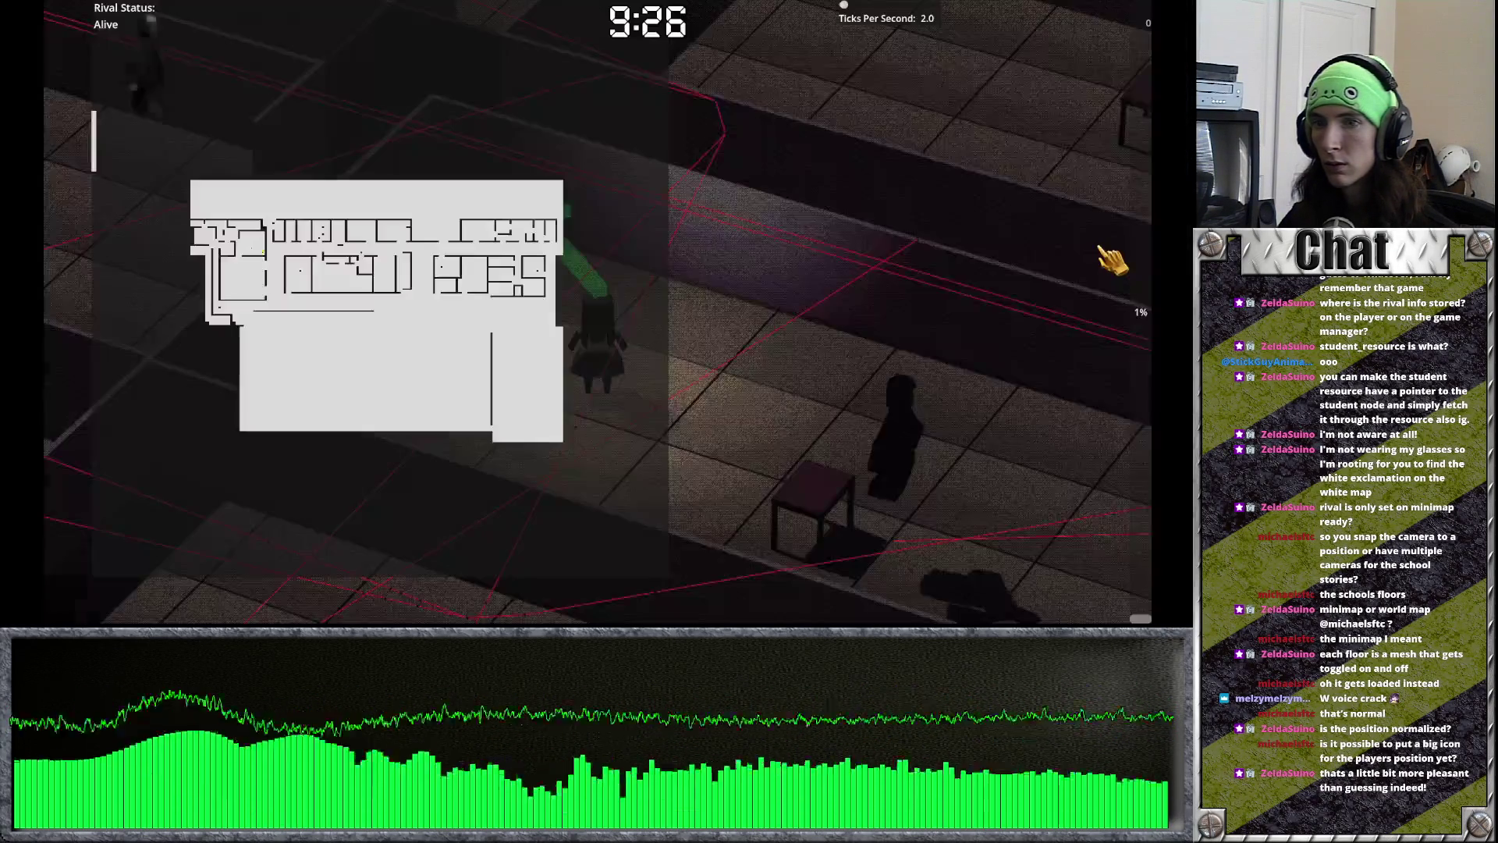
key(F8)
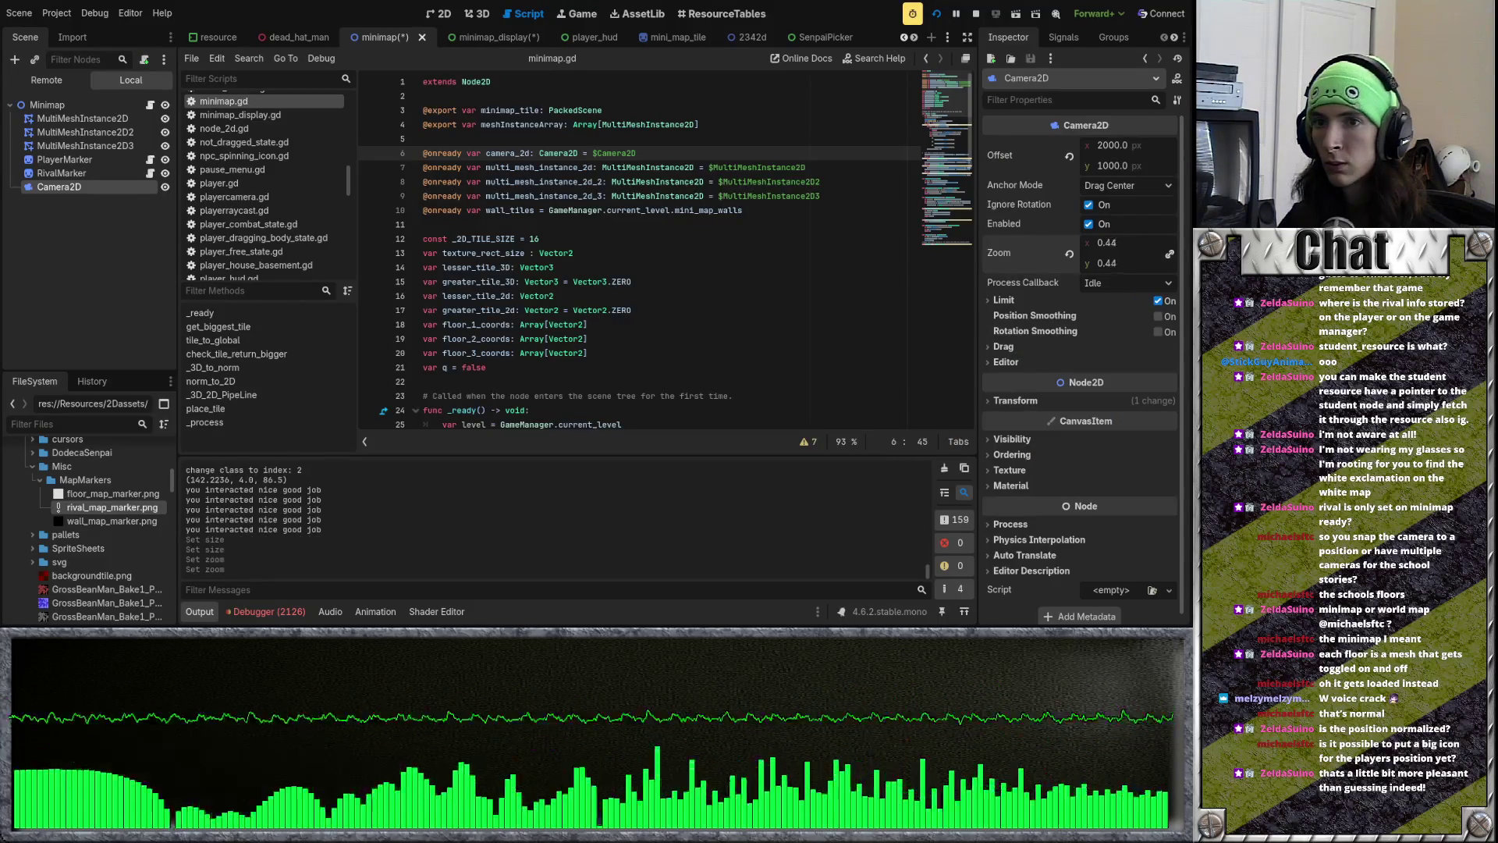
key(F5)
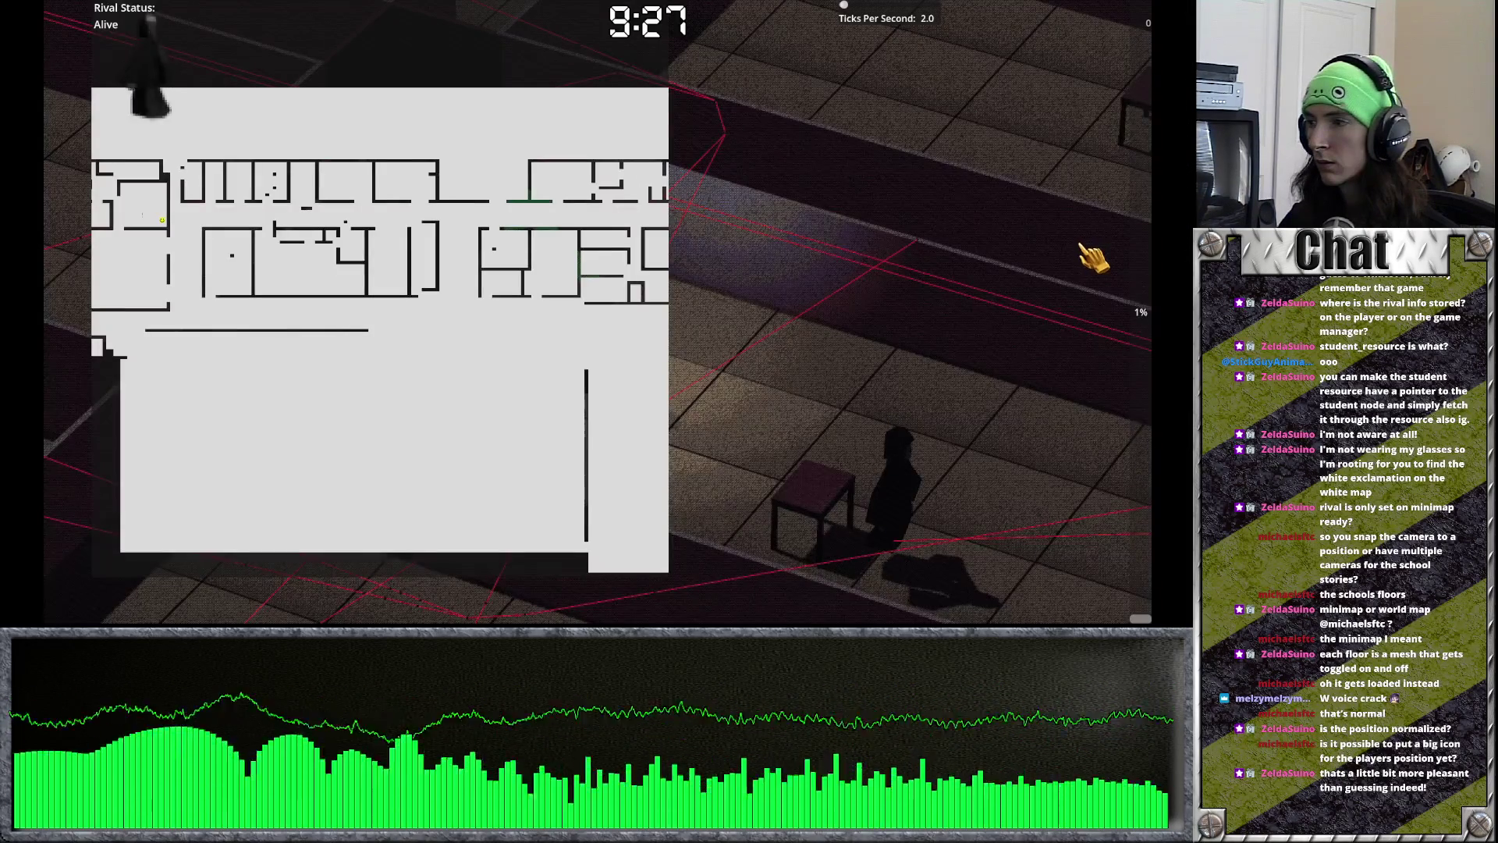
key(F8)
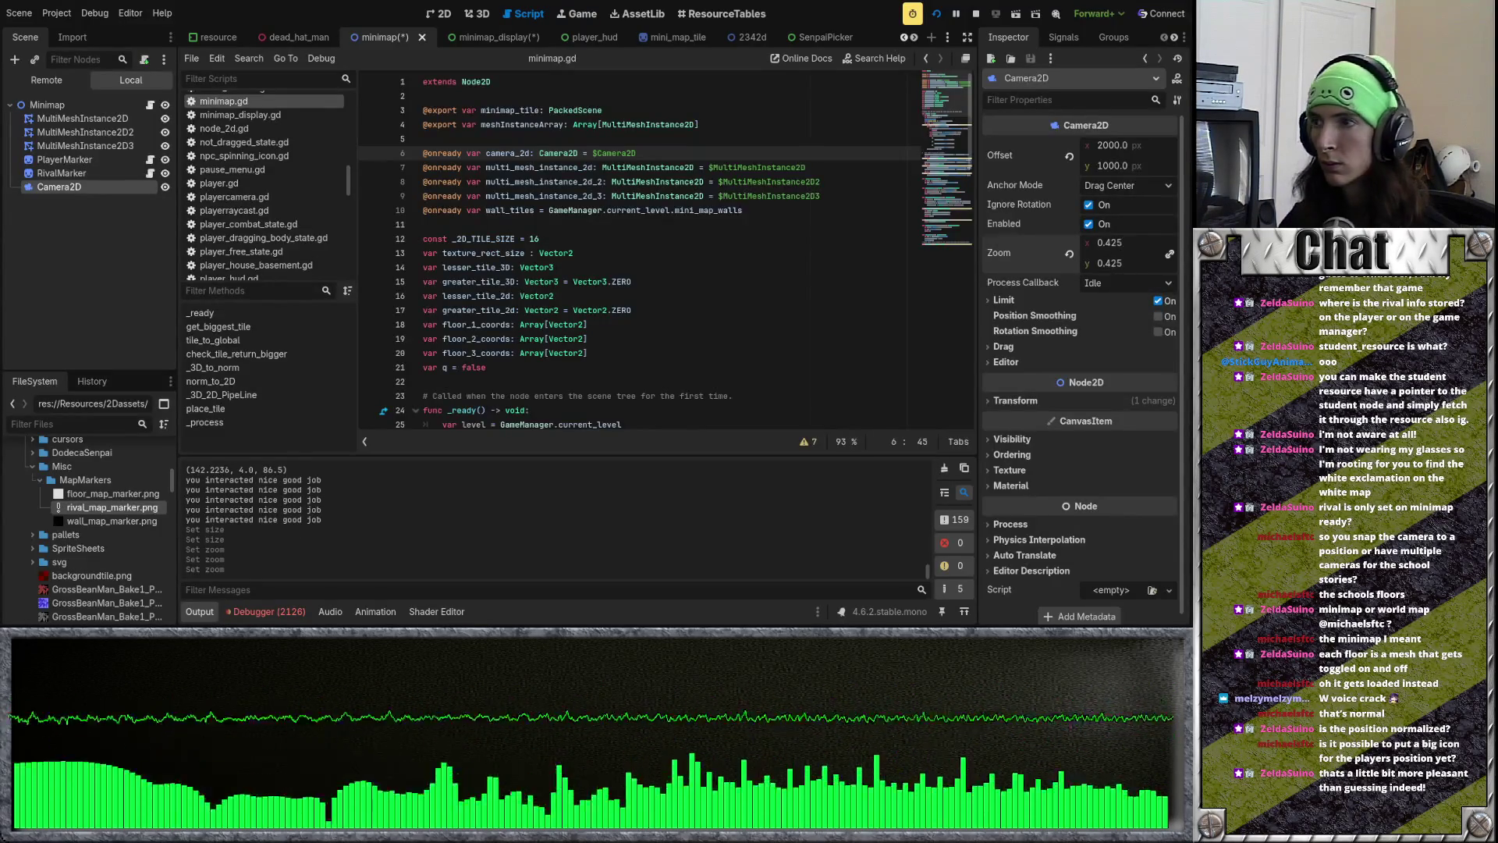
key(F5)
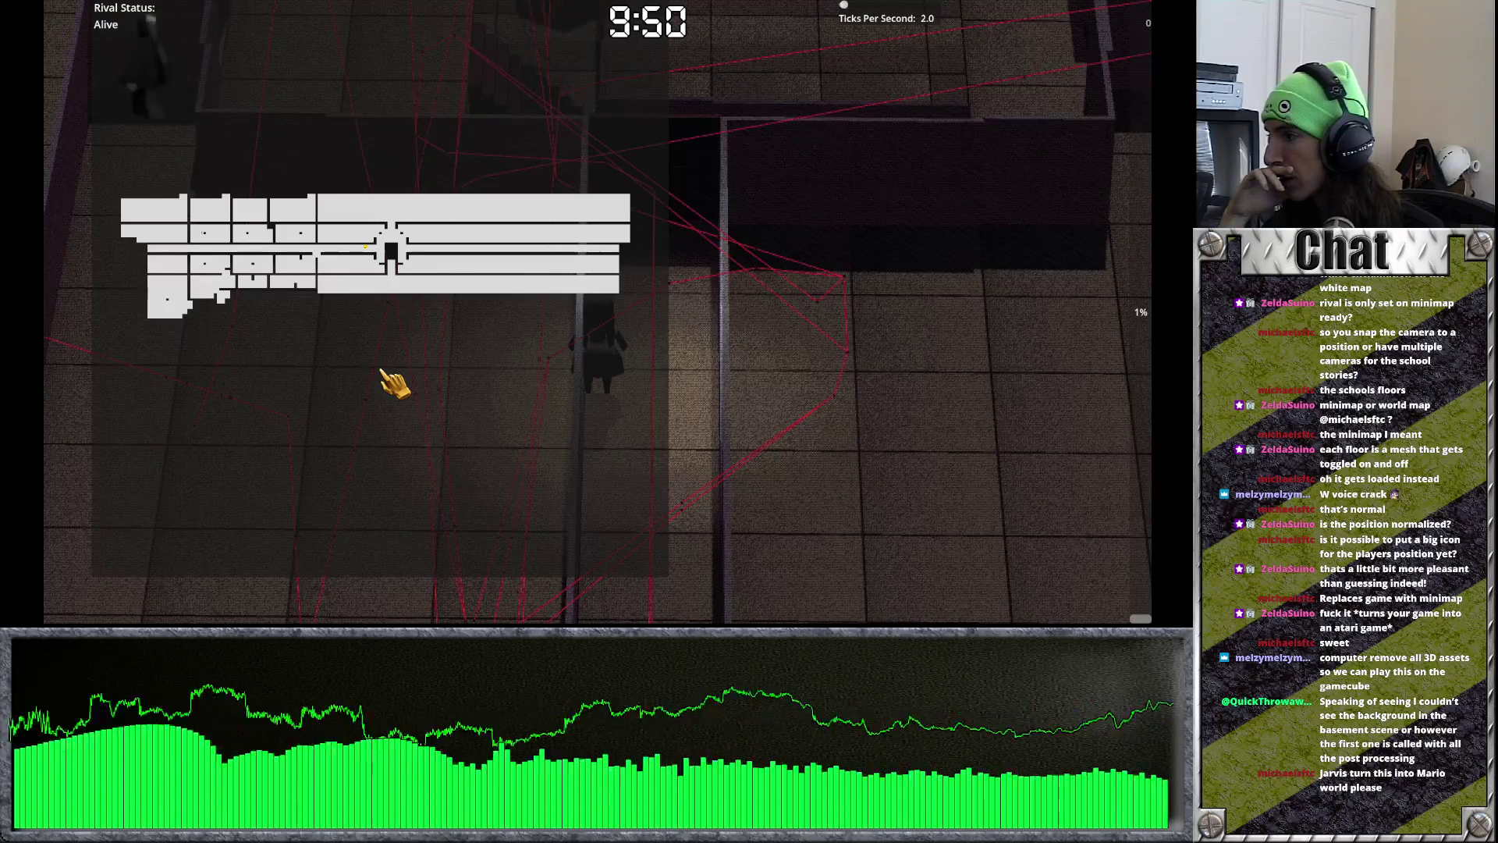
Step: Open the in-game pause menu with Esc and choose Quit
key(Escape)
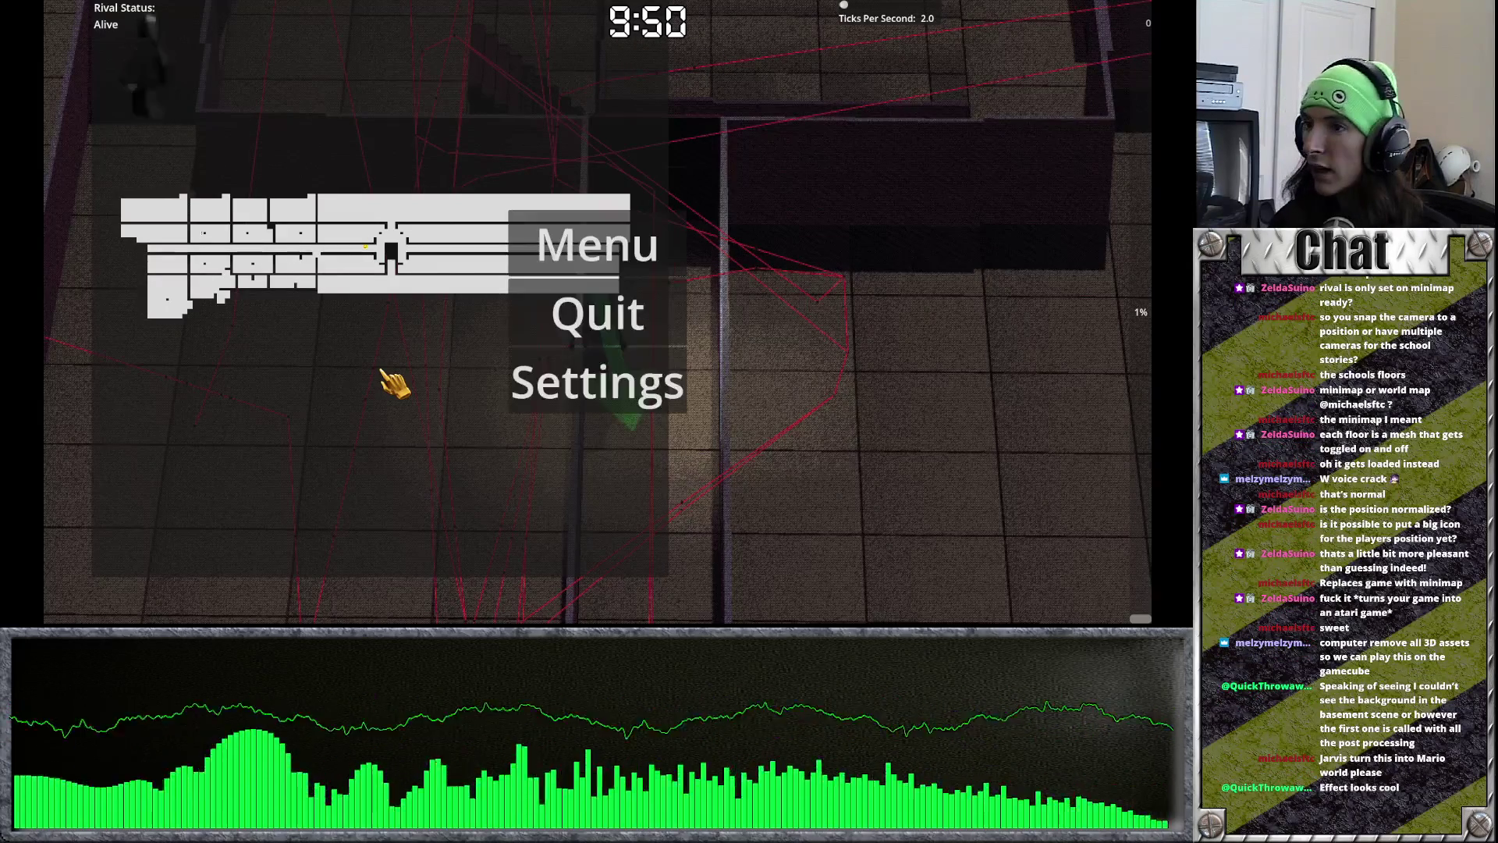
click(657, 312)
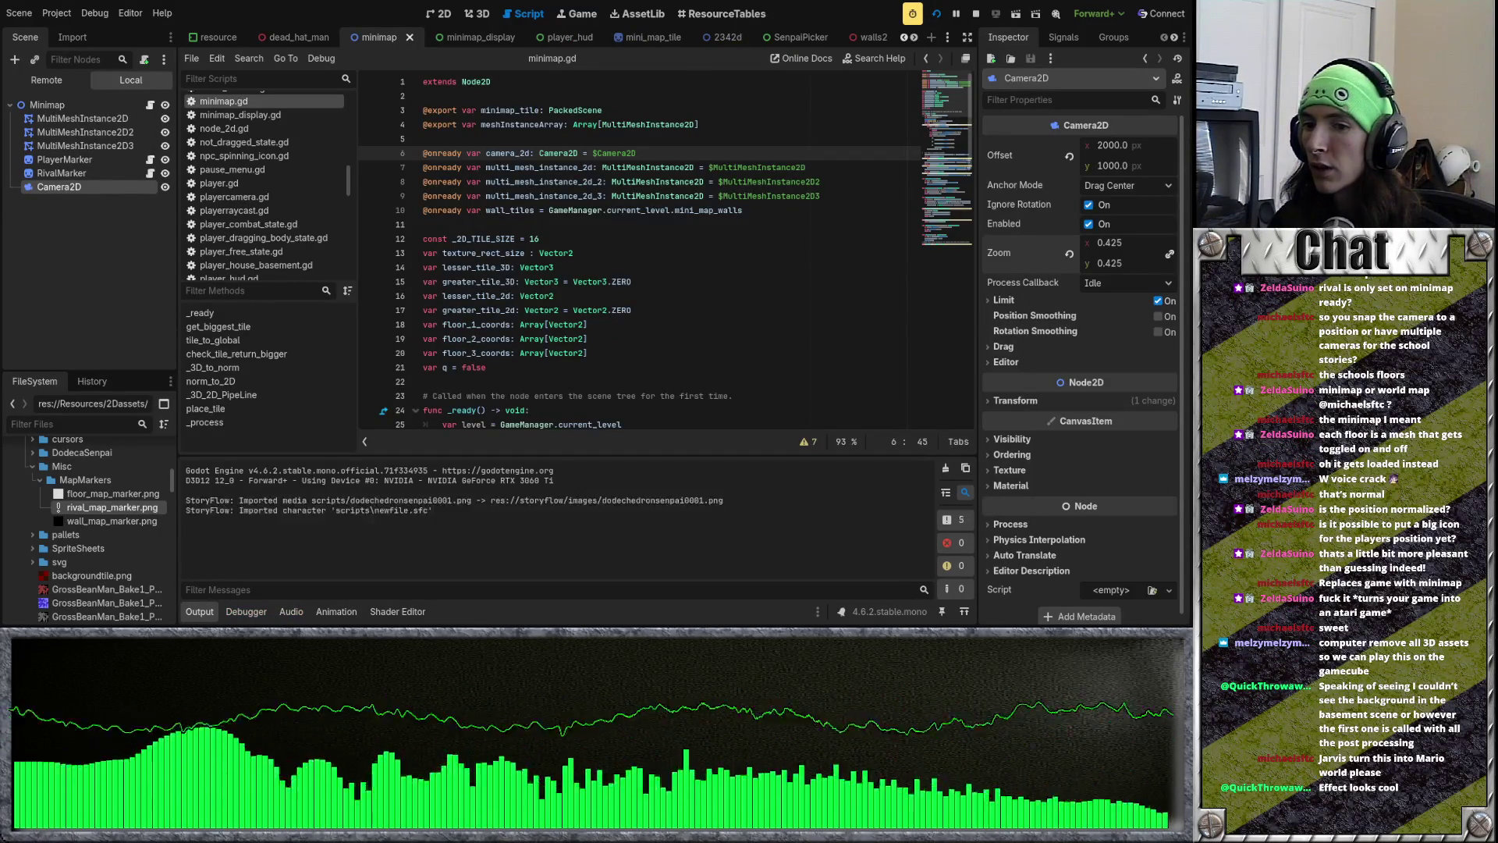
Step: Playtest past the 'Talk to me...' dialogue, then return and review the minimap_display scene
key(F5)
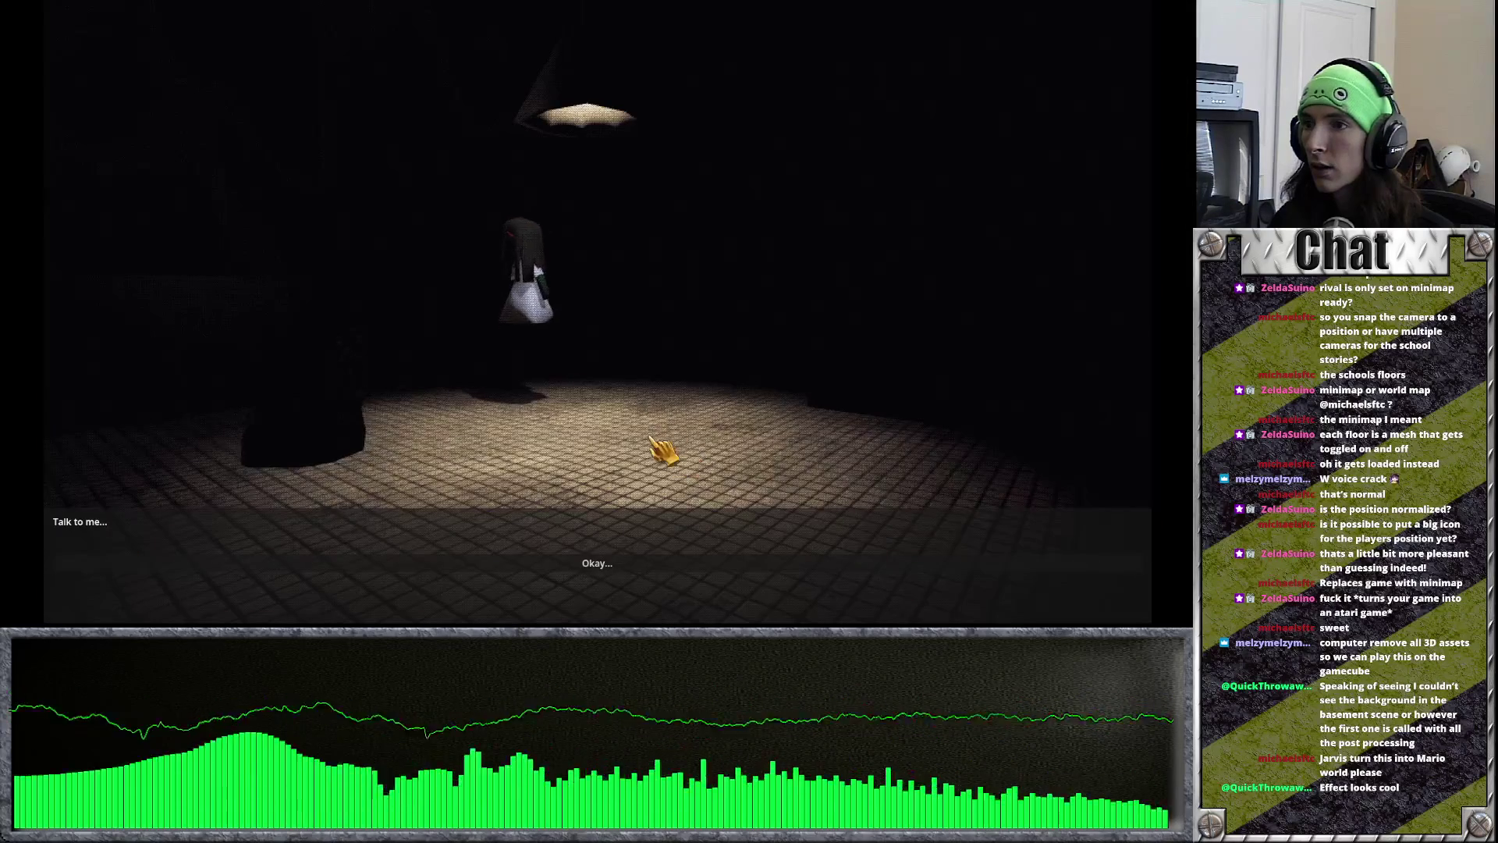
click(634, 564)
key(F8)
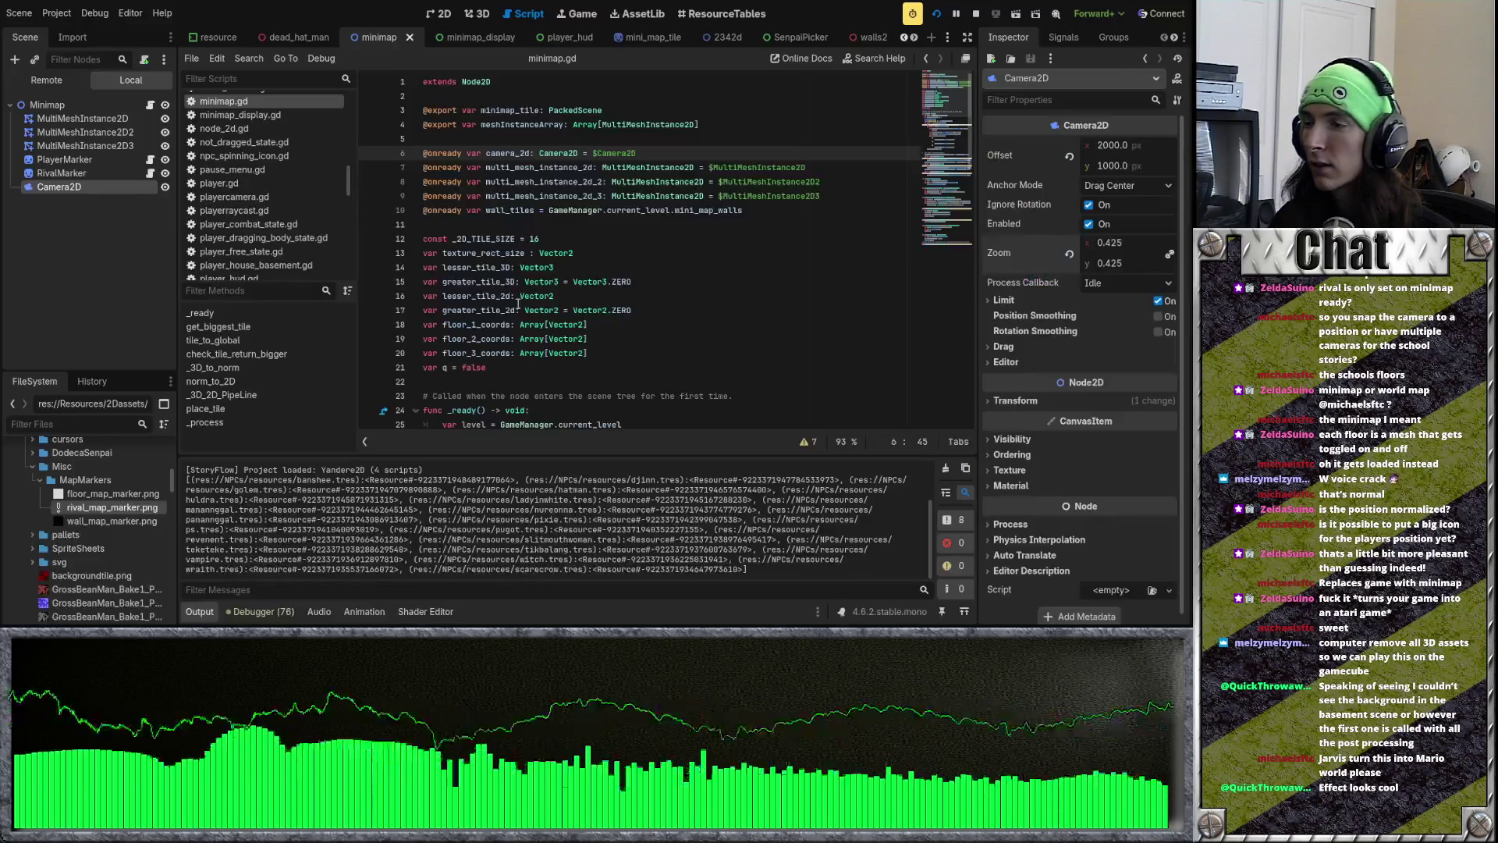
click(491, 38)
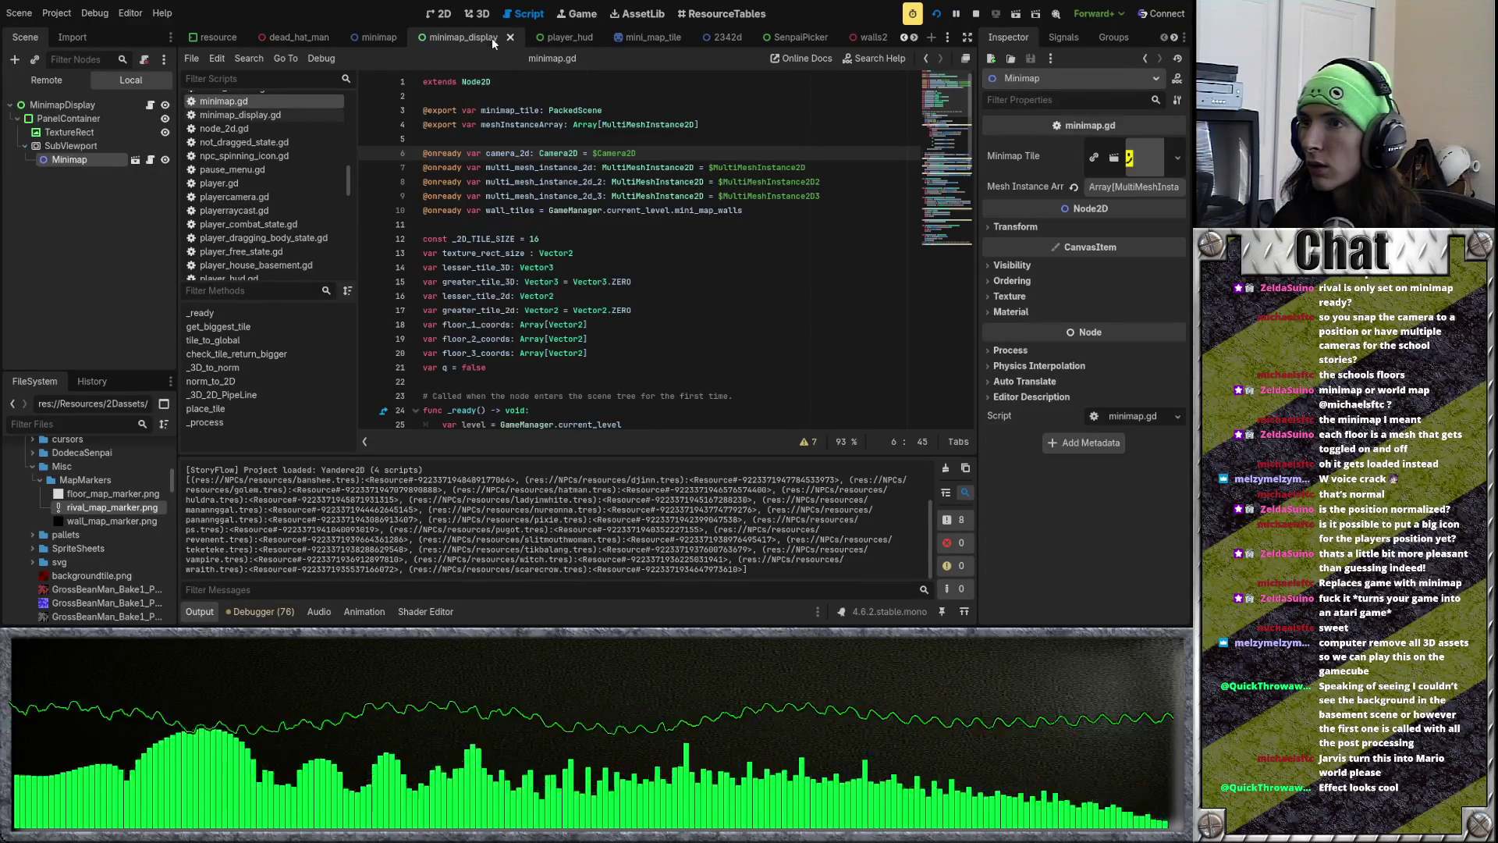
scroll(620, 40, up, 4)
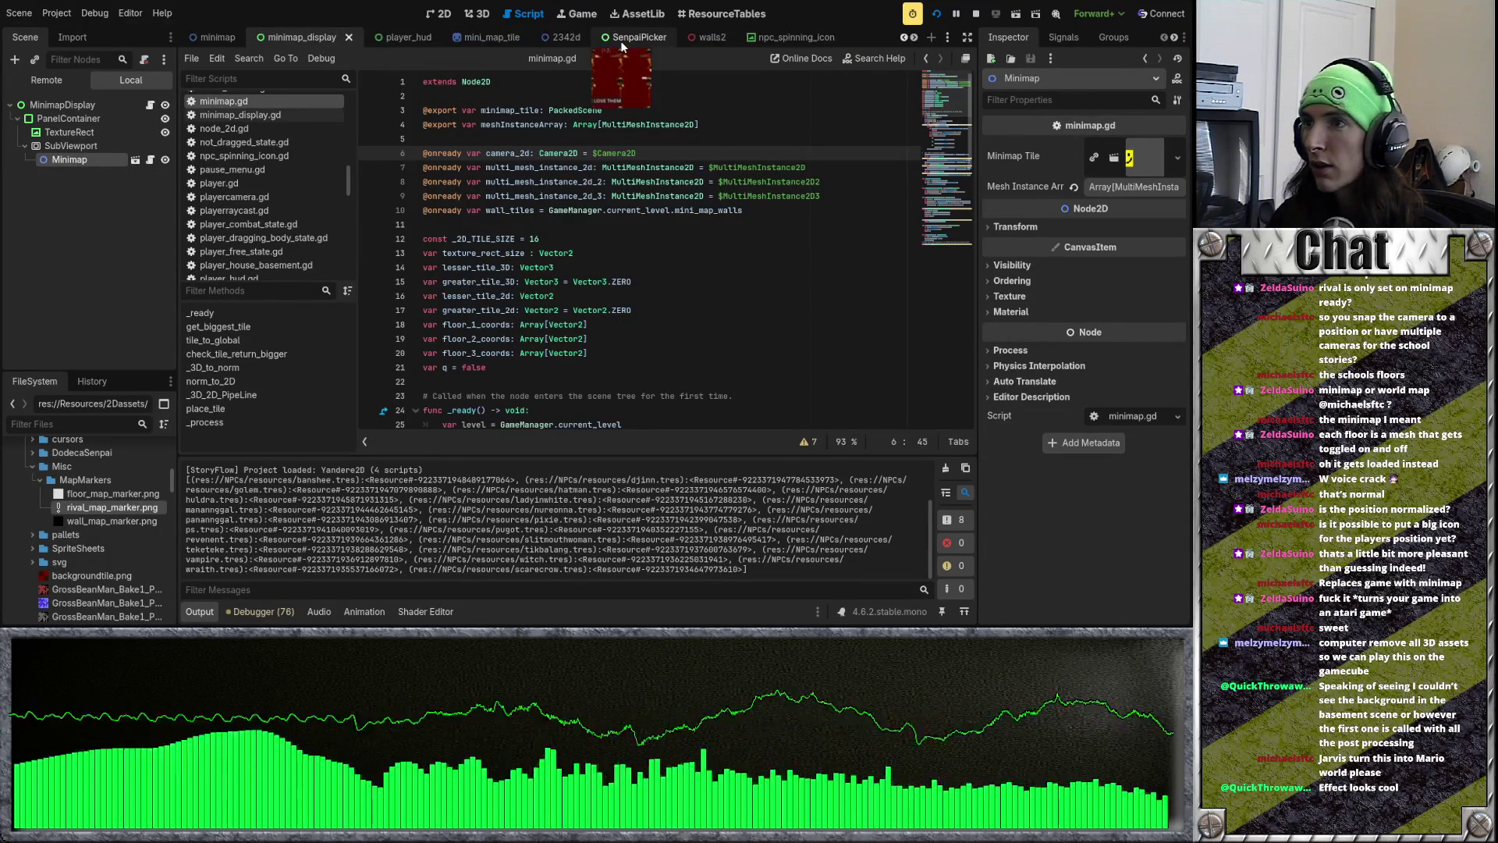
scroll(470, 39, up, 3)
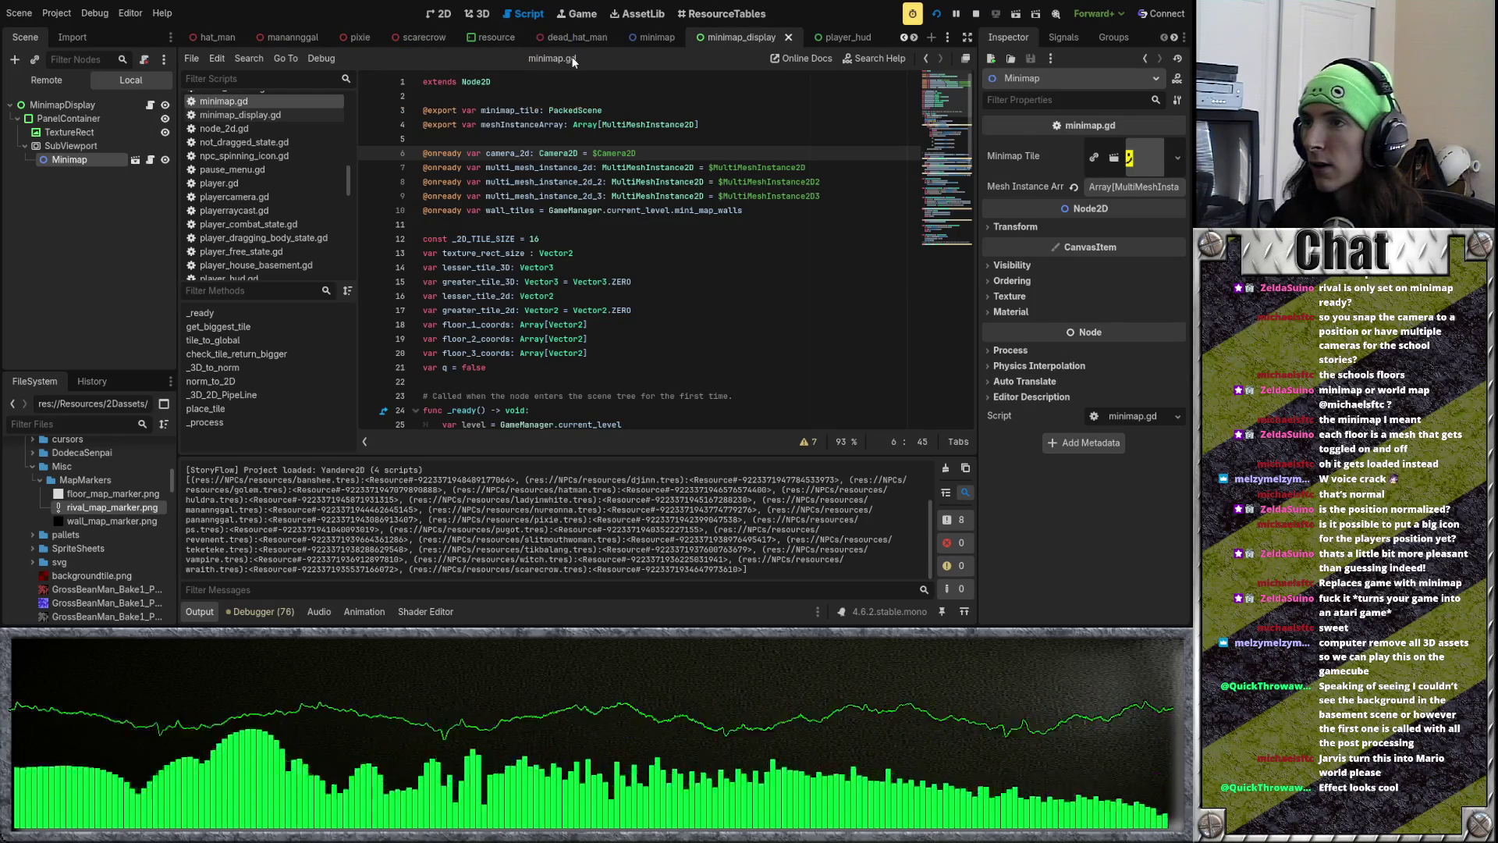
scroll(565, 40, up, 8)
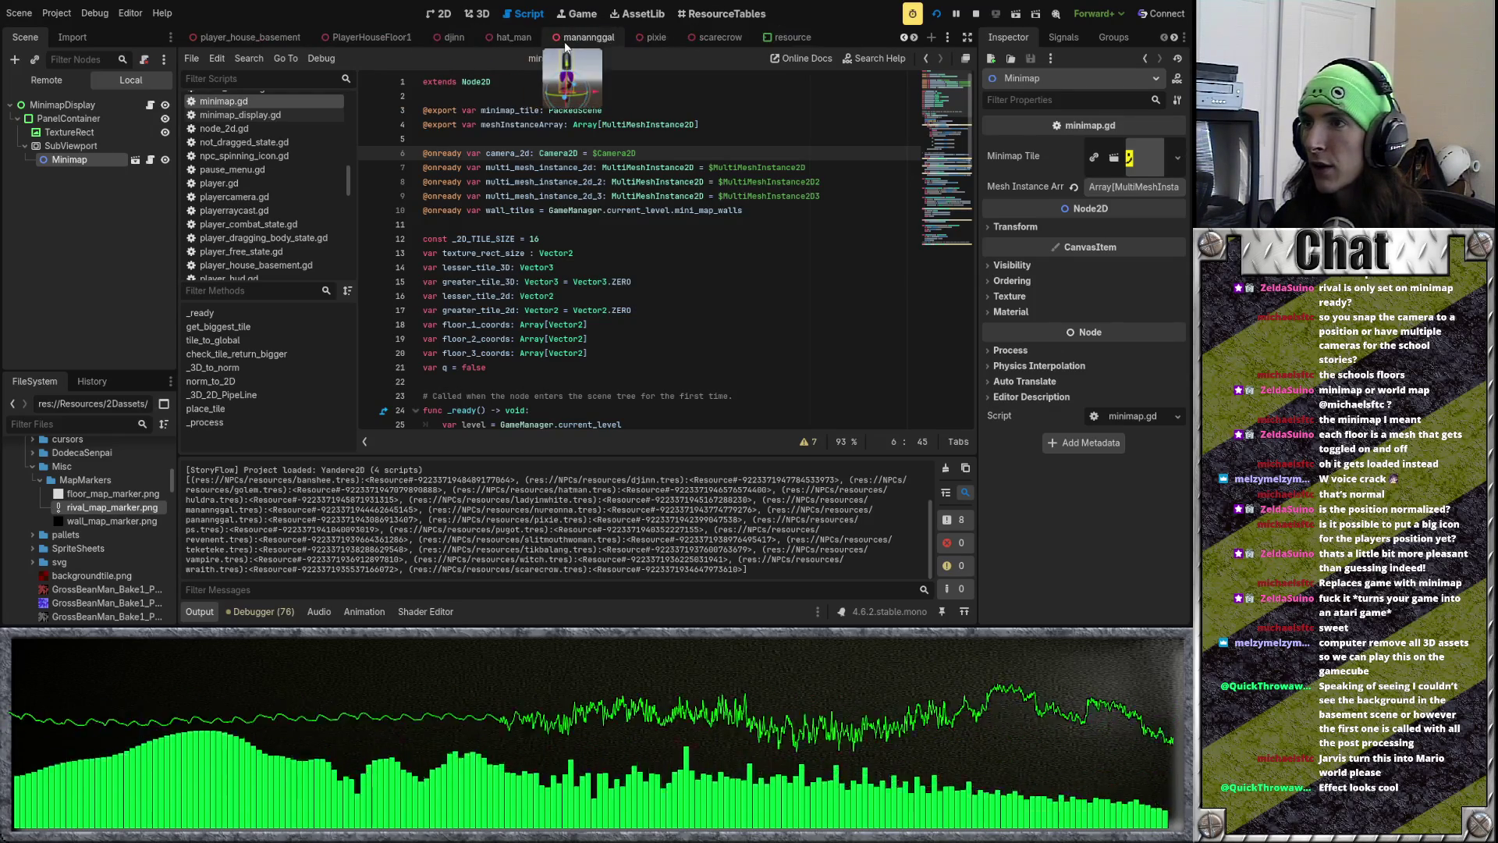
scroll(564, 41, up, 8)
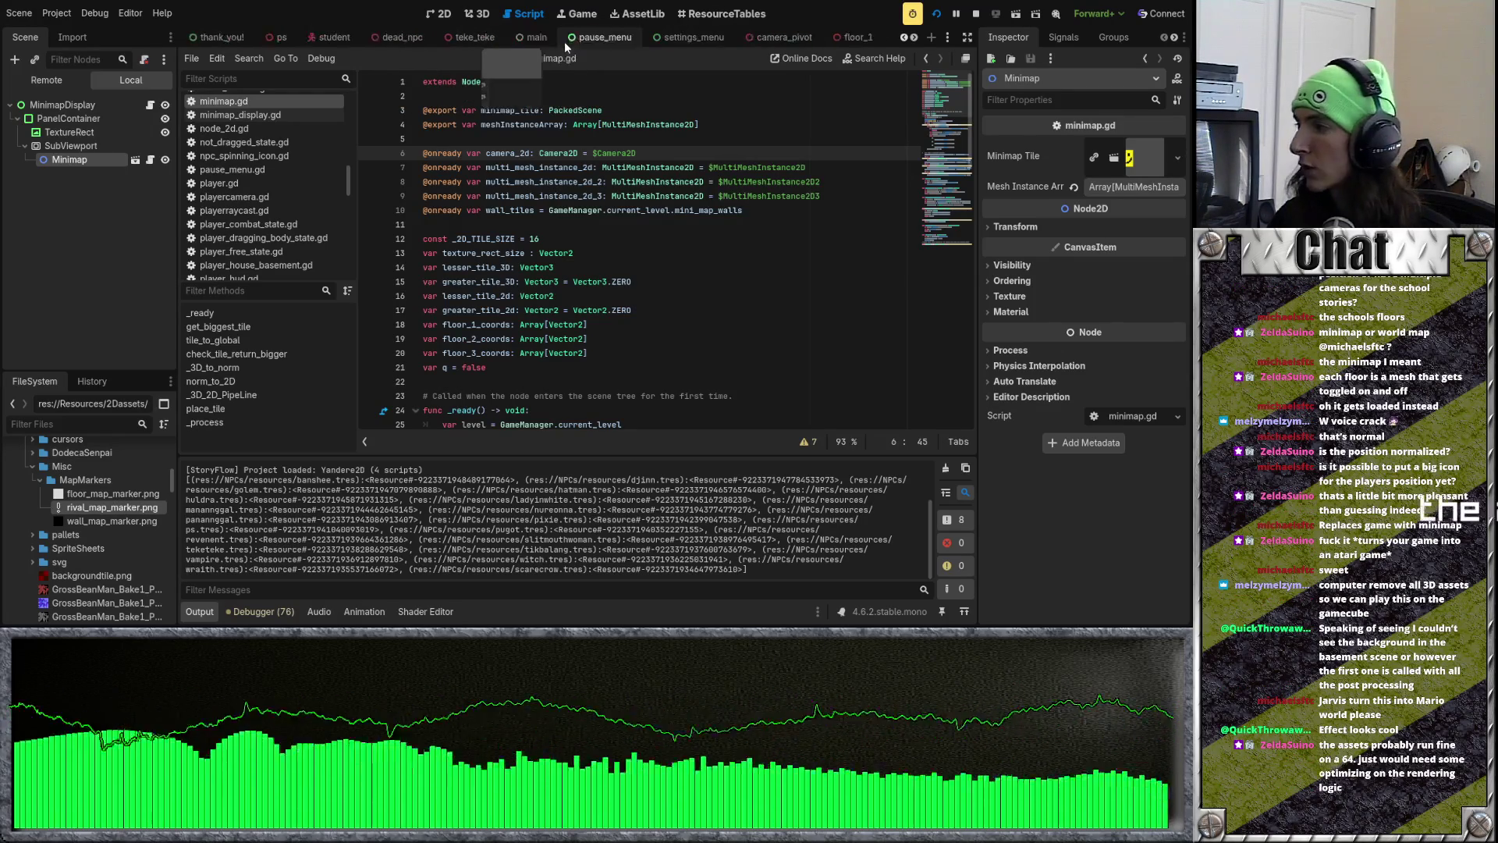
scroll(564, 40, down, 3)
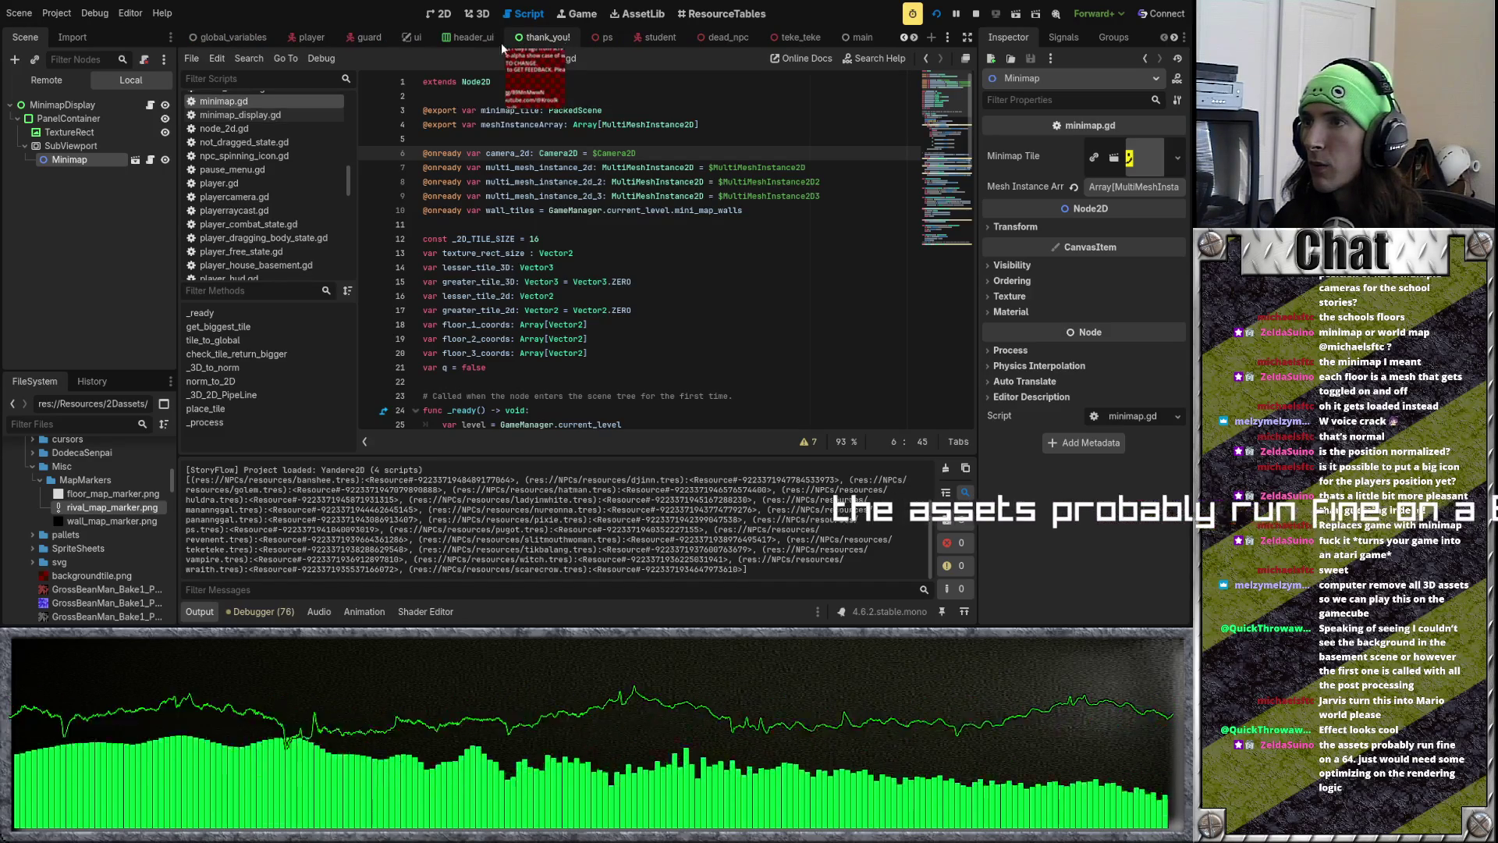
scroll(508, 38, down, 3)
scroll(448, 37, down, 2)
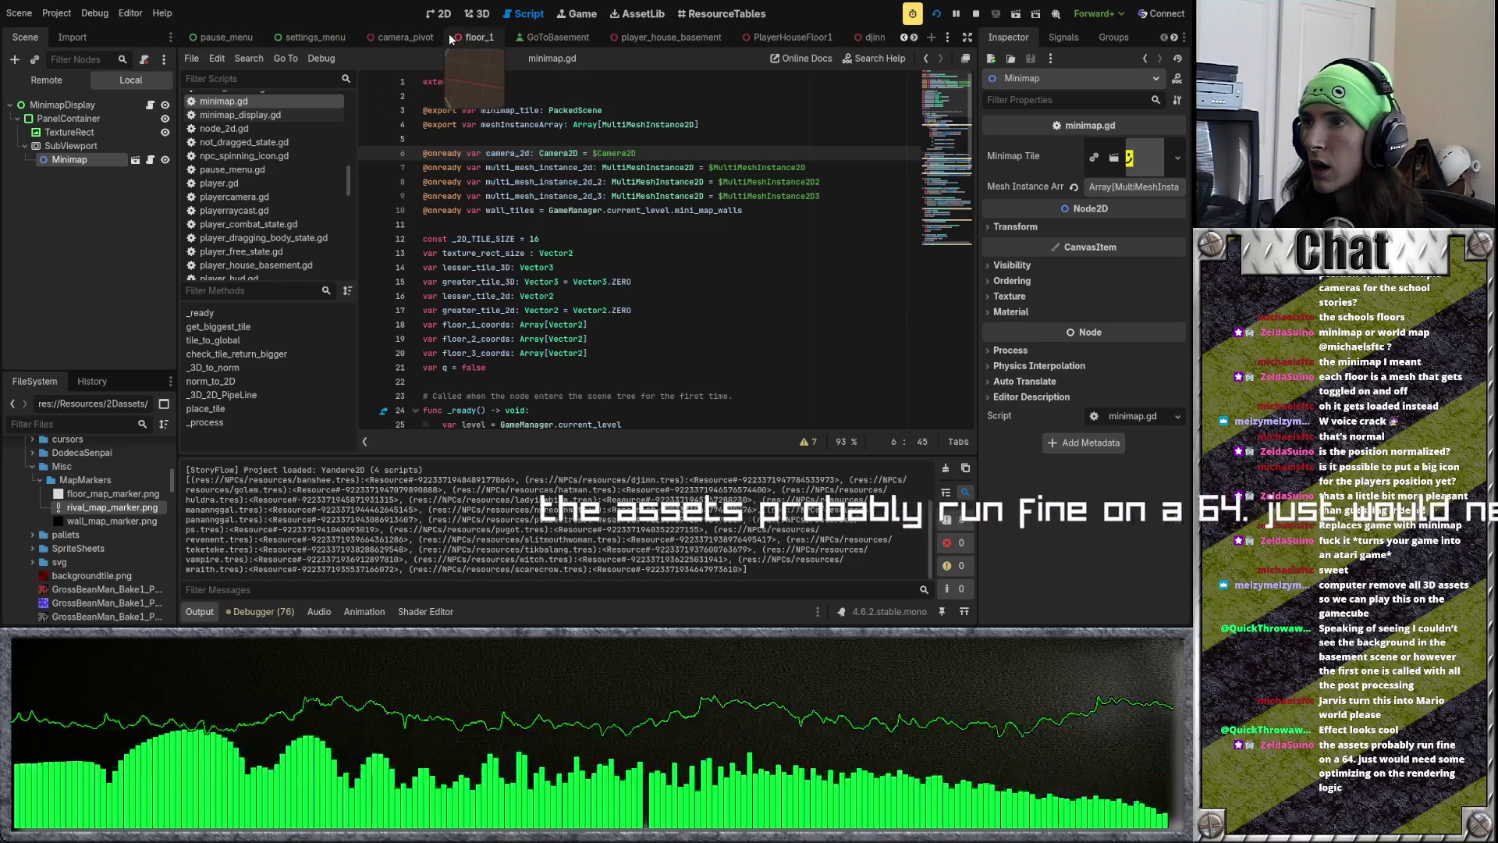
Step: Filter the FileSystem by 'baseme' and open the player_house_basement scene
click(508, 39)
click(78, 424)
text(baseme)
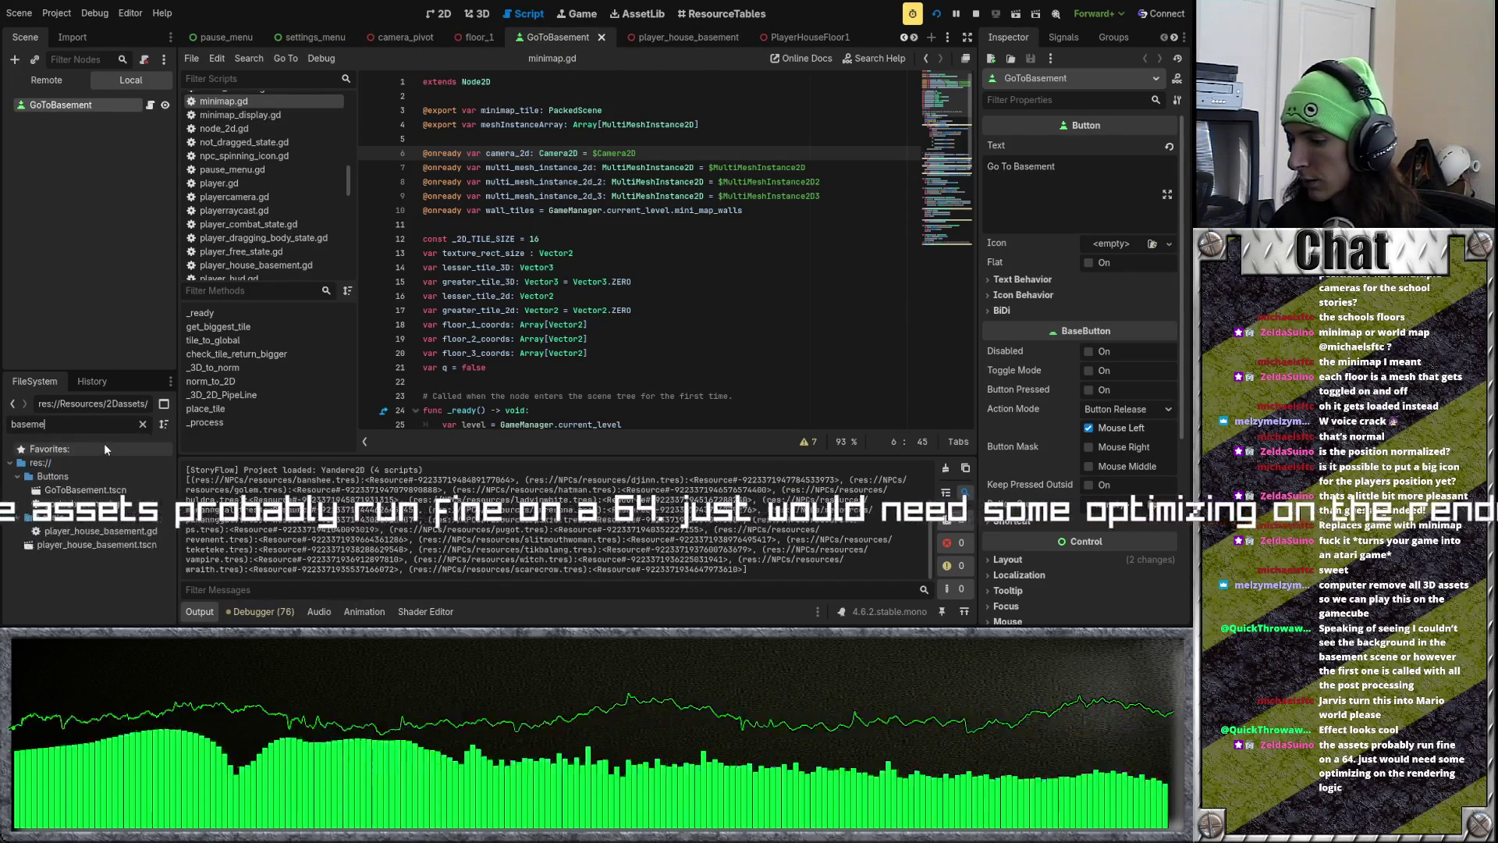
click(121, 492)
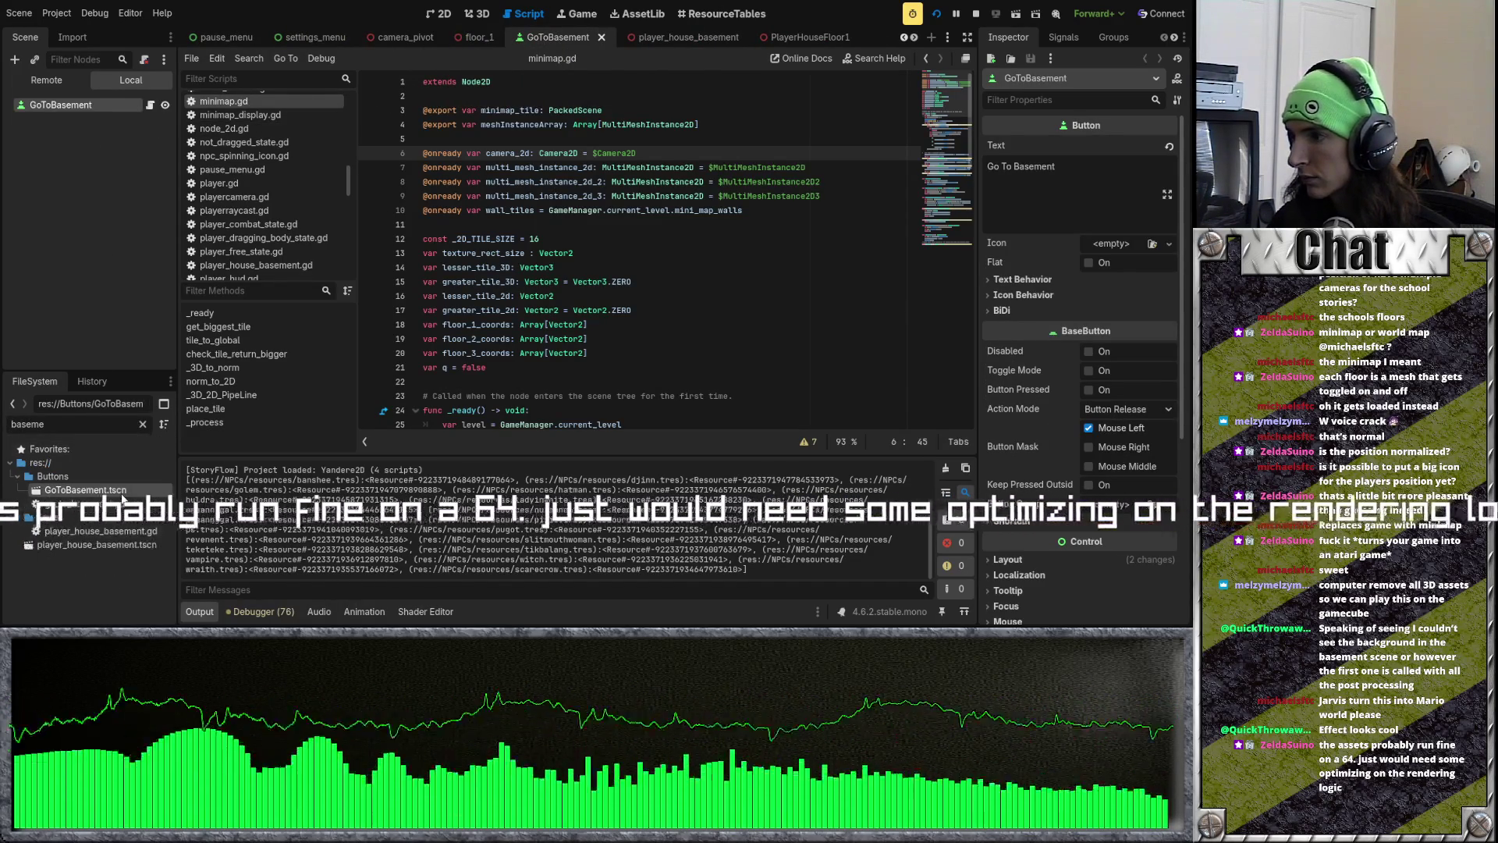
double_click(133, 545)
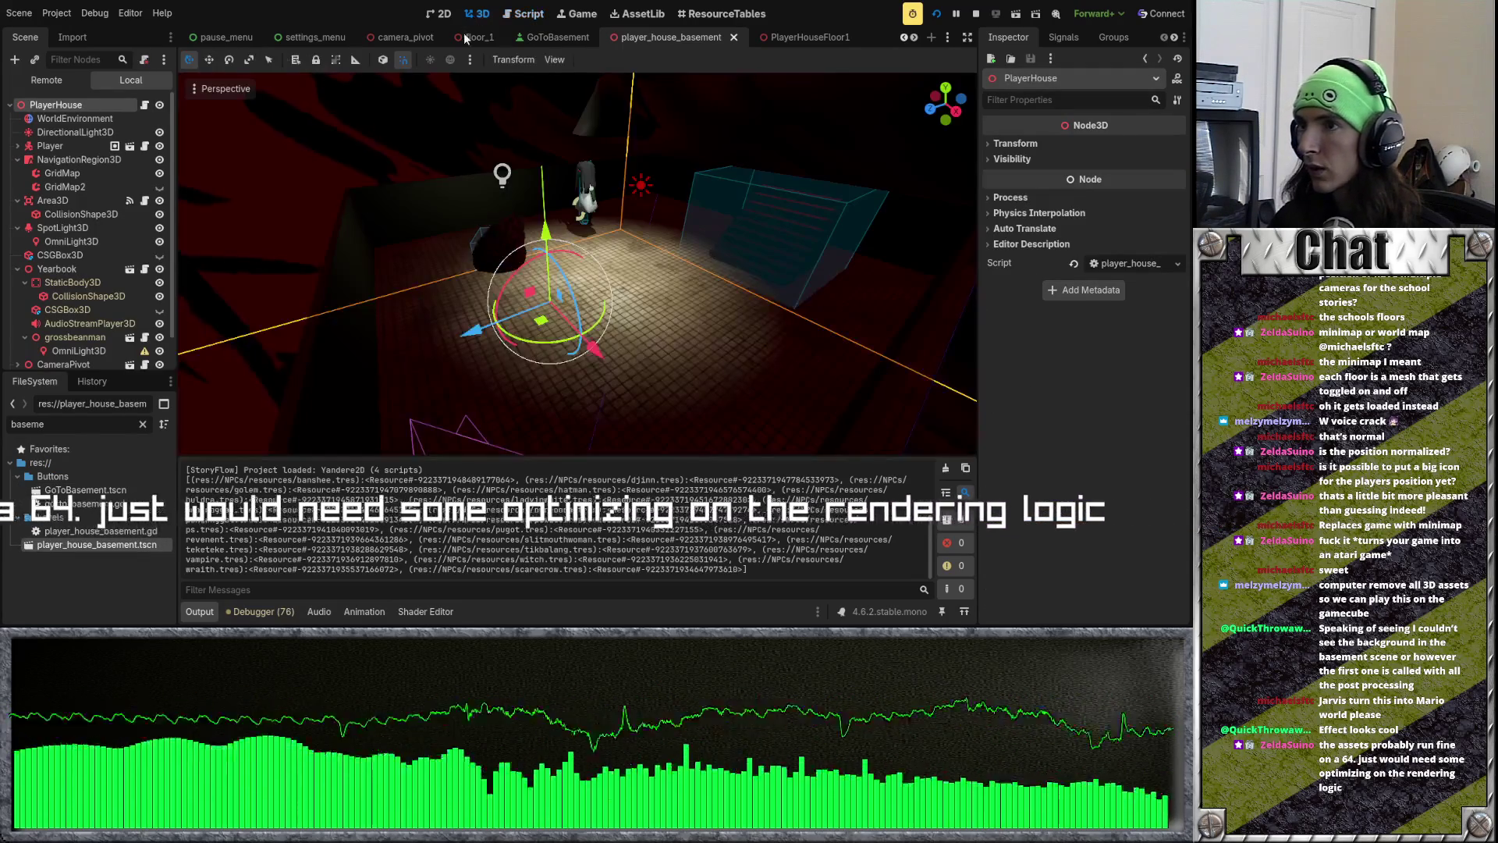
Step: Select the basement's background mesh and playtest the scene to check its look
click(317, 188)
mouse_move(317, 185)
mouse_down()
mouse_move(393, 201)
mouse_move(454, 245)
mouse_up()
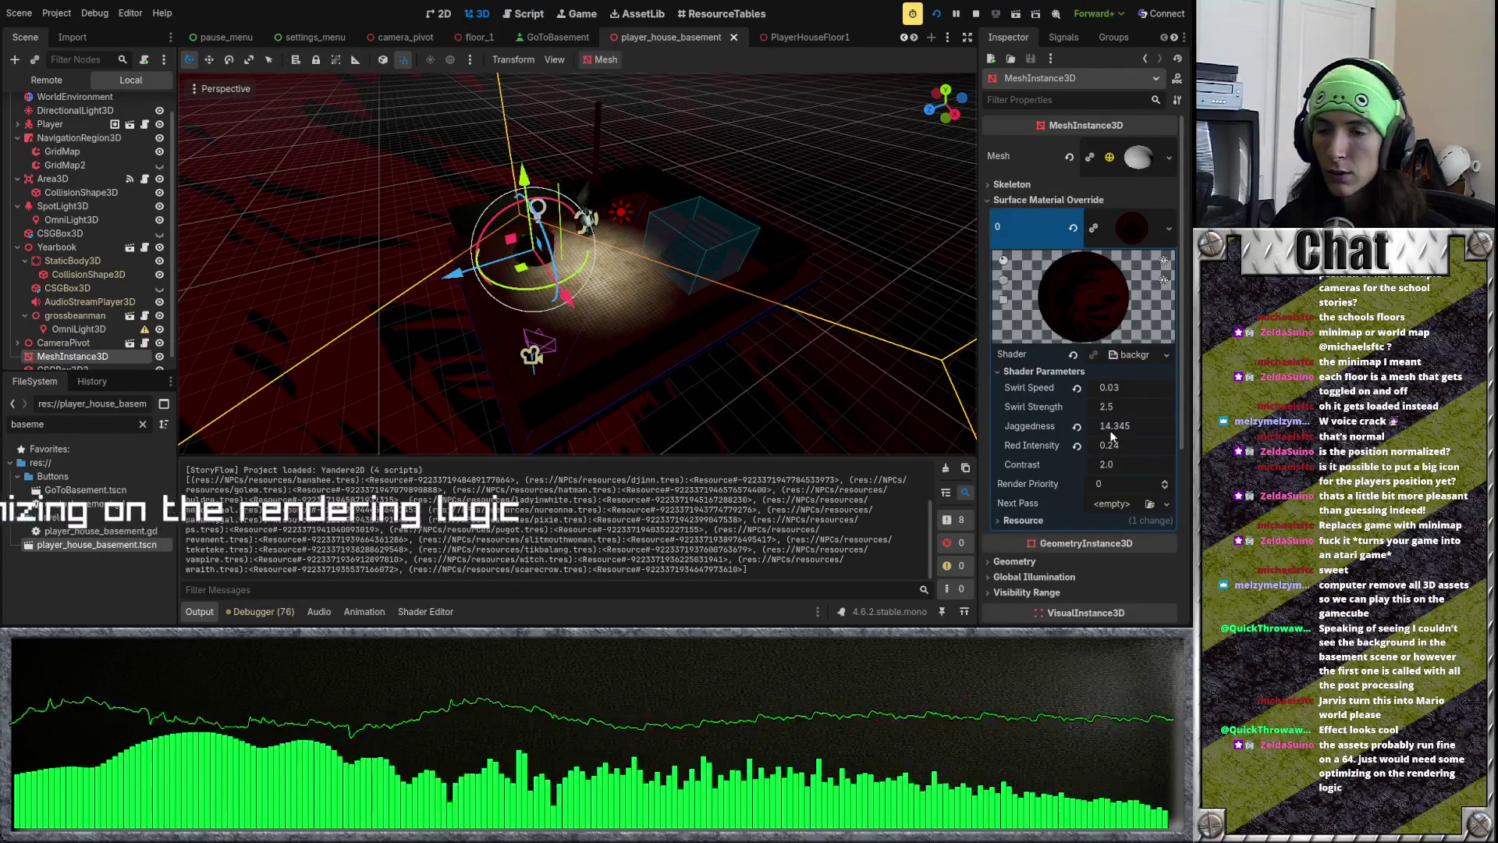
key(F6)
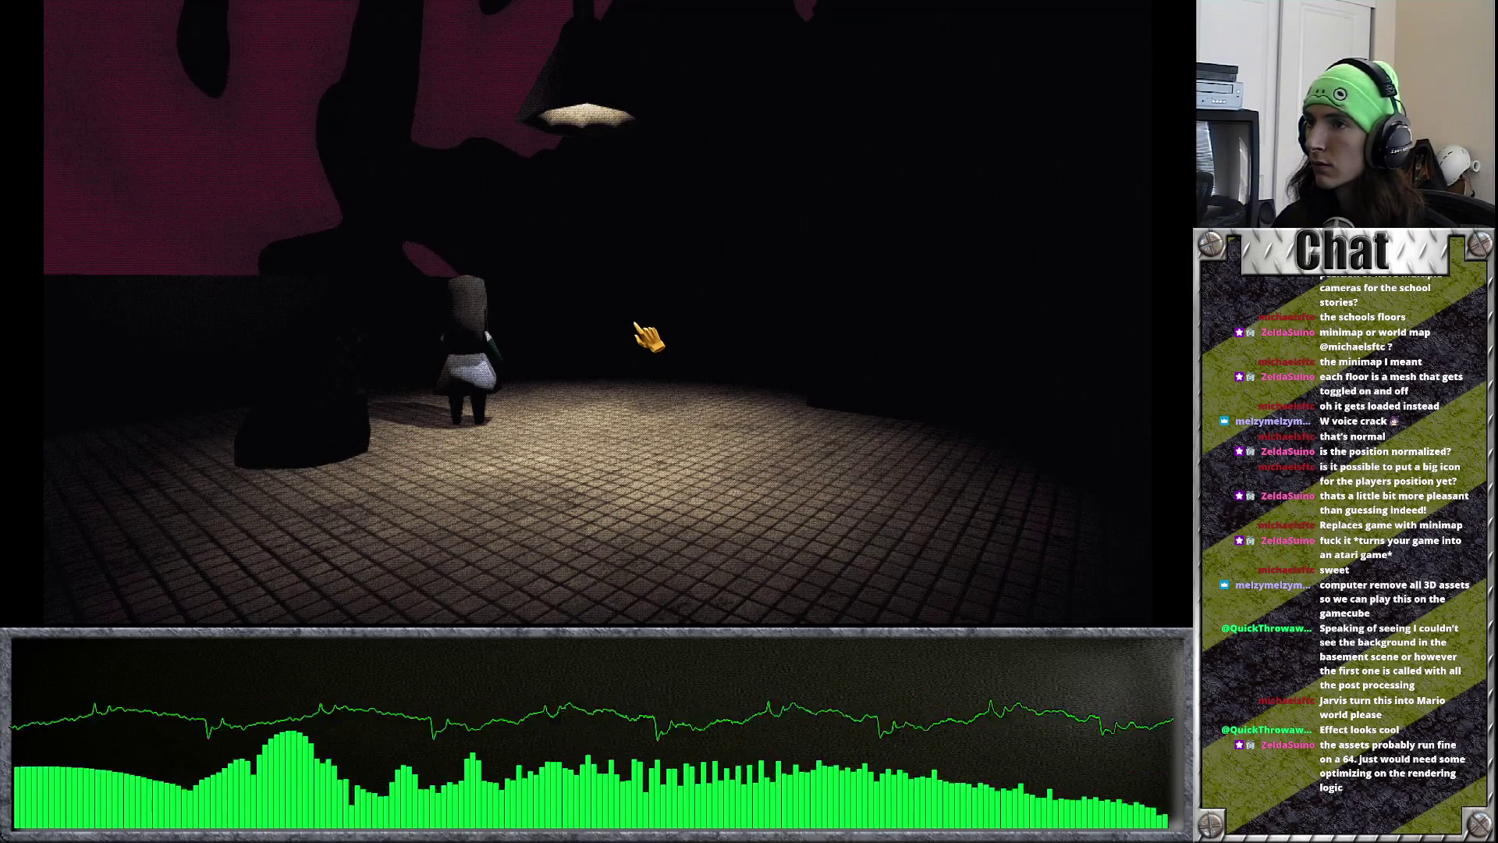
click(648, 337)
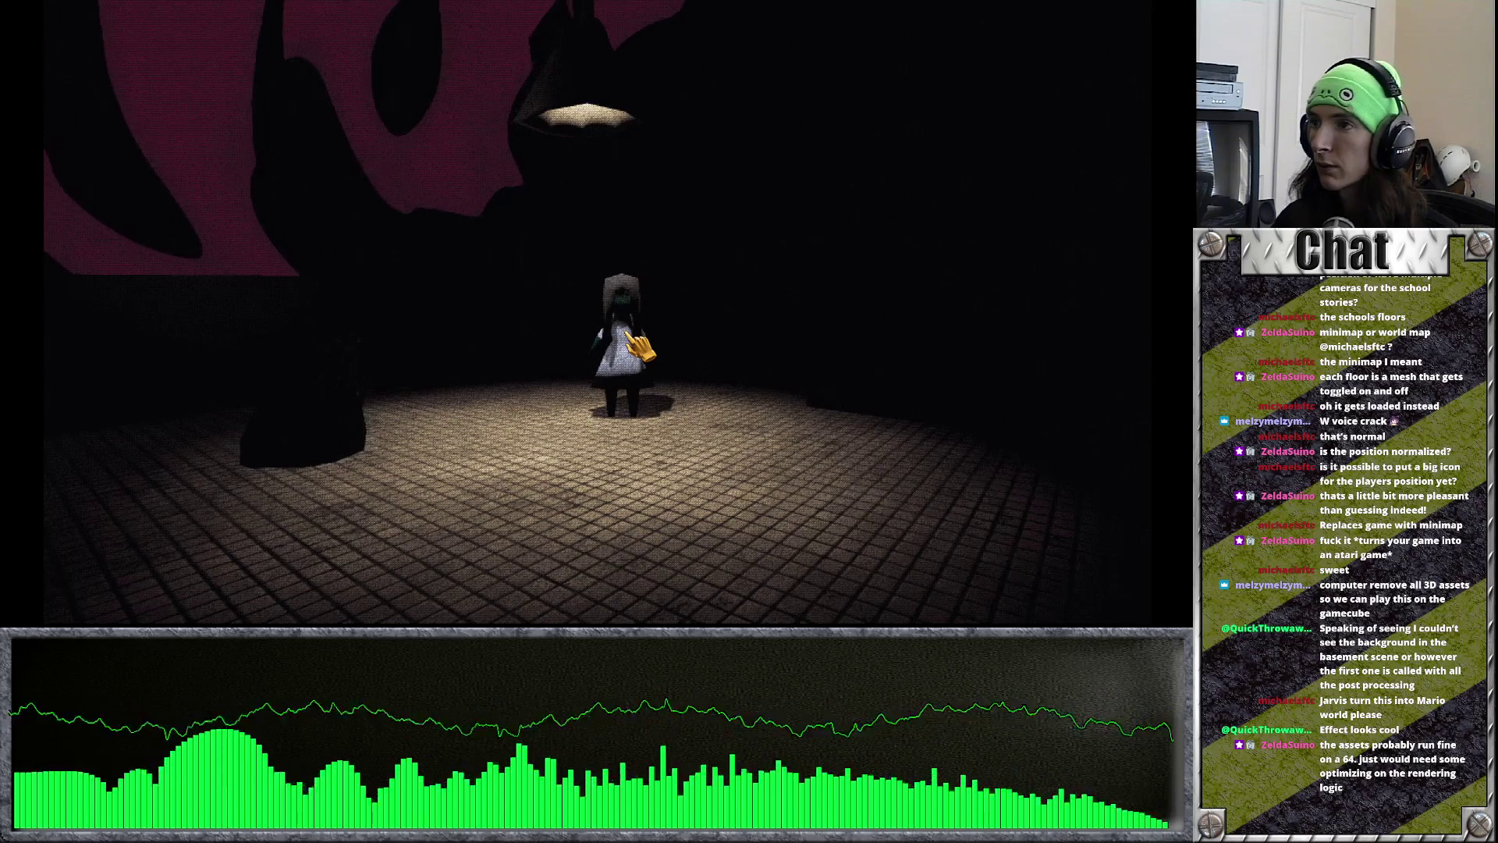
key(F8)
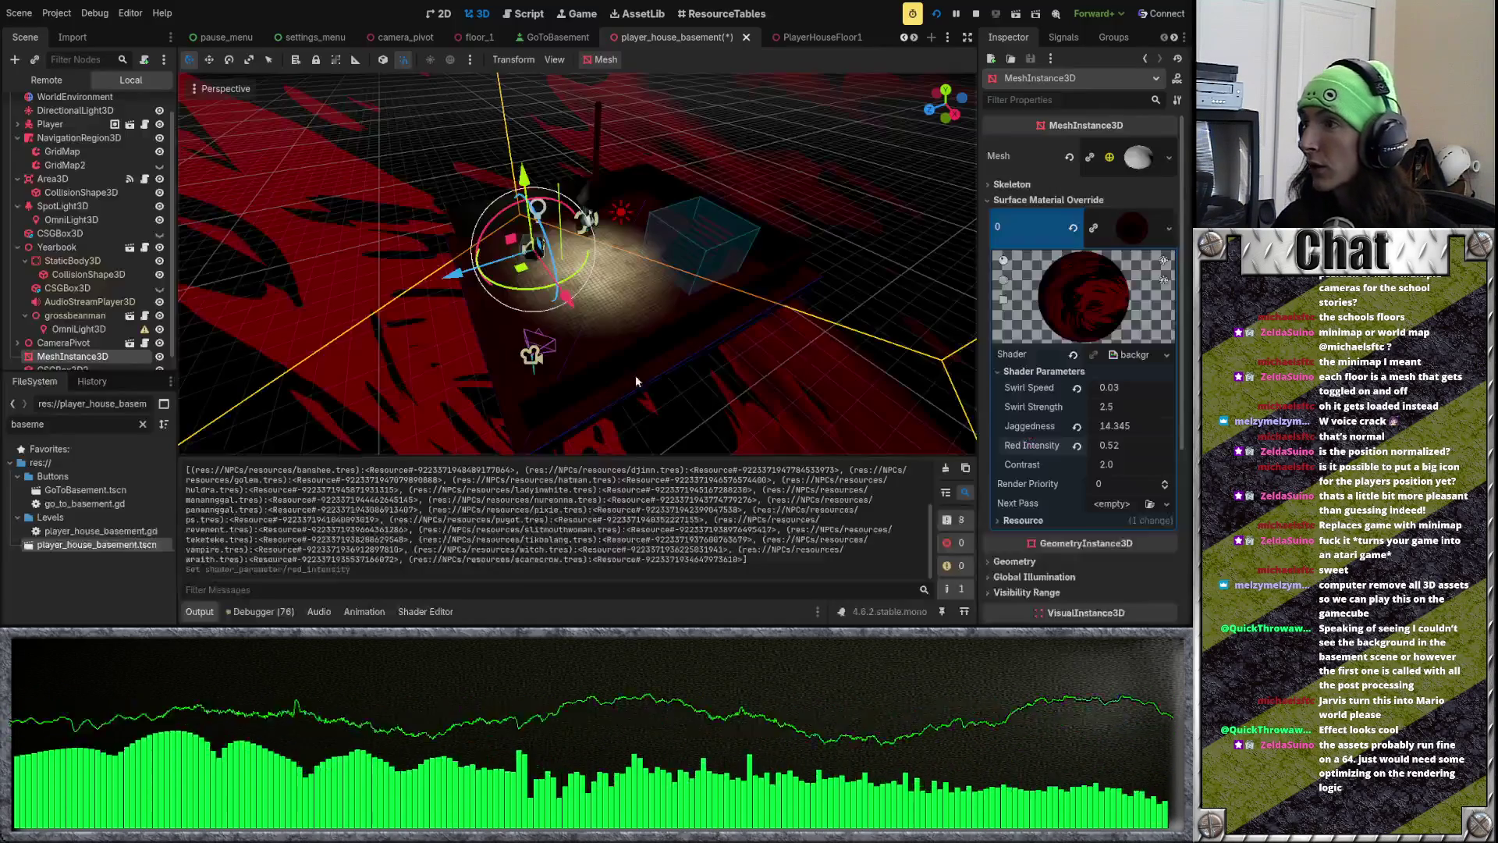
Step: Raise the background shader's Red Intensity from 0.24 to 0.52 and rerun the game
scroll(474, 39, up, 5)
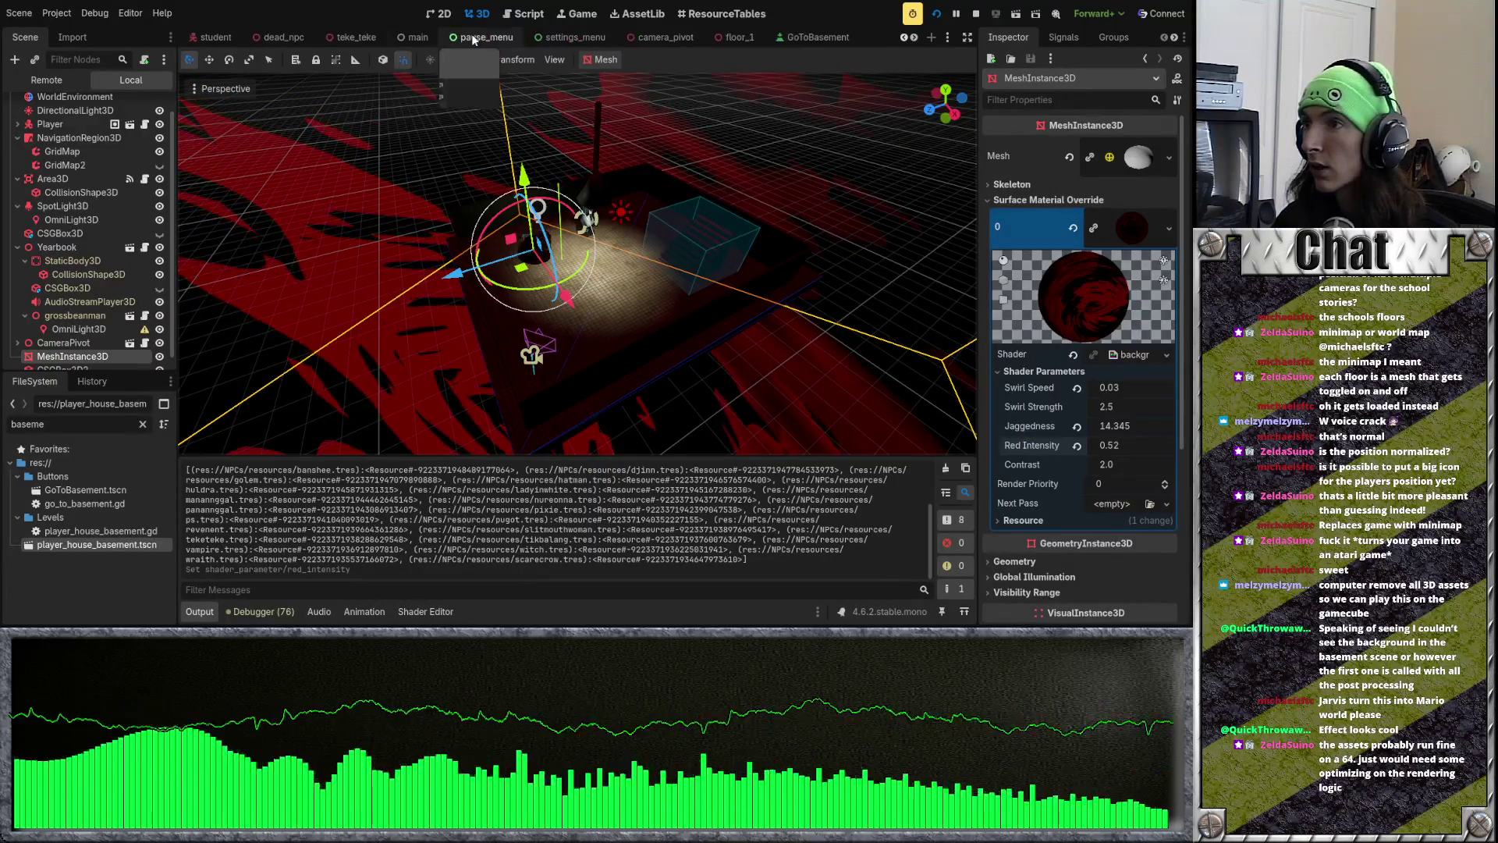
scroll(474, 39, up, 3)
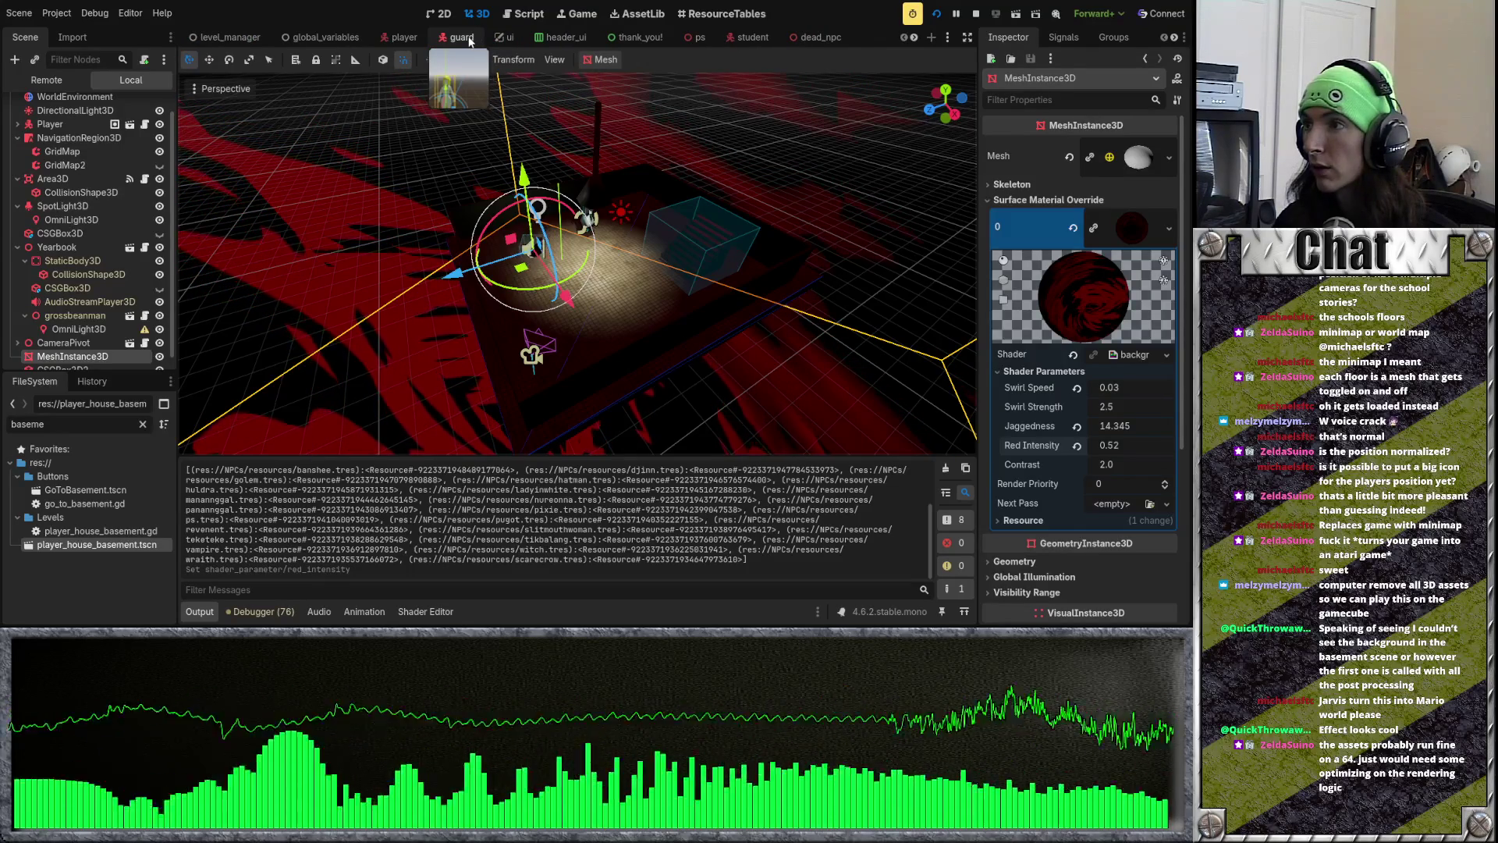
scroll(471, 41, down, 4)
key(F6)
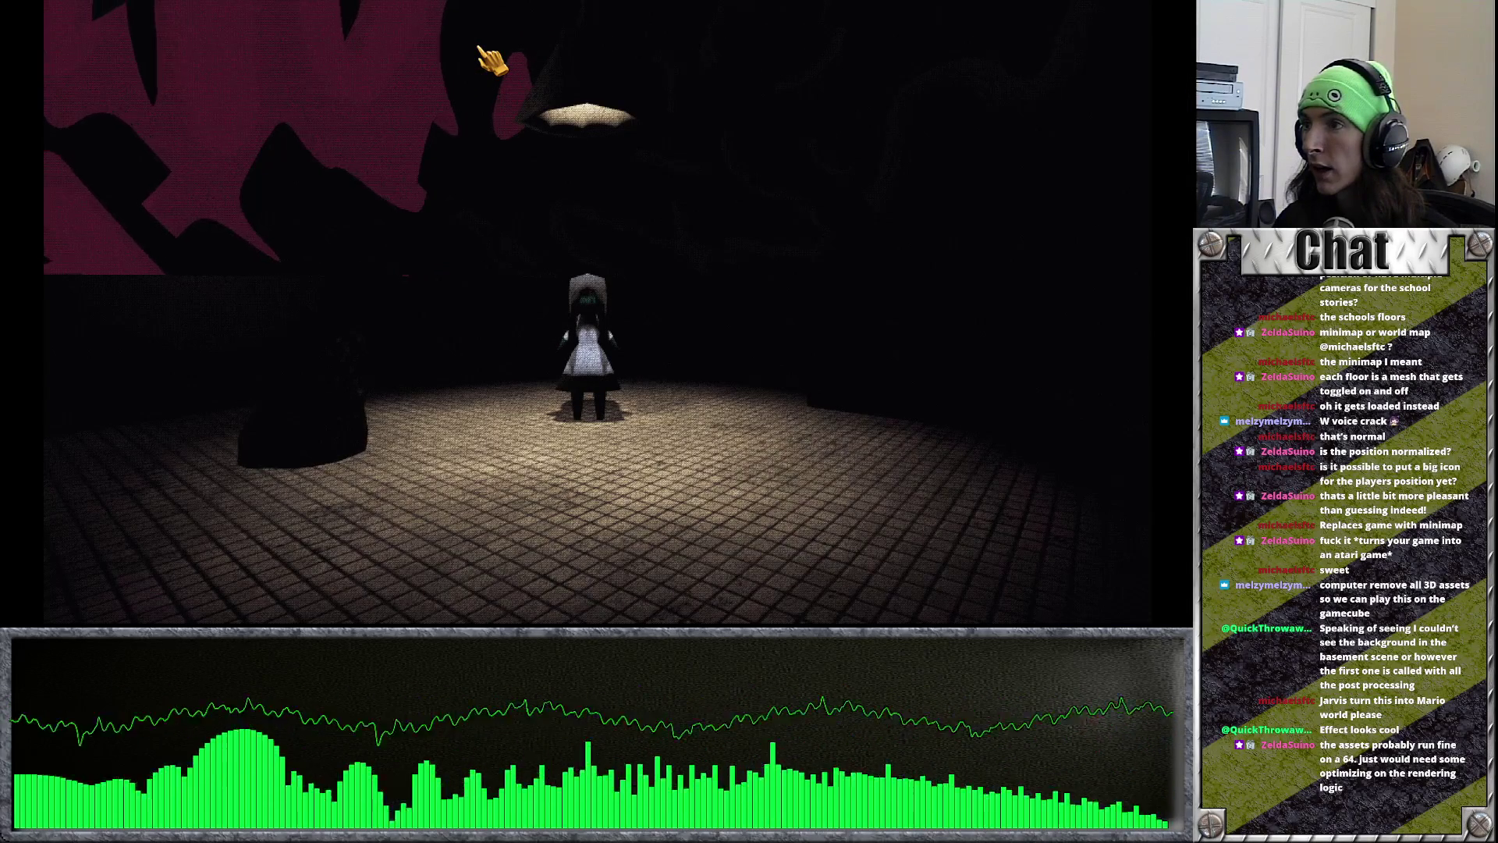
key(F8)
scroll(718, 41, down, 6)
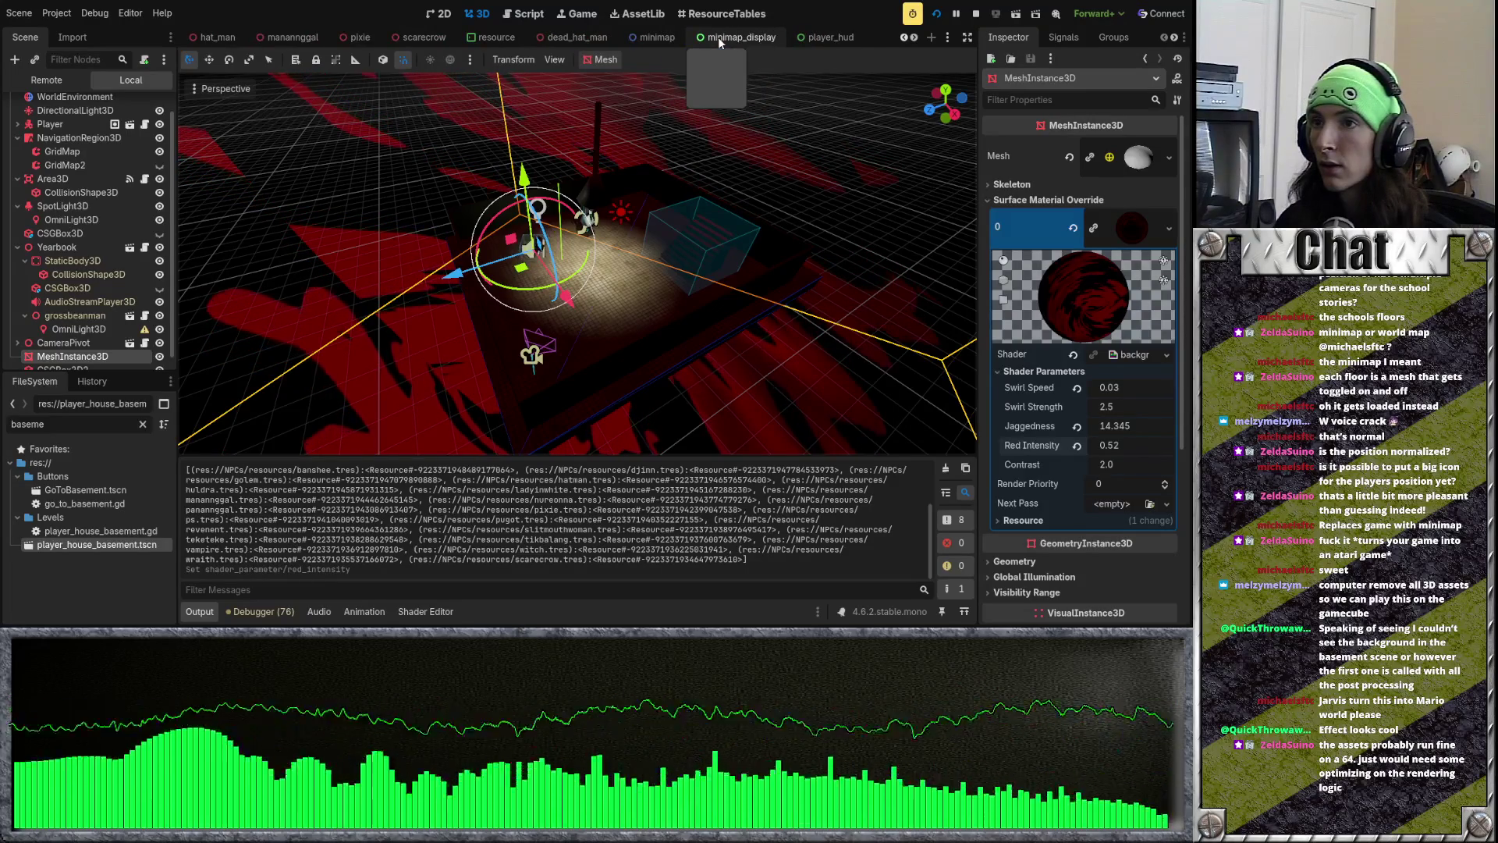
key(F5)
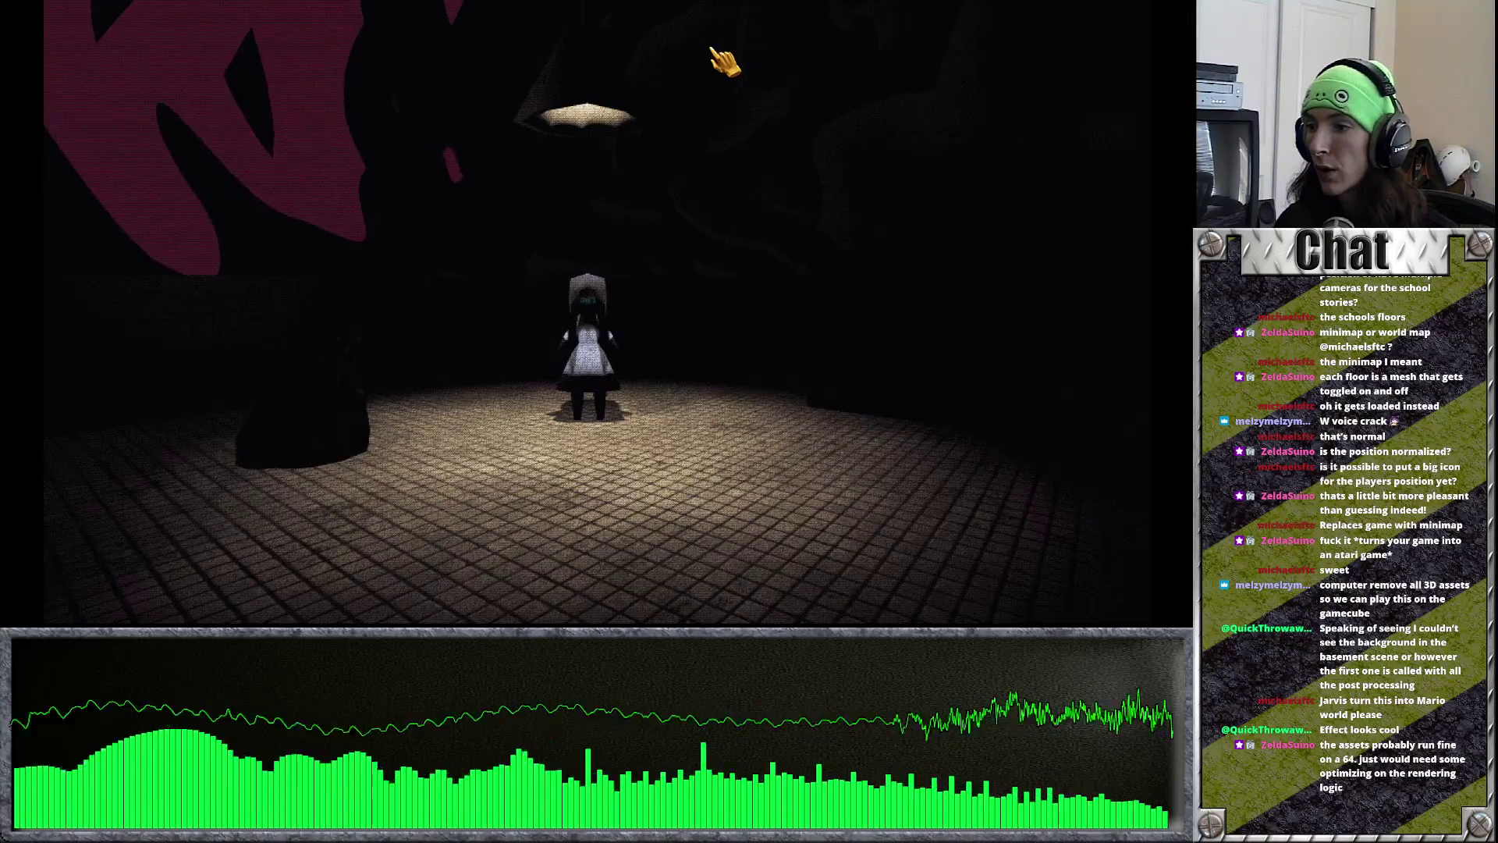
key(F8)
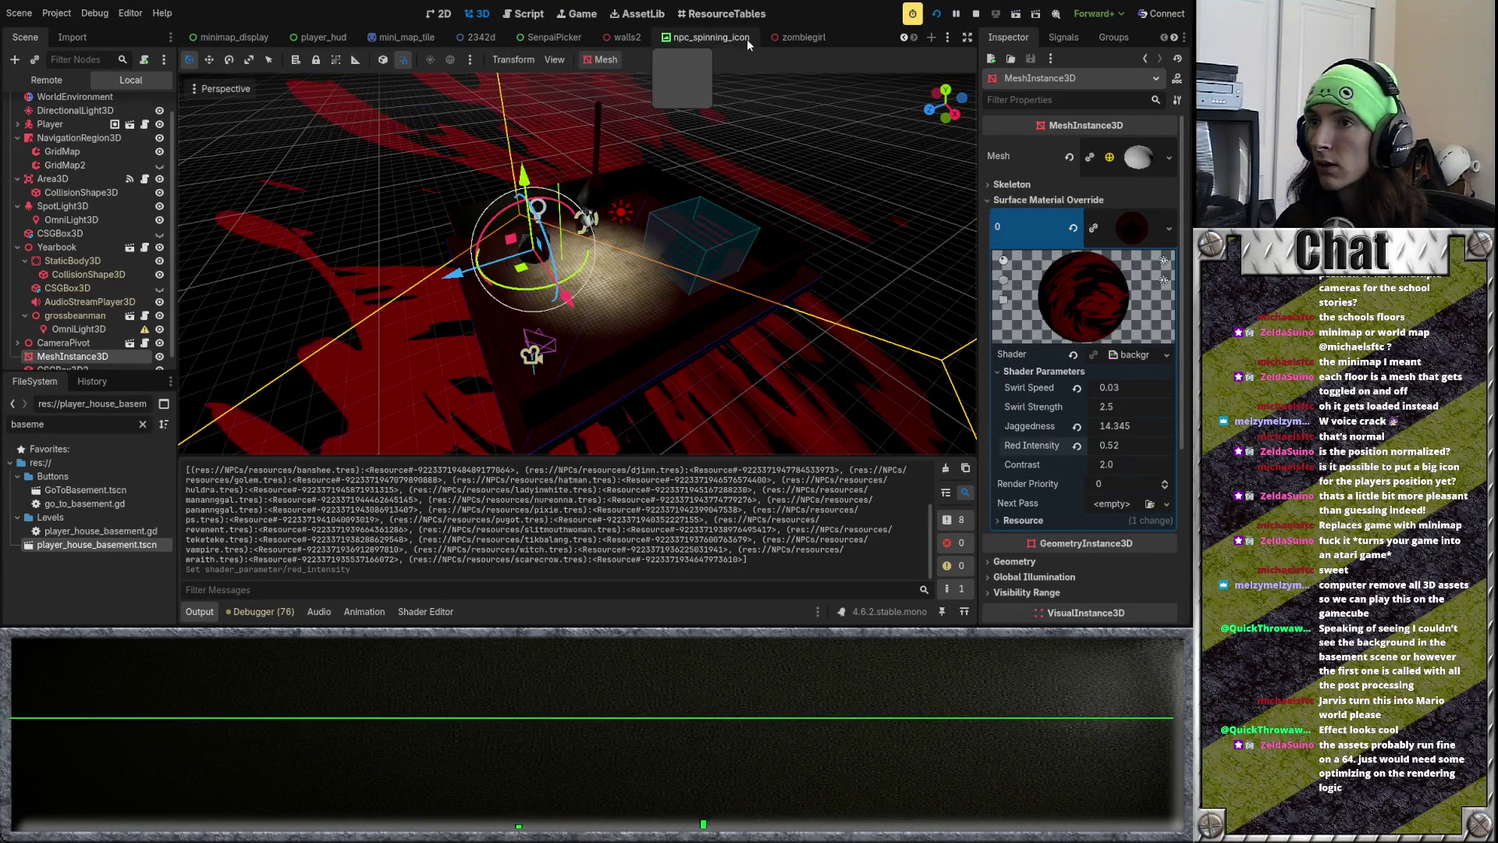
Step: Collapse the NavigationRegion3D, Area3D, SpotLight3D and Yearbook branches in the scene tree
scroll(46, 109, up, 2)
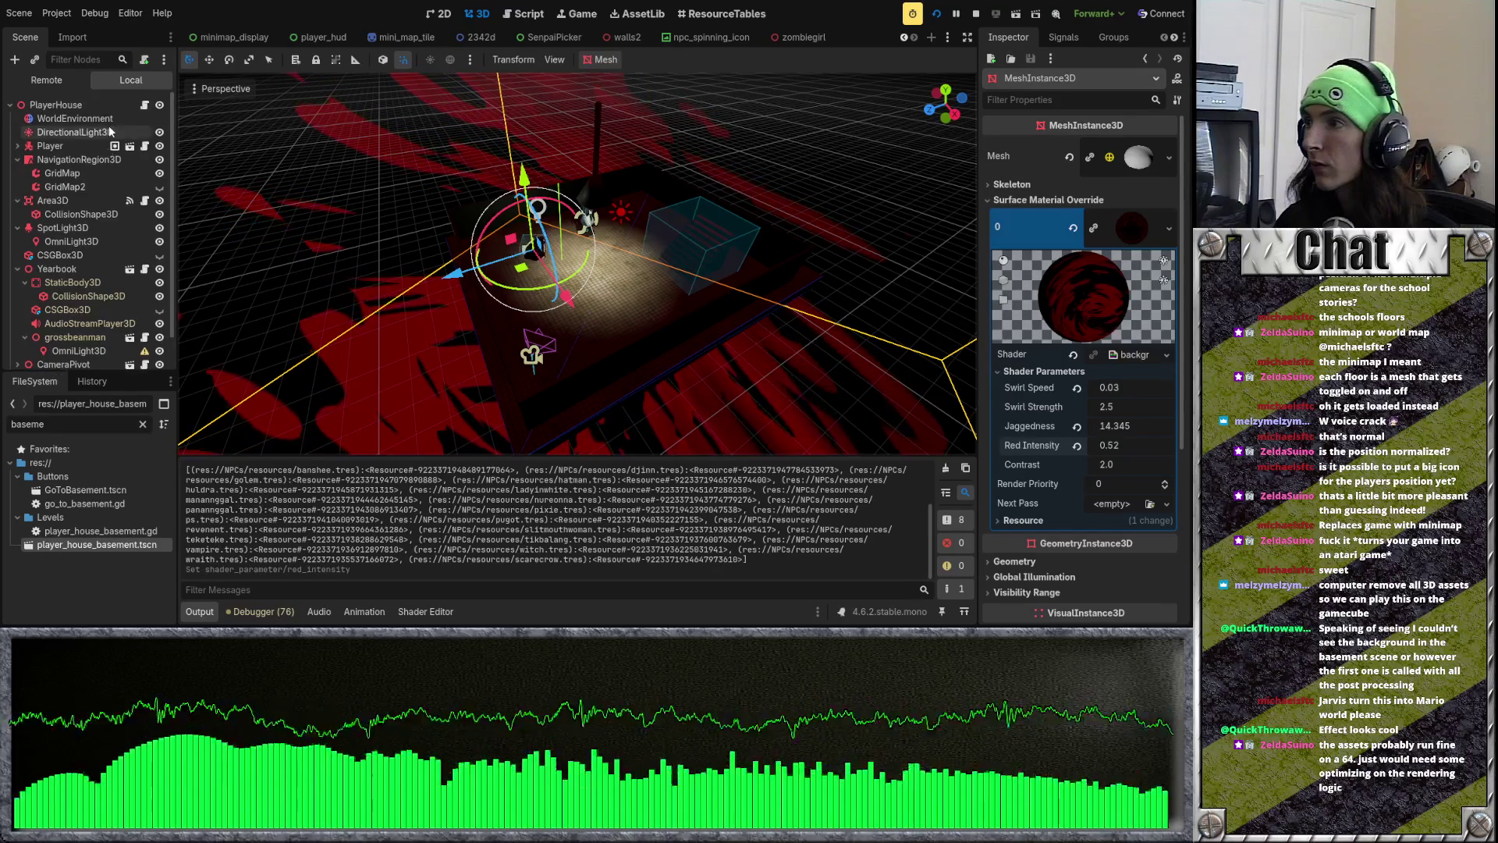
click(46, 106)
click(17, 159)
click(17, 173)
click(18, 186)
click(17, 214)
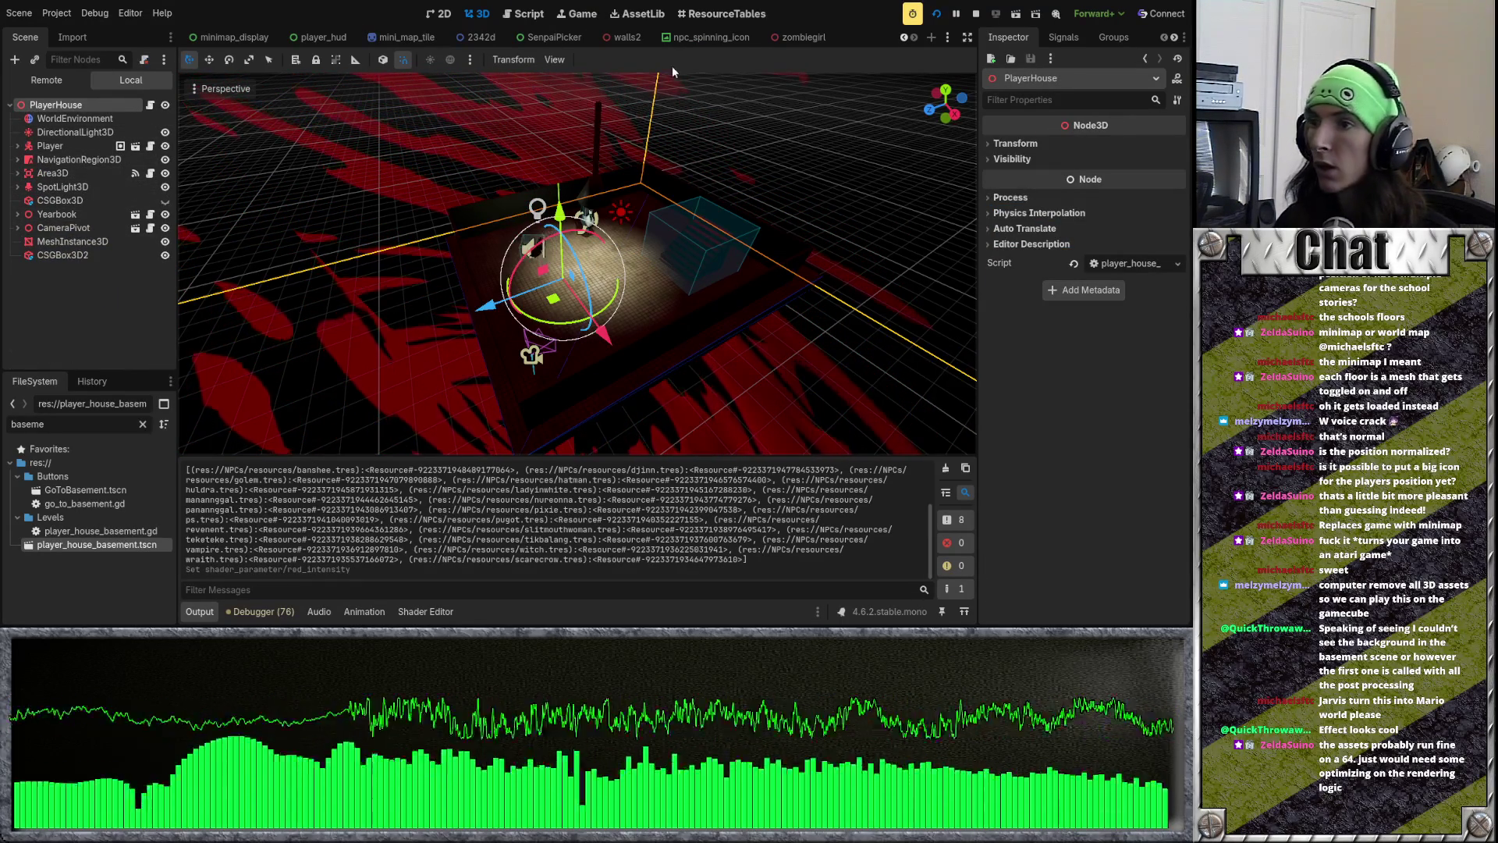
mouse_move(648, 40)
mouse_down()
mouse_move(518, 259)
mouse_move(644, 37)
mouse_move(604, 40)
mouse_up()
Step: Filter files for 'main', open the main scene and run the game
text(main)
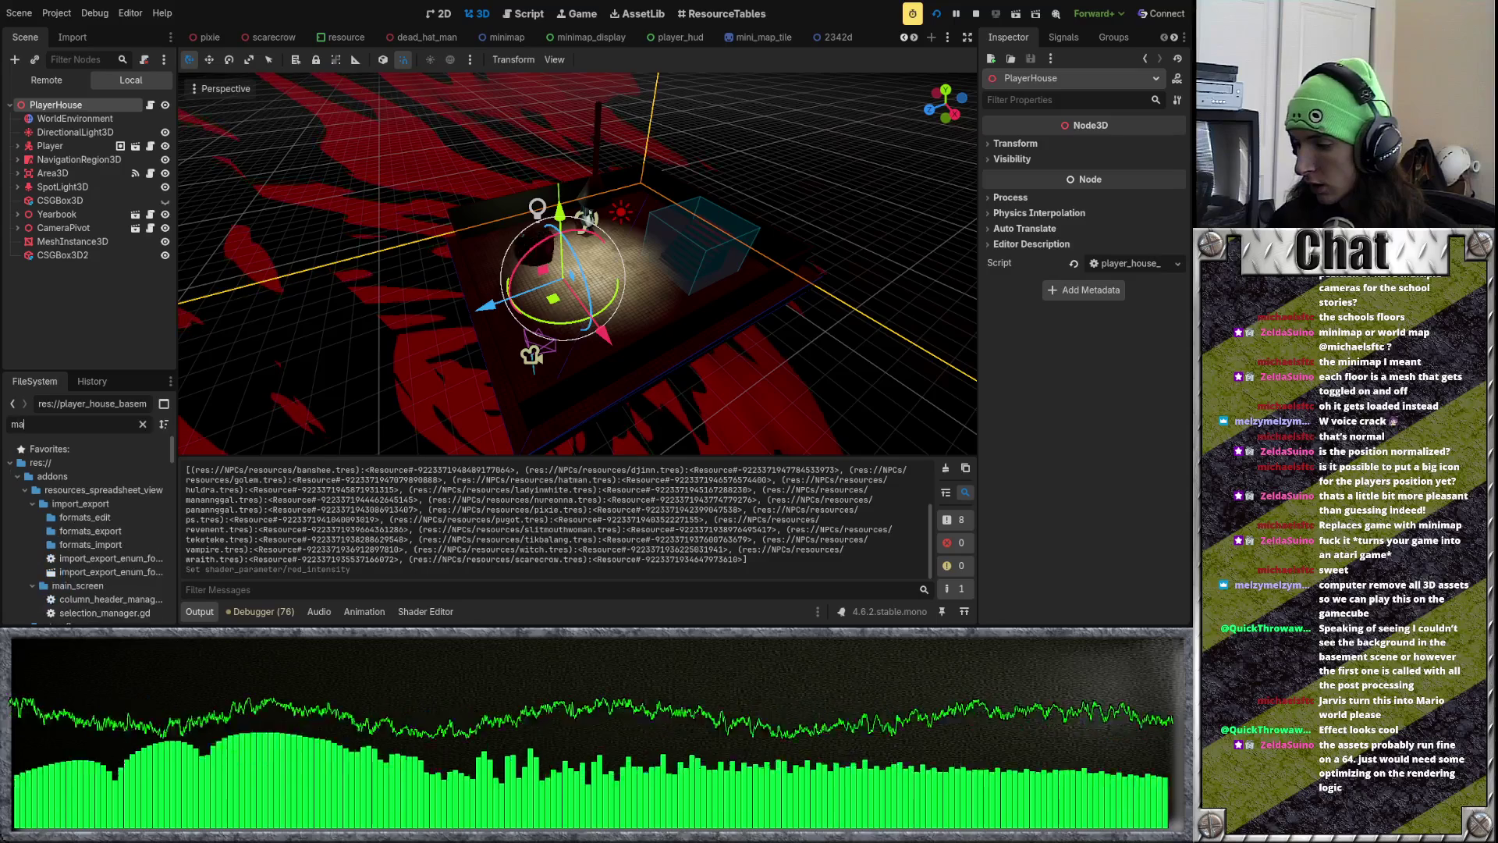
scroll(100, 534, down, 5)
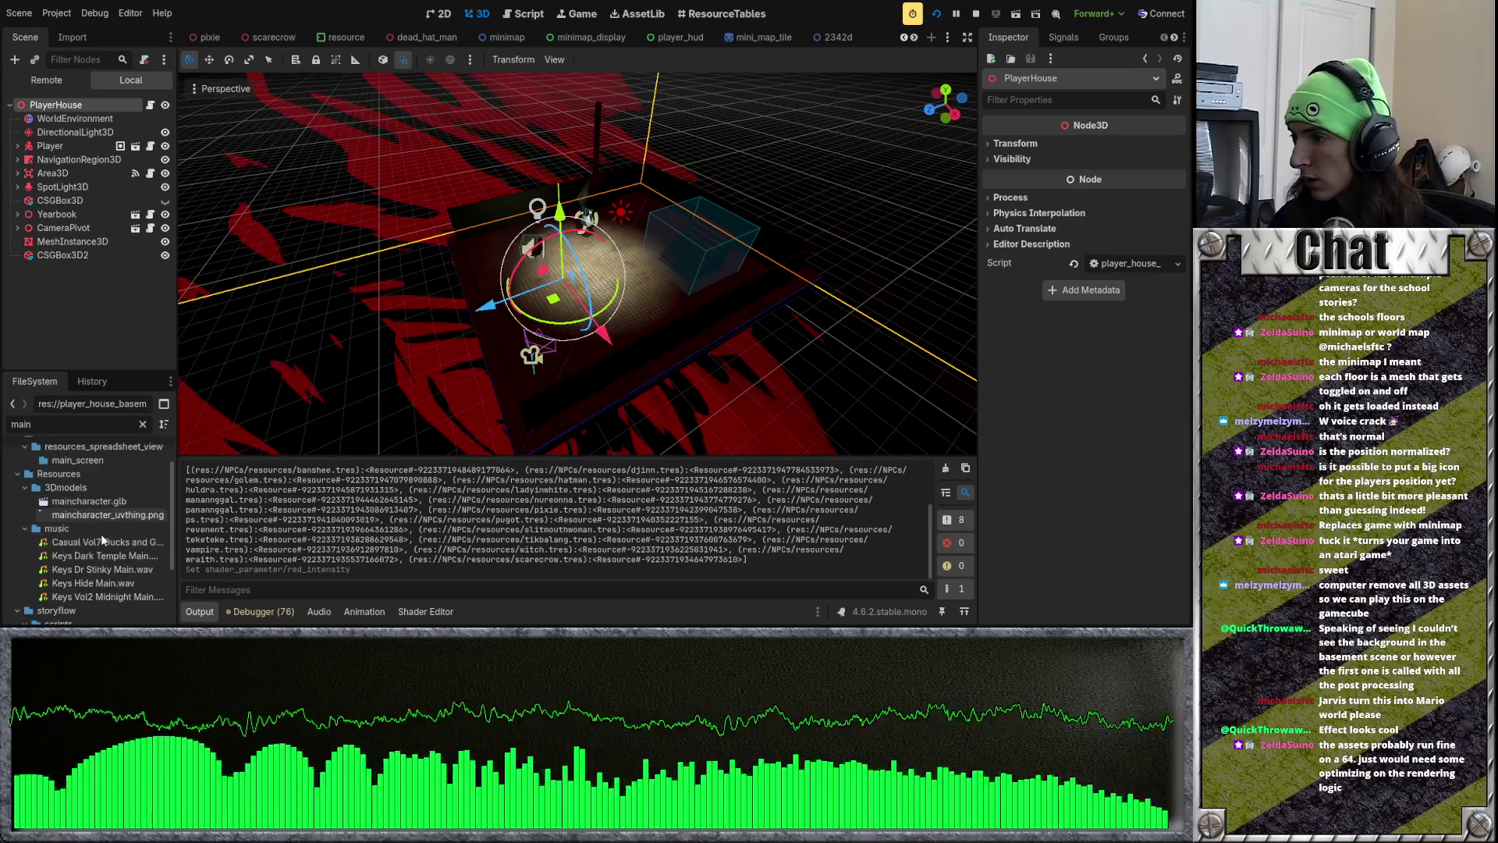
double_click(56, 584)
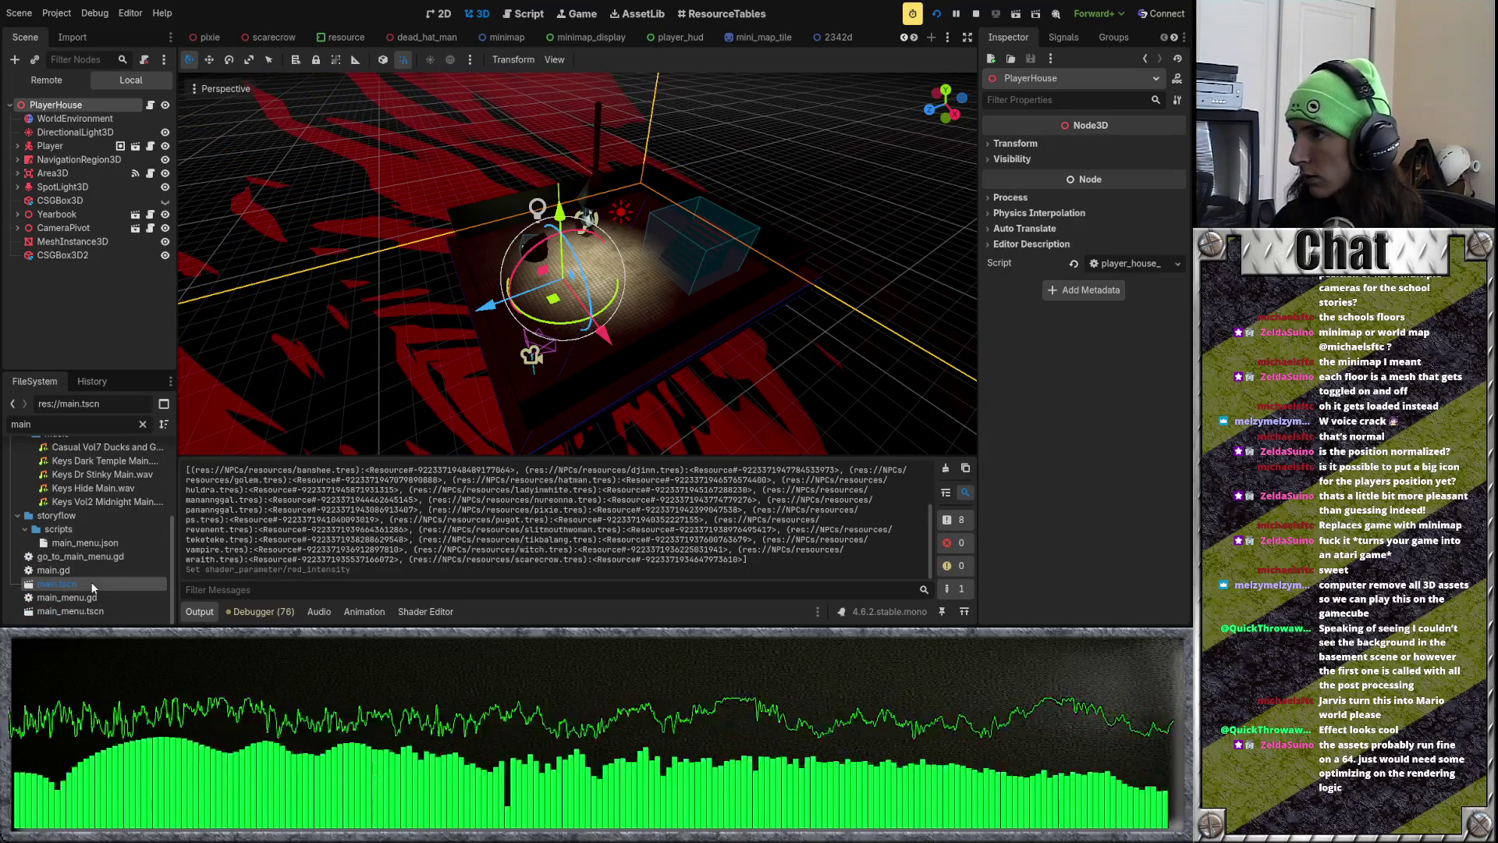
key(F5)
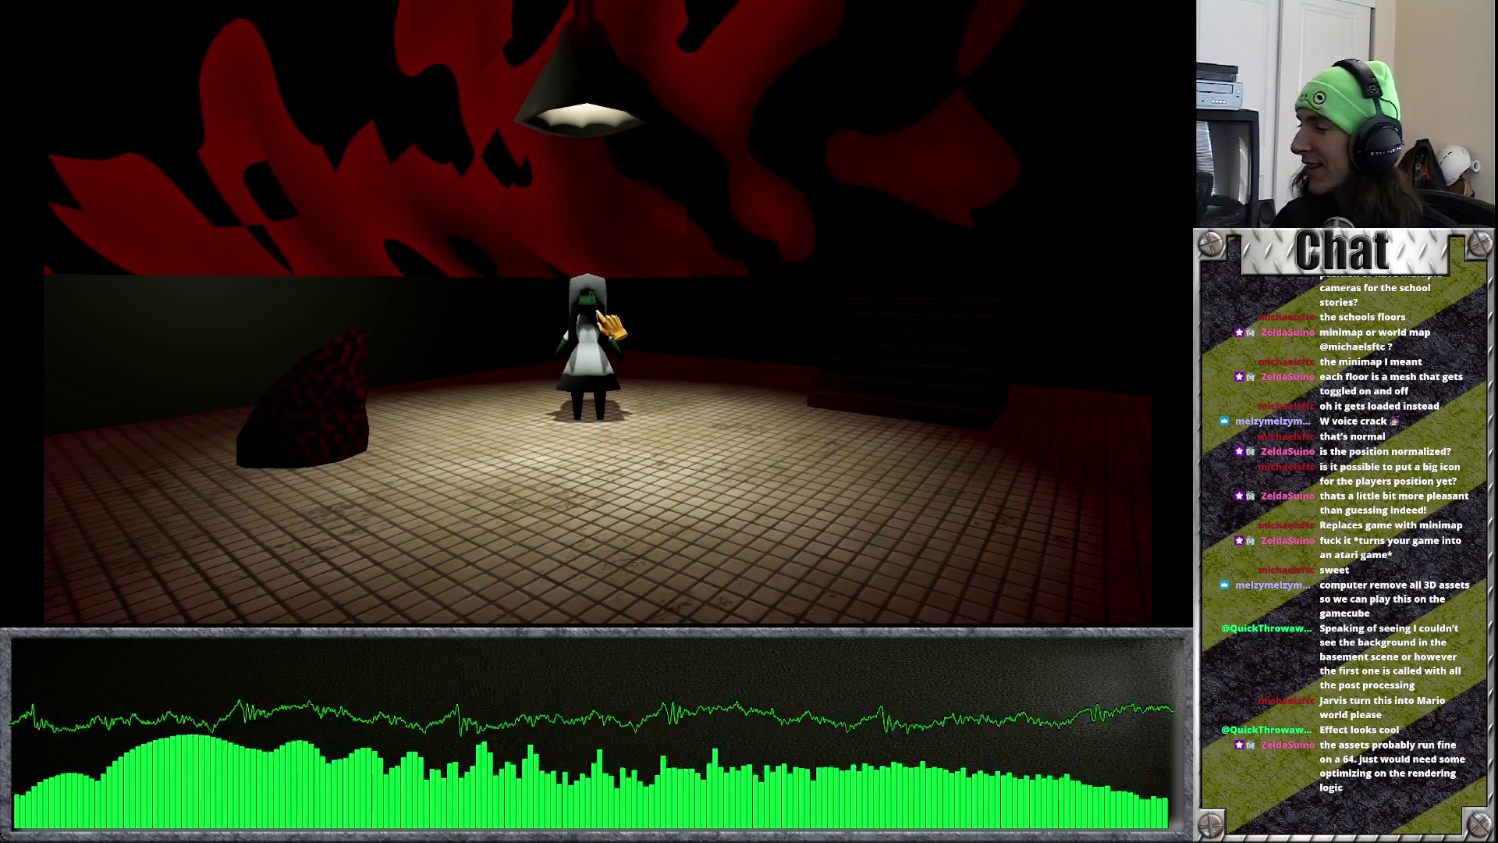
Step: Walk the character around the dark lamp room with WASD over two test runs
key(a)
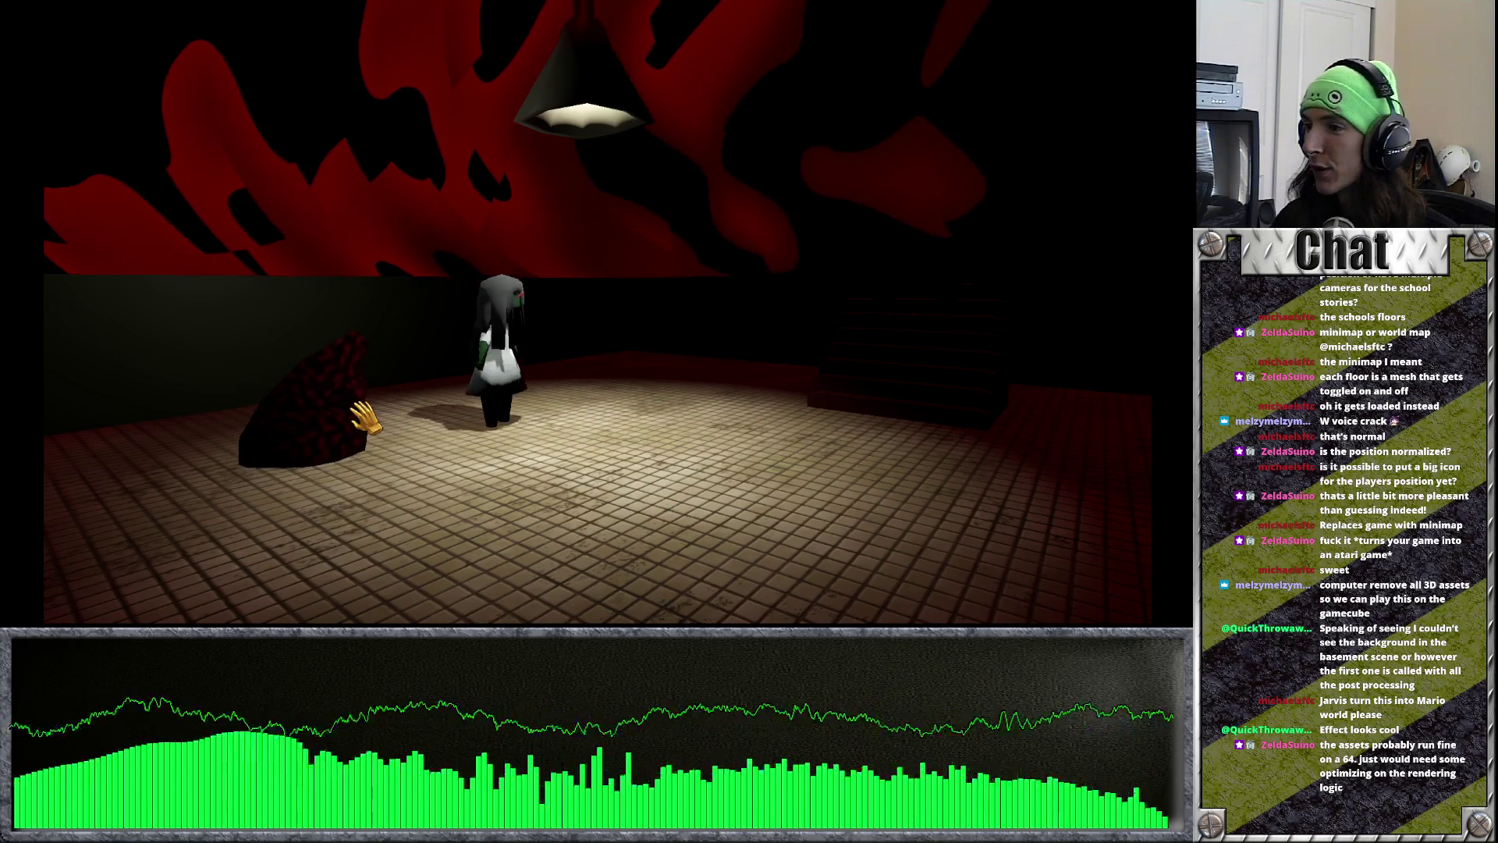
key(w)
key(s)
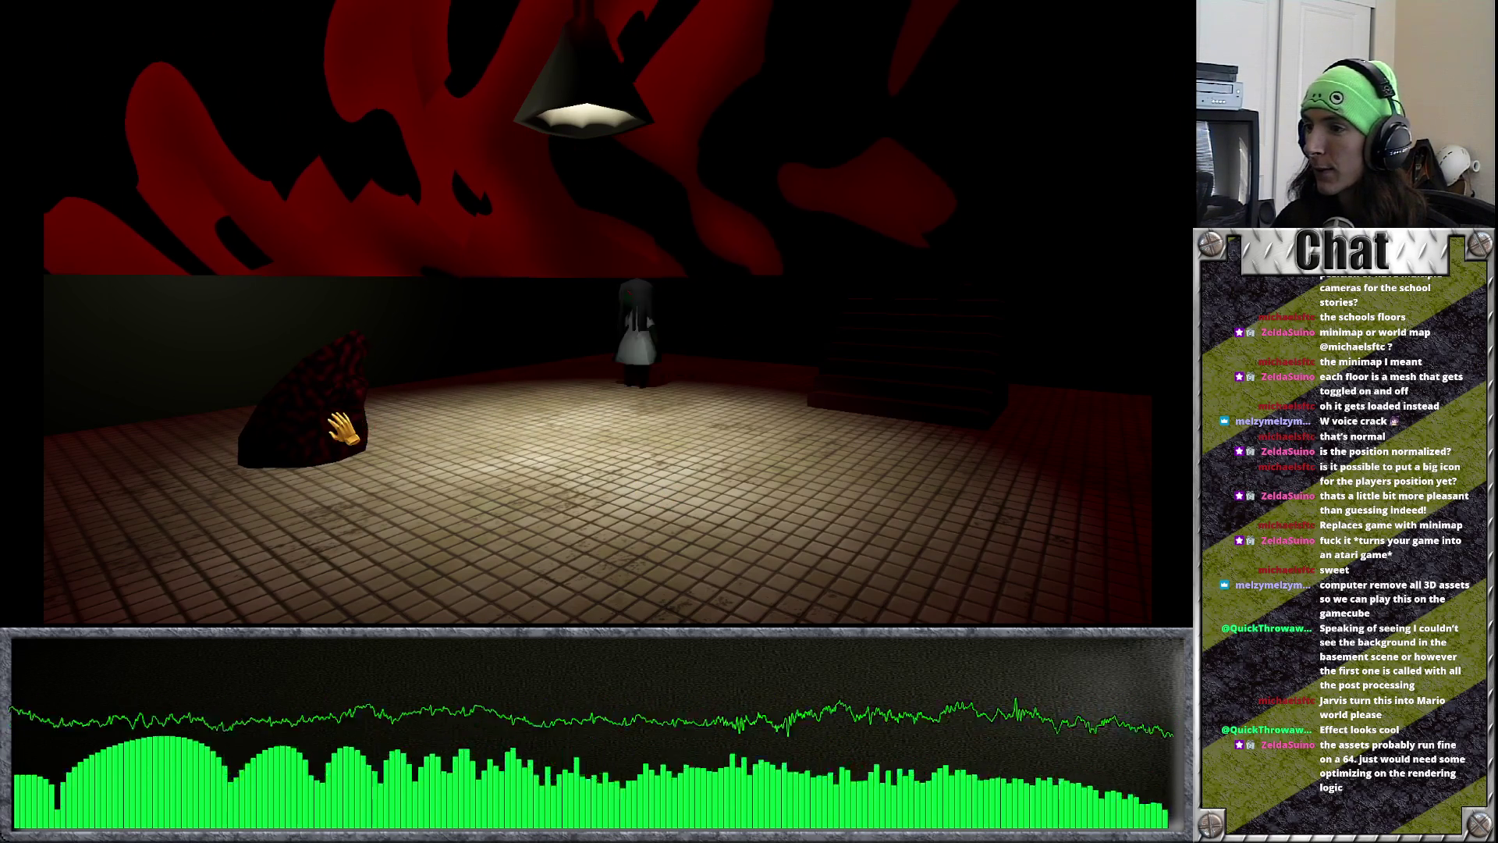
key(w)
key(s)
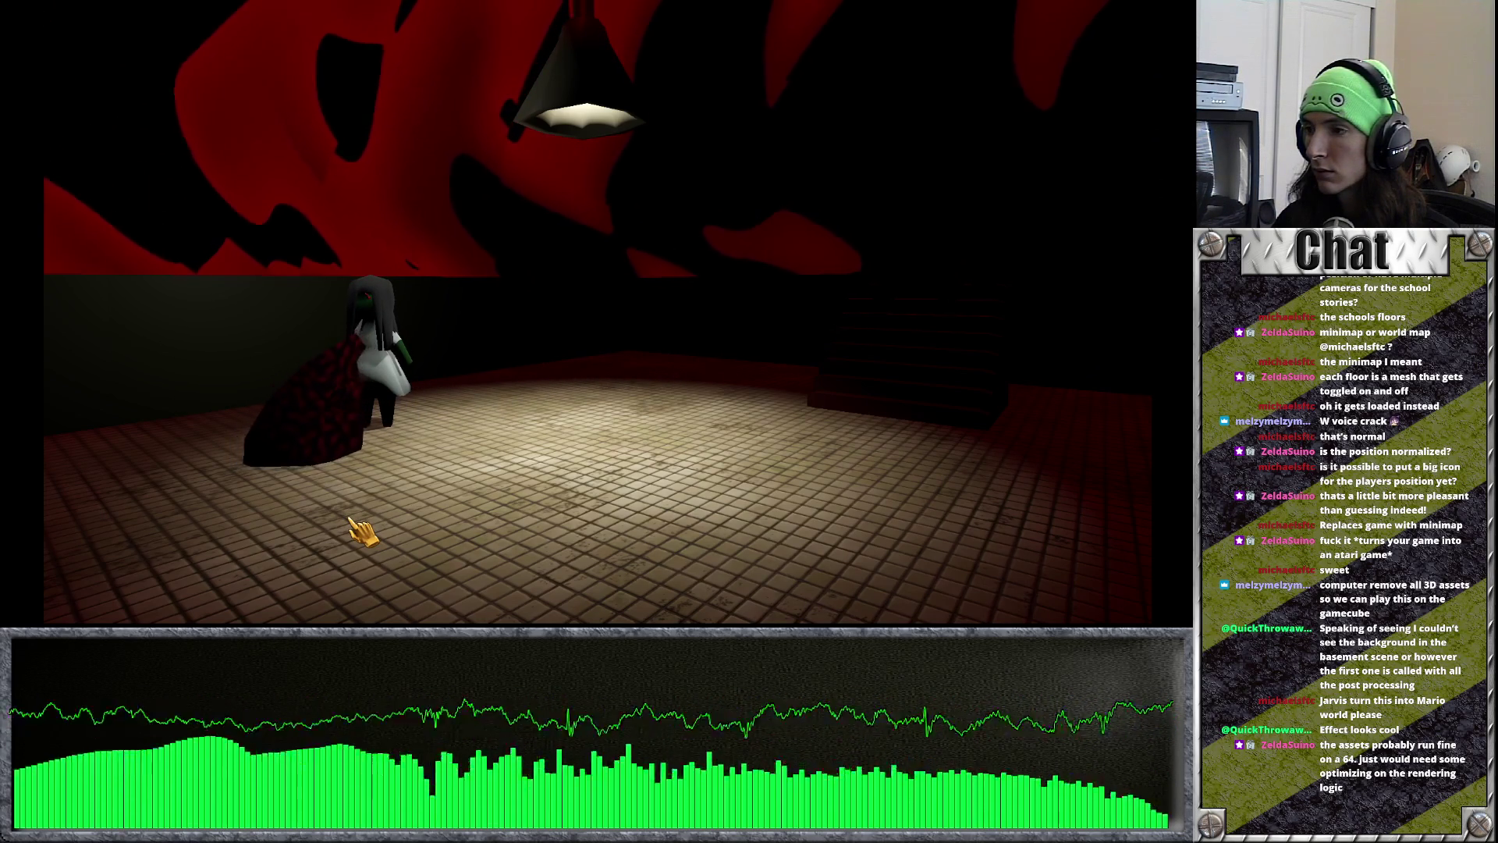
key(w)
key(F8)
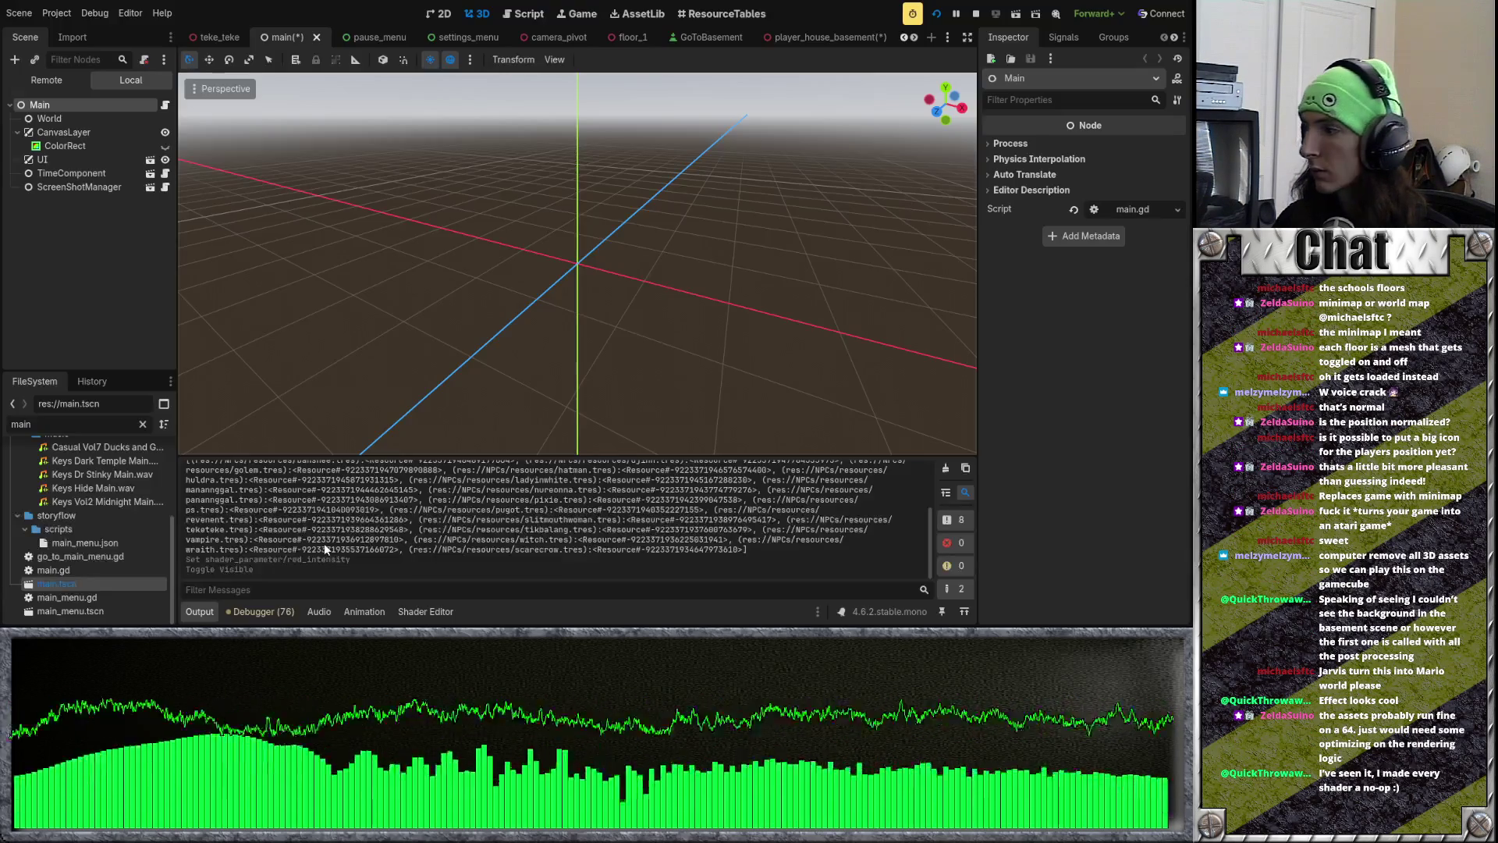
key(F5)
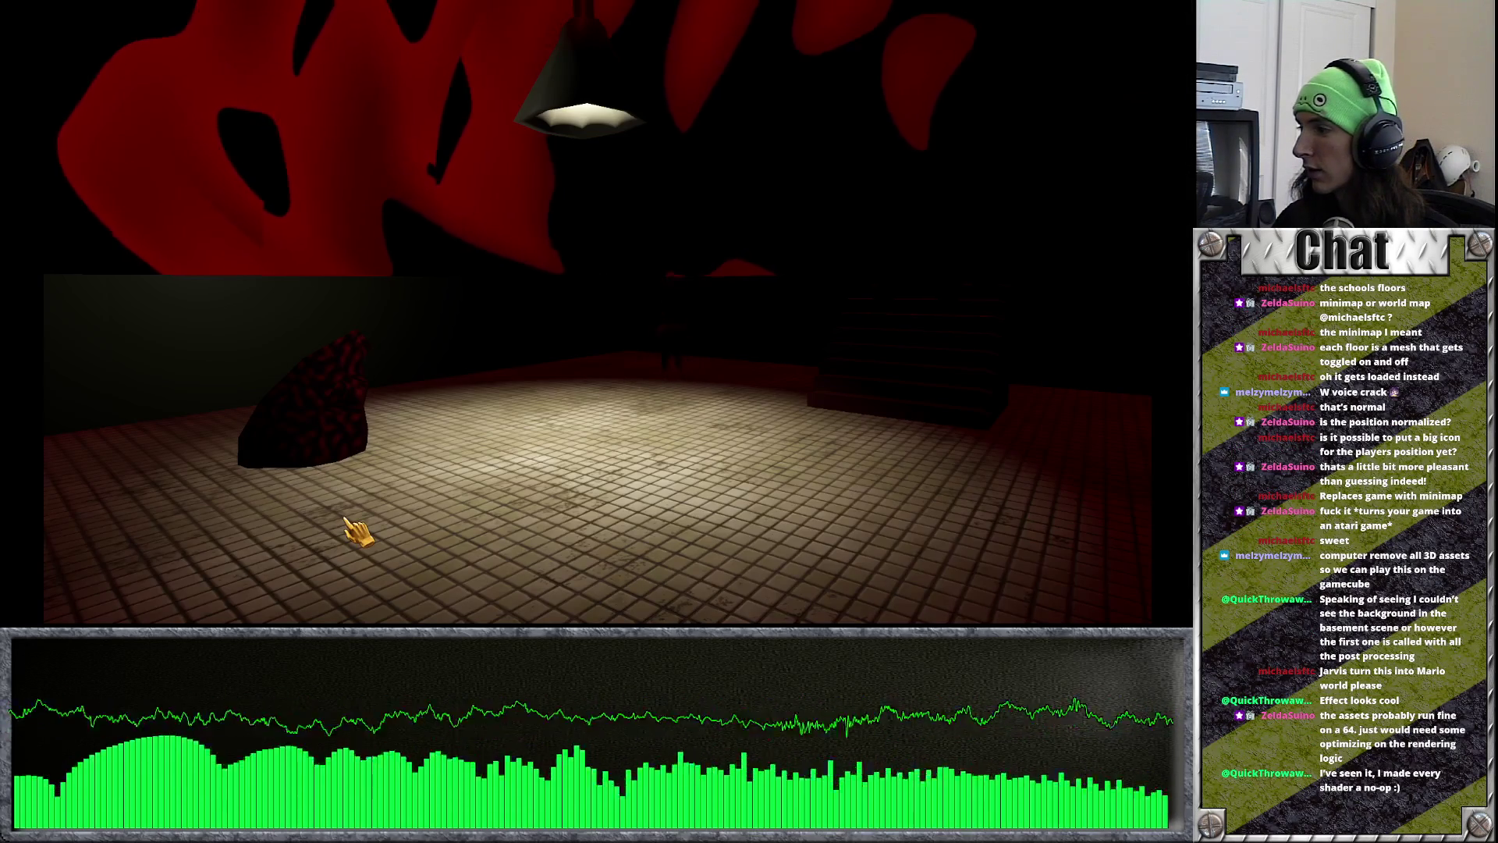
key(d)
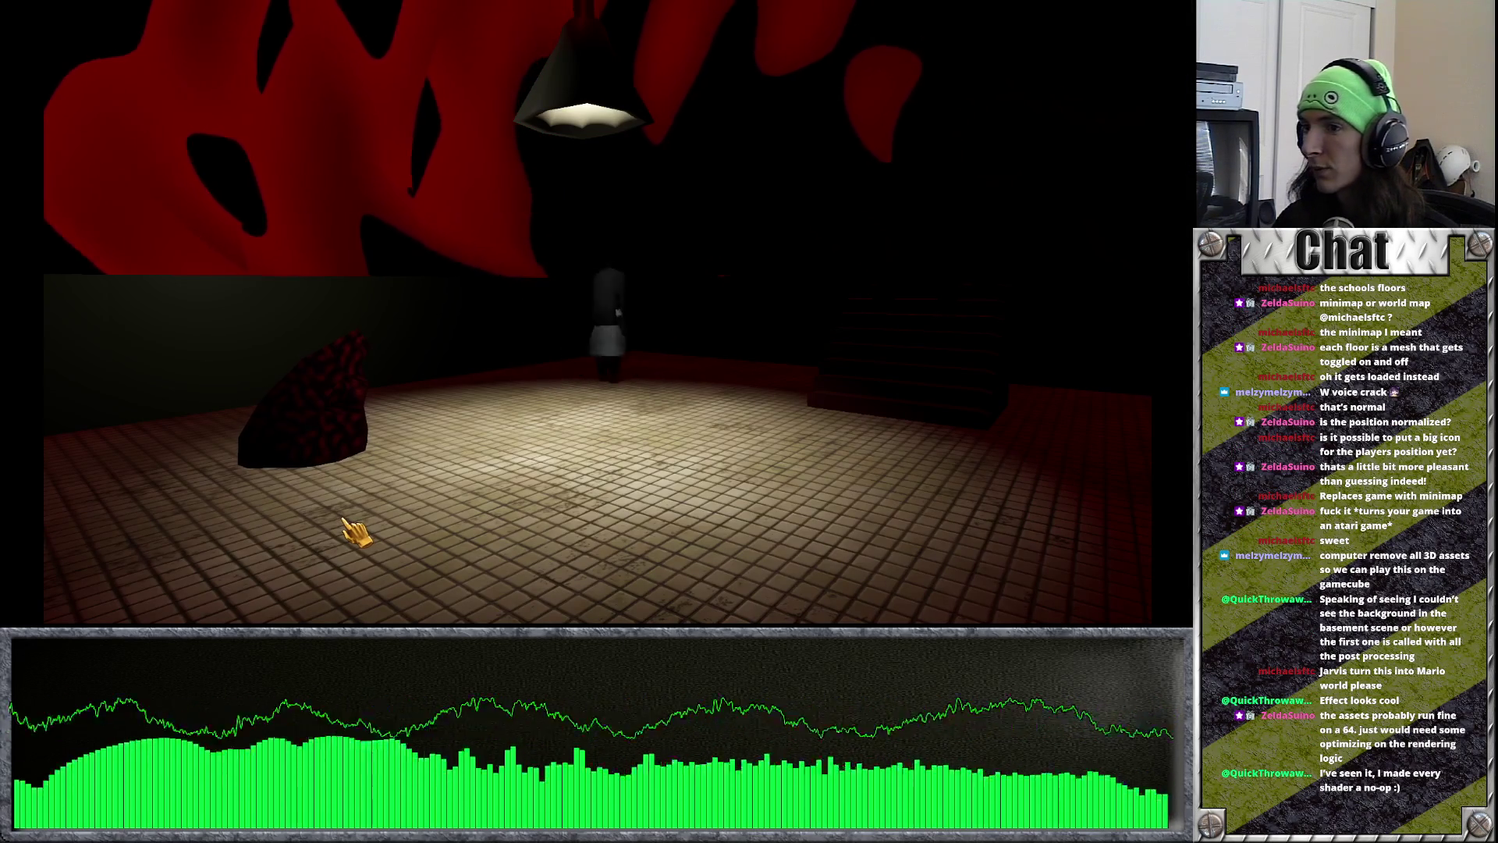
key(a)
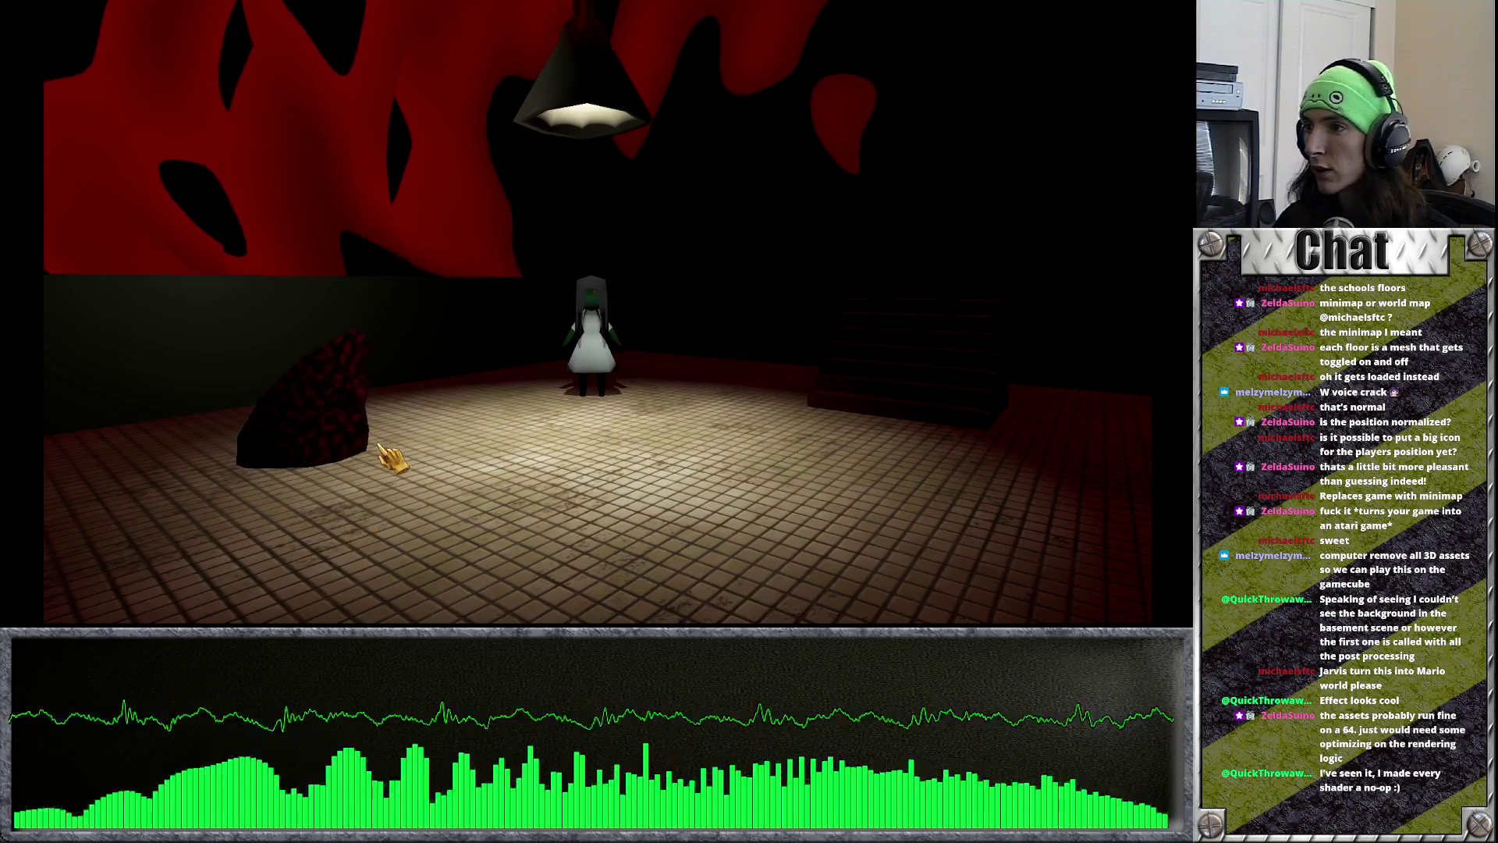
key(F8)
Step: Relaunch, walk into the talk trigger, and dismiss the dialog and rival introduction screen
key(F5)
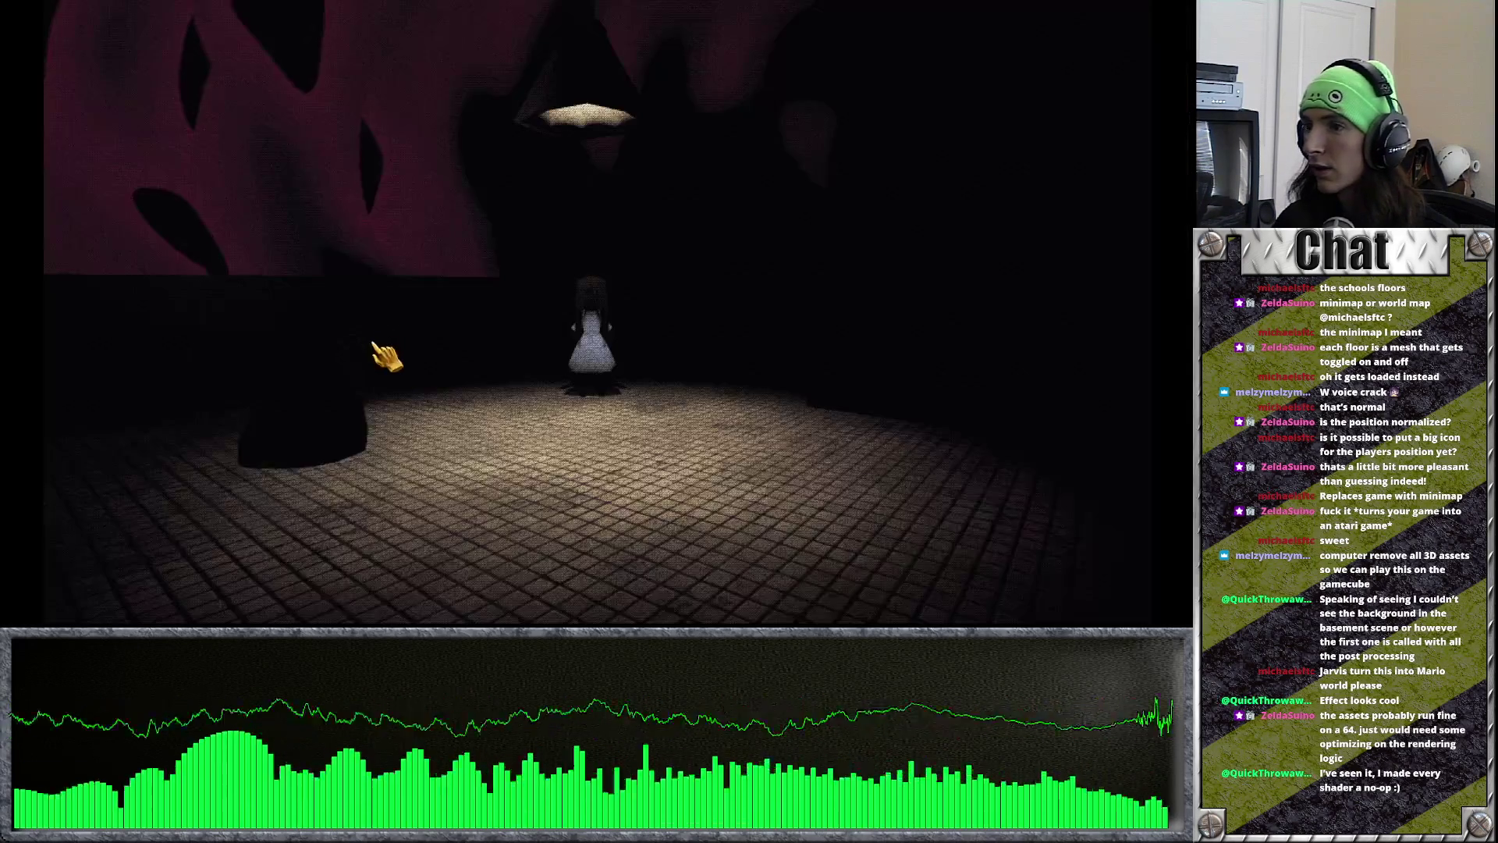
key(w)
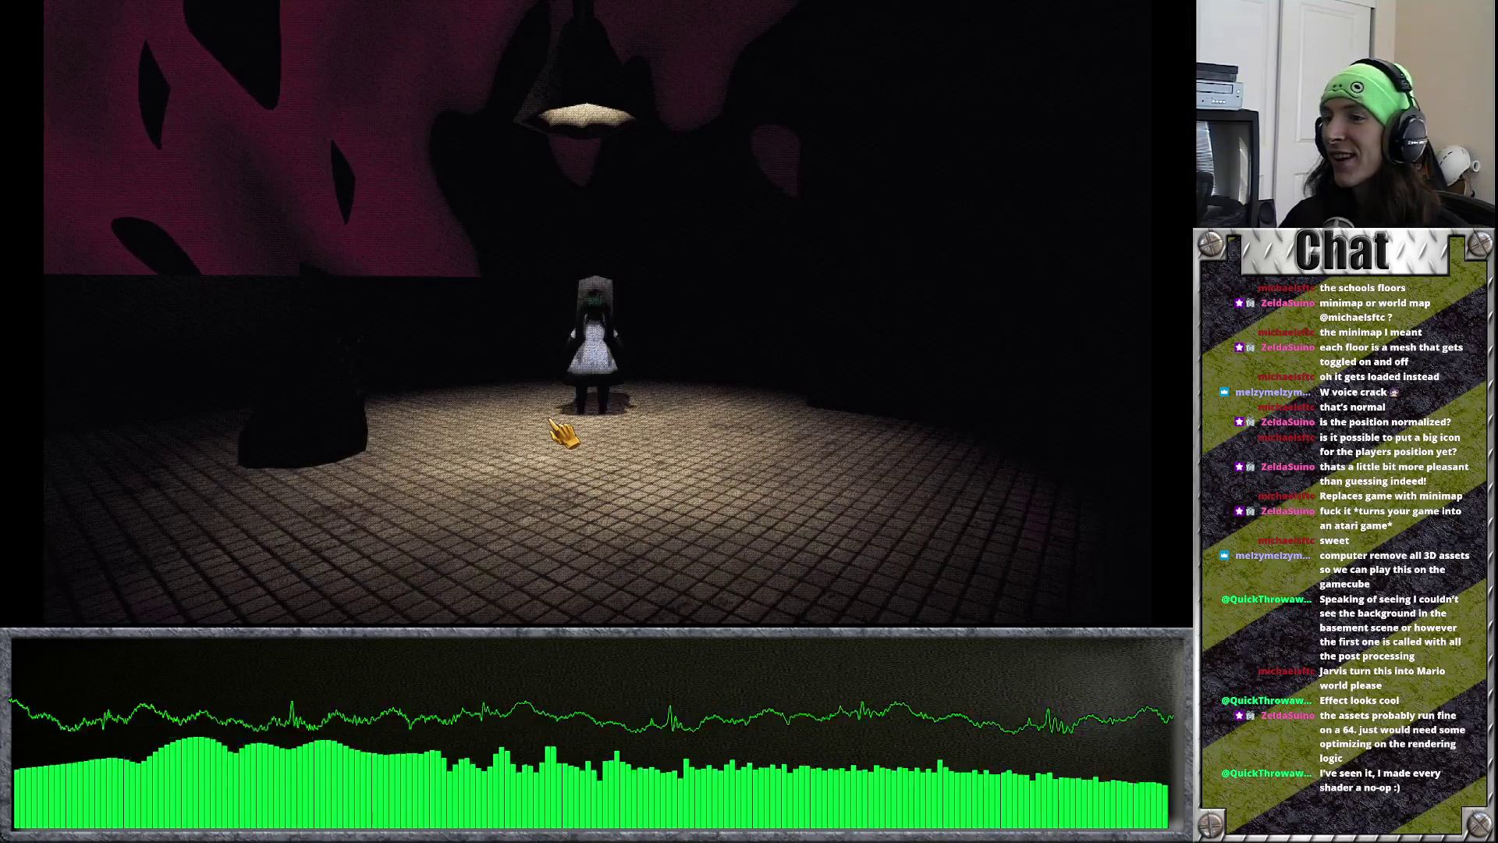
key(s)
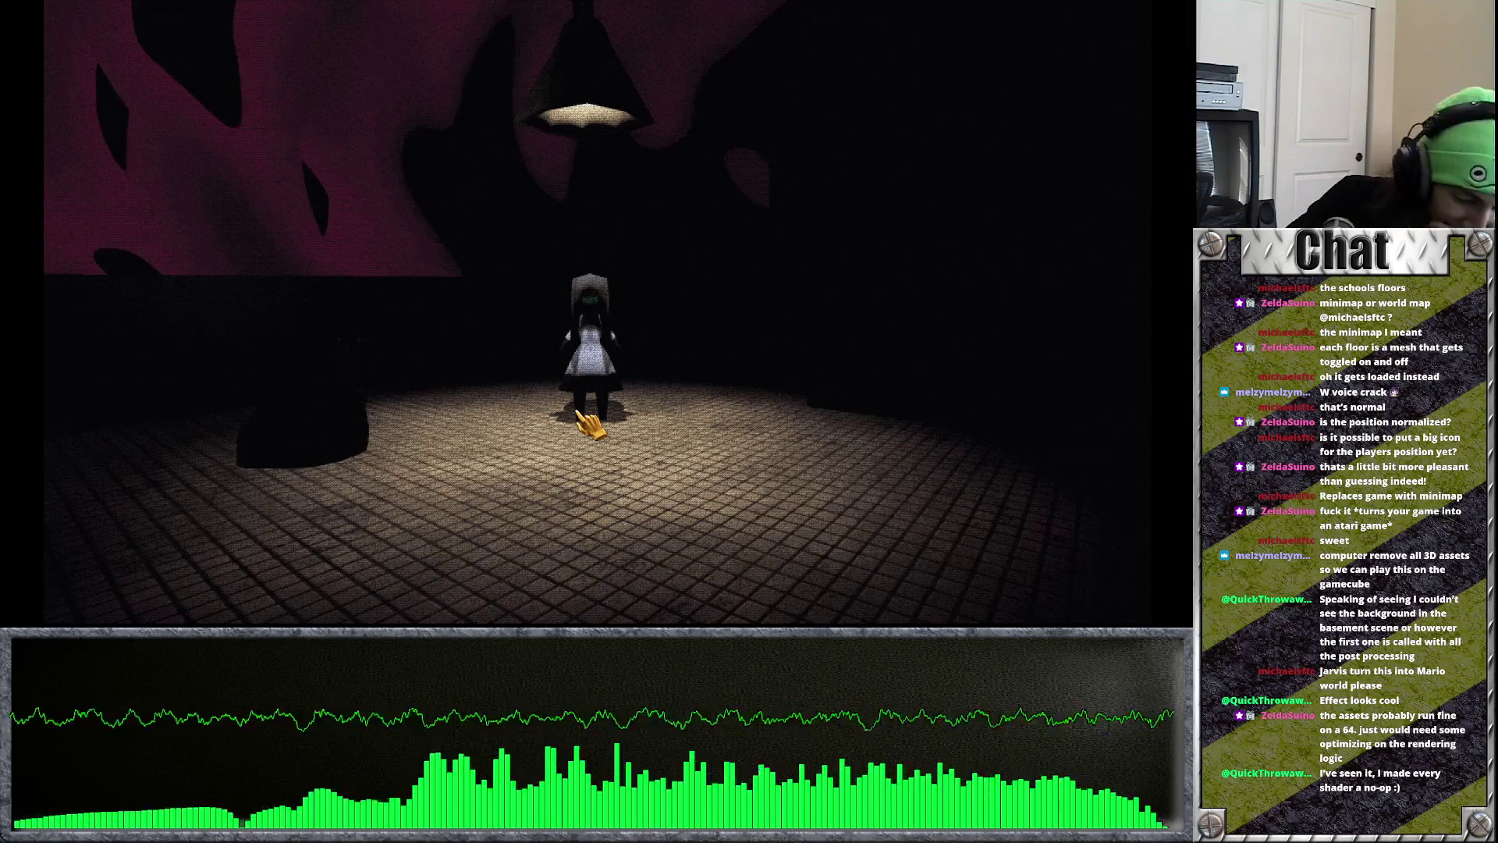
key(d)
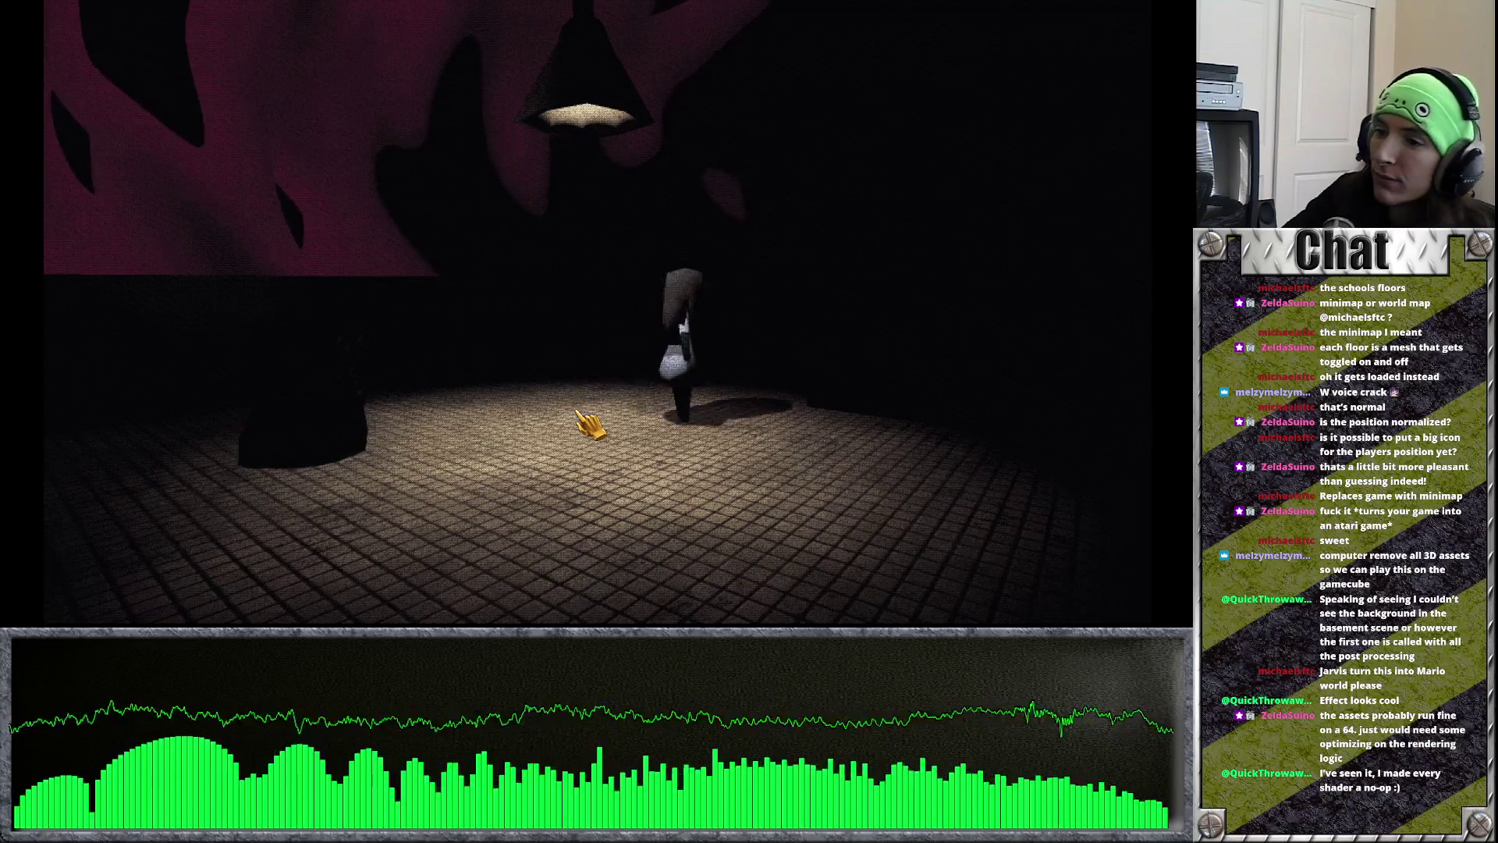
click(587, 577)
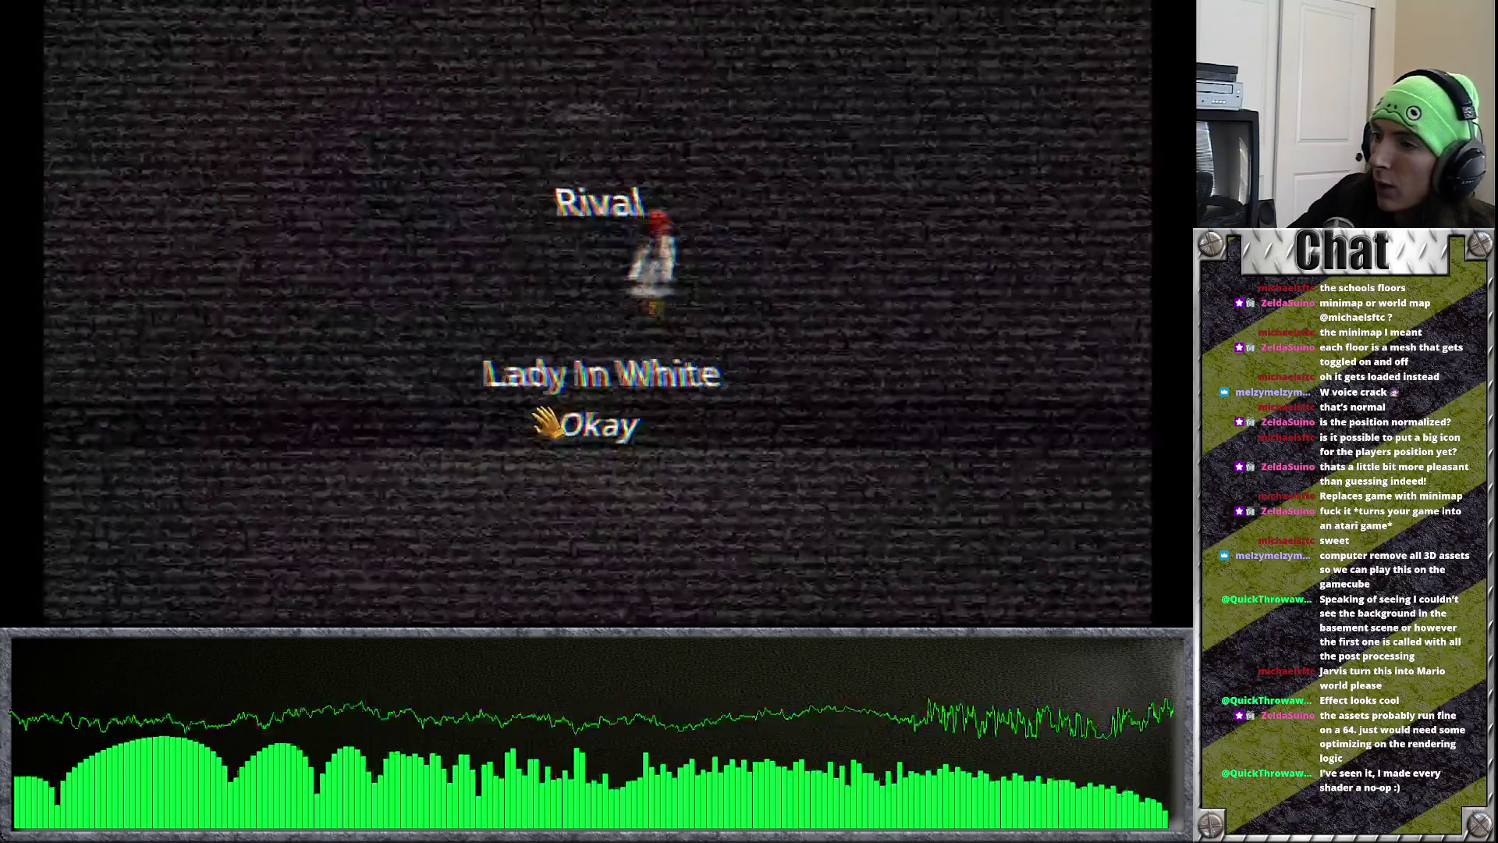
click(562, 426)
Step: Travel to the school level and walk the hallway while watching the minimap dot
key(d)
click(596, 313)
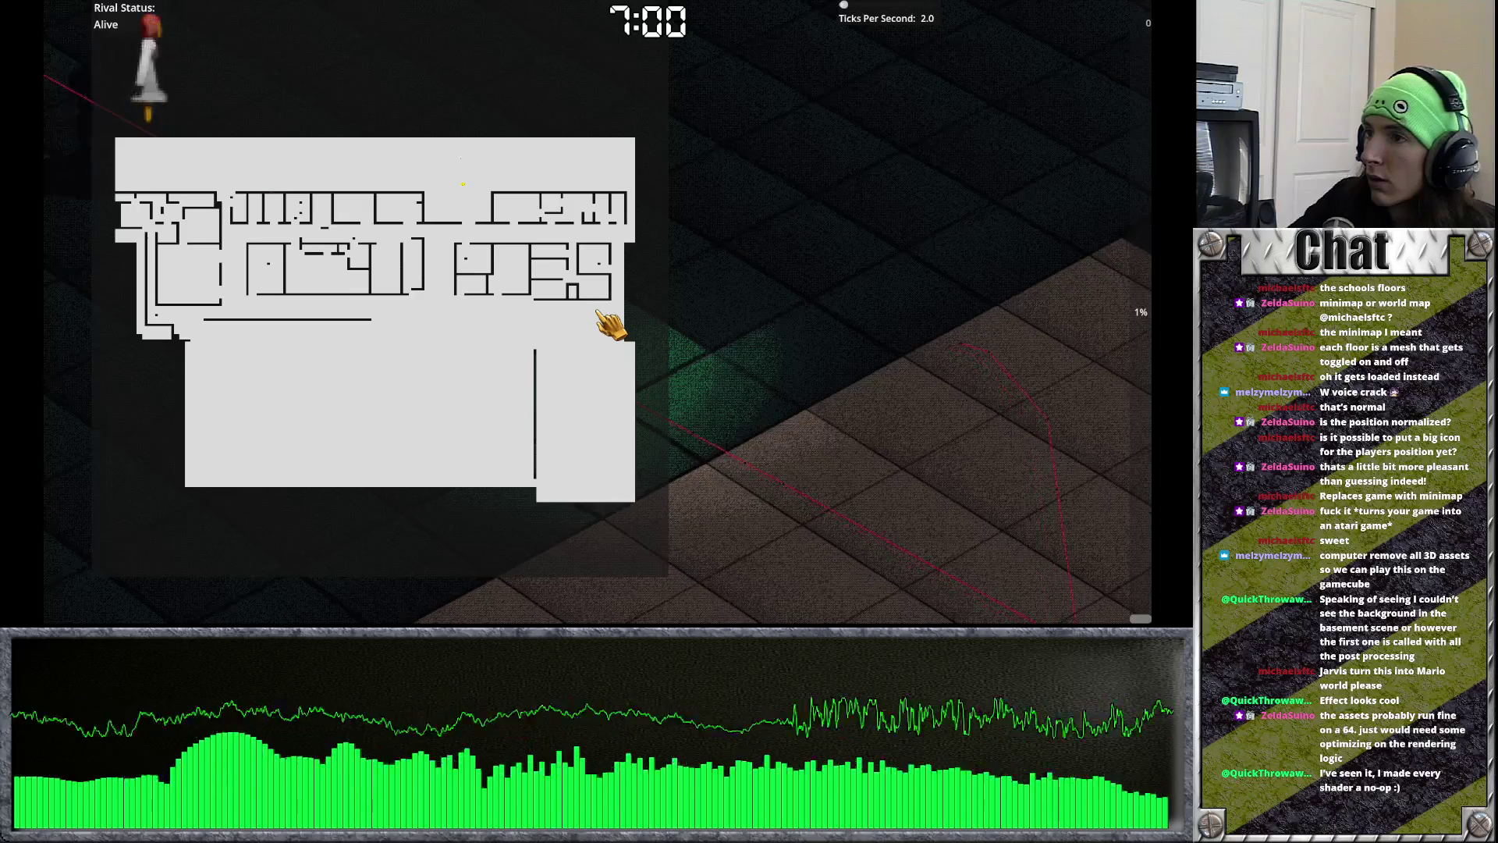
key(a)
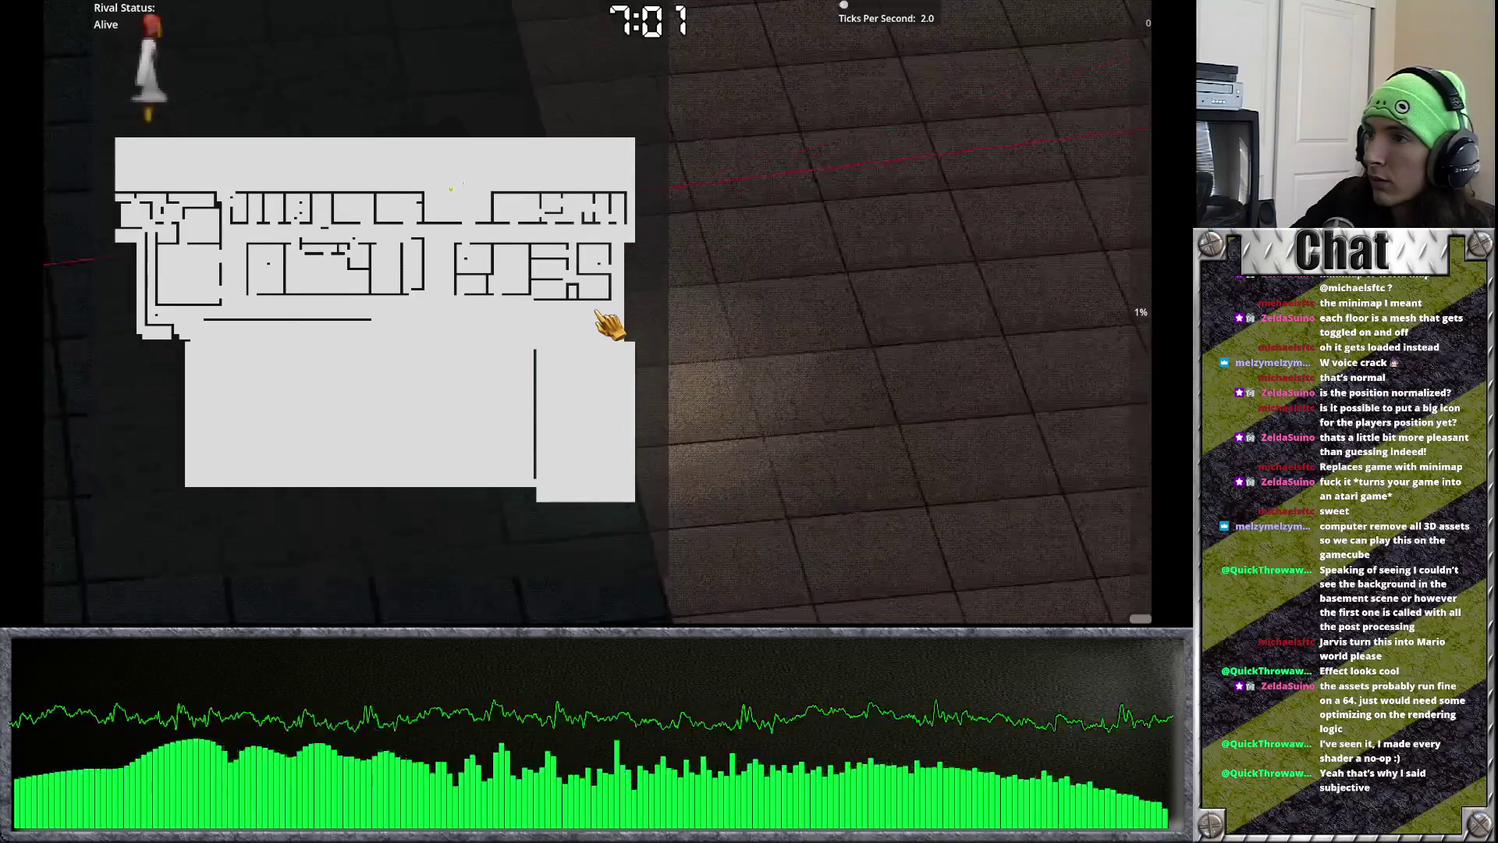
key(s)
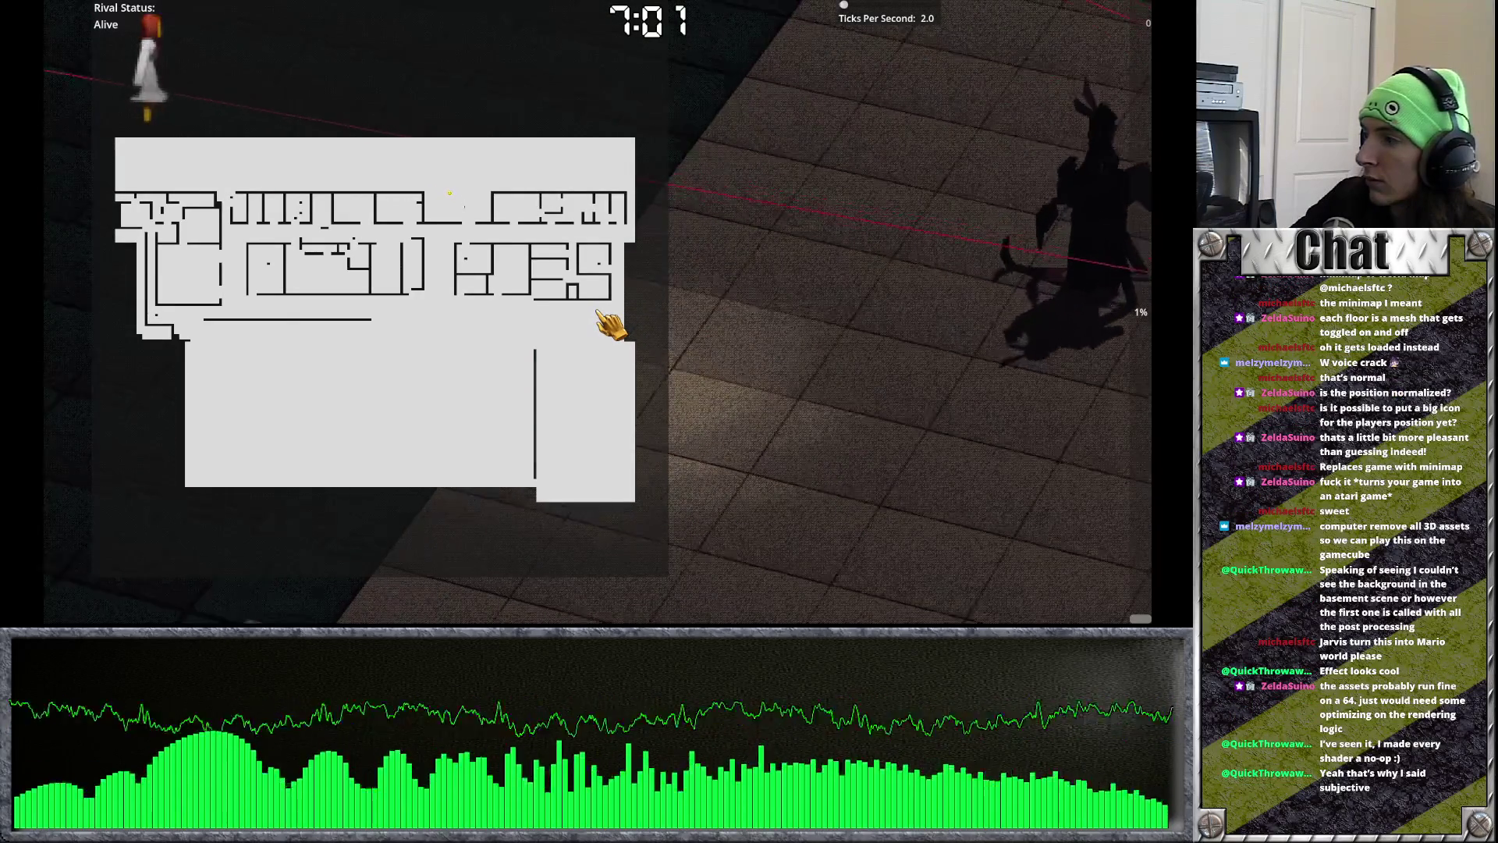
key(s)
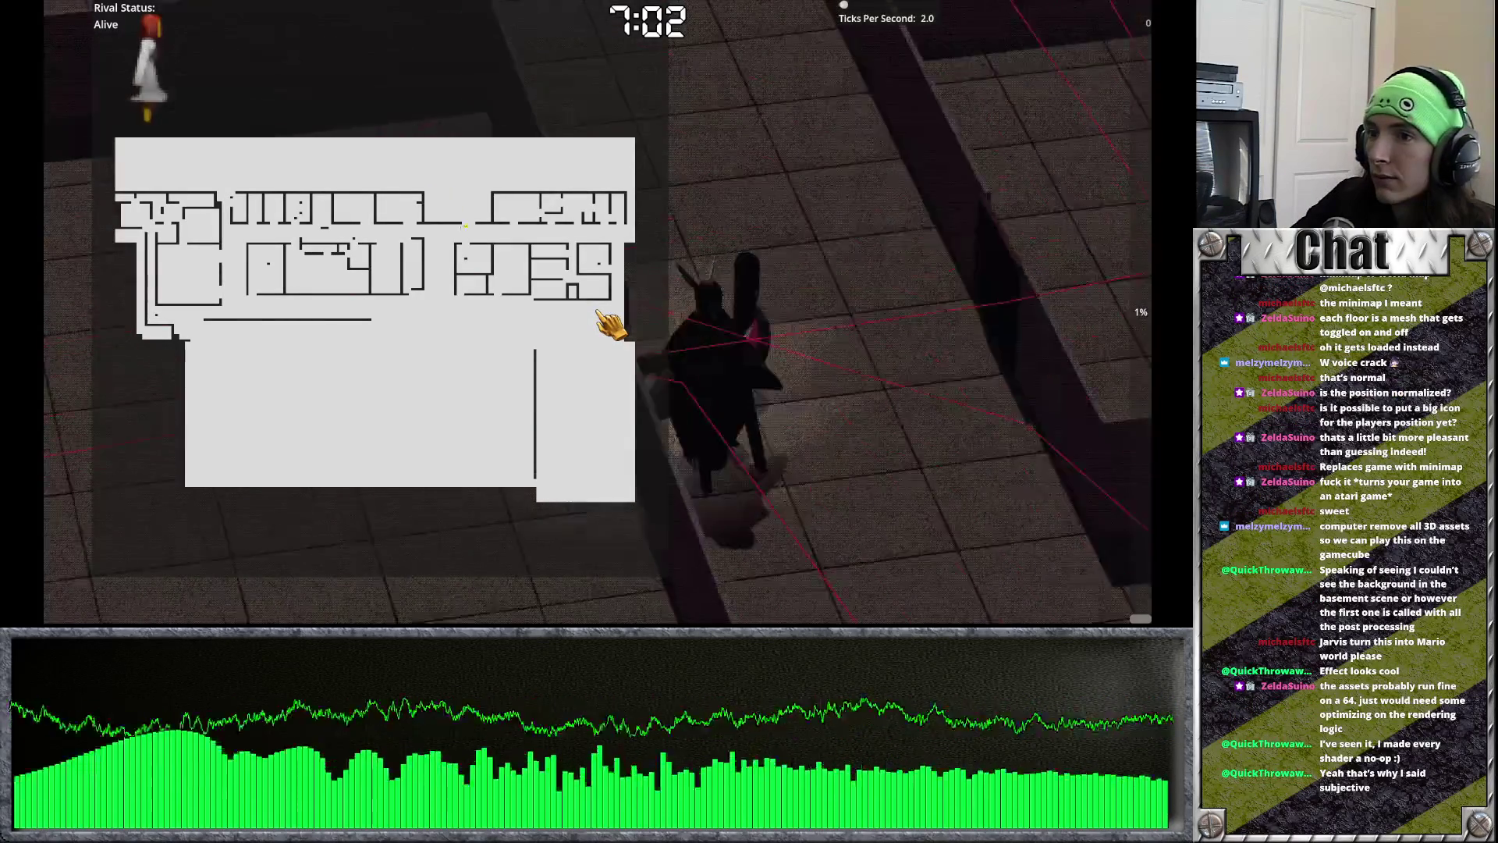
Step: Open the pause menu's Settings options twice, closing the menu each time
key(Escape)
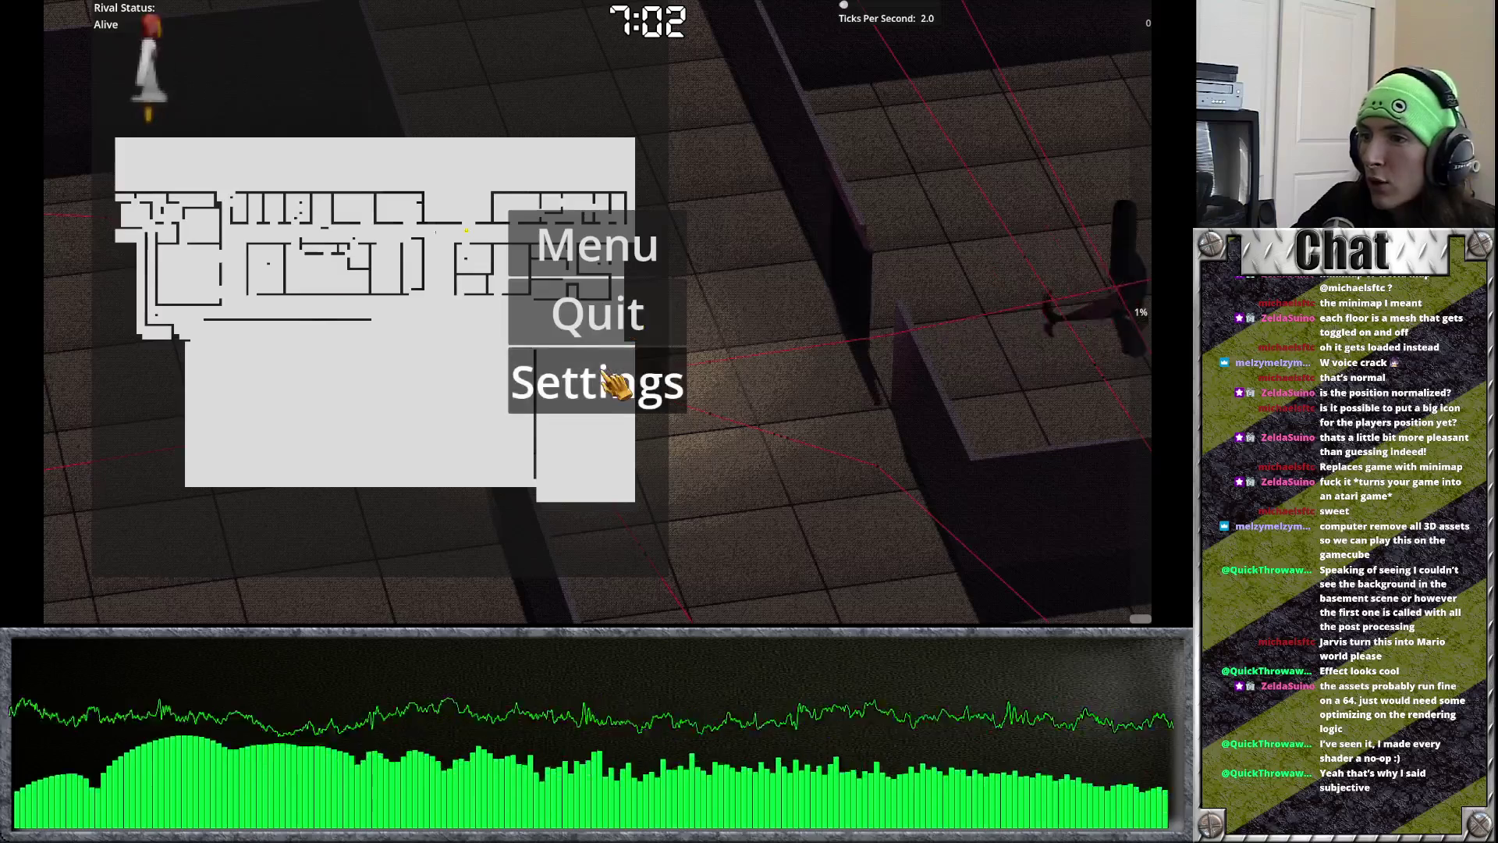
click(612, 381)
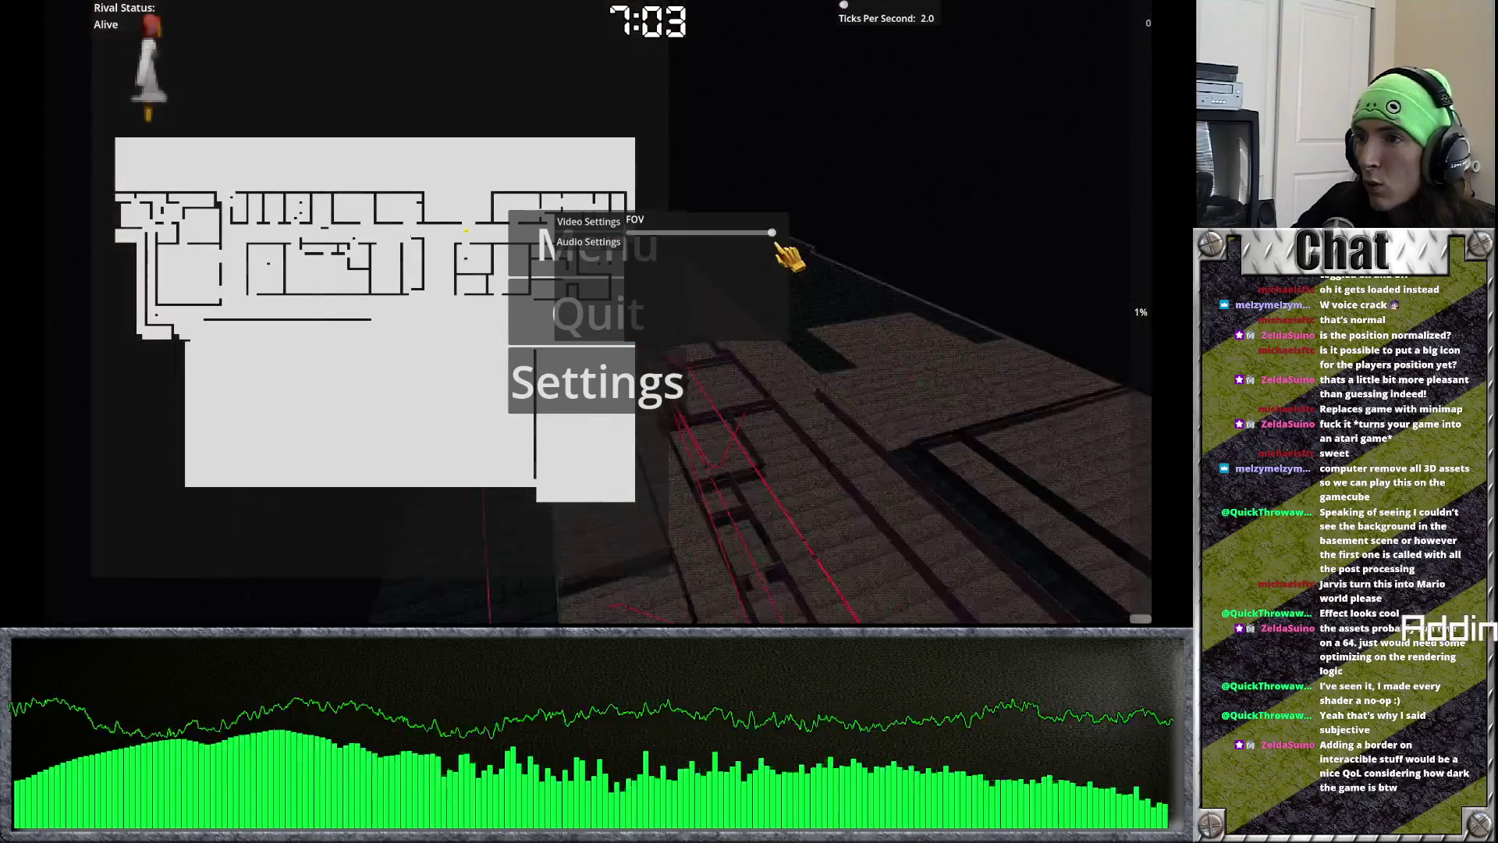
key(Escape)
key(Escape)
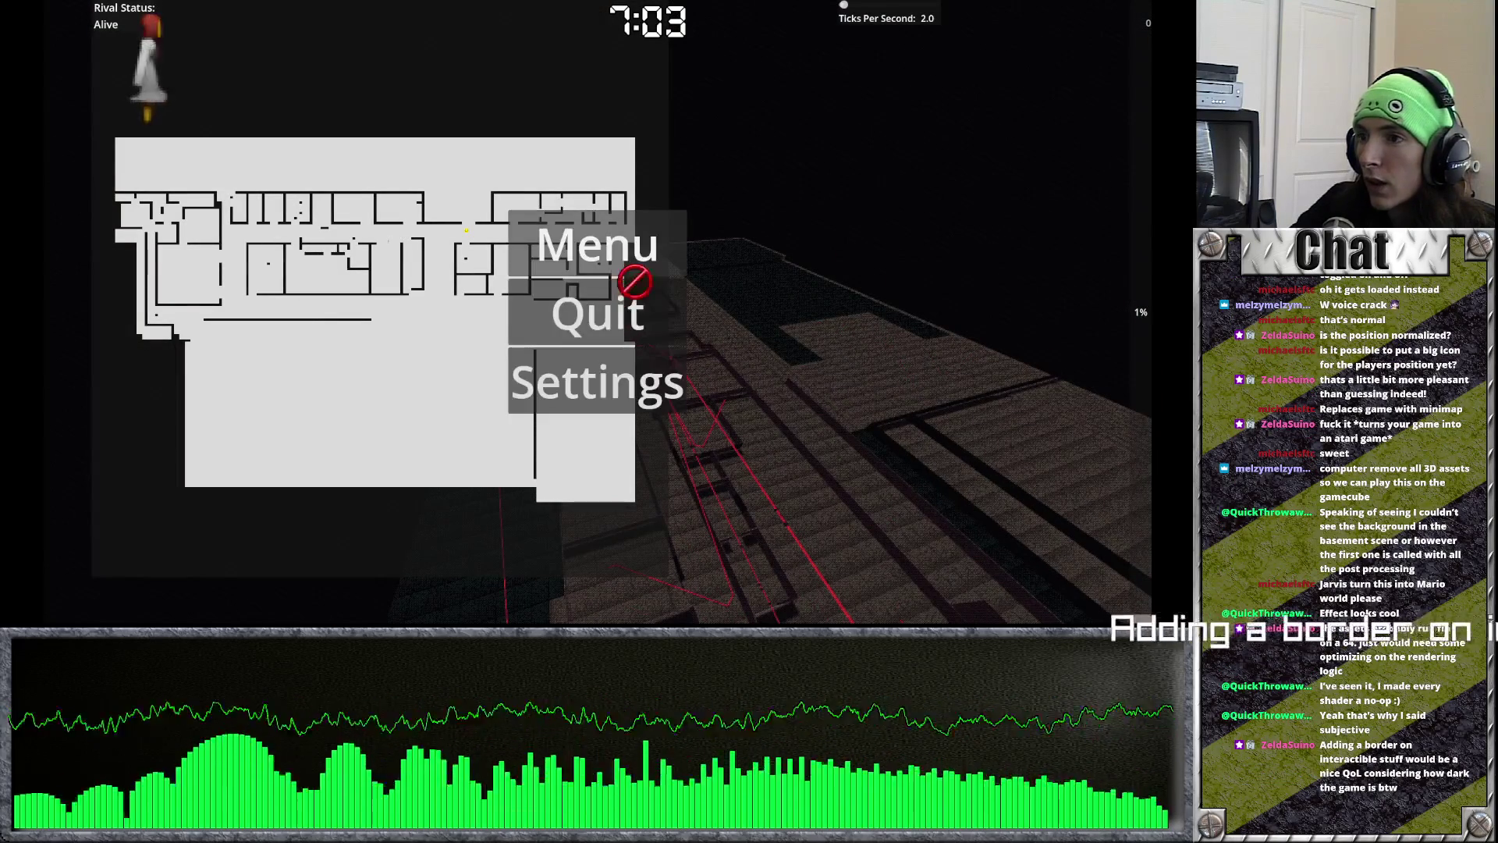
key(Escape)
key(Escape)
click(633, 385)
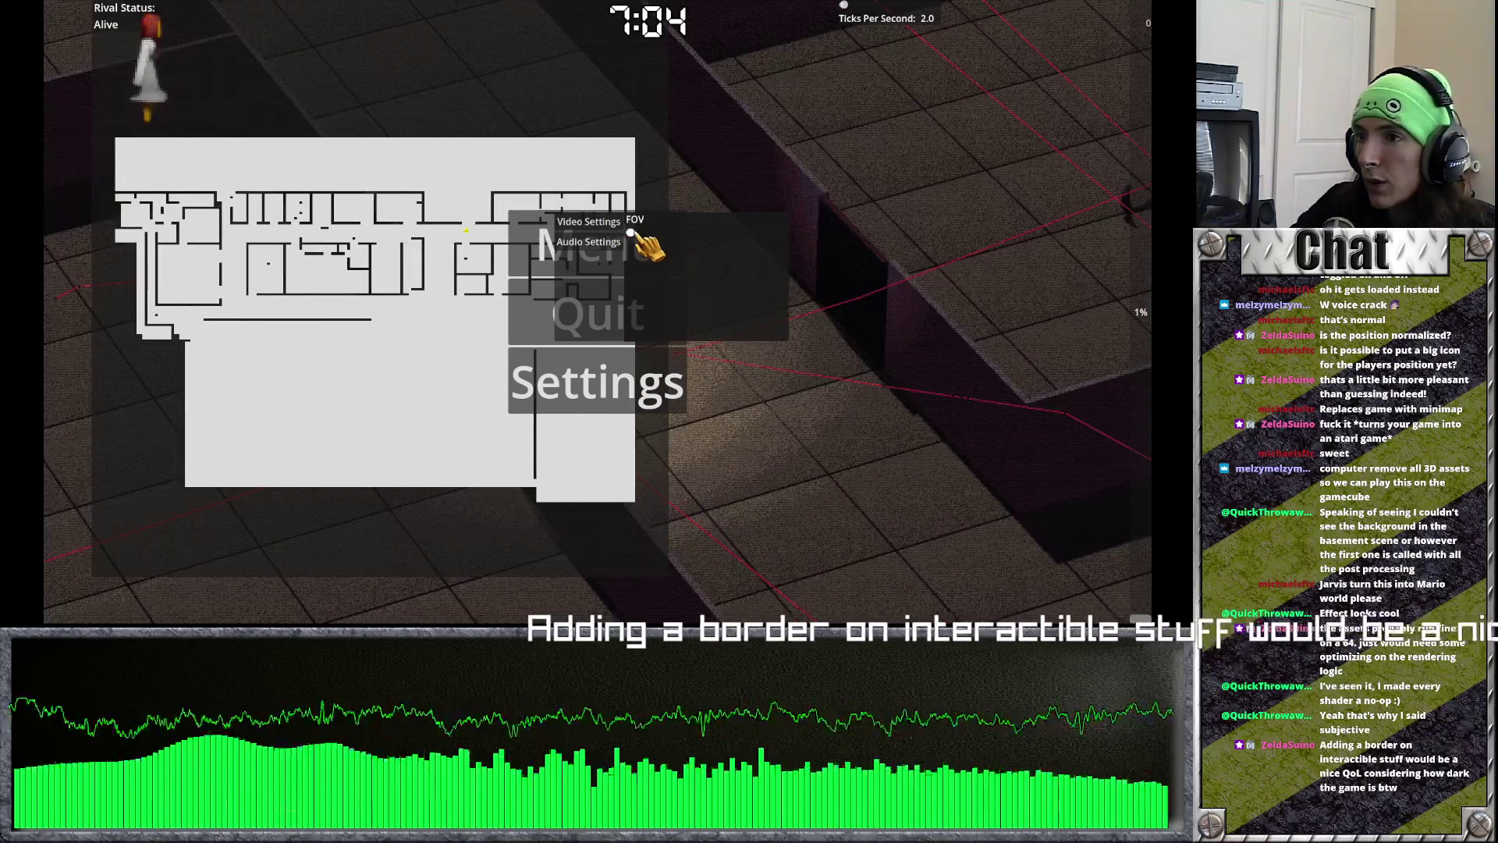
mouse_move(617, 242)
key(Escape)
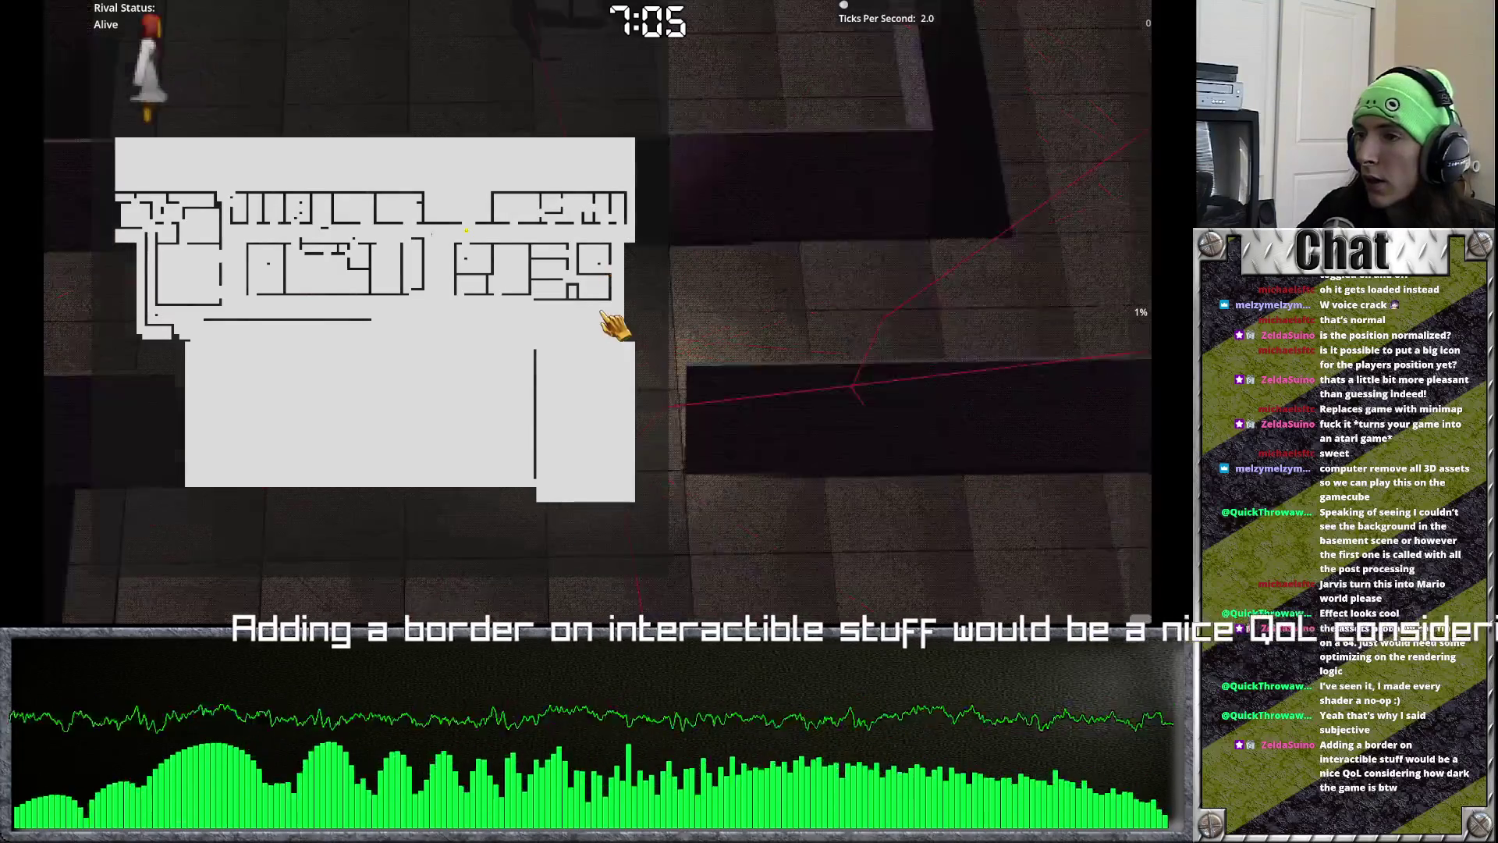
Step: Walk further through the school, then stop the game
key(a)
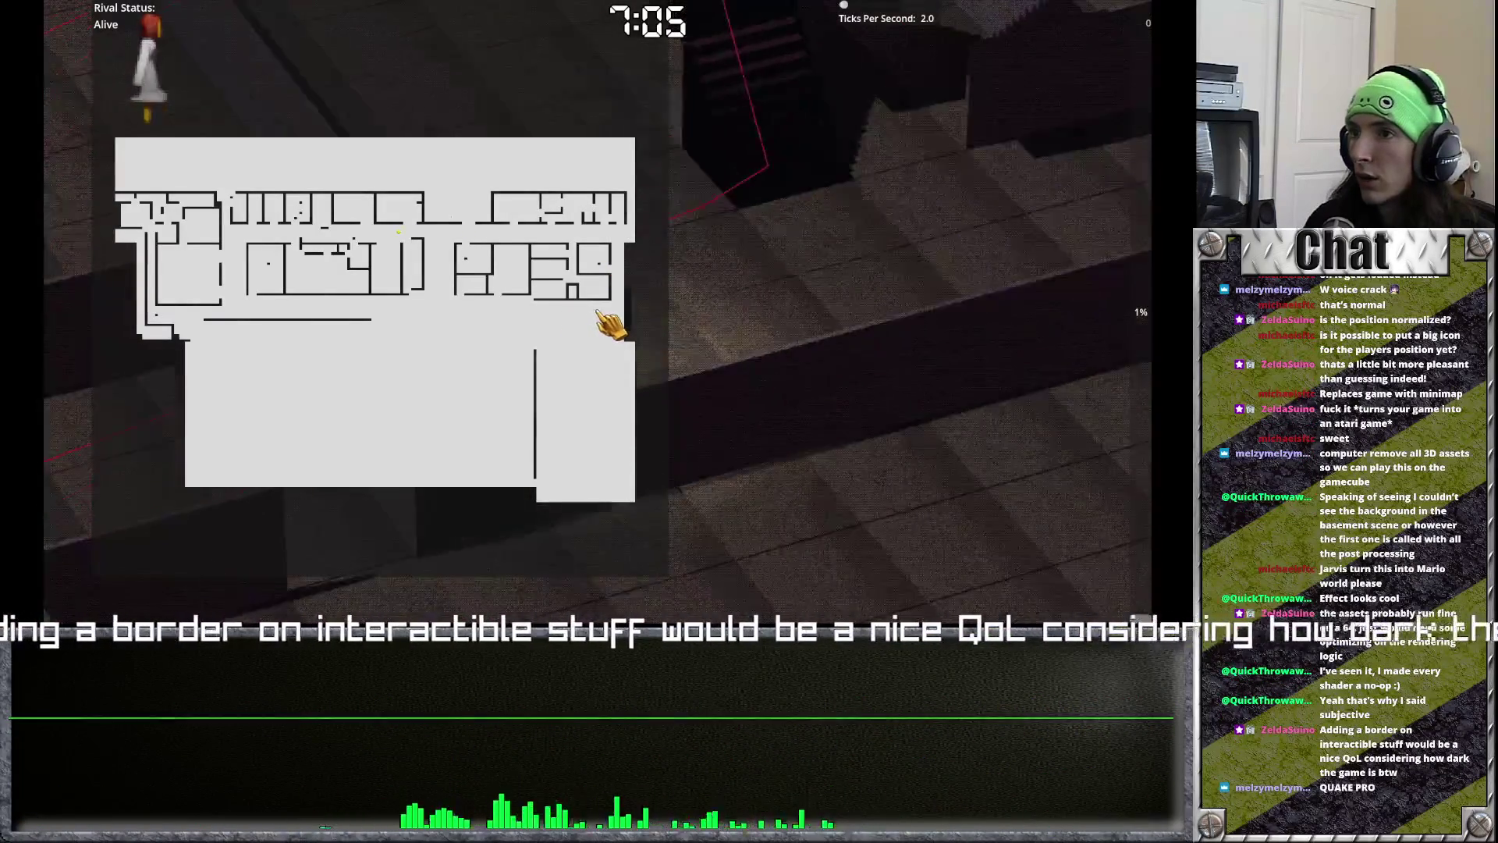
key(a)
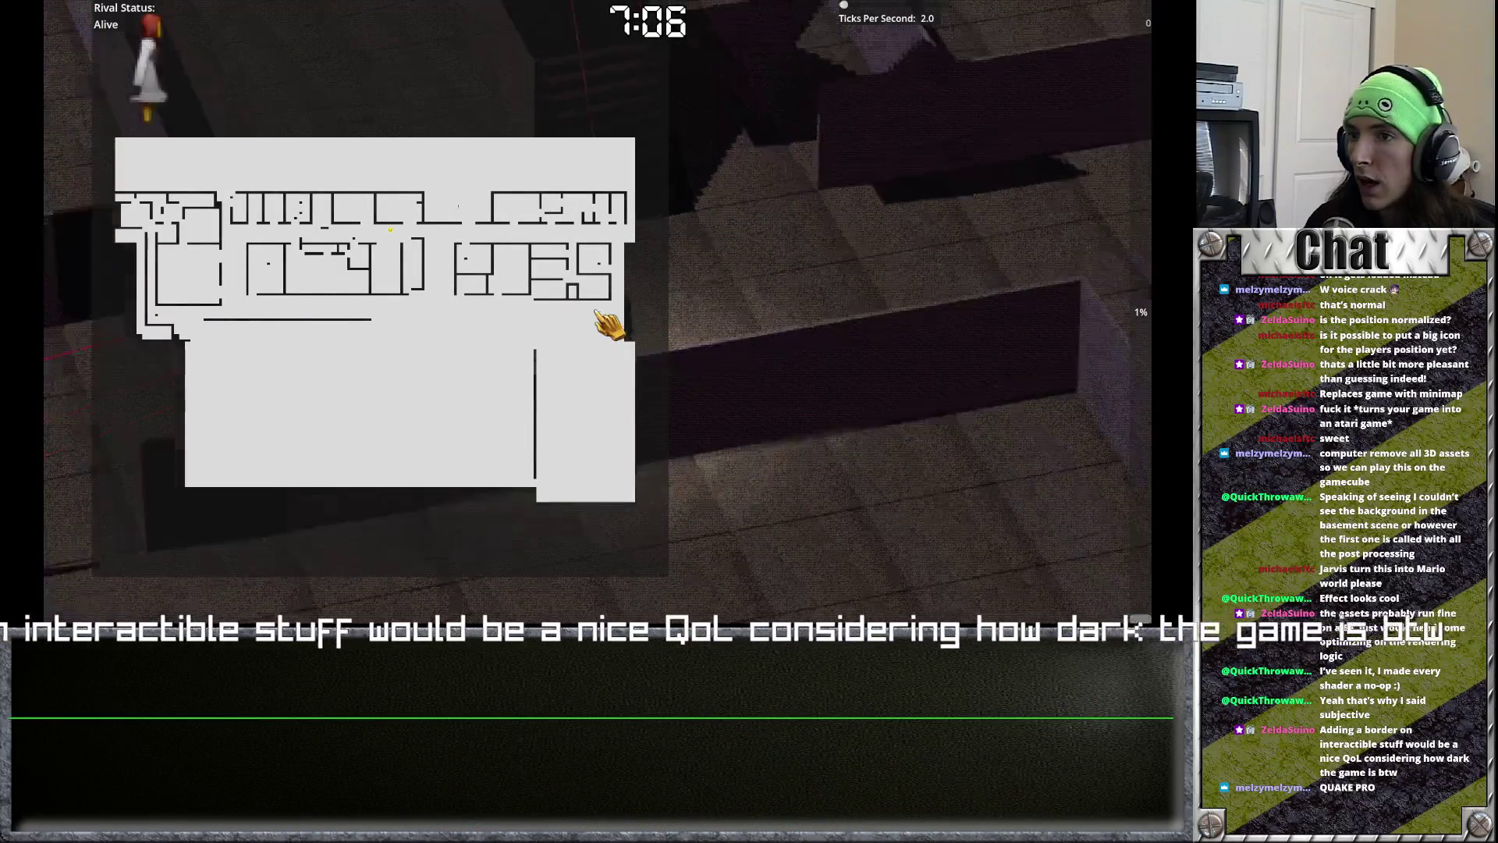
key(d)
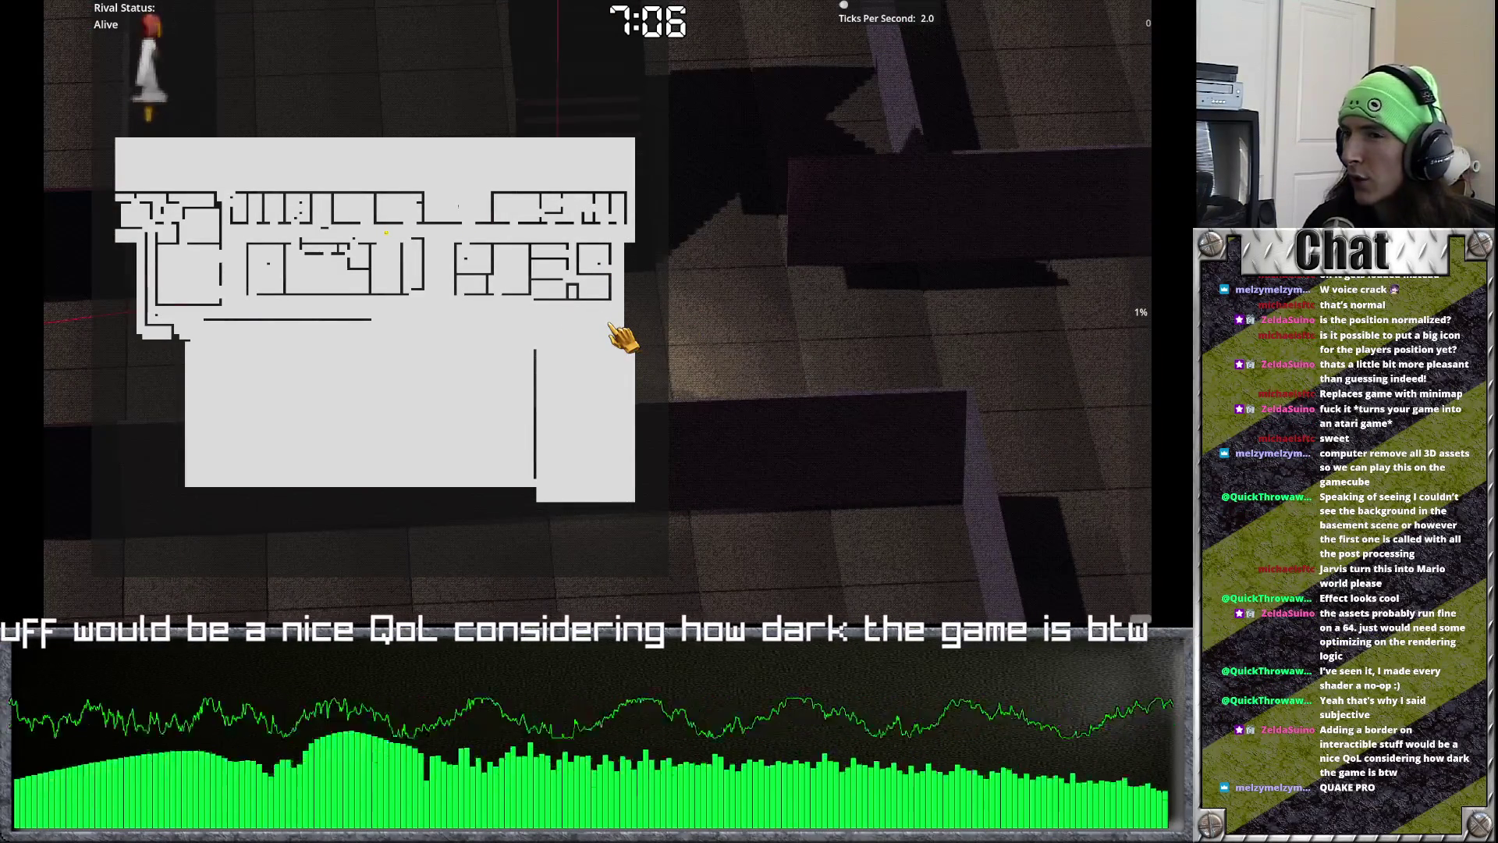
key(s)
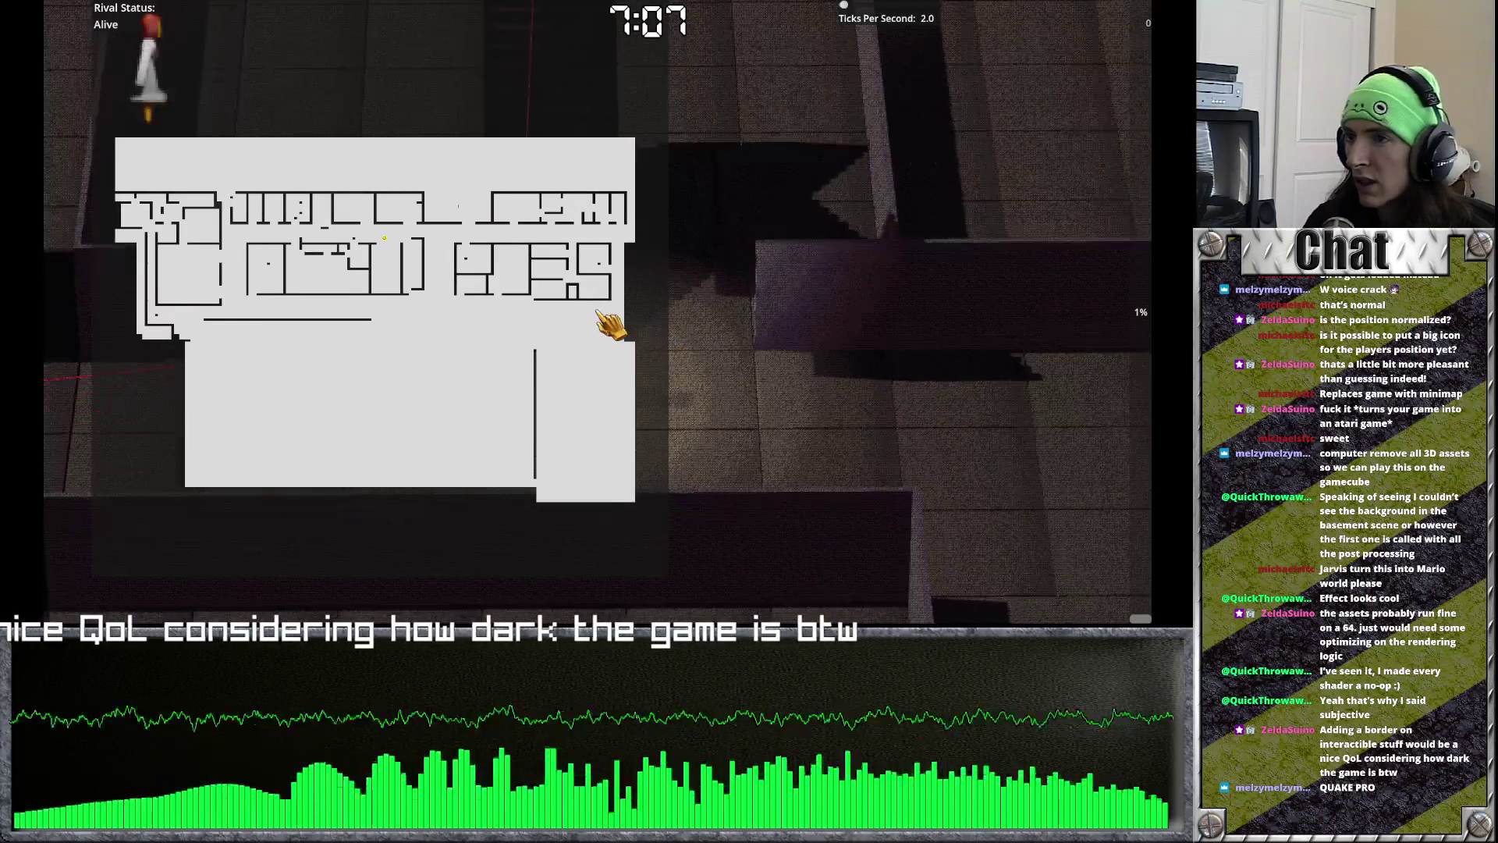
key(F8)
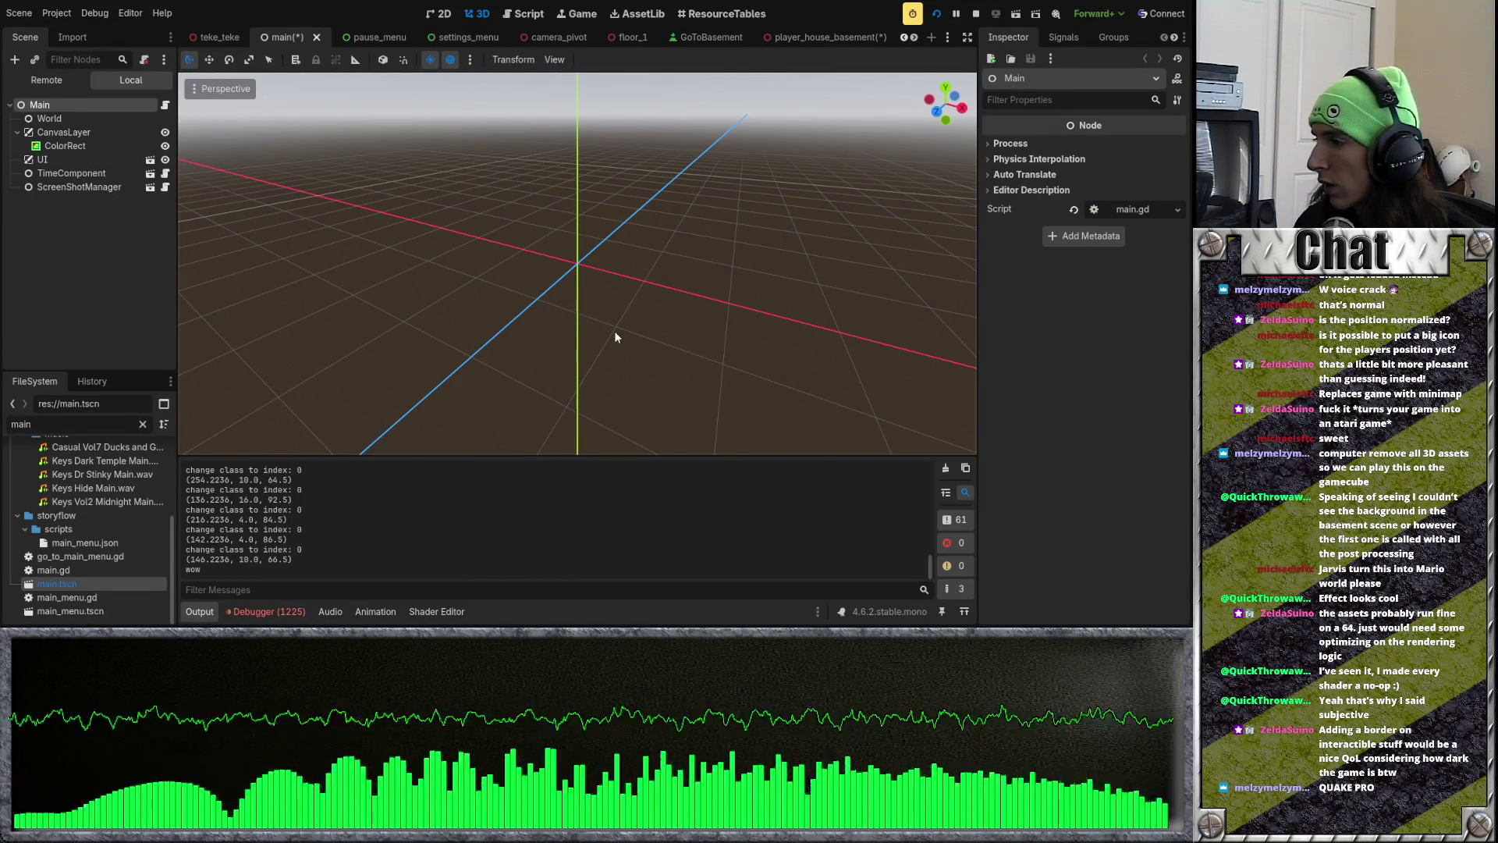
Step: Relaunch and restart the game, walk into the table room, then quit via the pause menu
key(F5)
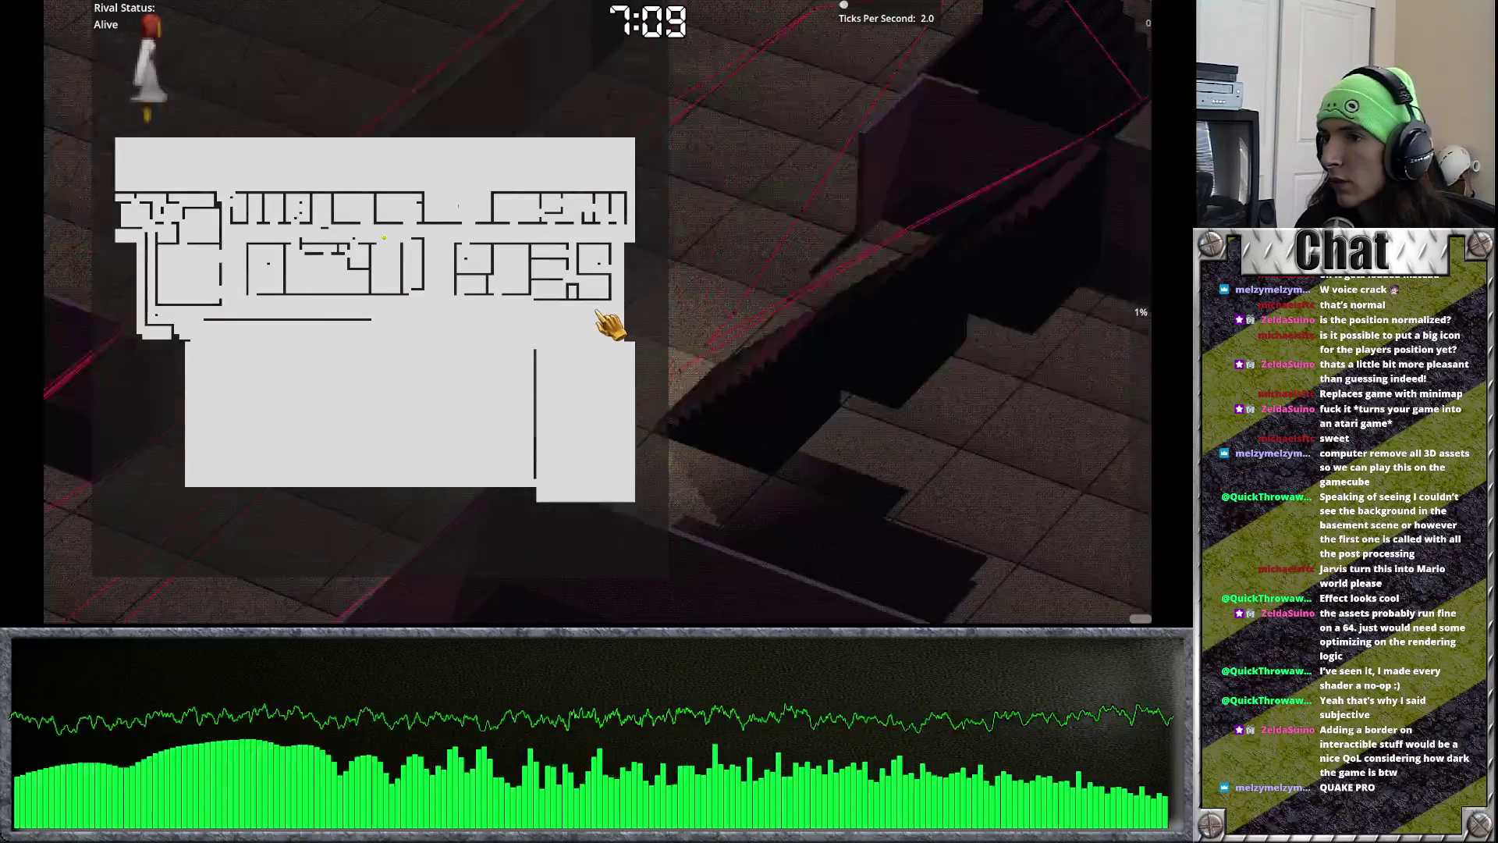
key(w)
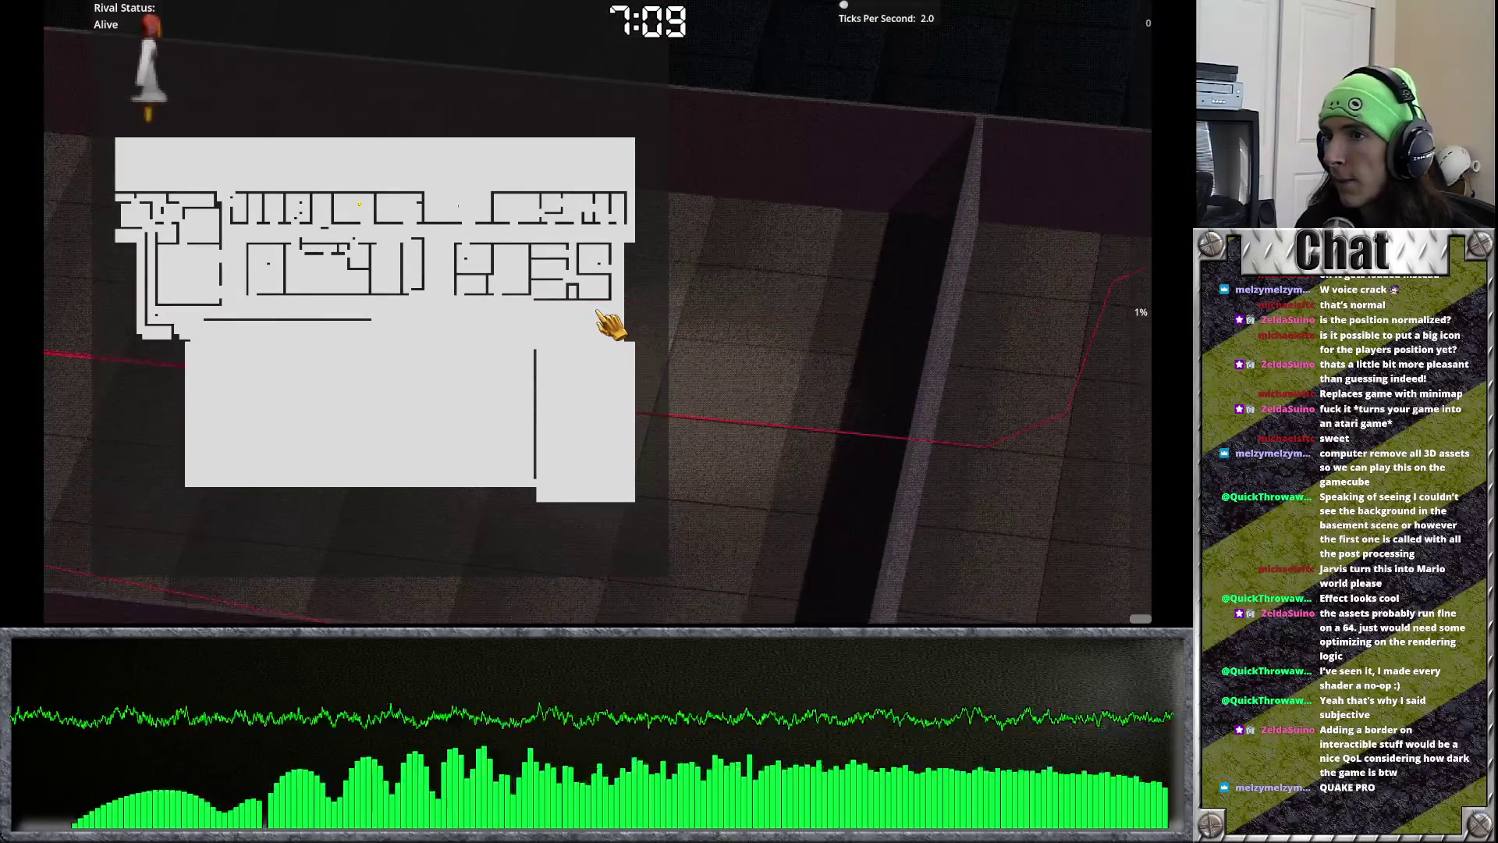
key(s)
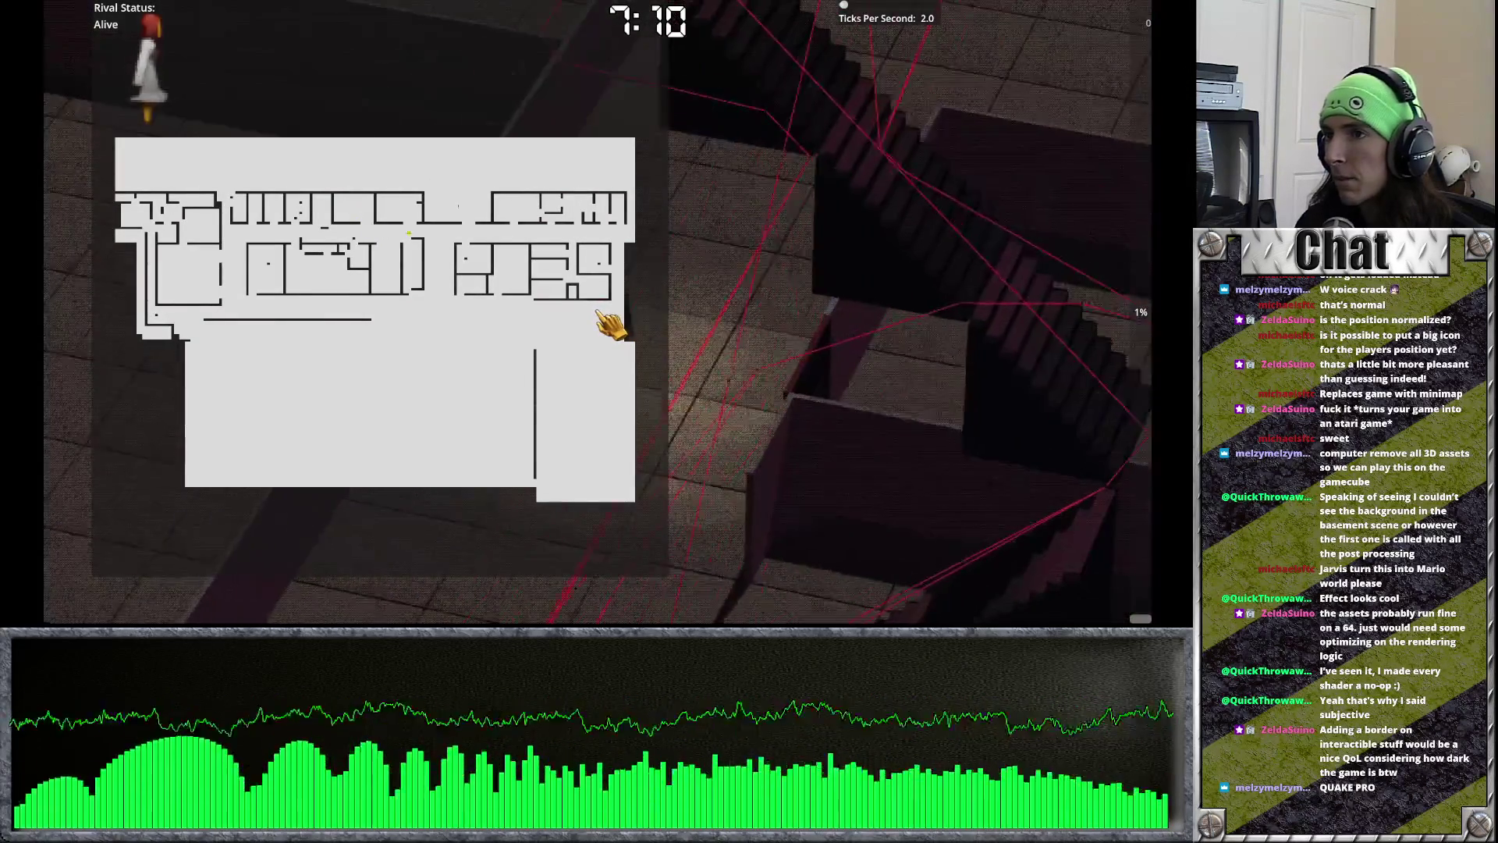
key(Escape)
key(F5)
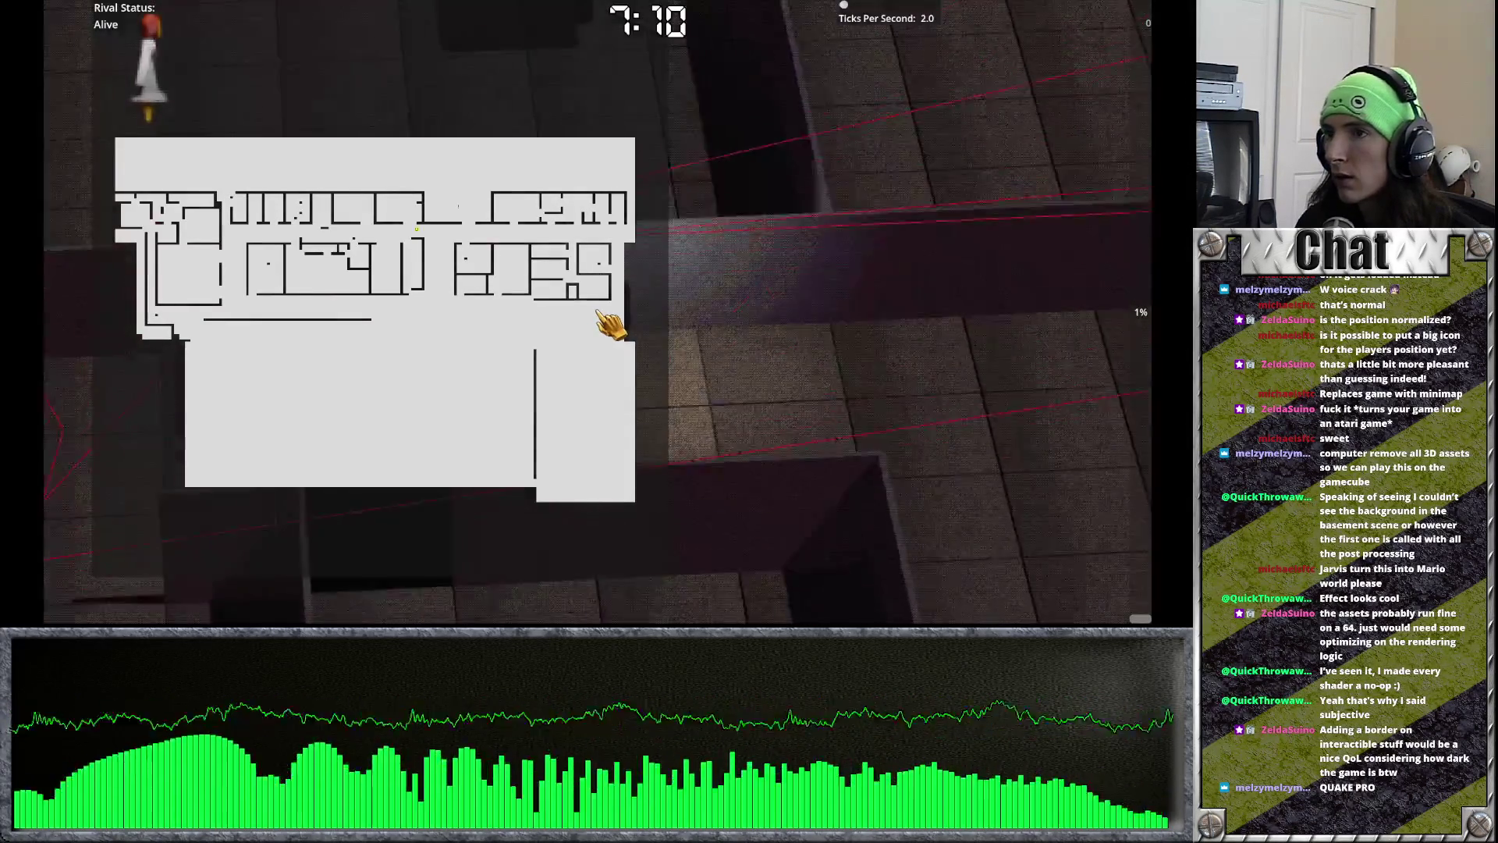
key(a)
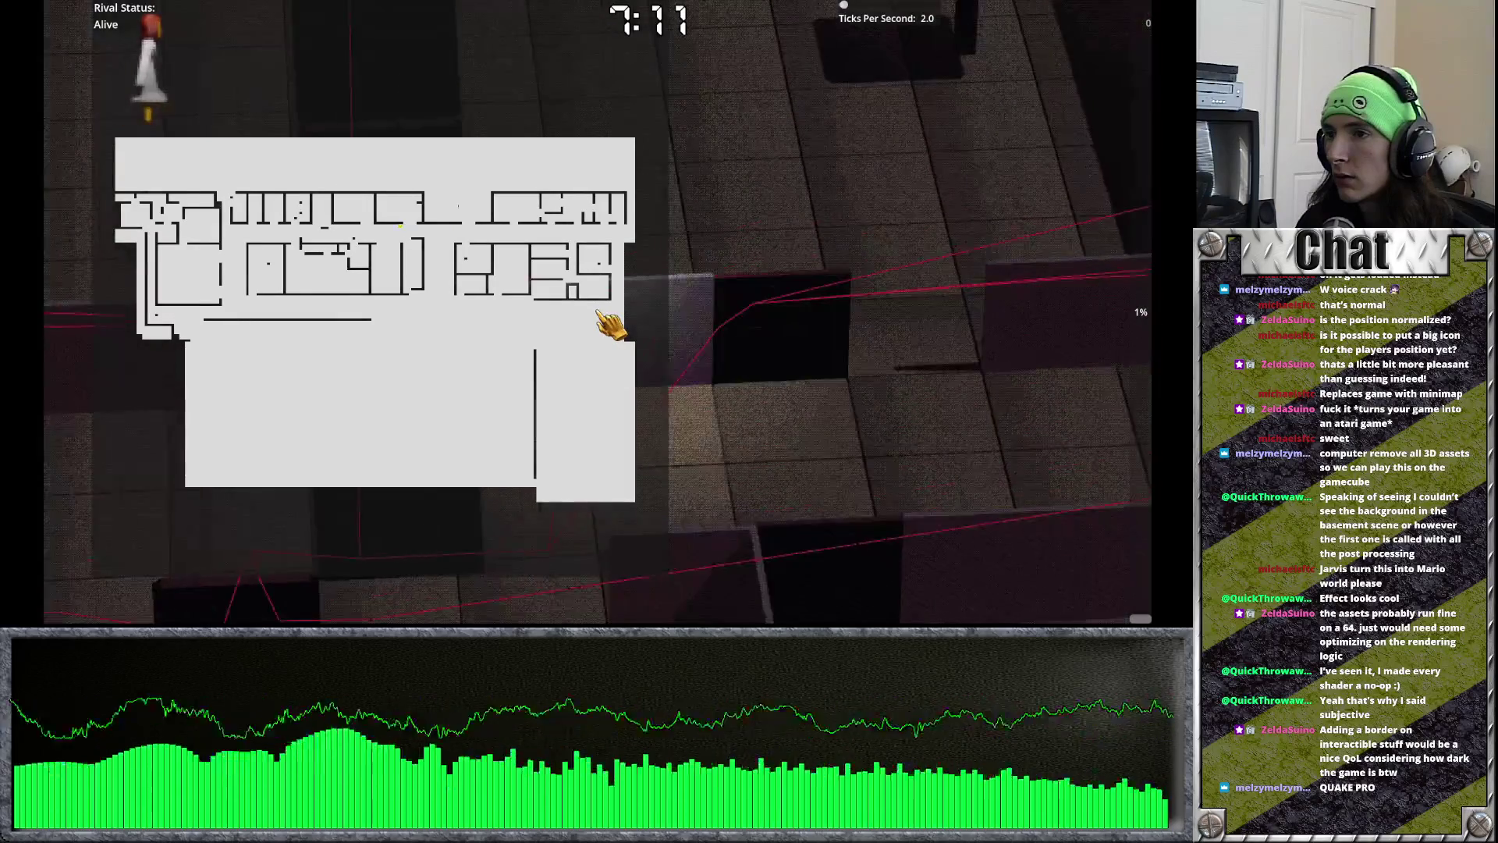
key(w)
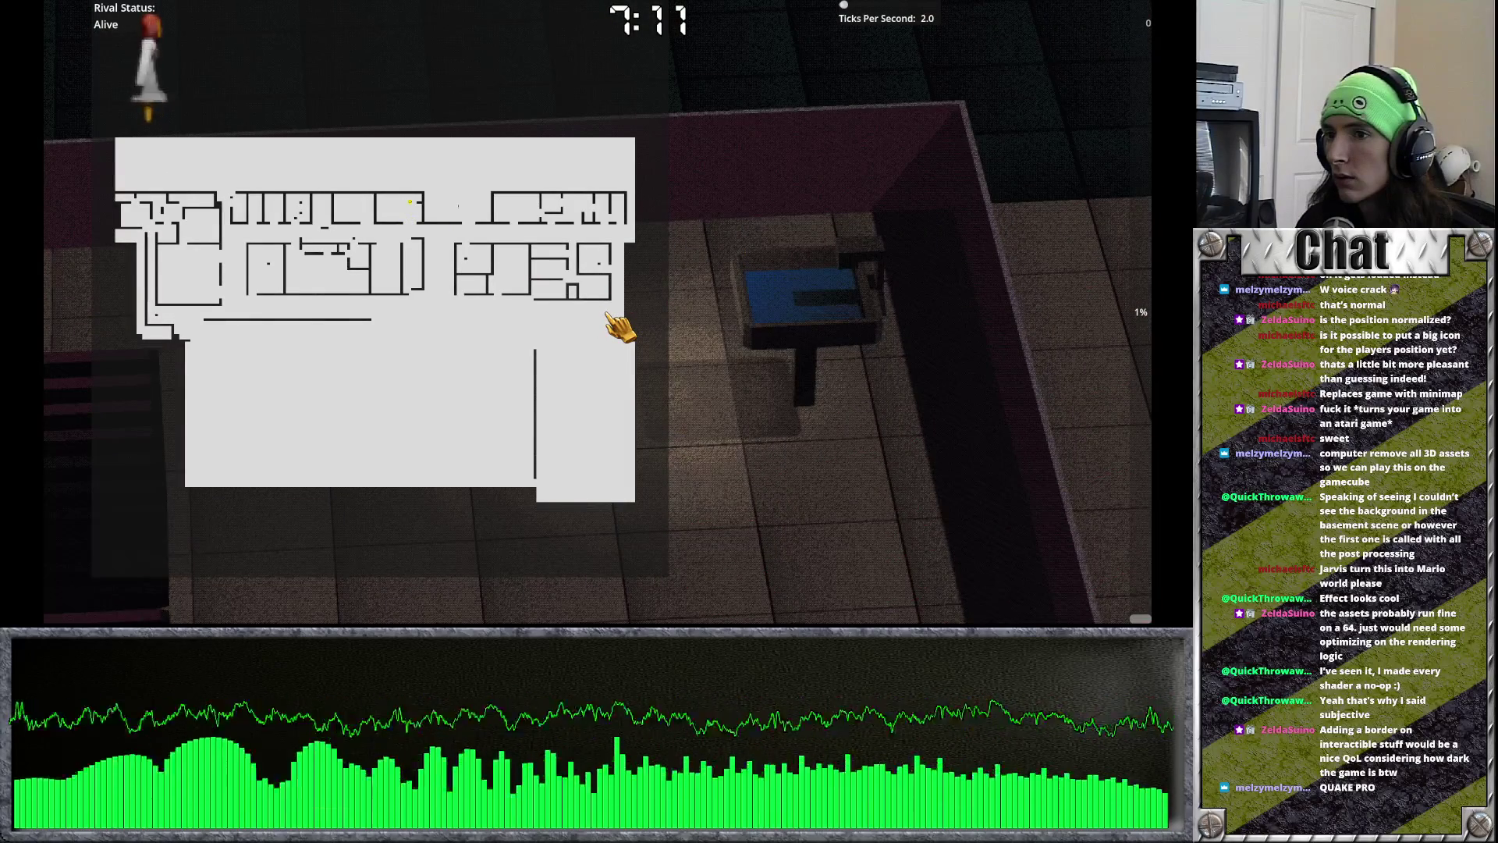
key(Escape)
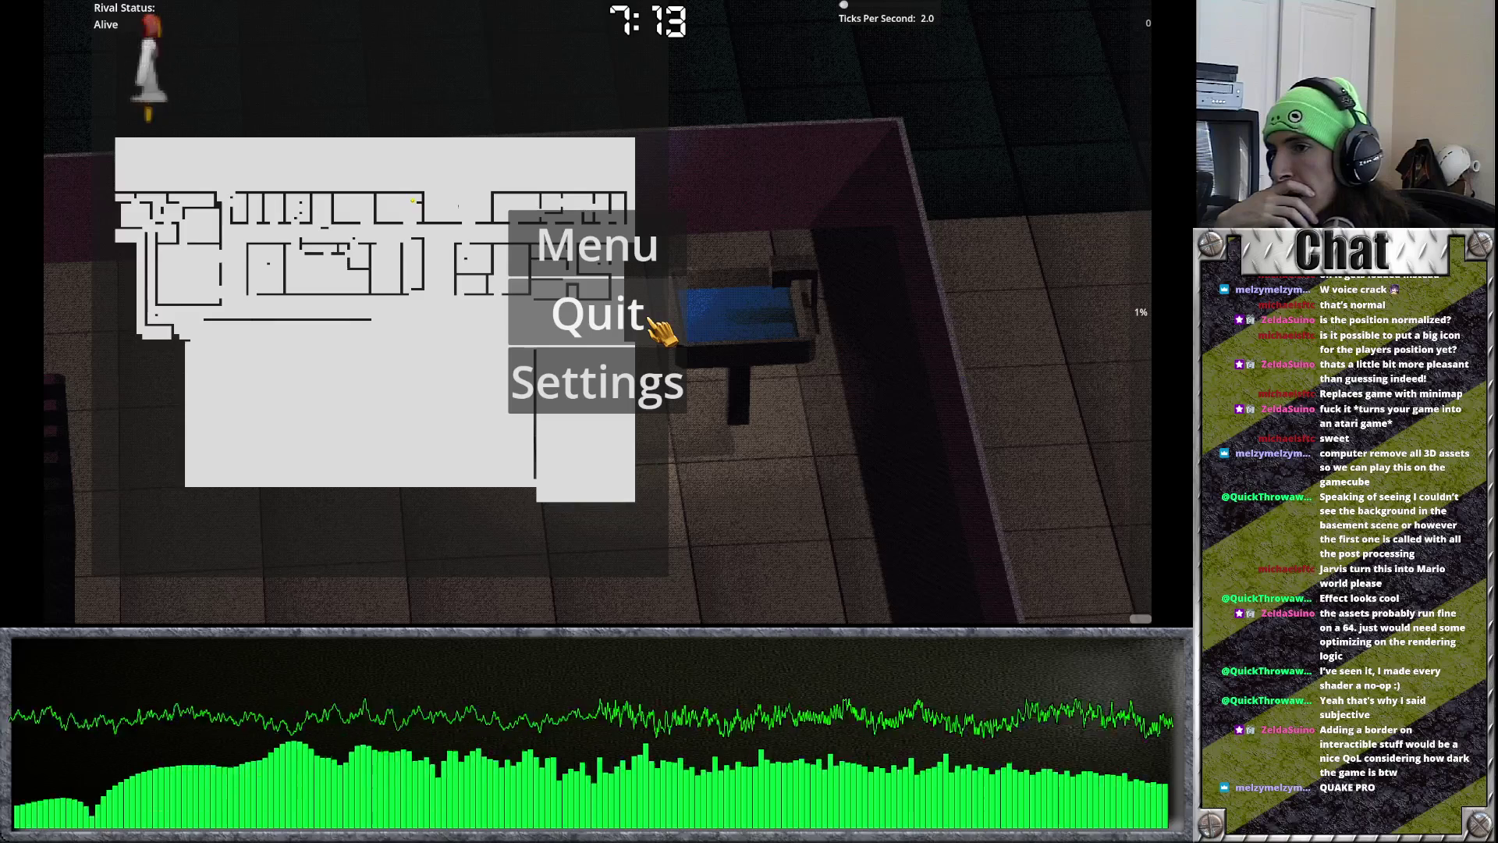
click(660, 321)
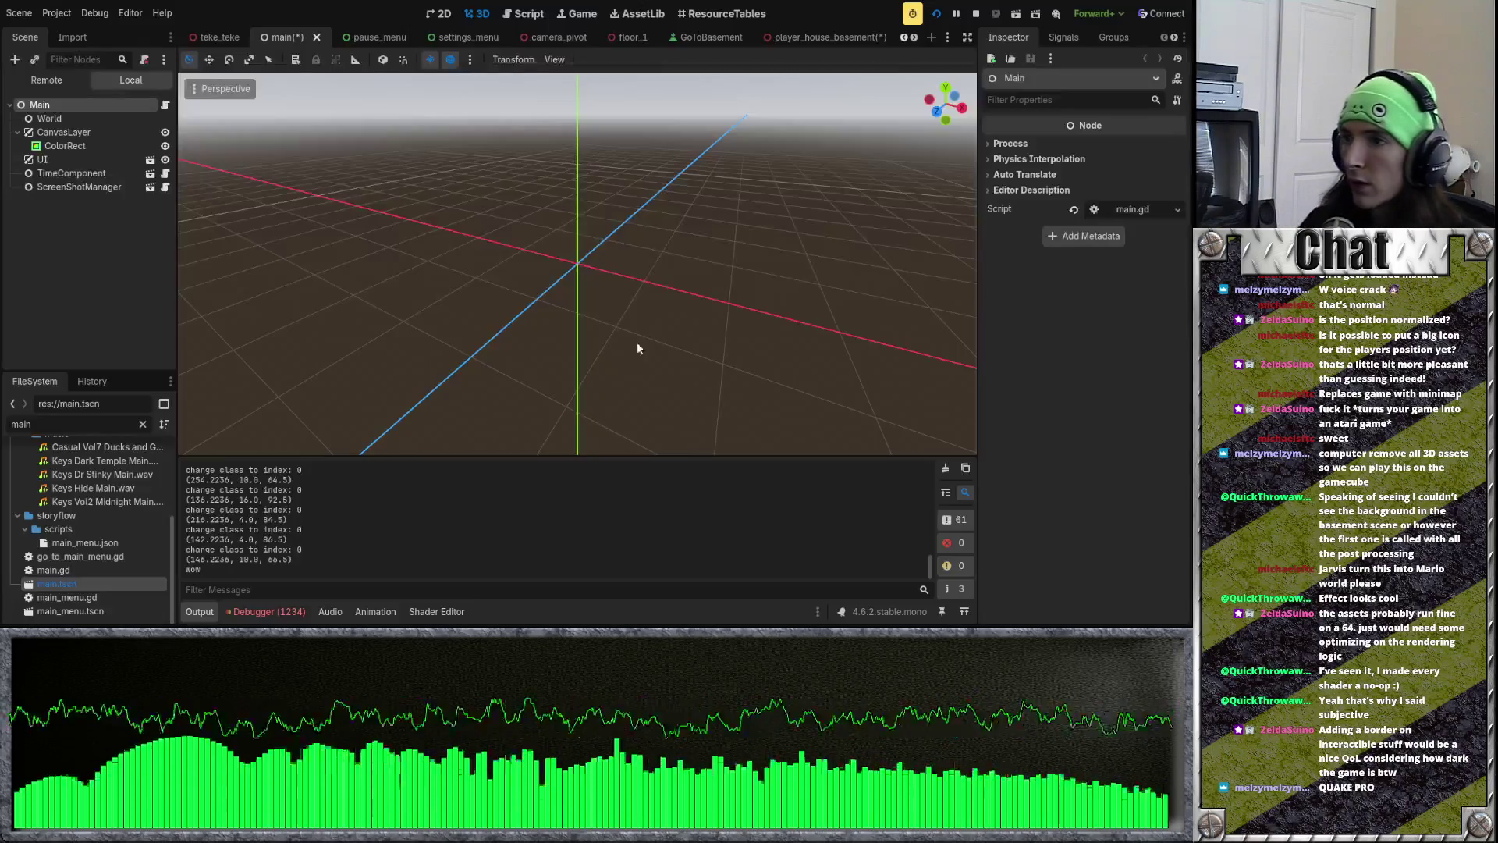
Step: Switch to the walls2 scene
scroll(534, 41, up, 8)
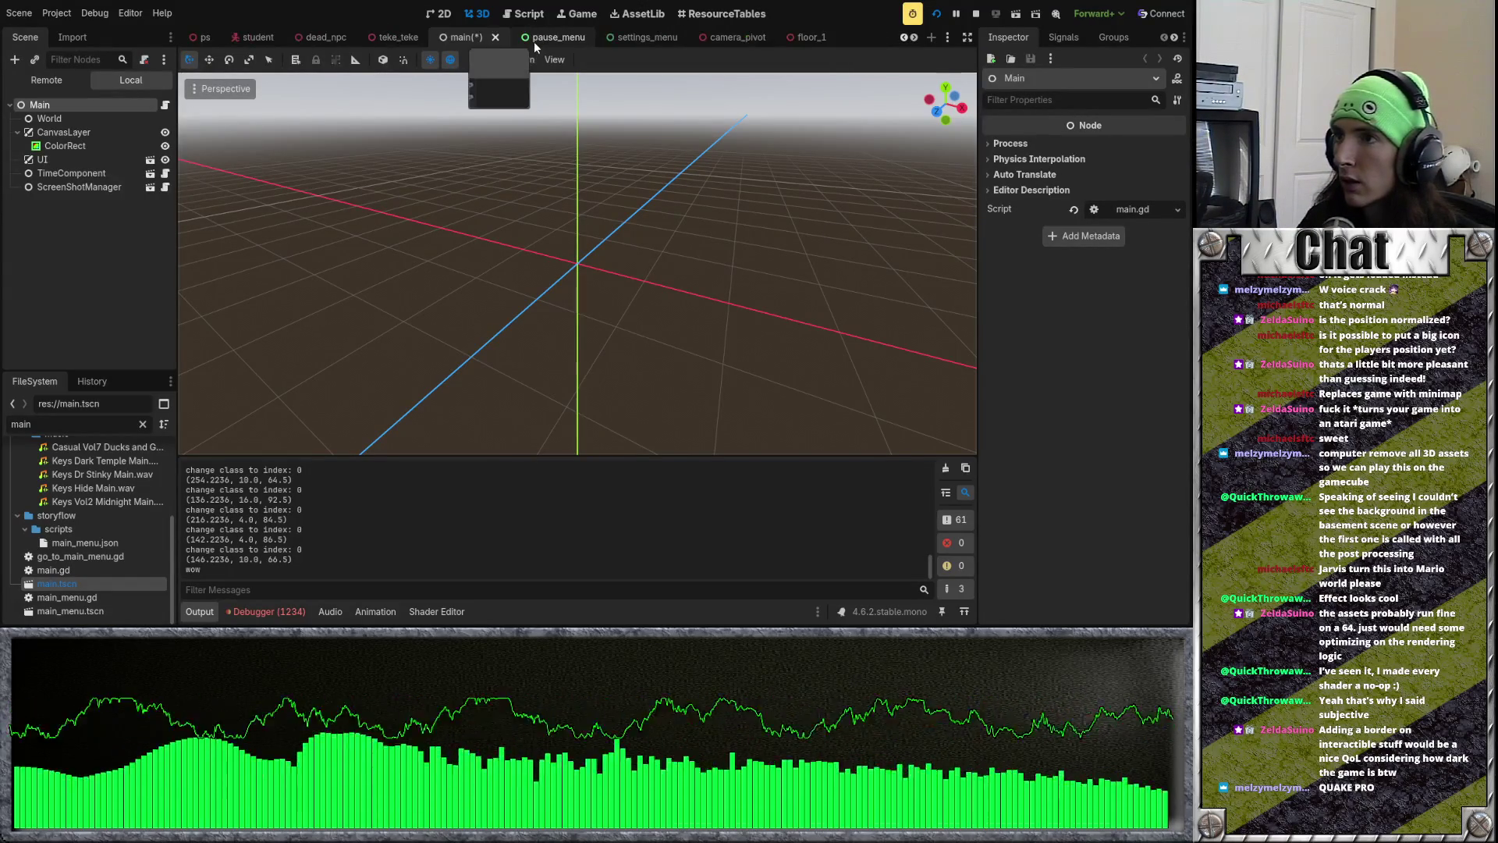
scroll(534, 40, up, 3)
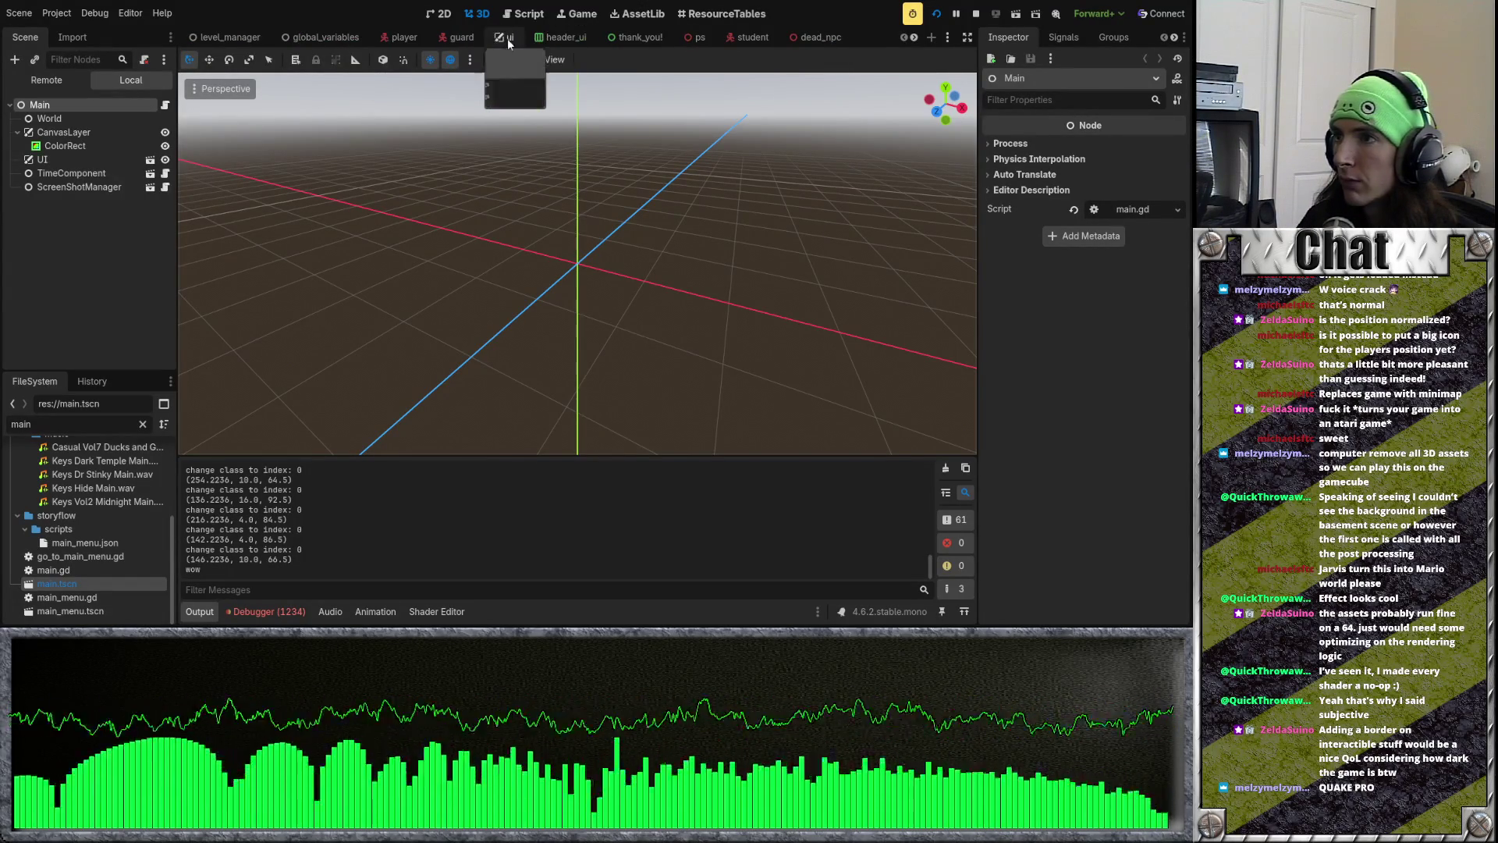
scroll(449, 39, down, 8)
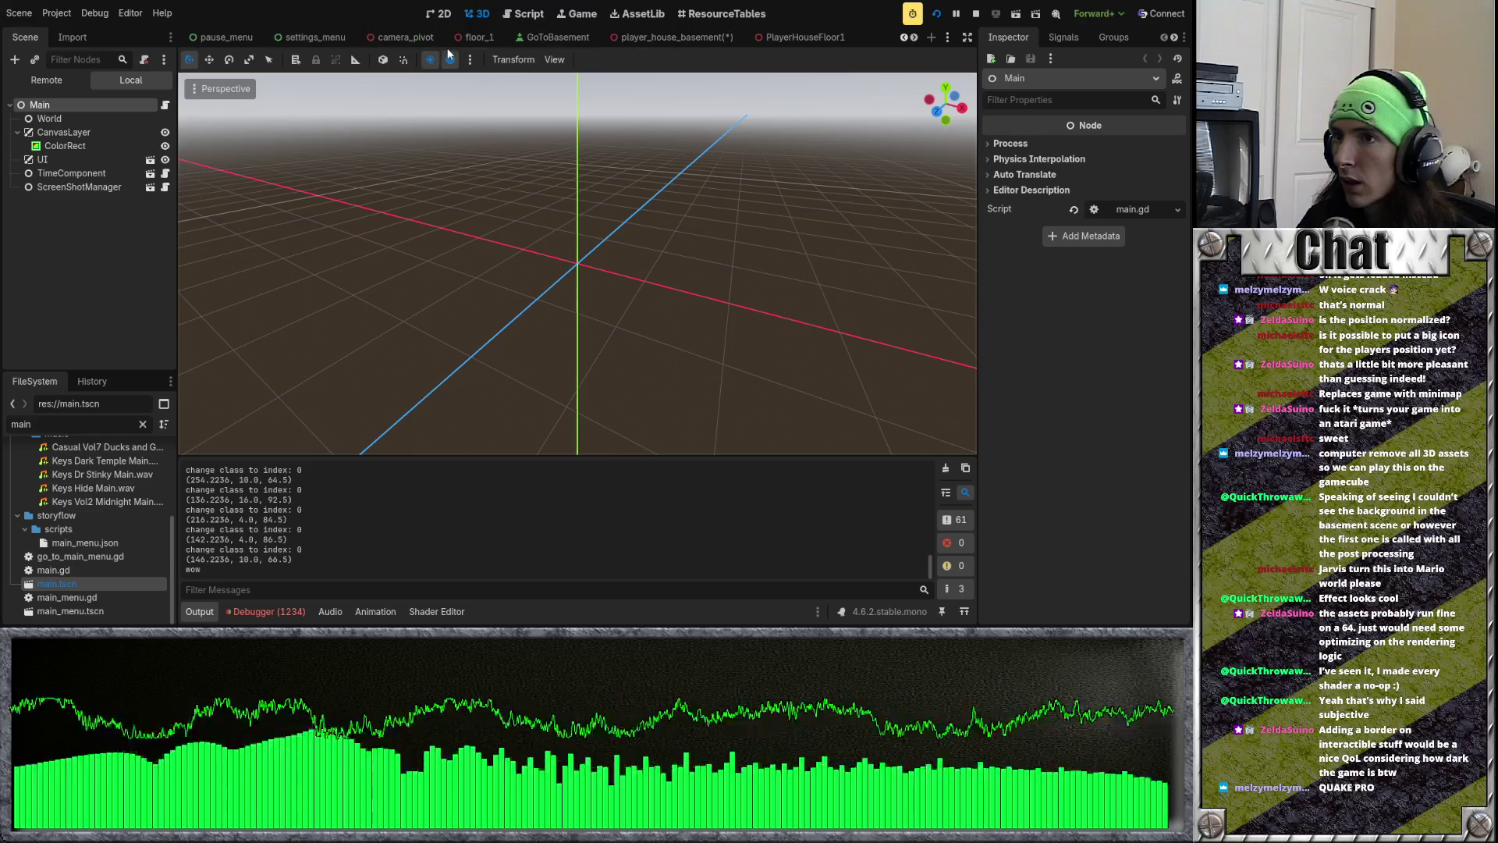
scroll(718, 44, down, 6)
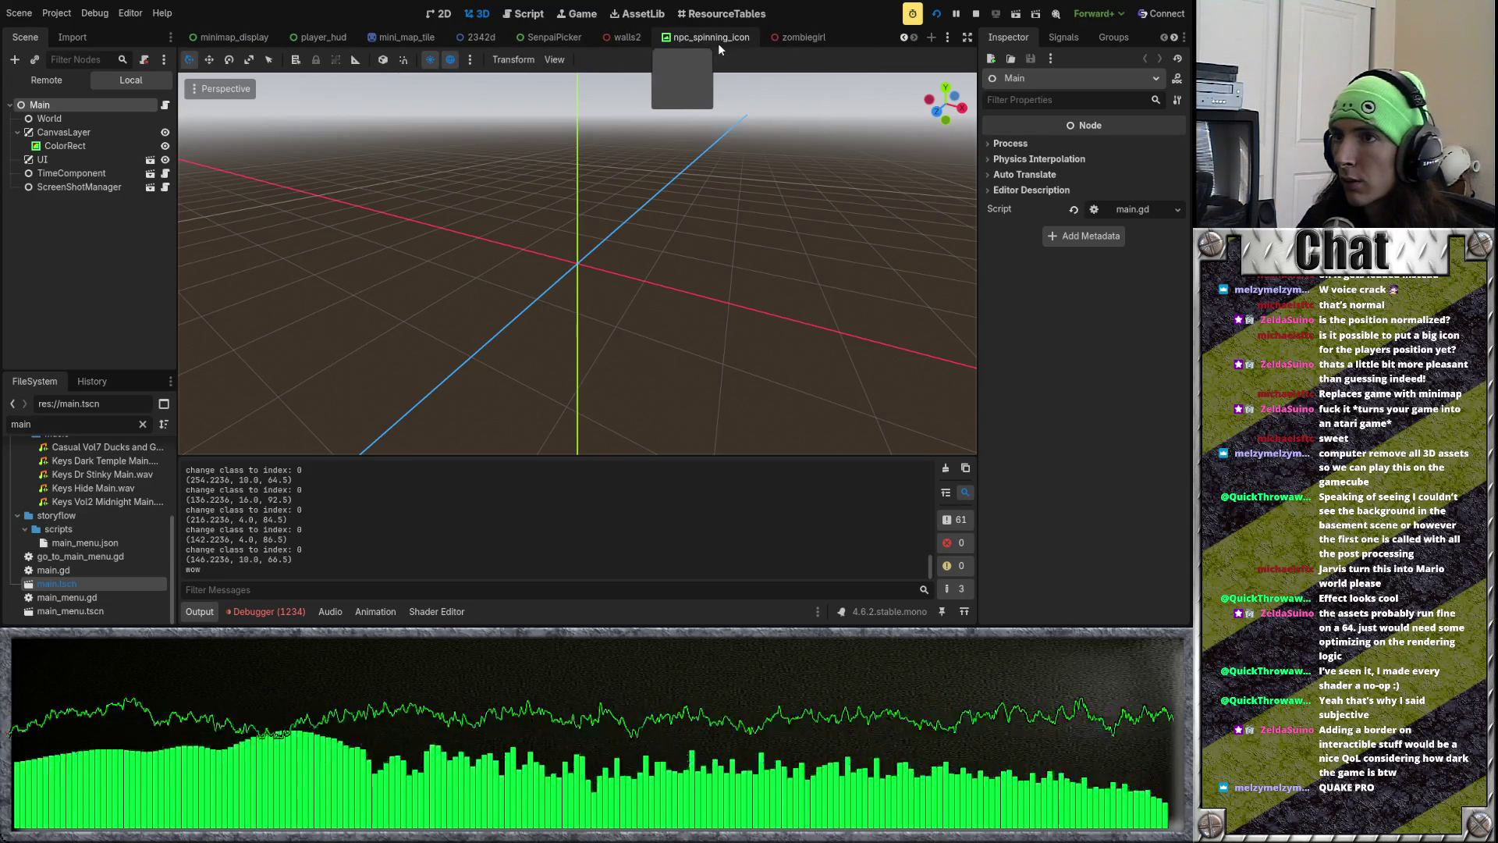
click(624, 35)
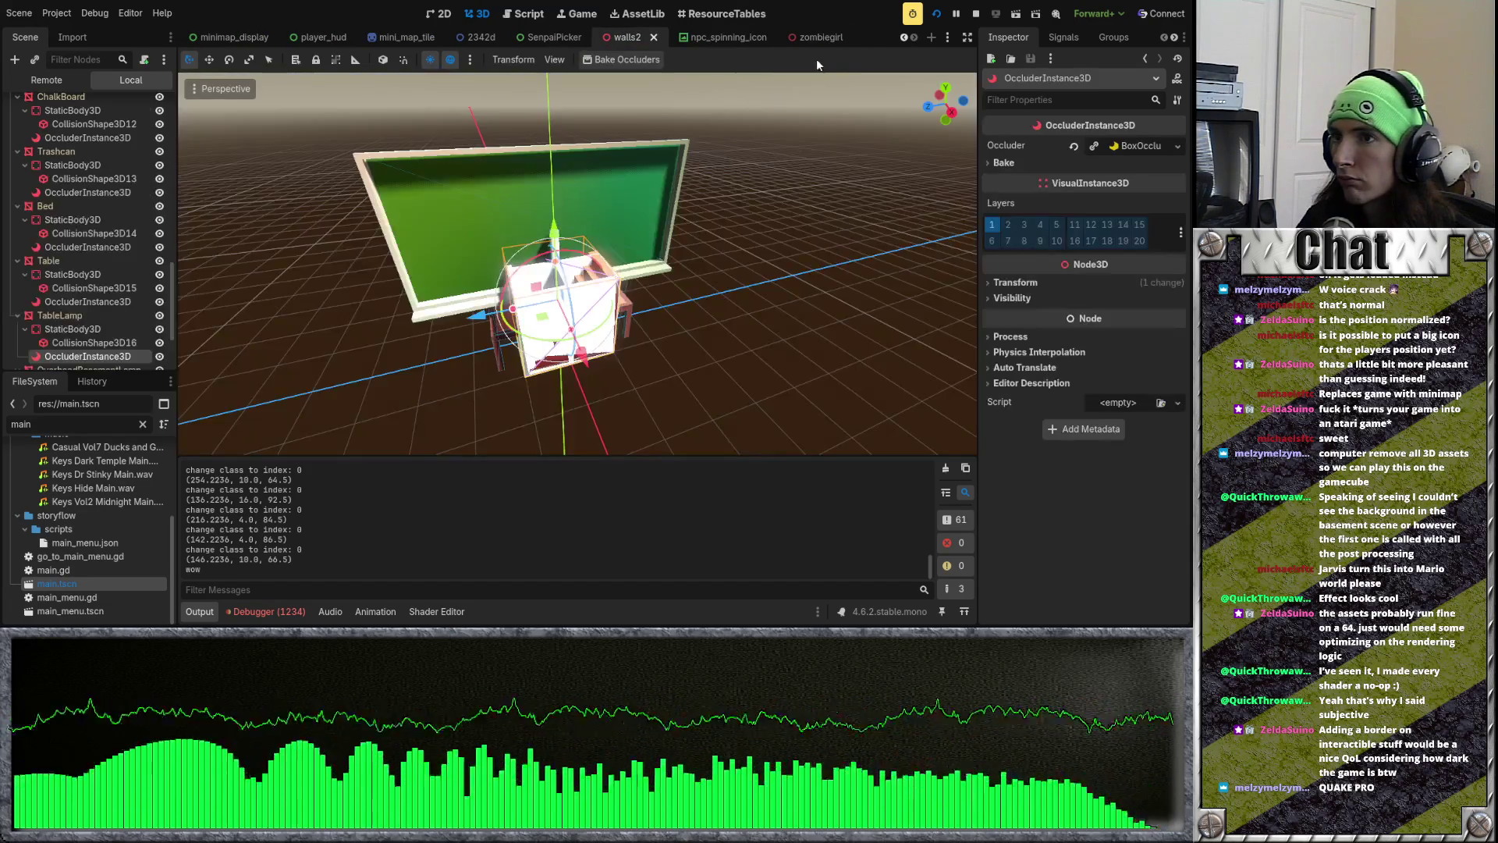
Step: Inspect the sink's StaticBody3D, CollisionShape3D, occluder and transform properties
scroll(55, 263, down, 4)
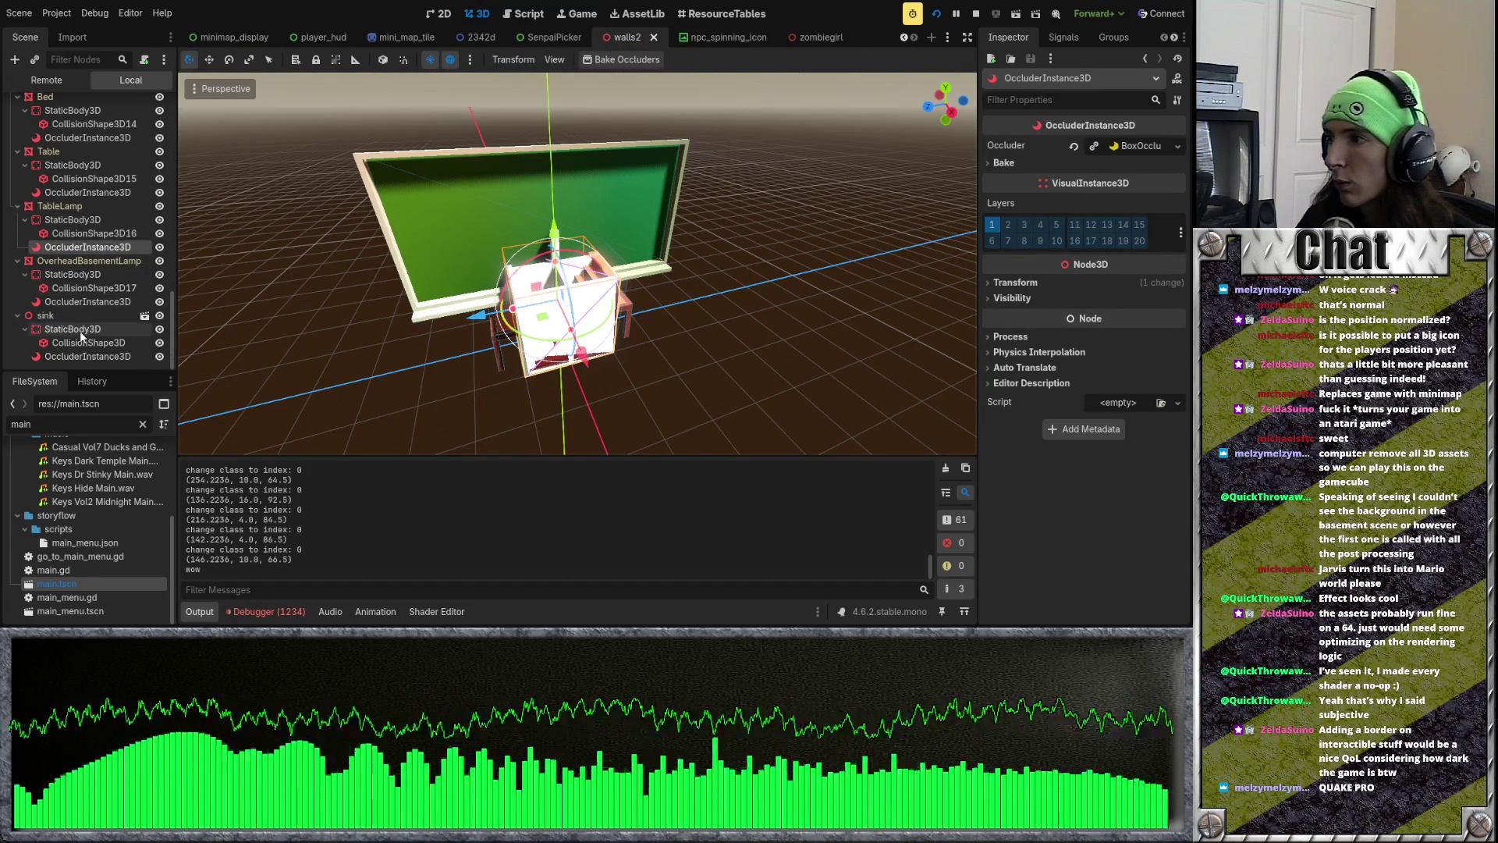
click(81, 330)
click(111, 317)
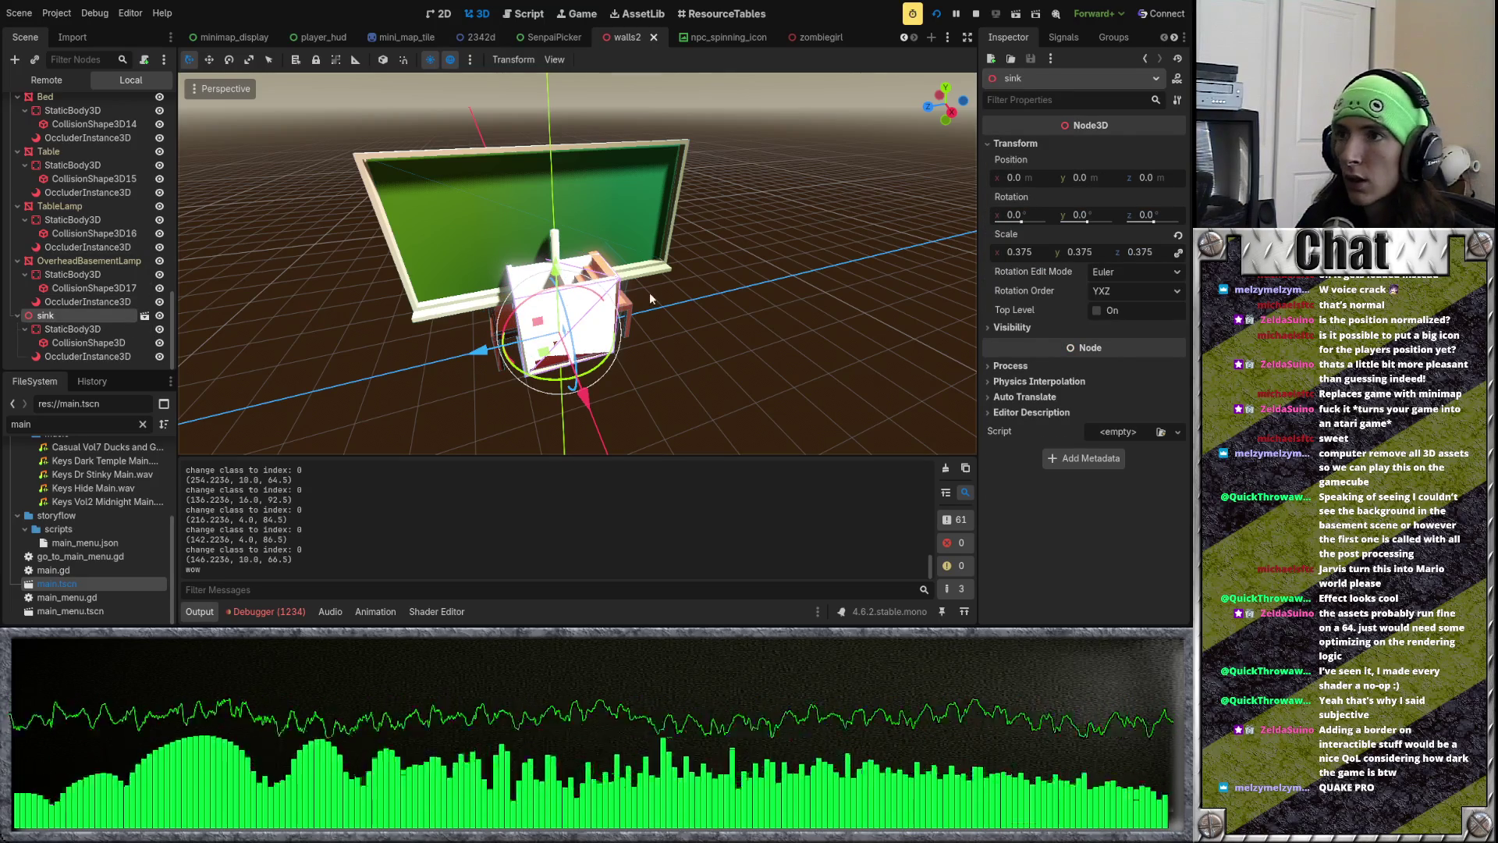
click(103, 328)
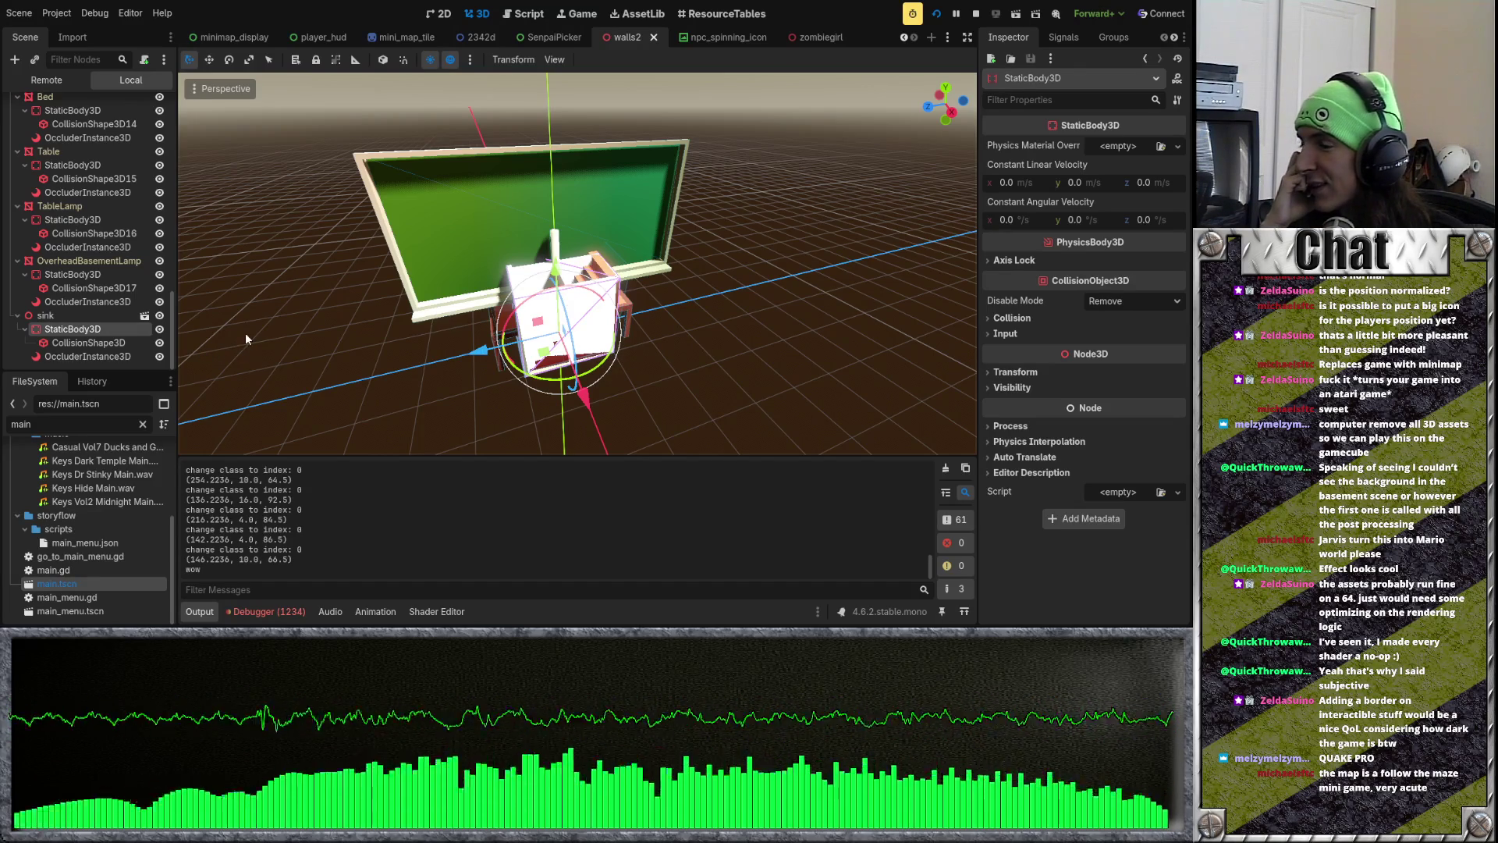
click(116, 342)
click(119, 356)
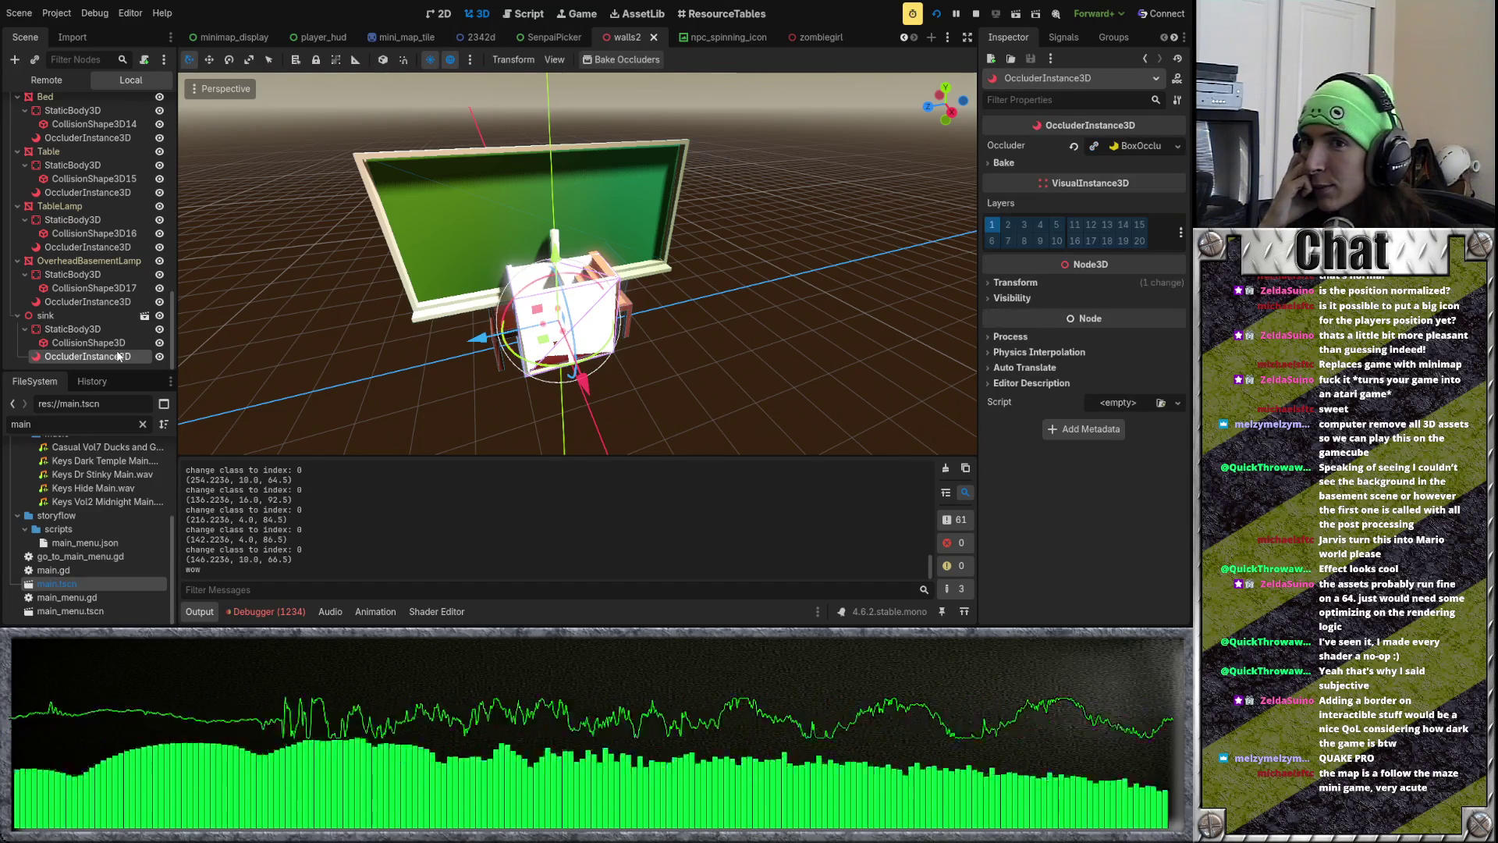
click(106, 327)
click(101, 316)
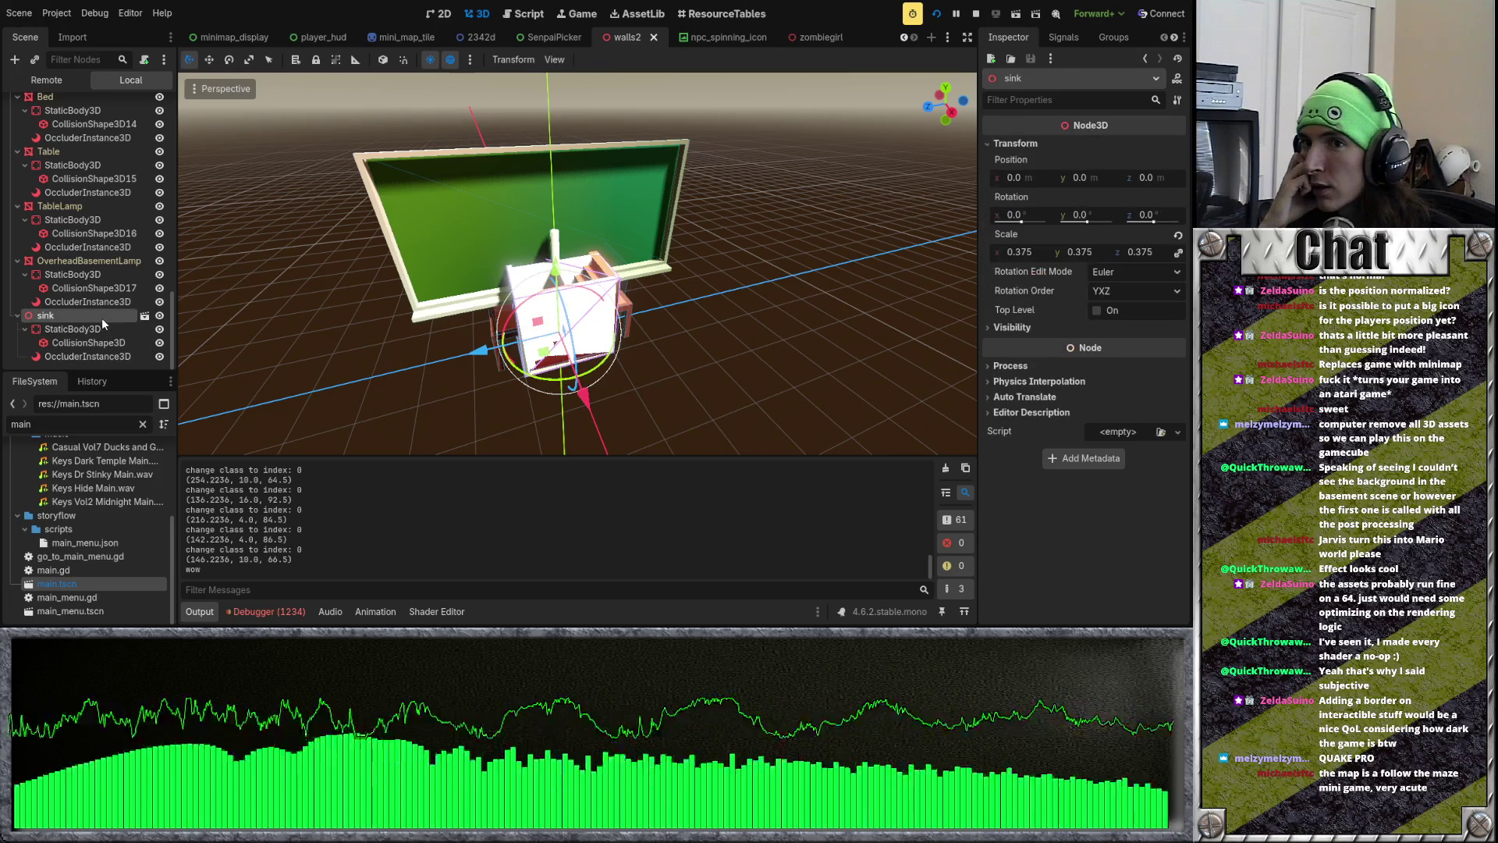
click(1016, 143)
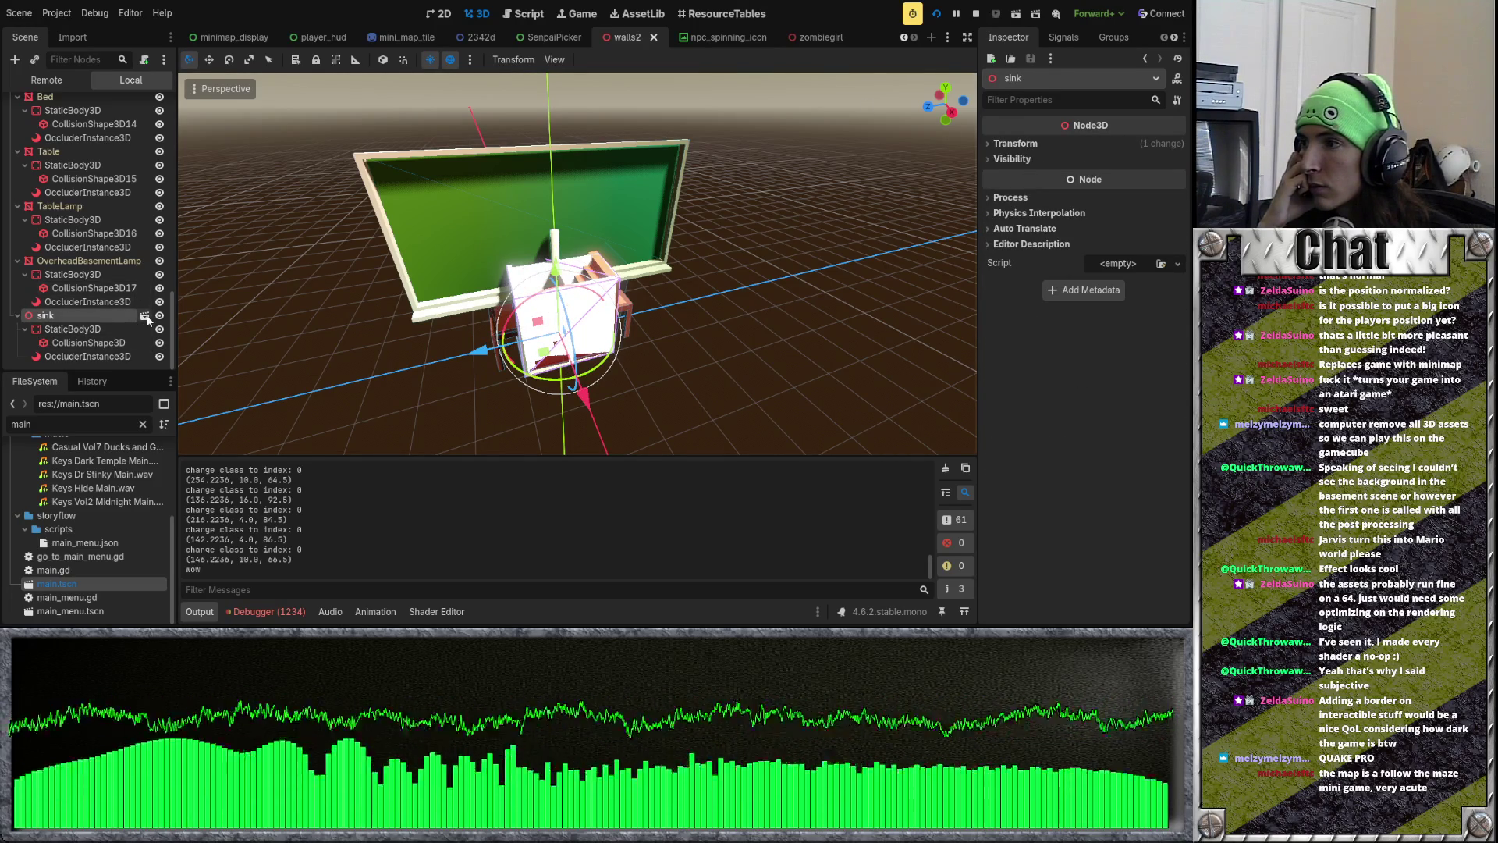
Step: Inspect the TableLamp occluder and the OverheadBasementLamp mesh resource
scroll(78, 315, up, 1)
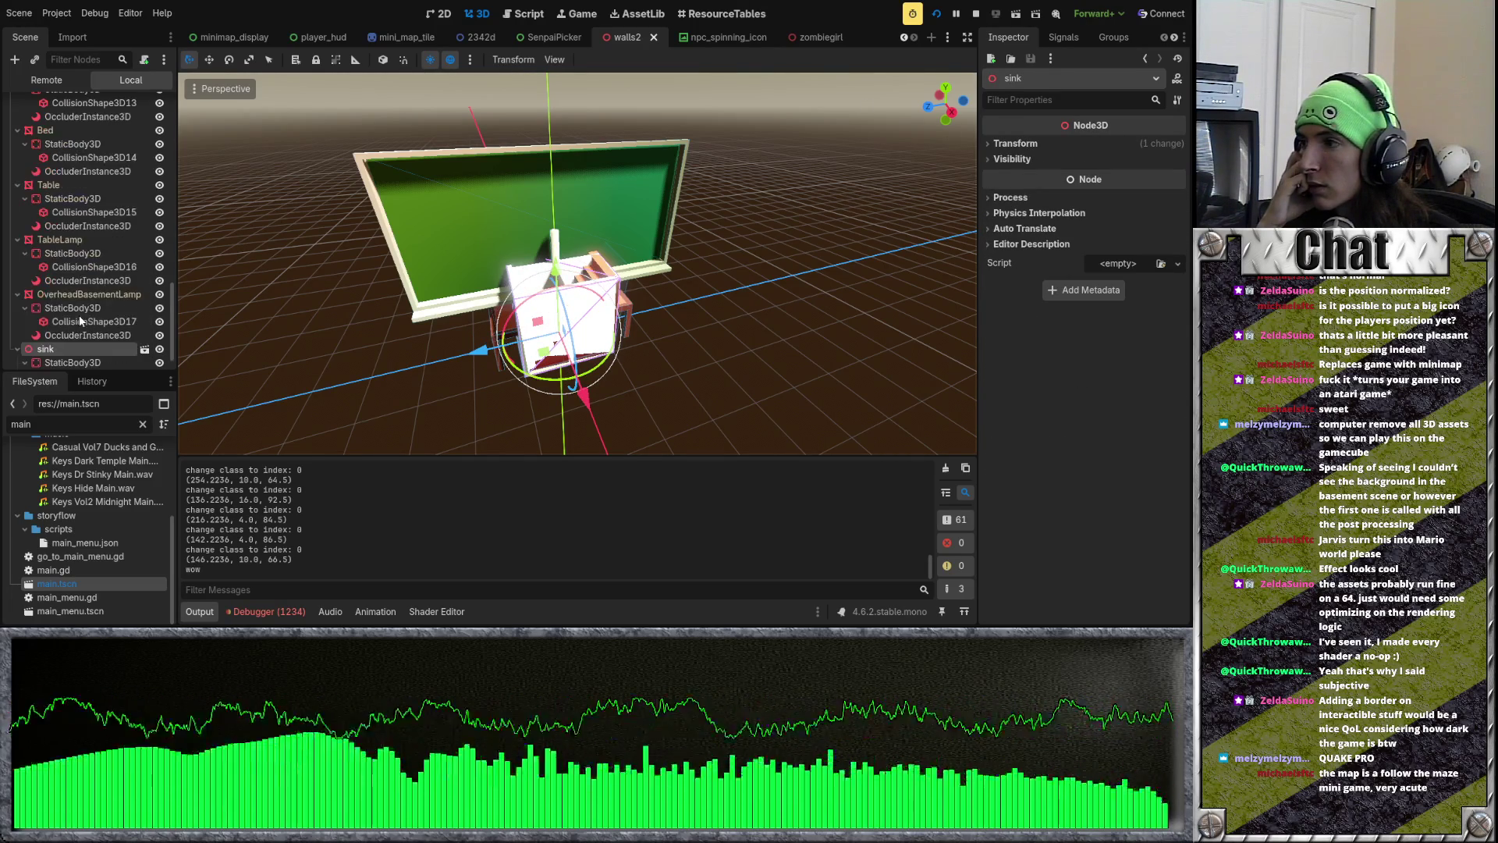
scroll(103, 336, down, 1)
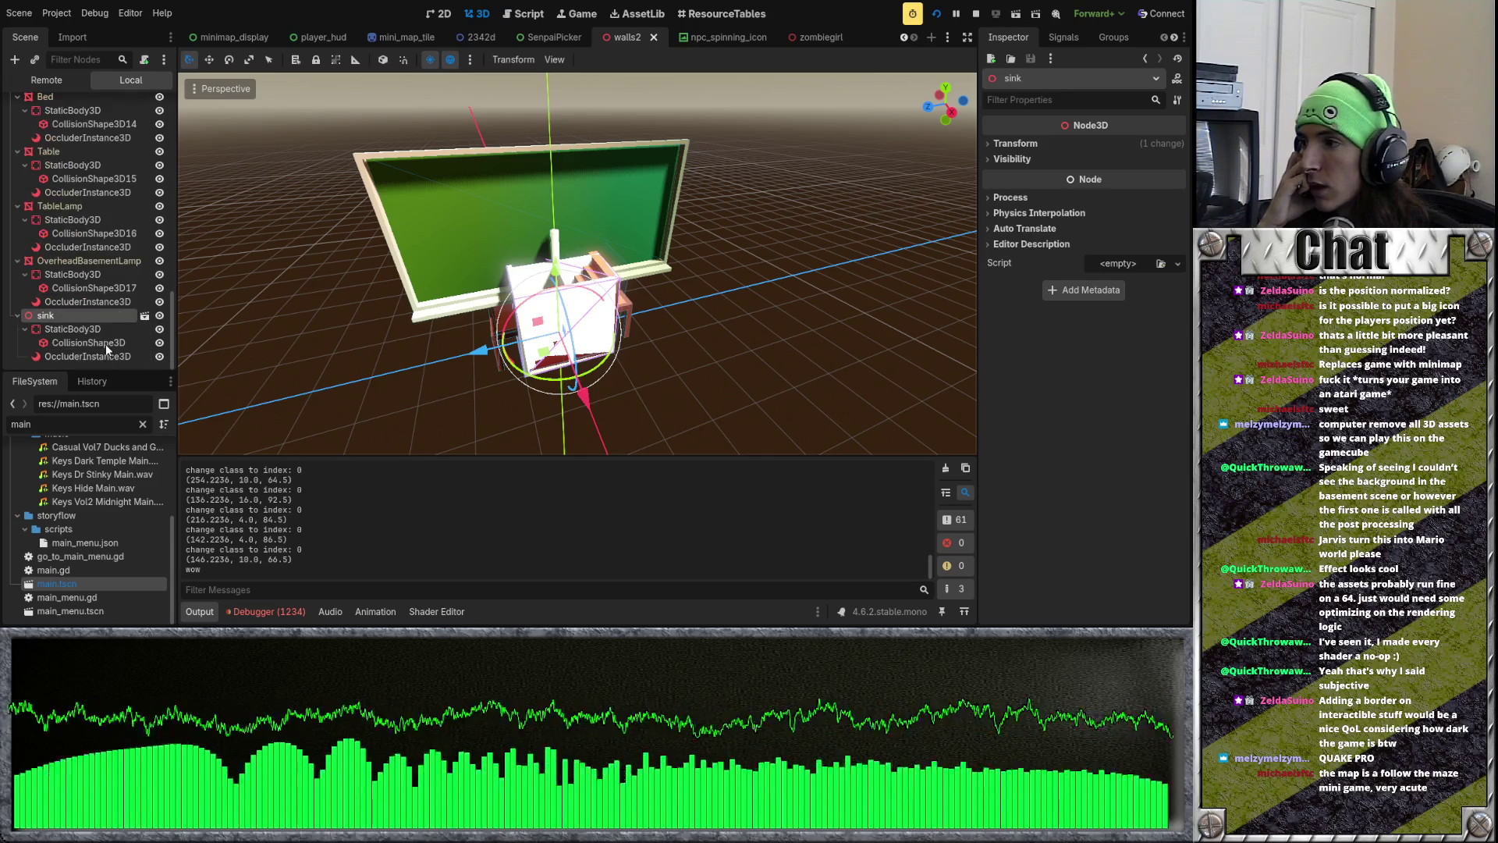
click(111, 249)
click(114, 260)
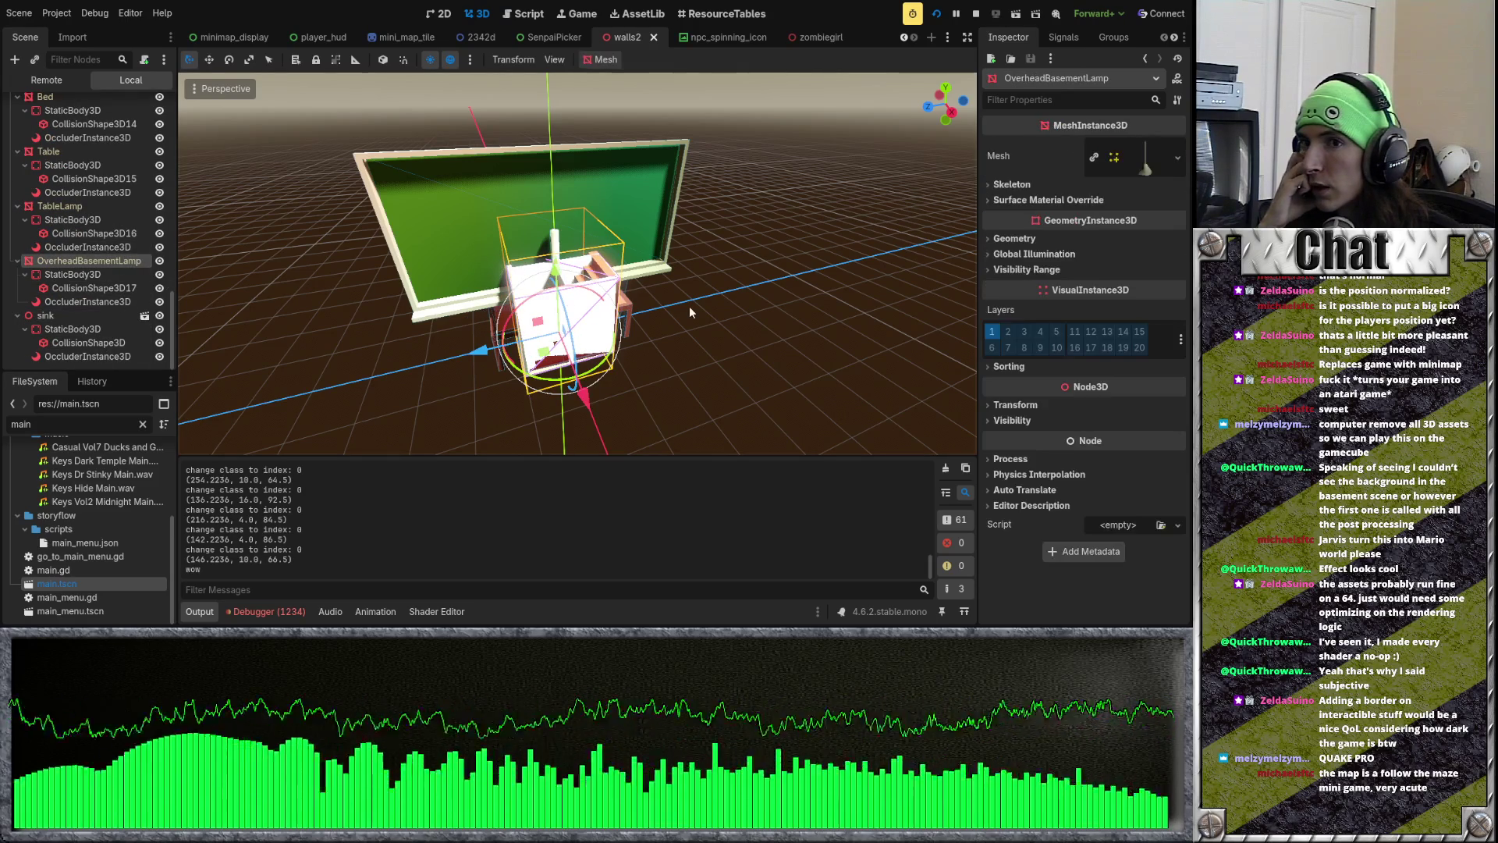
click(1147, 160)
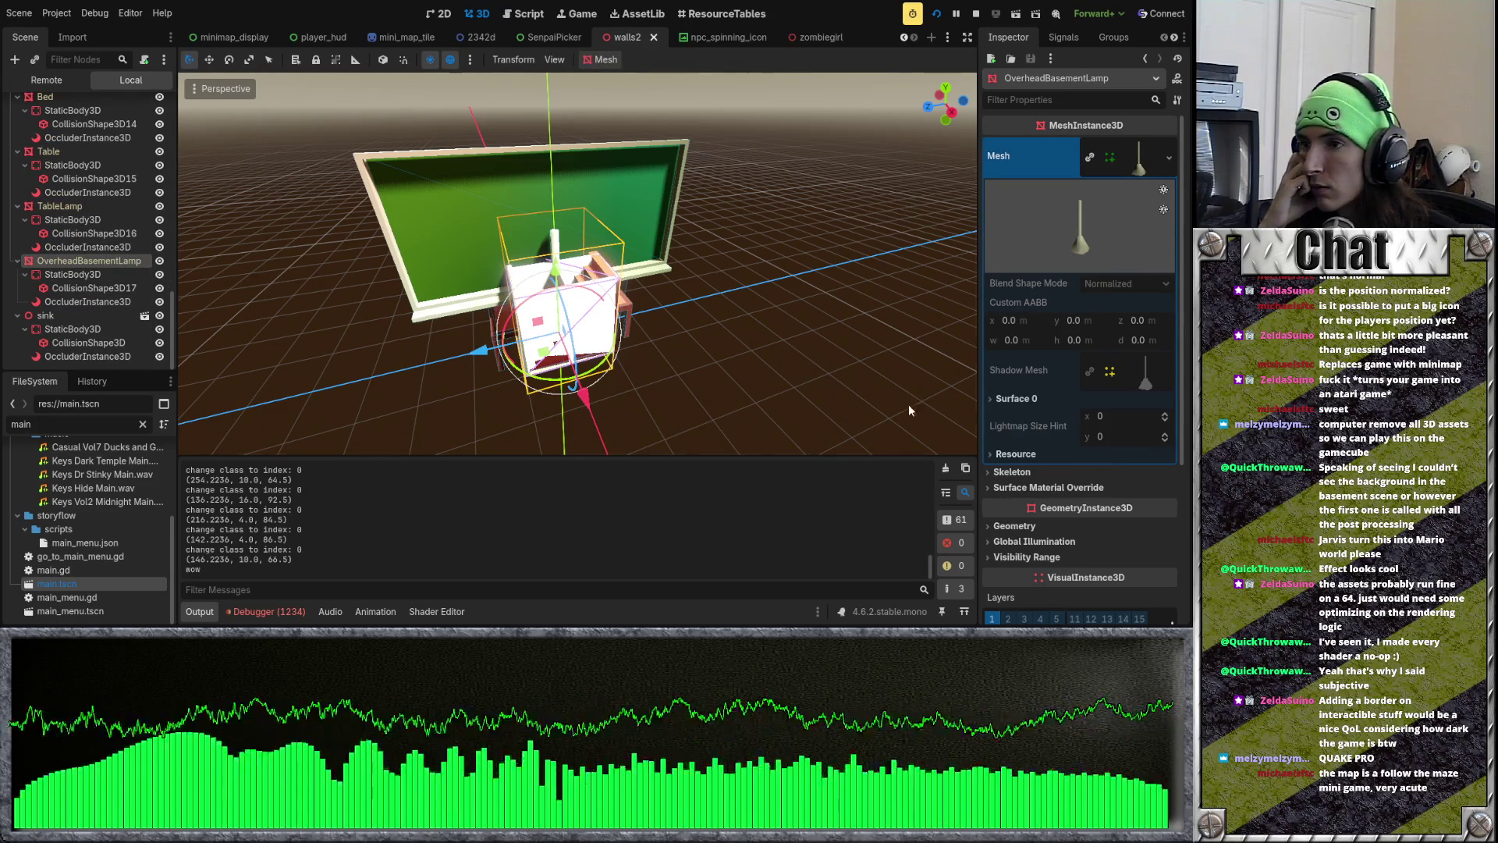
Step: Expand the Trashcan mesh's Surface 0 material and its empty Surface Material Override slot 0
scroll(77, 246, up, 6)
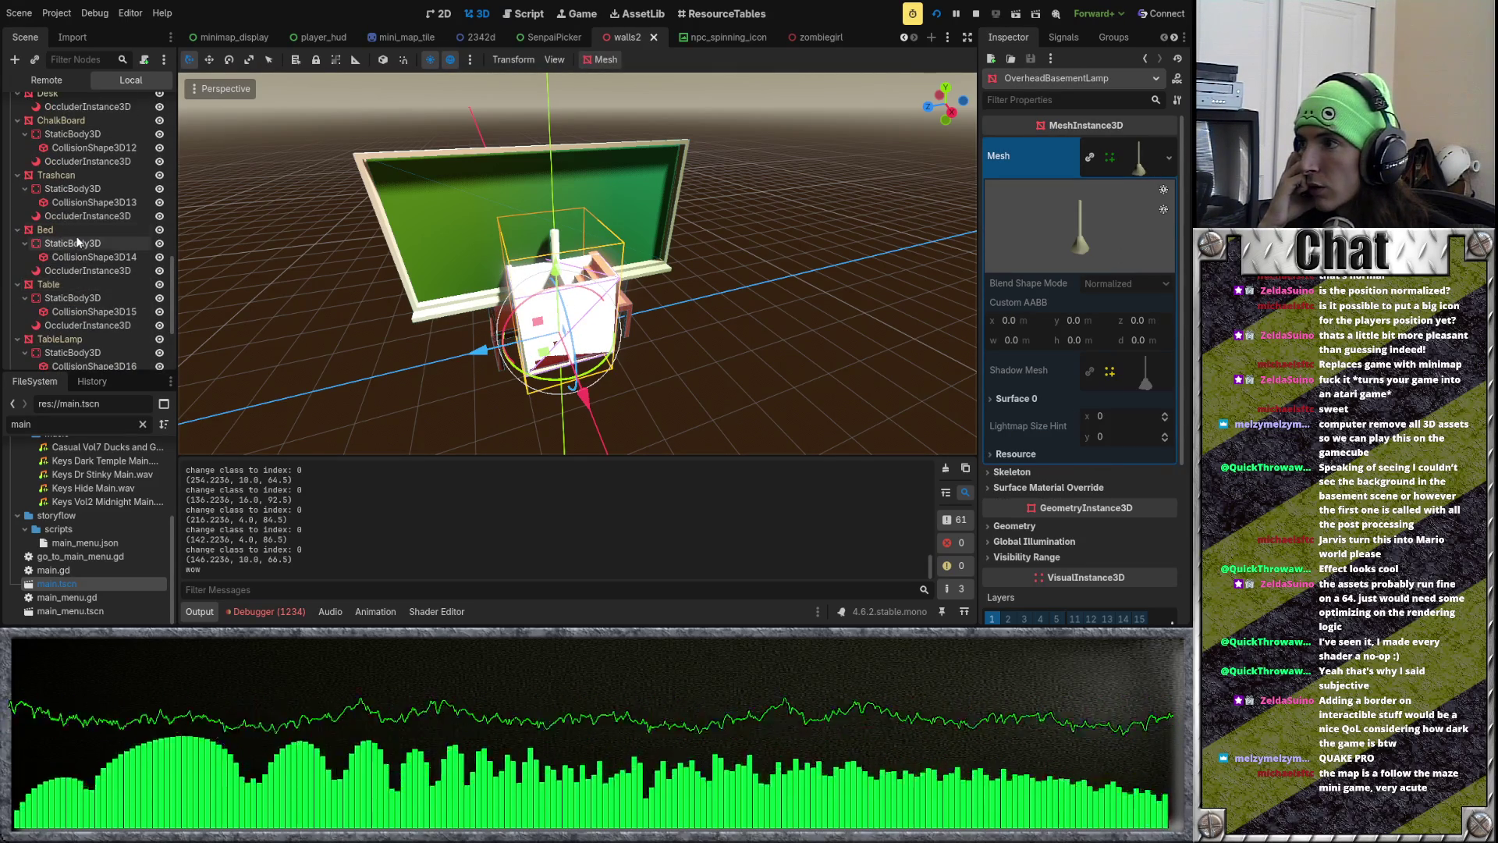
click(76, 243)
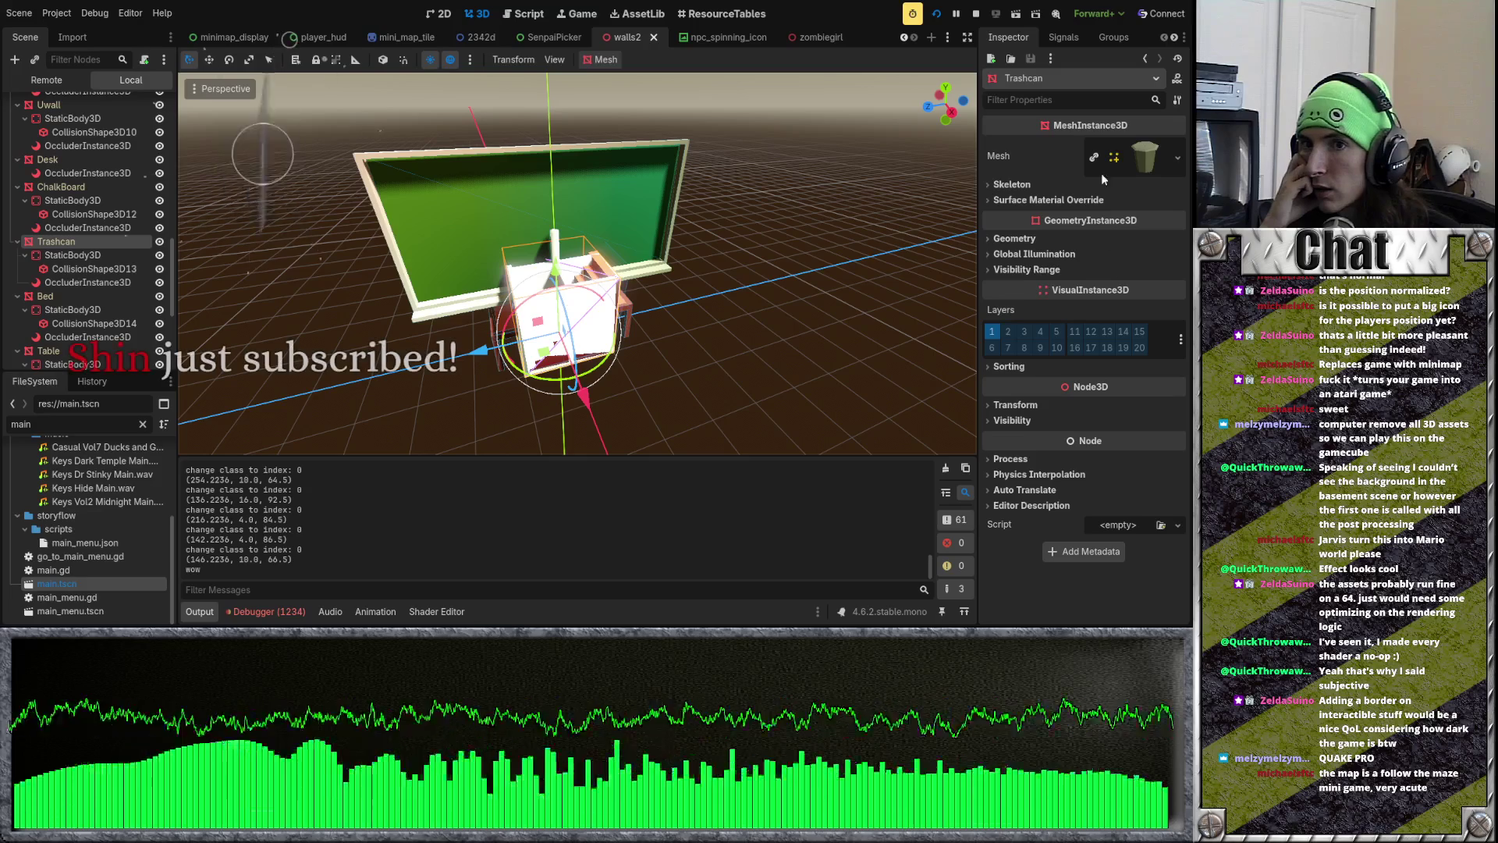
click(1135, 161)
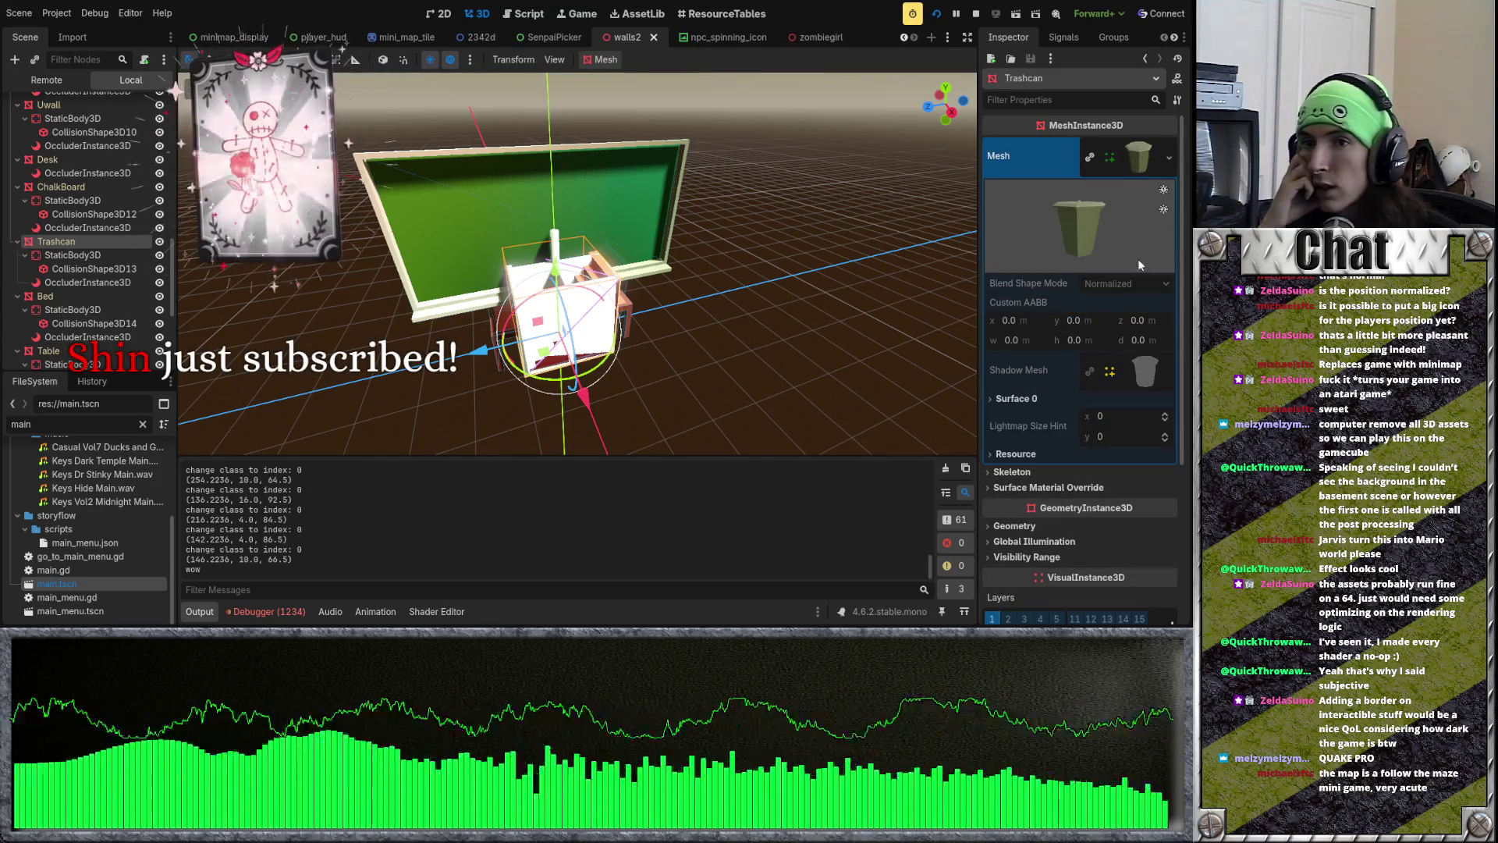
scroll(1063, 378, down, 2)
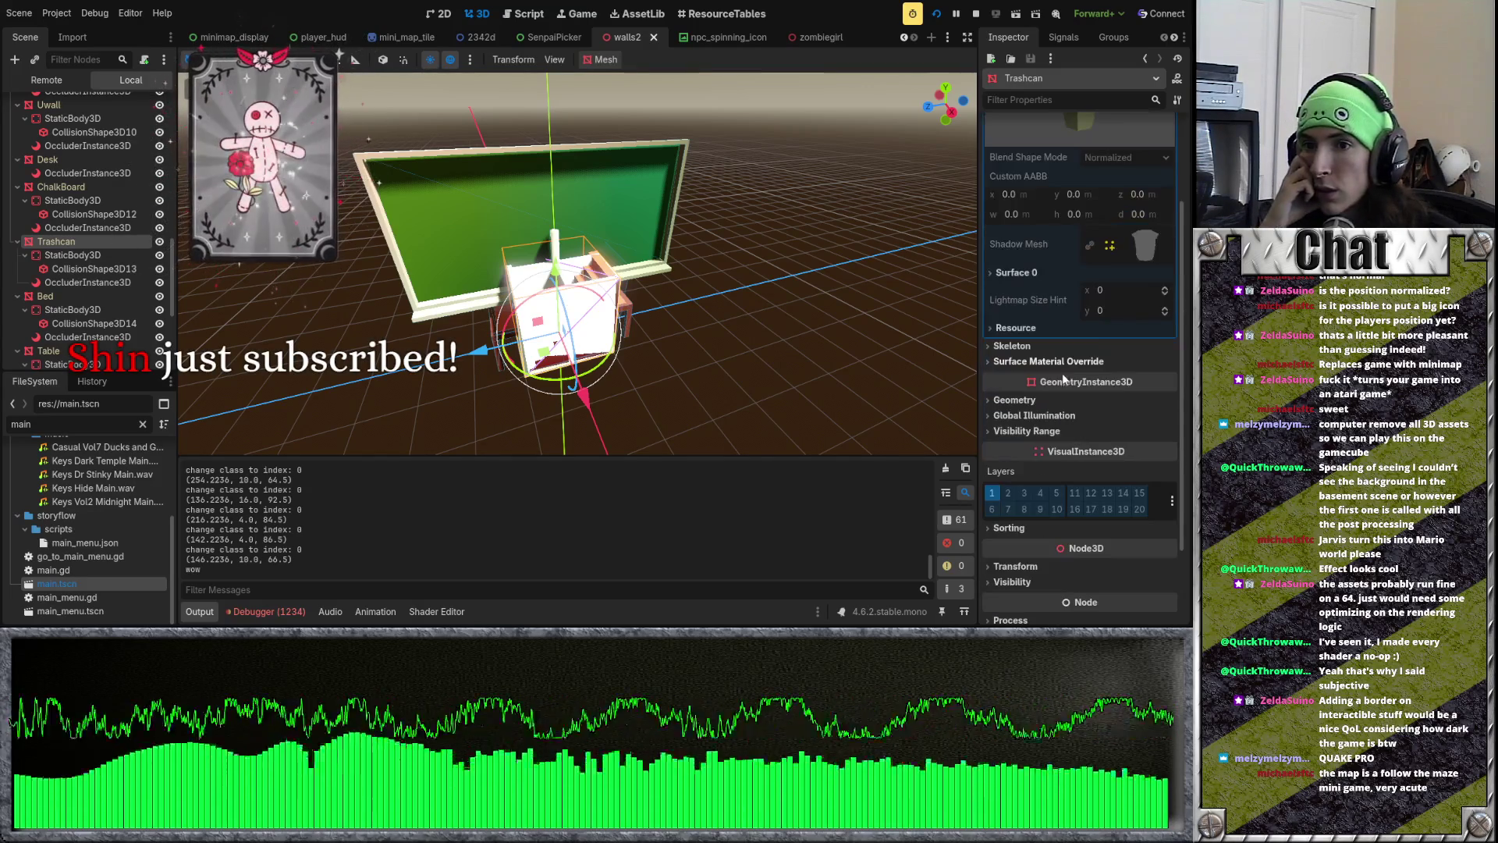
click(1027, 273)
click(1147, 320)
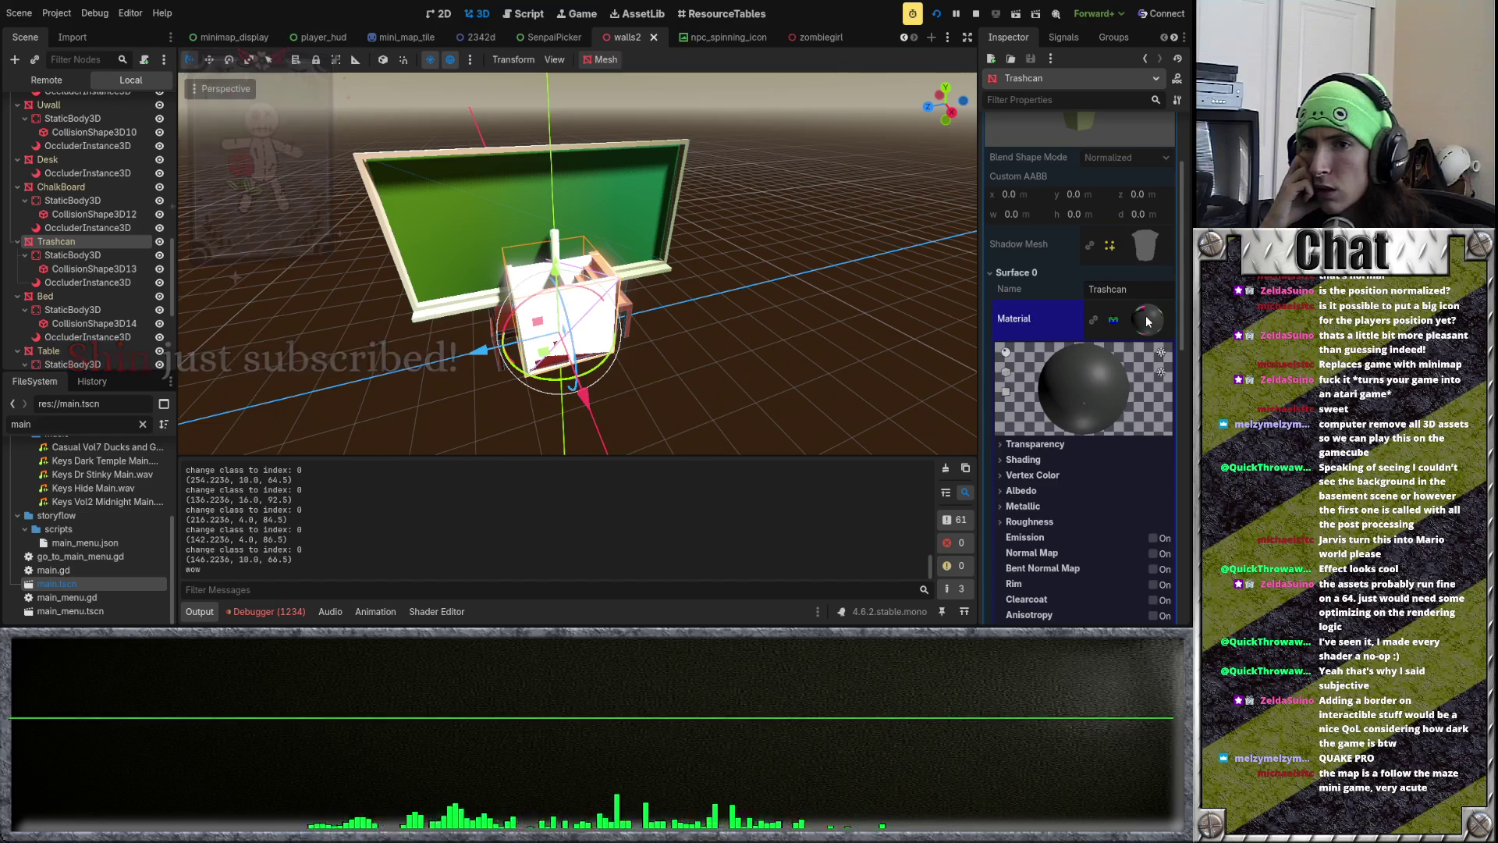
click(1147, 321)
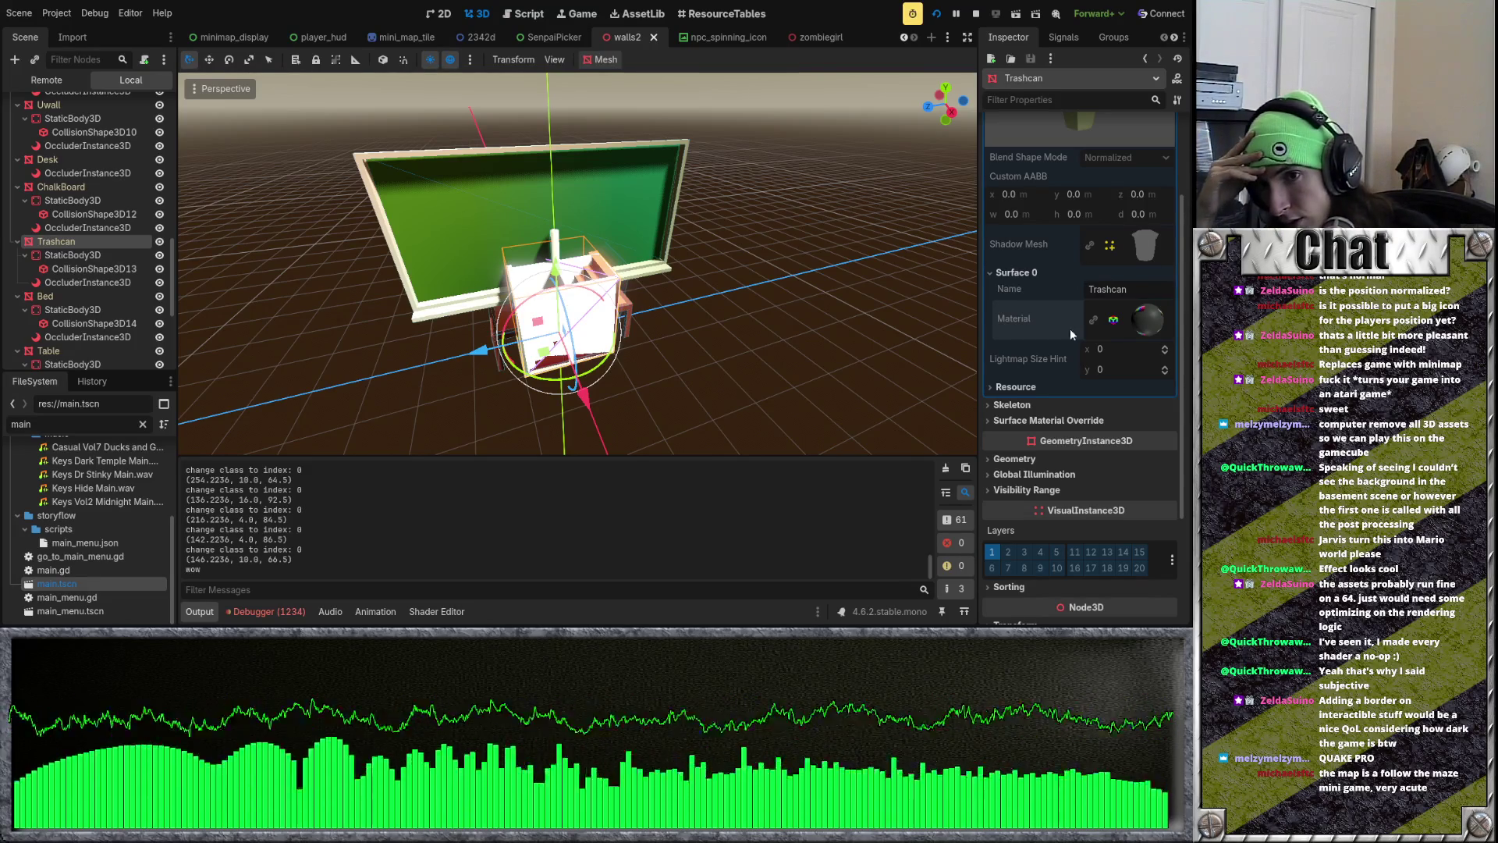
click(1035, 422)
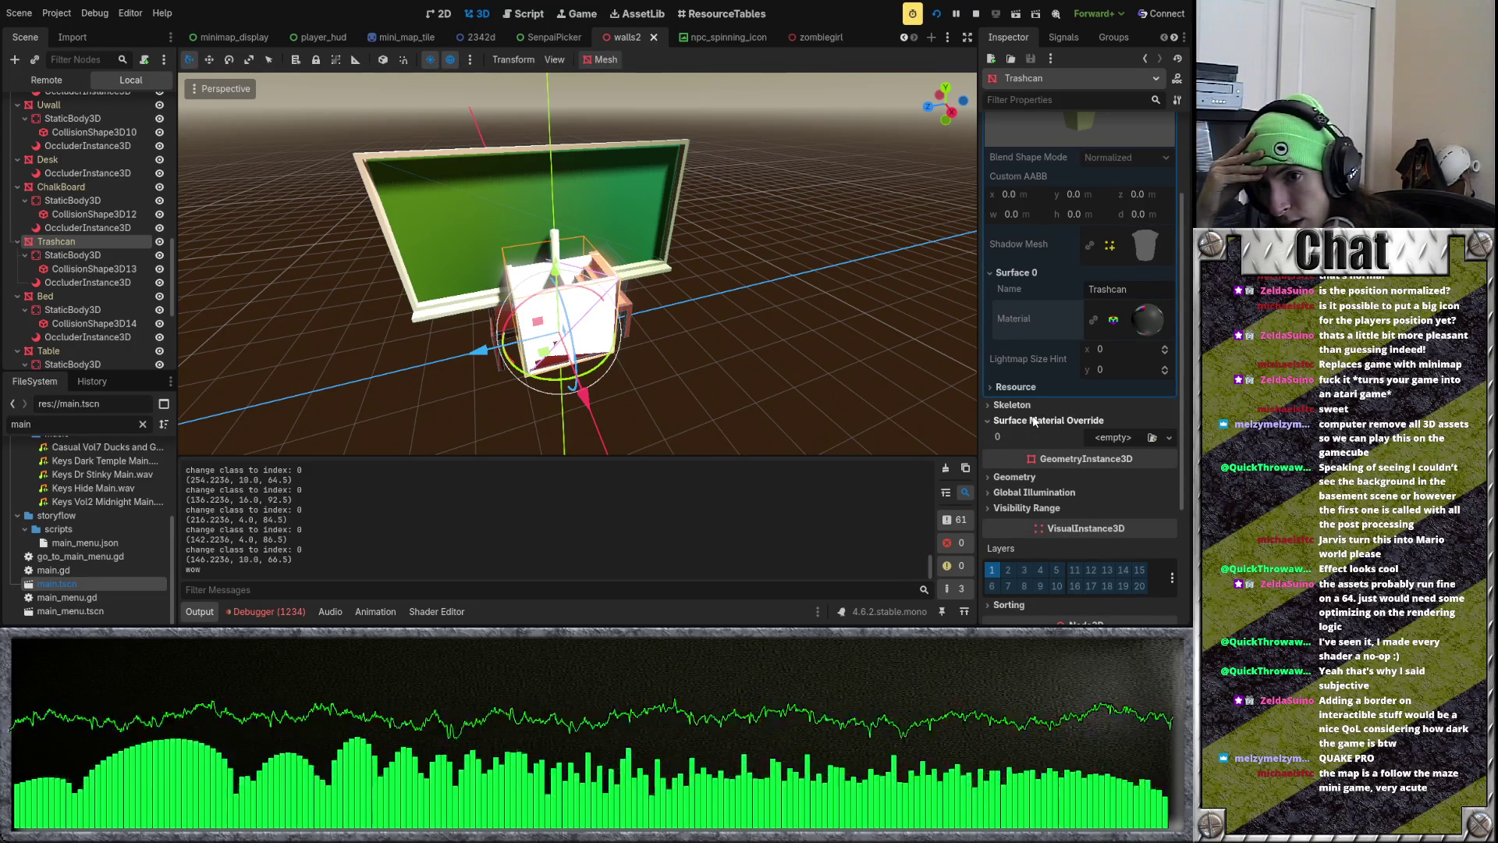
click(1113, 436)
Step: Assign a new StandardMaterial3D to override slot 0 with uvthing.png as its Albedo texture
click(1124, 469)
scroll(1125, 447, down, 3)
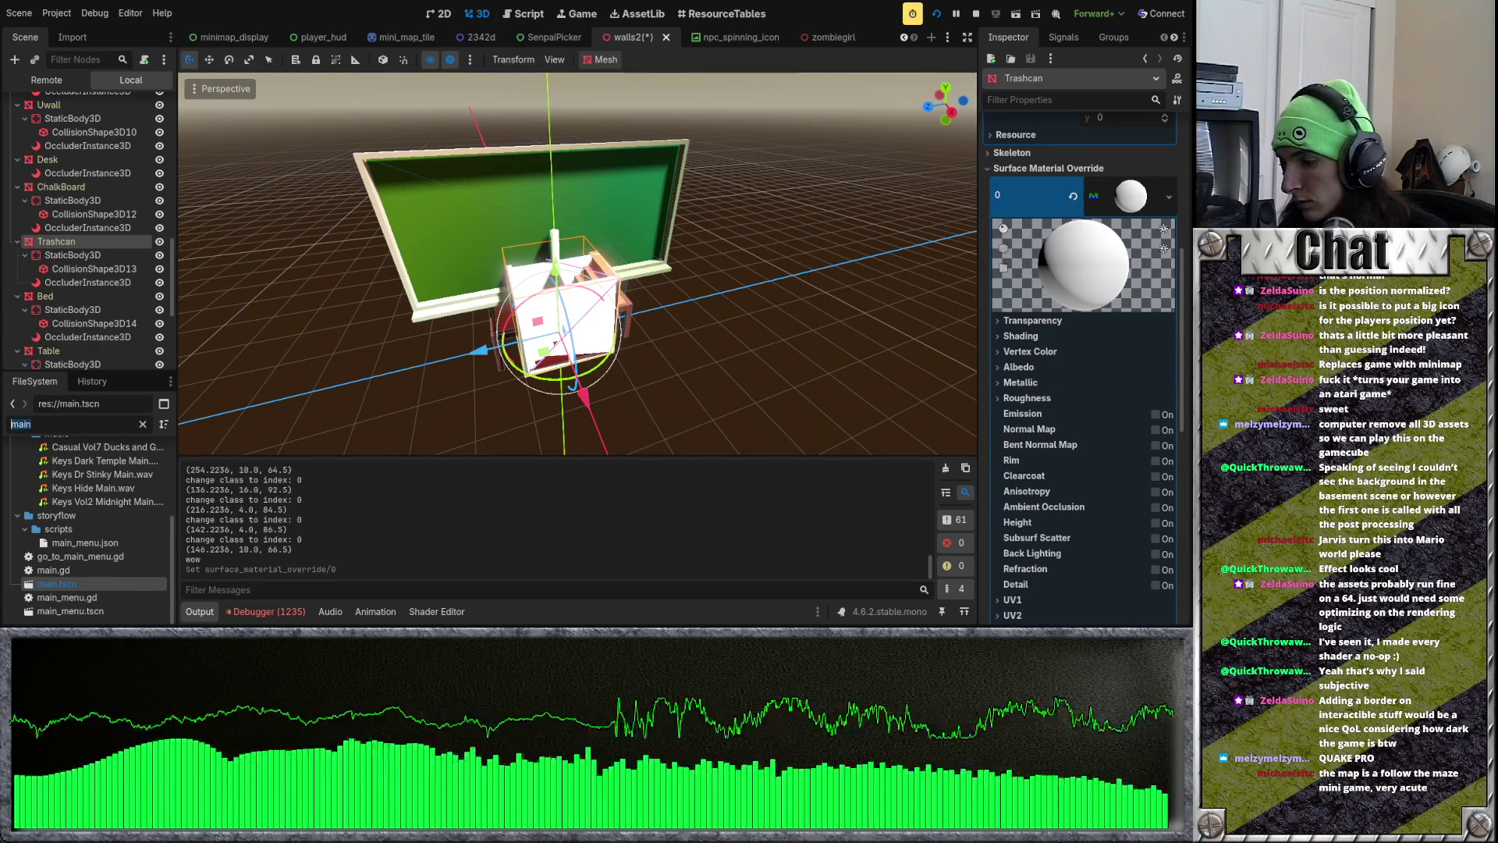
text(uv)
scroll(72, 510, up, 1)
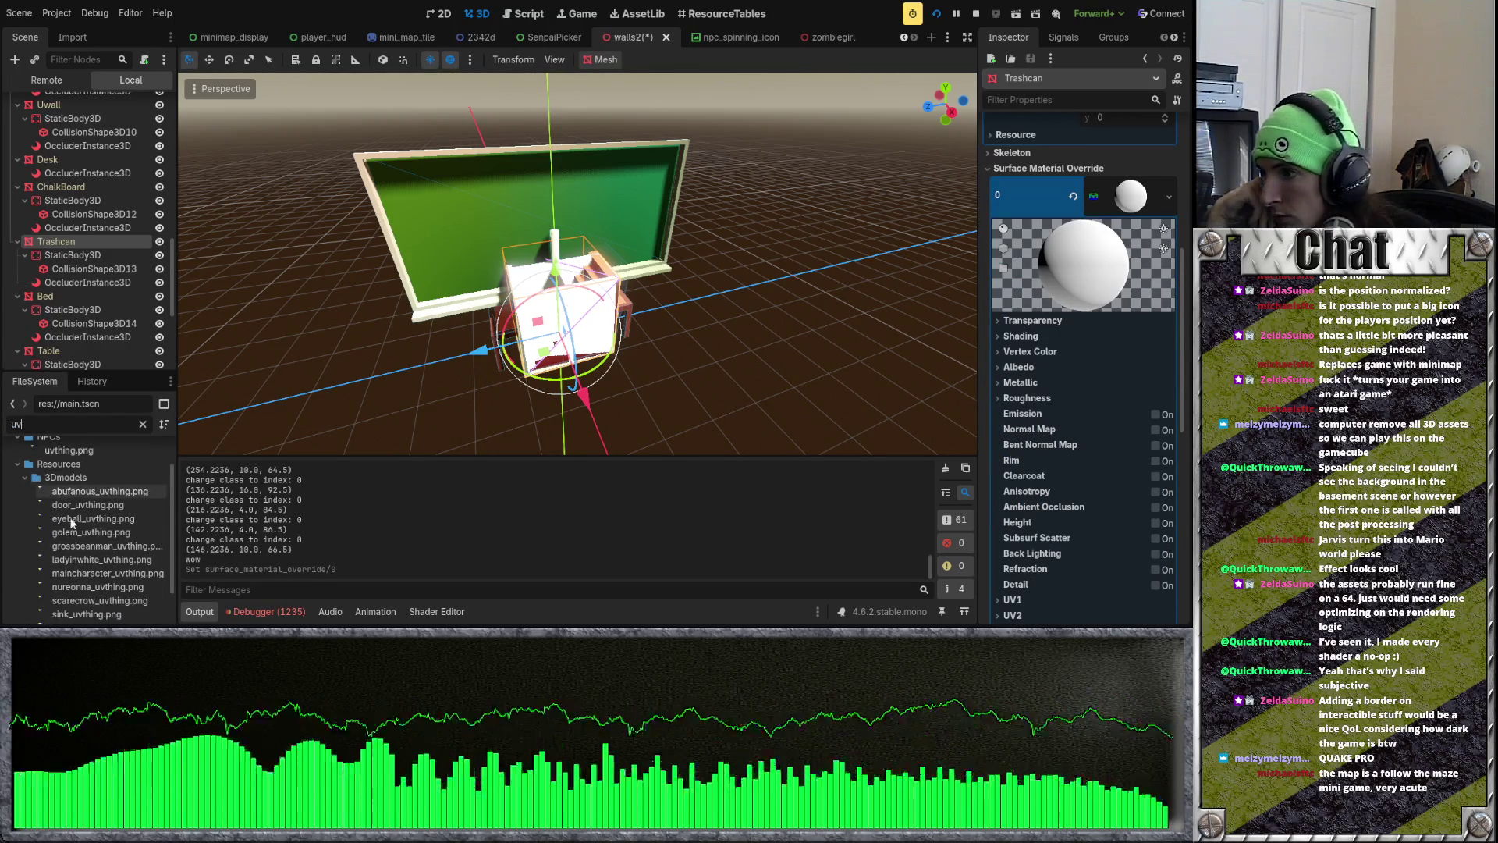
click(33, 479)
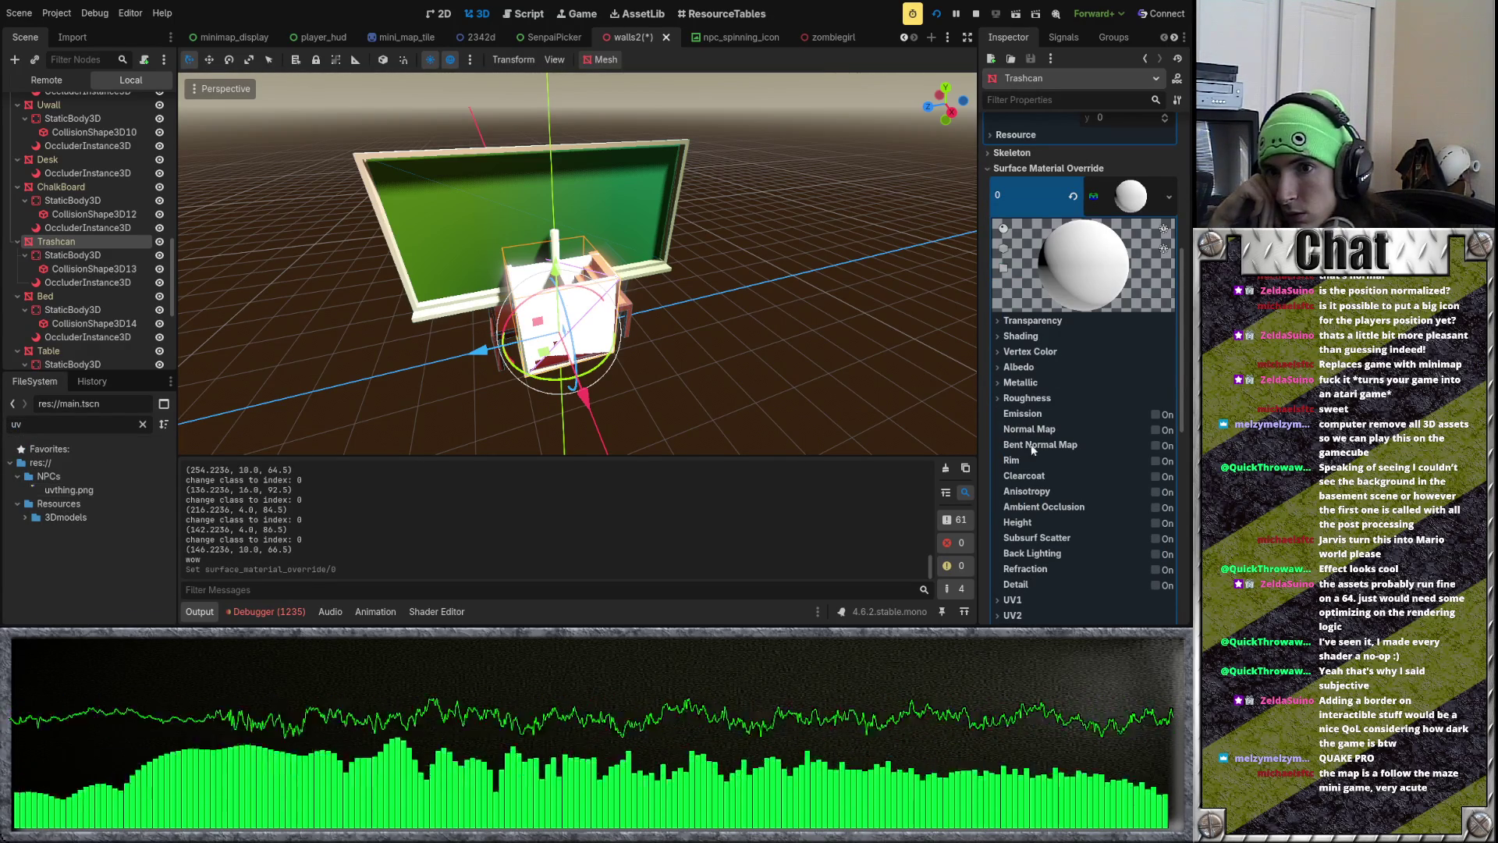
click(1018, 367)
drag(69, 490, 1109, 413)
scroll(1085, 457, down, 10)
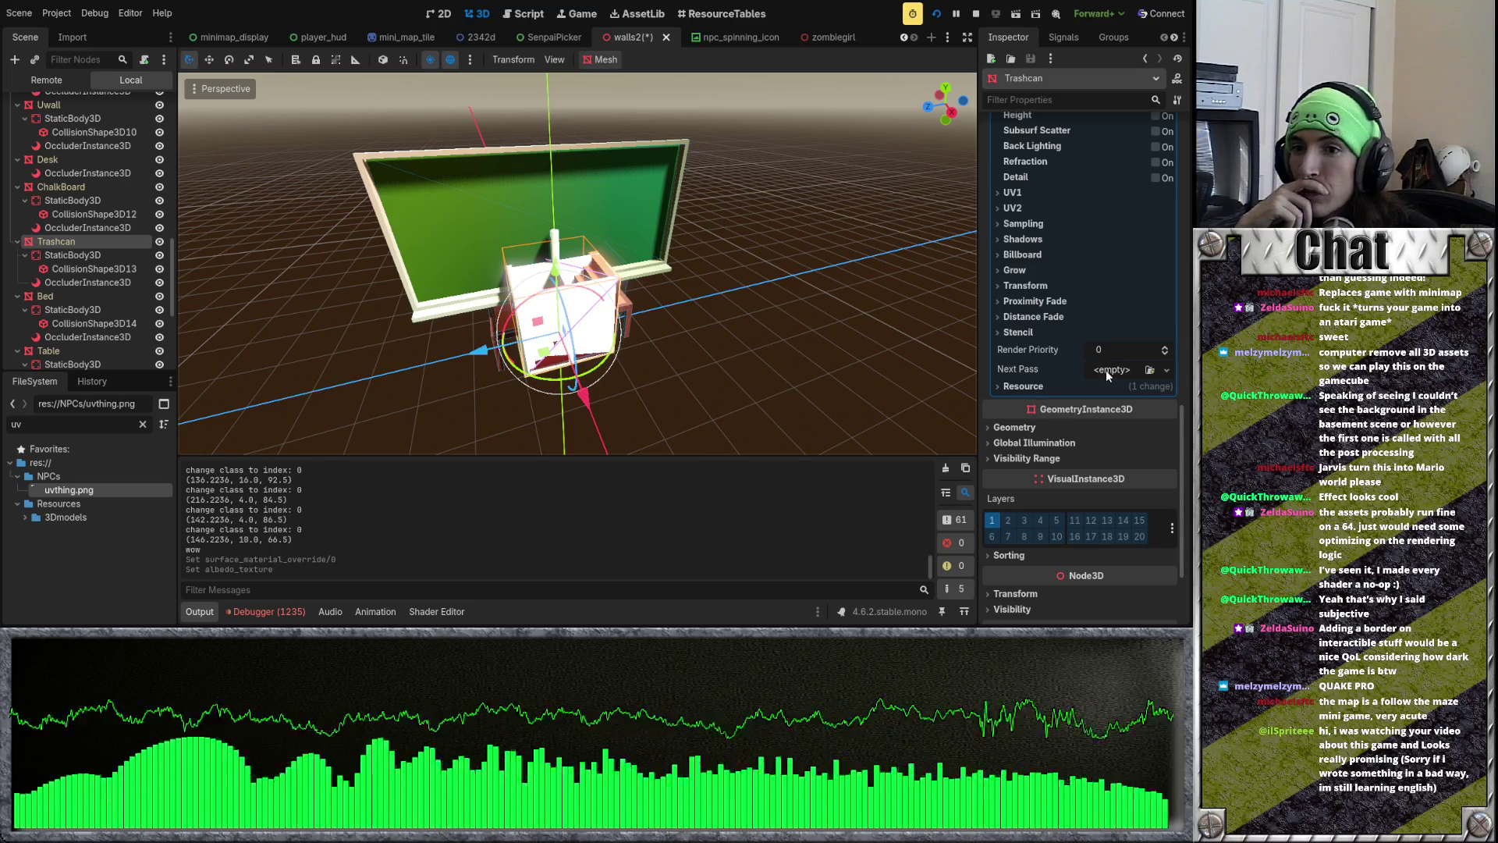
Step: Set the override material's Stencil Mode to X-Ray and save walls2
click(1032, 328)
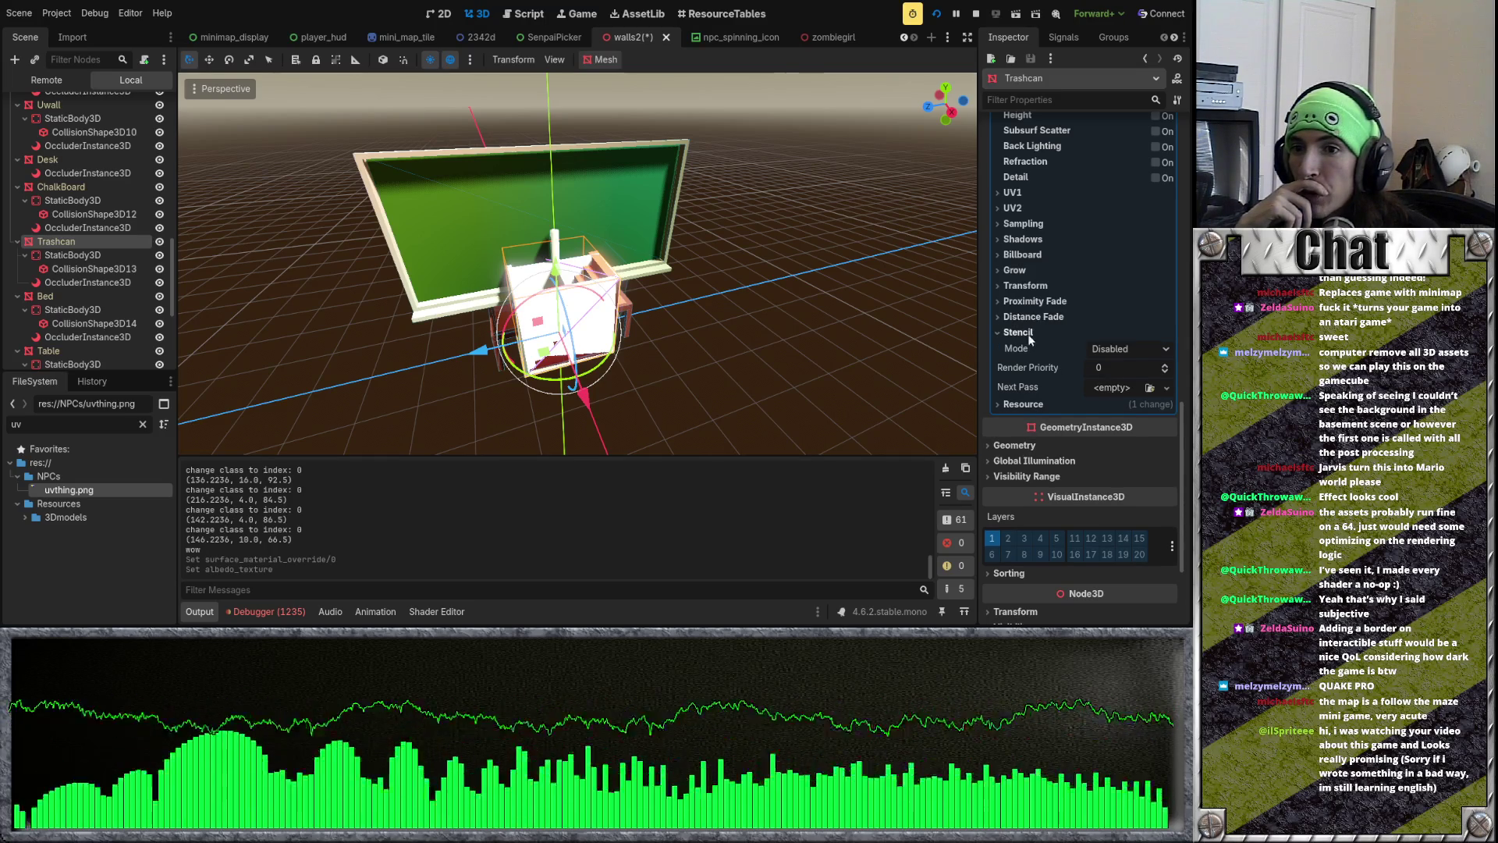
click(1124, 349)
click(1110, 367)
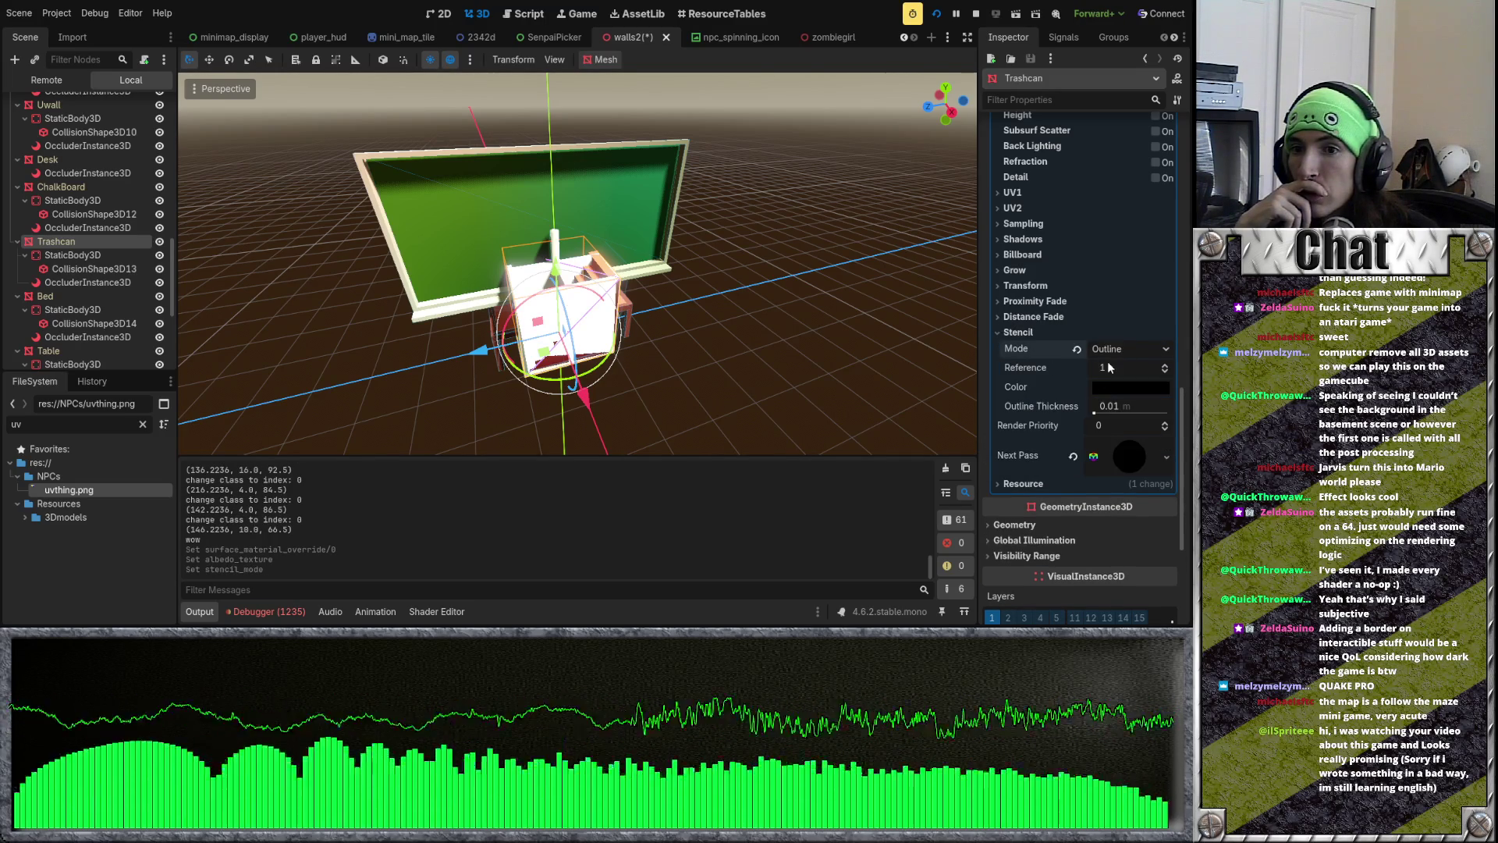
click(1123, 349)
click(1113, 405)
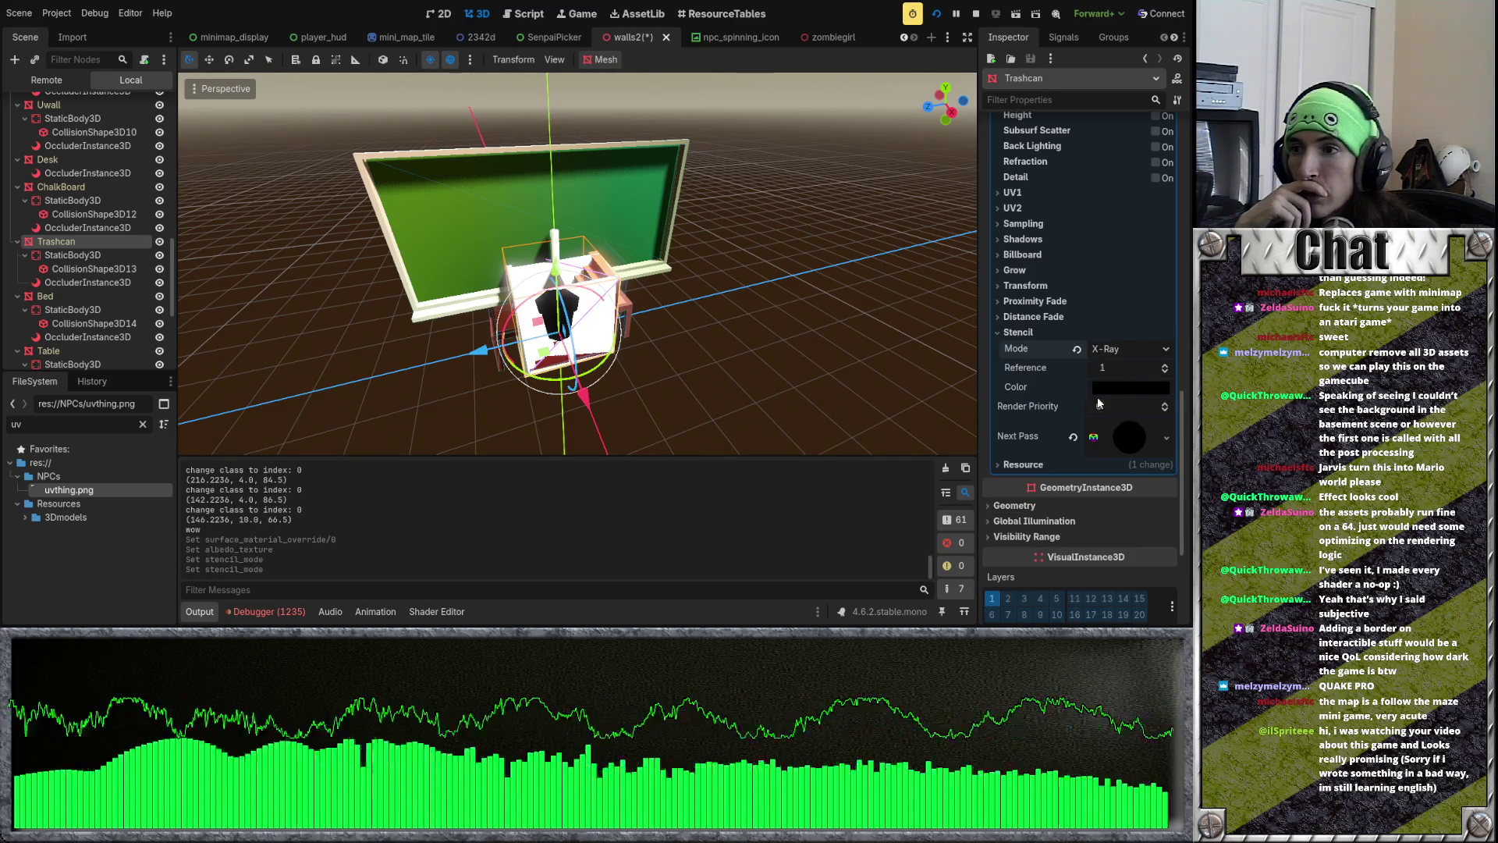
mouse_move(807, 354)
mouse_down()
mouse_move(821, 308)
mouse_move(776, 340)
mouse_move(788, 343)
mouse_up()
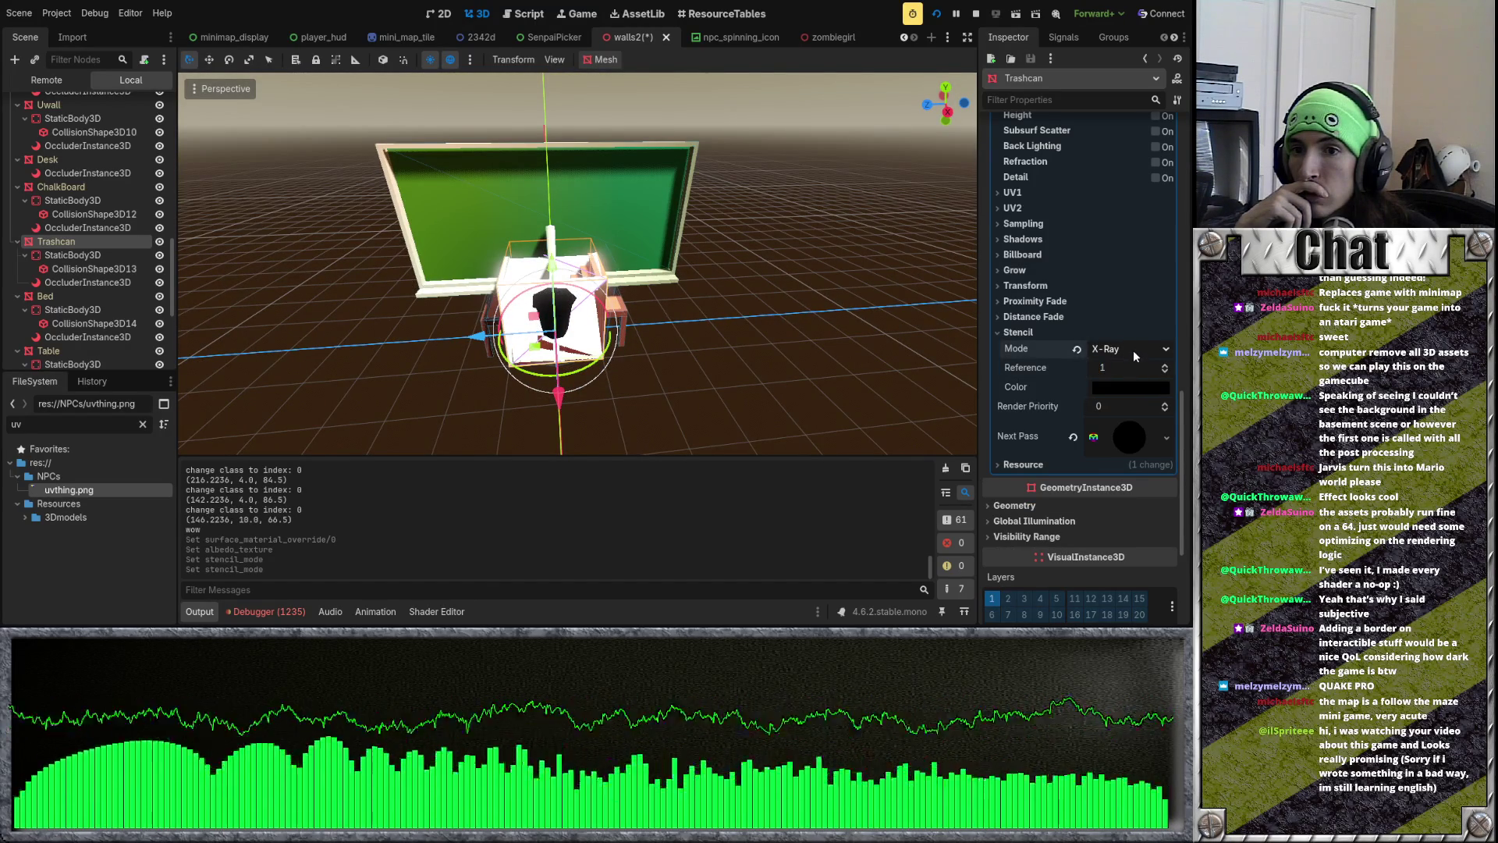
mouse_move(819, 326)
mouse_down()
mouse_move(724, 320)
mouse_move(677, 300)
mouse_move(678, 278)
mouse_move(724, 387)
mouse_move(714, 270)
mouse_move(765, 394)
mouse_move(738, 303)
mouse_move(769, 289)
mouse_move(816, 338)
mouse_move(915, 353)
mouse_move(701, 296)
mouse_up()
key(ctrl+s)
scroll(764, 395, up, 5)
scroll(701, 296, down, 5)
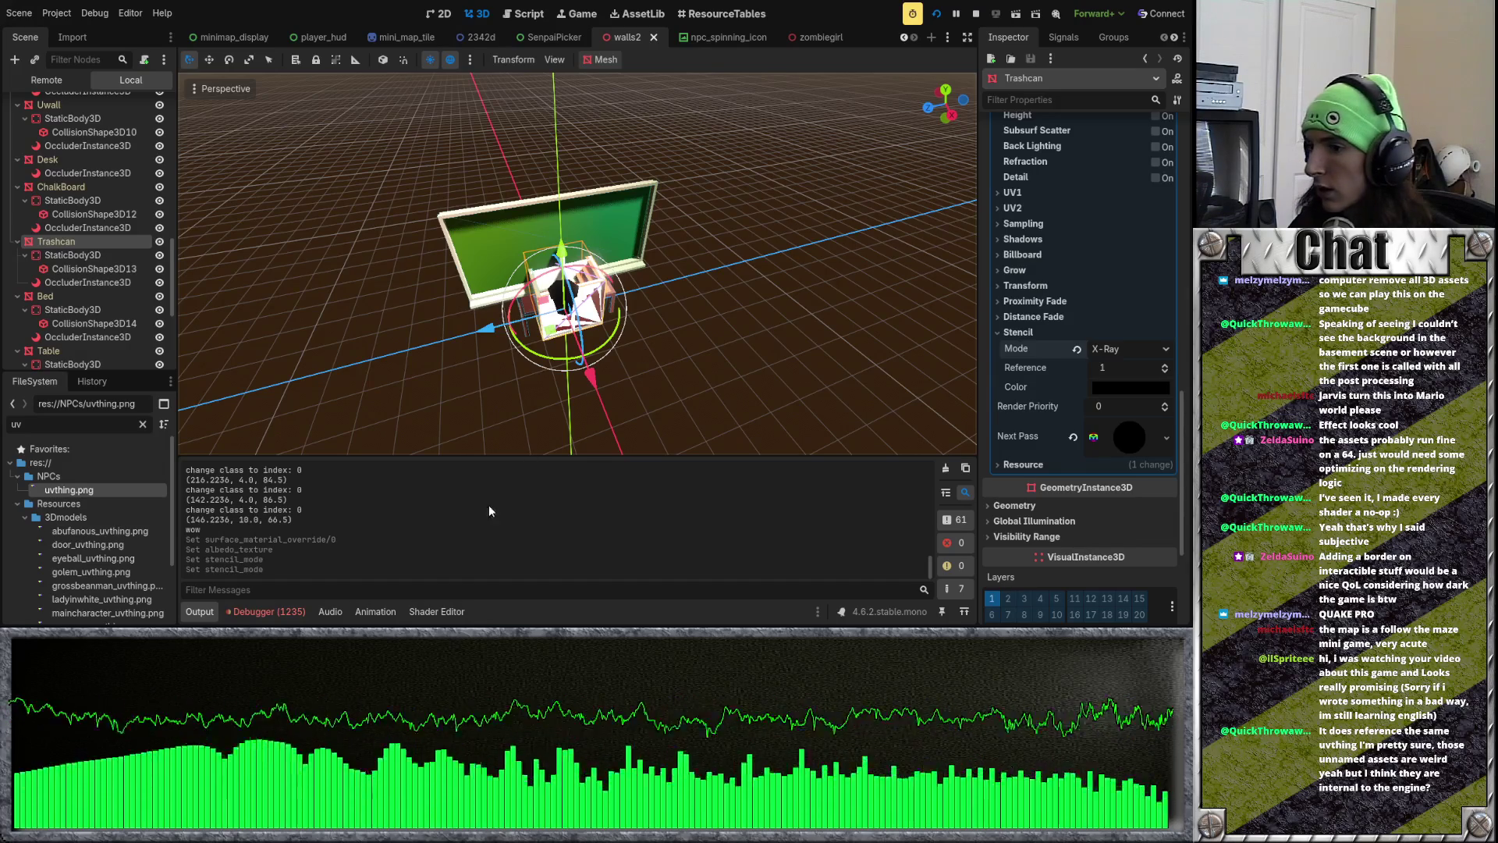
Step: Show the Shader Editor and Audio docks and give the 3D viewport more height
click(431, 612)
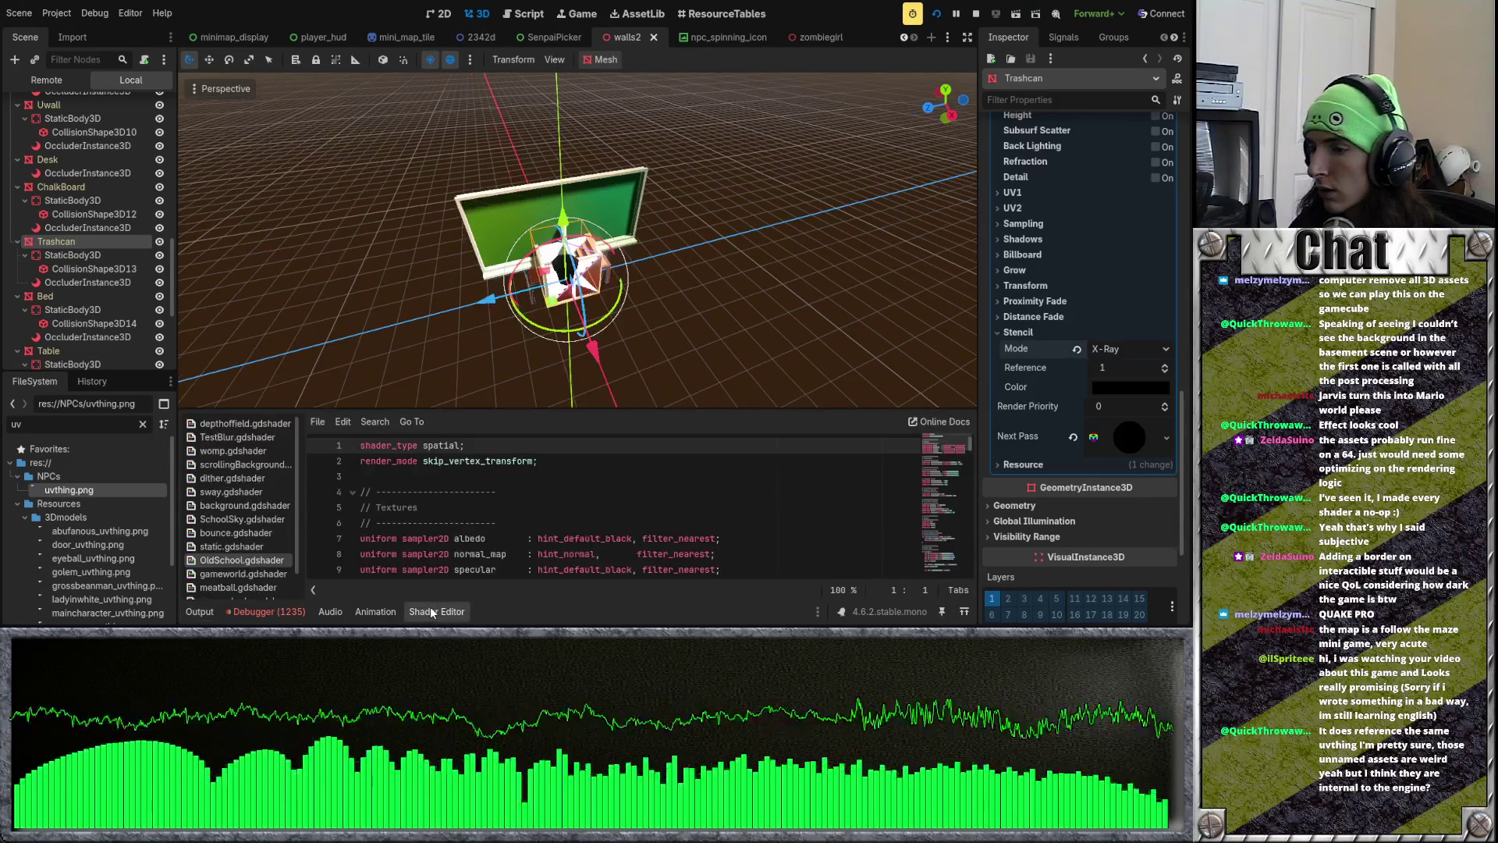
click(330, 612)
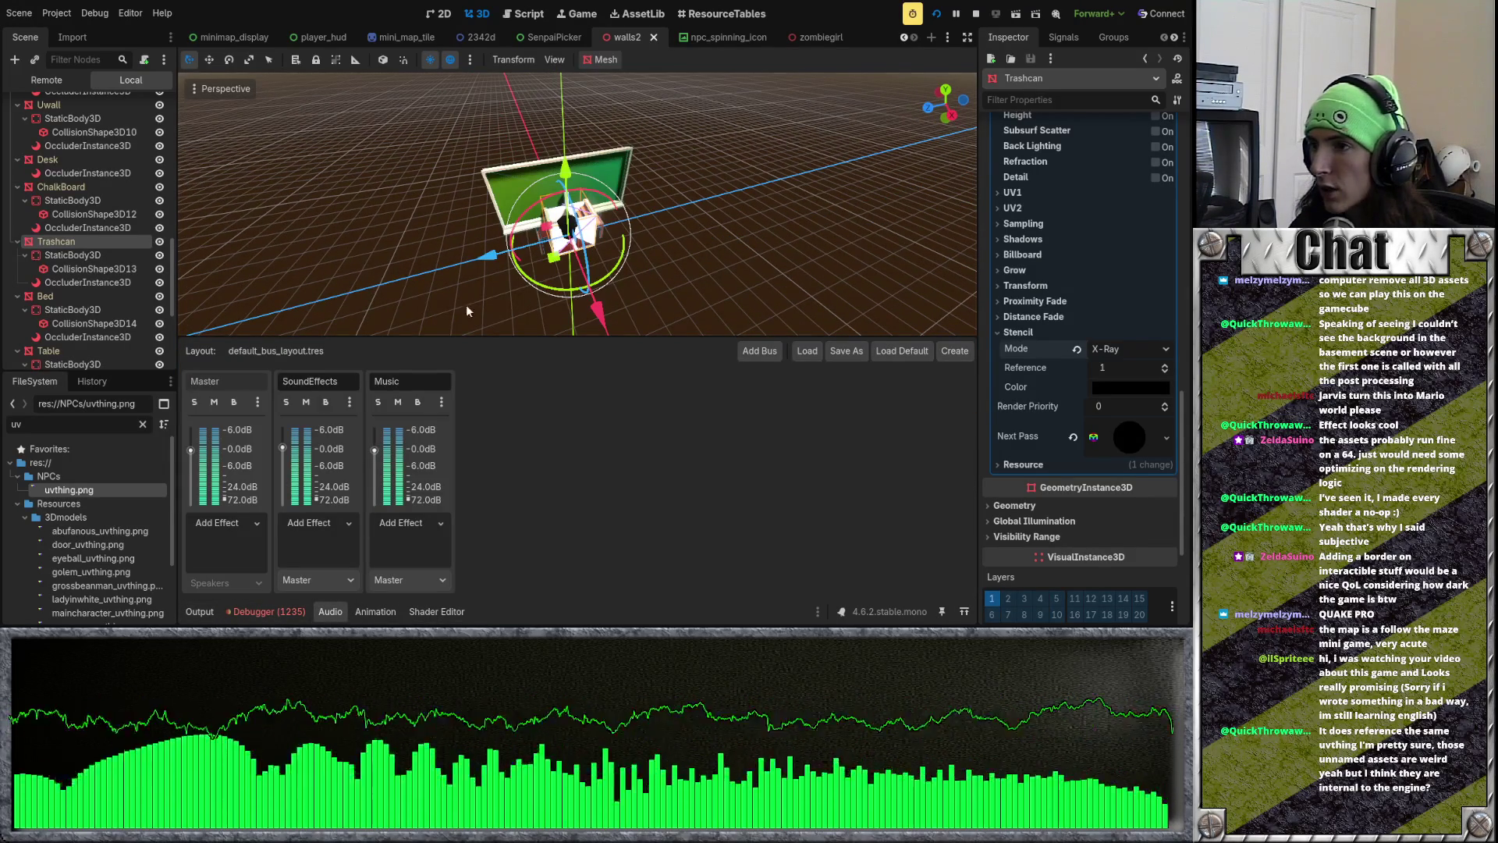
drag(528, 337, 531, 419)
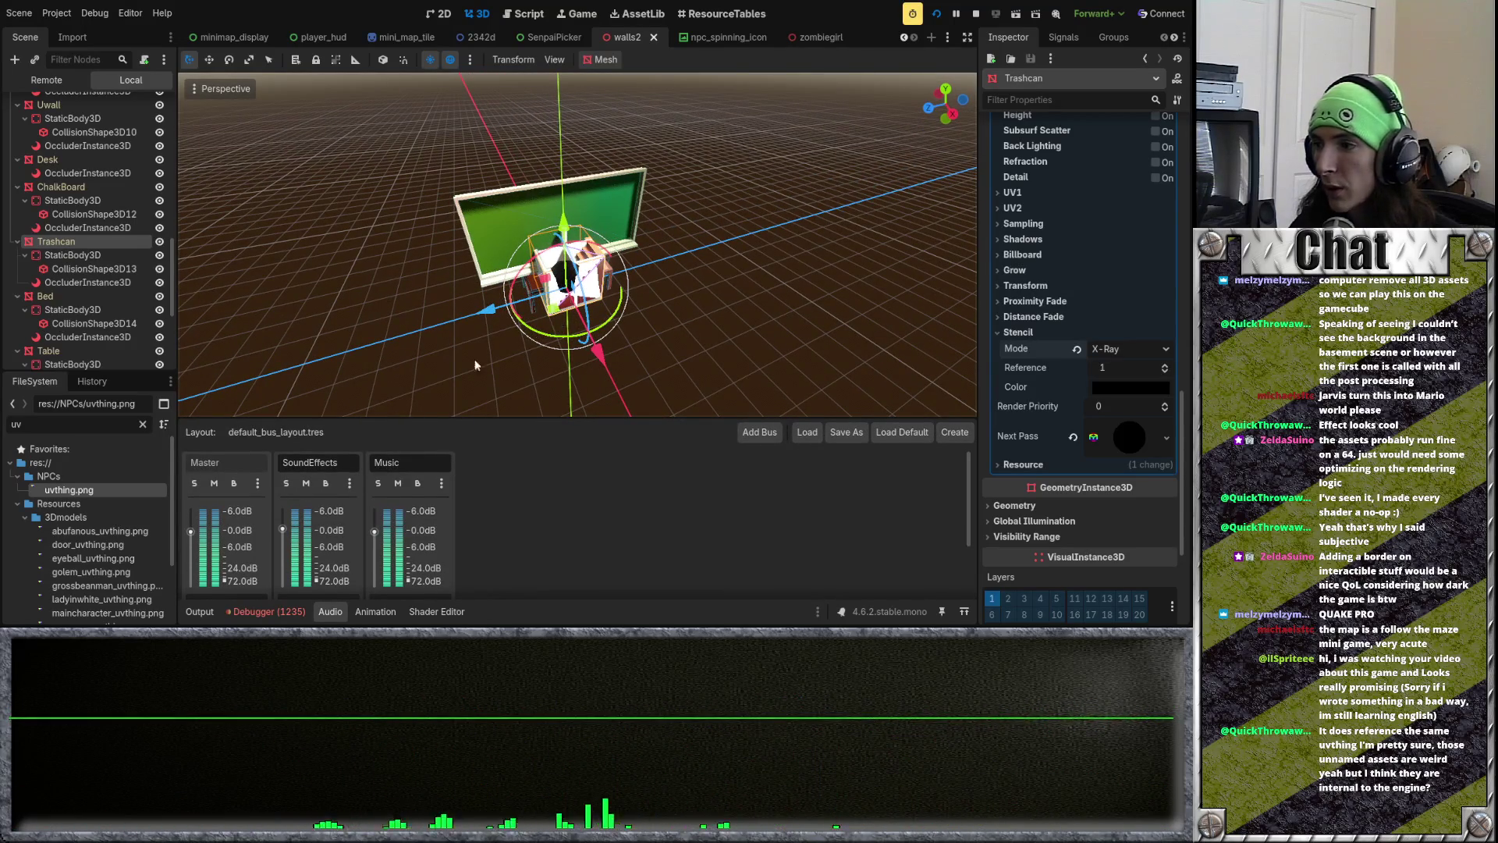
drag(170, 489, 166, 511)
Step: Switch to the floor_1 scene and pan over its room grid
scroll(176, 462, up, 2)
scroll(691, 289, down, 2)
scroll(691, 290, down, 3)
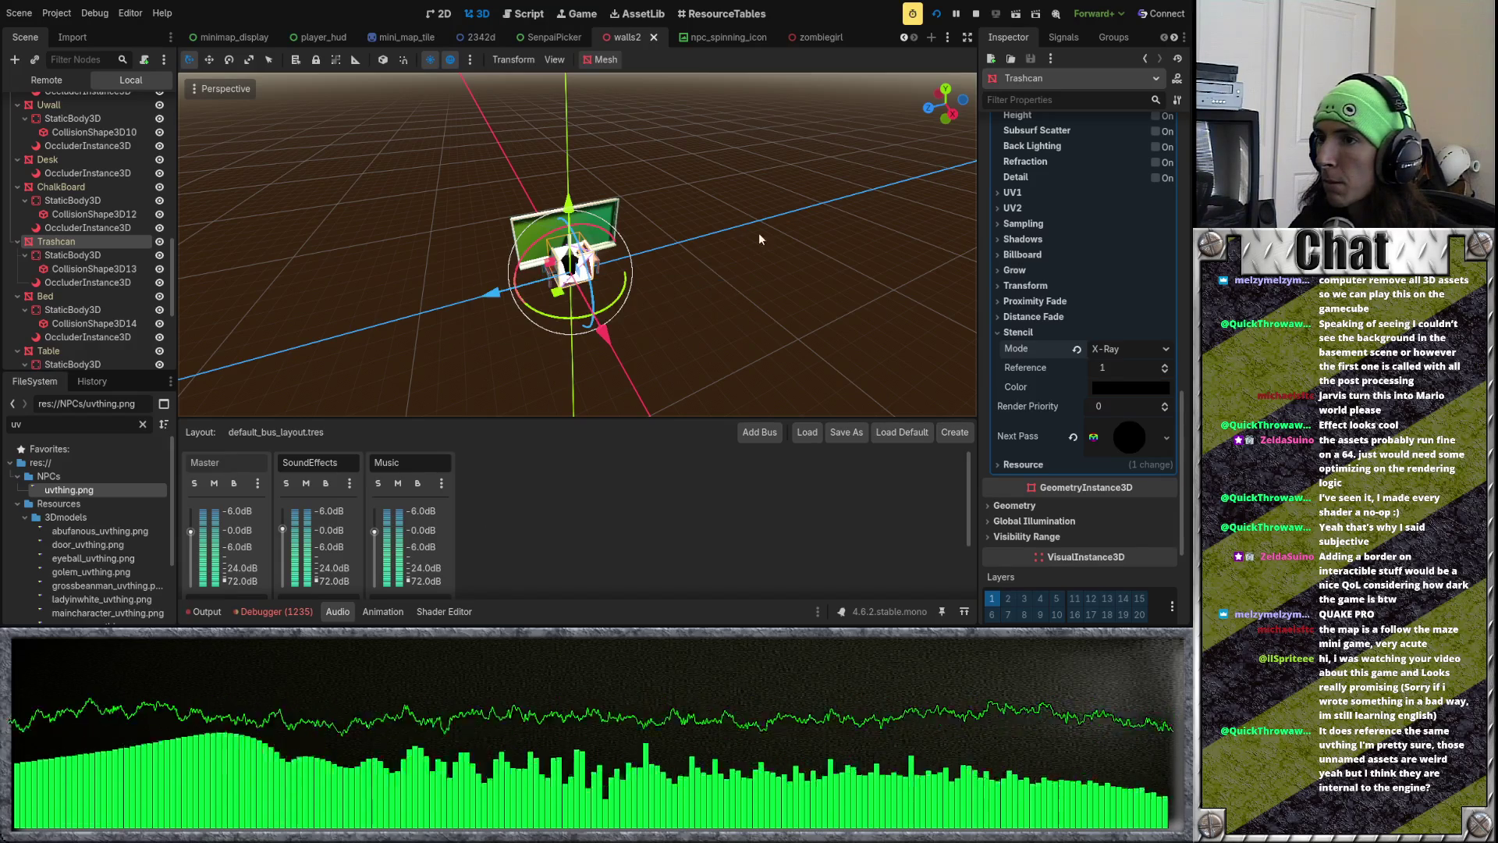
scroll(471, 35, up, 5)
scroll(457, 35, up, 5)
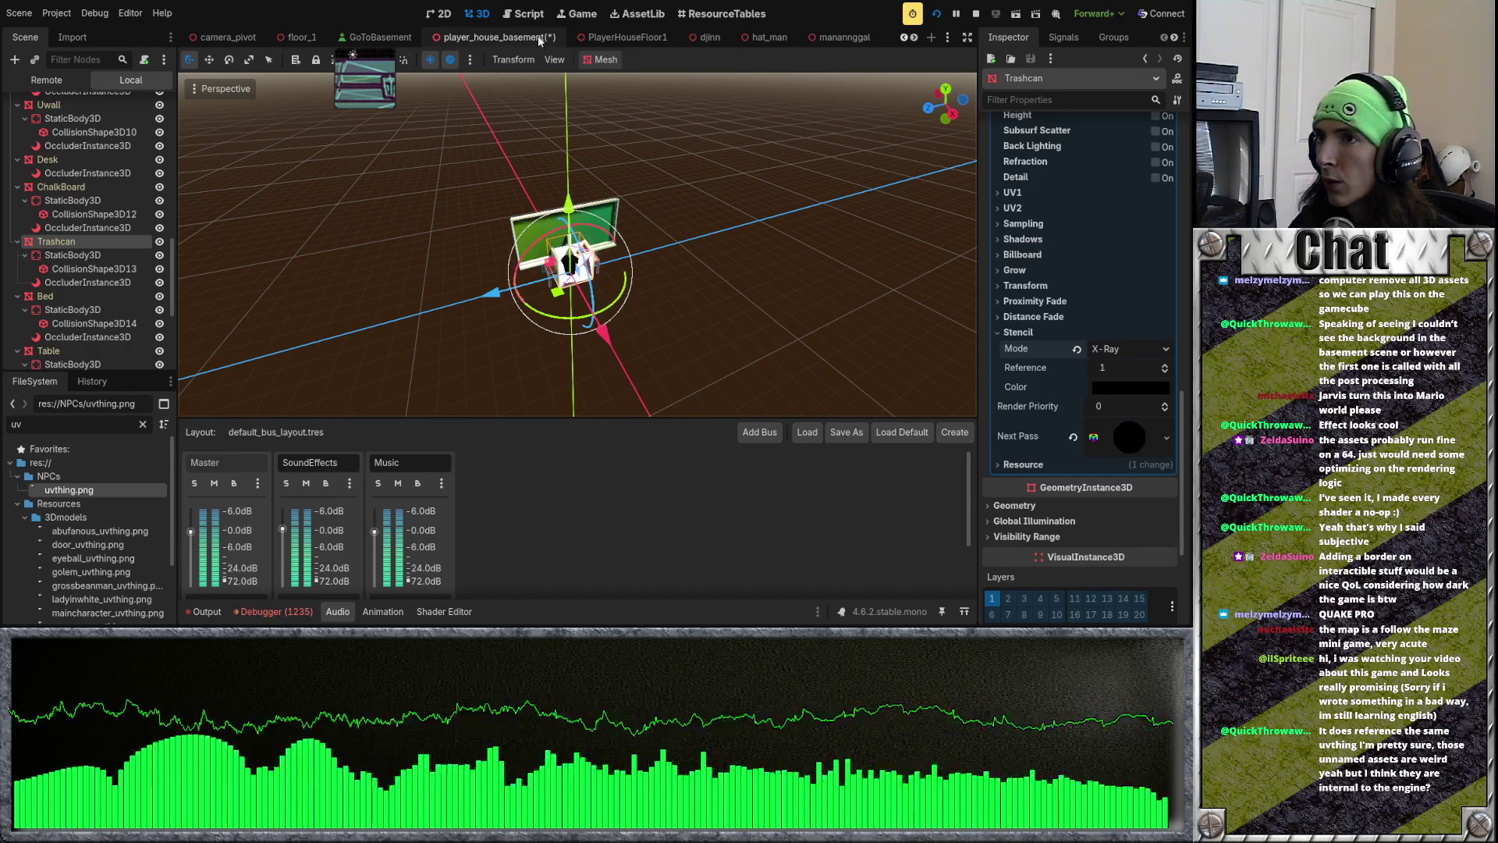
scroll(383, 39, up, 1)
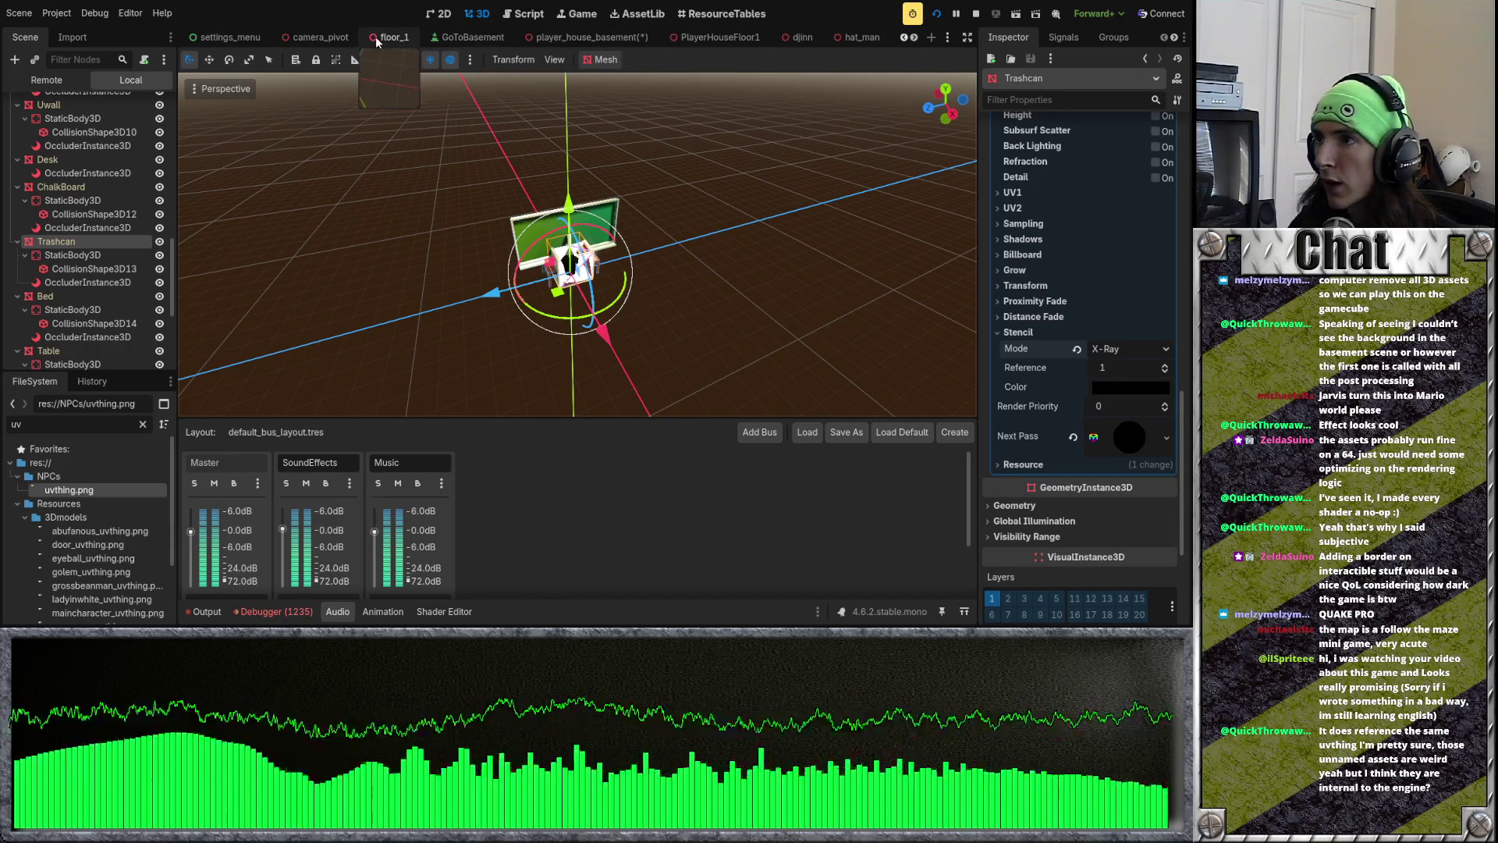
click(383, 39)
drag(515, 170, 497, 299)
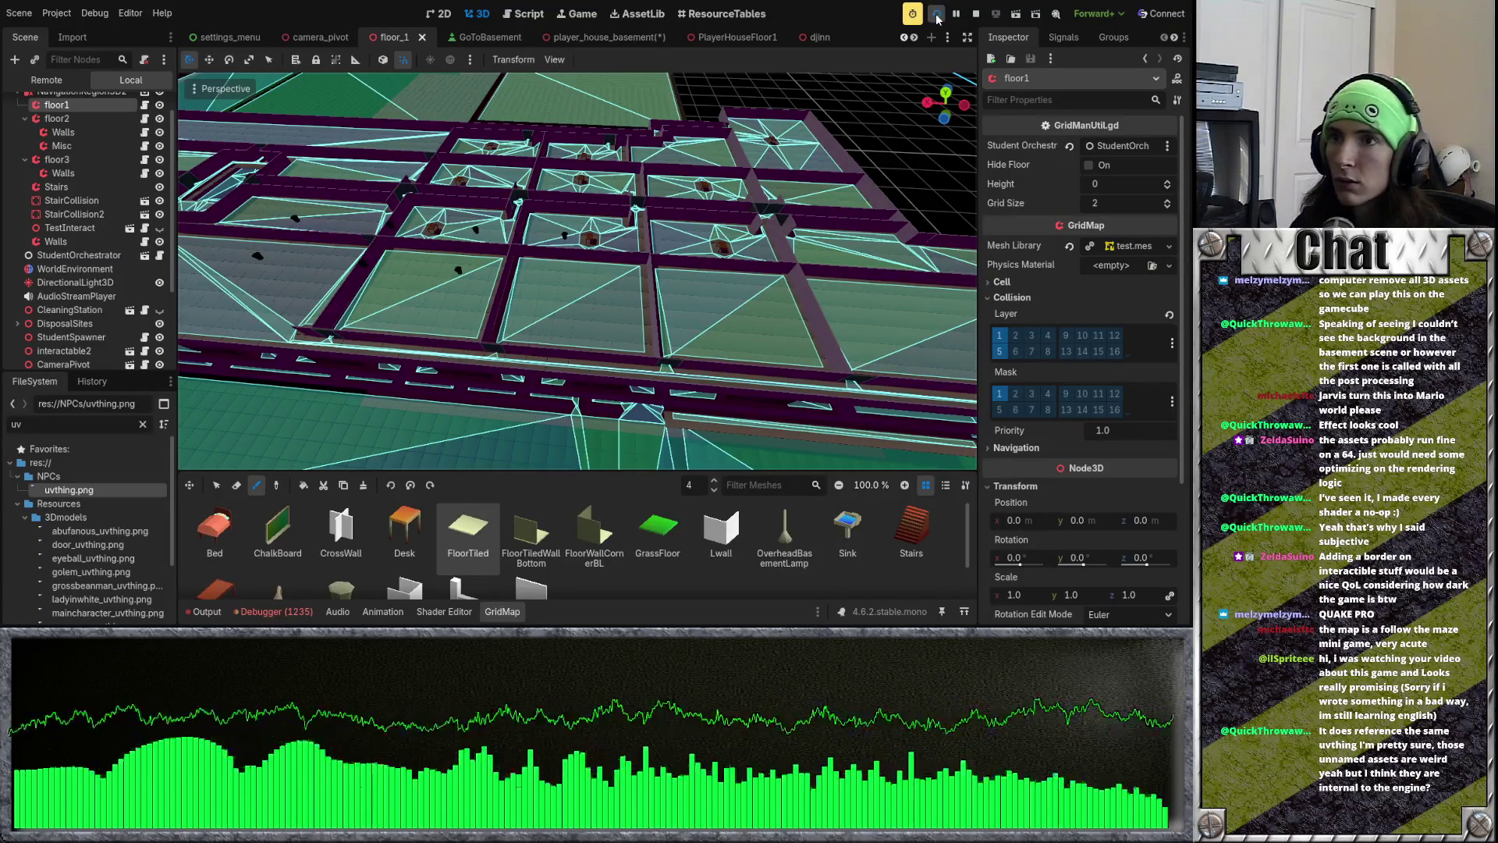
Step: Rerun the project until the debugger stops on player.gd line 53's set_shader_parameter error
click(937, 15)
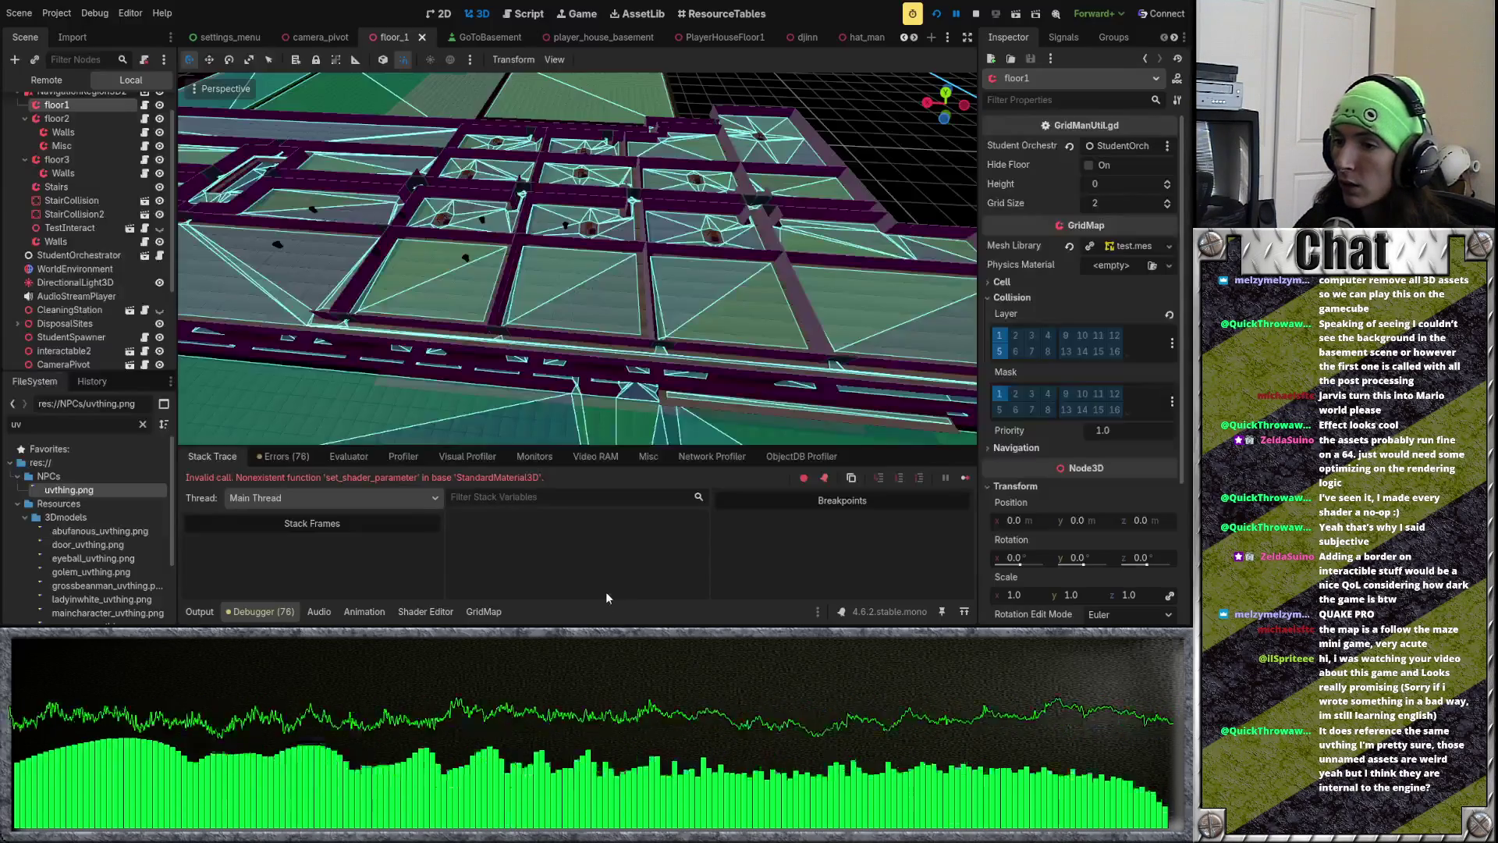
scroll(655, 316, up, 5)
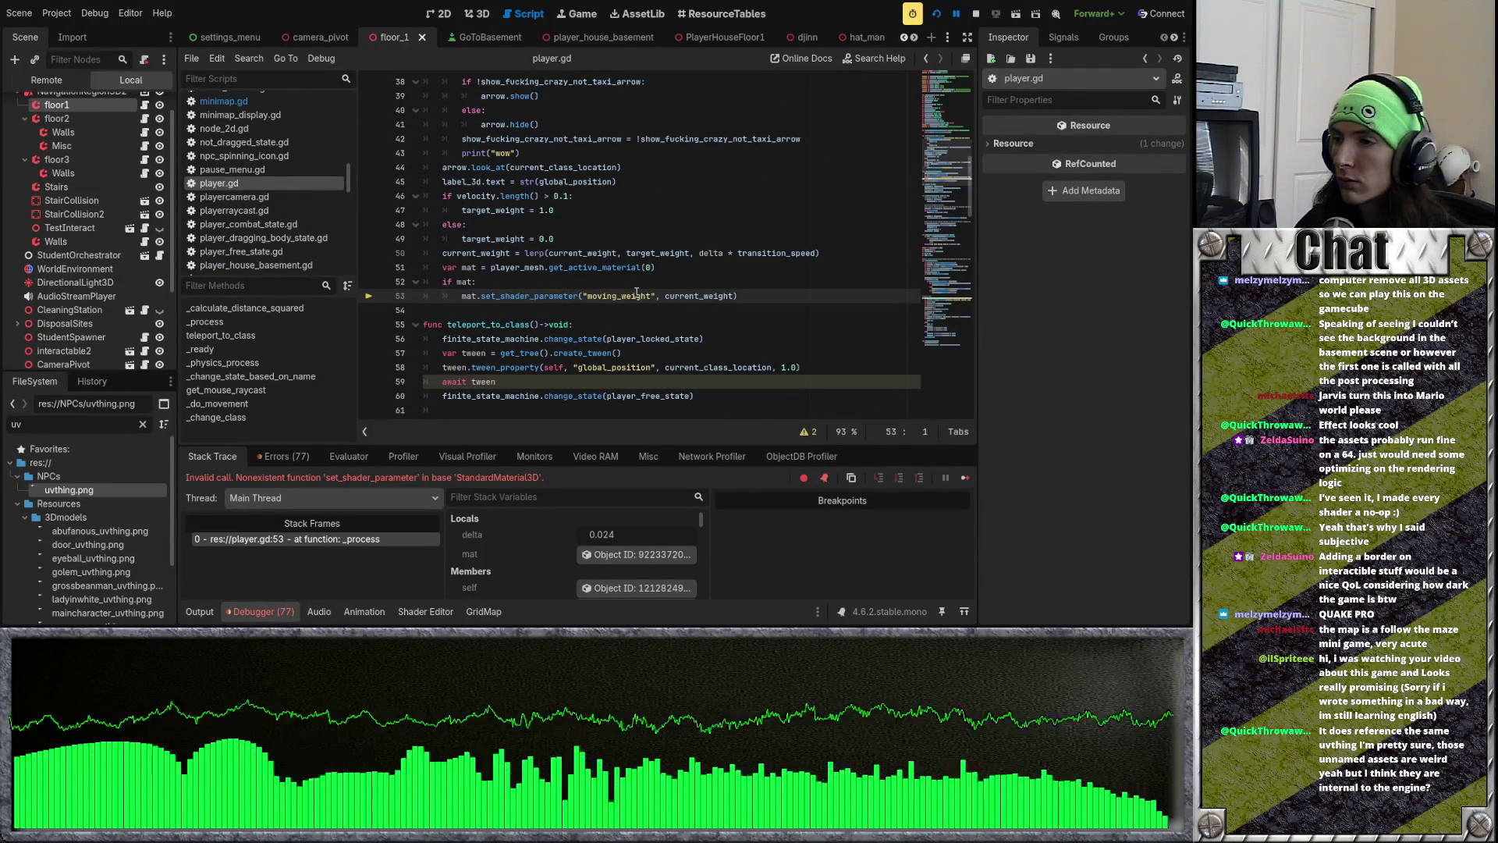
click(937, 14)
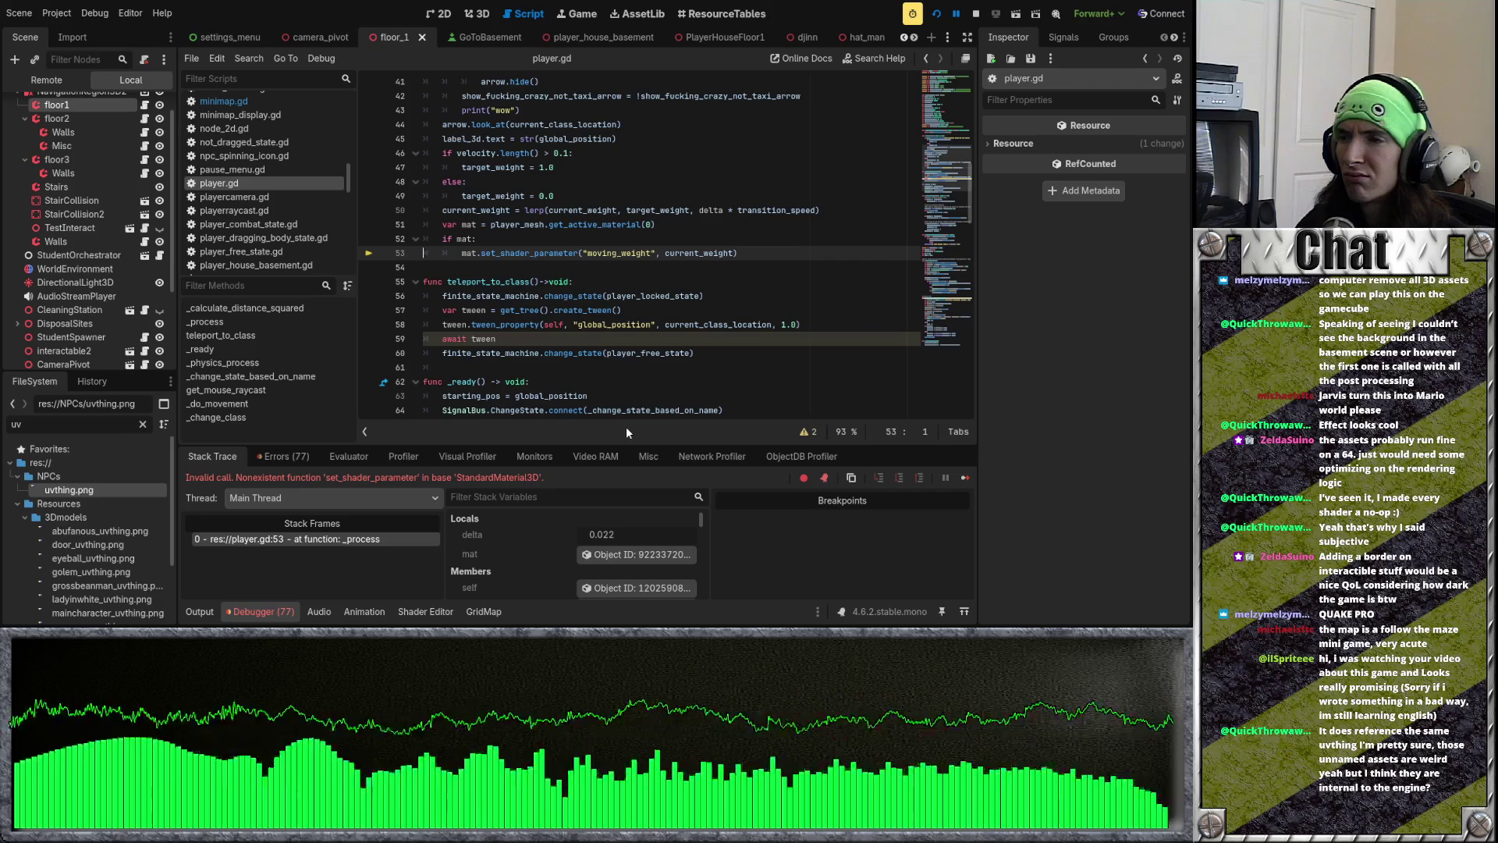
scroll(601, 367, up, 5)
scroll(600, 366, up, 3)
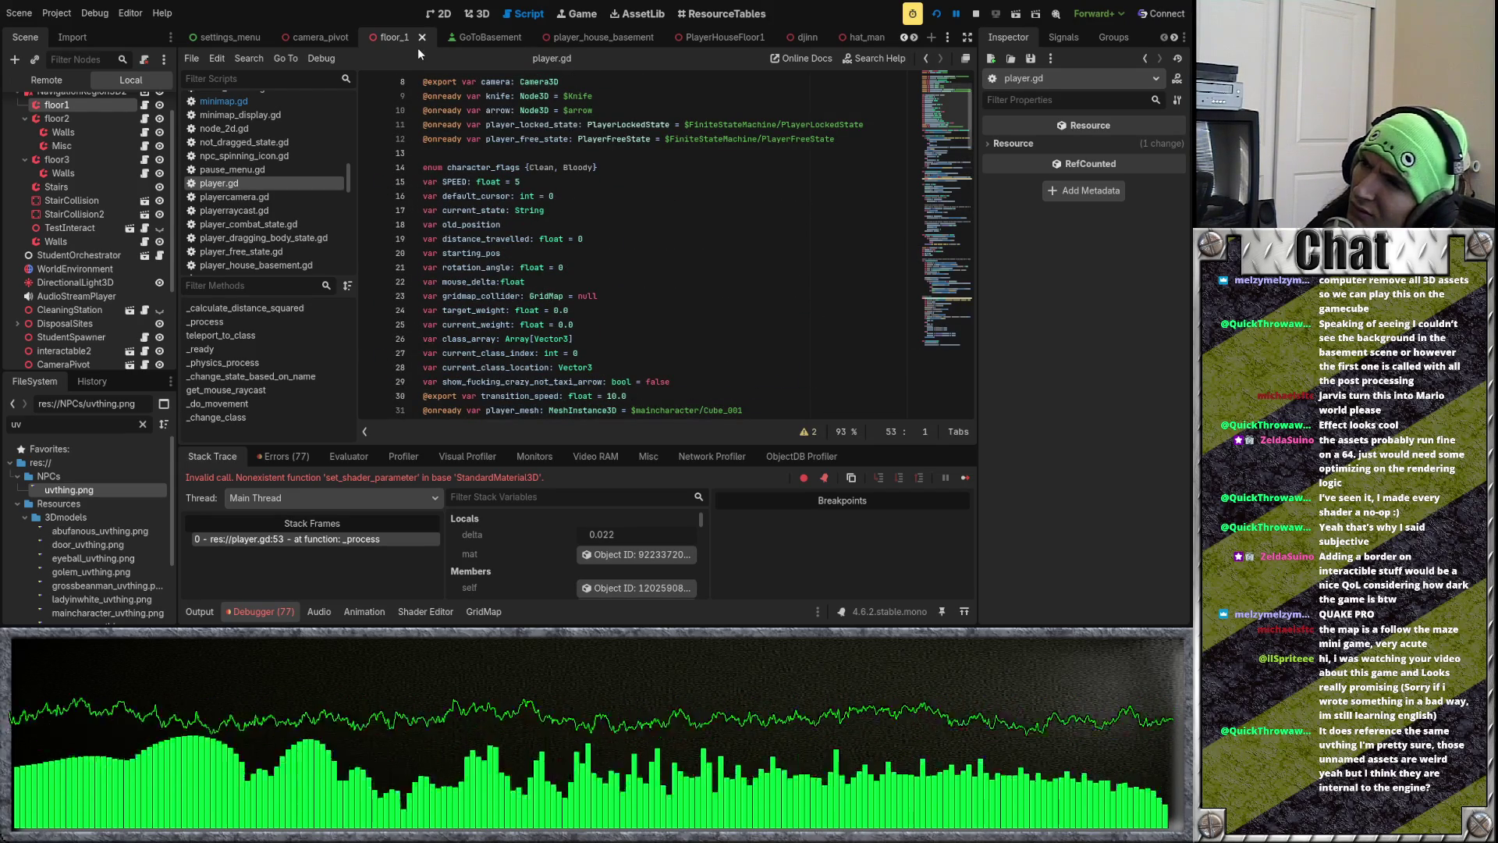
scroll(416, 43, down, 3)
scroll(418, 42, up, 2)
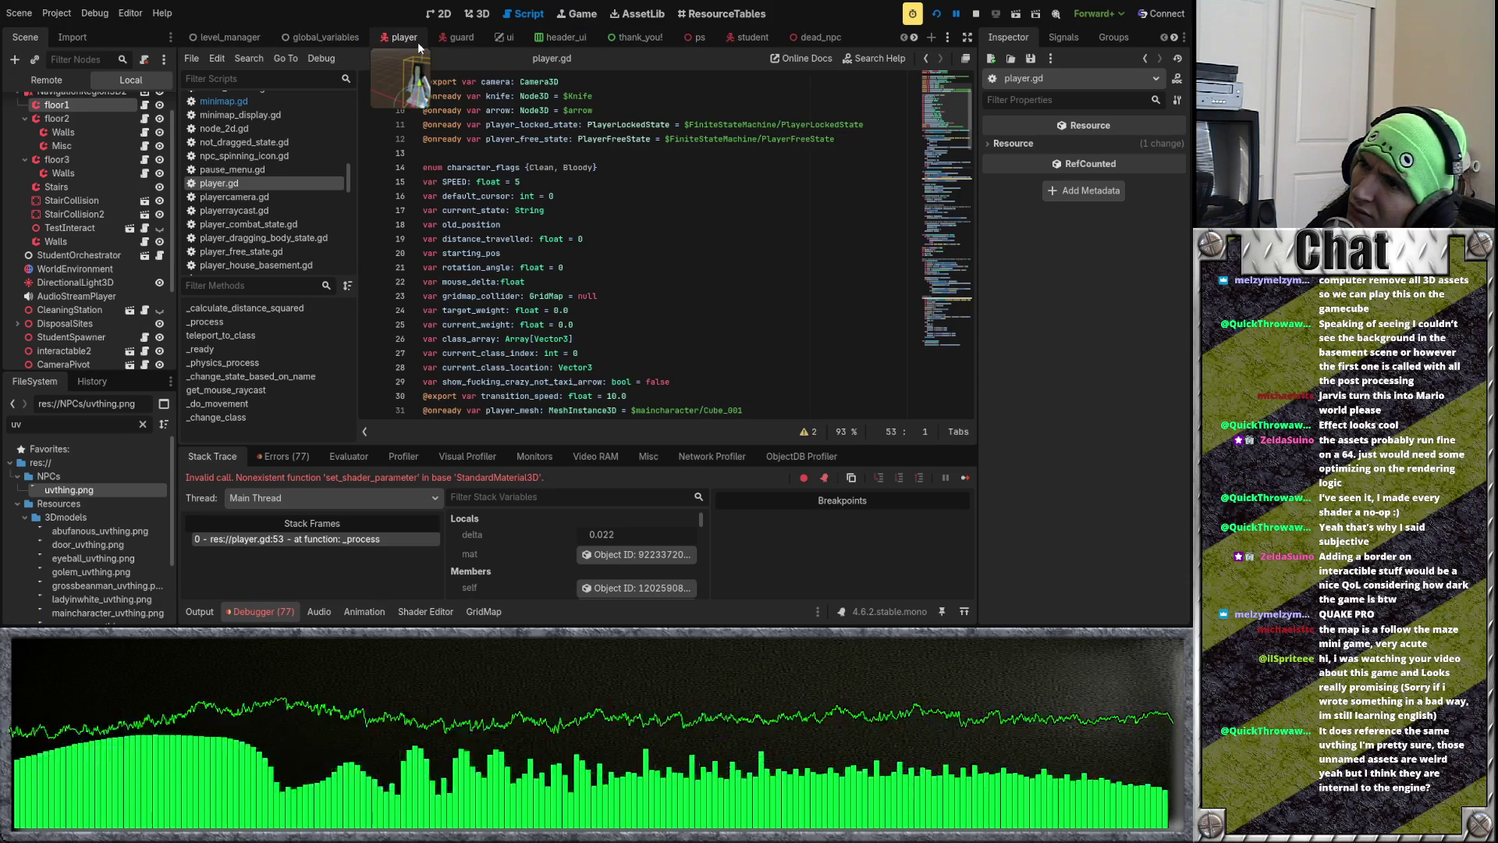
scroll(418, 42, down, 5)
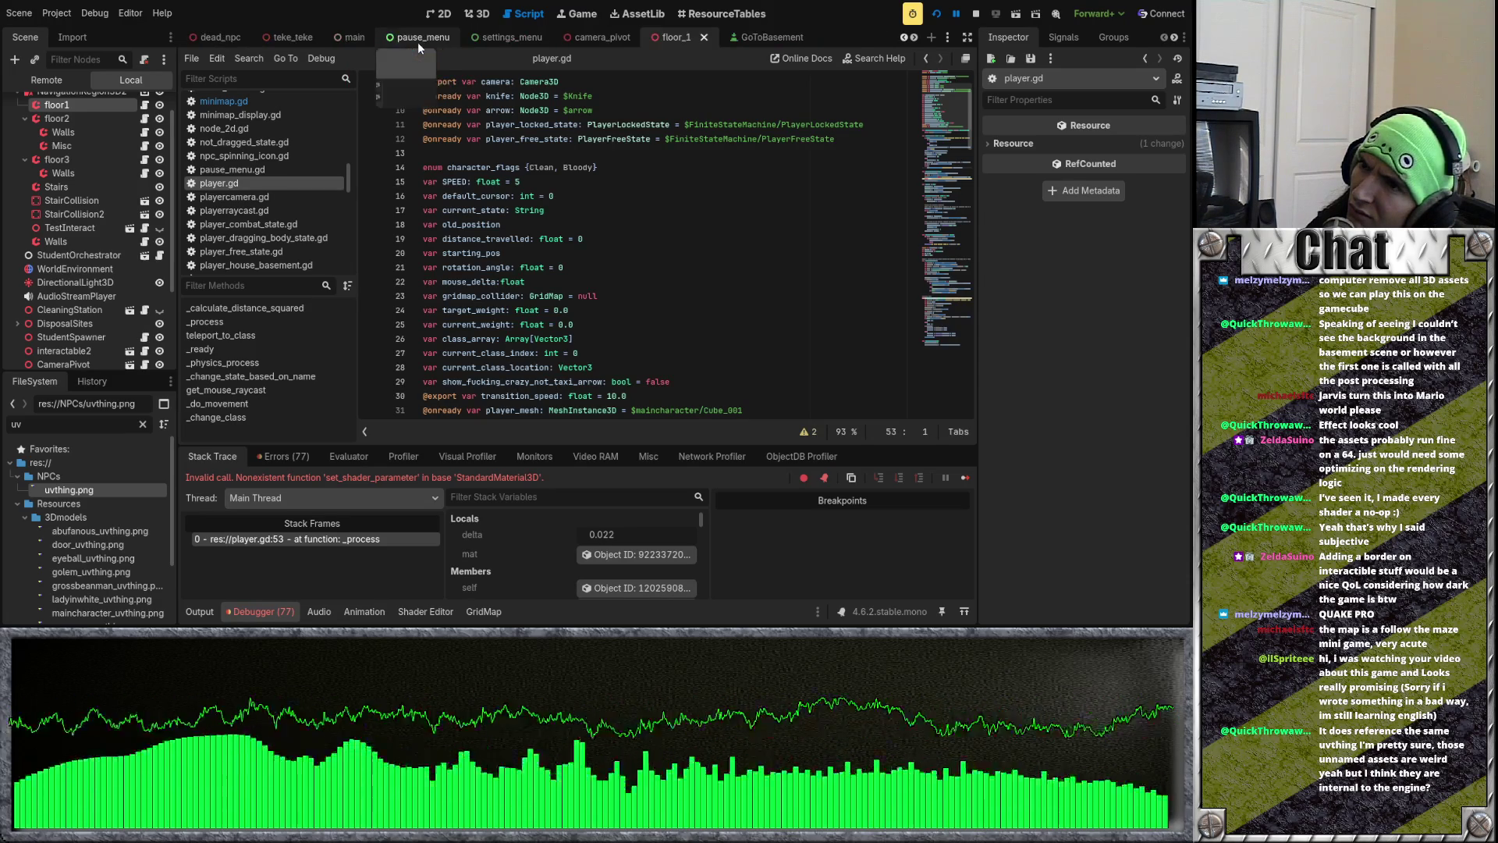
scroll(418, 43, down, 5)
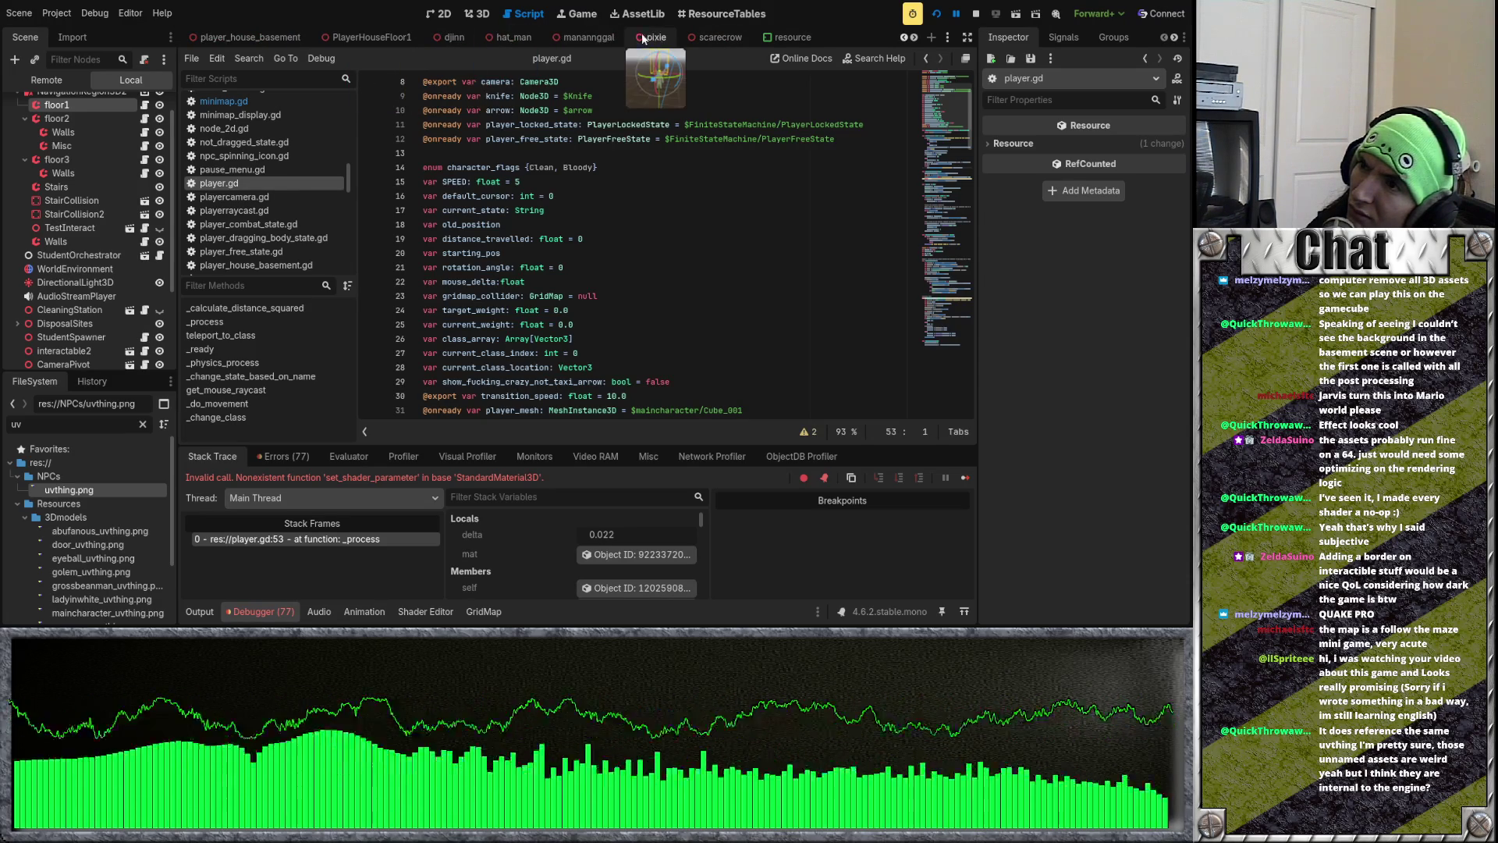
scroll(462, 40, down, 5)
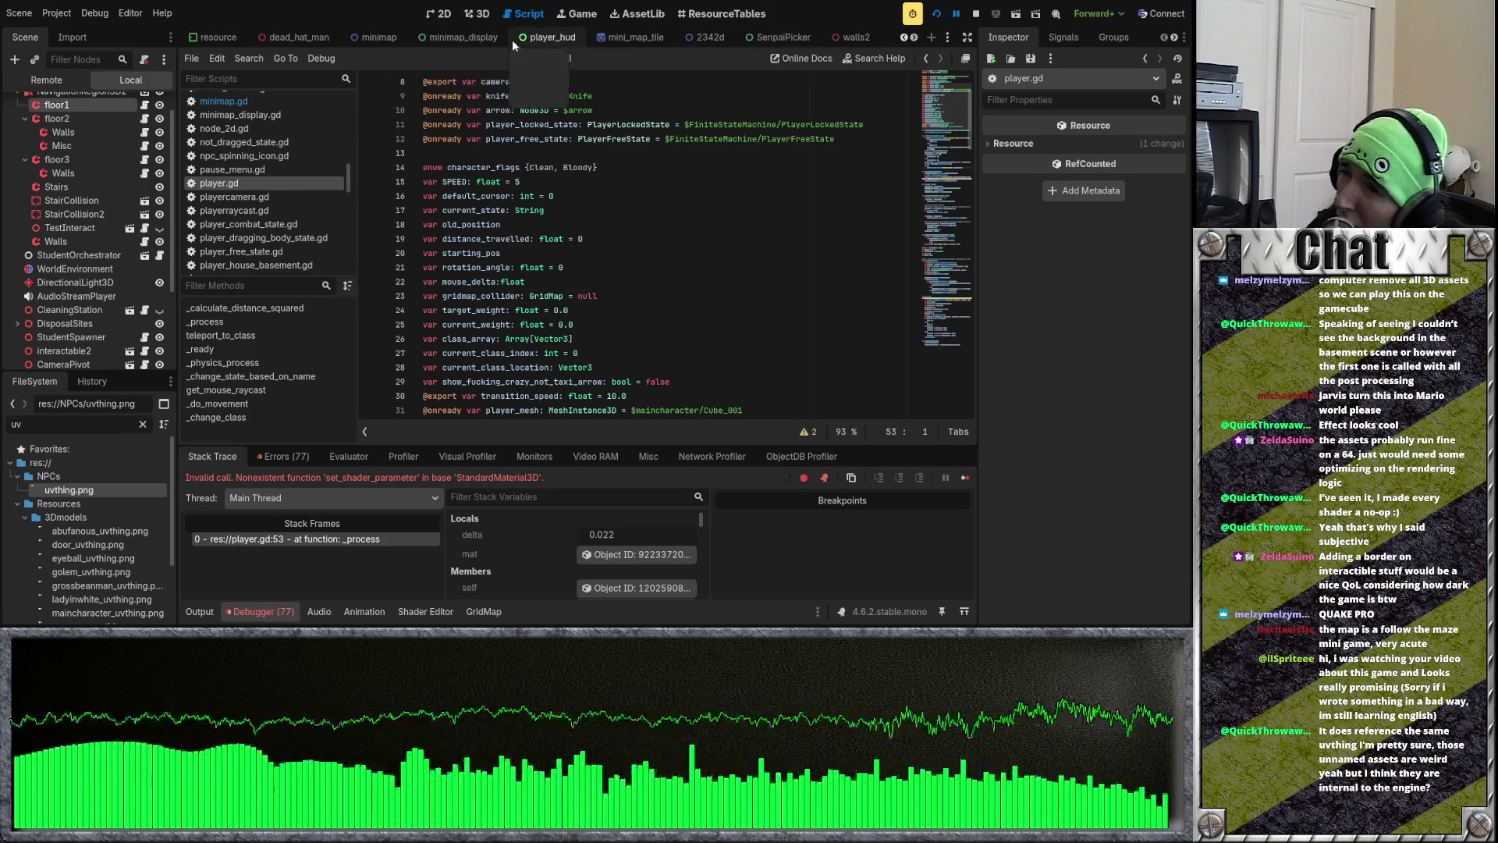
Step: In walls2's 3D view, clear the Trashcan's Next Pass material and orbit to check it
click(629, 38)
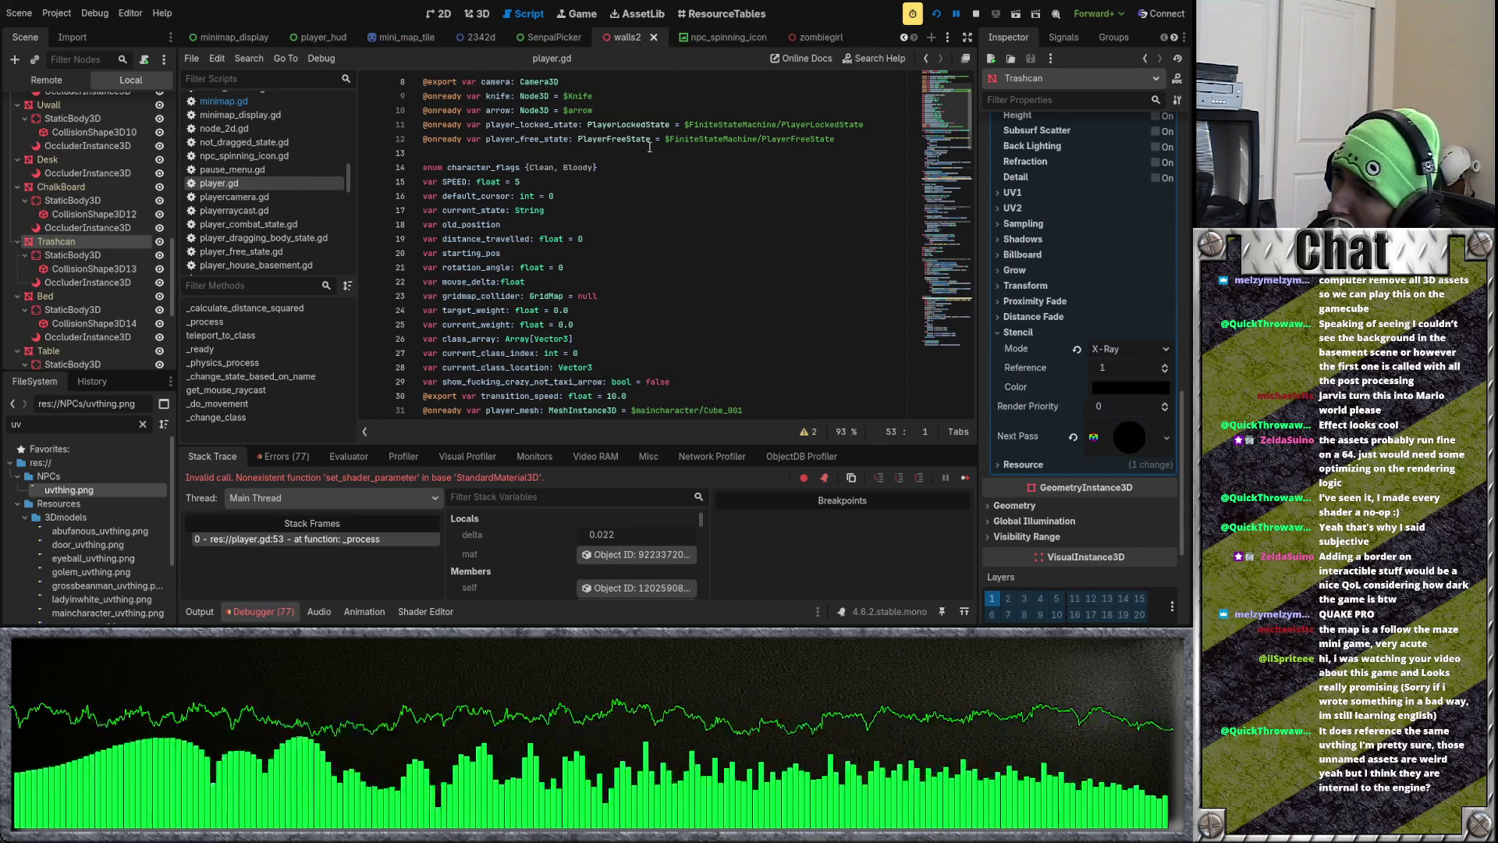
click(481, 15)
drag(496, 90, 569, 245)
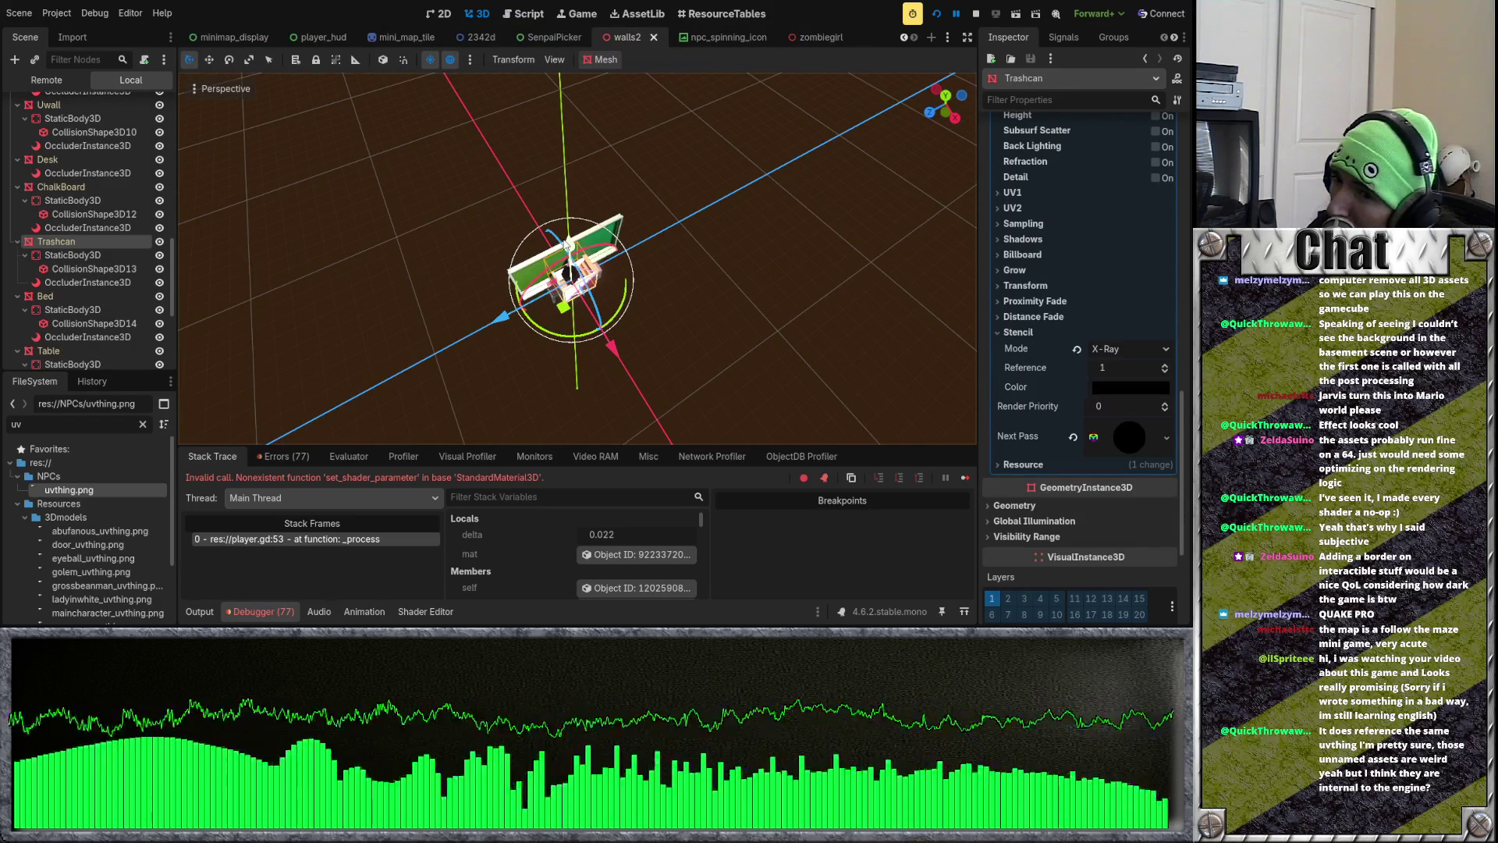
click(1073, 437)
scroll(781, 295, up, 8)
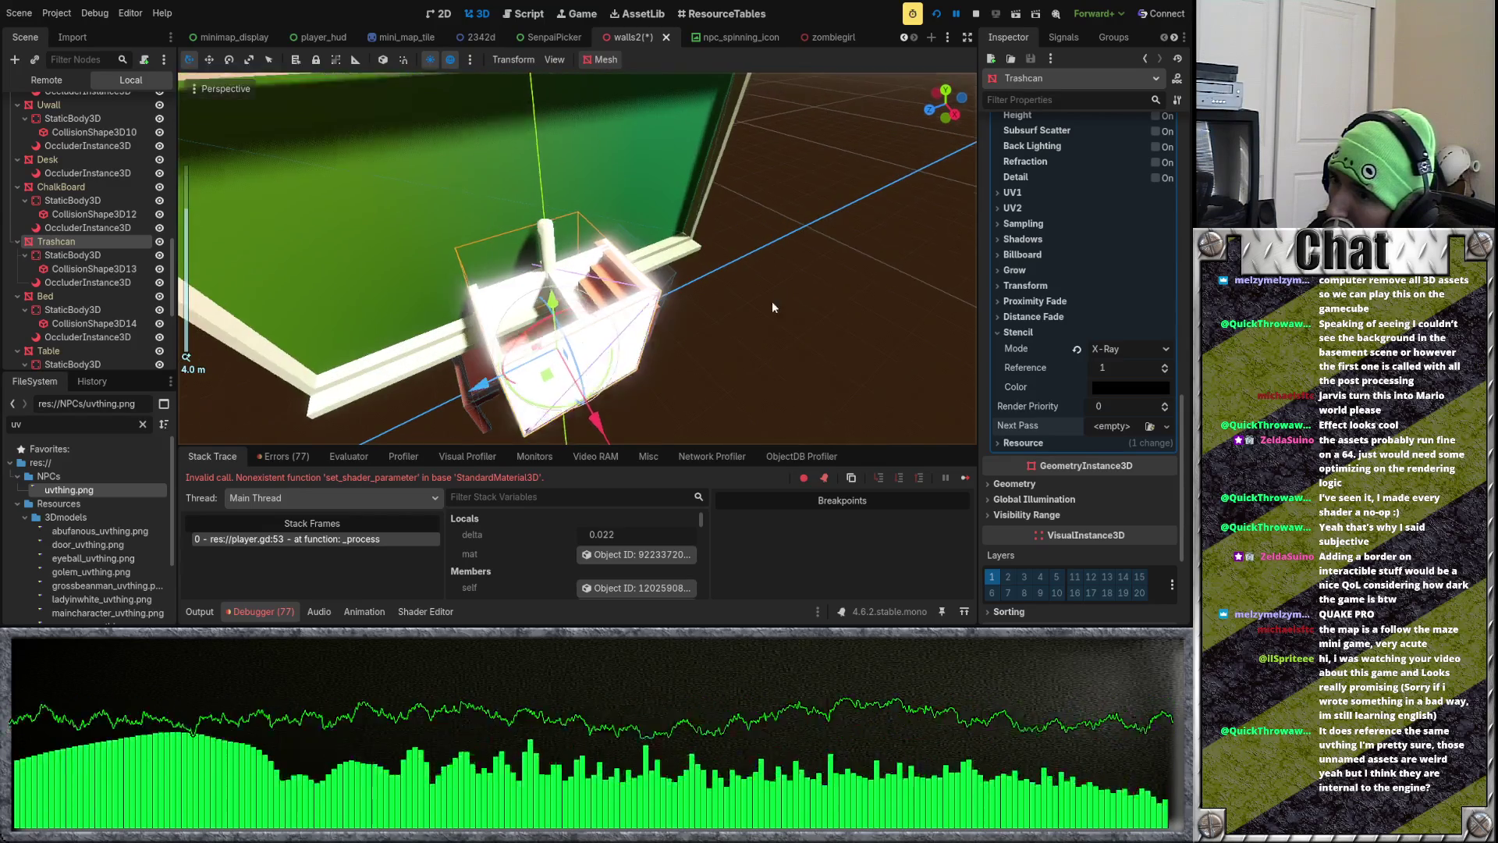
drag(774, 298, 761, 321)
mouse_move(908, 340)
mouse_down()
mouse_move(830, 267)
mouse_move(803, 175)
mouse_move(775, 209)
mouse_up()
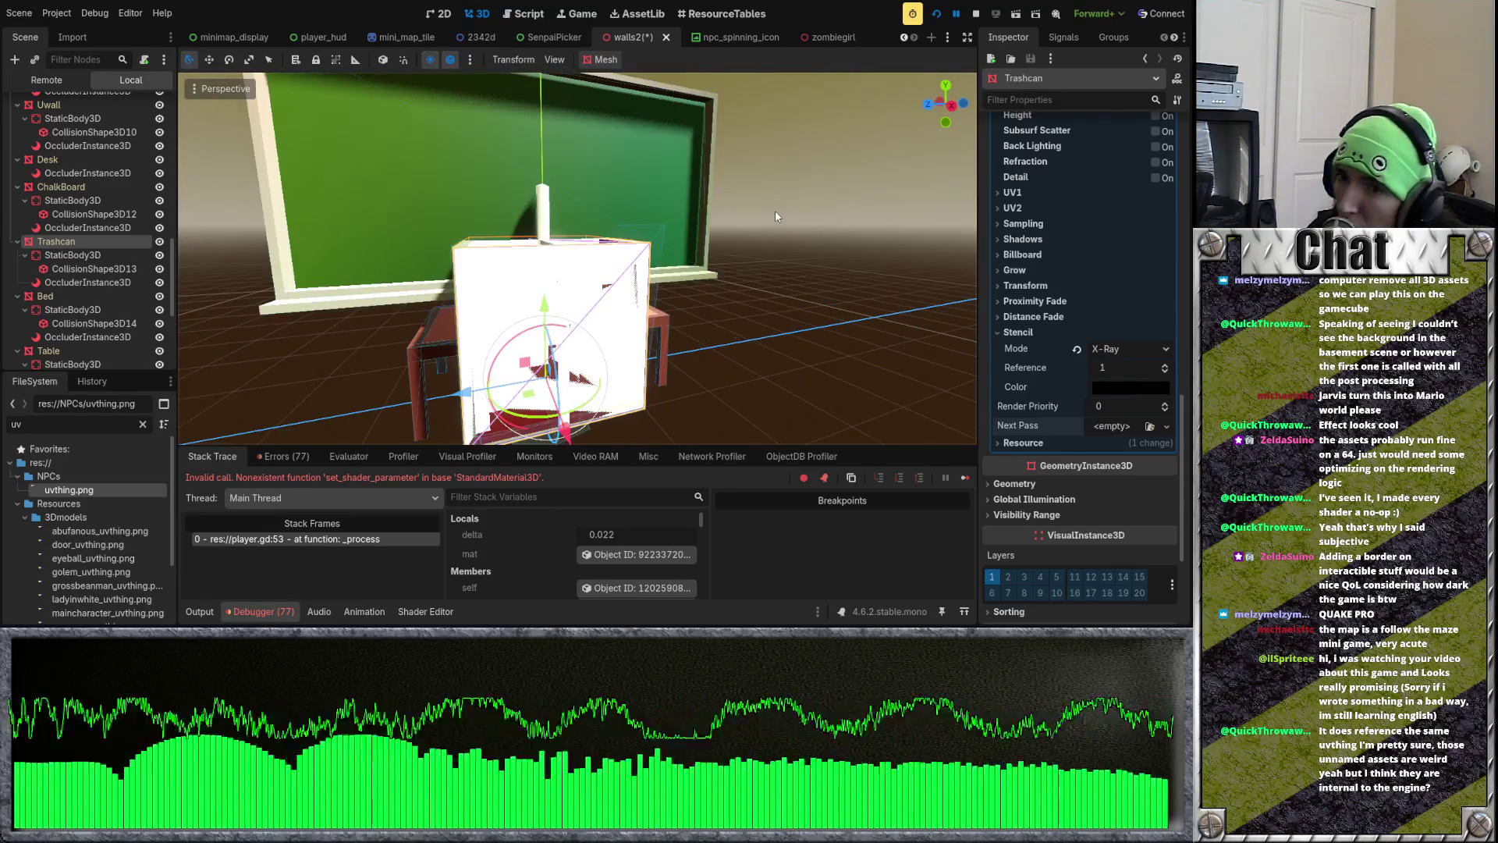
Step: Restore the X-Ray stencil setup with undo/redo and relaunch the game with F5
key(ctrl+s)
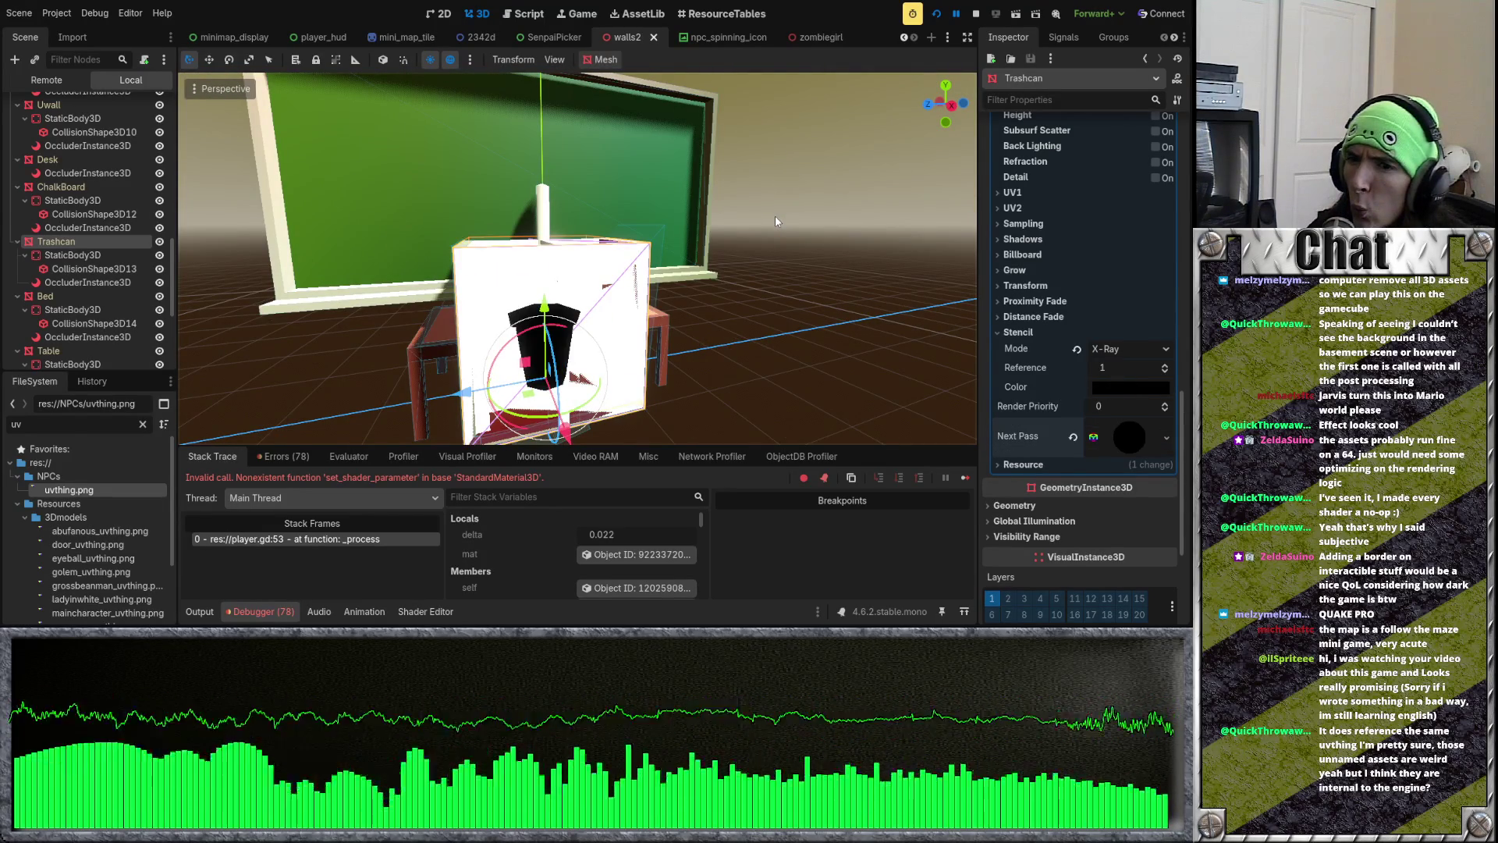
key(ctrl+z)
key(ctrl+z)
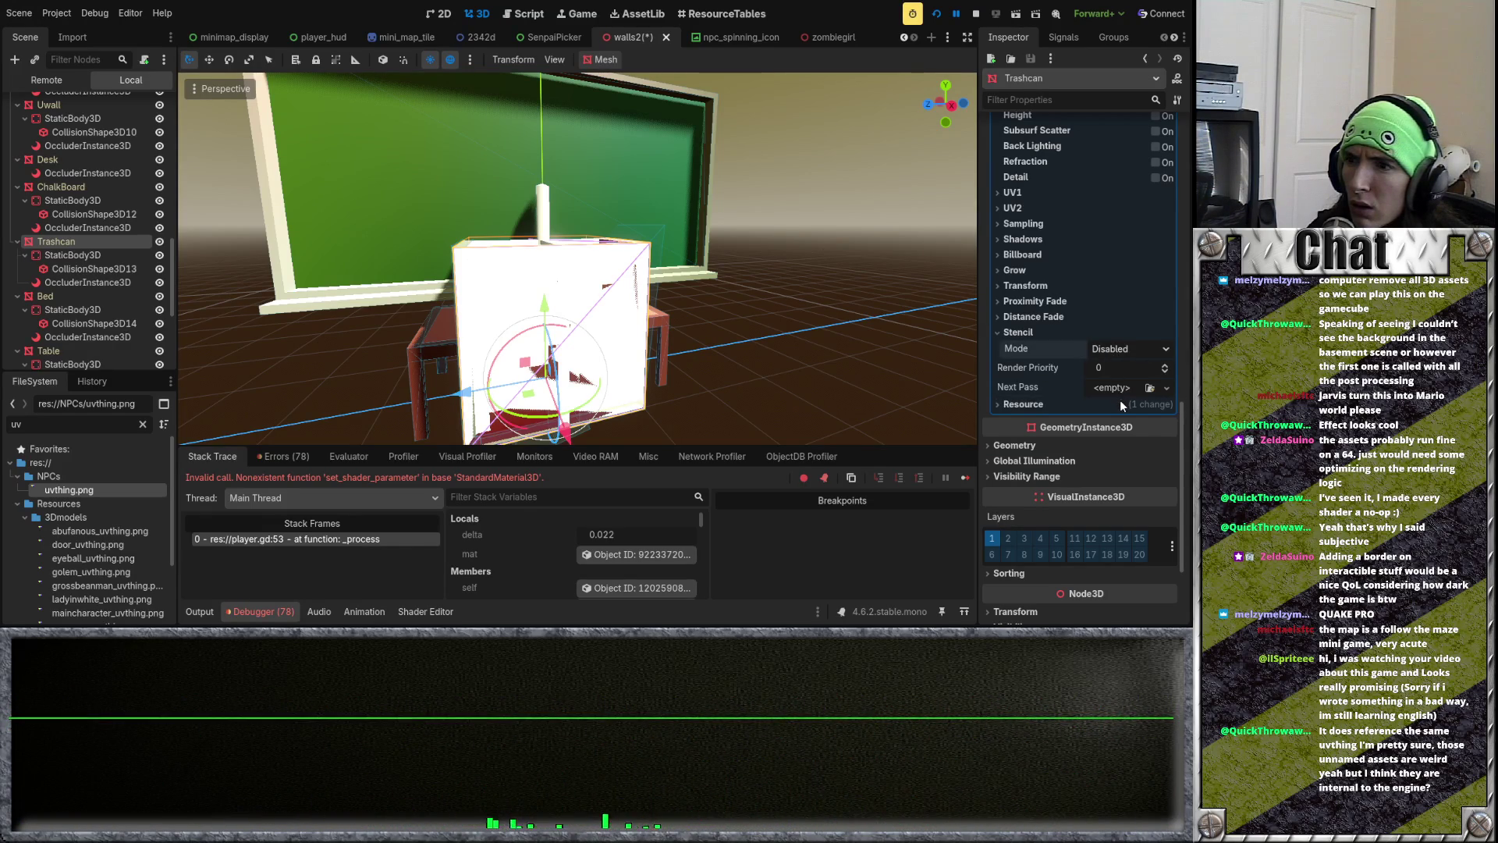
key(ctrl+shift+z)
key(ctrl+shift+z)
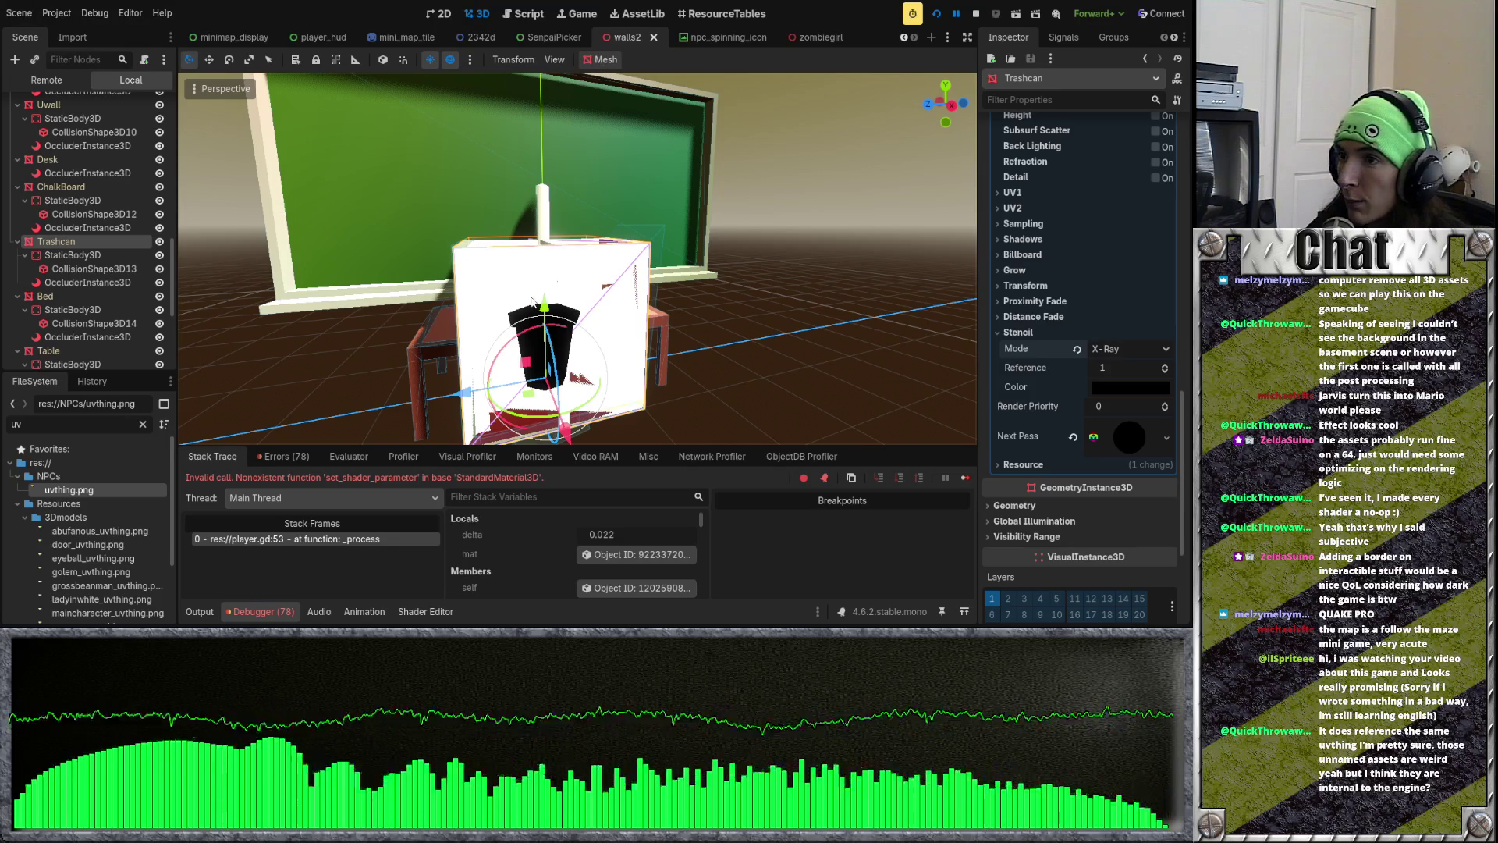
key(F5)
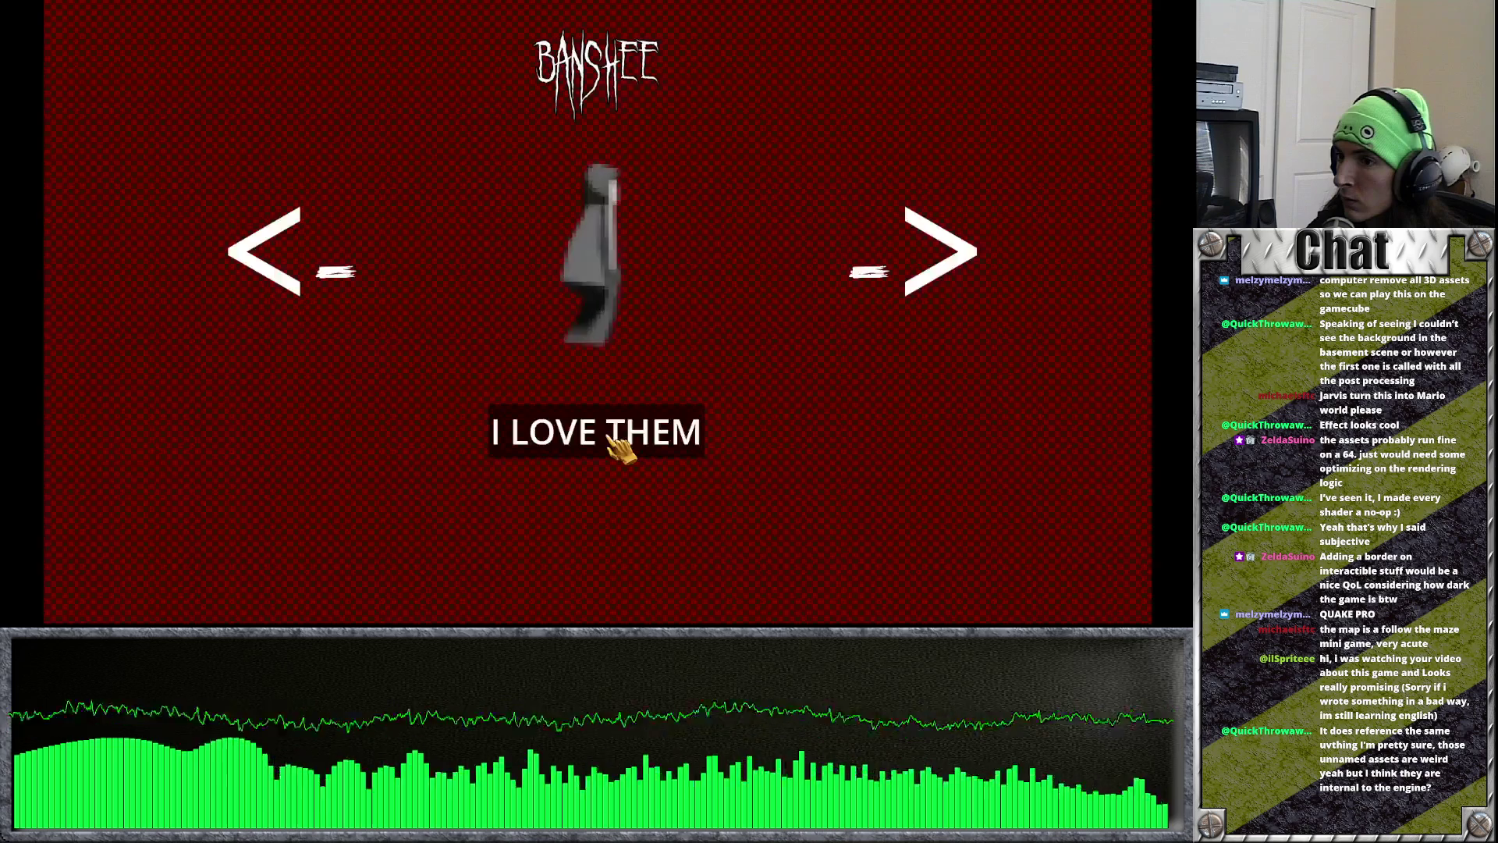
Step: Choose the Banshee character with I LOVE THEM, triggering the line-53 break
click(618, 434)
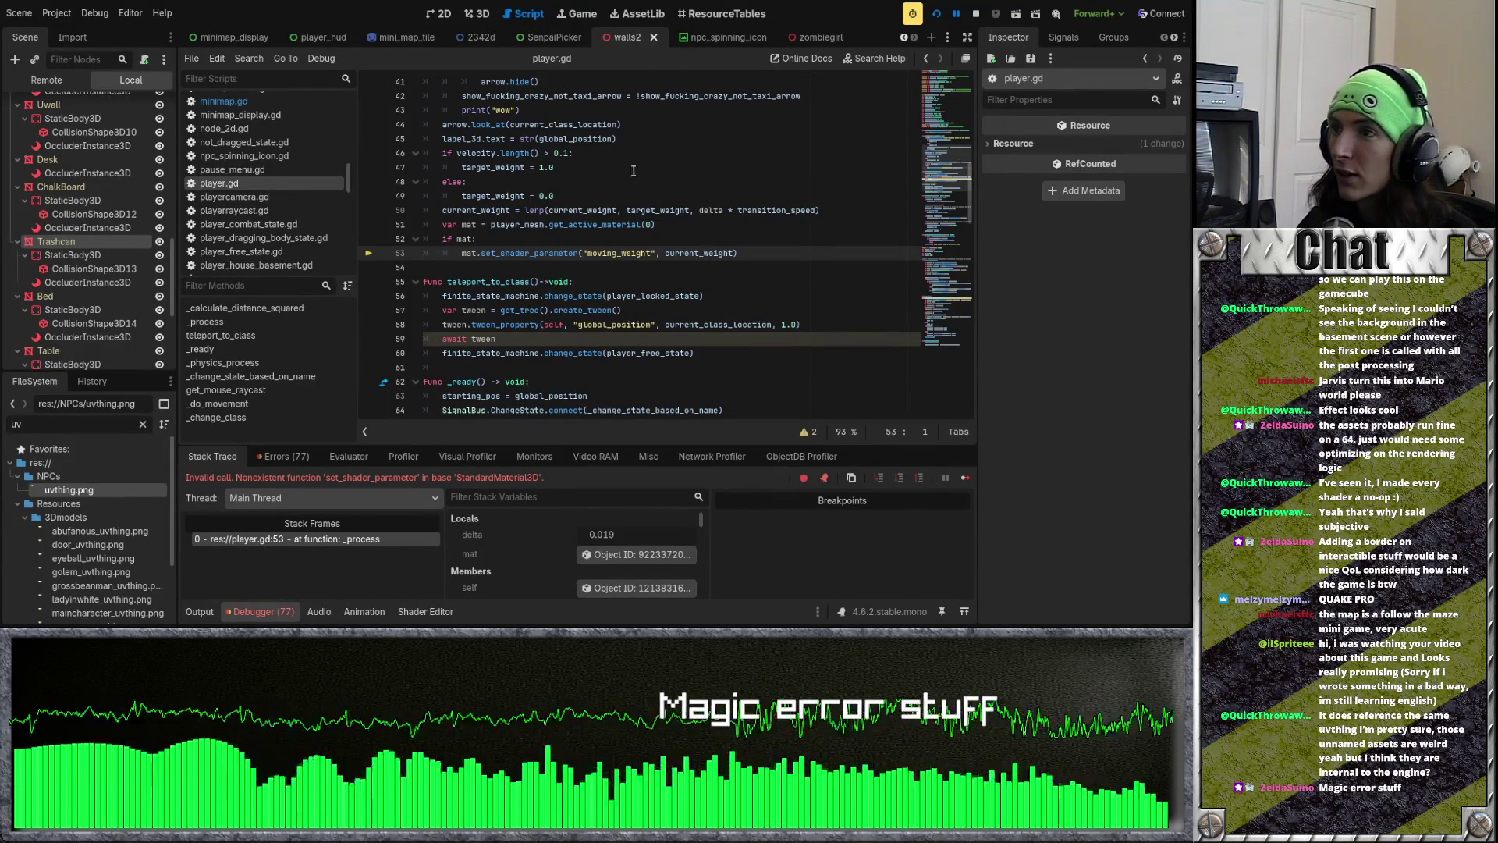
Step: Select 'mat' on player.gd line 53, then switch to the player scene
double_click(467, 253)
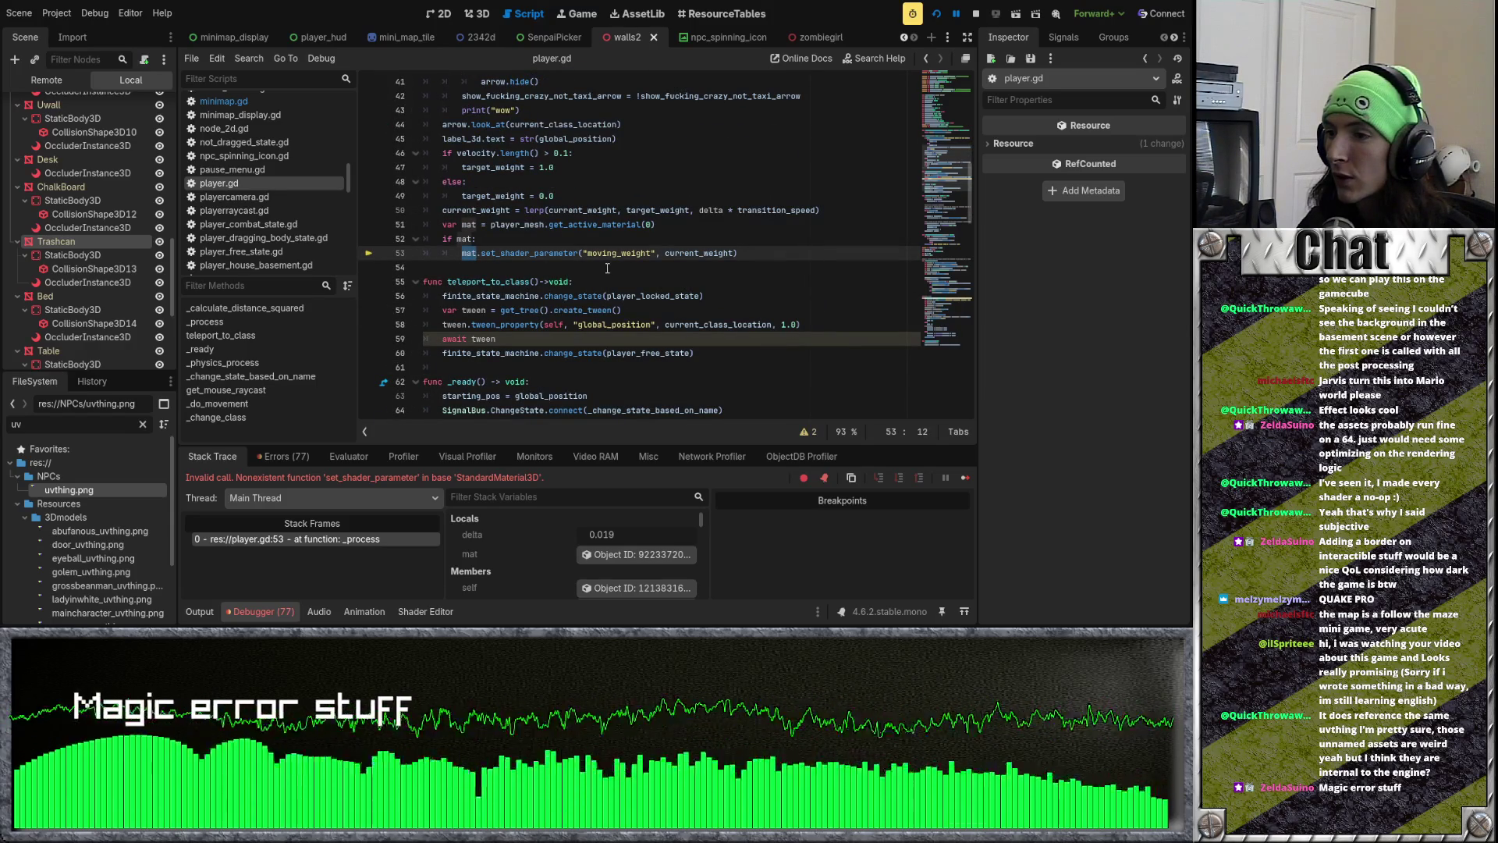
scroll(503, 41, up, 7)
scroll(503, 41, up, 4)
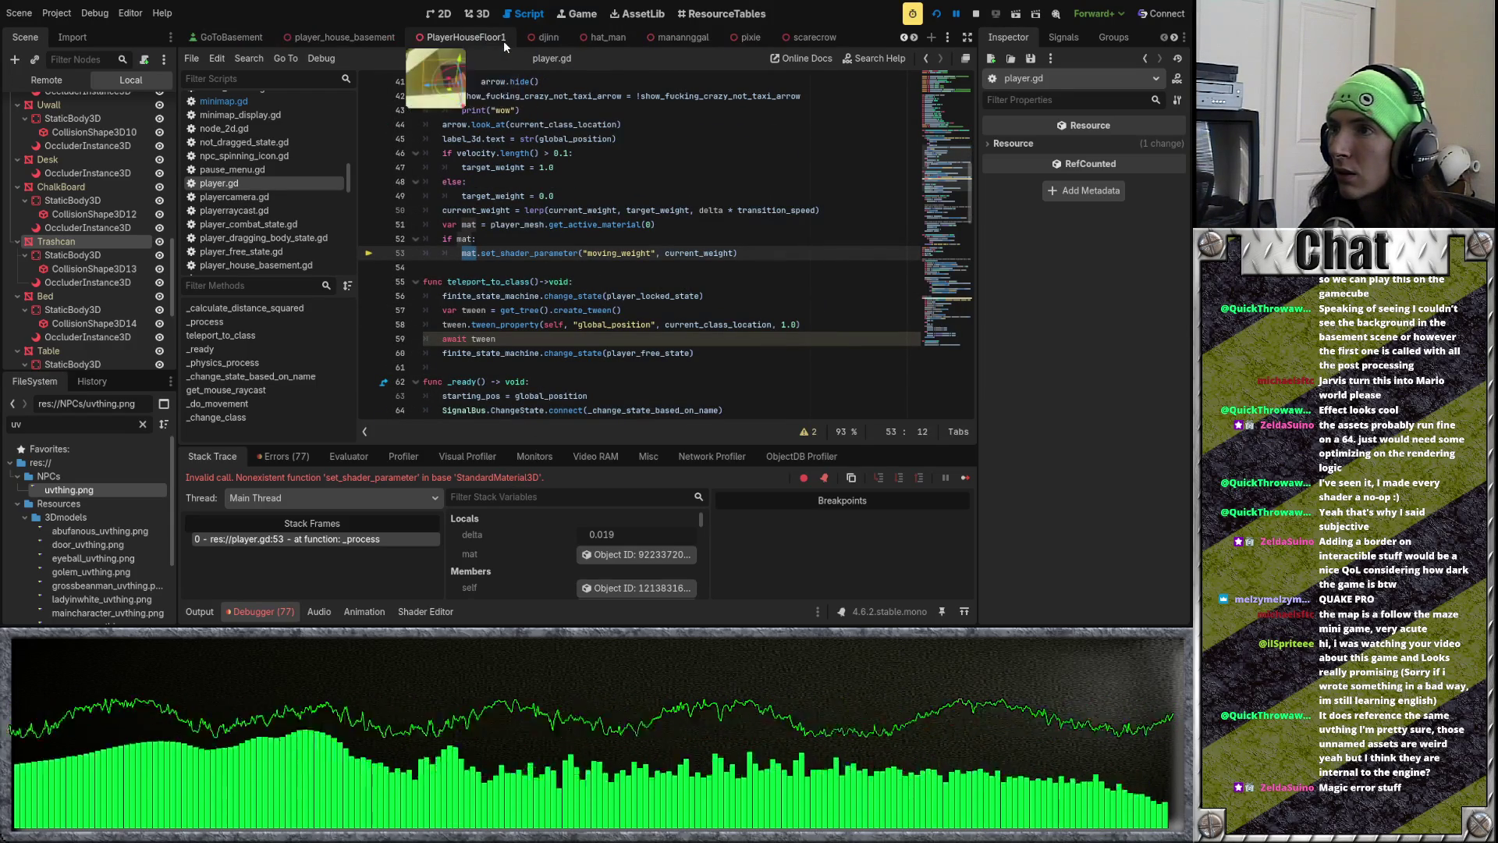
scroll(421, 41, up, 10)
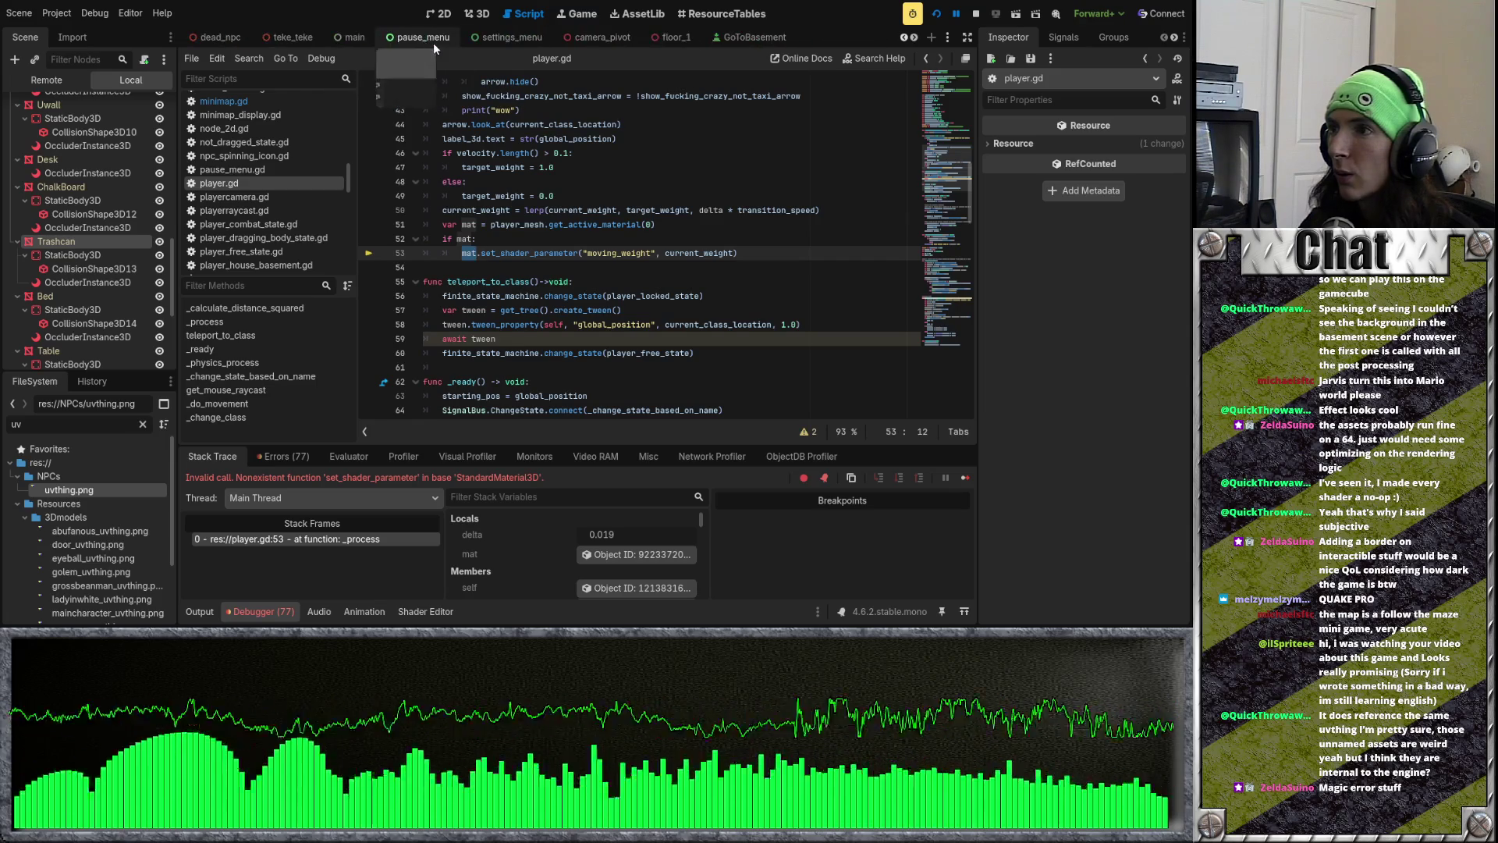
scroll(428, 43, up, 6)
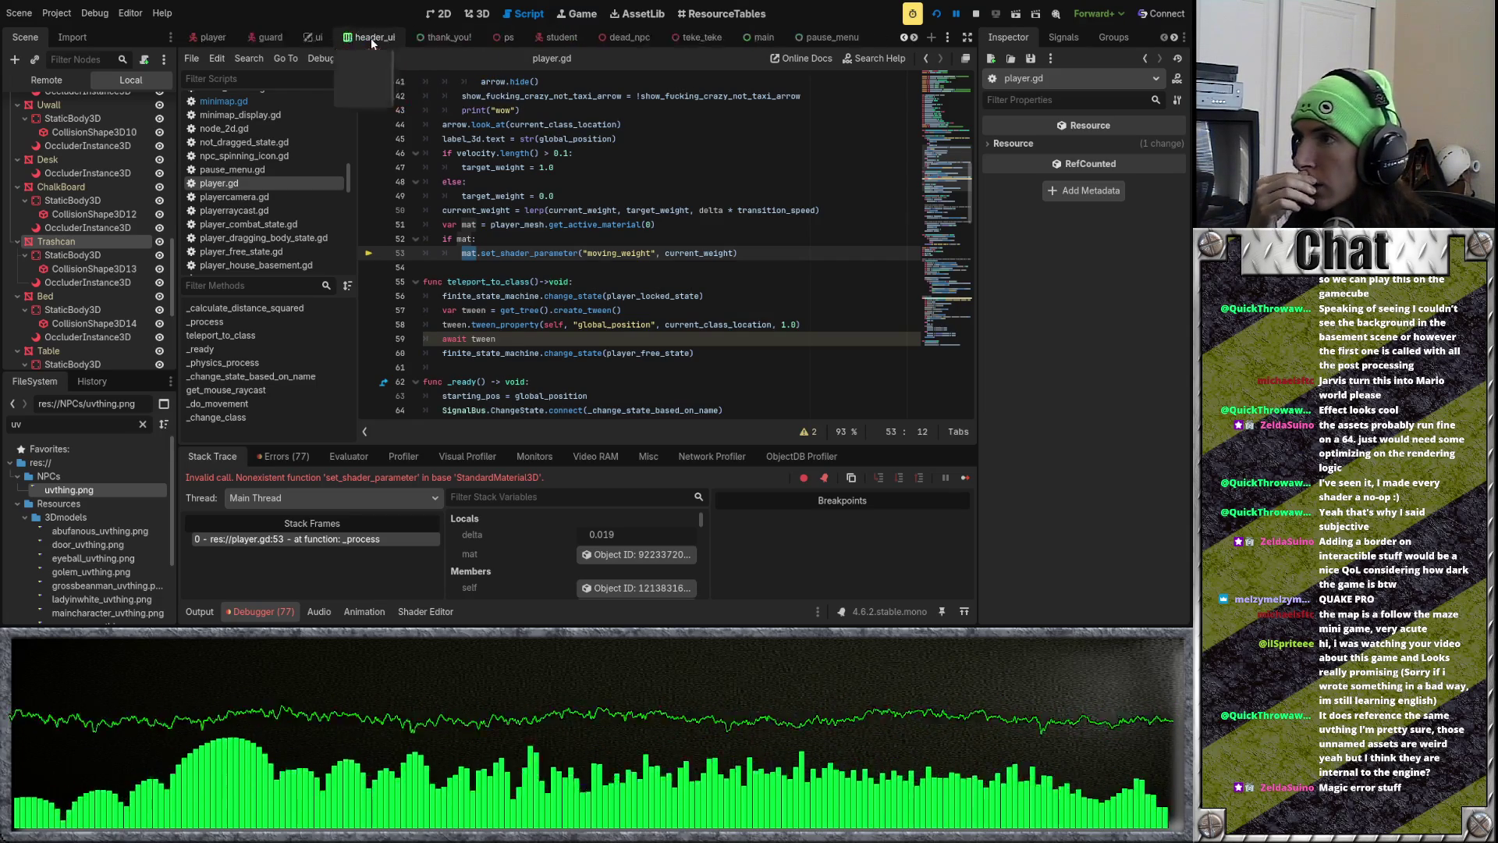
click(421, 41)
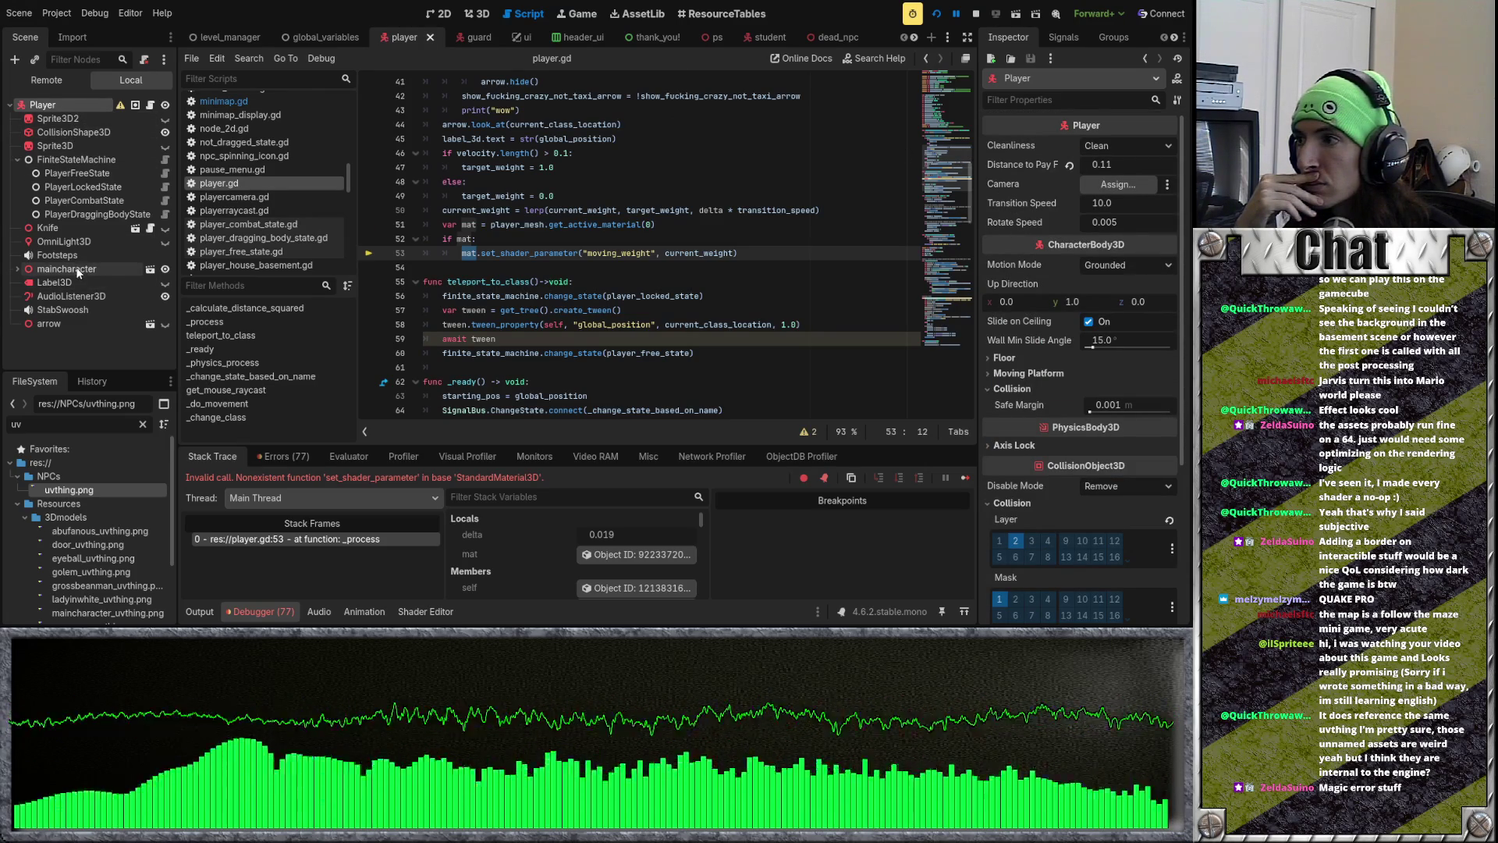
Step: Open the maincharacter scene and view Cube_001's sway shader override with Moving Weight 0.071
click(151, 269)
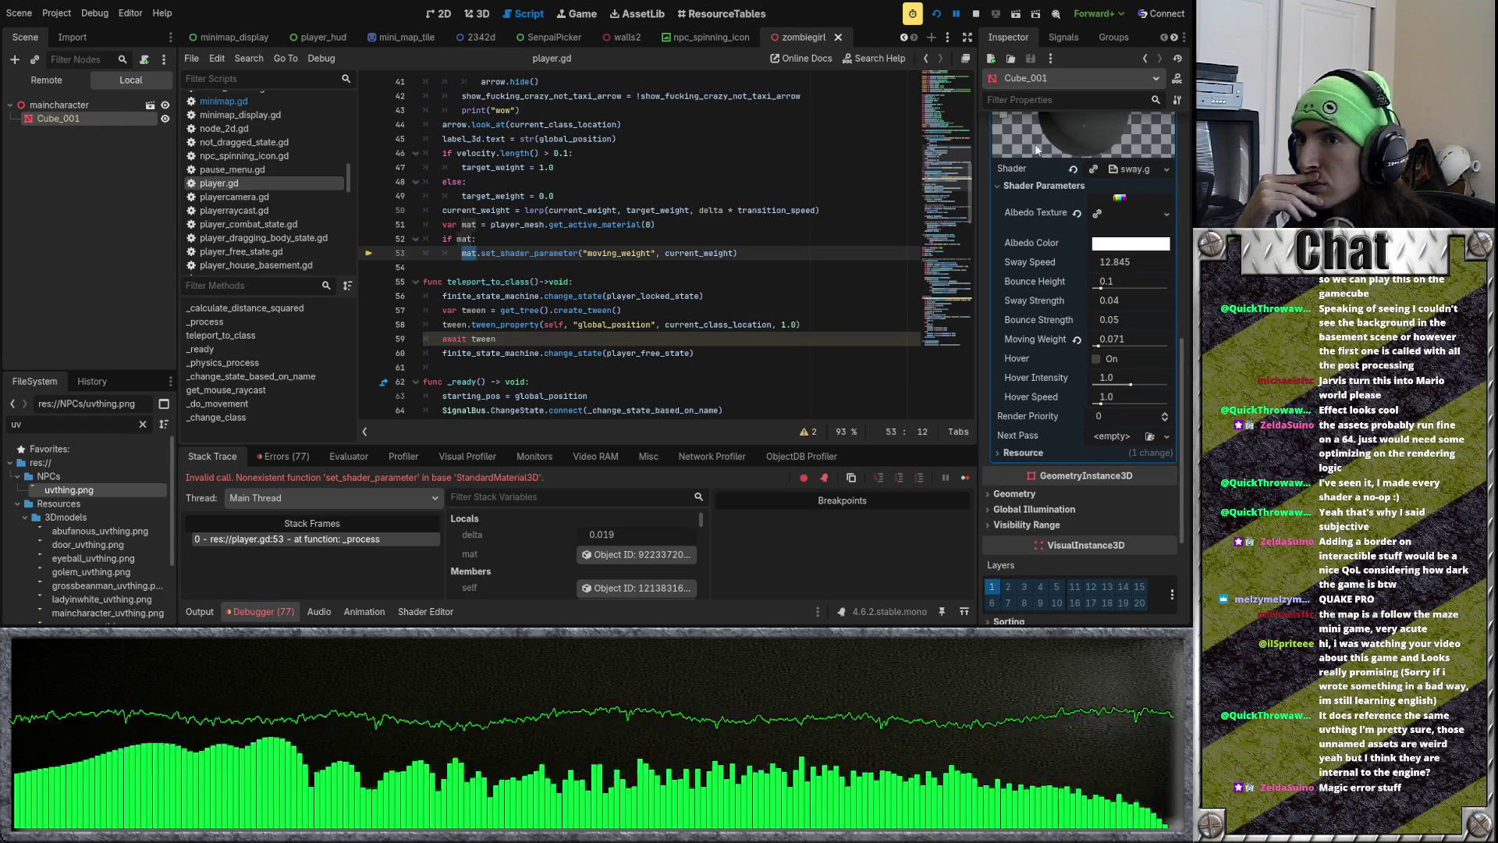
scroll(1065, 329, up, 3)
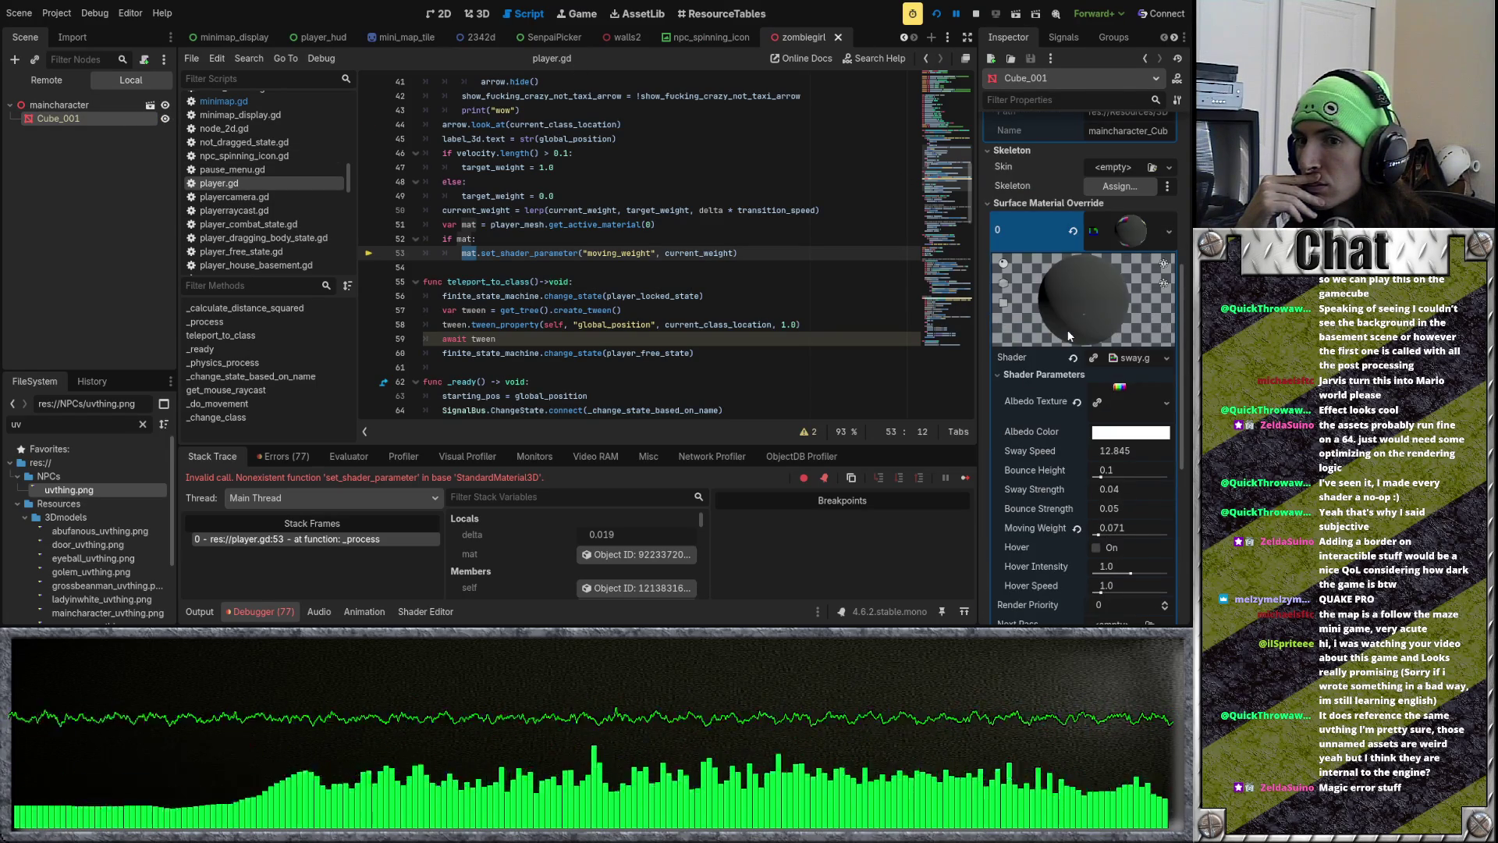
scroll(1134, 358, down, 4)
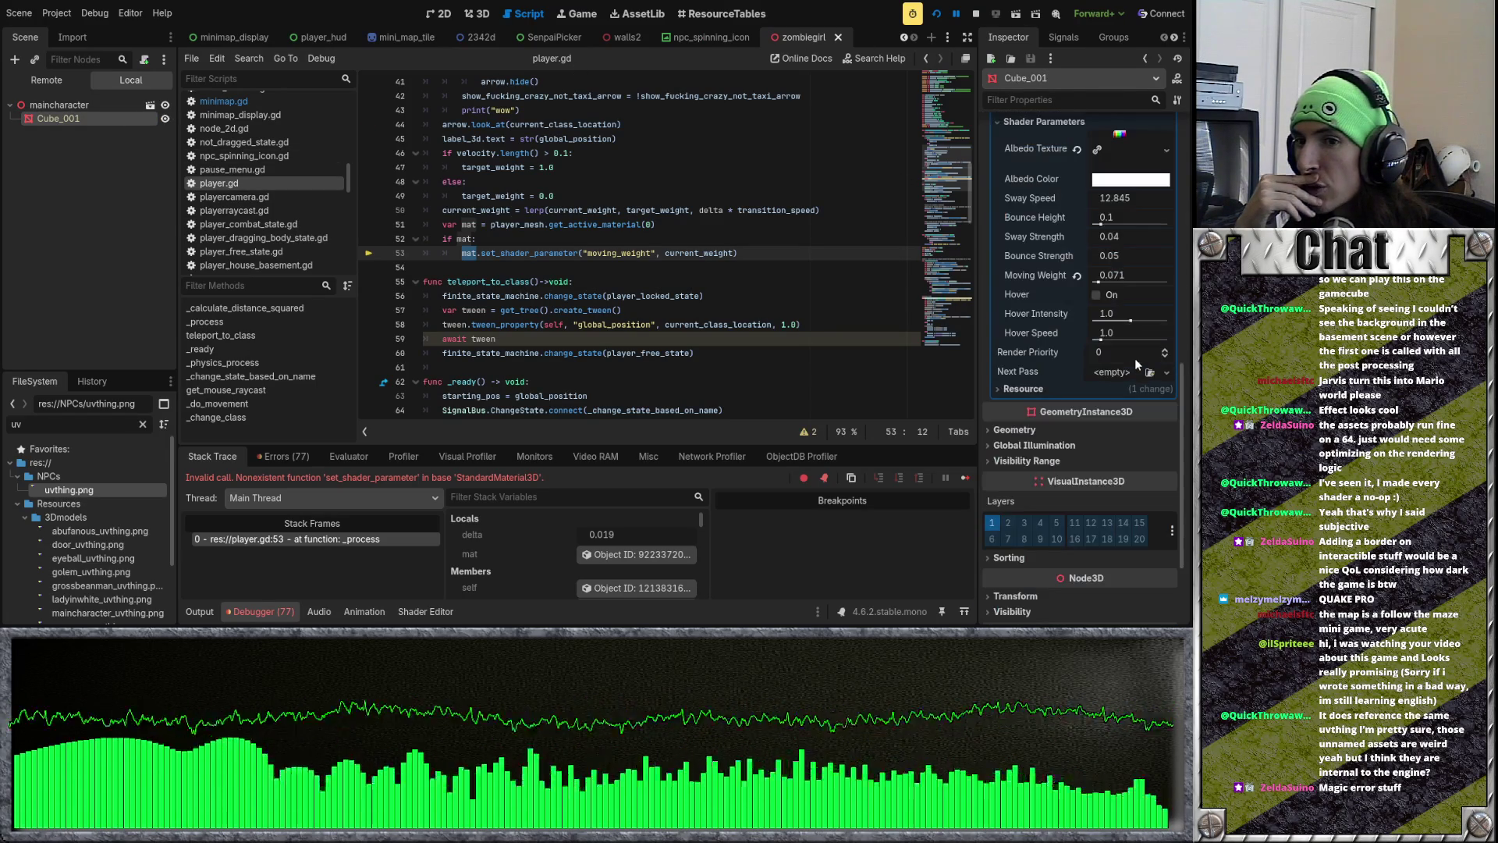
scroll(1135, 359, up, 5)
scroll(1139, 357, up, 3)
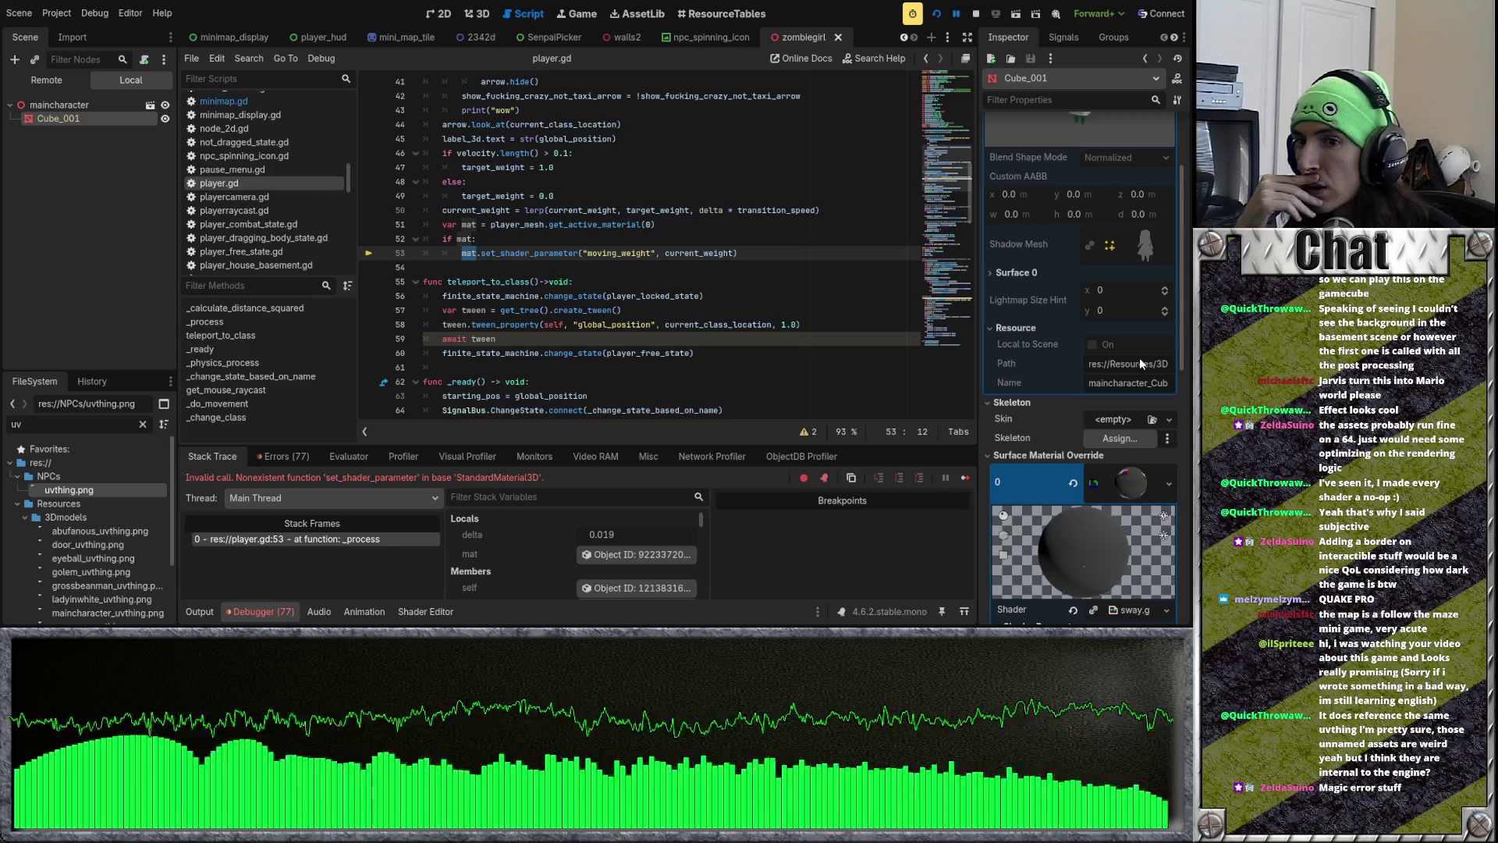
scroll(1139, 358, up, 3)
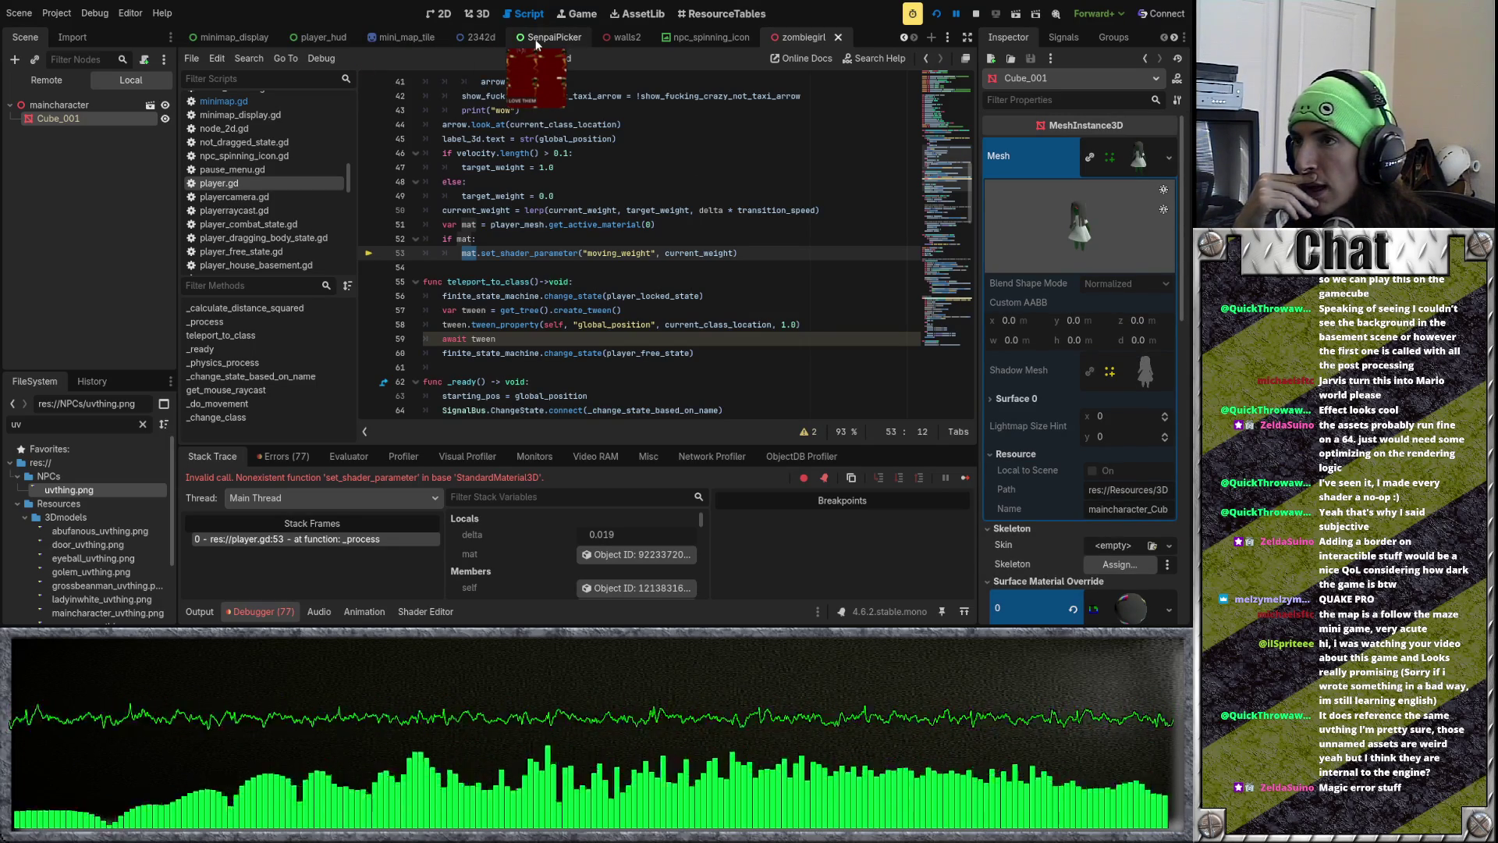
click(622, 296)
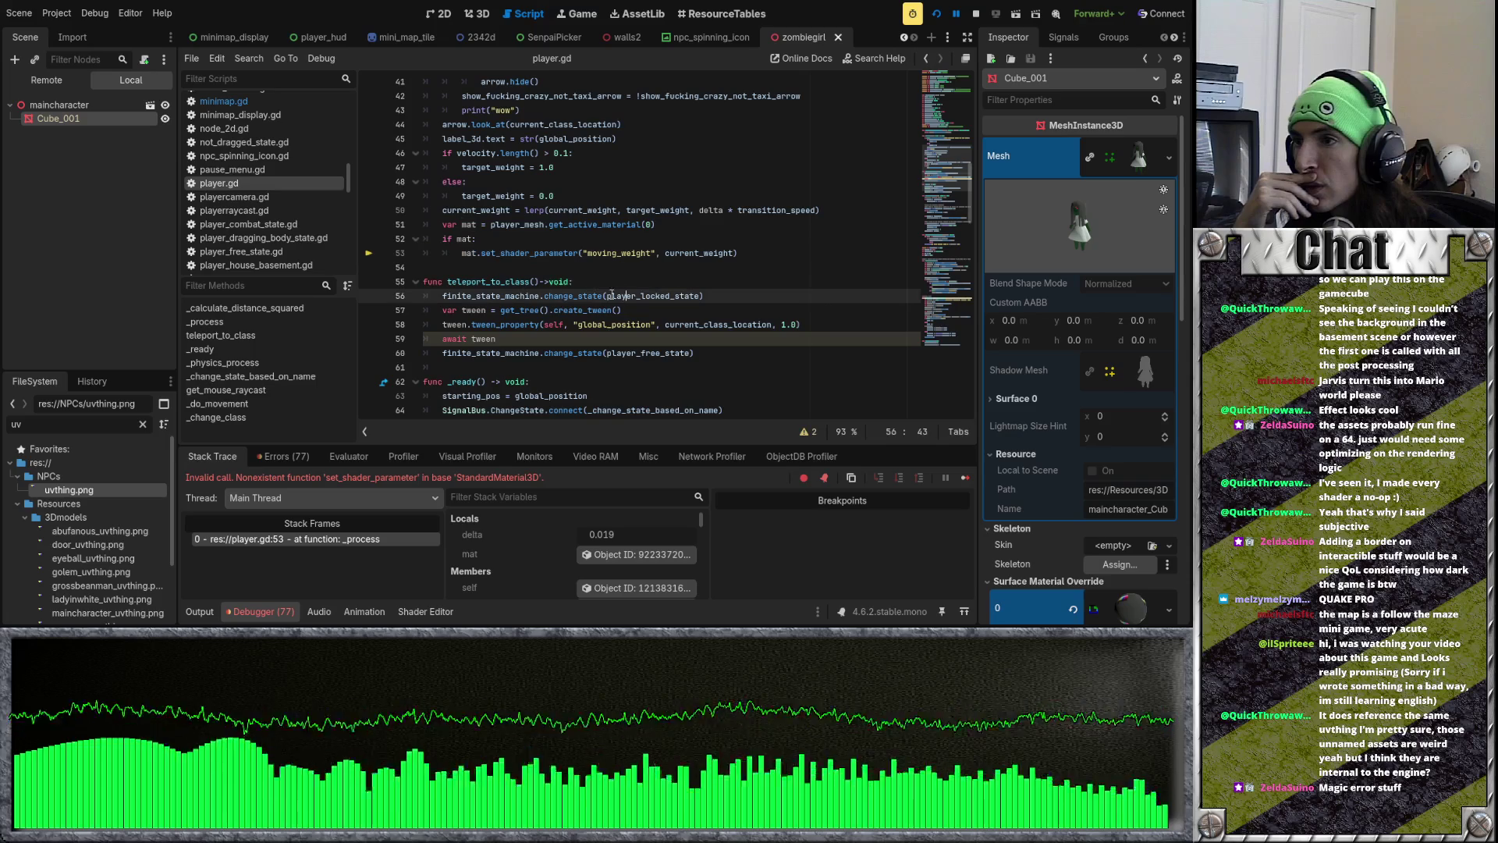
click(443, 239)
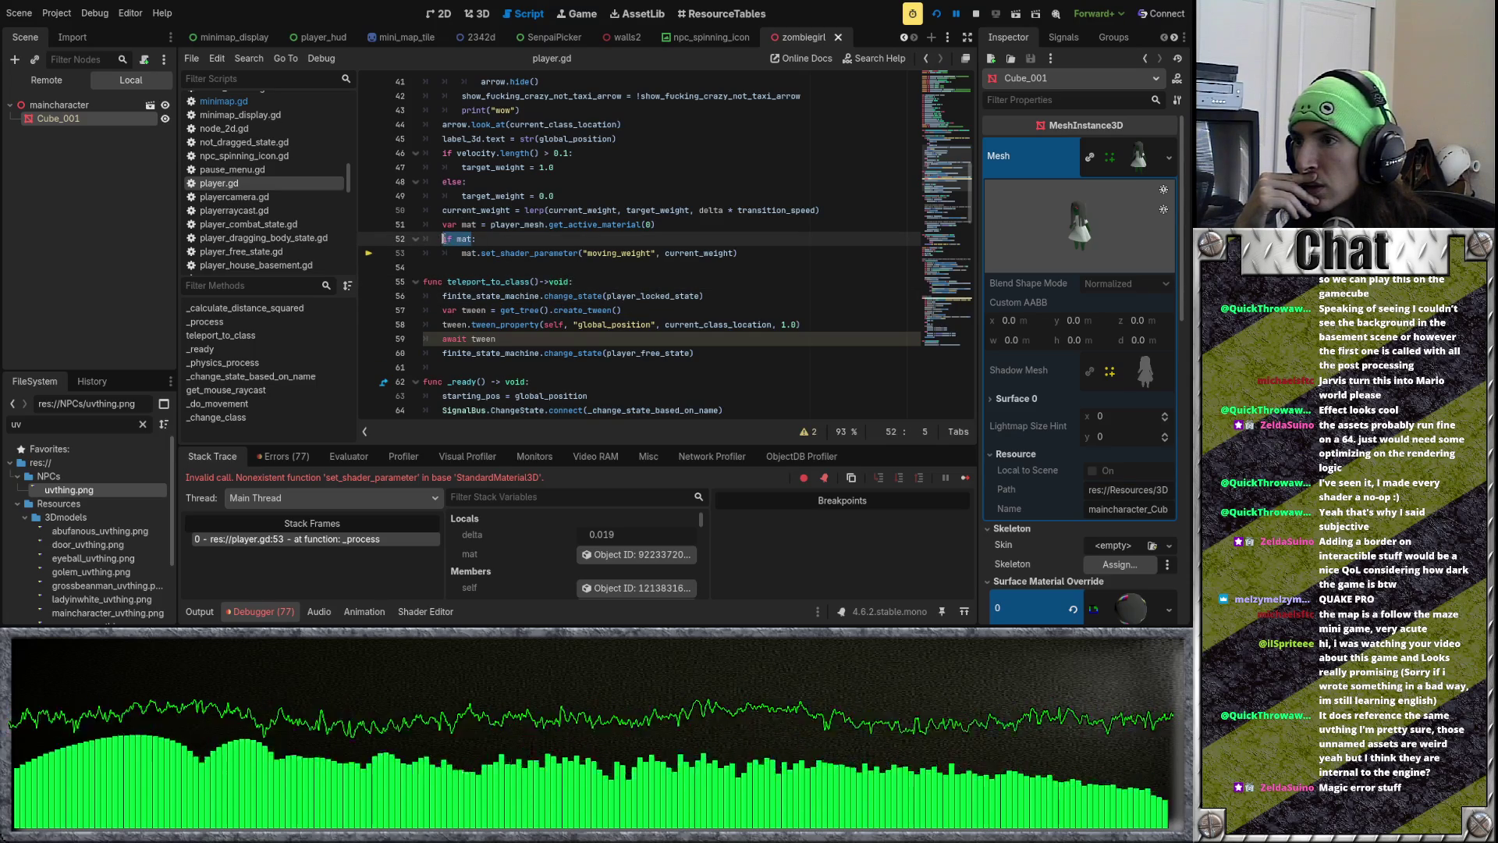
drag(490, 225, 664, 226)
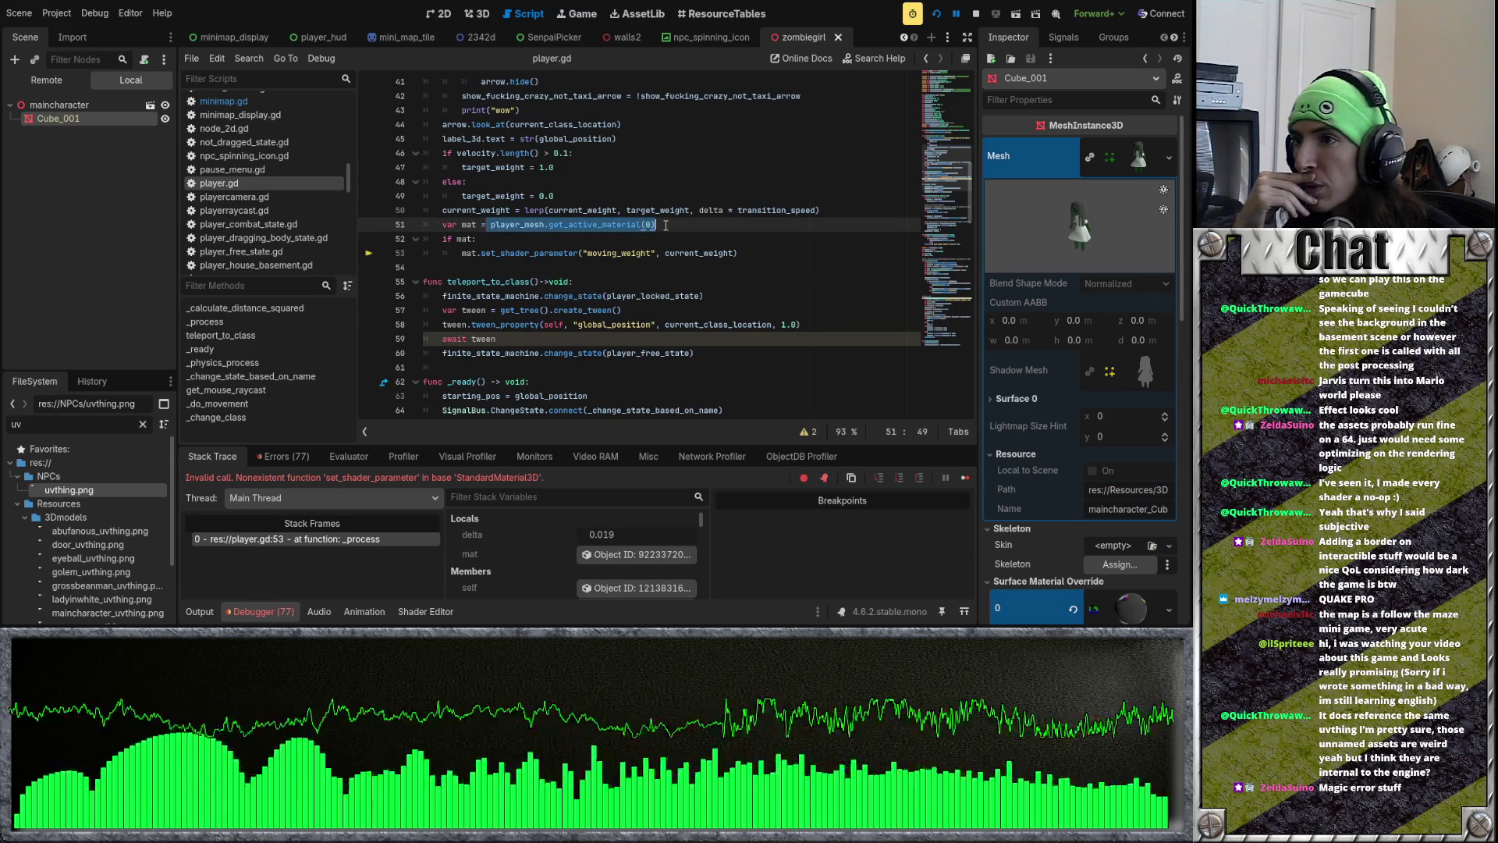
click(666, 225)
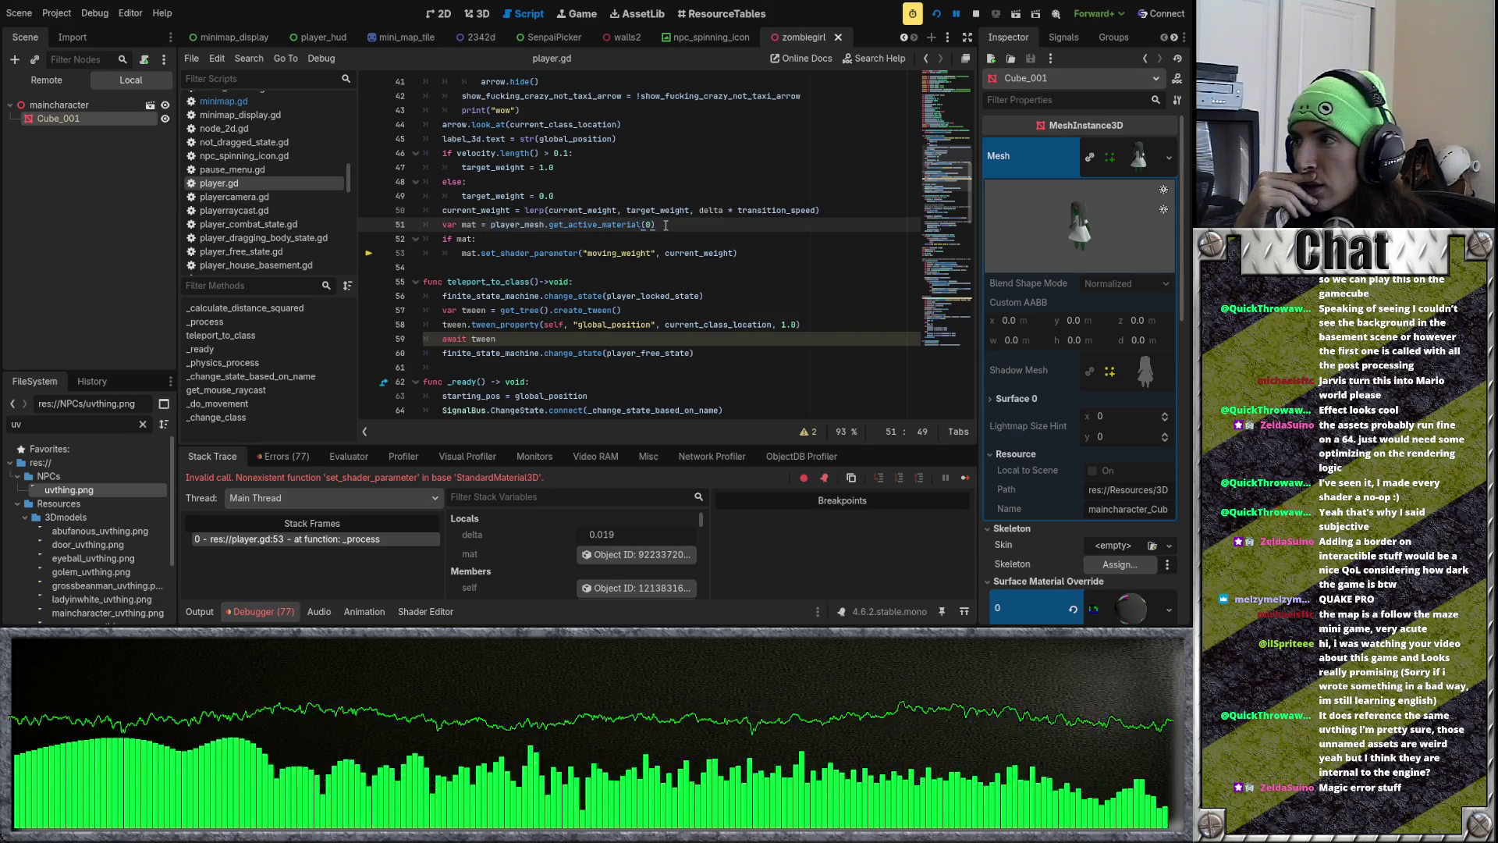
drag(547, 225, 491, 226)
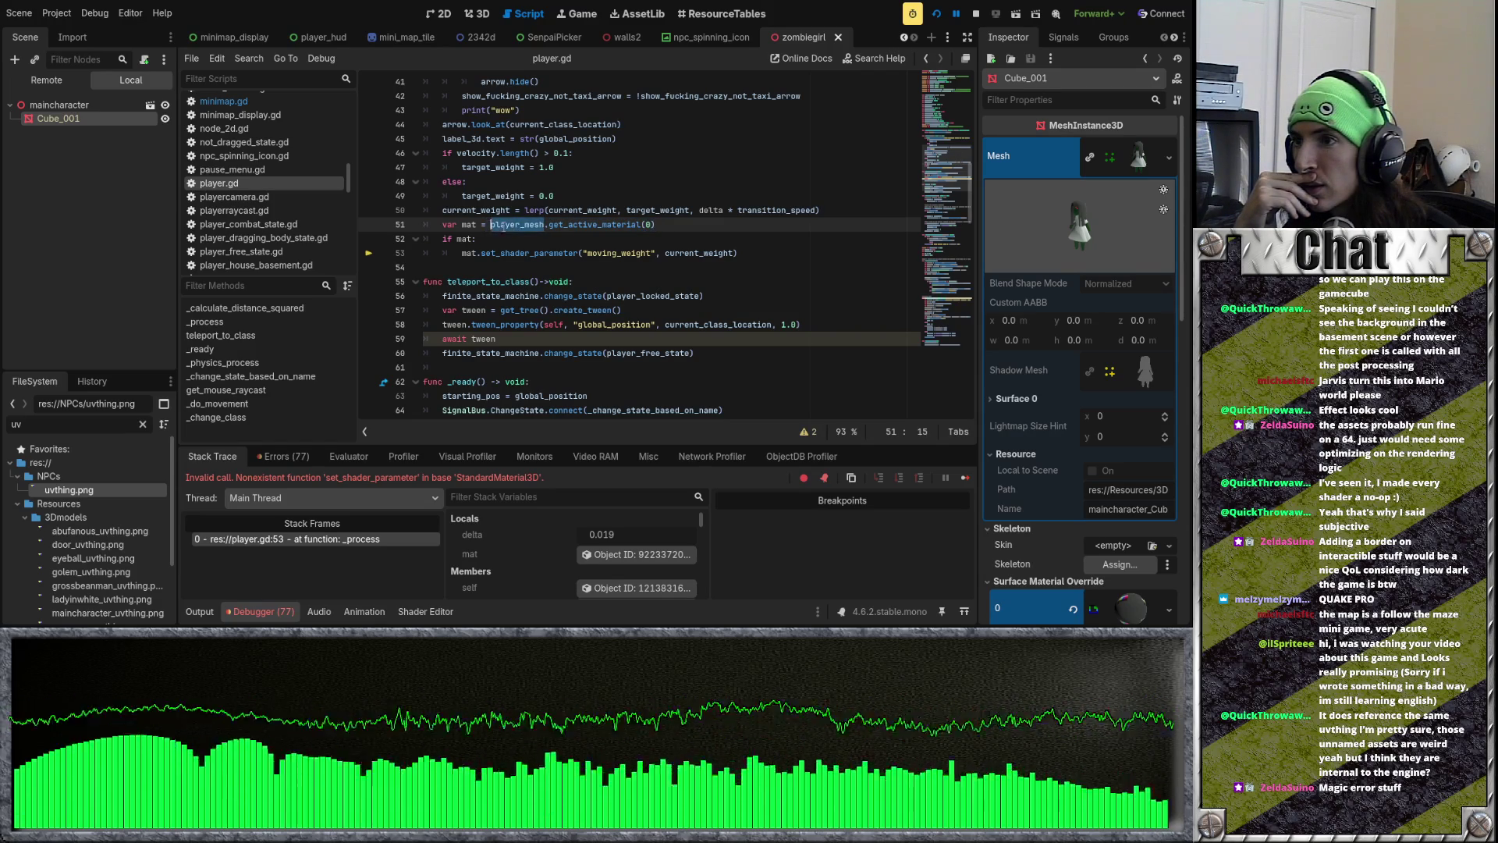
scroll(605, 250, up, 9)
scroll(605, 250, down, 4)
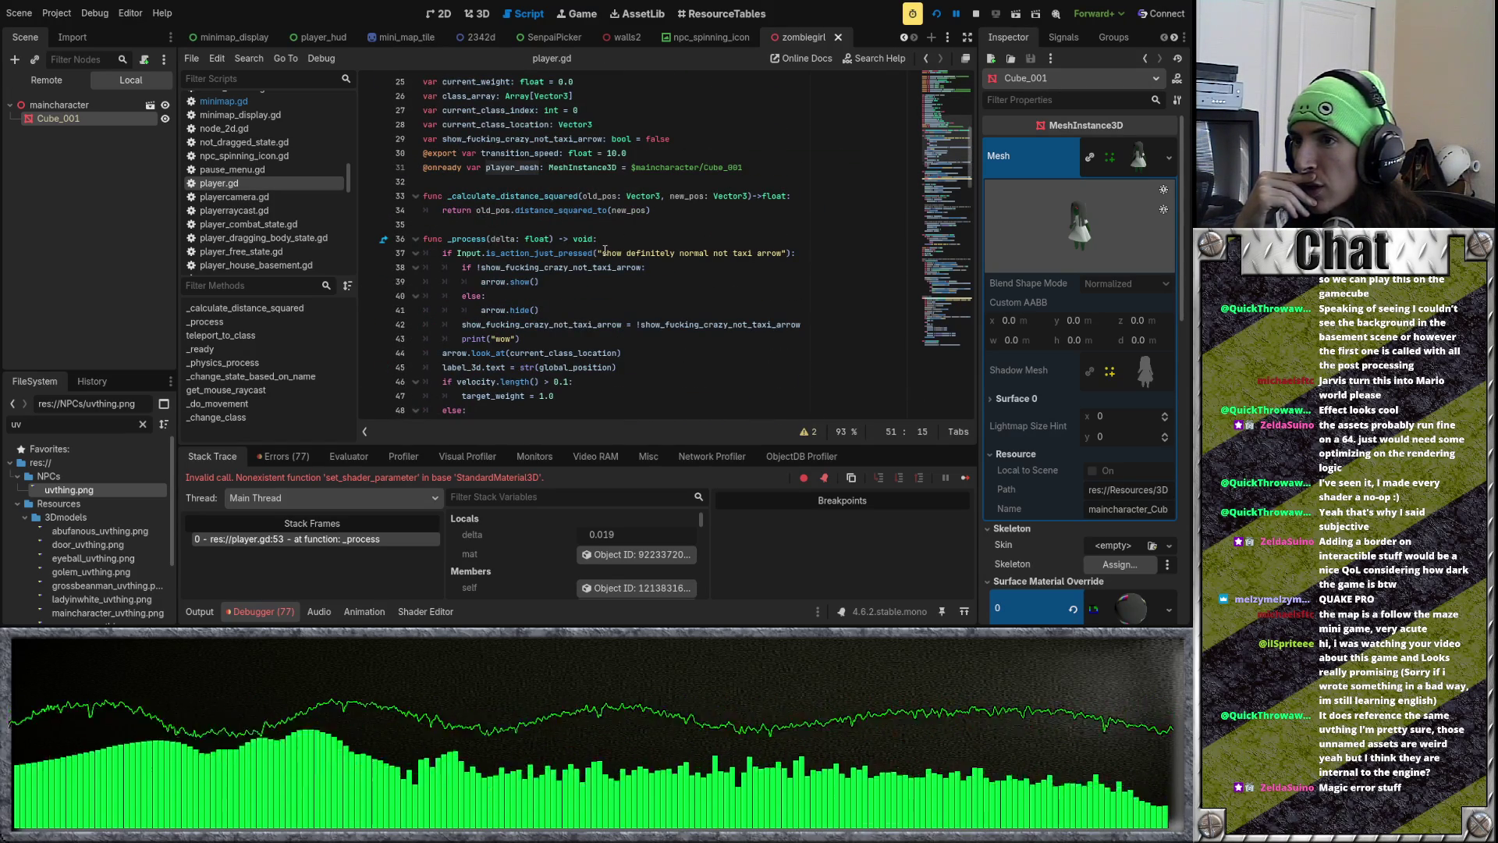
drag(742, 168, 631, 168)
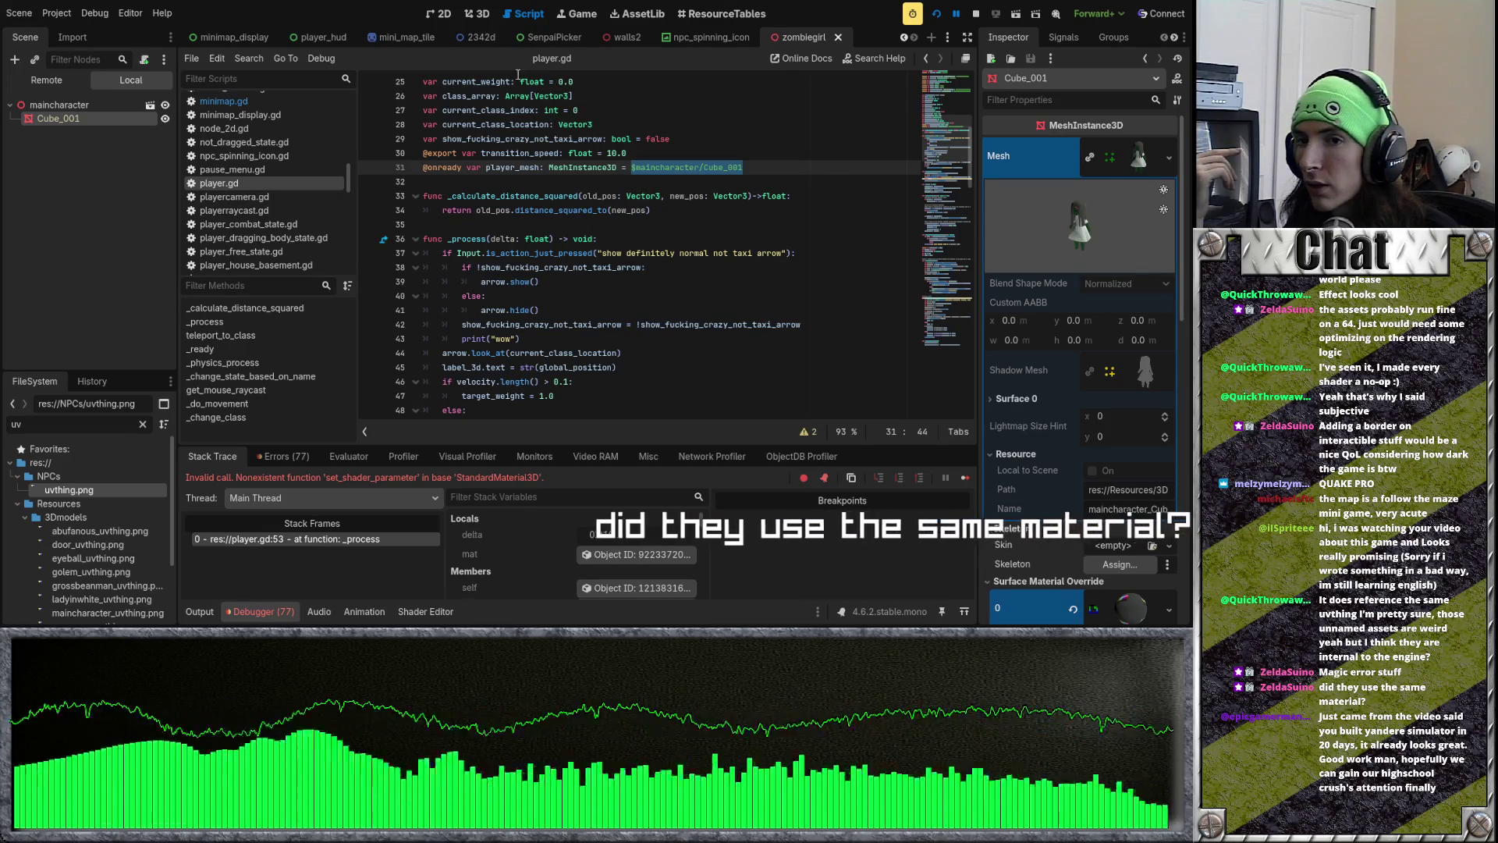
scroll(476, 38, up, 9)
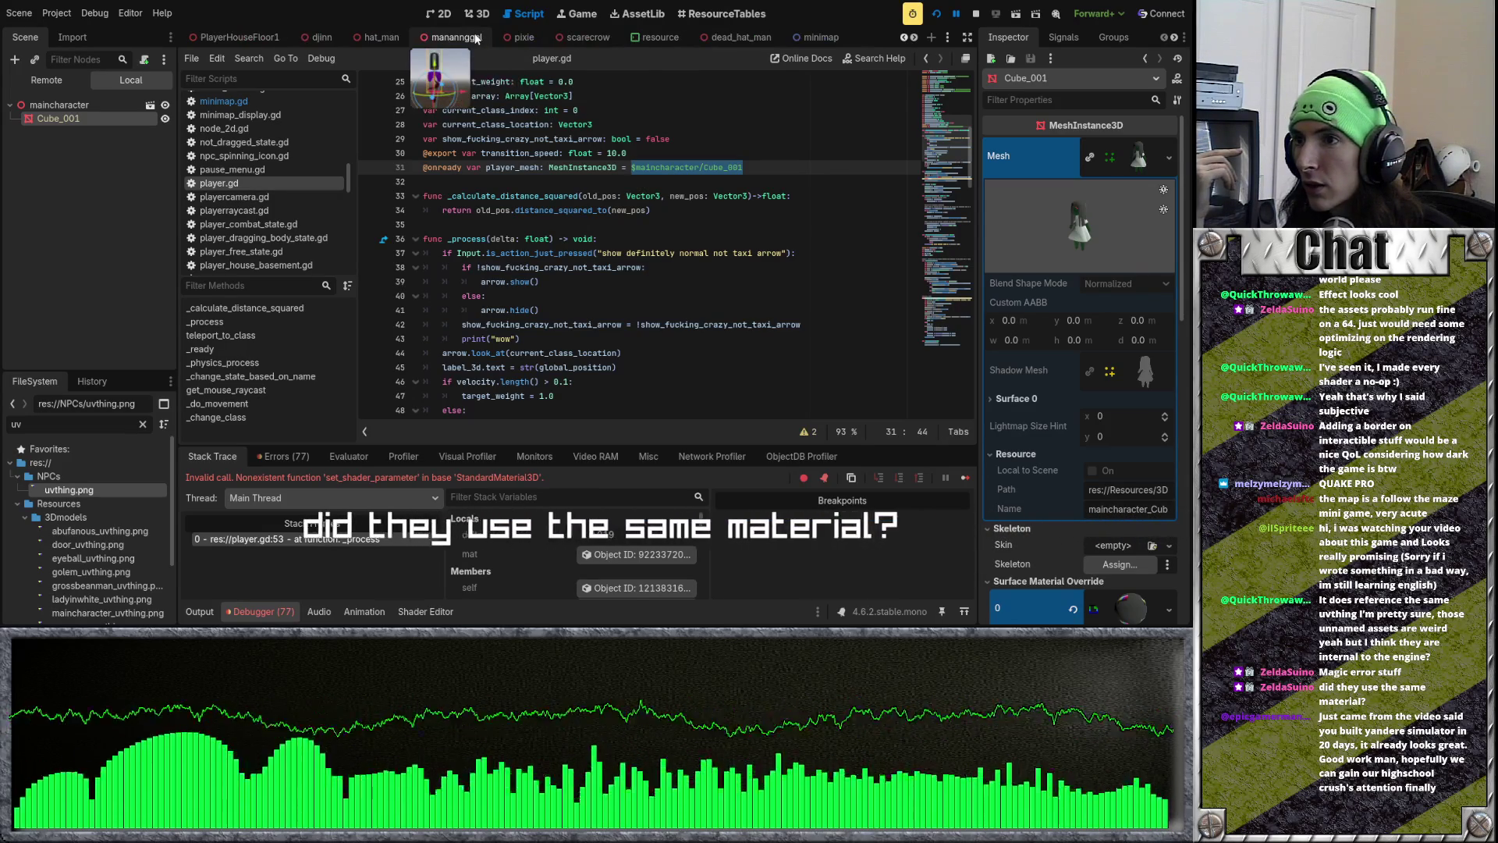
scroll(477, 37, down, 5)
scroll(484, 38, up, 4)
scroll(484, 38, down, 8)
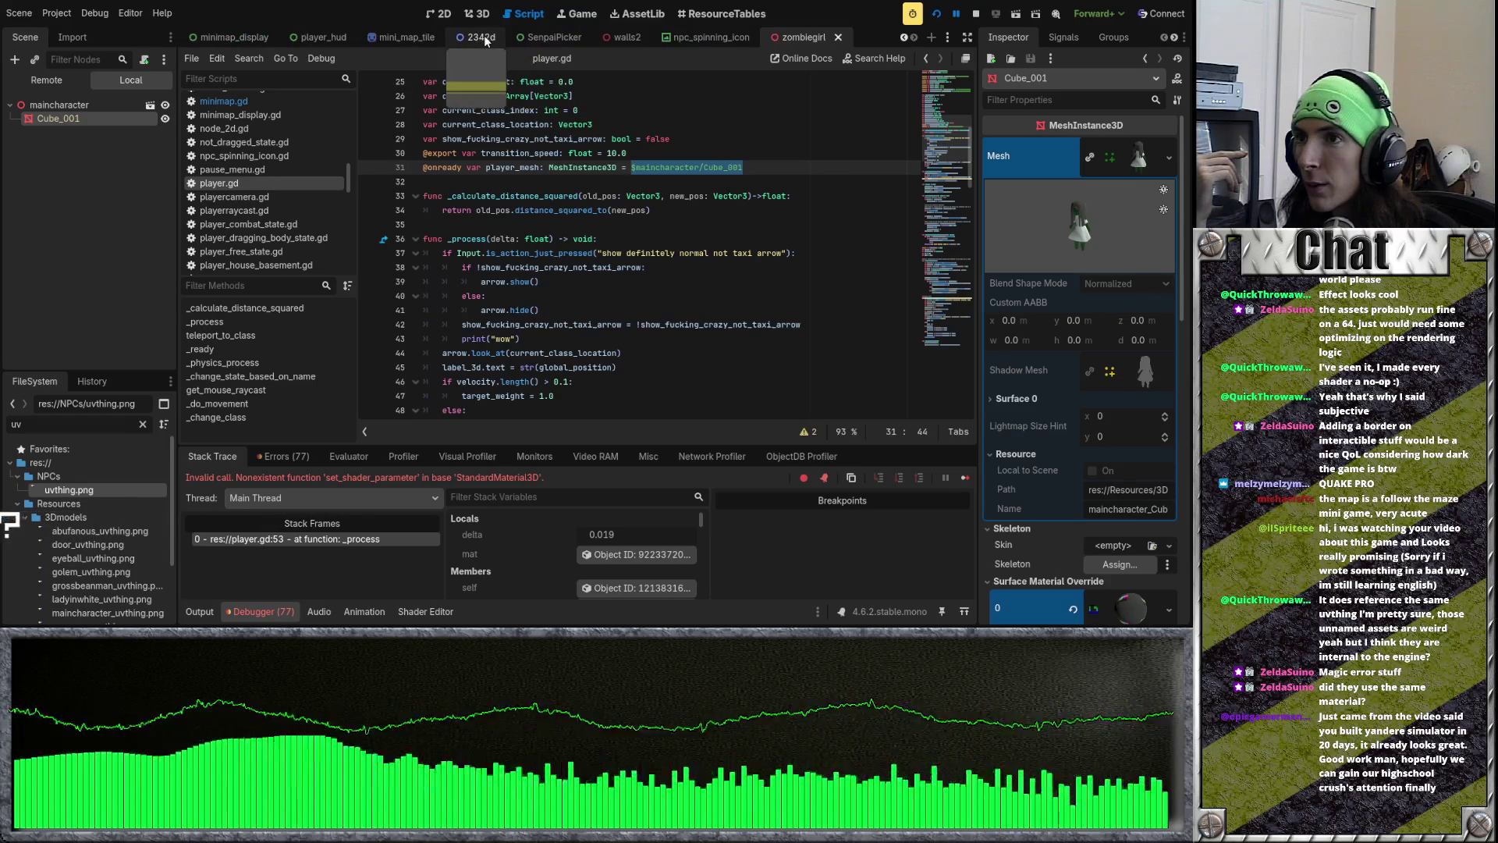
scroll(484, 35, up, 4)
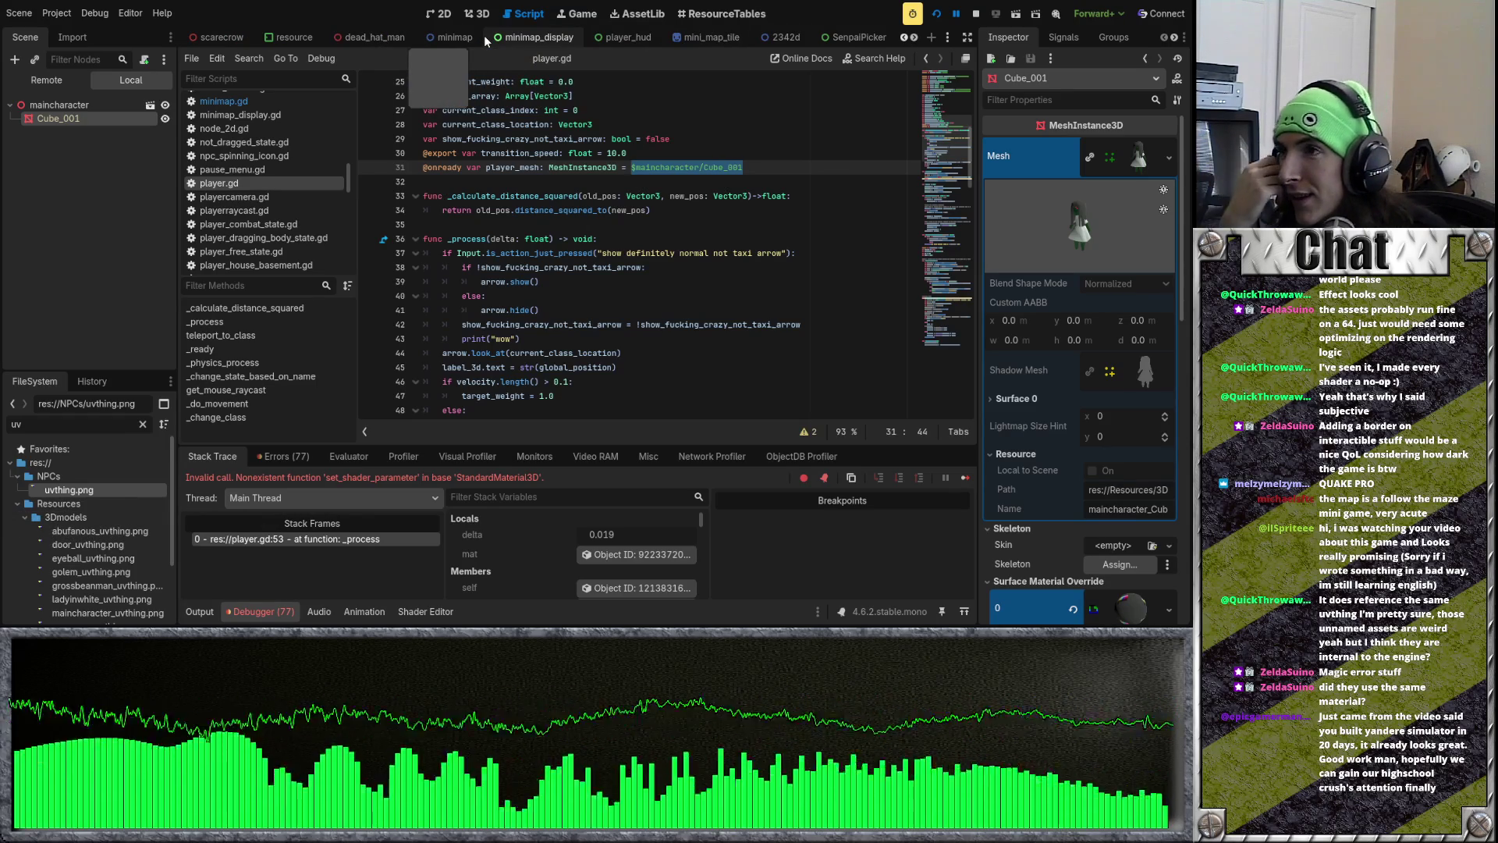
scroll(484, 35, up, 8)
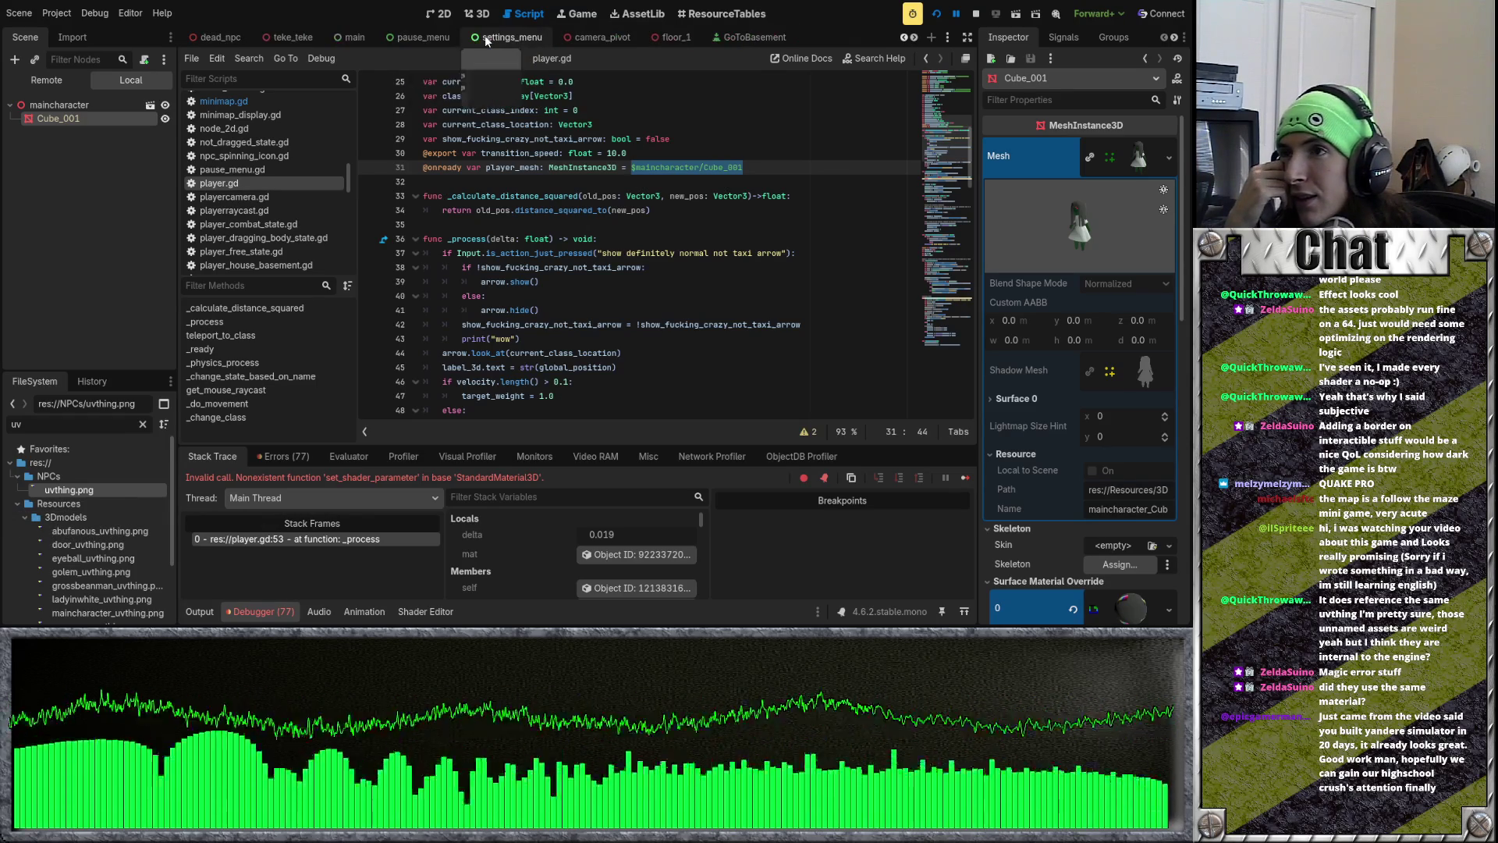
scroll(485, 37, up, 8)
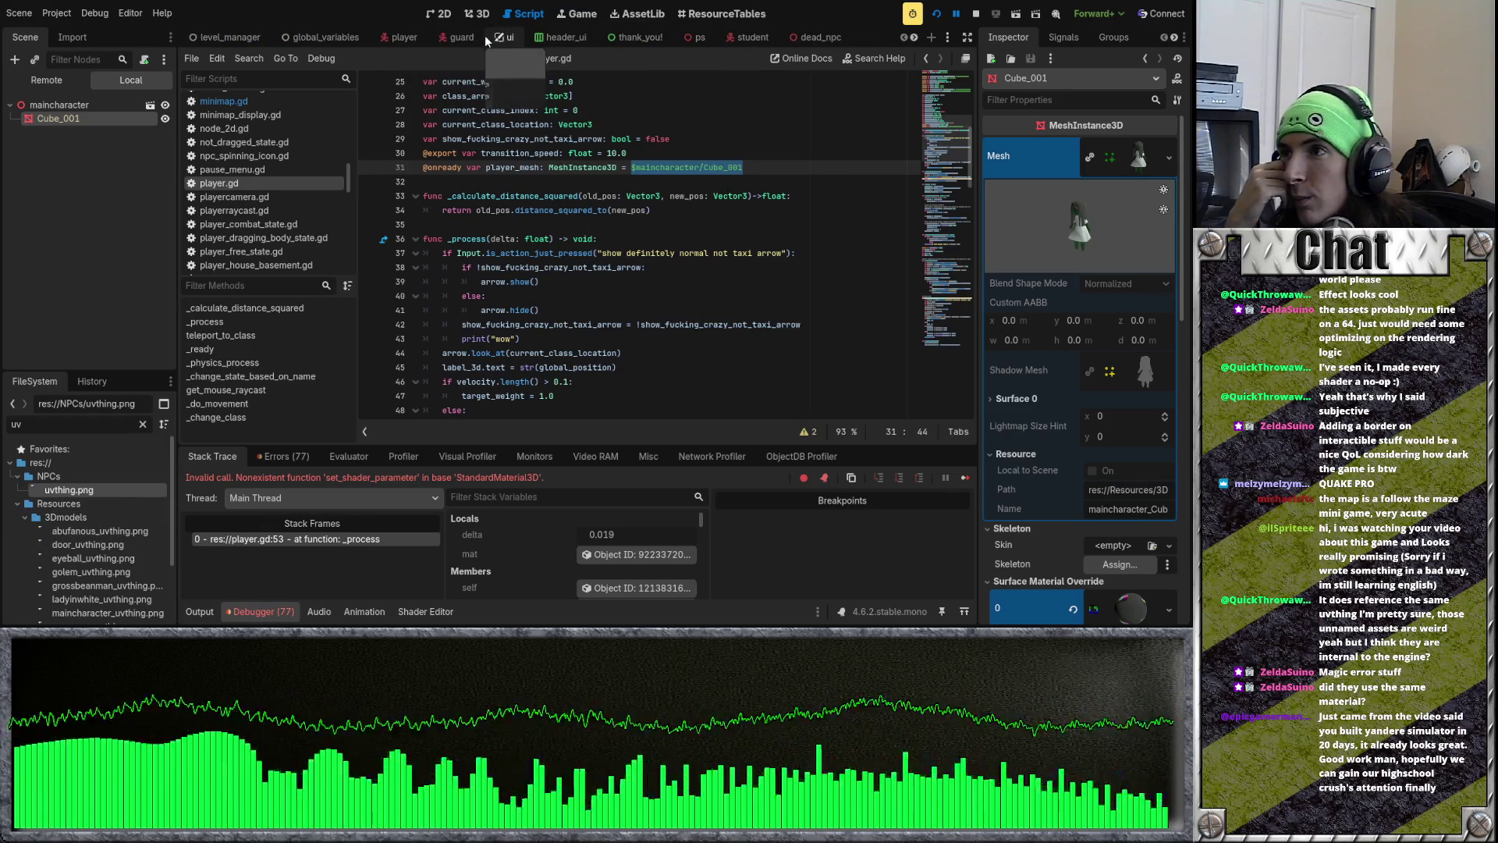
scroll(546, 39, down, 10)
scroll(560, 39, down, 10)
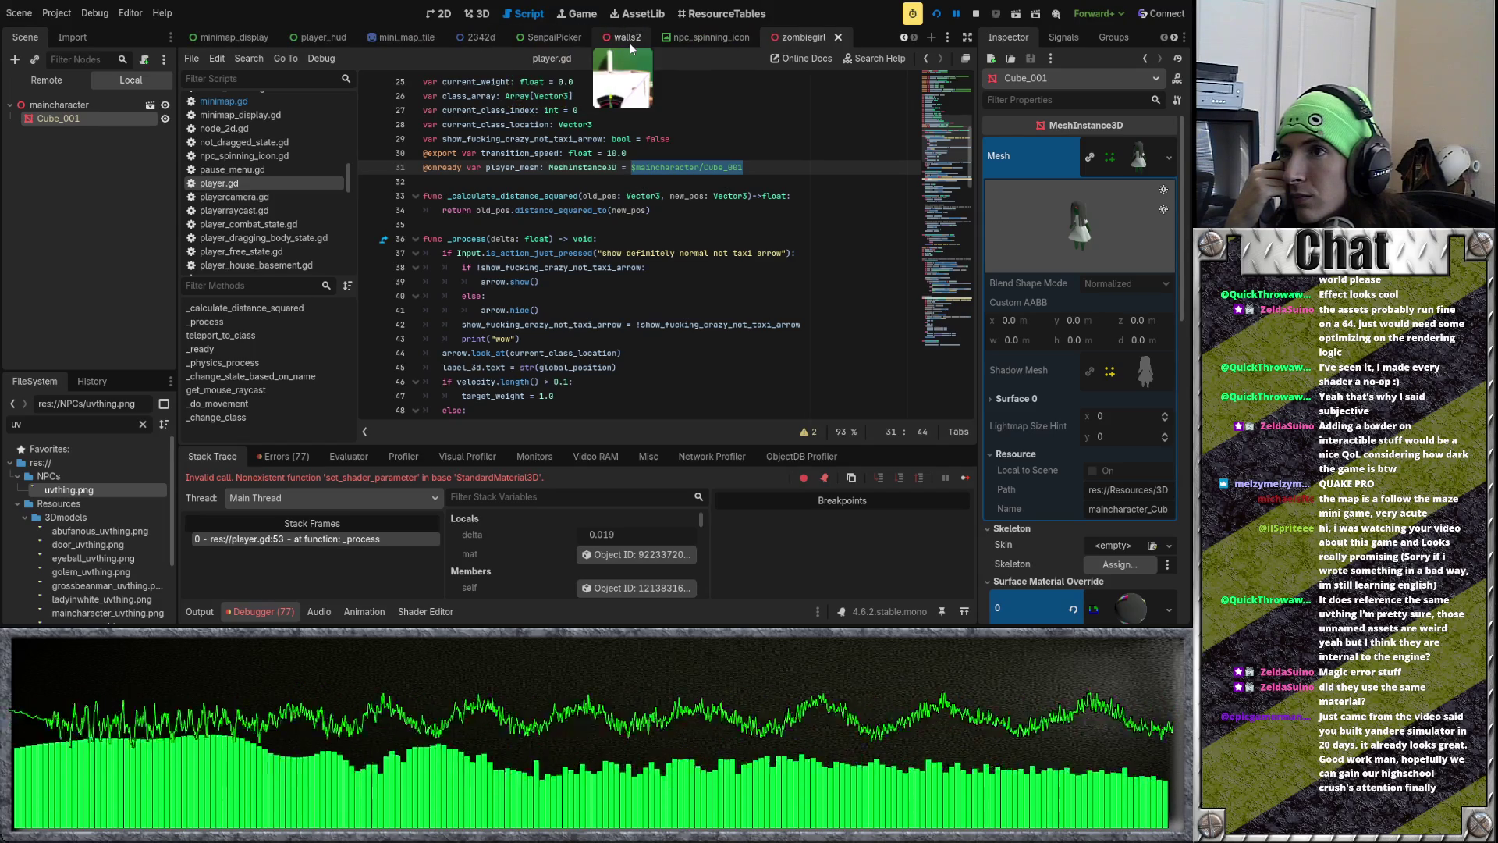
click(629, 39)
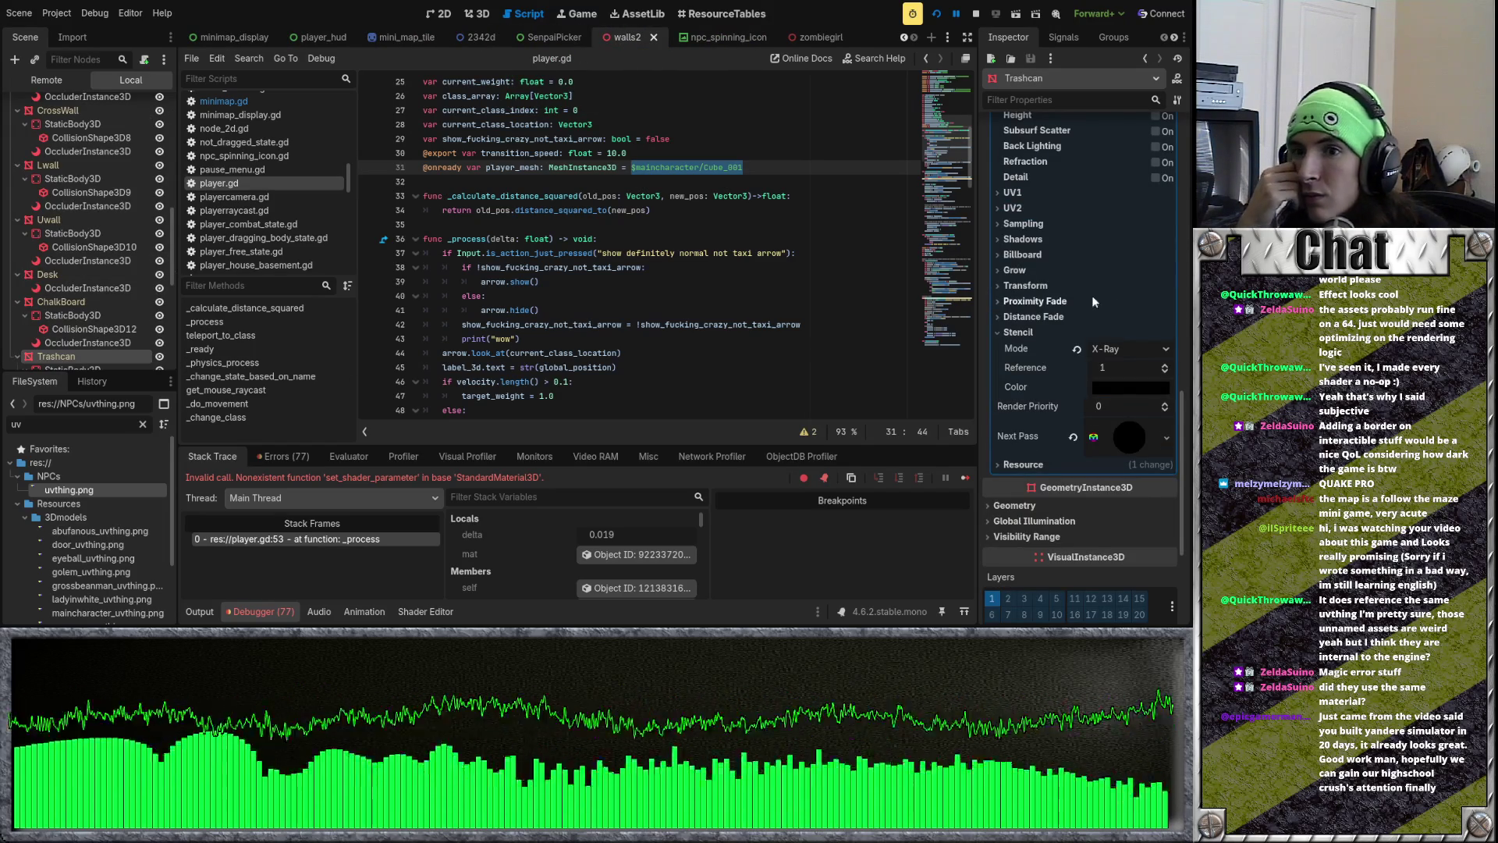
Step: Revert the Trashcan's Surface Material Override 0, save walls2, and restart the game
scroll(1066, 367, up, 10)
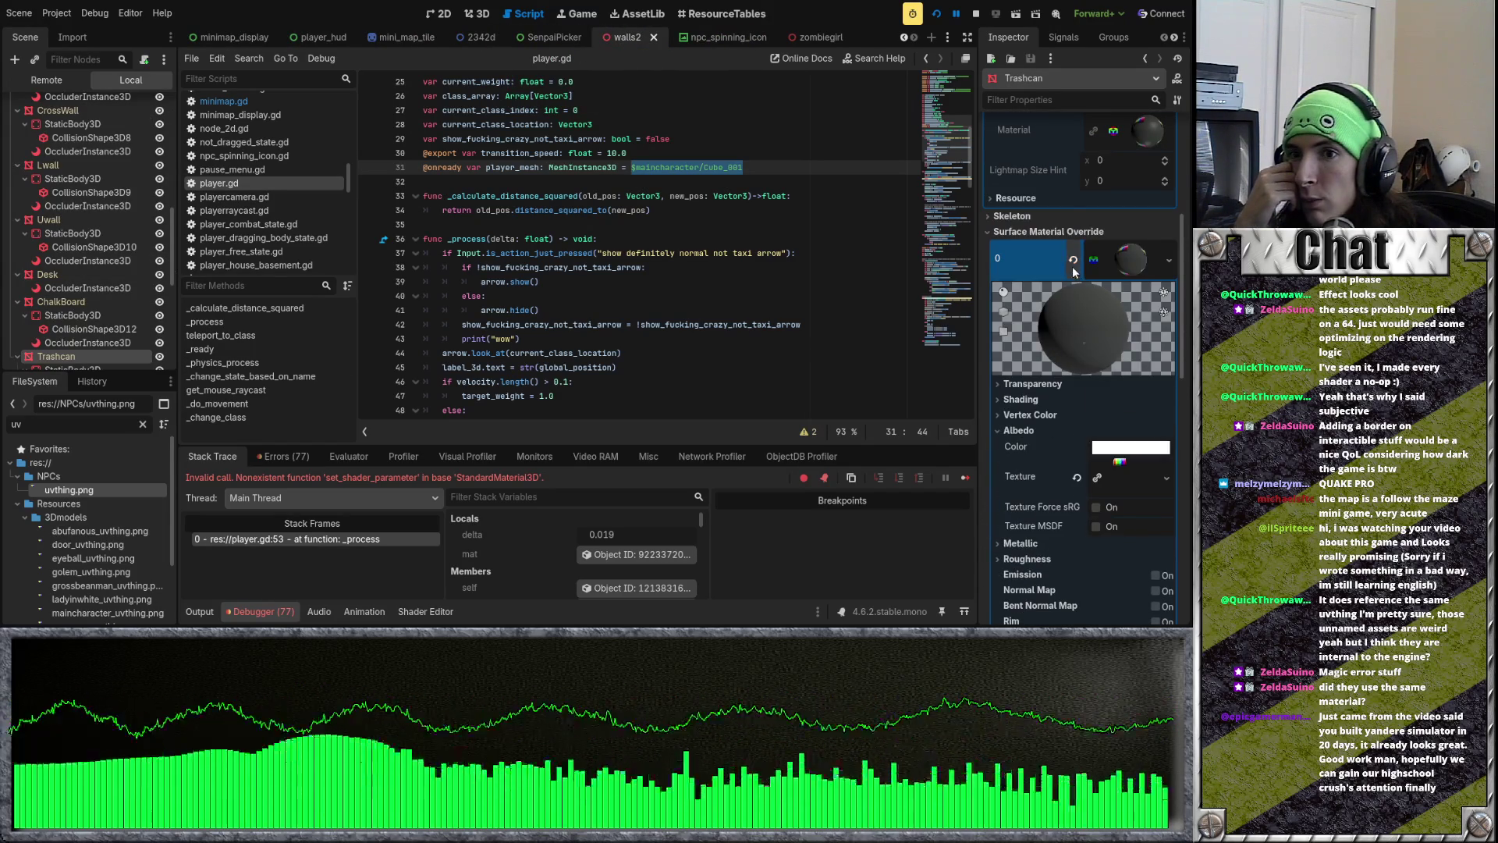
click(1074, 262)
scroll(1075, 350, up, 5)
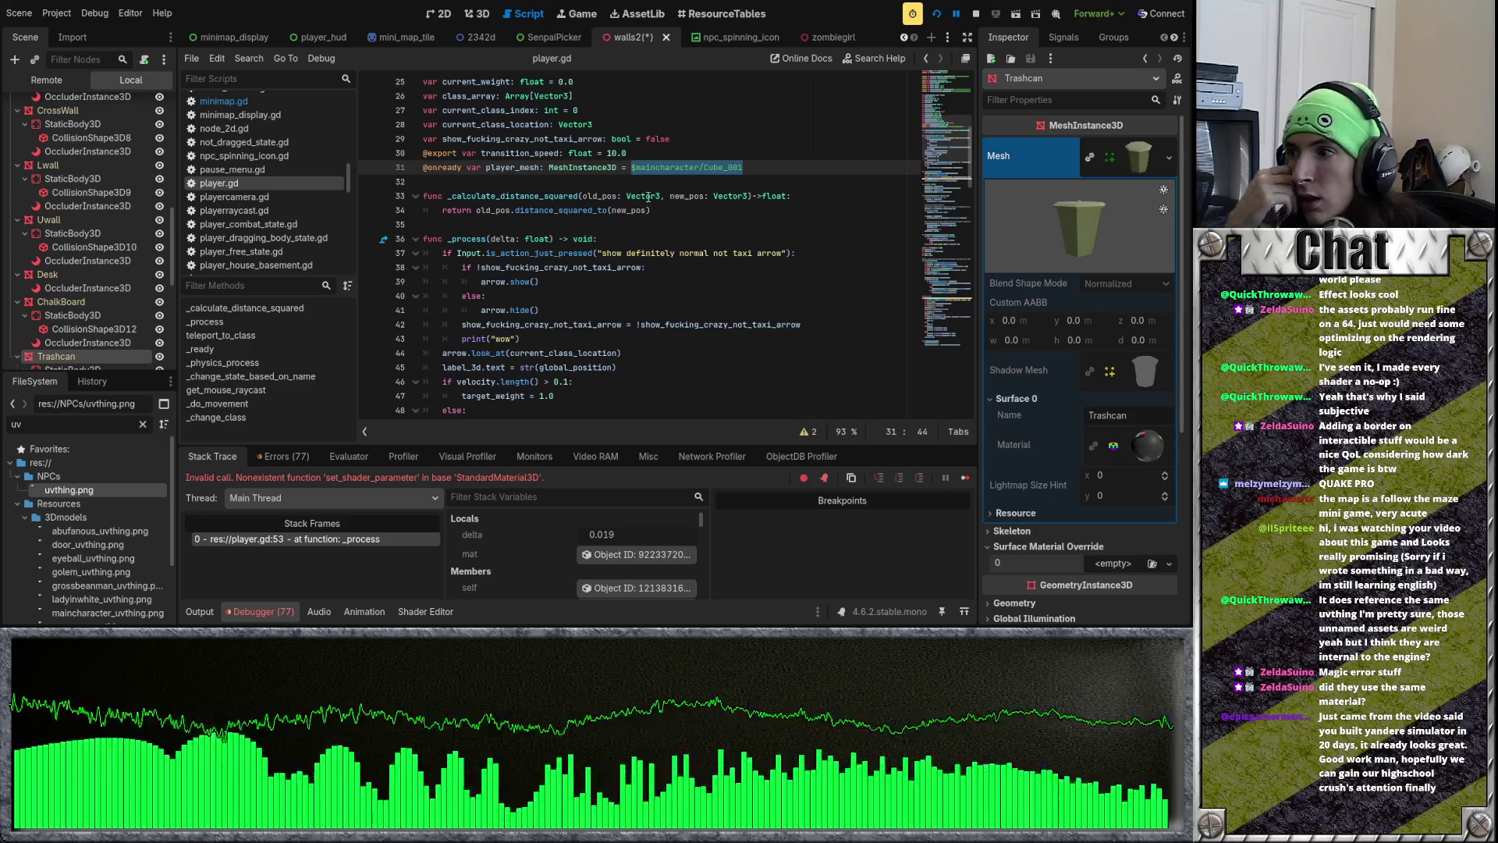
key(ctrl+s)
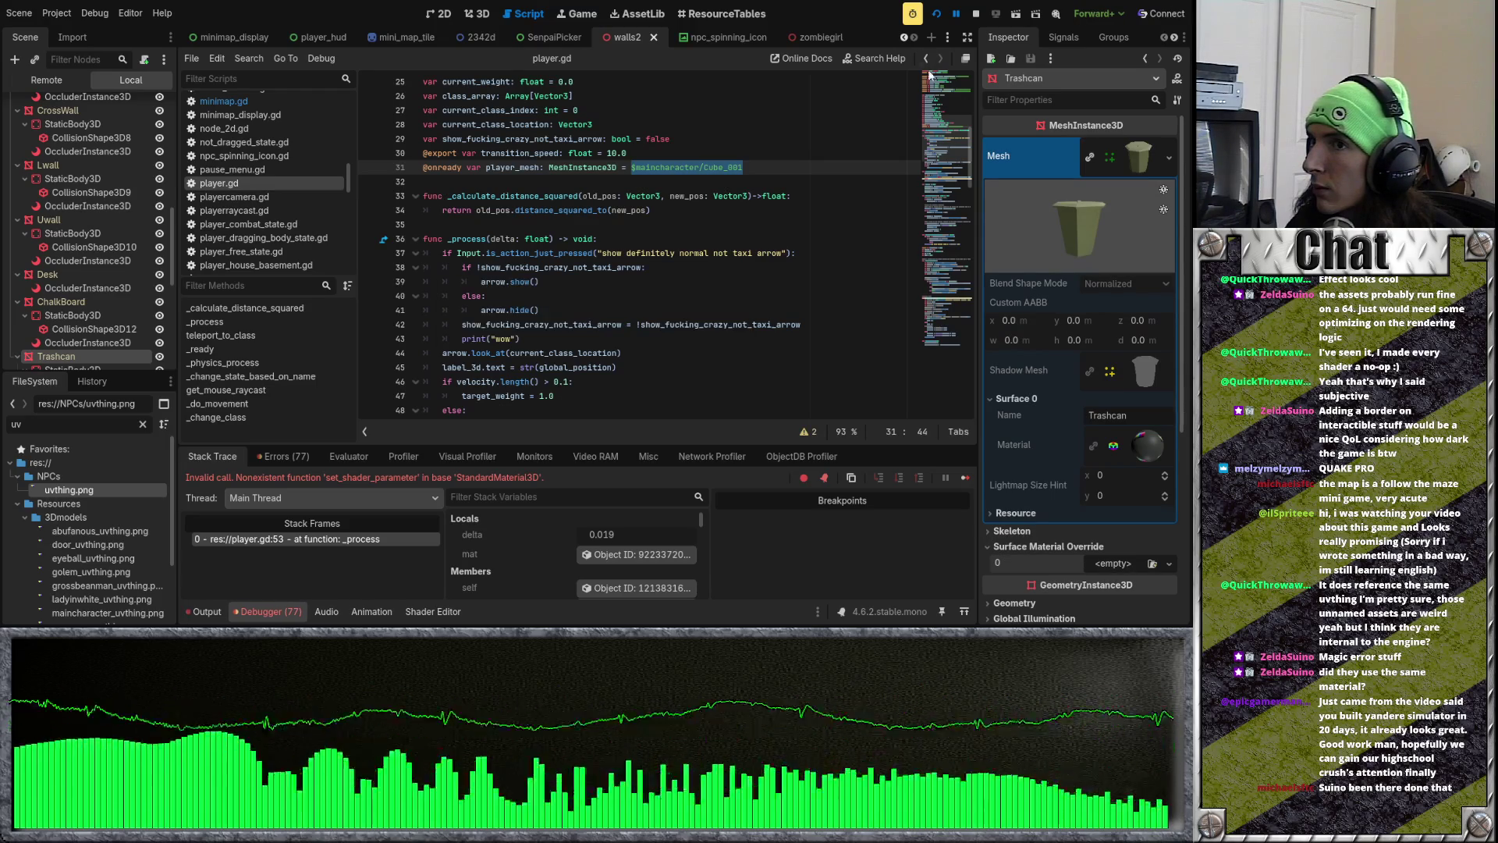
click(935, 15)
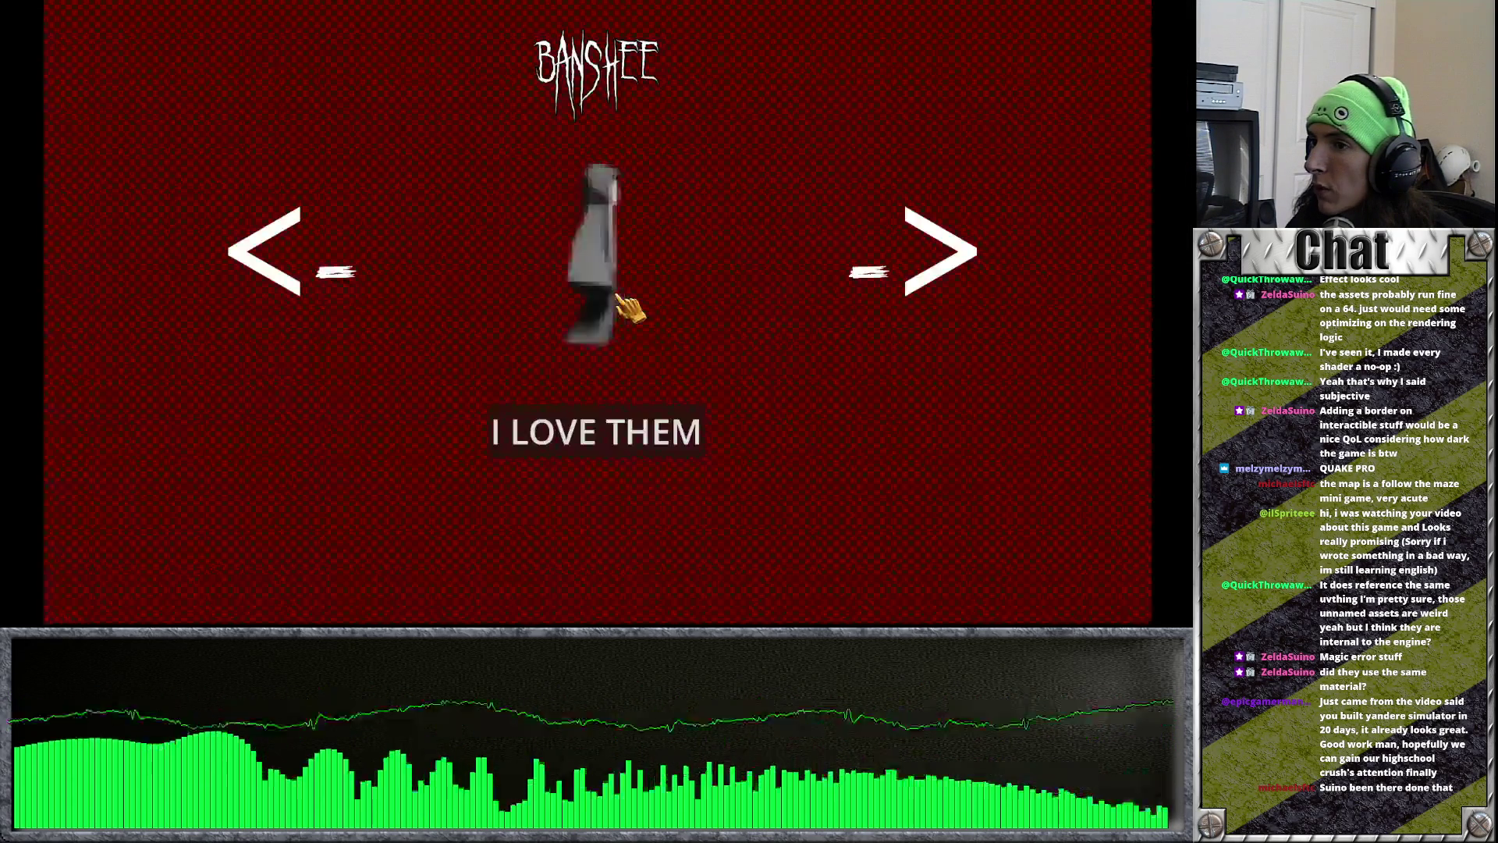
Step: Enter the game and inspect moving_weight in the line-53 set_shader_parameter call
click(653, 445)
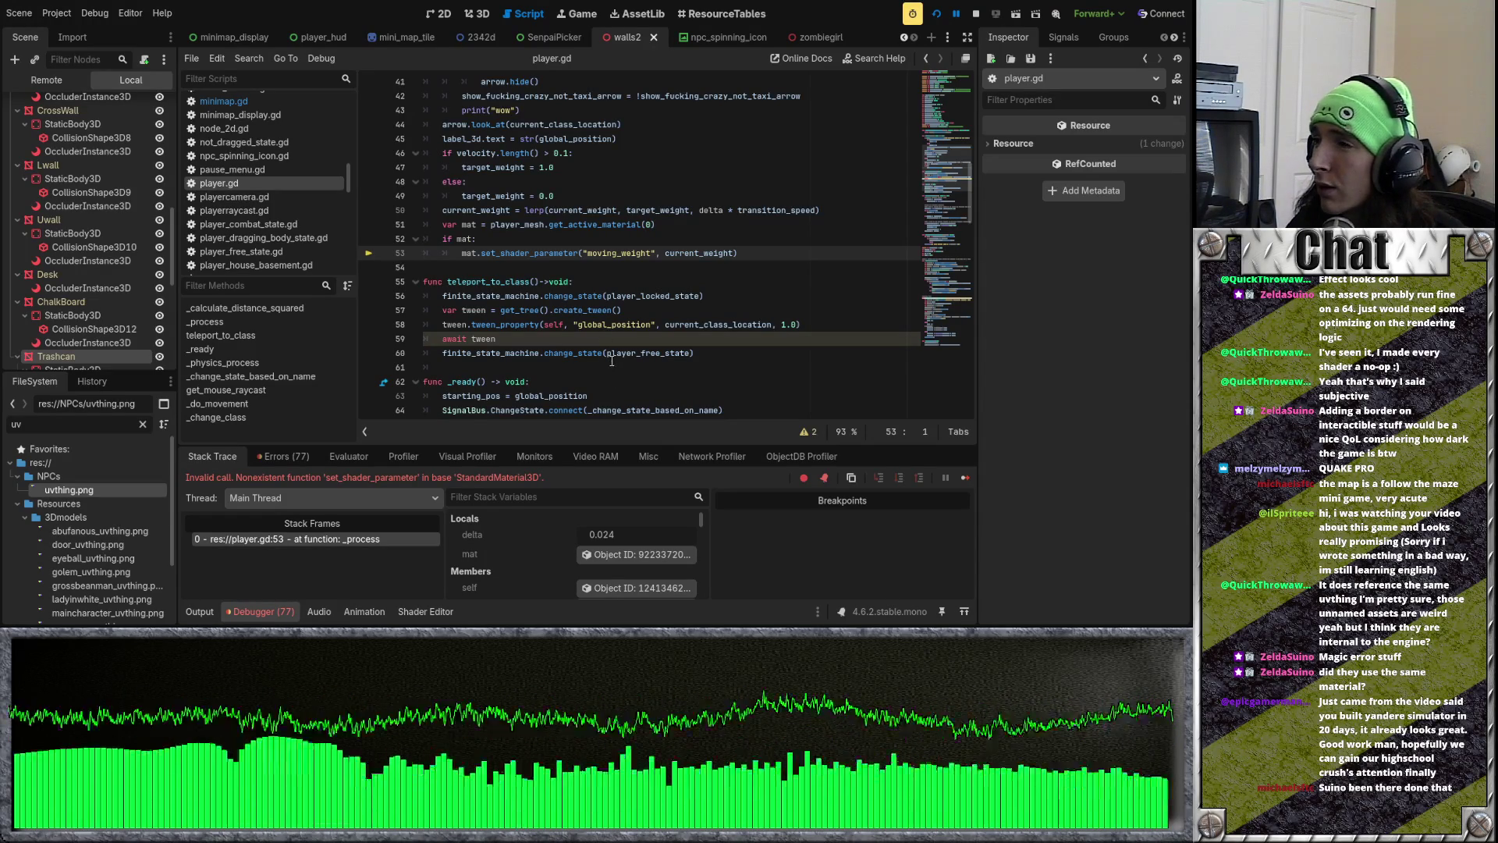
scroll(611, 353, up, 4)
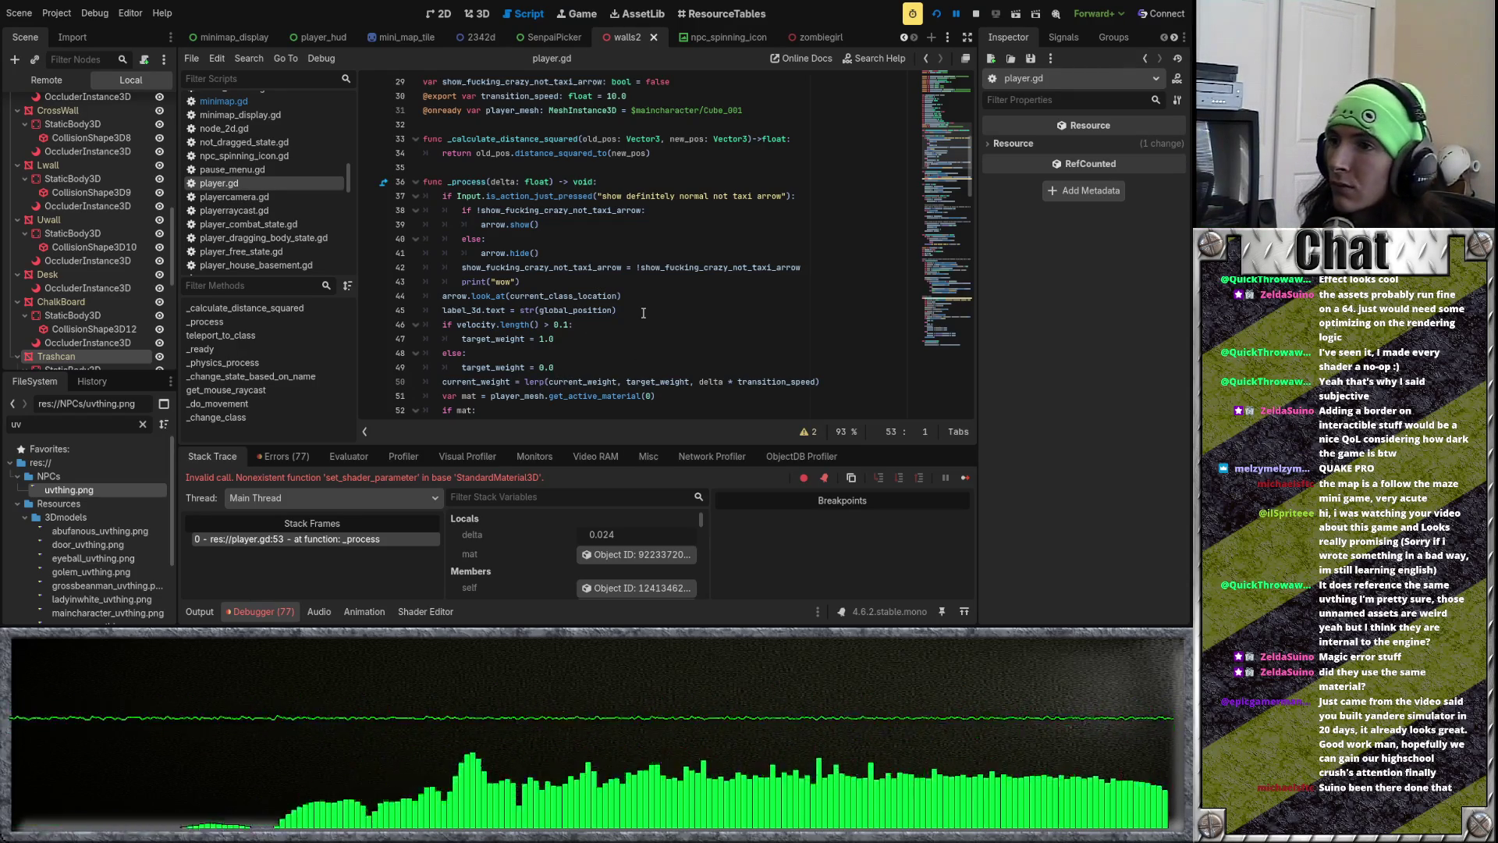
scroll(644, 313, down, 4)
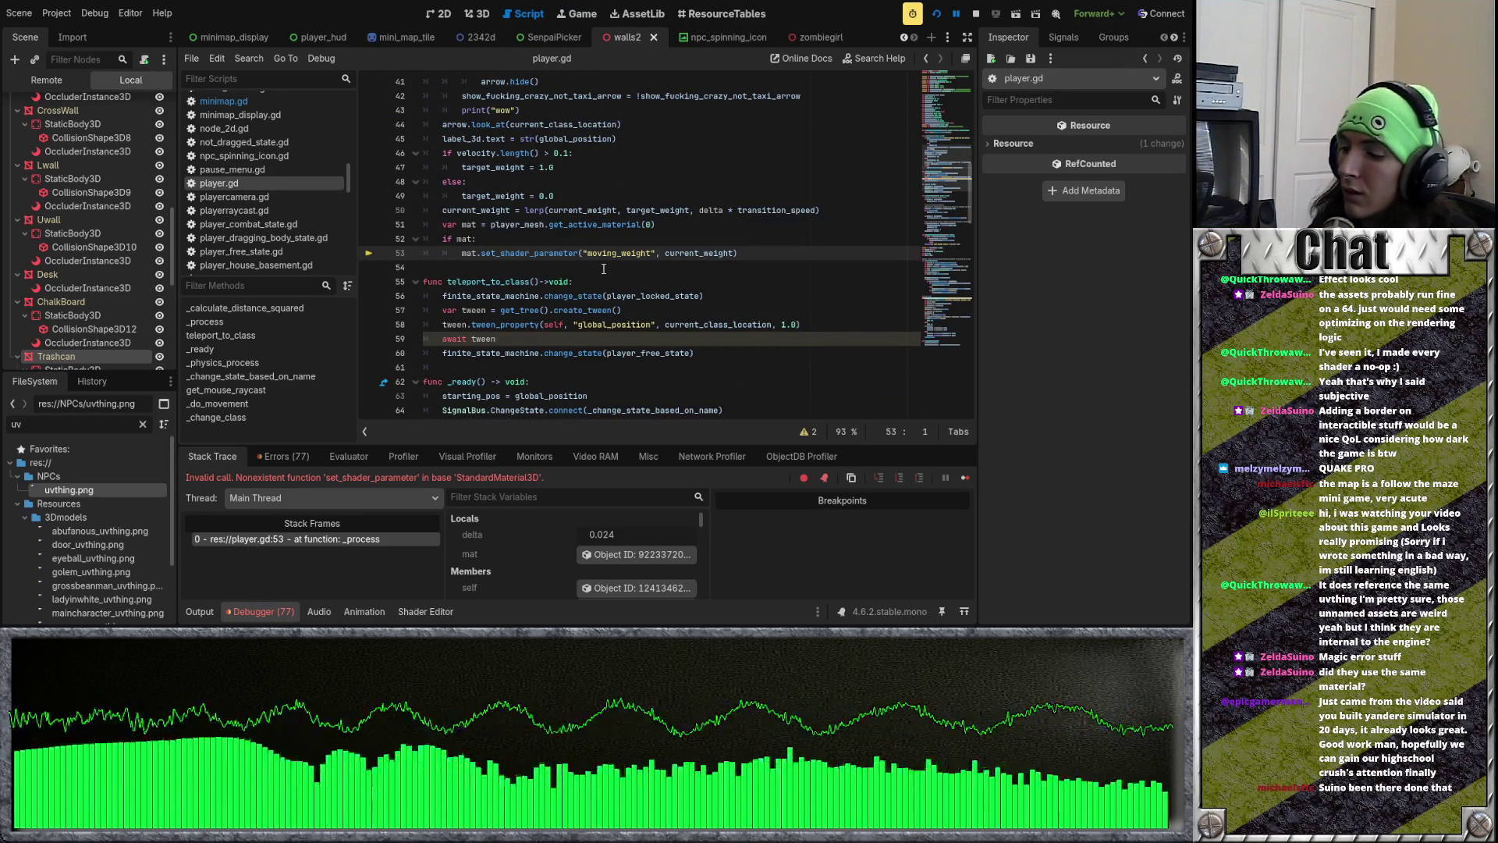
click(584, 254)
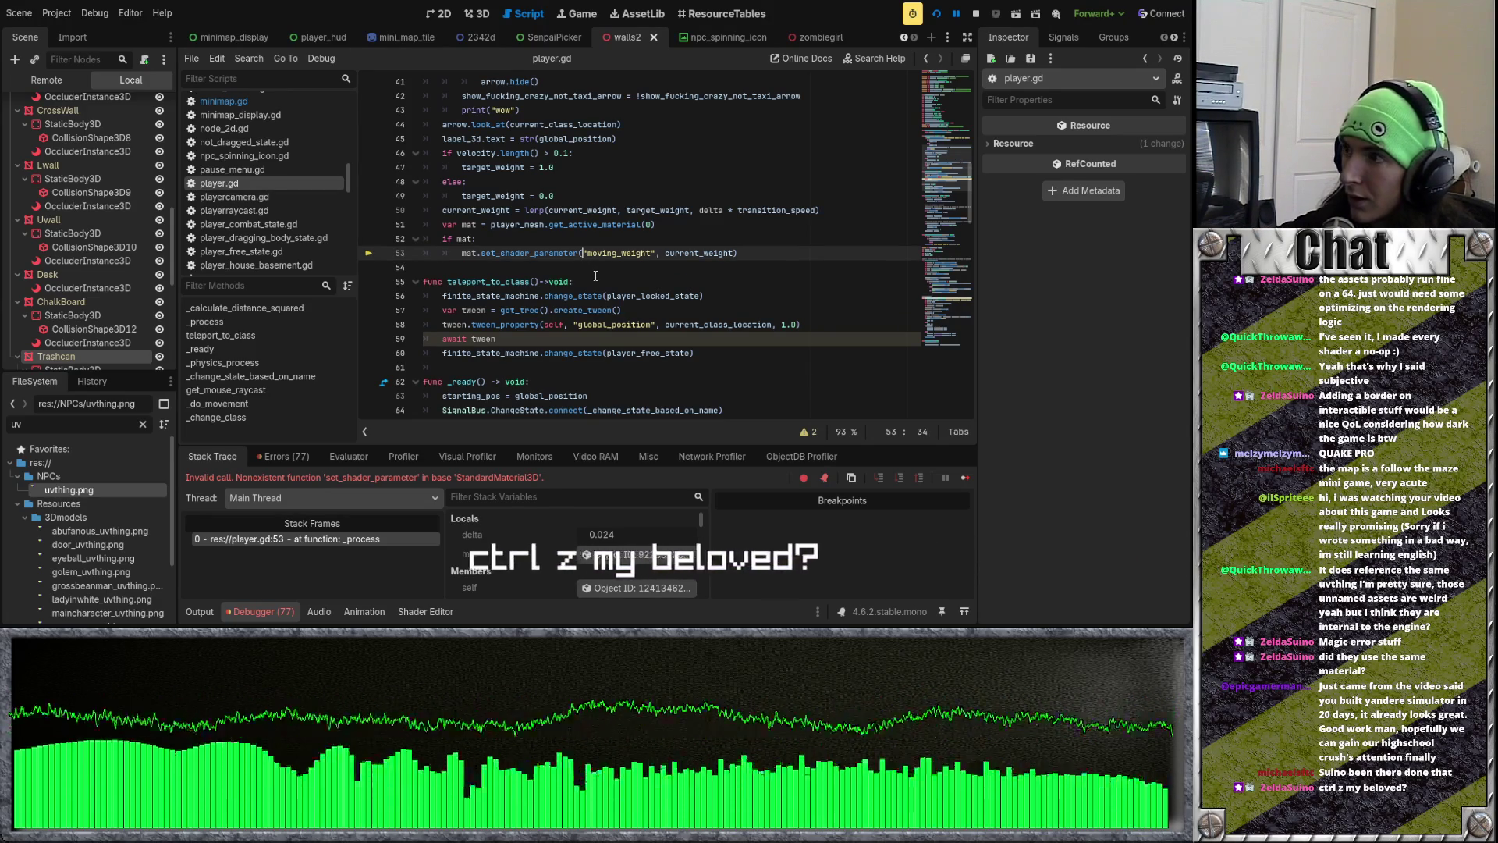
click(647, 256)
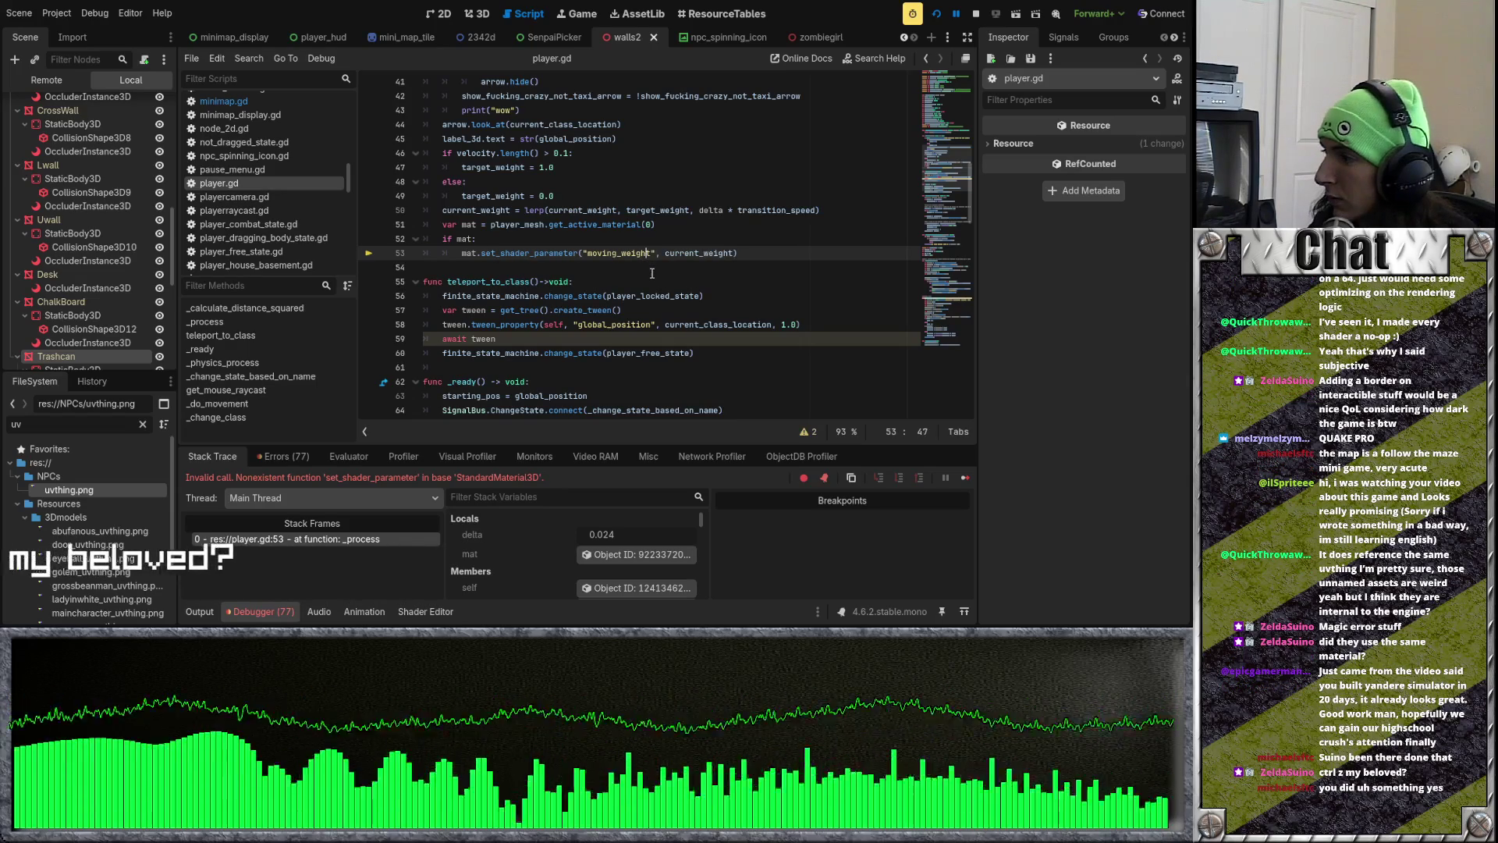
scroll(659, 280, down, 2)
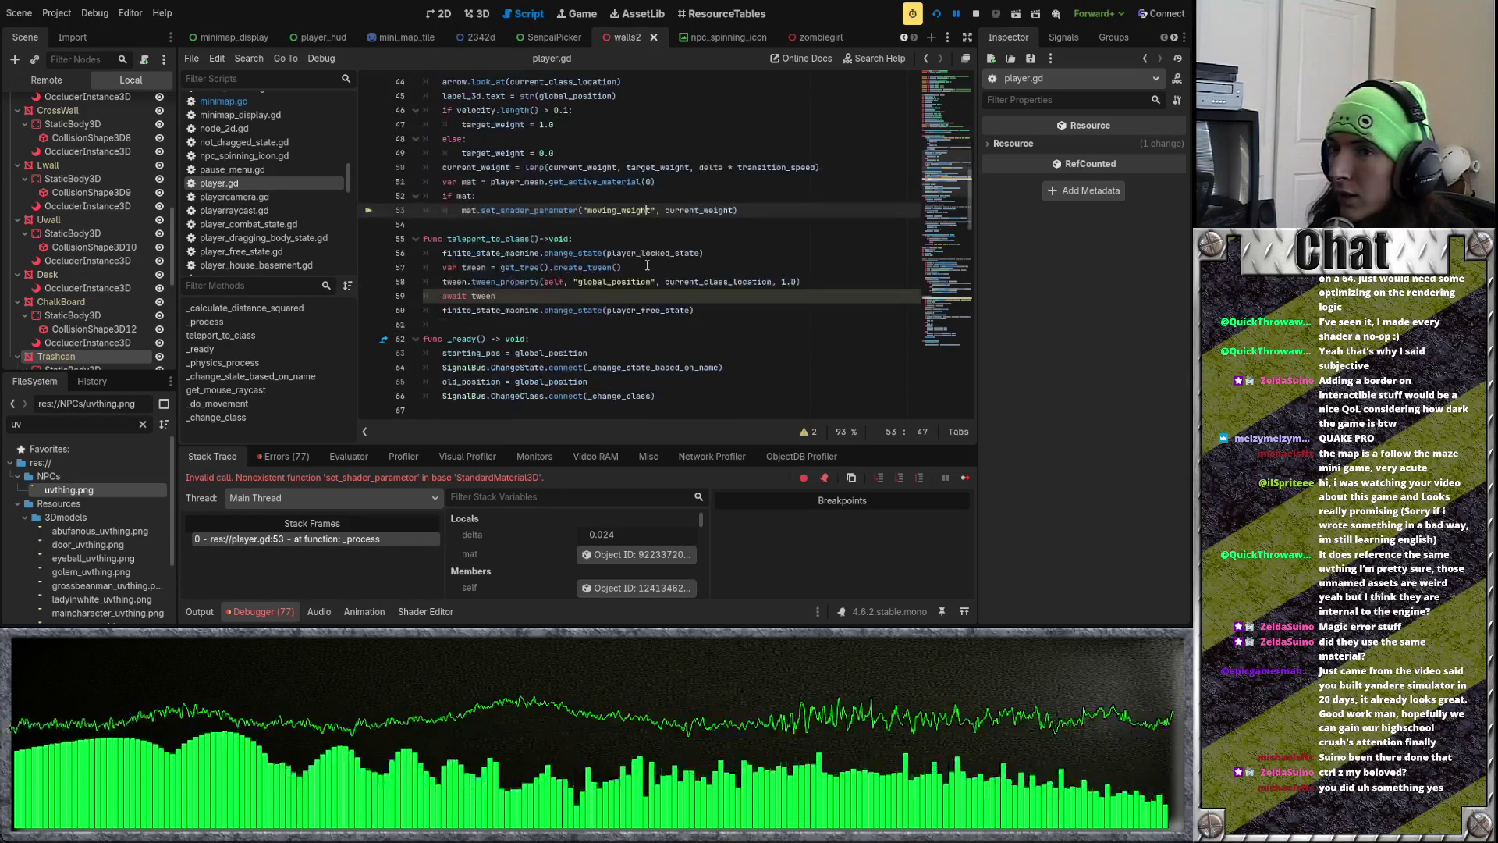
scroll(637, 263, up, 15)
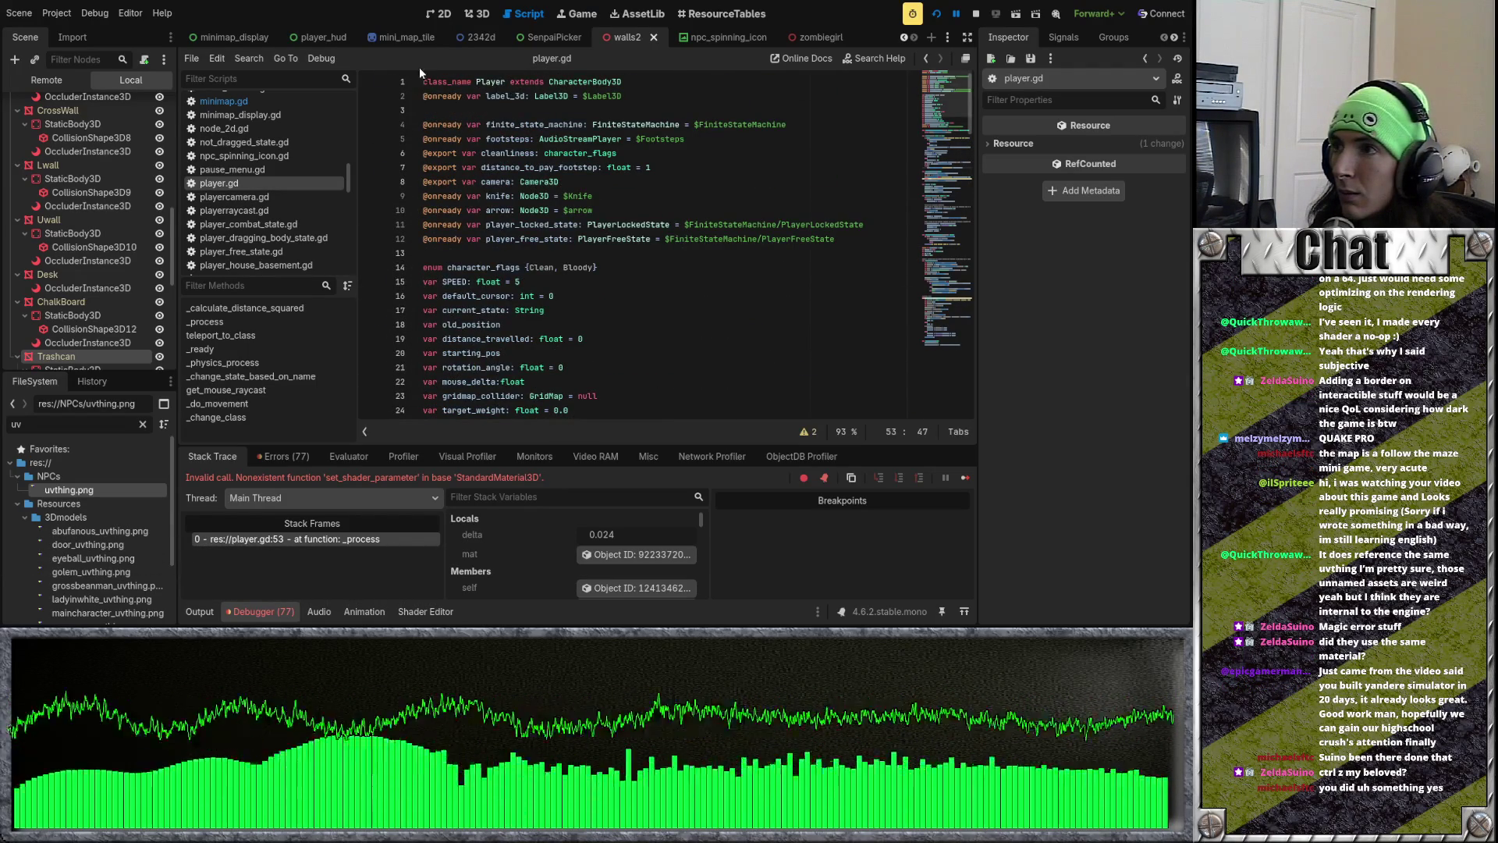
Step: Scroll through the script, placing the caret on line 34 and then line 30
scroll(484, 36, up, 4)
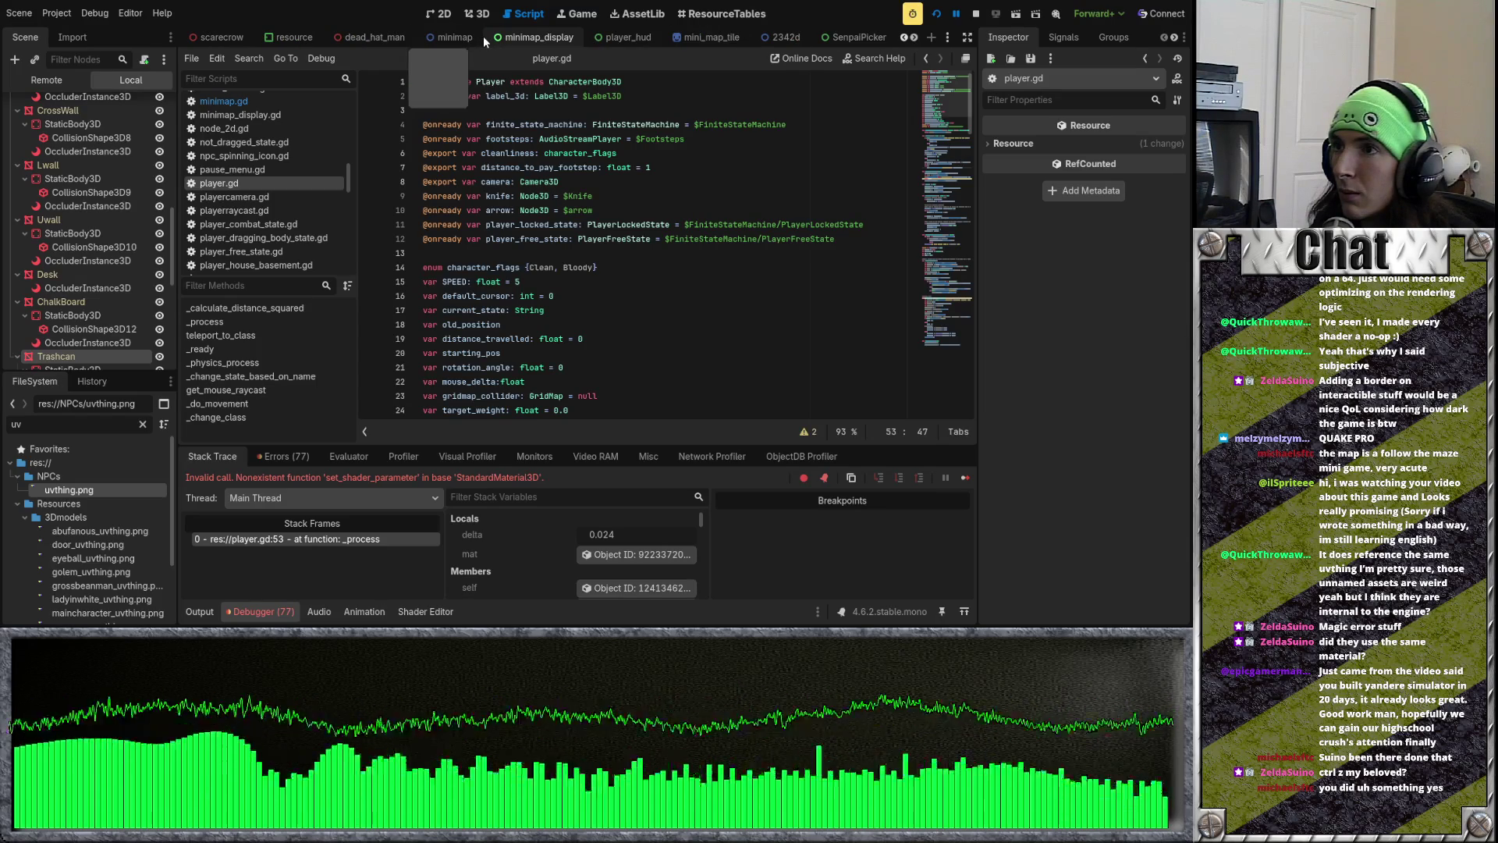
scroll(484, 36, down, 1)
scroll(637, 287, down, 3)
scroll(484, 390, down, 3)
drag(547, 479, 437, 477)
click(552, 296)
scroll(137, 334, up, 10)
click(571, 239)
scroll(570, 239, up, 5)
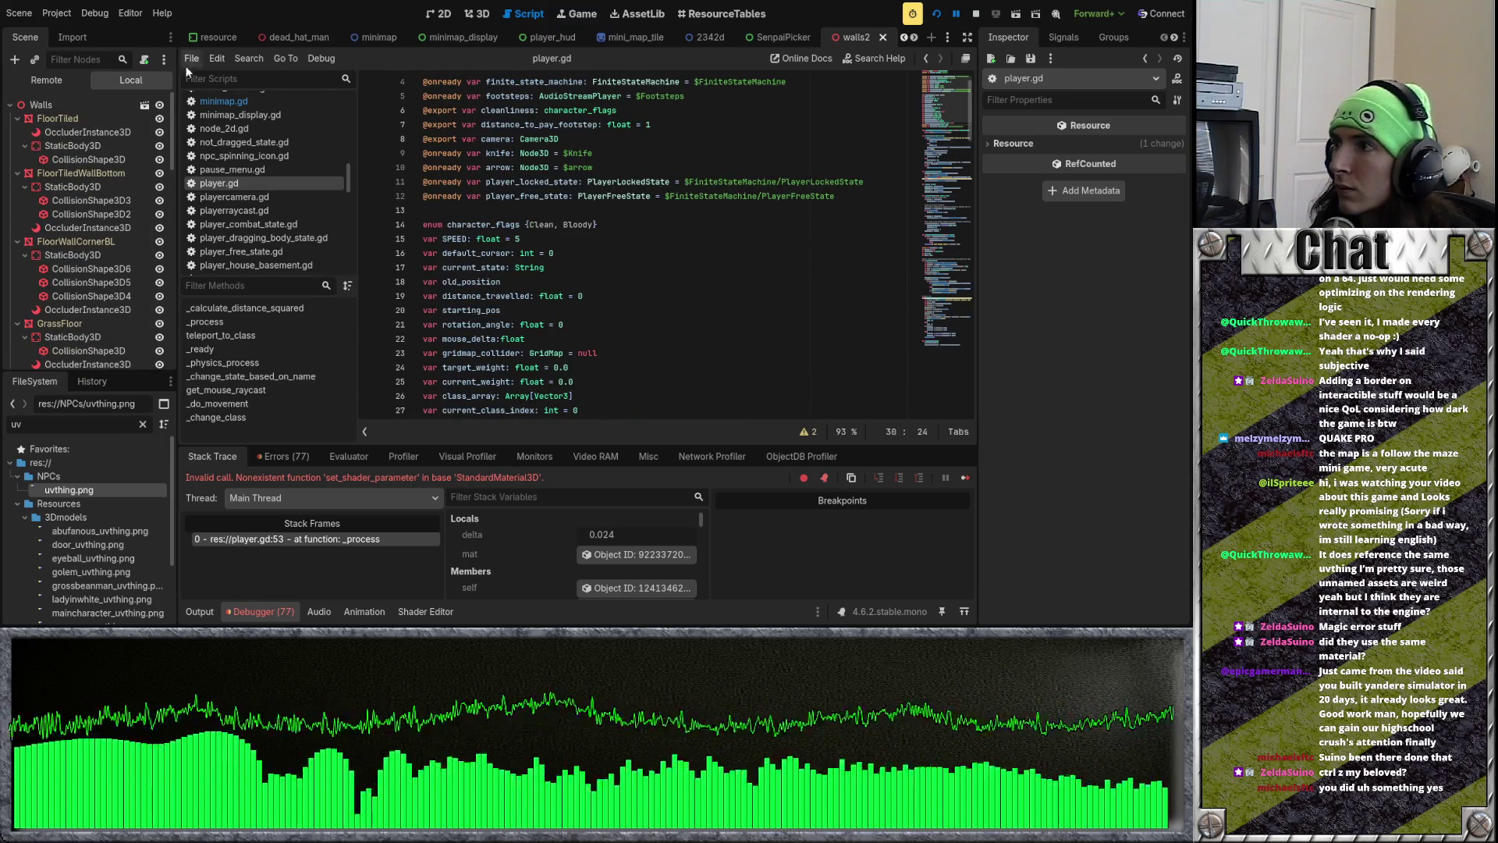
Step: Check the remote scene tree, return to local, then switch via PlayerHouseFloor1 to player_house_basement
click(46, 80)
click(131, 79)
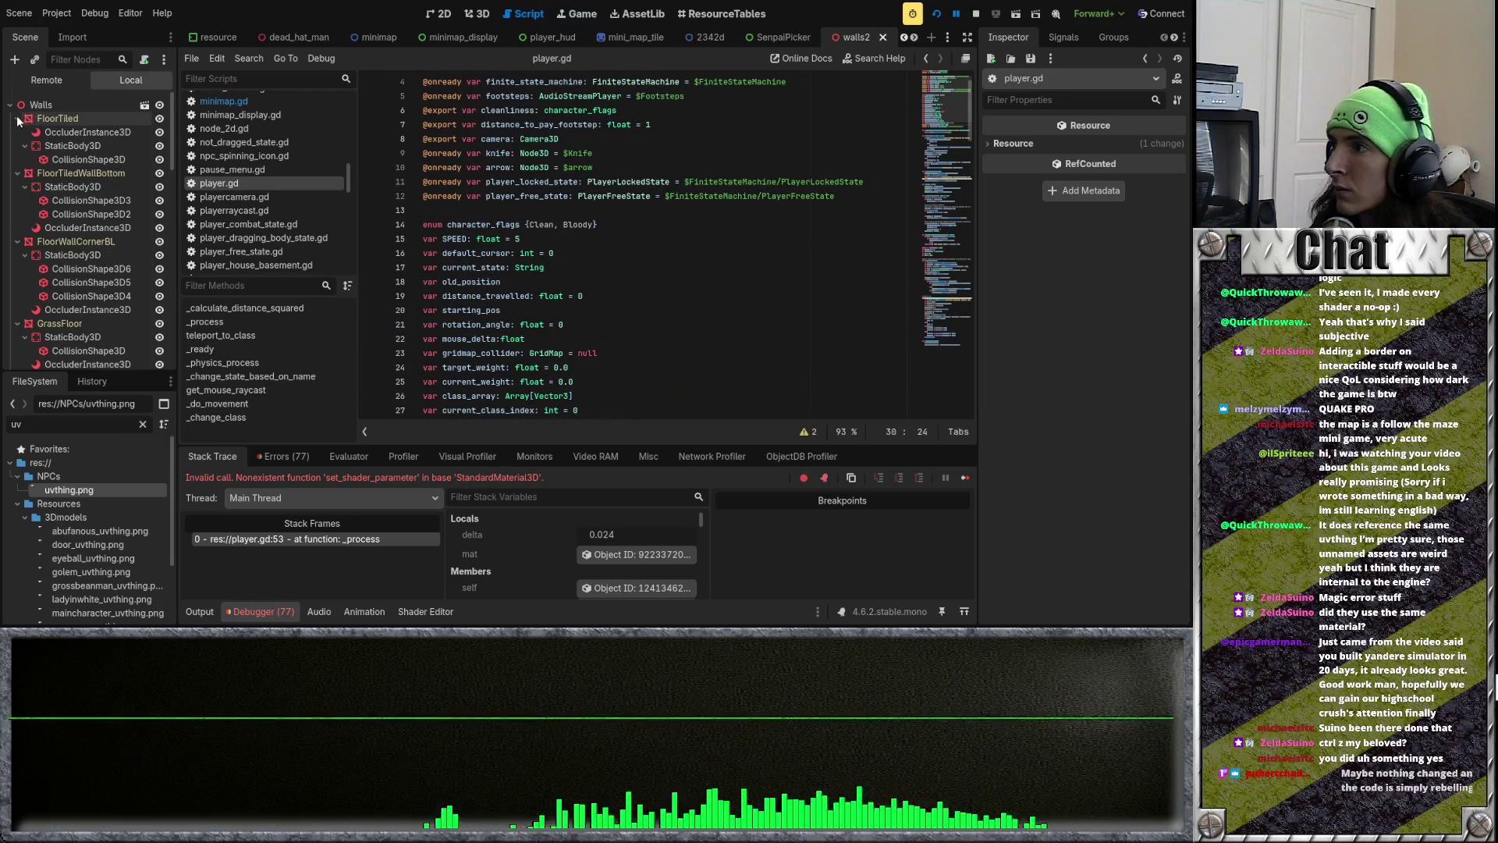
scroll(726, 43, up, 4)
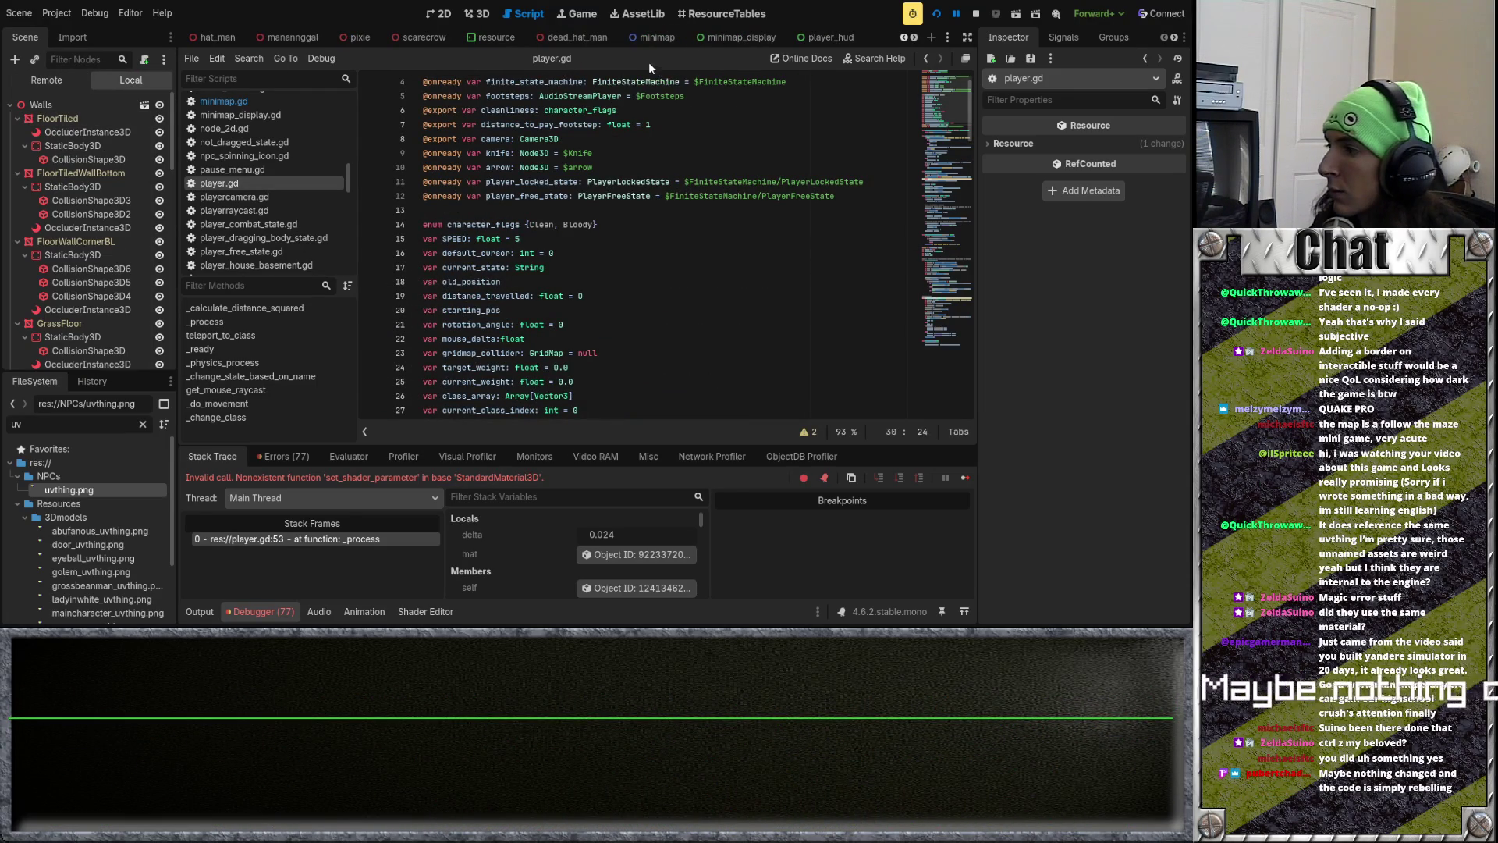
scroll(549, 41, up, 3)
scroll(550, 40, up, 5)
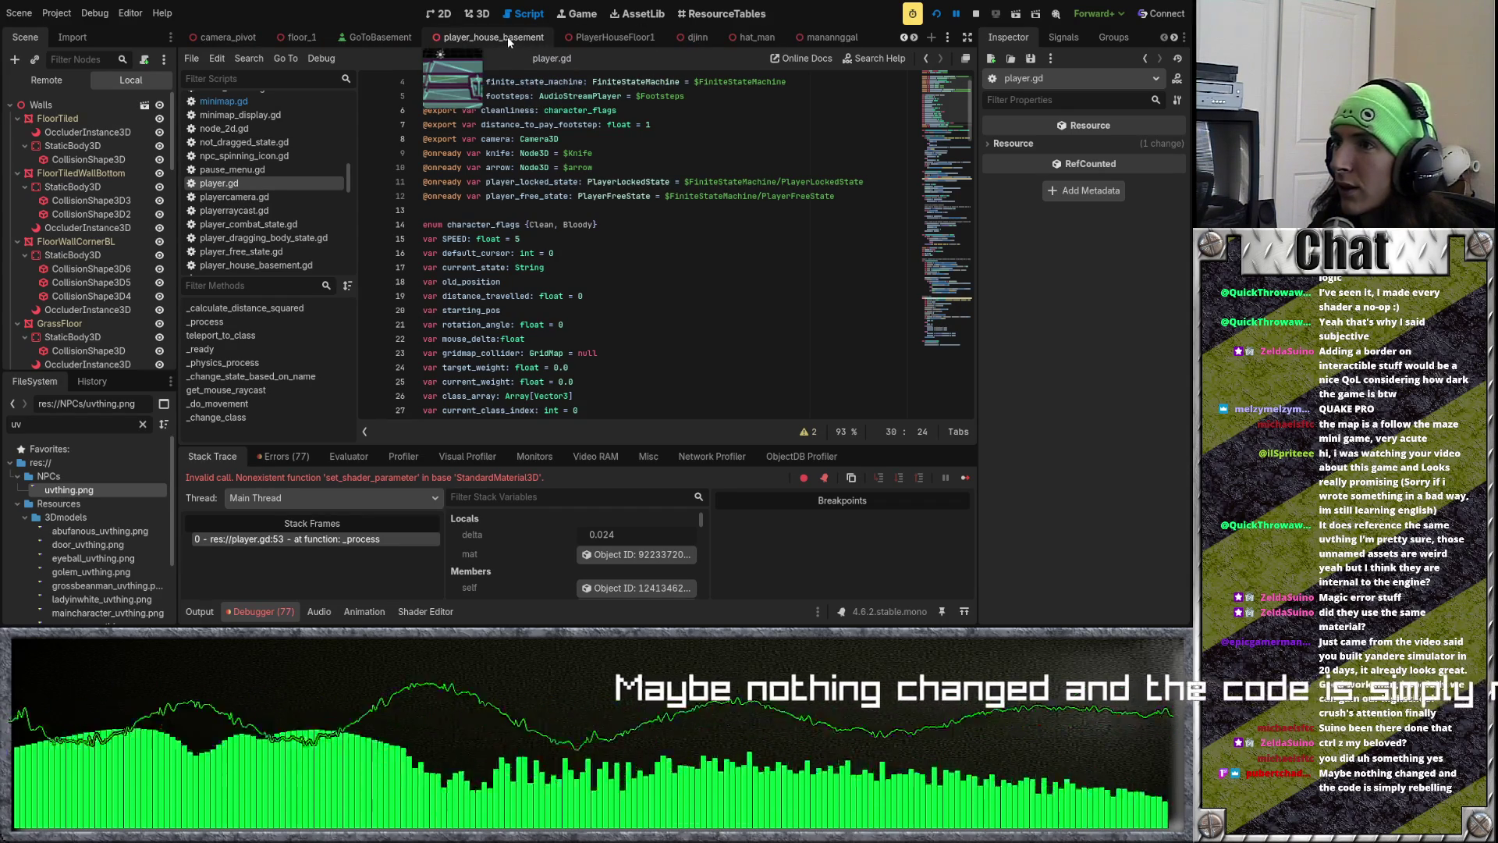
scroll(496, 37, down, 4)
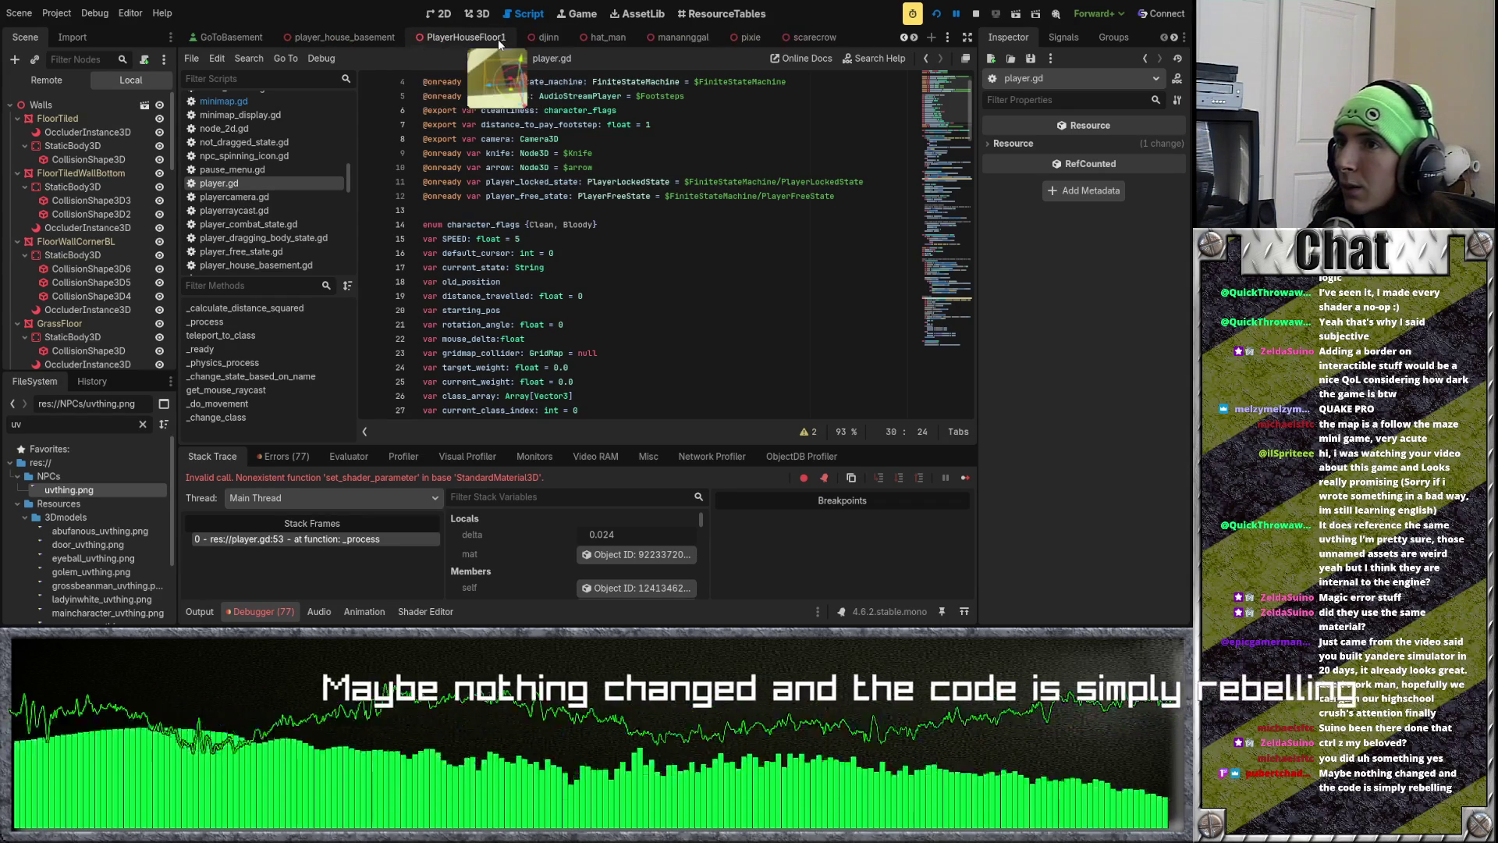
click(462, 37)
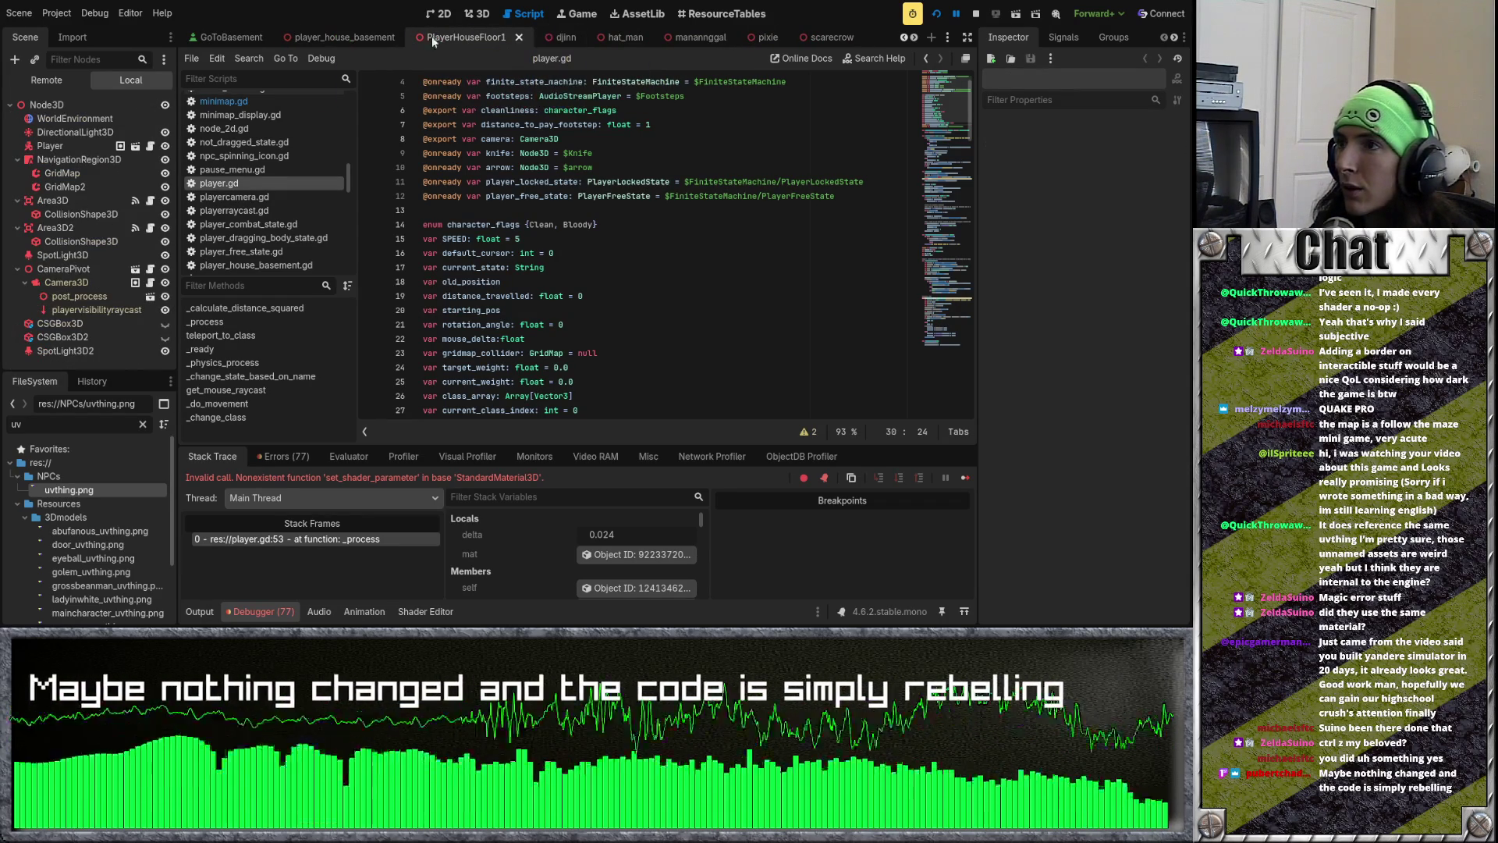
click(336, 39)
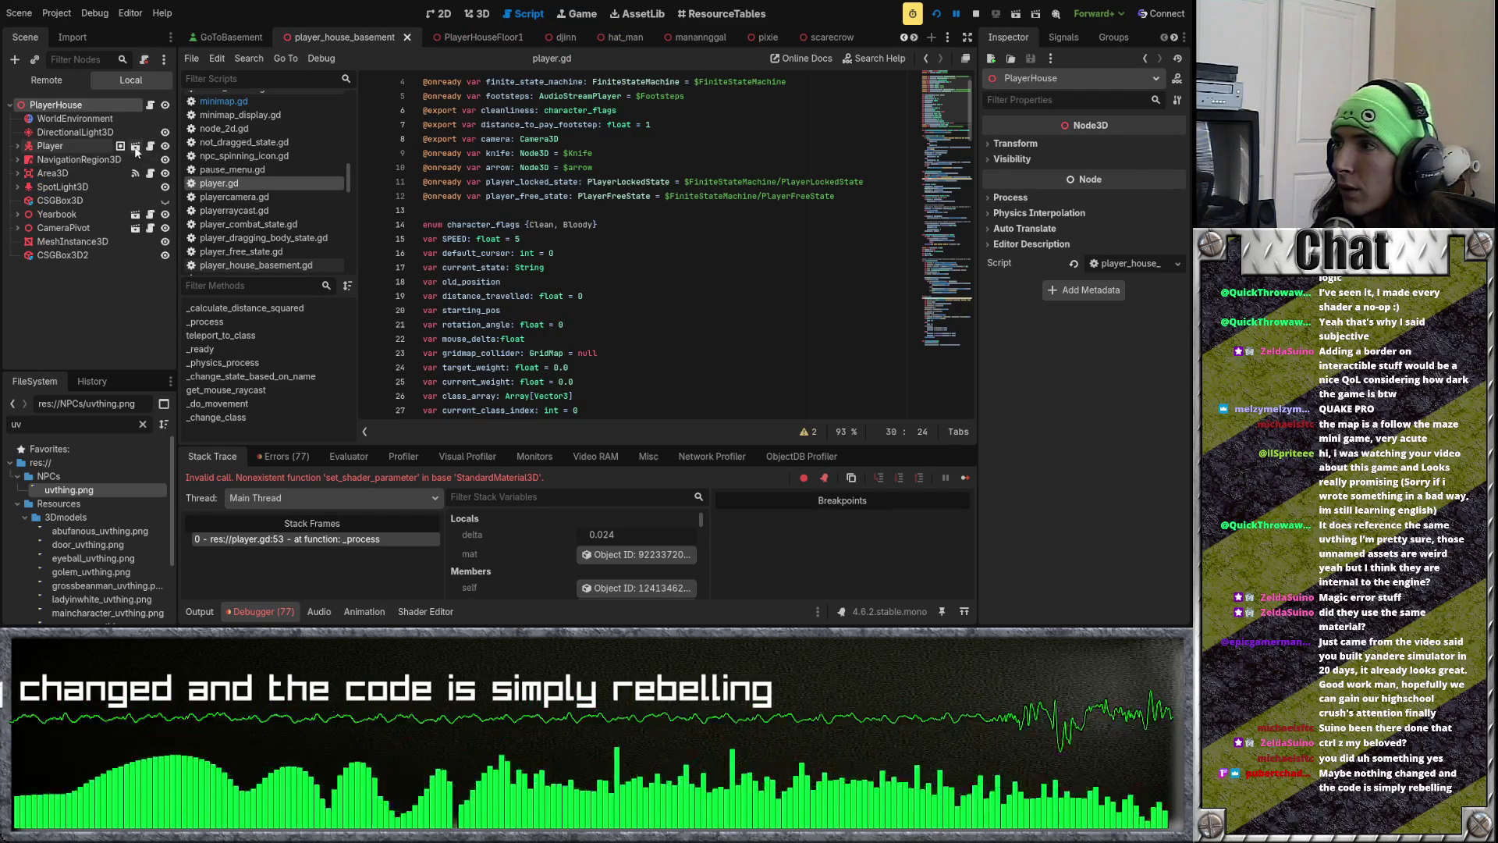